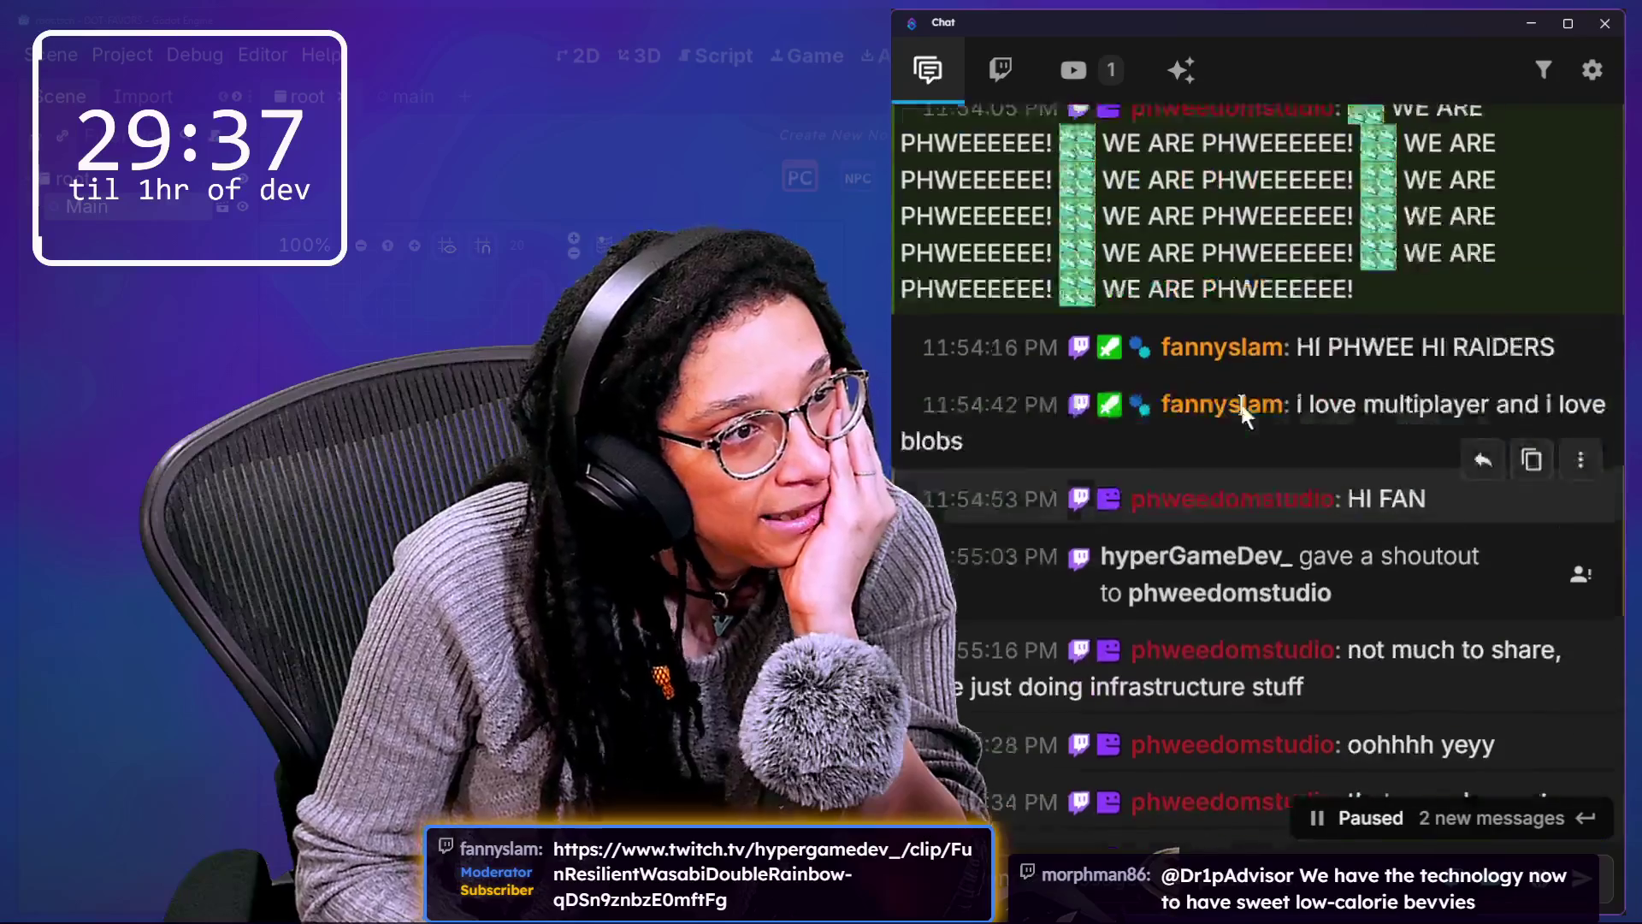
Step: Skim the currently open page by scrolling up and down through it
{"action": "scroll", "coordinate": [1244, 413], "scroll_direction": "up", "scroll_amount": 10}
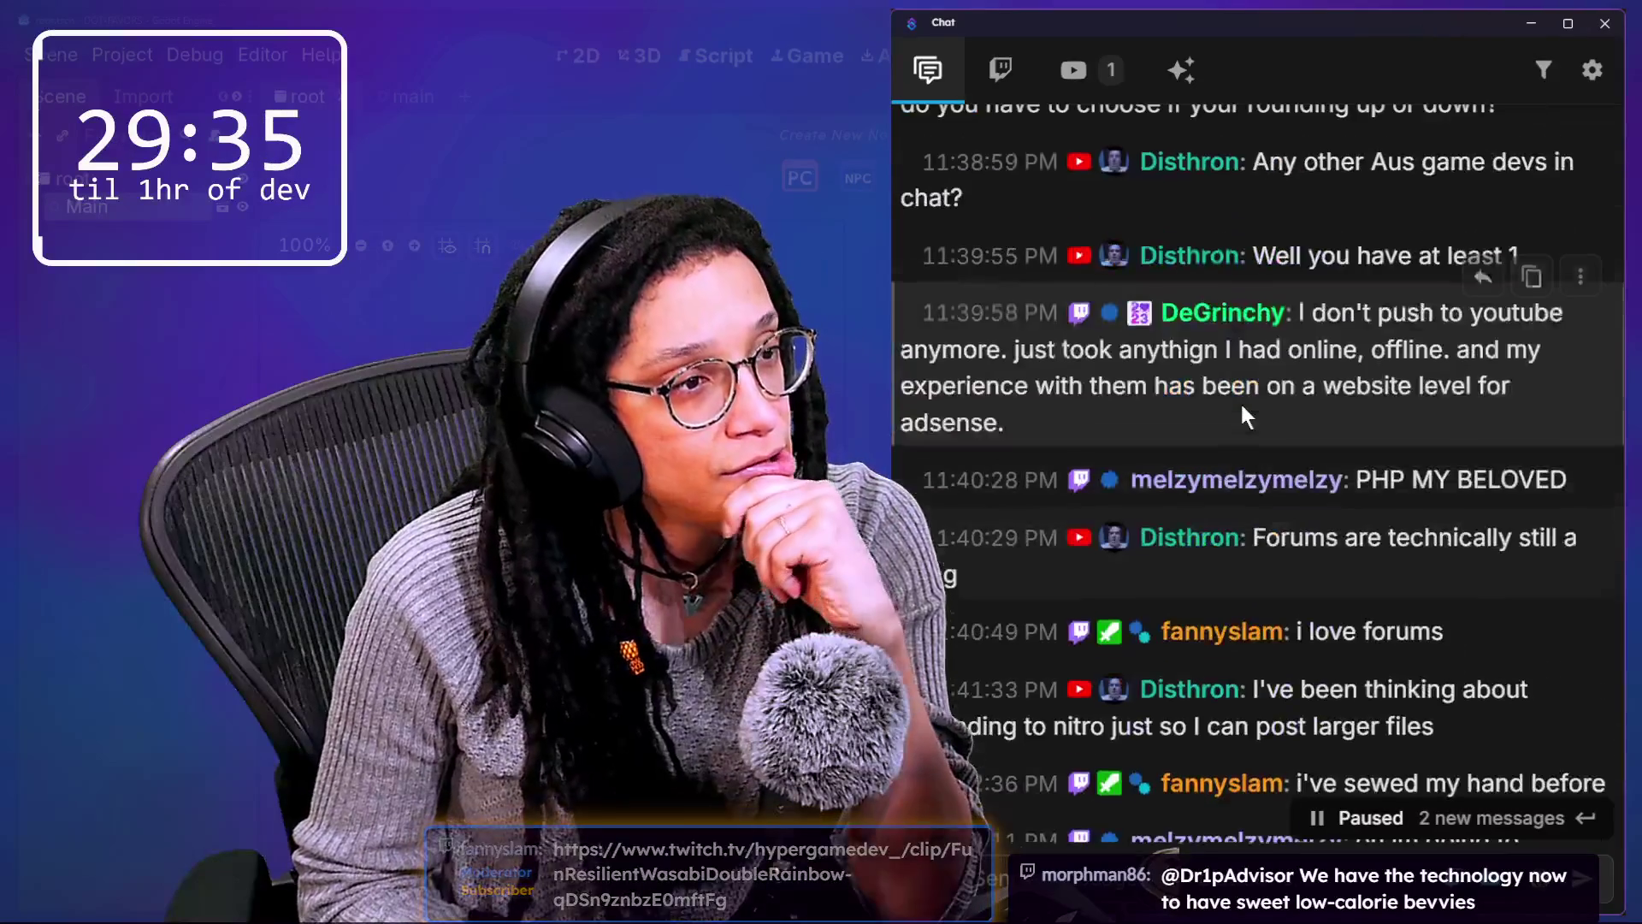
{"action": "scroll", "coordinate": [1243, 413], "scroll_direction": "up", "scroll_amount": 3}
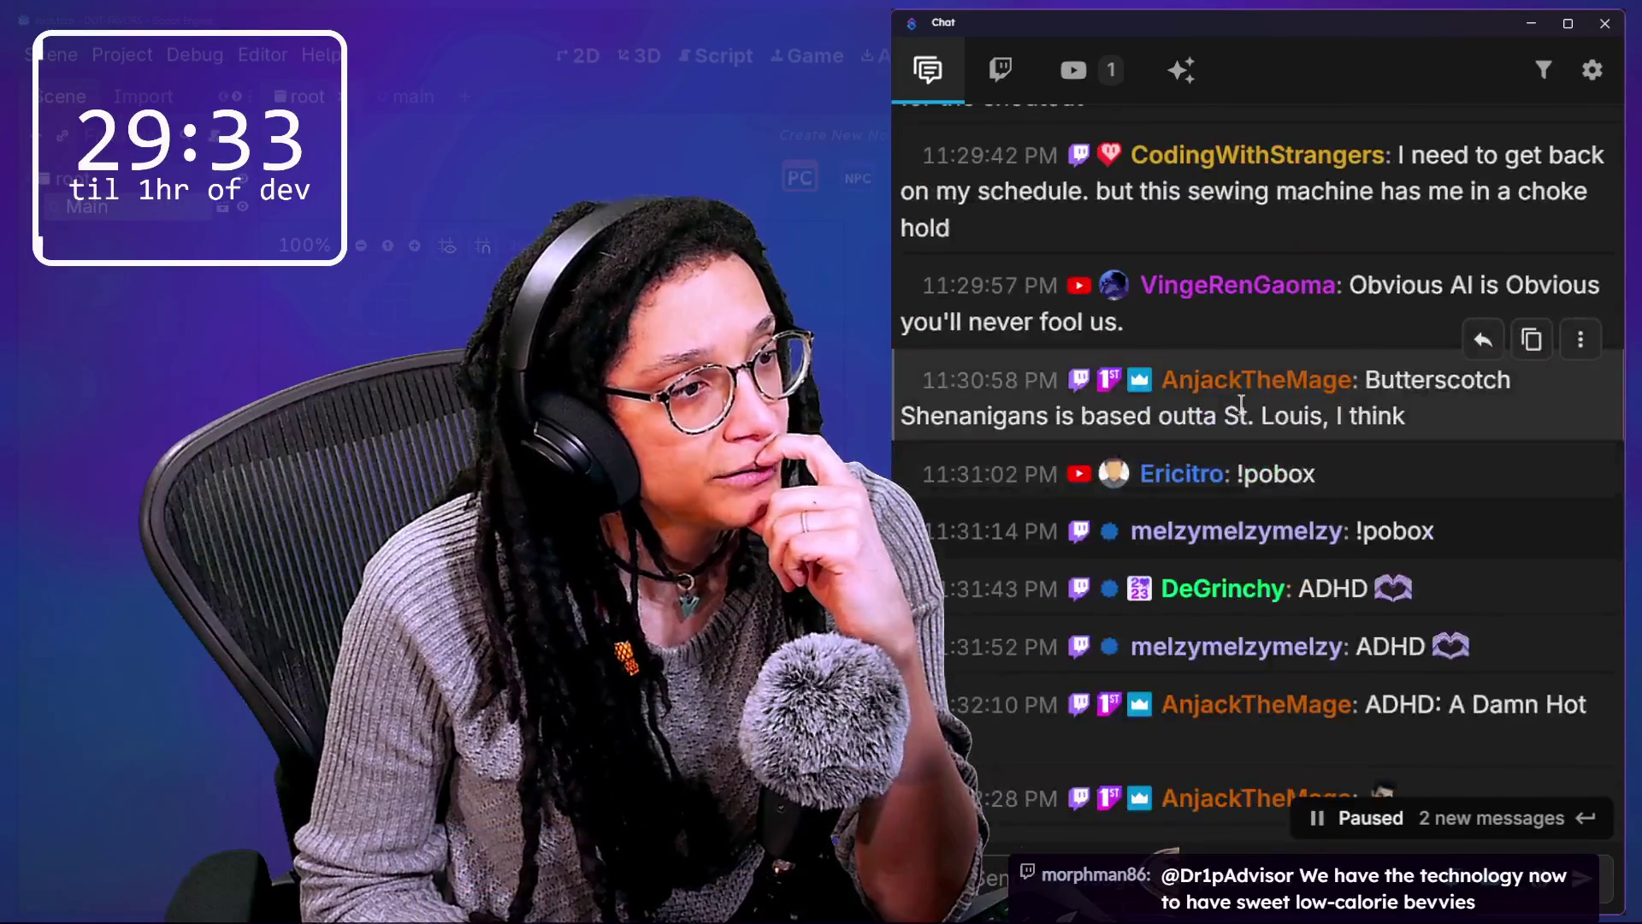
{"action": "scroll", "coordinate": [1241, 404], "scroll_direction": "up", "scroll_amount": 3}
{"action": "scroll", "coordinate": [1239, 401], "scroll_direction": "down", "scroll_amount": 4}
{"action": "left_click_drag", "start_coordinate": [1279, 293], "coordinate": [1330, 417]}
{"action": "scroll", "coordinate": [1327, 411], "scroll_direction": "down", "scroll_amount": 5}
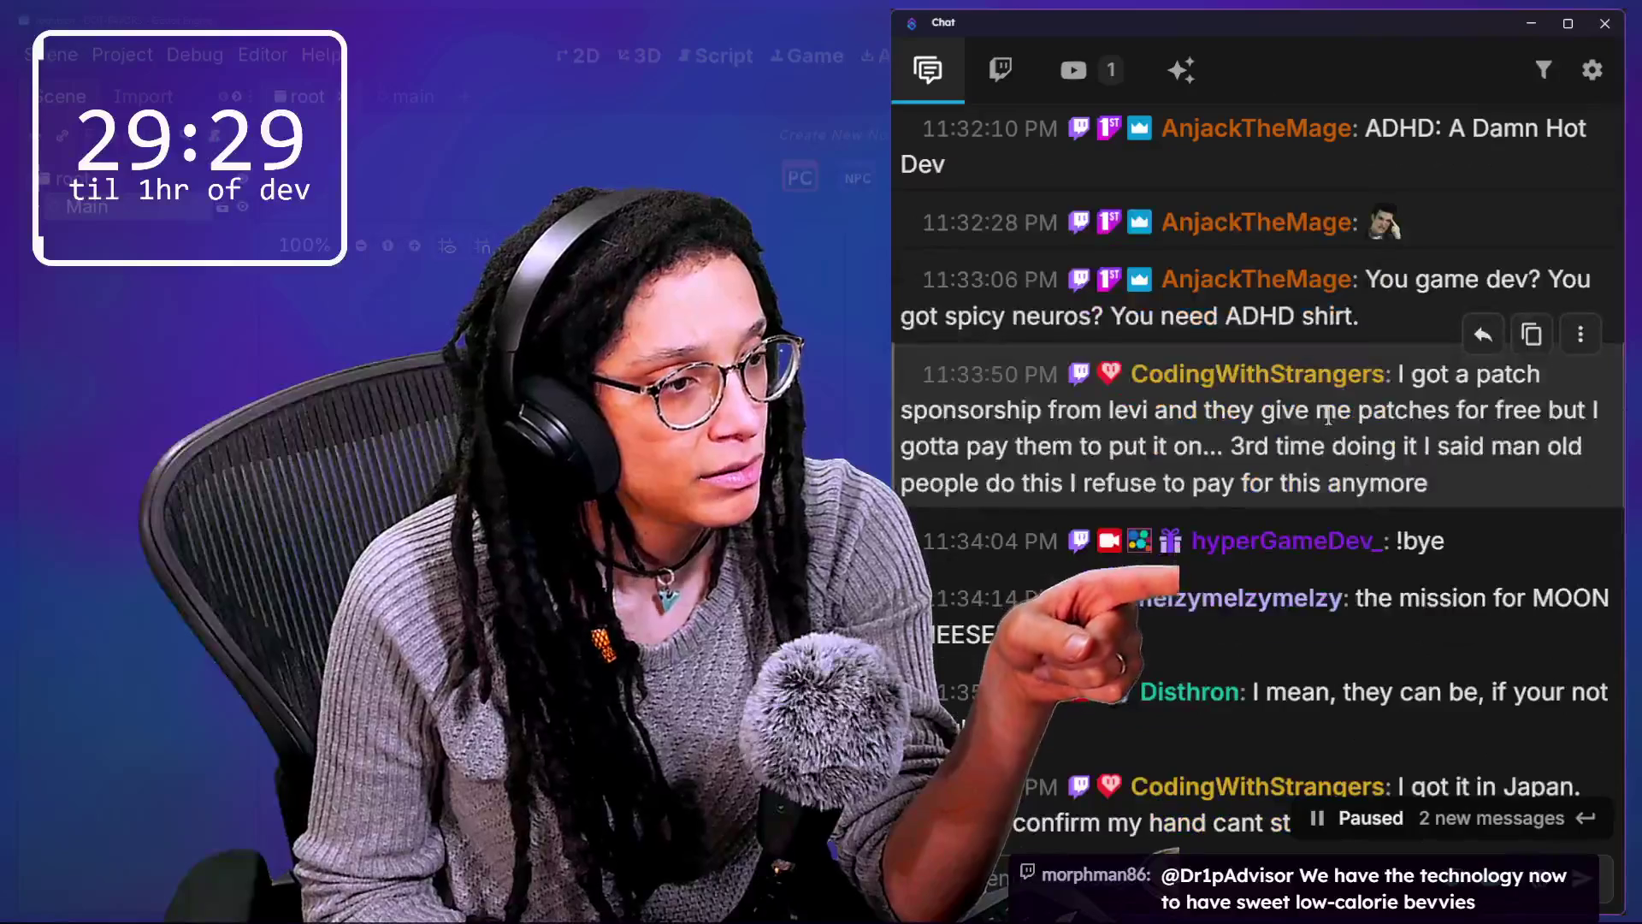
{"action": "scroll", "coordinate": [1129, 365], "scroll_direction": "down", "scroll_amount": 10}
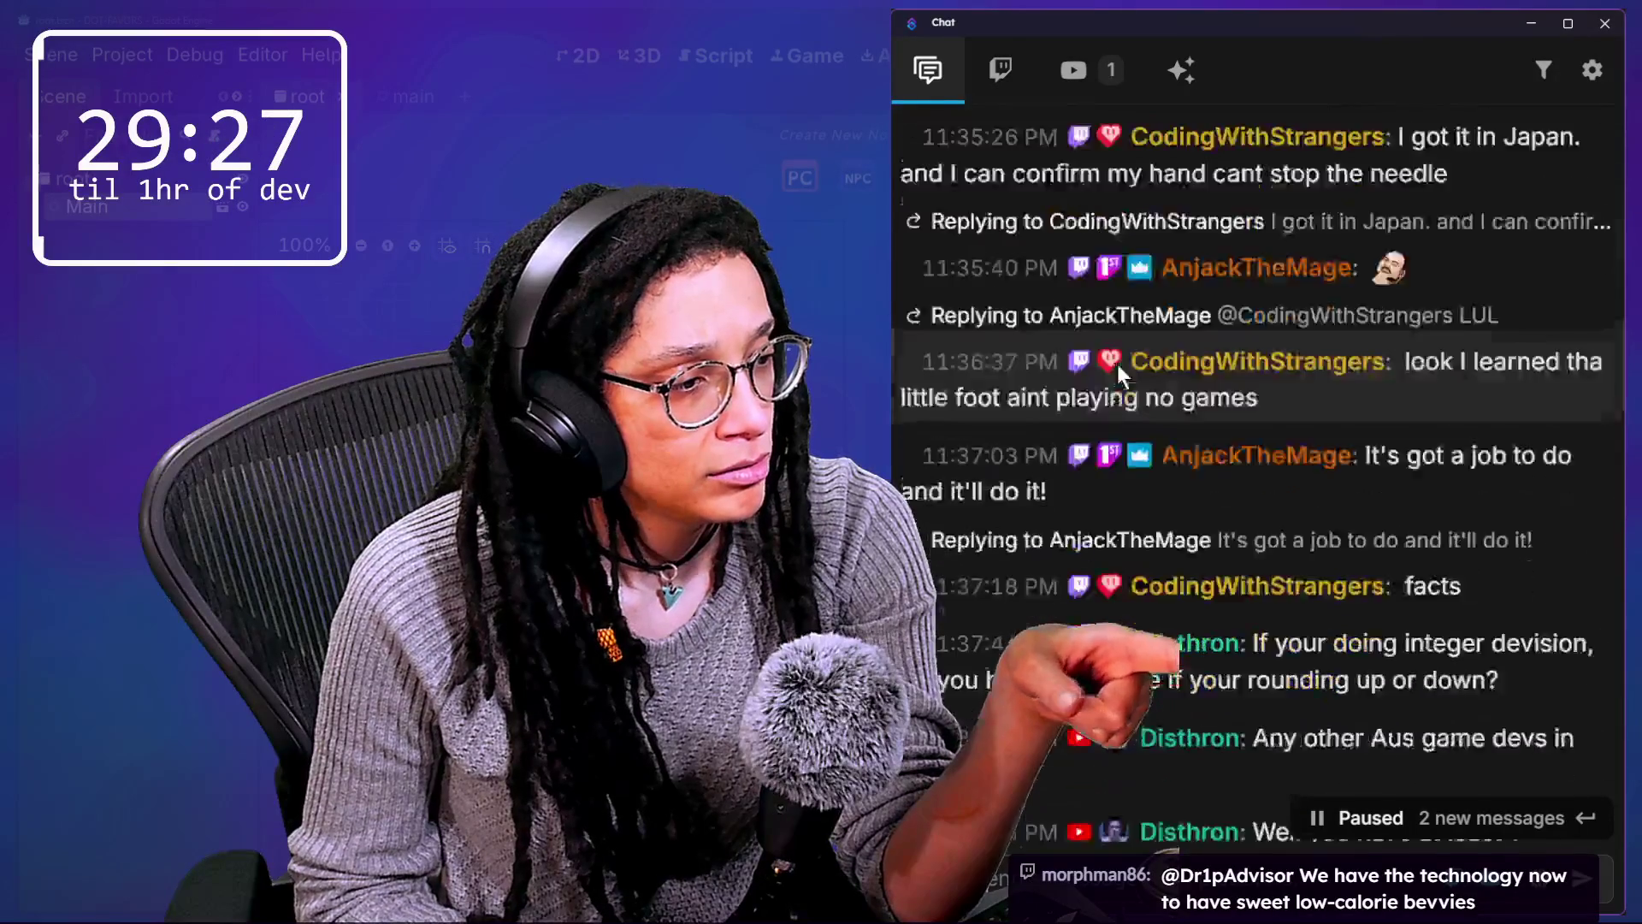
{"action": "scroll", "coordinate": [1117, 366], "scroll_direction": "down", "scroll_amount": 1}
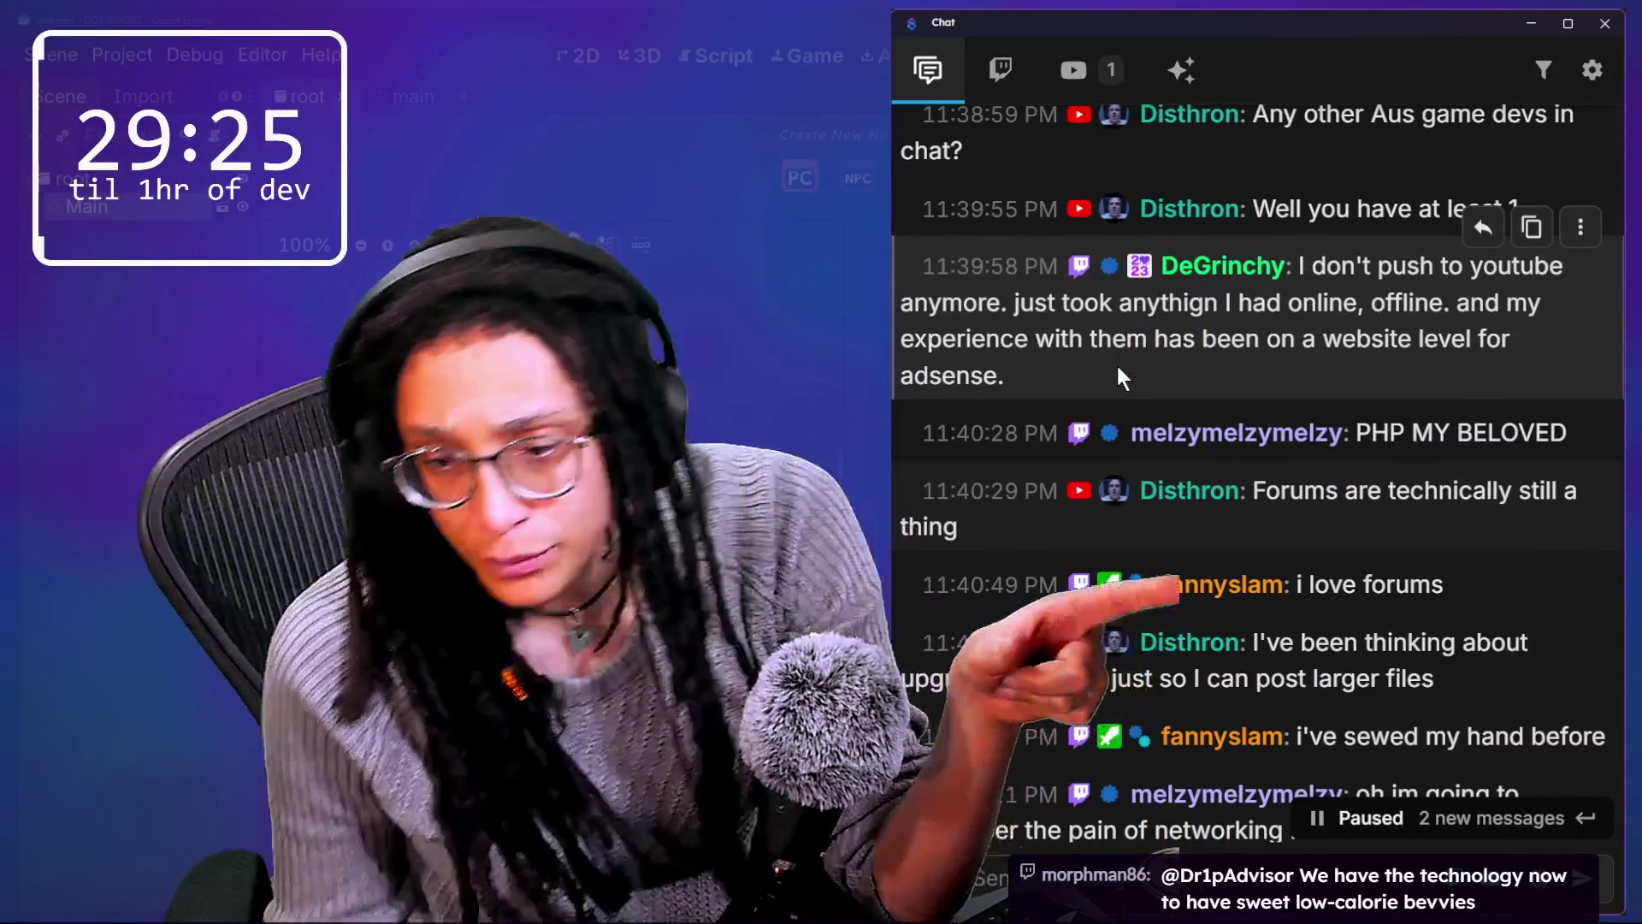
{"action": "scroll", "coordinate": [1117, 366], "scroll_direction": "down", "scroll_amount": 8}
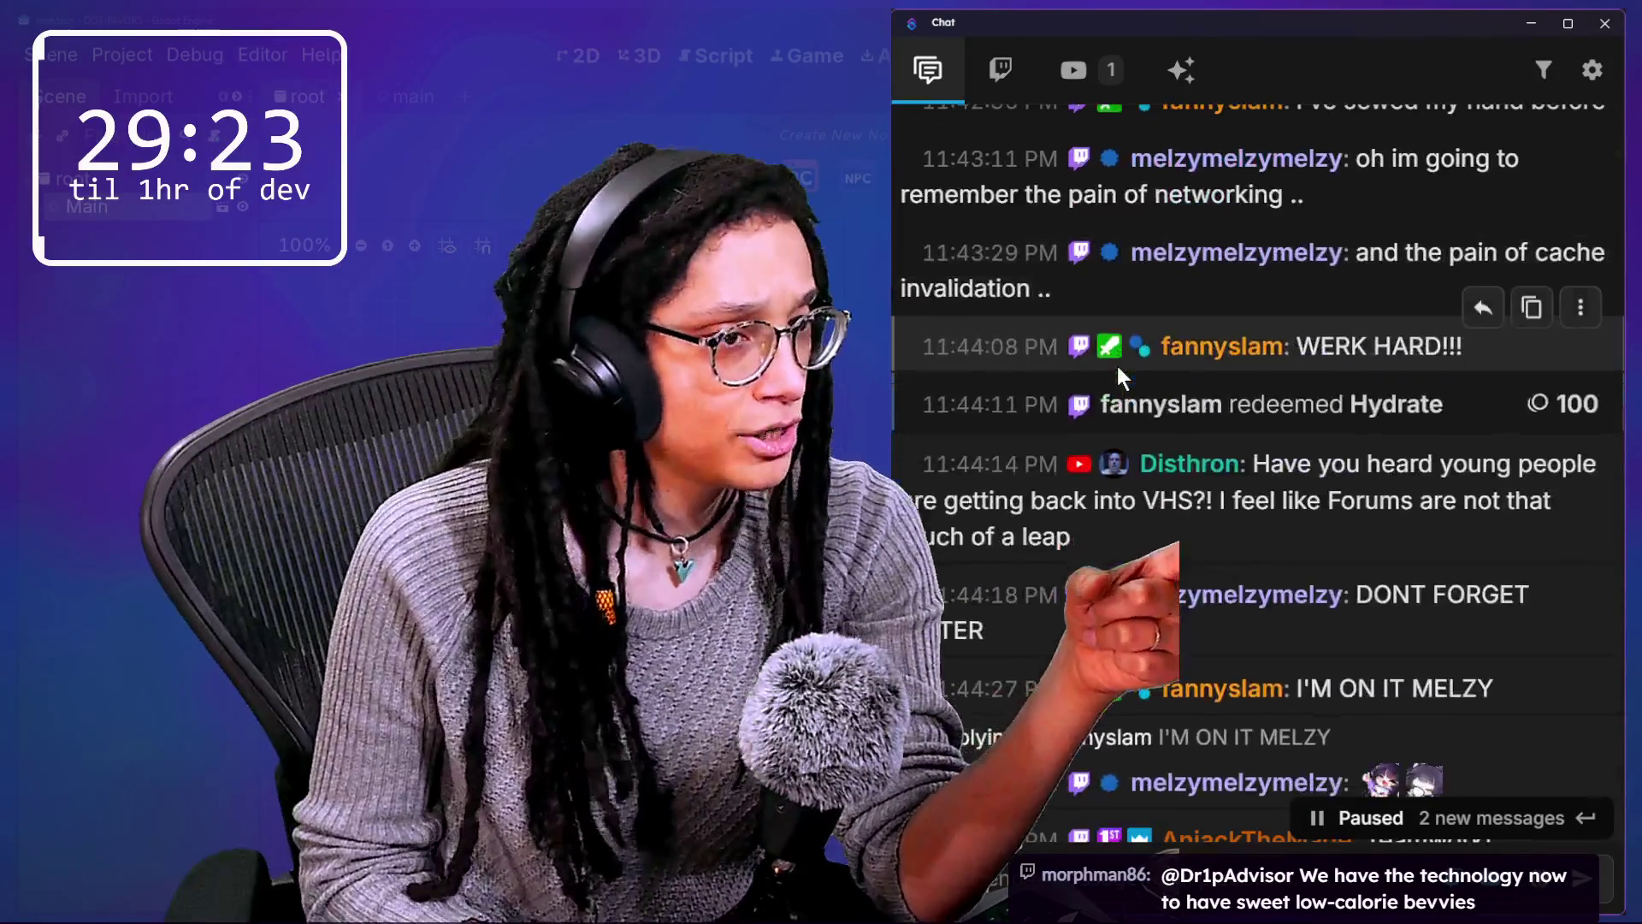
{"action": "scroll", "coordinate": [1117, 366], "scroll_direction": "down", "scroll_amount": 2}
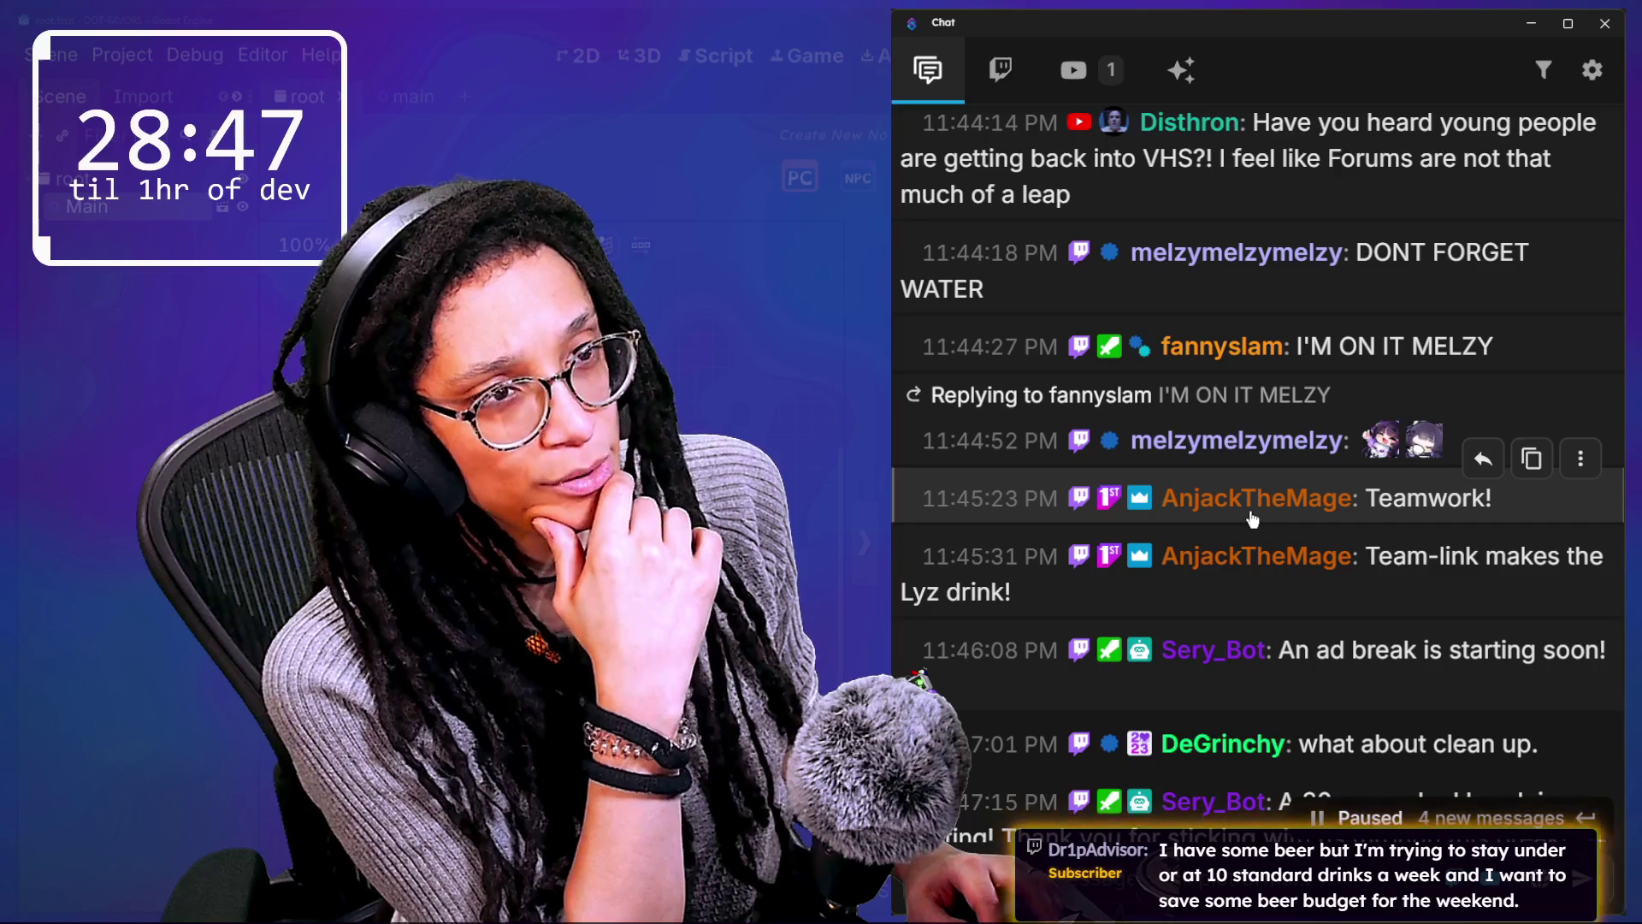
Step: Switch to the browser and load app.netlify.com from the address bar
{"action": "key", "text": "alt+Tab"}
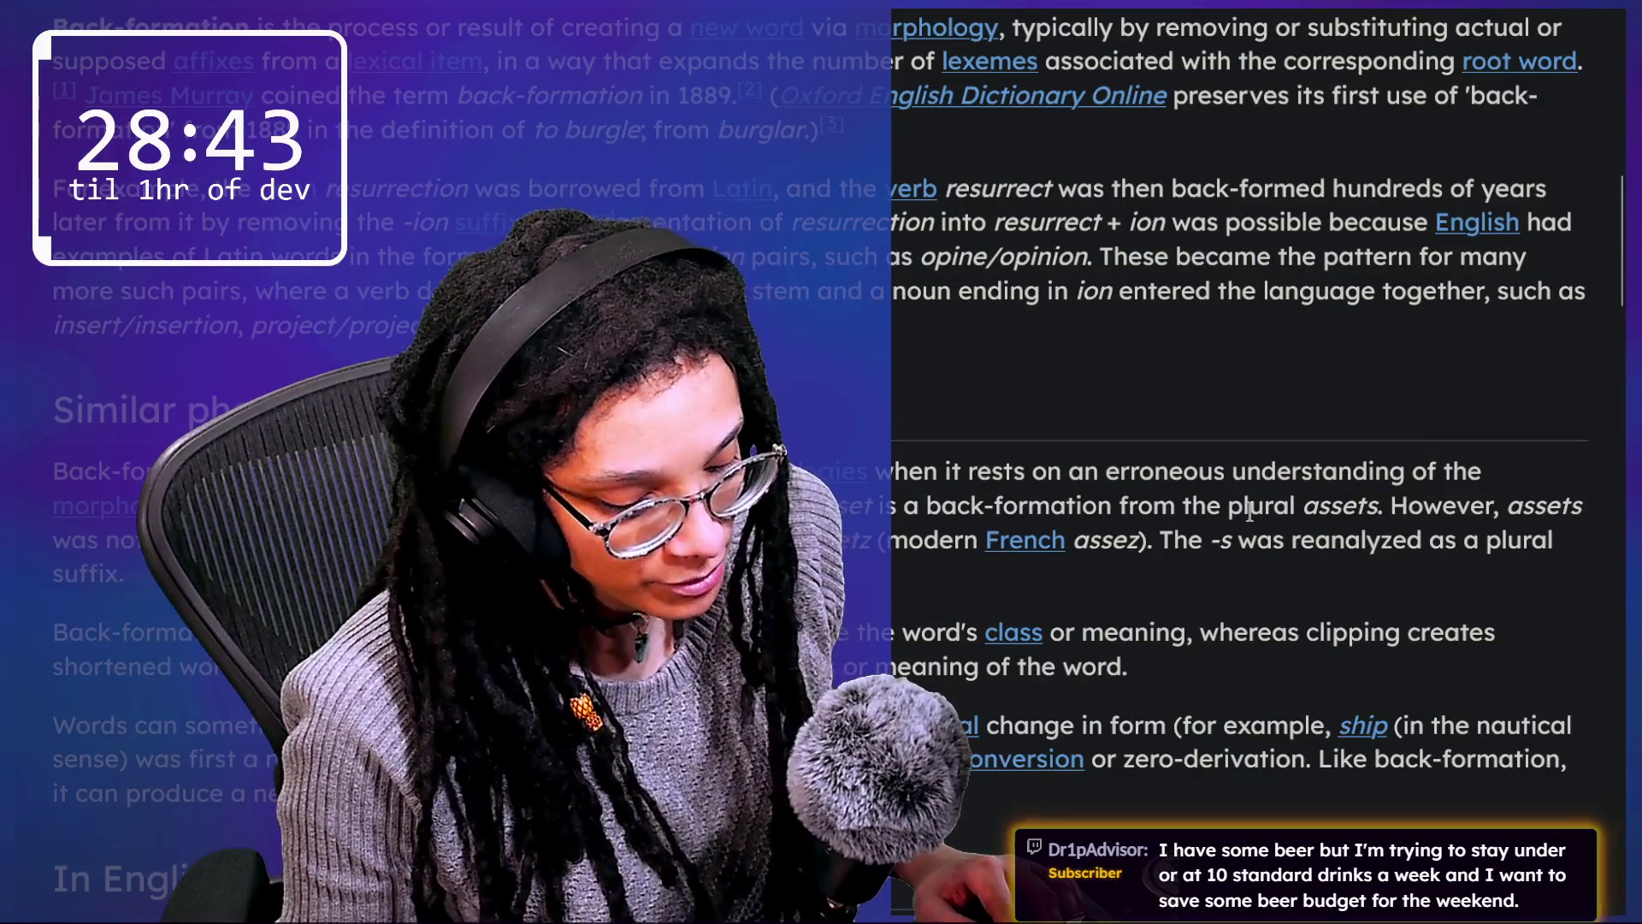
{"action": "key", "text": "ctrl+l"}
{"action": "type", "text": "app.netlify.com"}
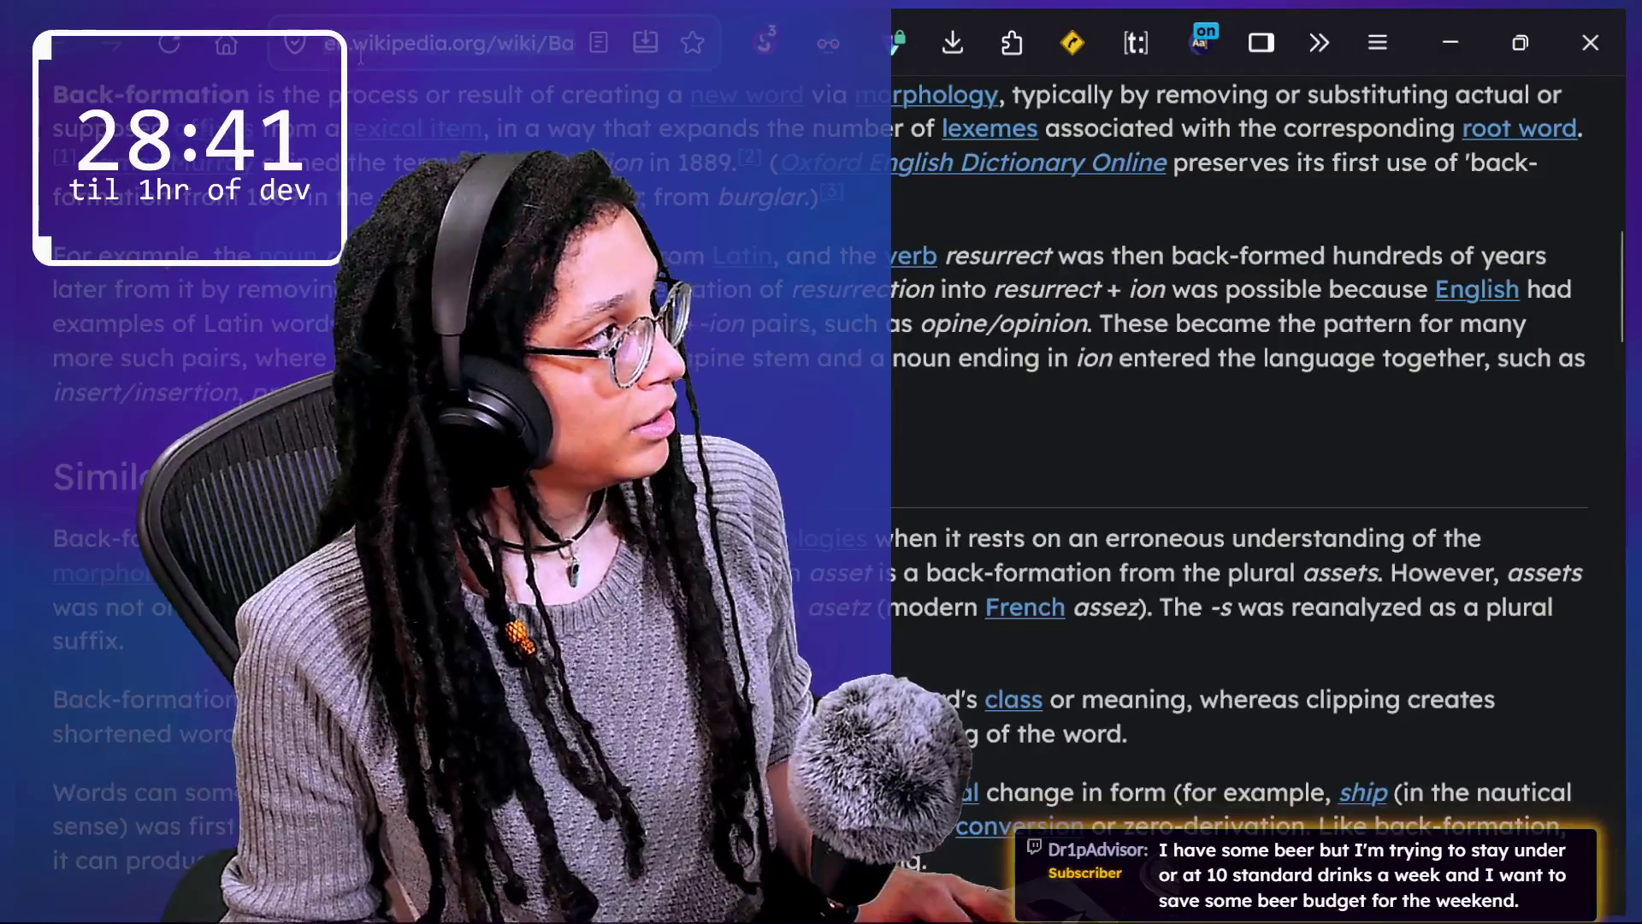
{"action": "key", "text": "Return"}
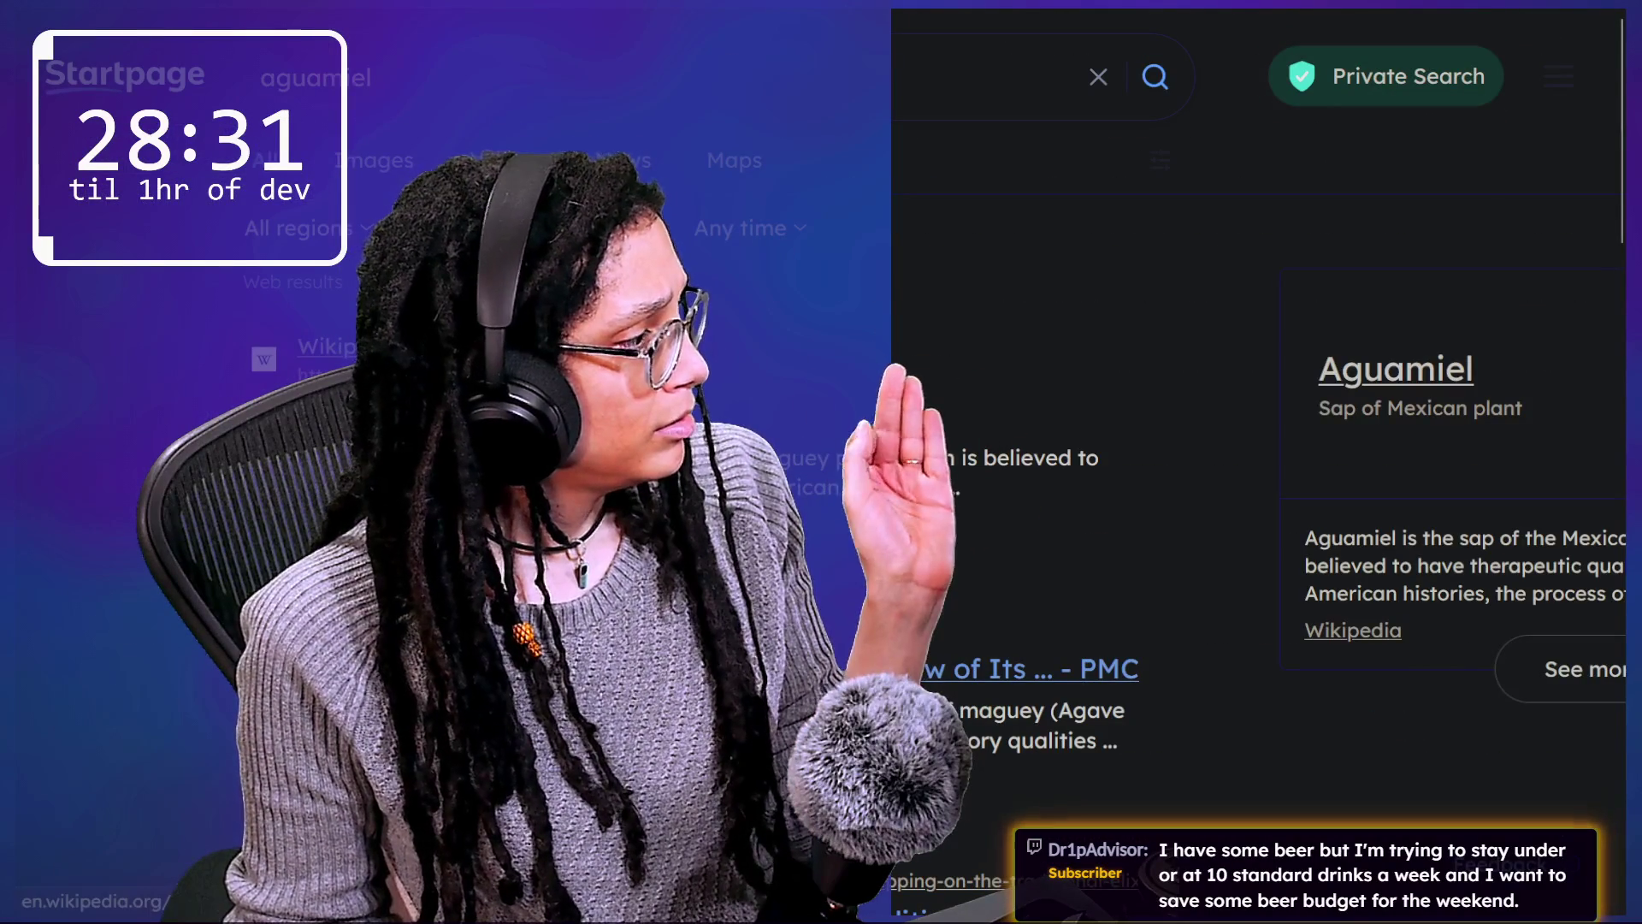
Step: Open the Wikipedia Aguamiel result and scroll through its opening section
{"action": "left_click", "coordinate": [1353, 631]}
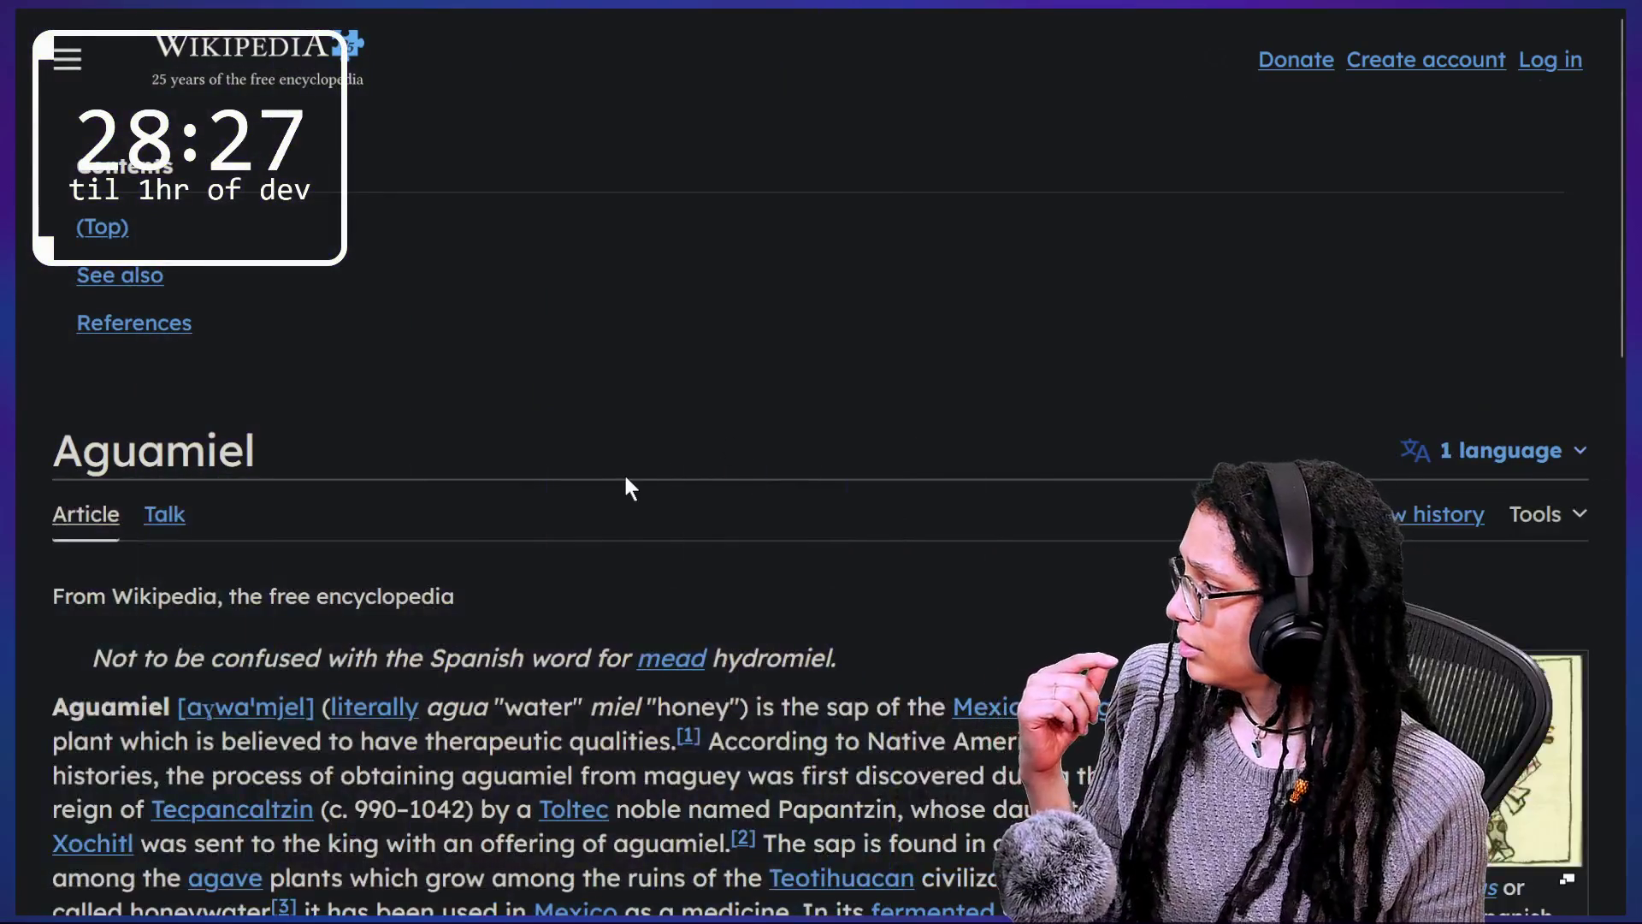
{"action": "scroll", "coordinate": [629, 488], "scroll_direction": "down", "scroll_amount": 2}
{"action": "scroll", "coordinate": [630, 487], "scroll_direction": "down", "scroll_amount": 4}
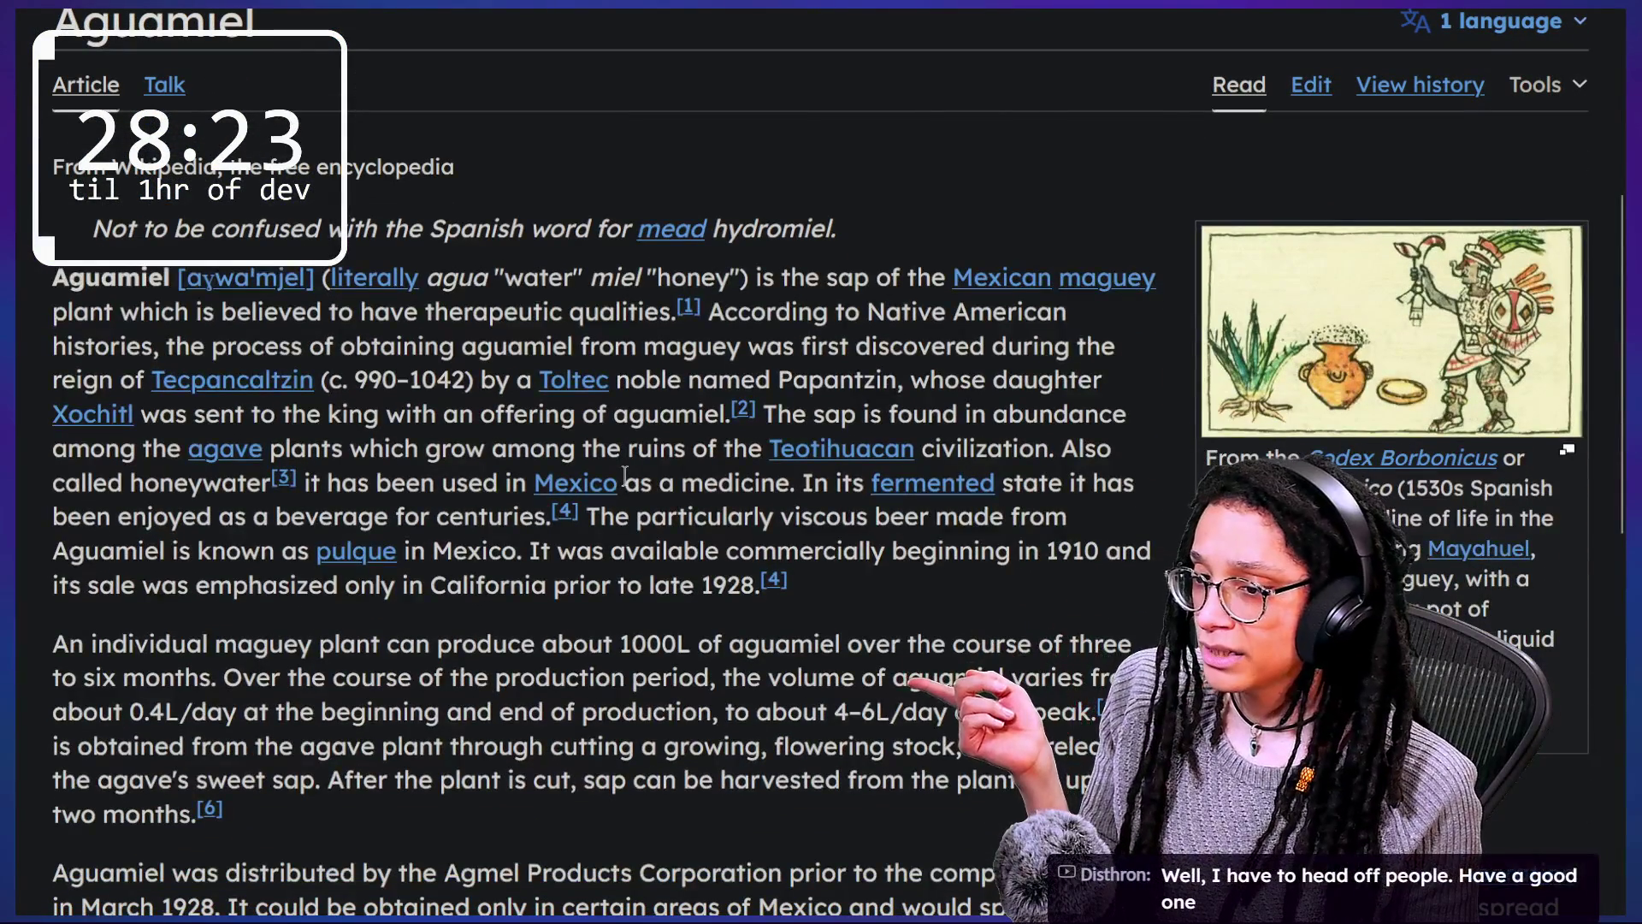
{"action": "scroll", "coordinate": [625, 476], "scroll_direction": "down", "scroll_amount": 4}
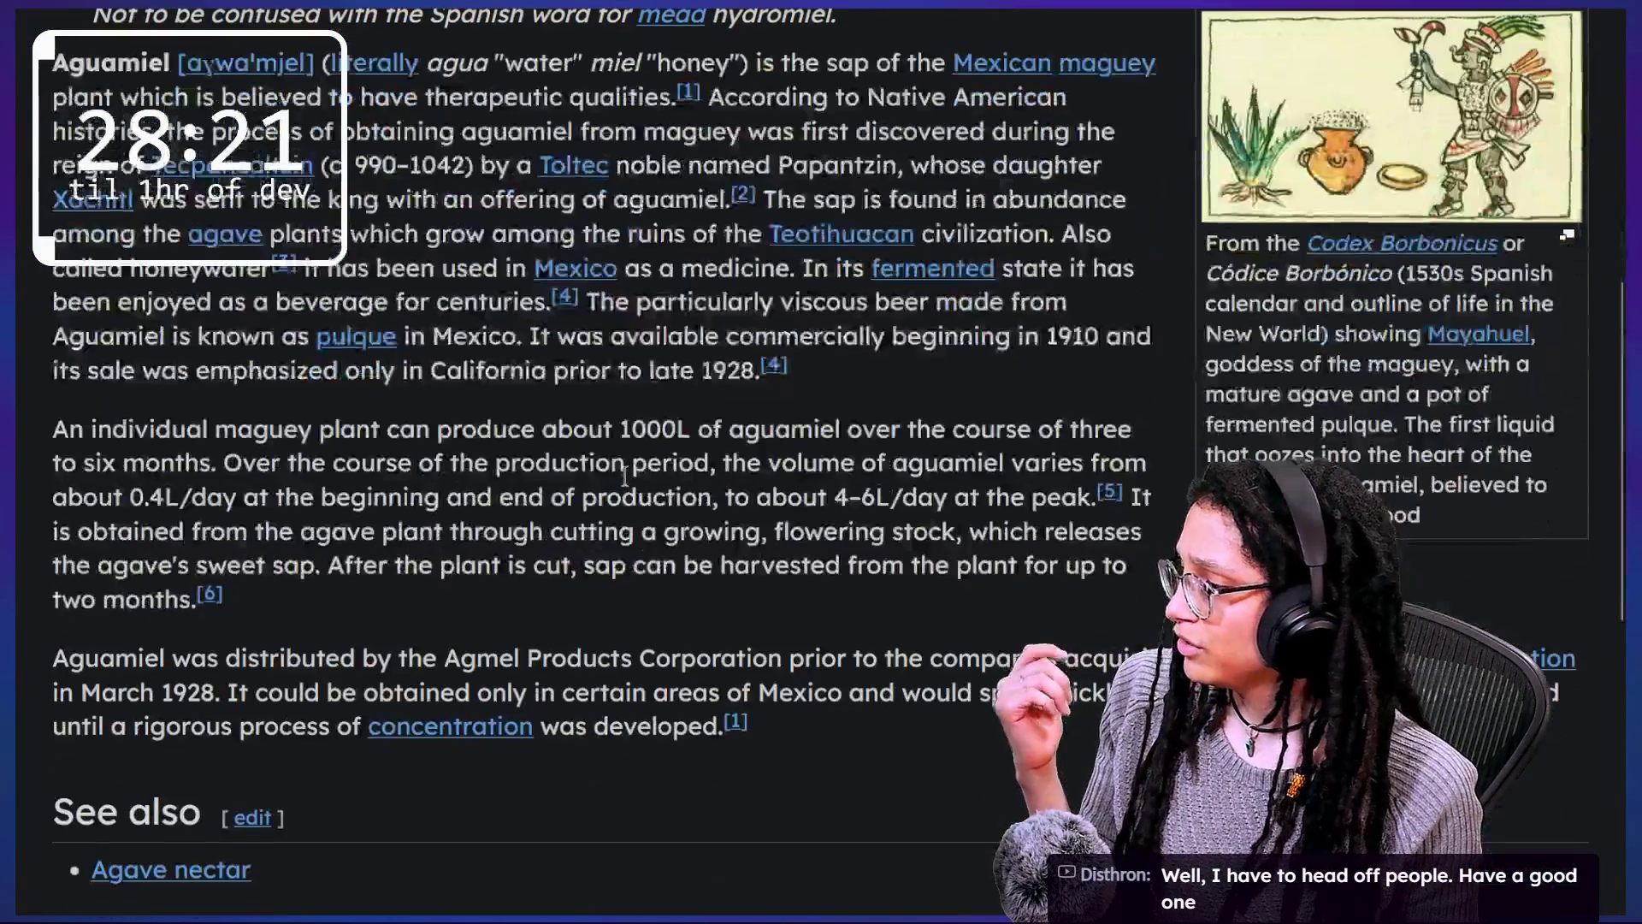
{"action": "scroll", "coordinate": [625, 476], "scroll_direction": "up", "scroll_amount": 3}
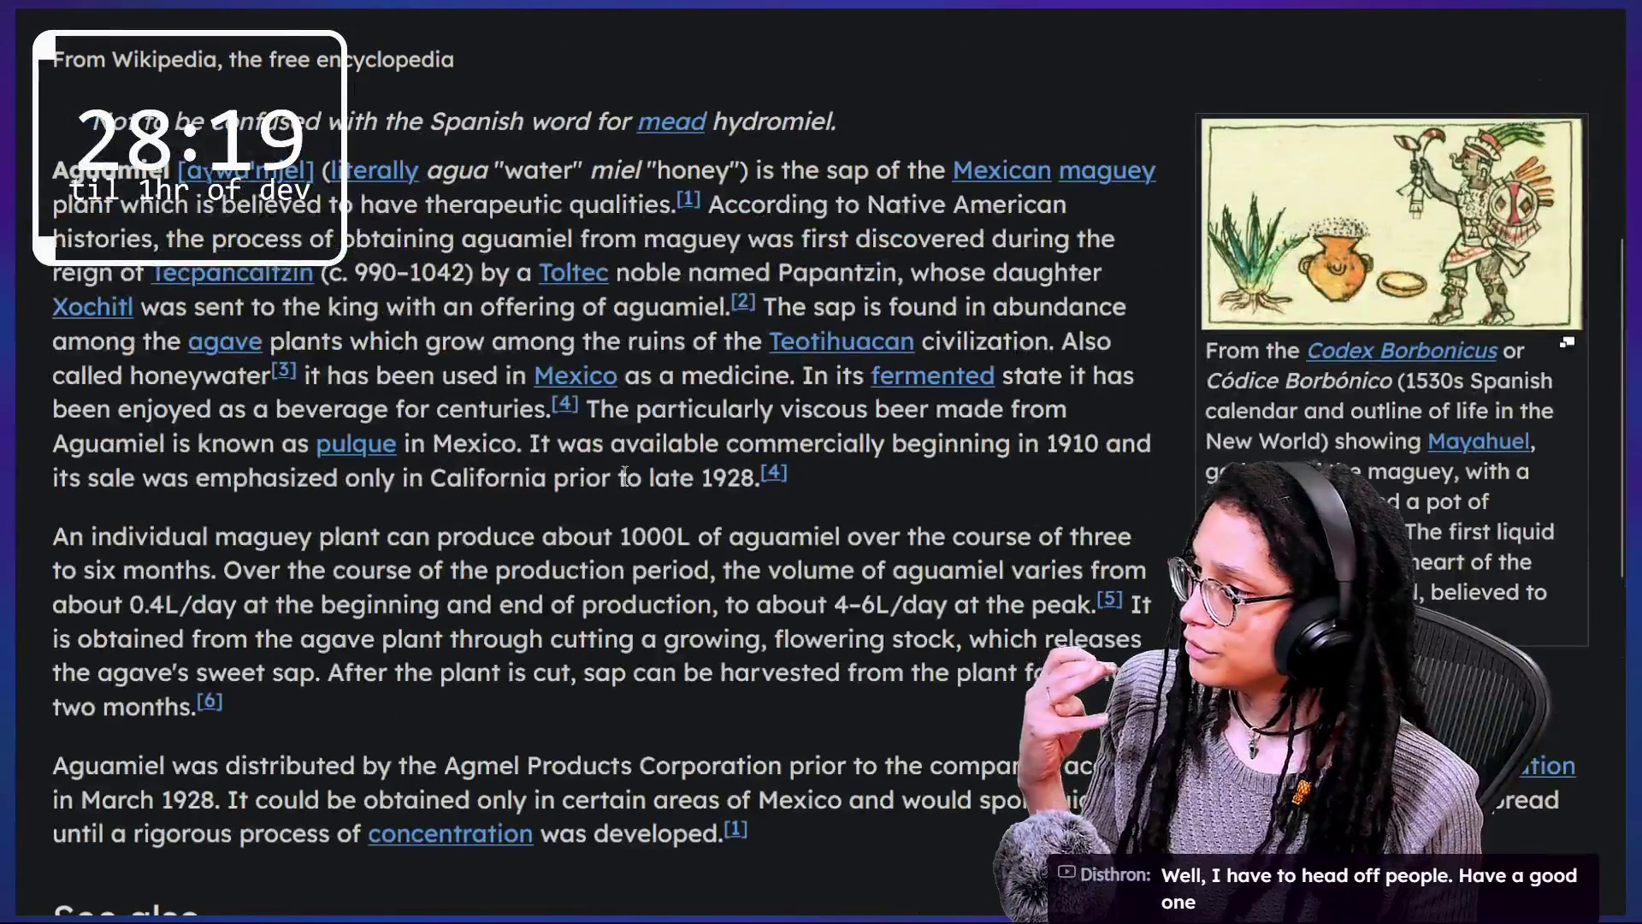
{"action": "scroll", "coordinate": [625, 477], "scroll_direction": "up", "scroll_amount": 1}
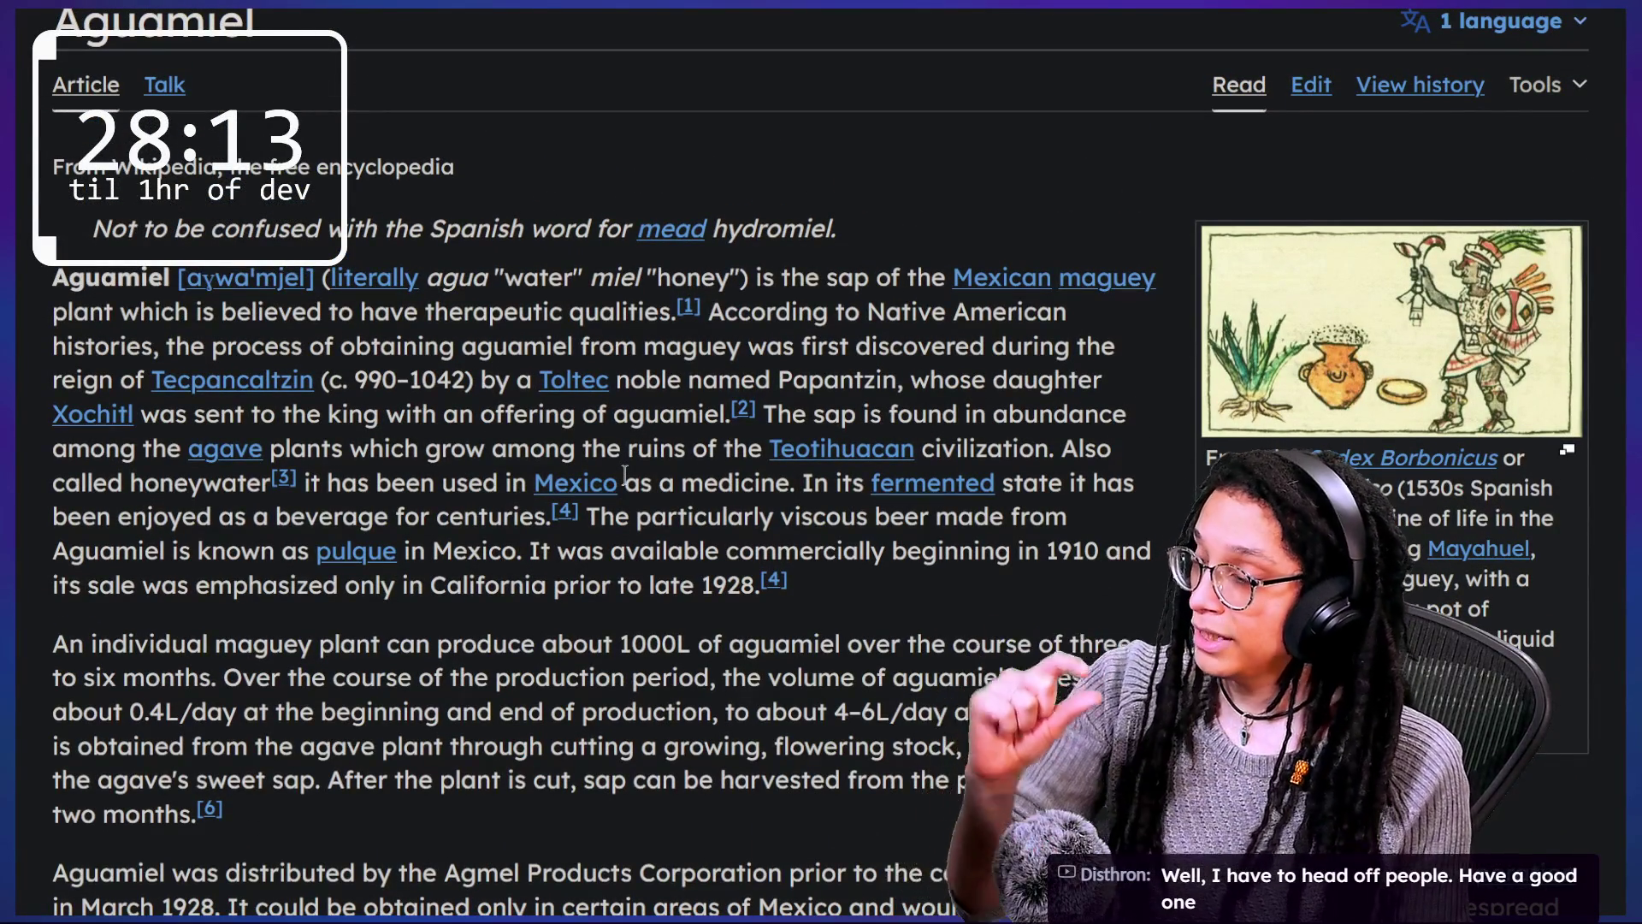
{"action": "scroll", "coordinate": [631, 458], "scroll_direction": "up", "scroll_amount": 1}
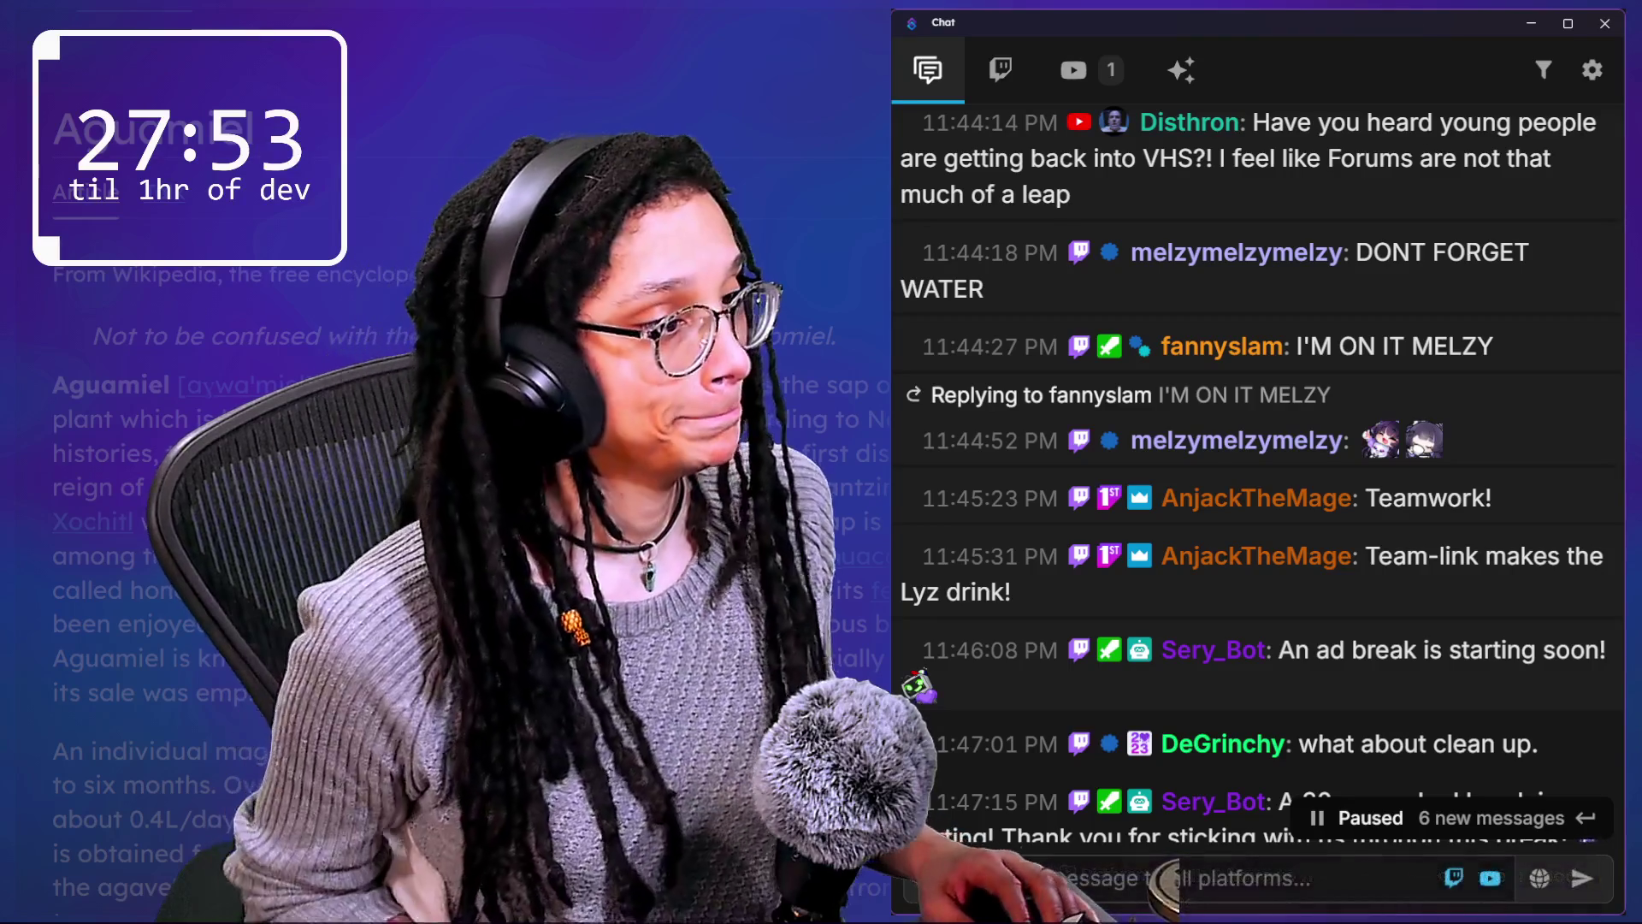
{"action": "scroll", "coordinate": [982, 266], "scroll_direction": "up", "scroll_amount": 5}
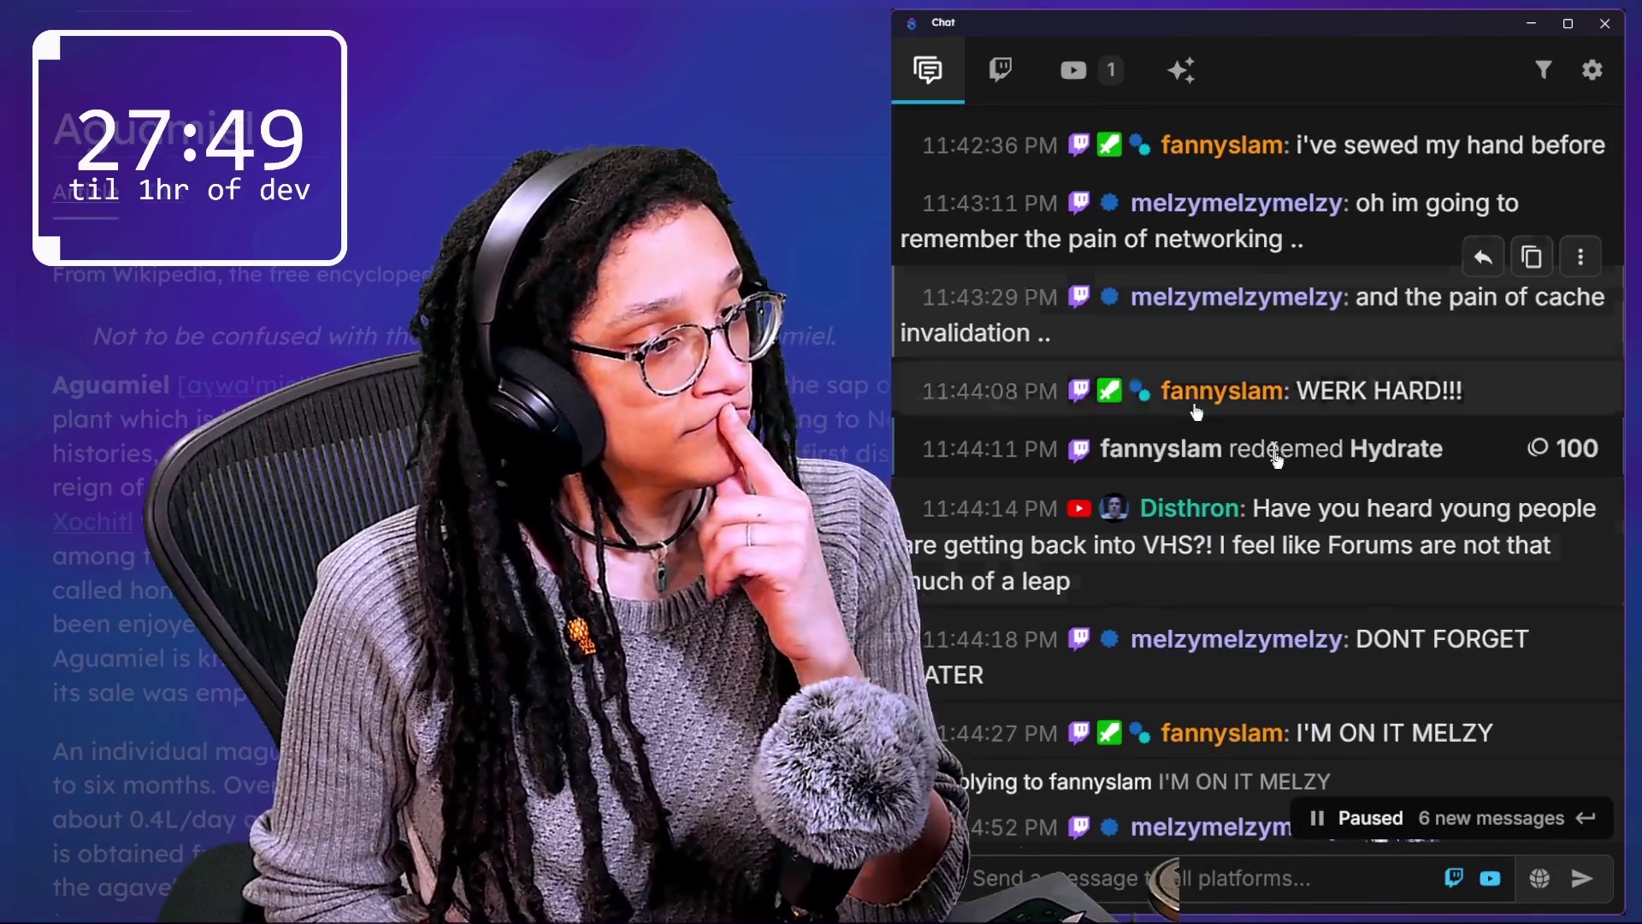
{"action": "left_click_drag", "start_coordinate": [1368, 508], "coordinate": [1378, 554]}
{"action": "left_click", "coordinate": [1363, 577]}
{"action": "left_click_drag", "start_coordinate": [1285, 508], "coordinate": [1310, 566]}
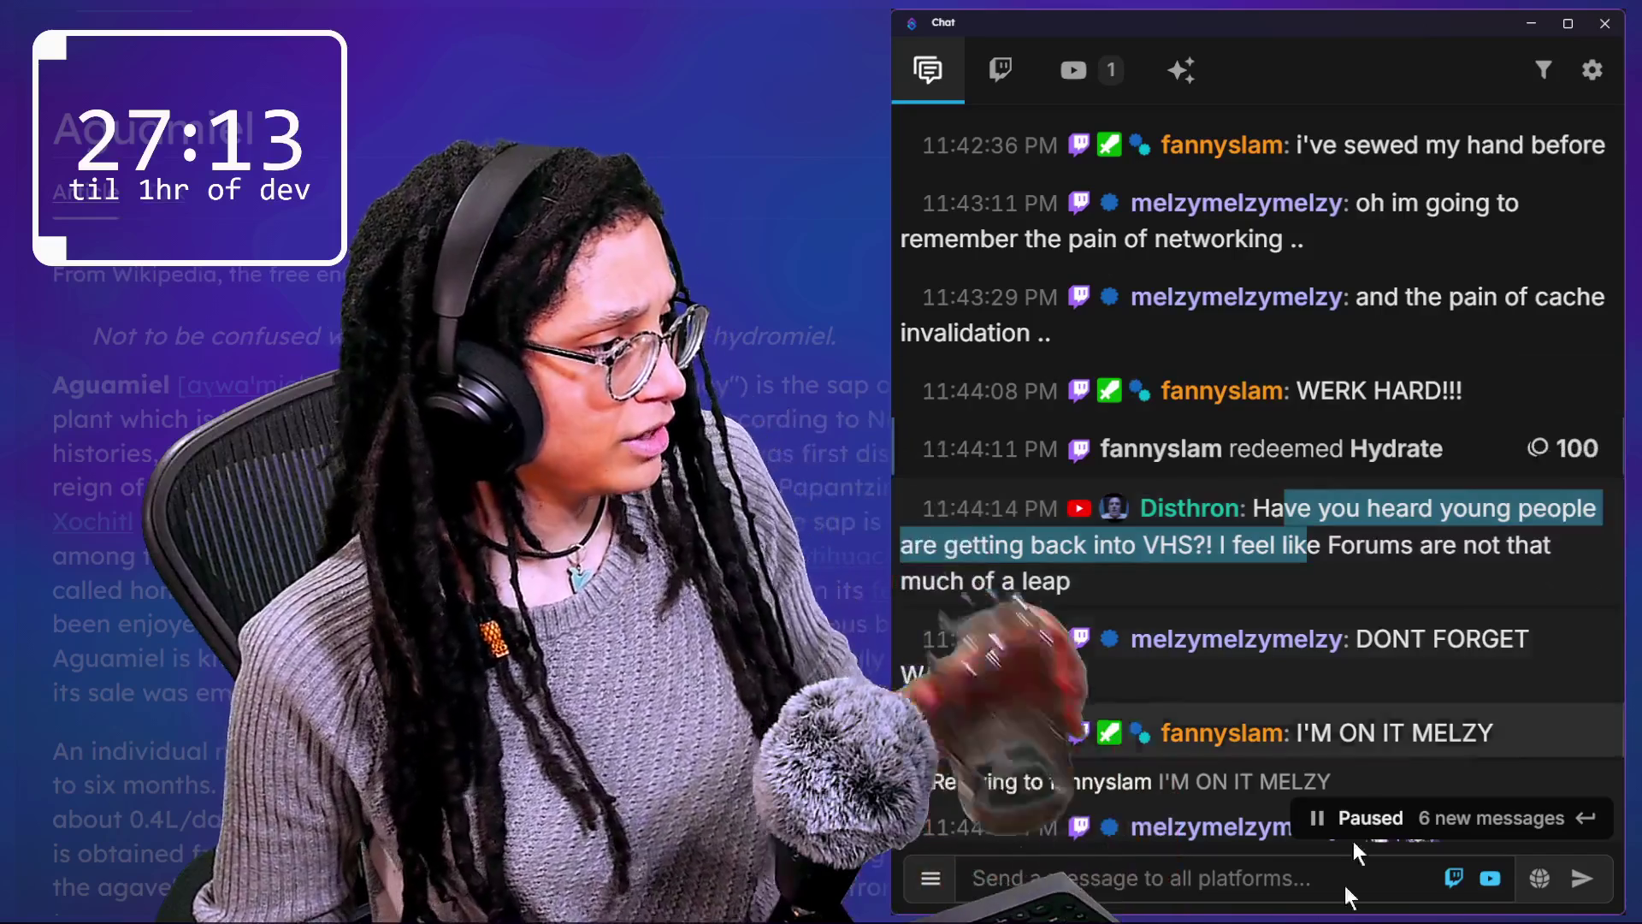
{"action": "scroll", "coordinate": [1377, 566], "scroll_direction": "down", "scroll_amount": 2}
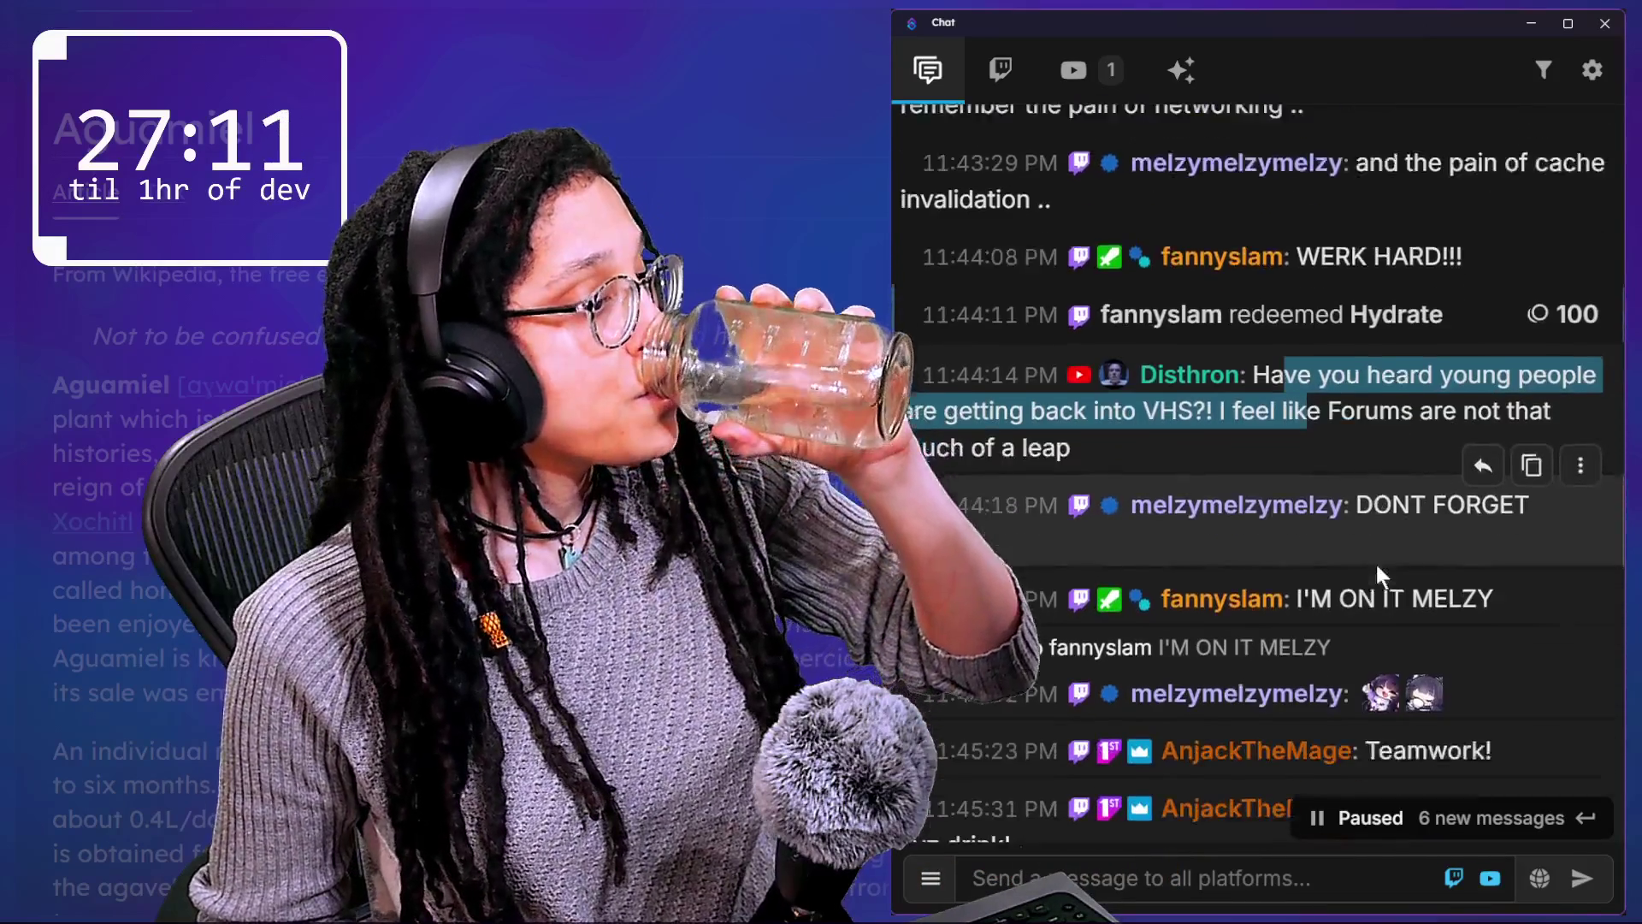
{"action": "left_click", "coordinate": [1383, 437]}
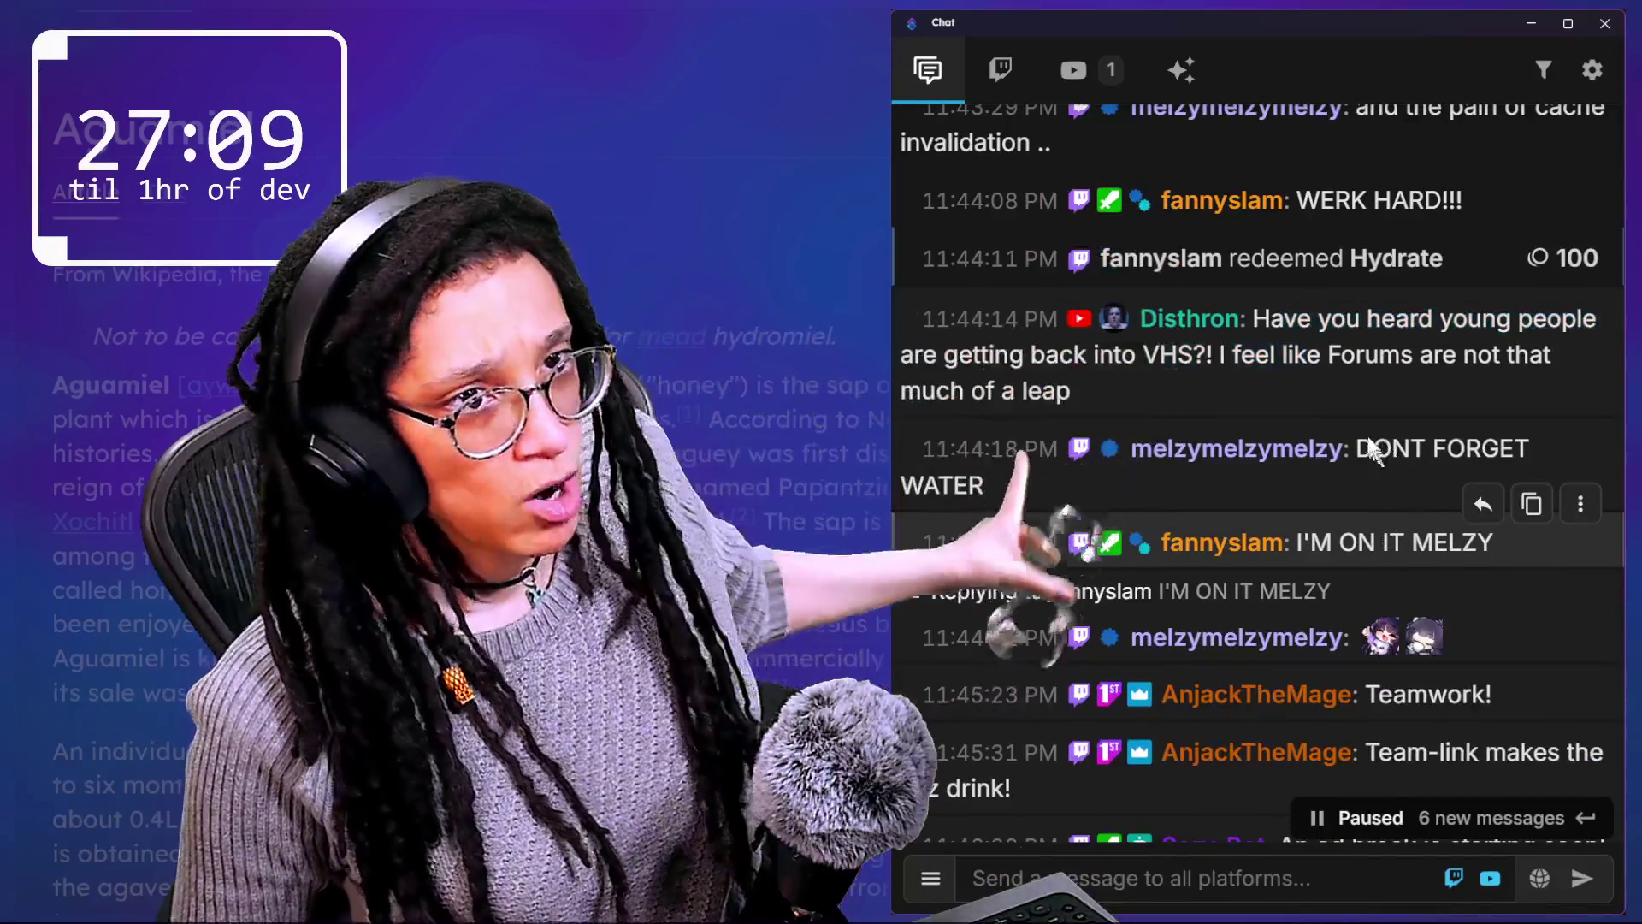
{"action": "scroll", "coordinate": [1361, 424], "scroll_direction": "down", "scroll_amount": 4}
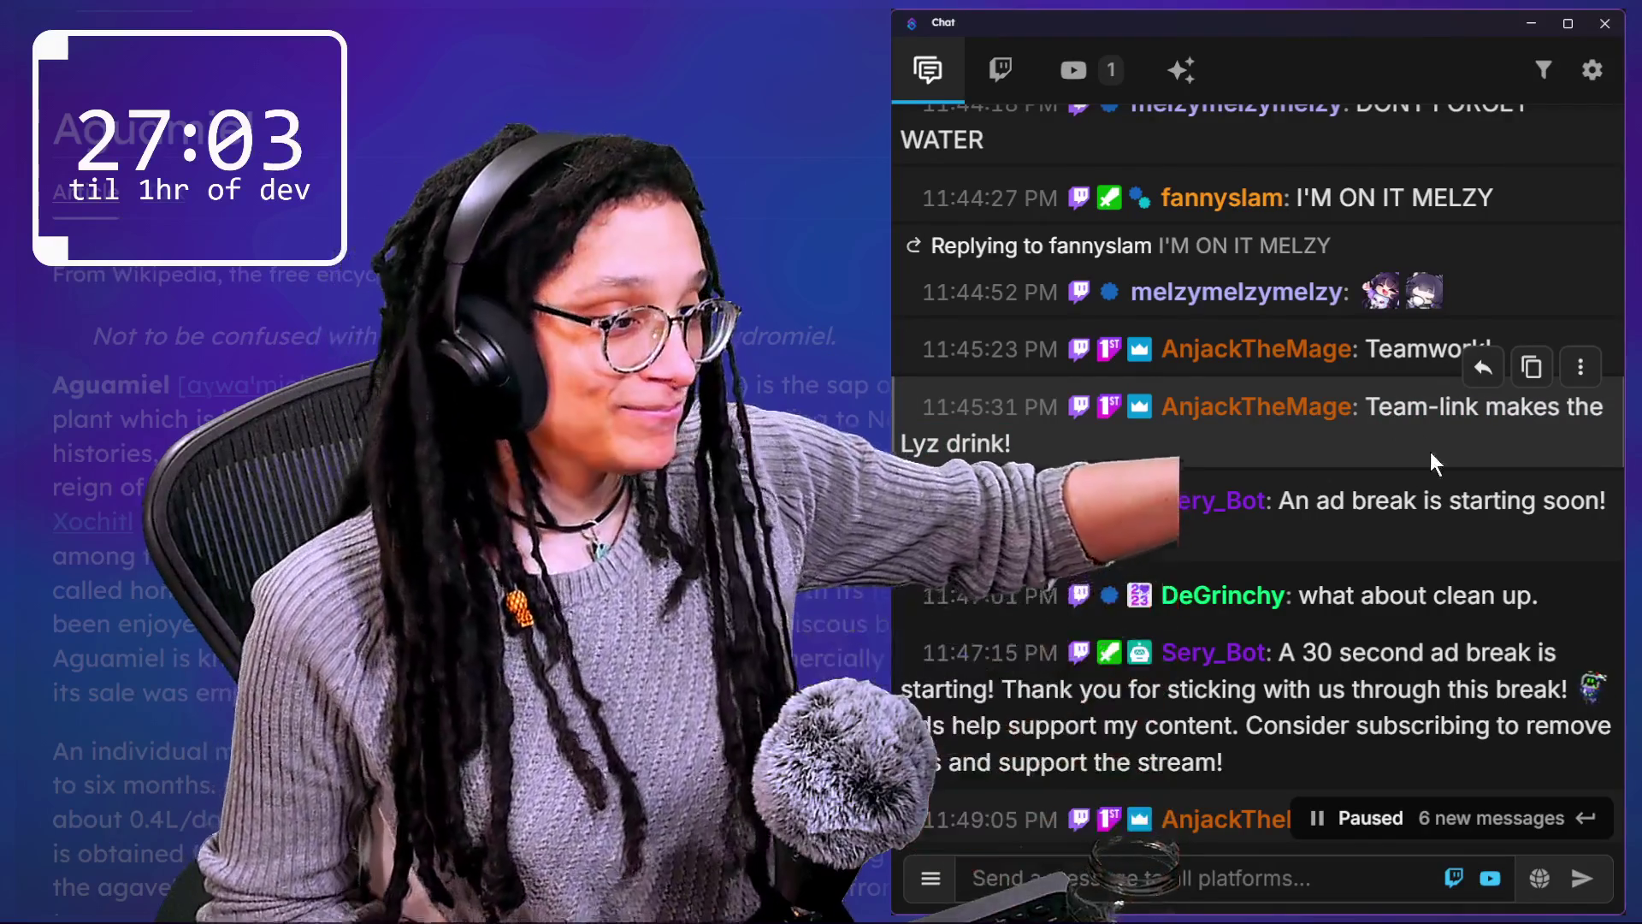
{"action": "scroll", "coordinate": [1430, 451], "scroll_direction": "down", "scroll_amount": 1}
{"action": "scroll", "coordinate": [1429, 451], "scroll_direction": "down", "scroll_amount": 1}
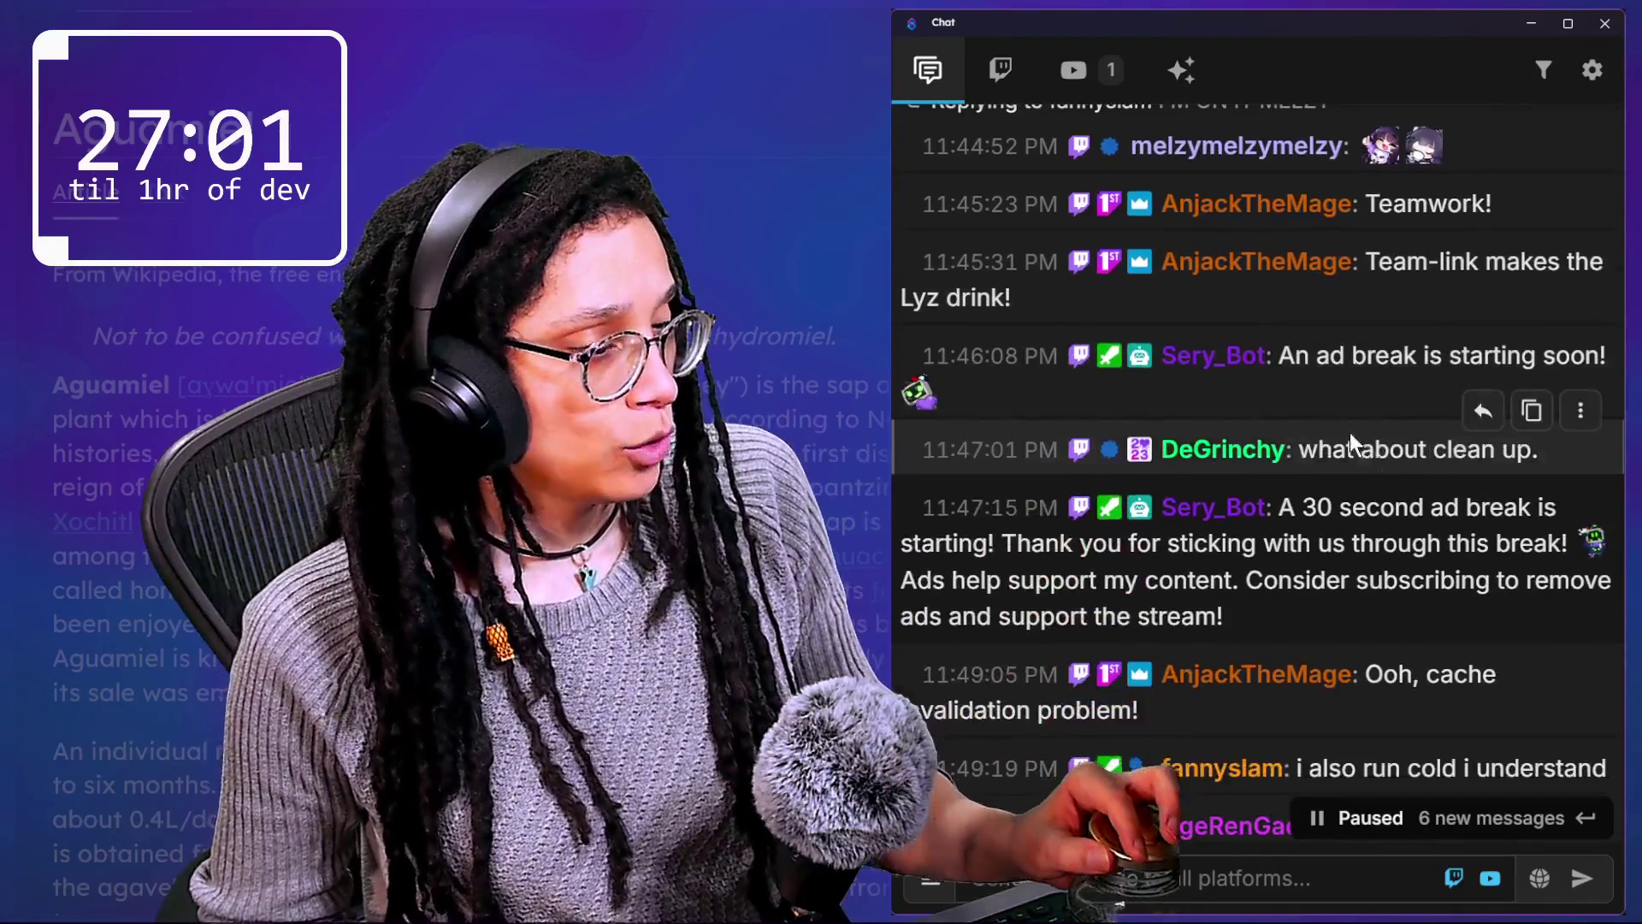
{"action": "left_click_drag", "start_coordinate": [923, 507], "coordinate": [1451, 517]}
{"action": "left_click", "coordinate": [1356, 448]}
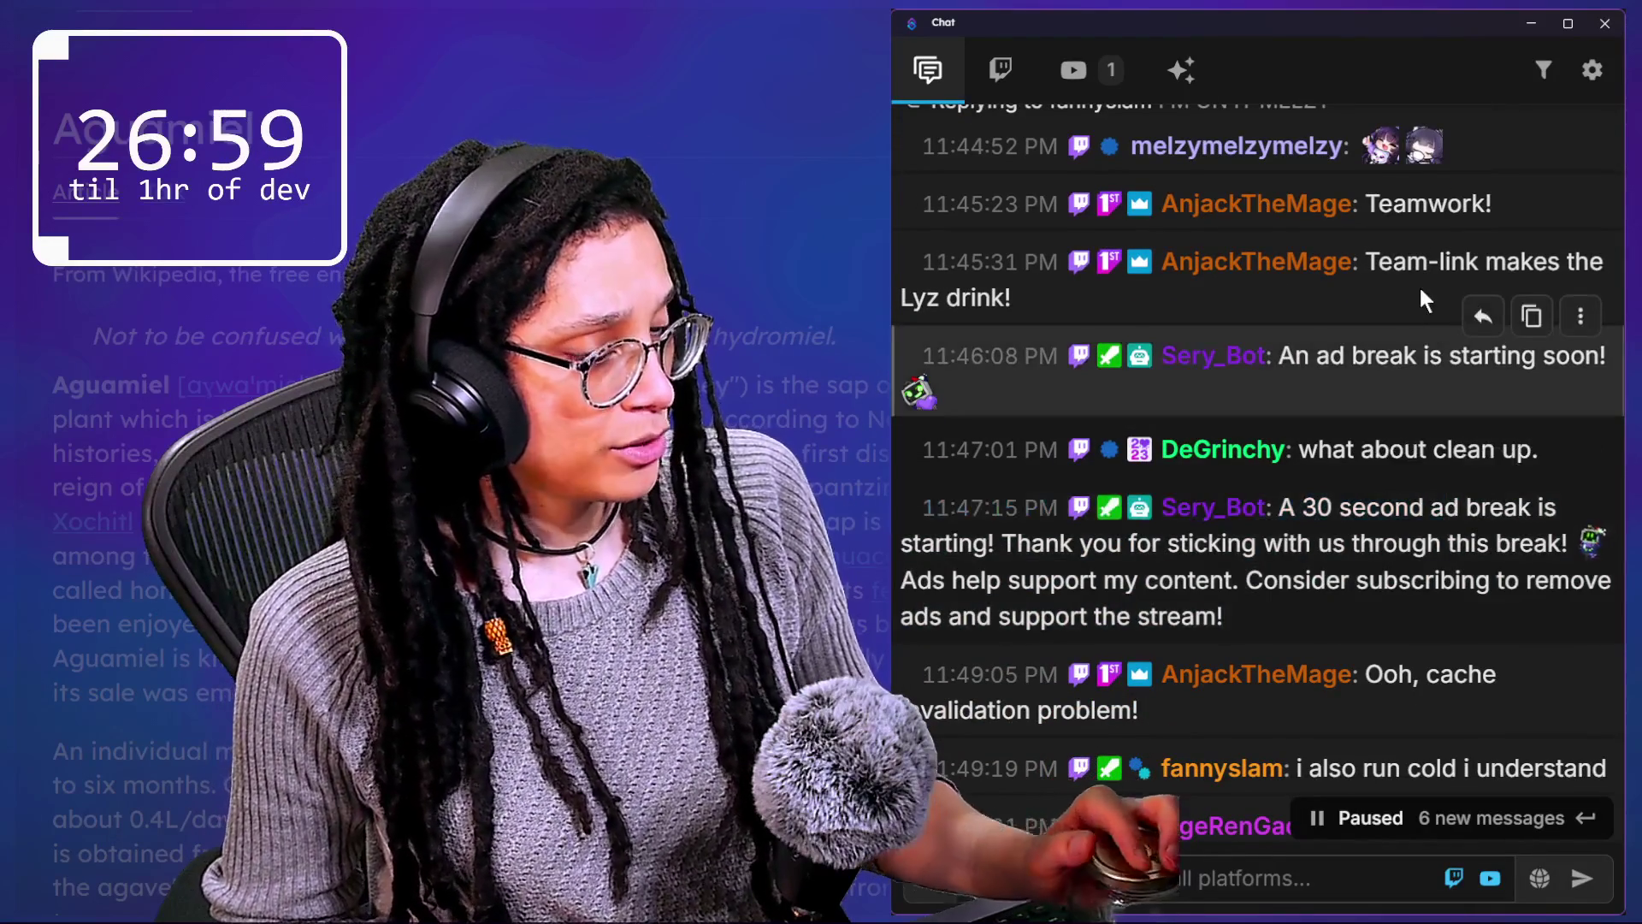
{"action": "scroll", "coordinate": [1419, 285], "scroll_direction": "down", "scroll_amount": 1}
{"action": "scroll", "coordinate": [1418, 337], "scroll_direction": "down", "scroll_amount": 1}
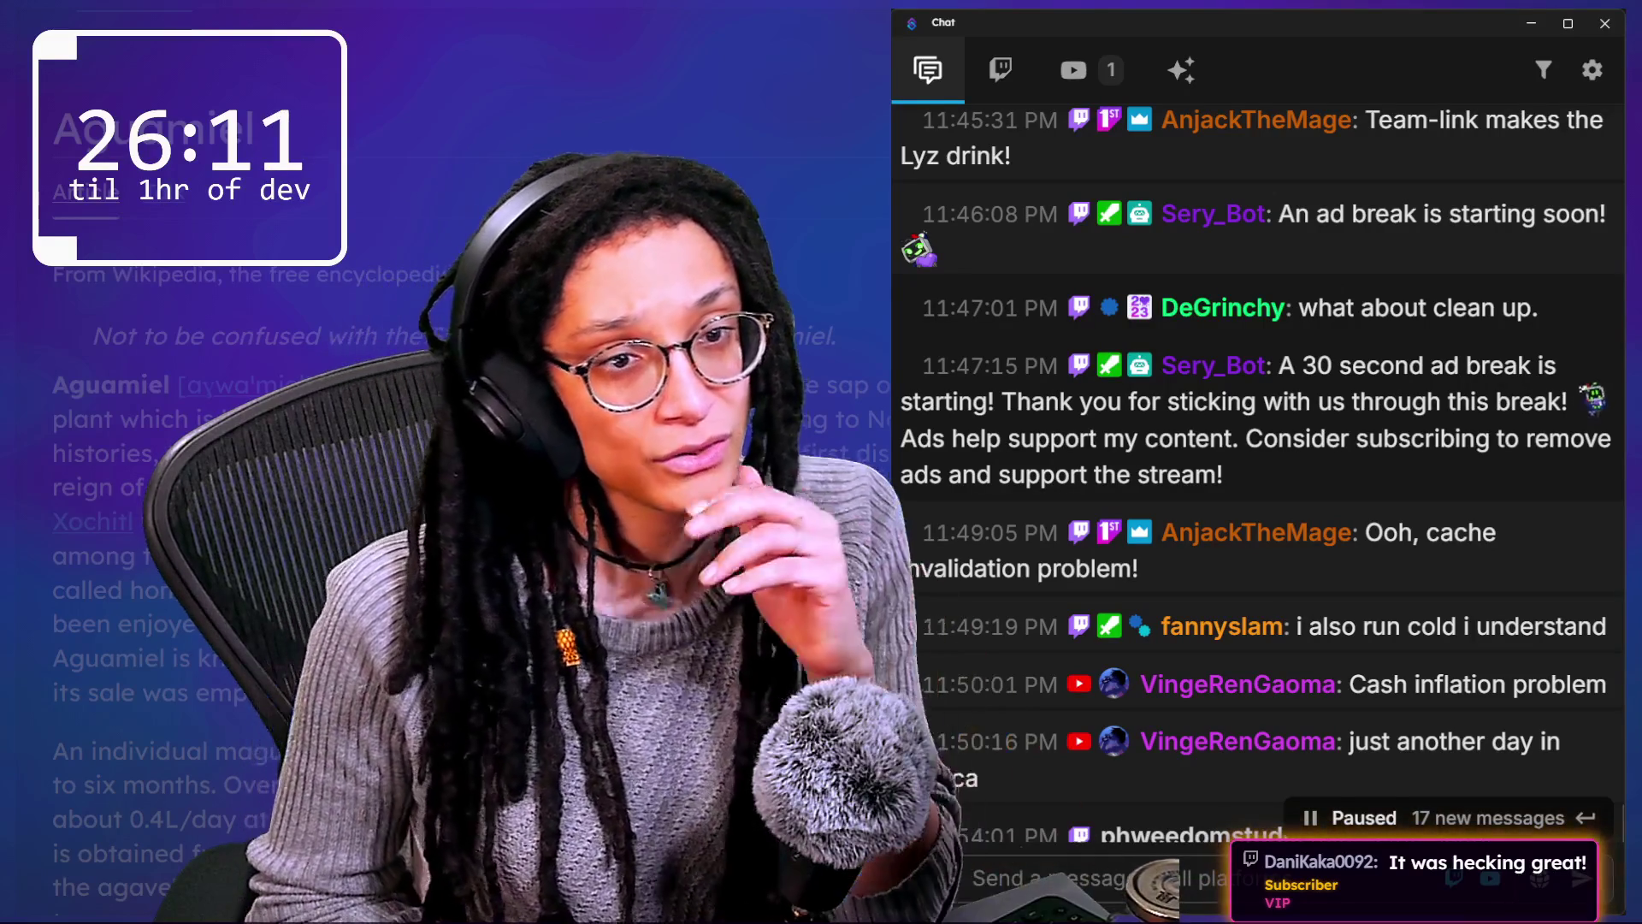
{"action": "mouse_move", "coordinate": [1243, 357]}
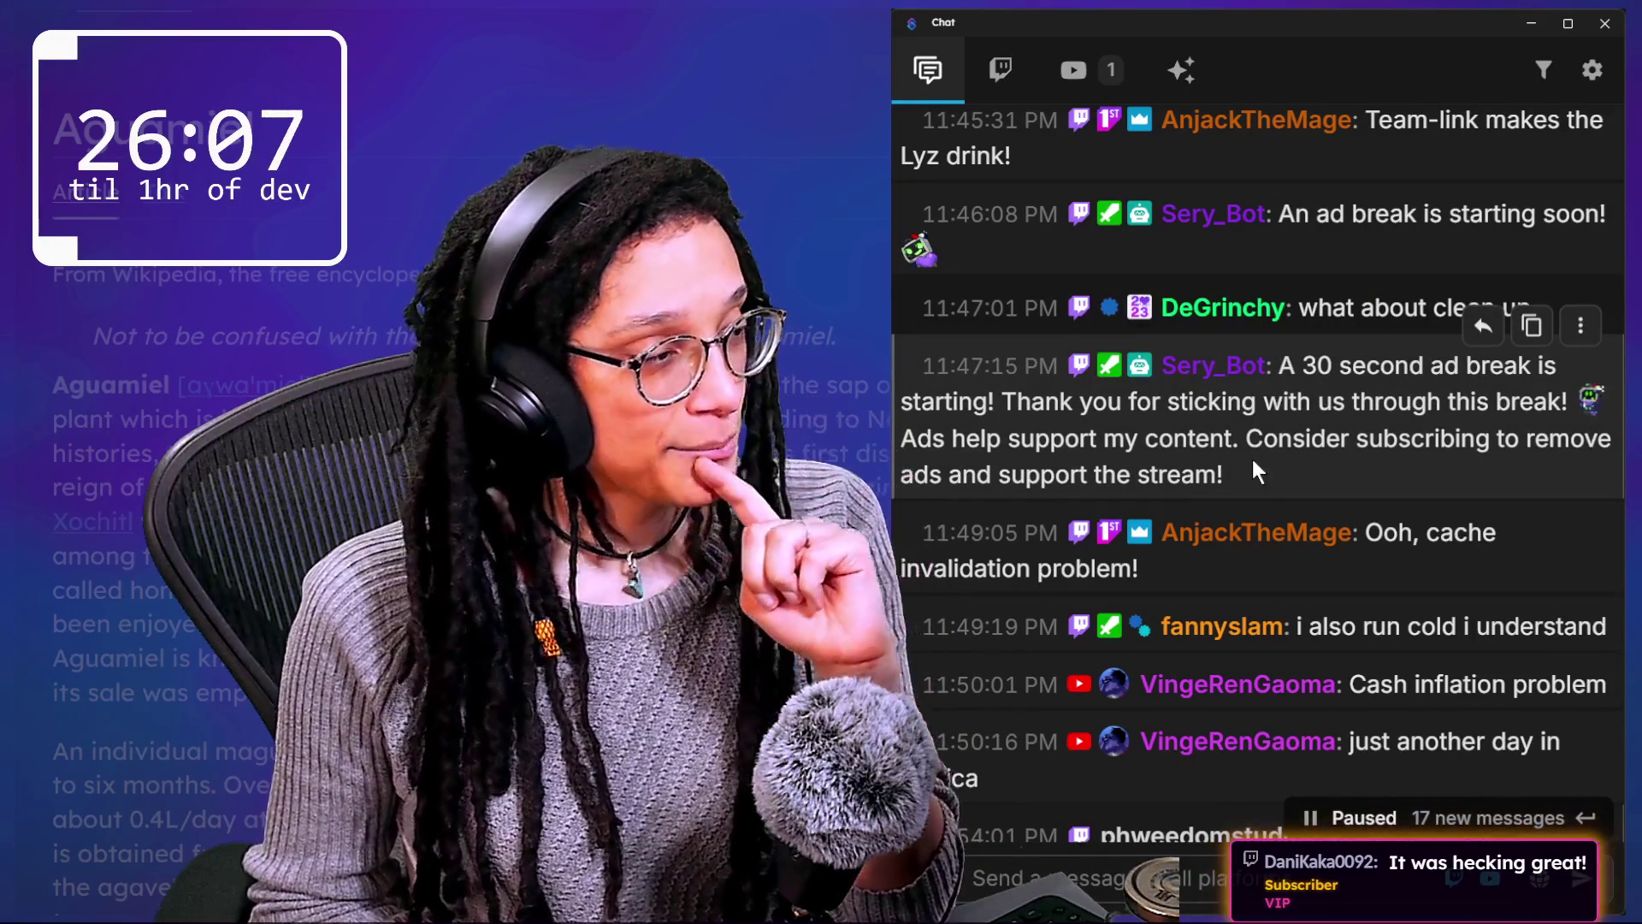
{"action": "scroll", "coordinate": [1252, 460], "scroll_direction": "down", "scroll_amount": 1}
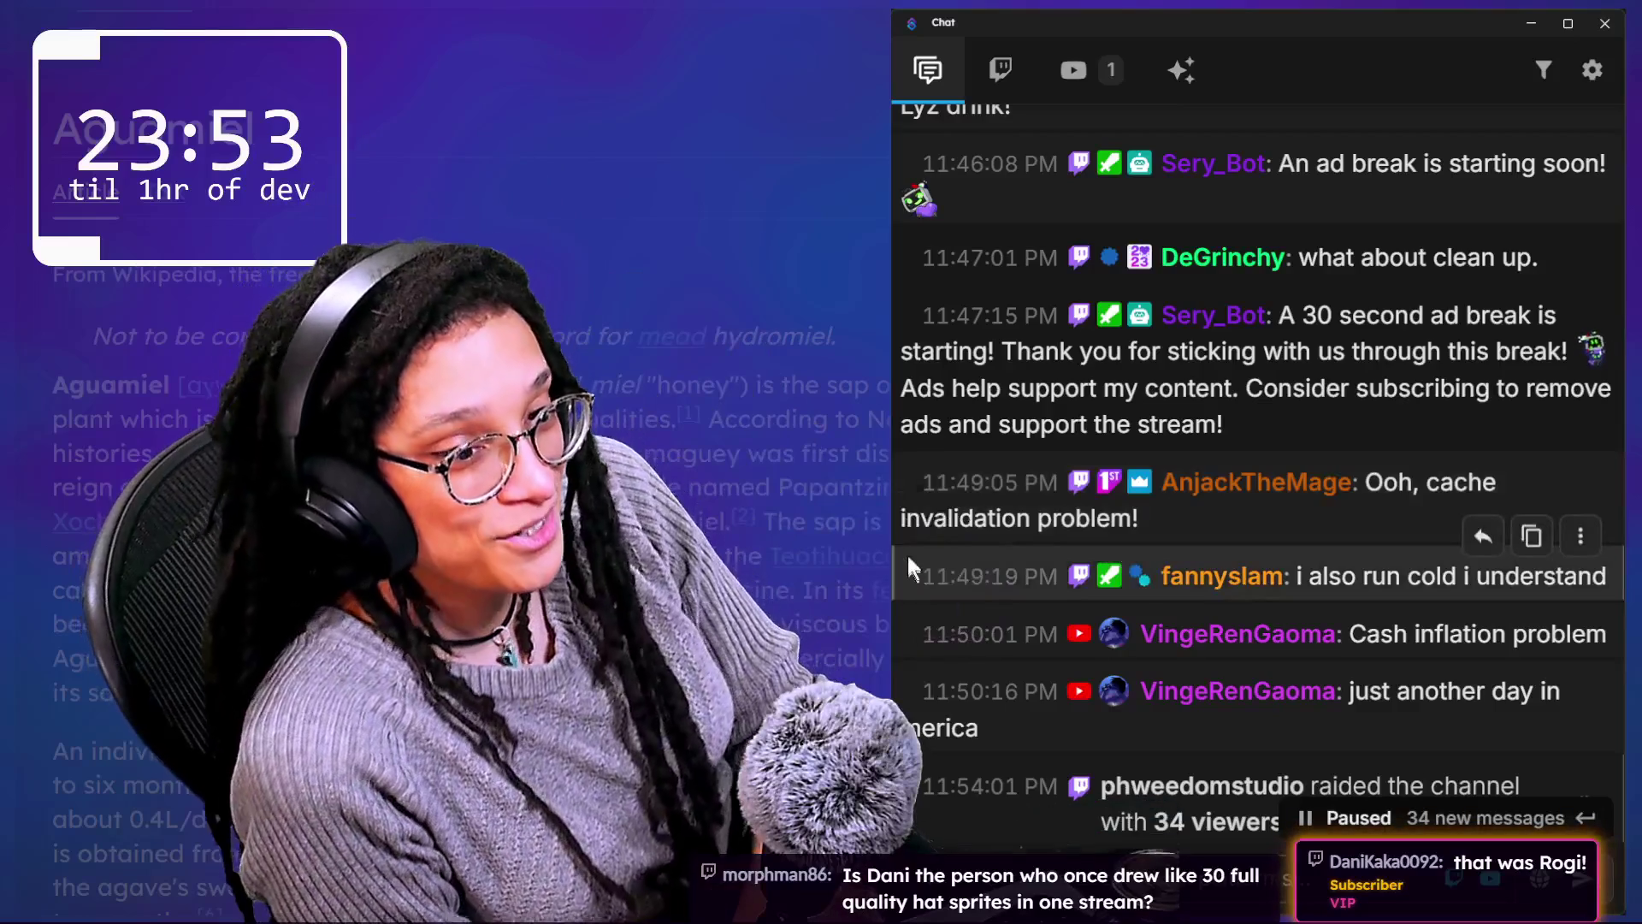
Step: Deselect the leftover highlighted text in the ad-break notice message
{"action": "scroll", "coordinate": [1045, 499], "scroll_direction": "down", "scroll_amount": 1}
{"action": "mouse_move", "coordinate": [1239, 380]}
{"action": "left_mouse_down"}
{"action": "mouse_move", "coordinate": [1331, 289]}
{"action": "mouse_move", "coordinate": [1331, 326]}
{"action": "left_mouse_up"}
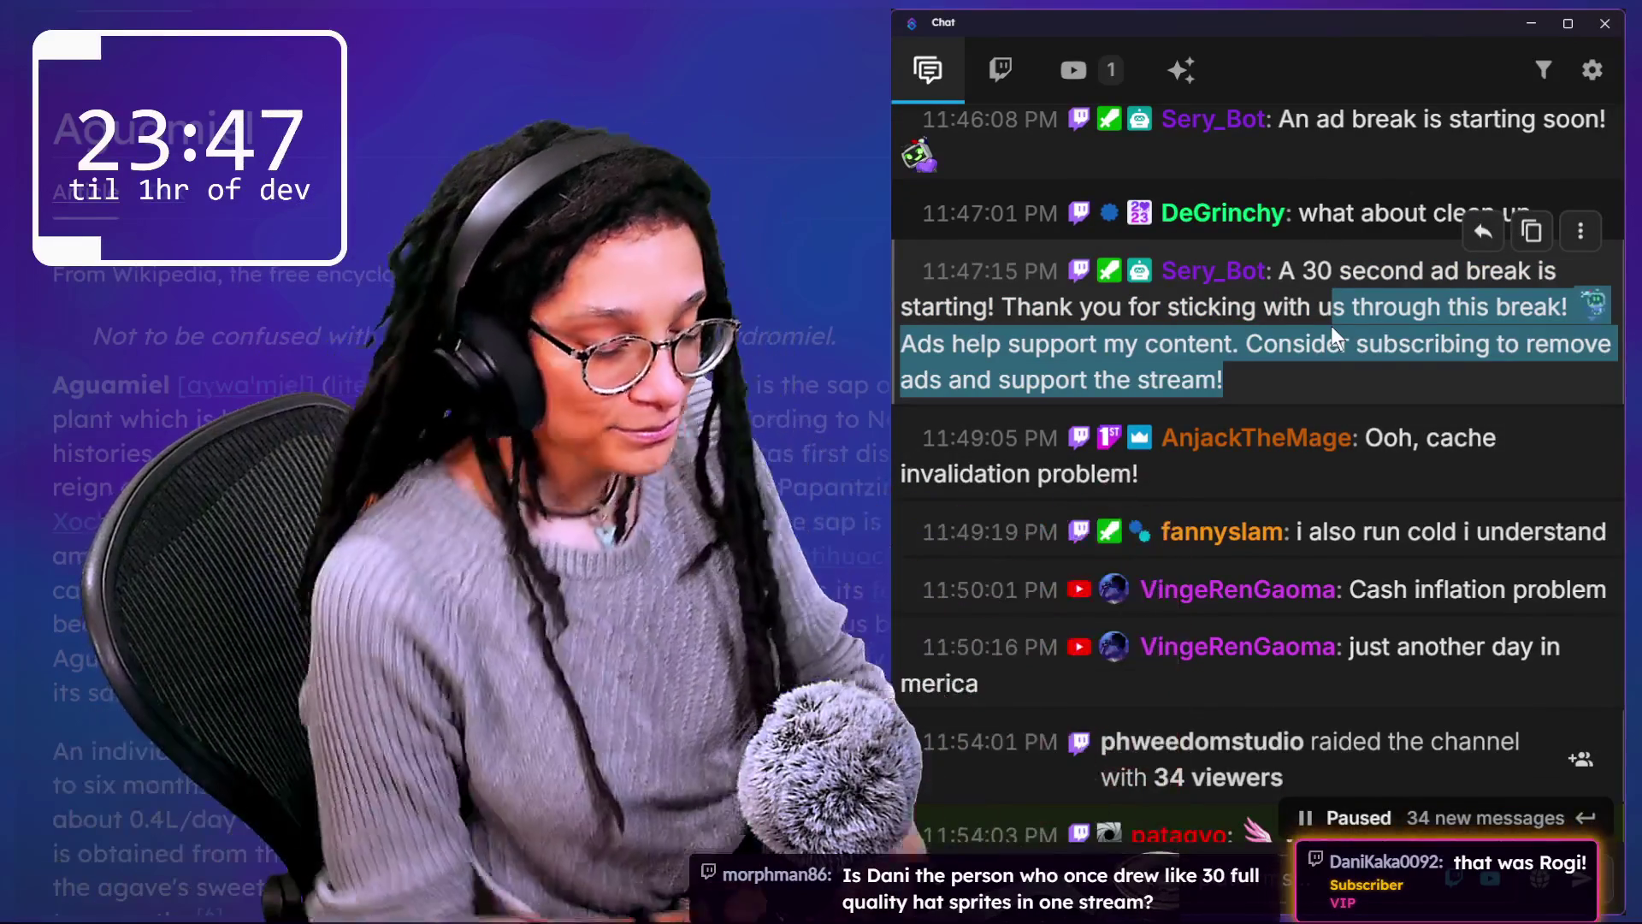
{"action": "scroll", "coordinate": [1339, 325], "scroll_direction": "up", "scroll_amount": 1}
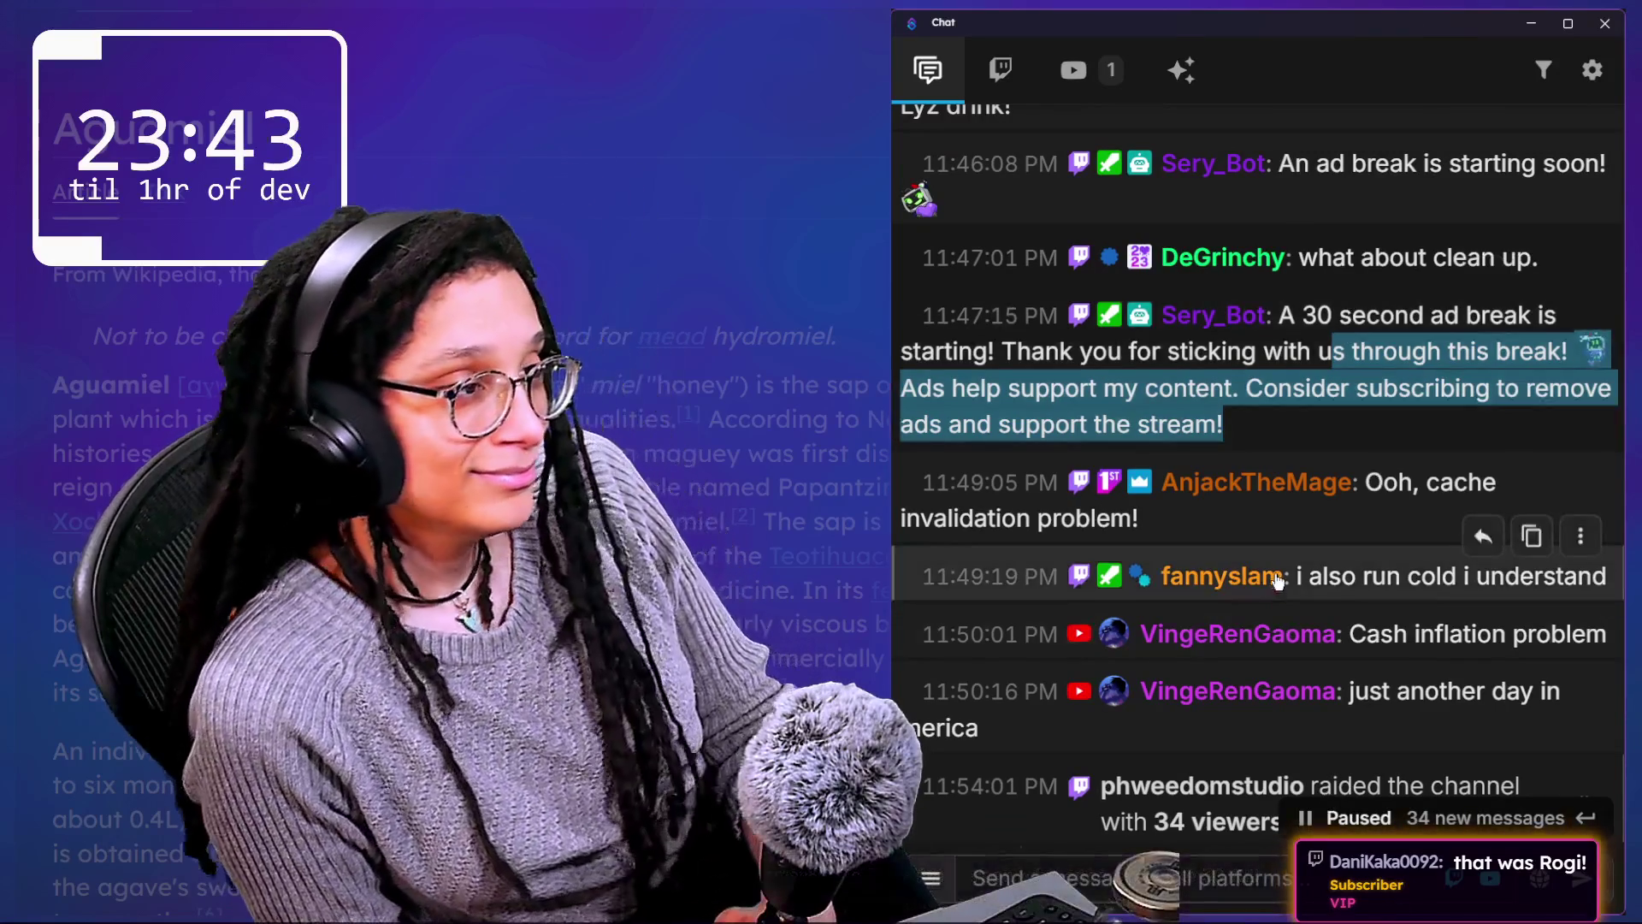
{"action": "scroll", "coordinate": [1276, 580], "scroll_direction": "down", "scroll_amount": 4}
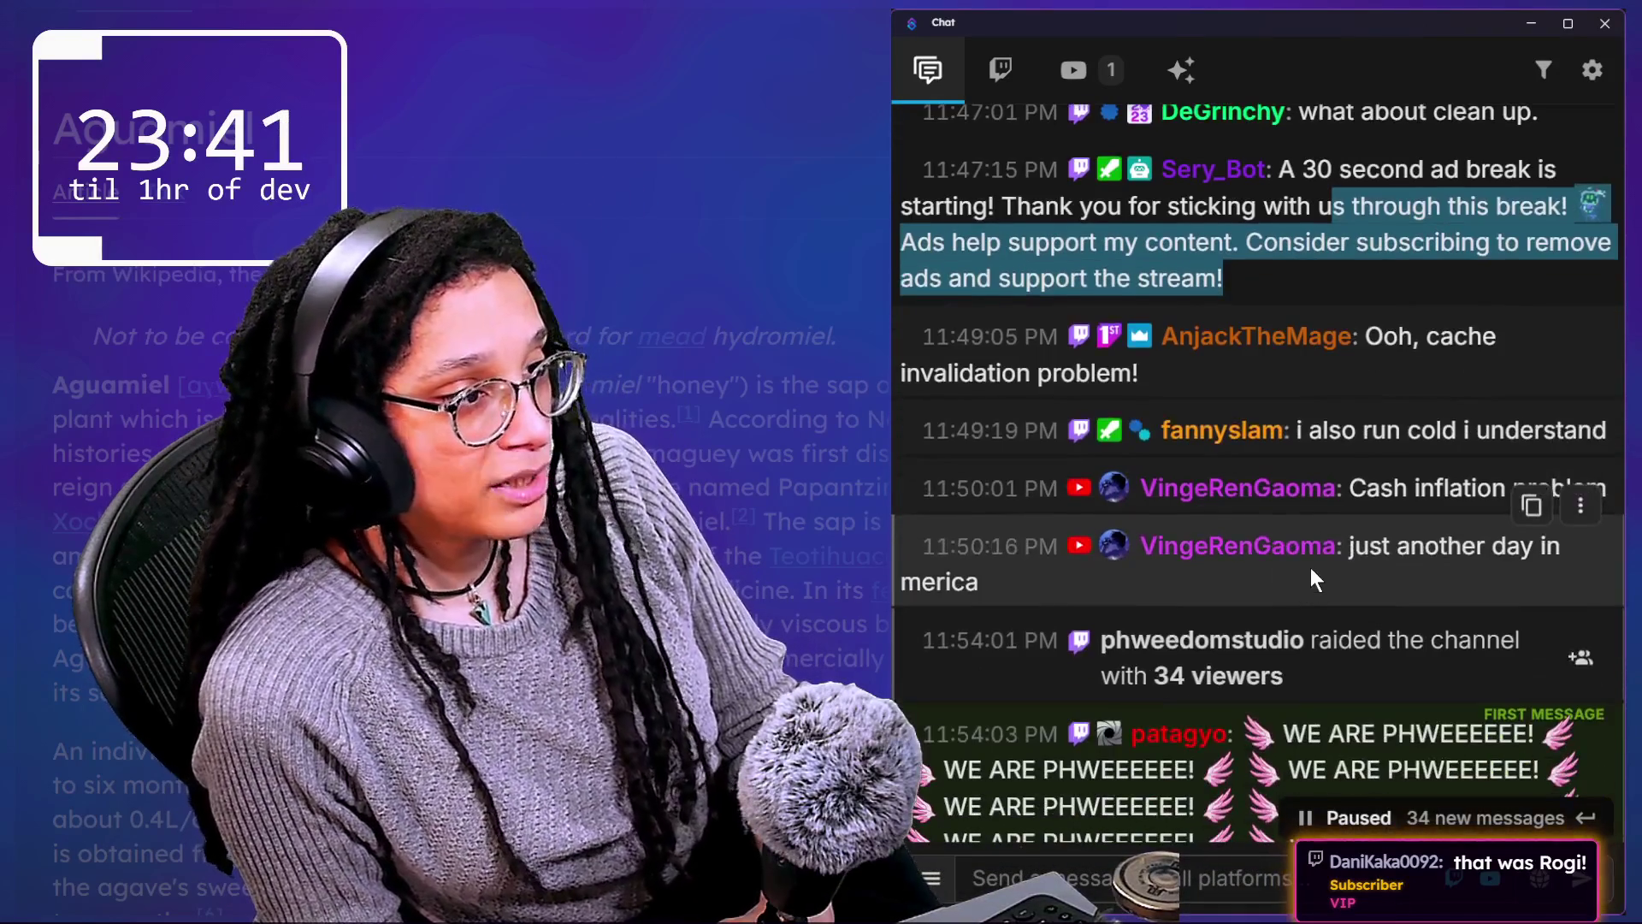
{"action": "left_click_drag", "start_coordinate": [1351, 440], "coordinate": [1423, 517]}
{"action": "left_click", "coordinate": [1379, 453]}
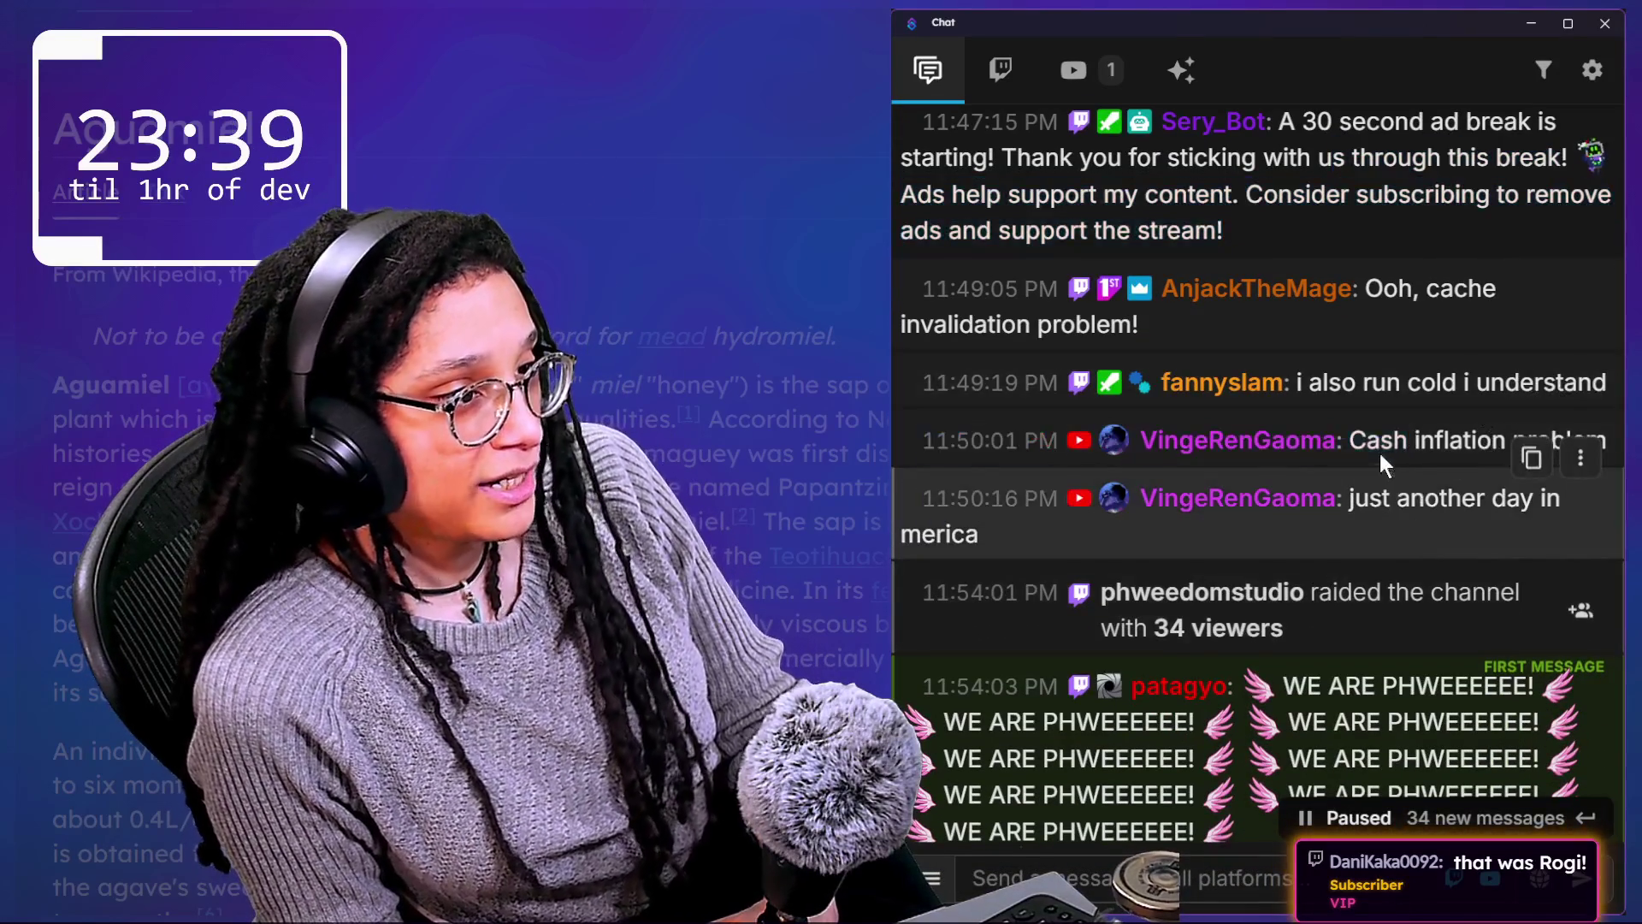
Step: Scroll the paused chat down to the 12:22 AM messages and clear the 12:22:38 selection
{"action": "scroll", "coordinate": [1376, 431], "scroll_direction": "down", "scroll_amount": 2}
{"action": "scroll", "coordinate": [1346, 628], "scroll_direction": "down", "scroll_amount": 2}
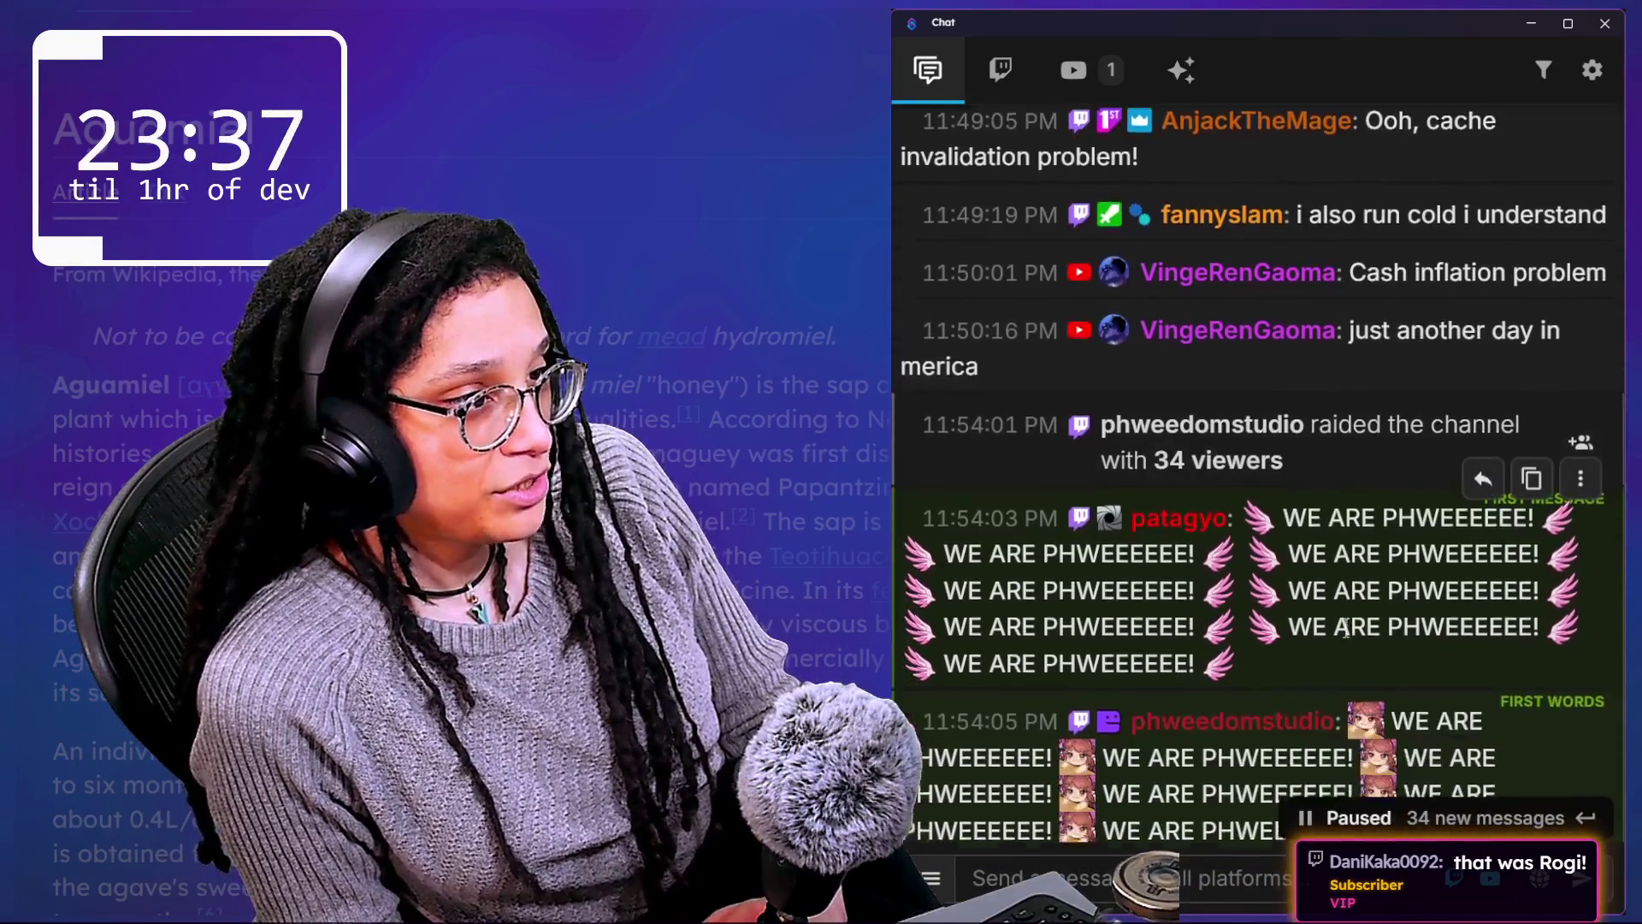
{"action": "scroll", "coordinate": [1346, 628], "scroll_direction": "down", "scroll_amount": 15}
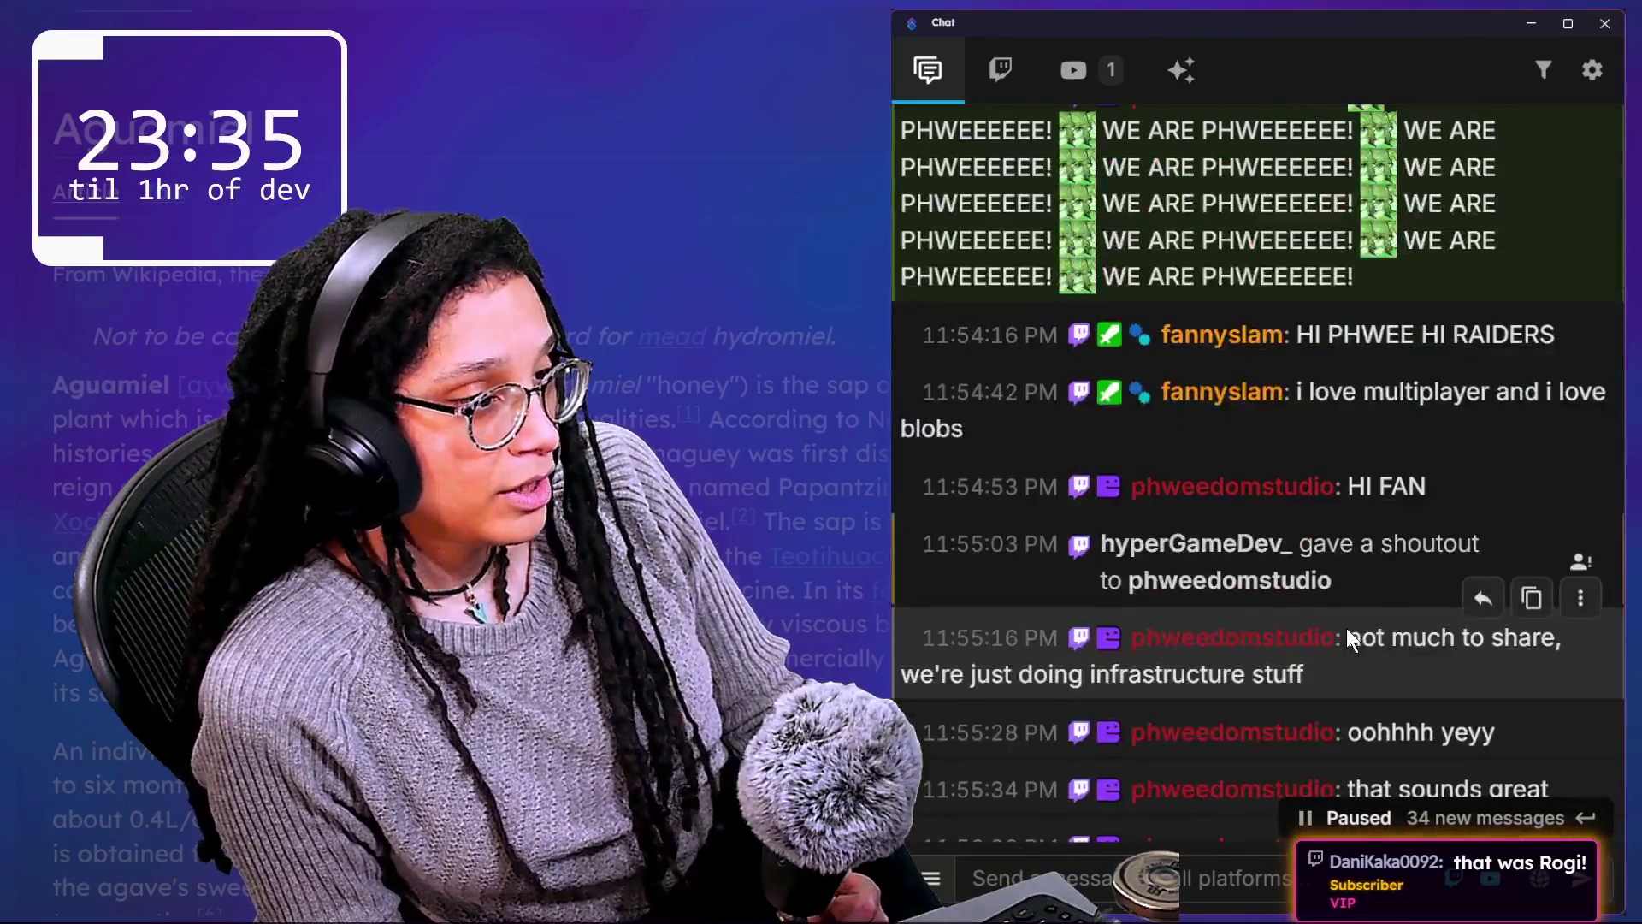
{"action": "scroll", "coordinate": [1346, 628], "scroll_direction": "down", "scroll_amount": 10}
{"action": "scroll", "coordinate": [1345, 628], "scroll_direction": "up", "scroll_amount": 3}
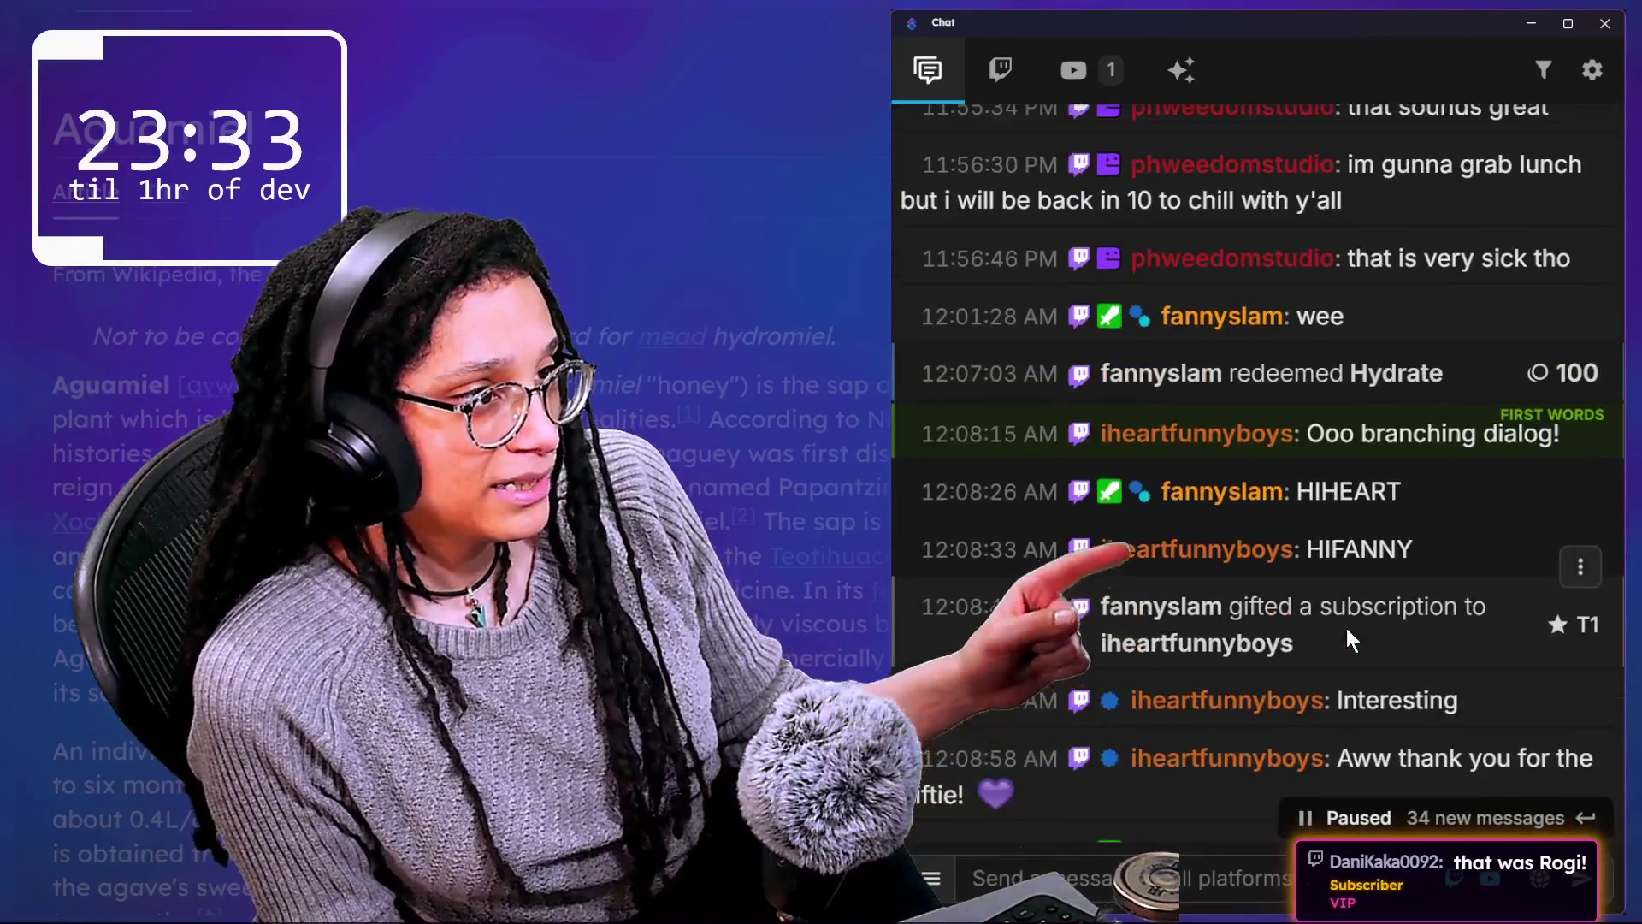
{"action": "scroll", "coordinate": [1346, 628], "scroll_direction": "down", "scroll_amount": 4}
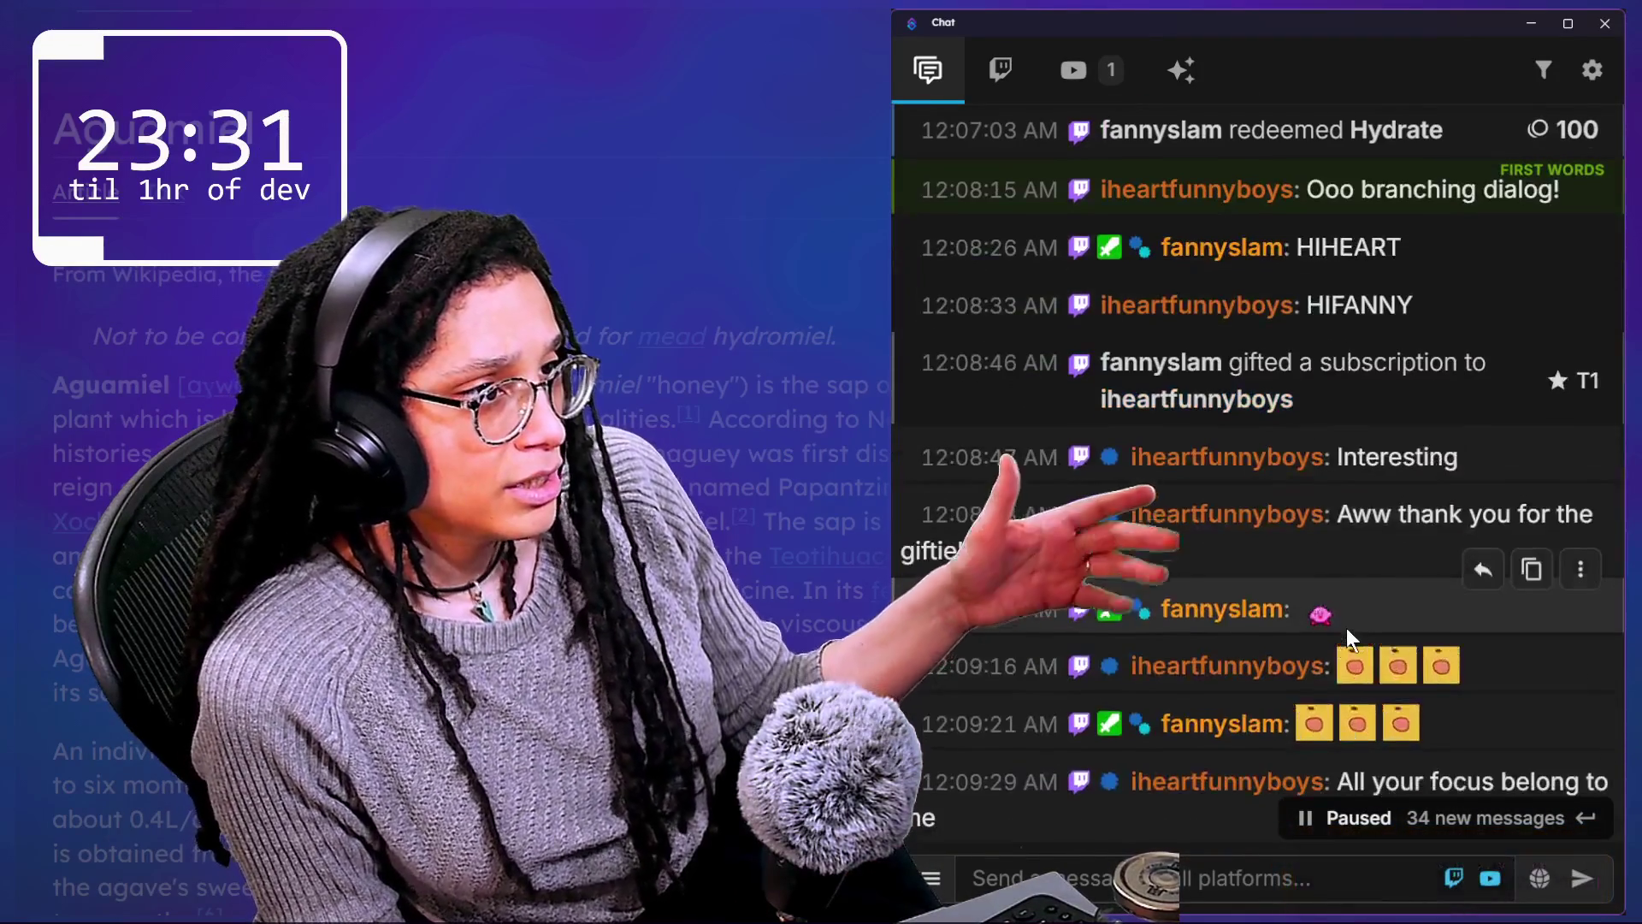
{"action": "scroll", "coordinate": [1433, 427], "scroll_direction": "down", "scroll_amount": 2}
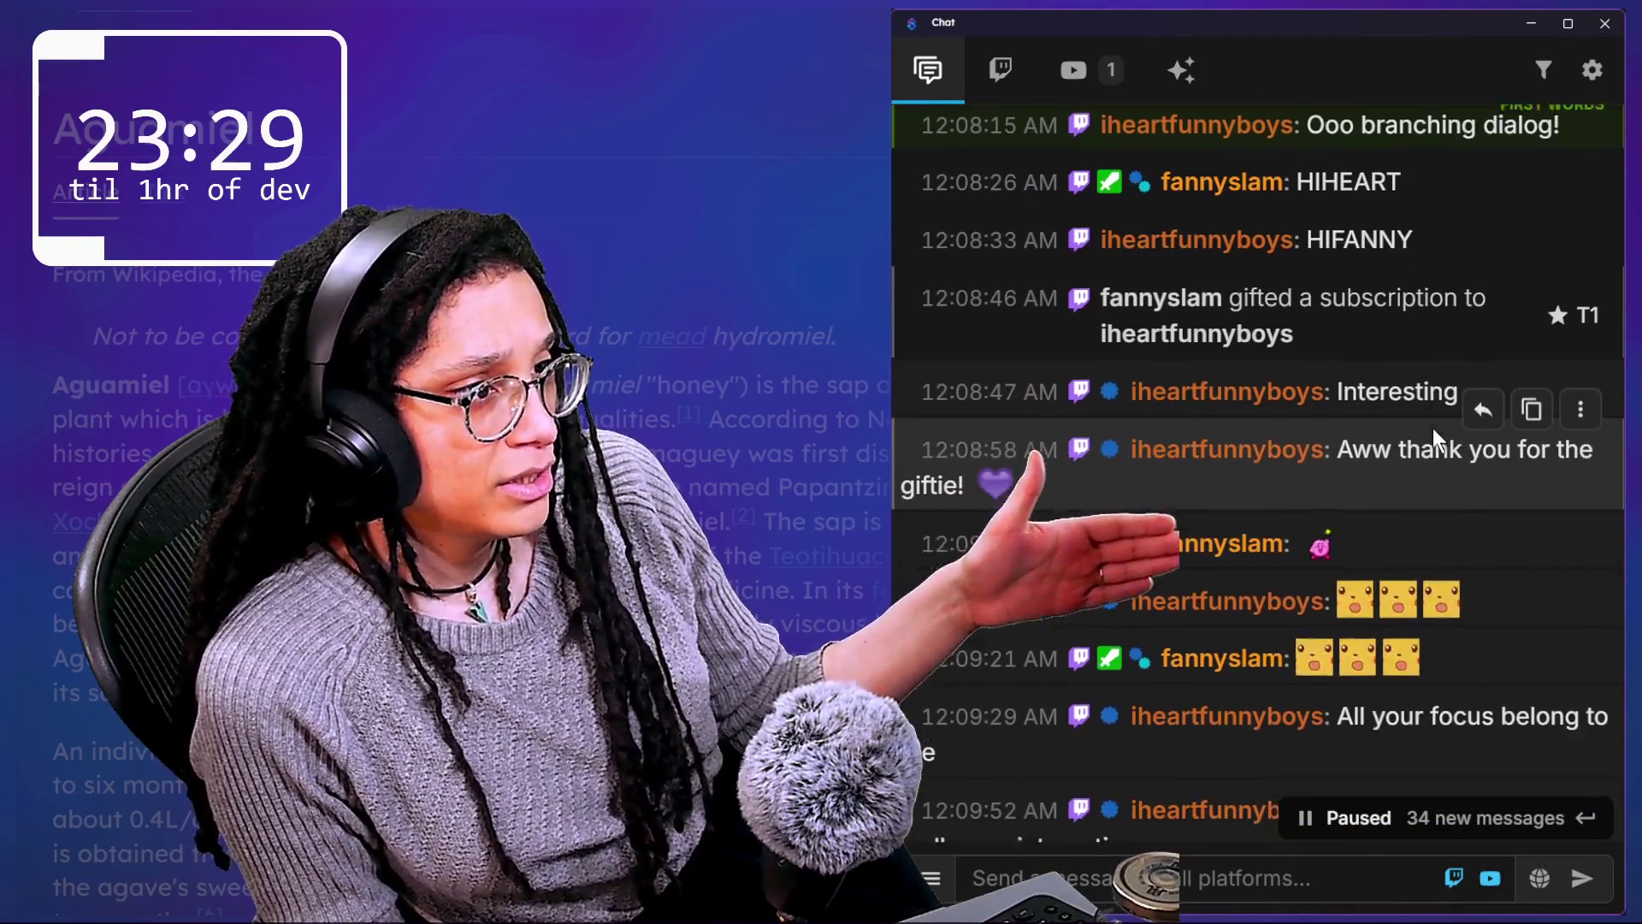
{"action": "scroll", "coordinate": [1433, 429], "scroll_direction": "down", "scroll_amount": 6}
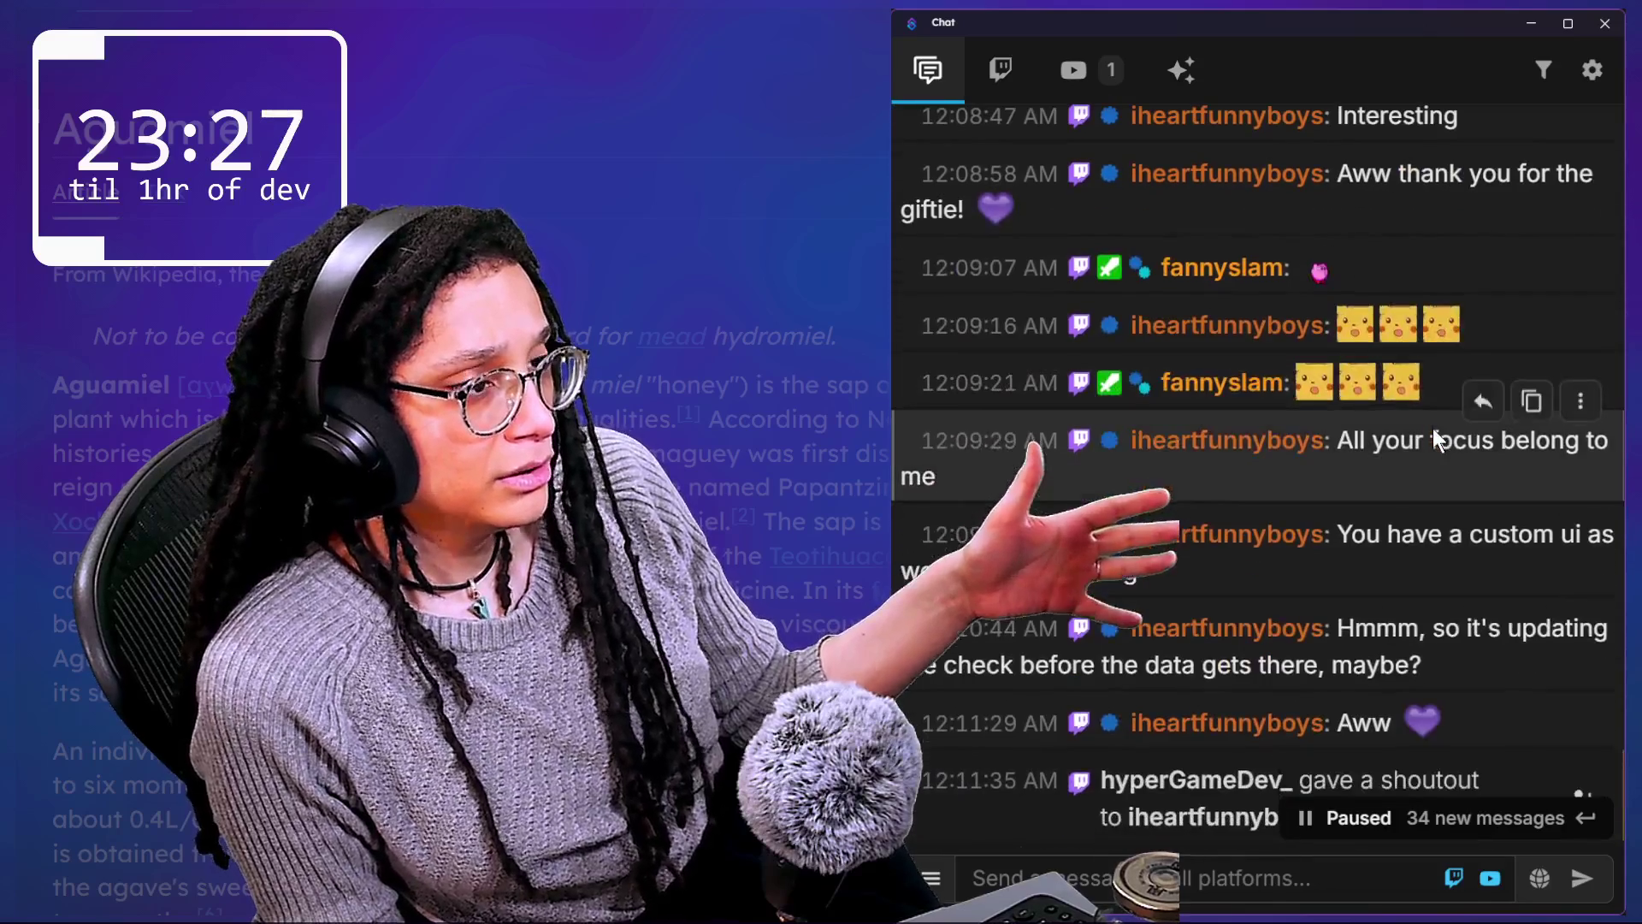
{"action": "scroll", "coordinate": [1433, 476], "scroll_direction": "down", "scroll_amount": 2}
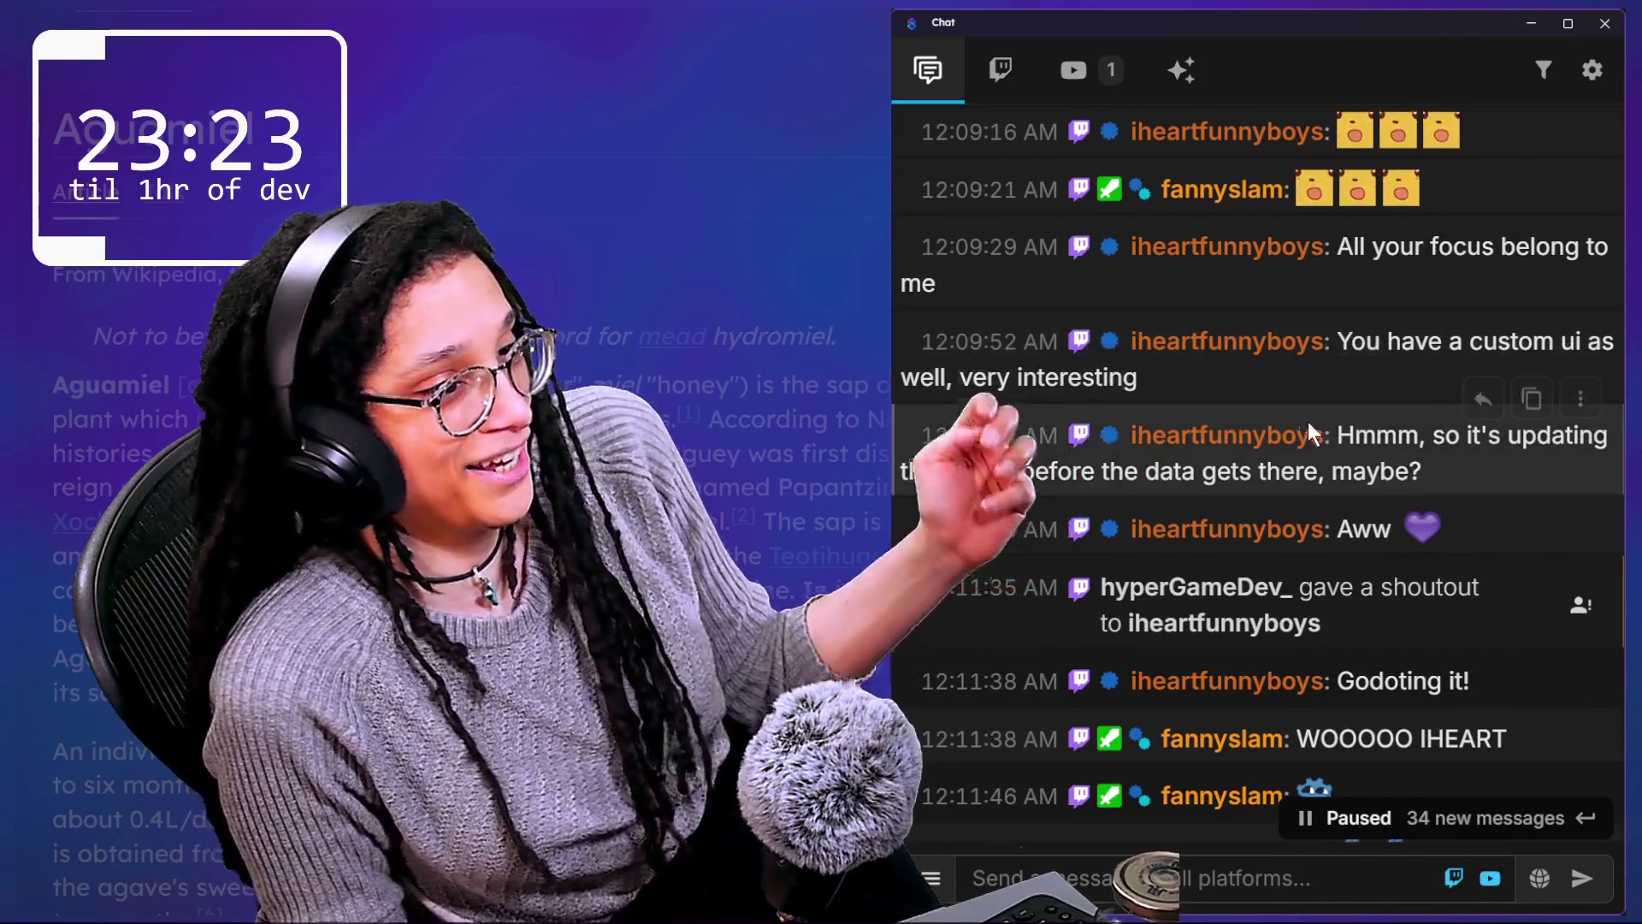
{"action": "scroll", "coordinate": [1368, 473], "scroll_direction": "down", "scroll_amount": 1}
{"action": "scroll", "coordinate": [1368, 473], "scroll_direction": "down", "scroll_amount": 1}
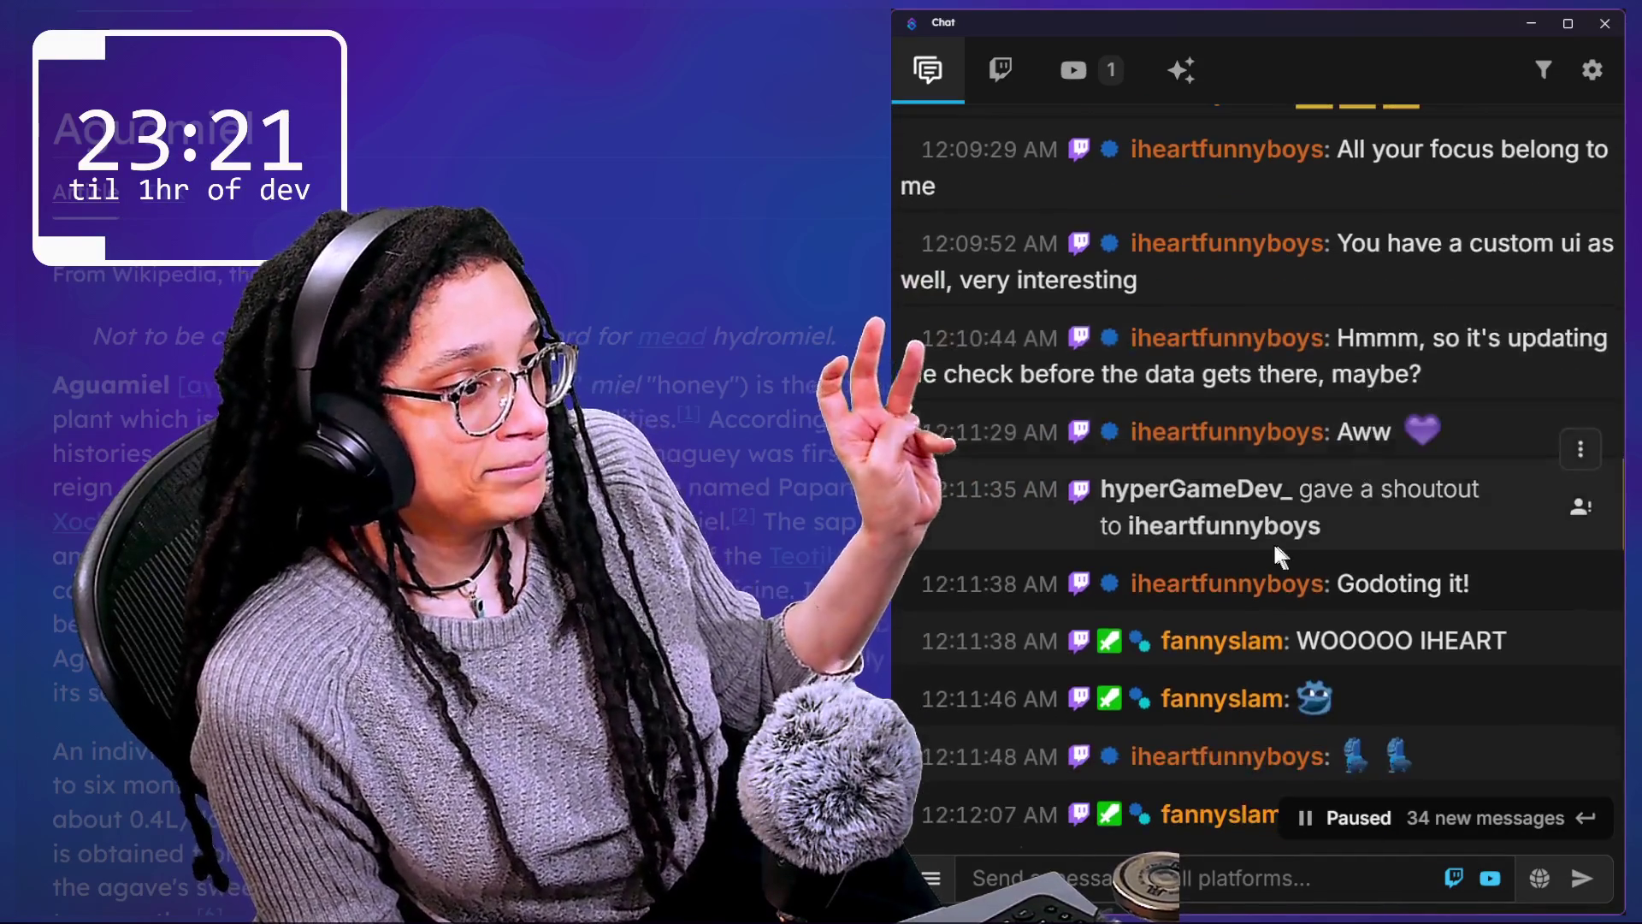
{"action": "scroll", "coordinate": [1272, 541], "scroll_direction": "down", "scroll_amount": 2}
{"action": "scroll", "coordinate": [1274, 552], "scroll_direction": "down", "scroll_amount": 8}
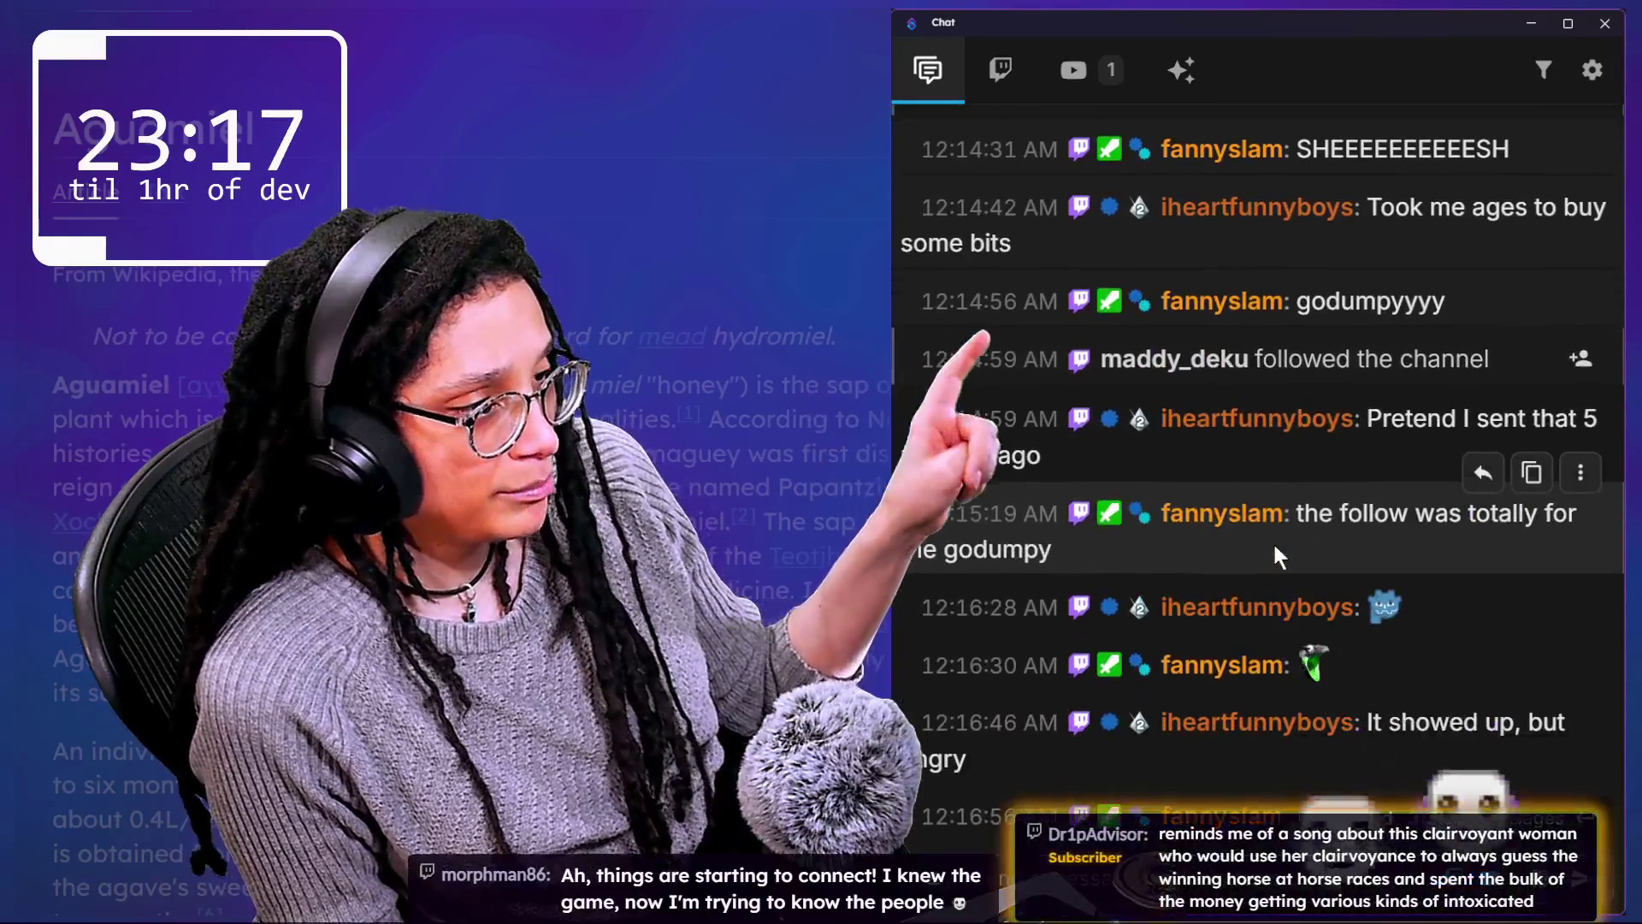
{"action": "scroll", "coordinate": [1274, 550], "scroll_direction": "down", "scroll_amount": 1}
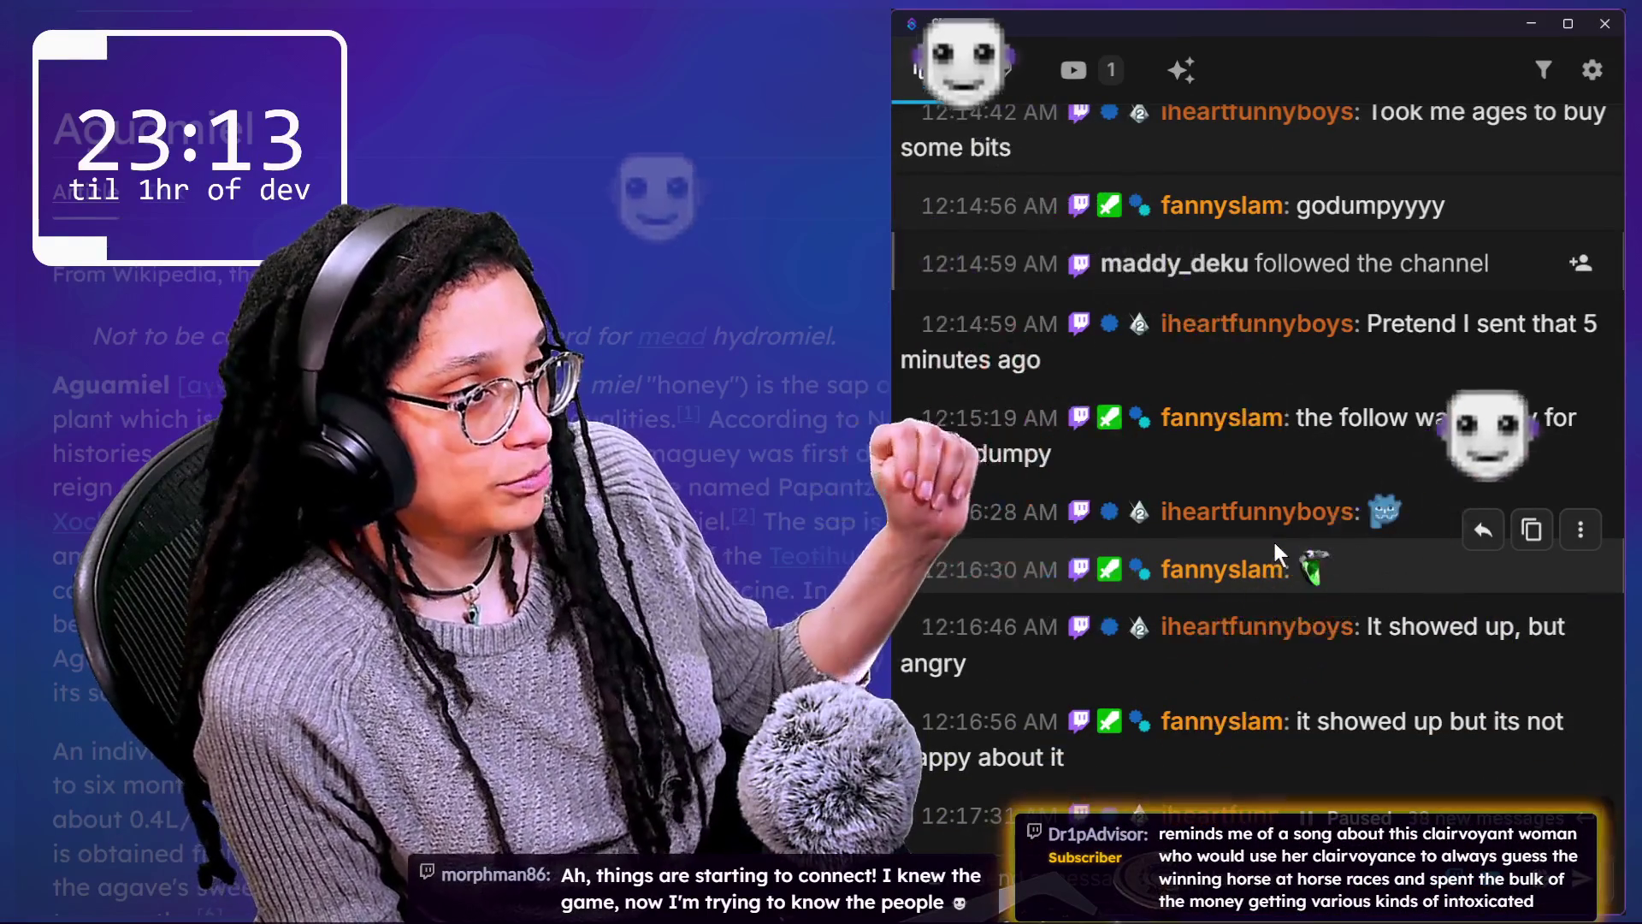
{"action": "scroll", "coordinate": [1337, 560], "scroll_direction": "down", "scroll_amount": 1}
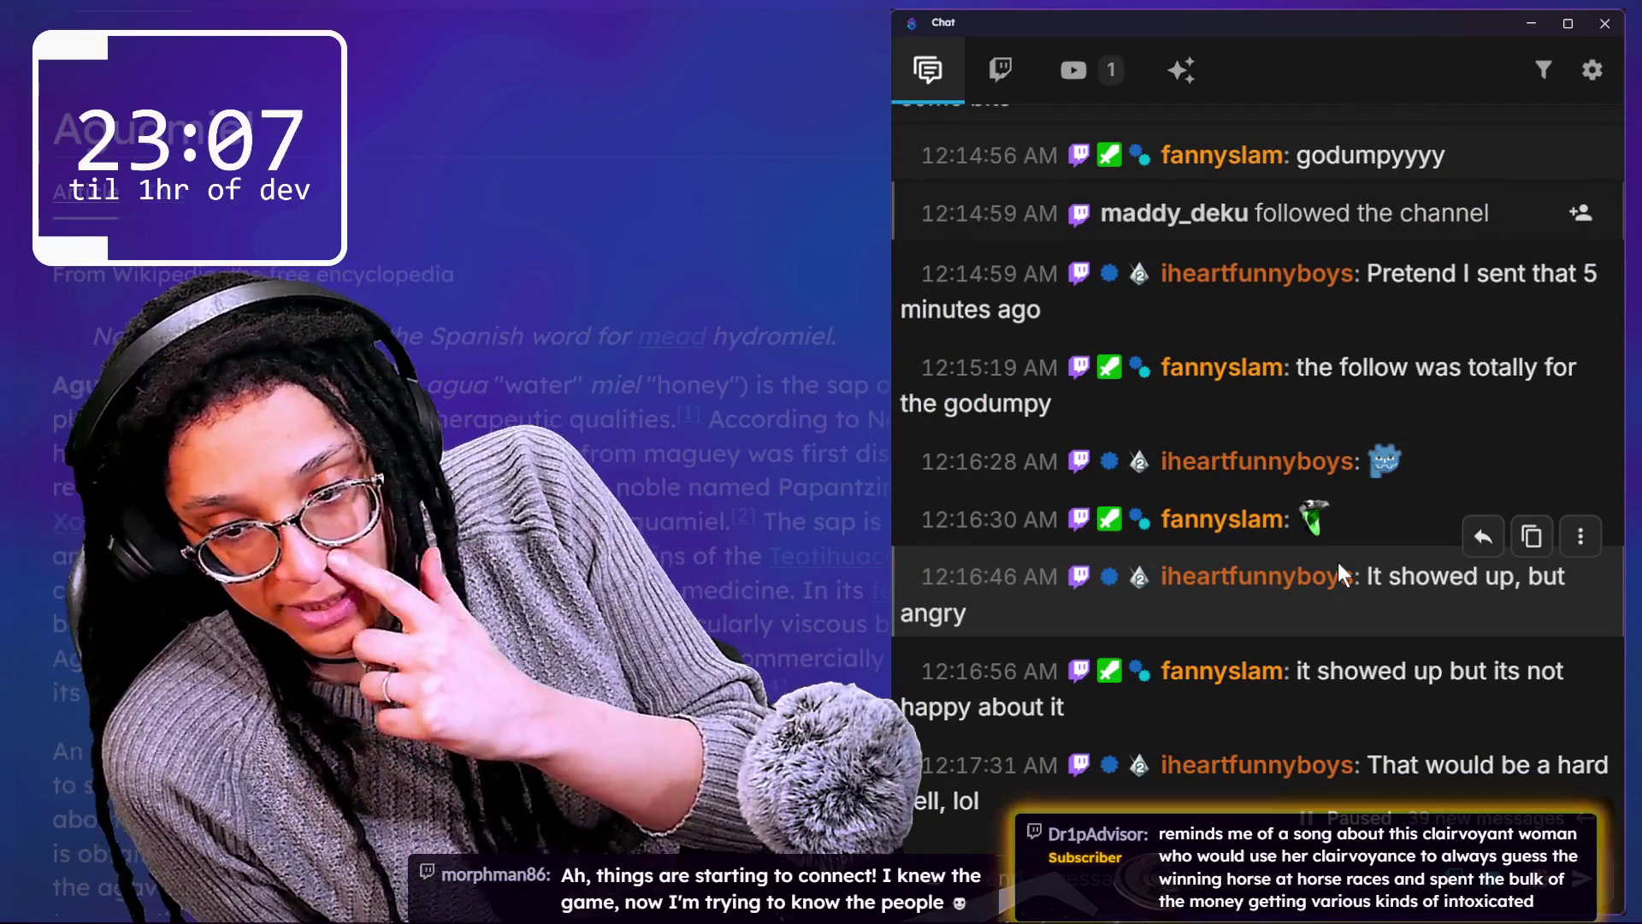
{"action": "scroll", "coordinate": [1338, 562], "scroll_direction": "down", "scroll_amount": 1}
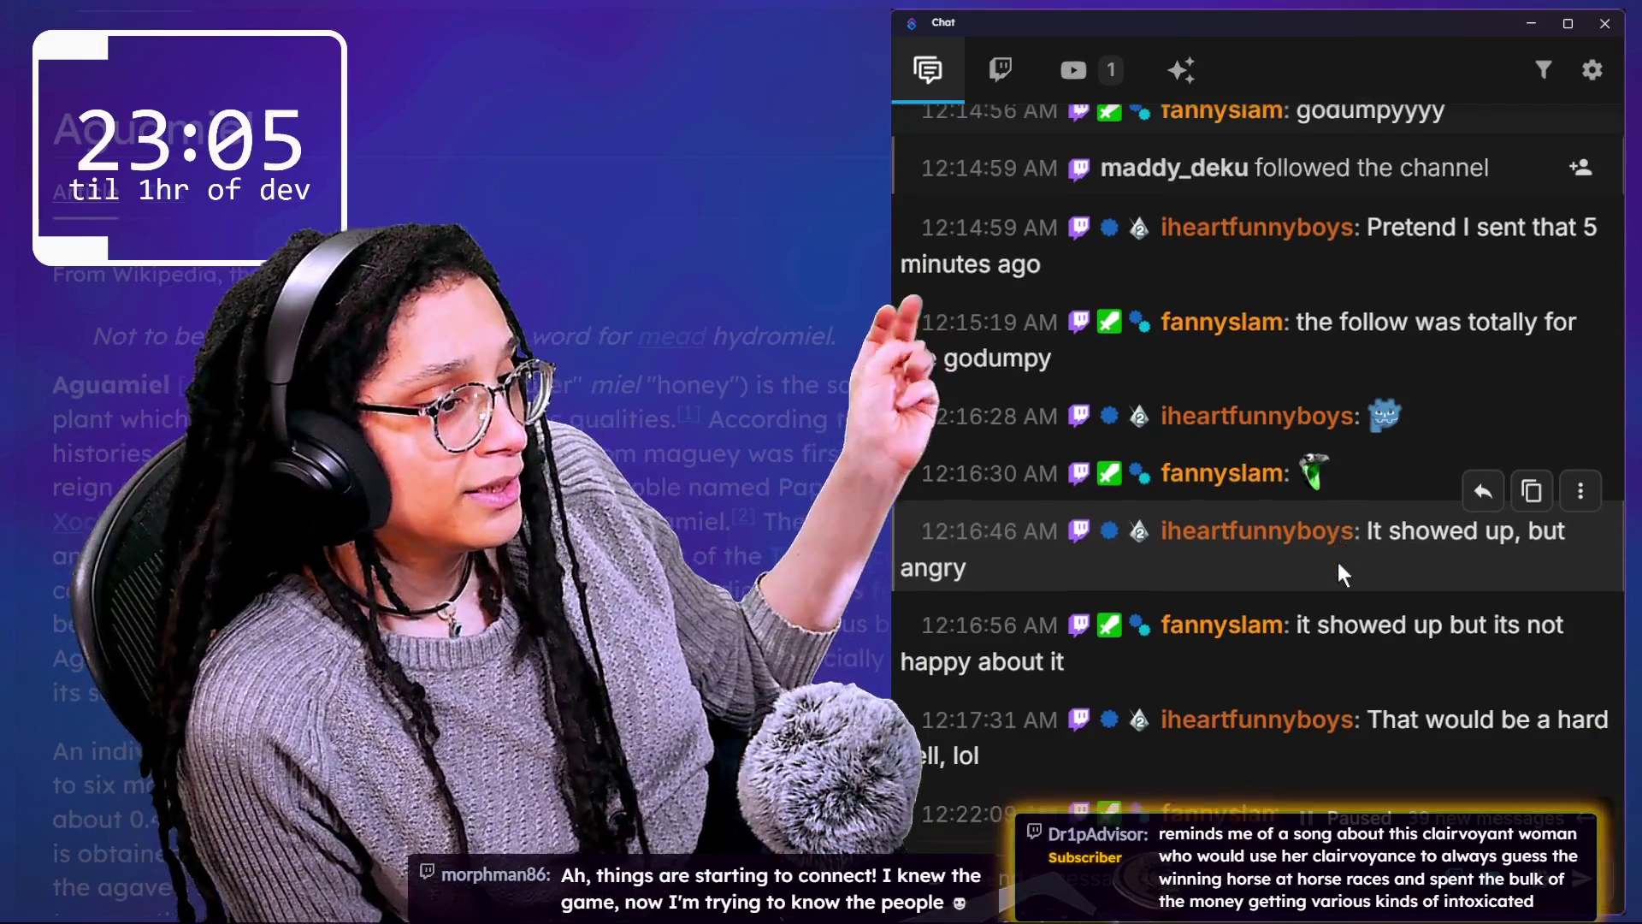
{"action": "scroll", "coordinate": [1336, 558], "scroll_direction": "down", "scroll_amount": 1}
{"action": "scroll", "coordinate": [1341, 562], "scroll_direction": "down", "scroll_amount": 3}
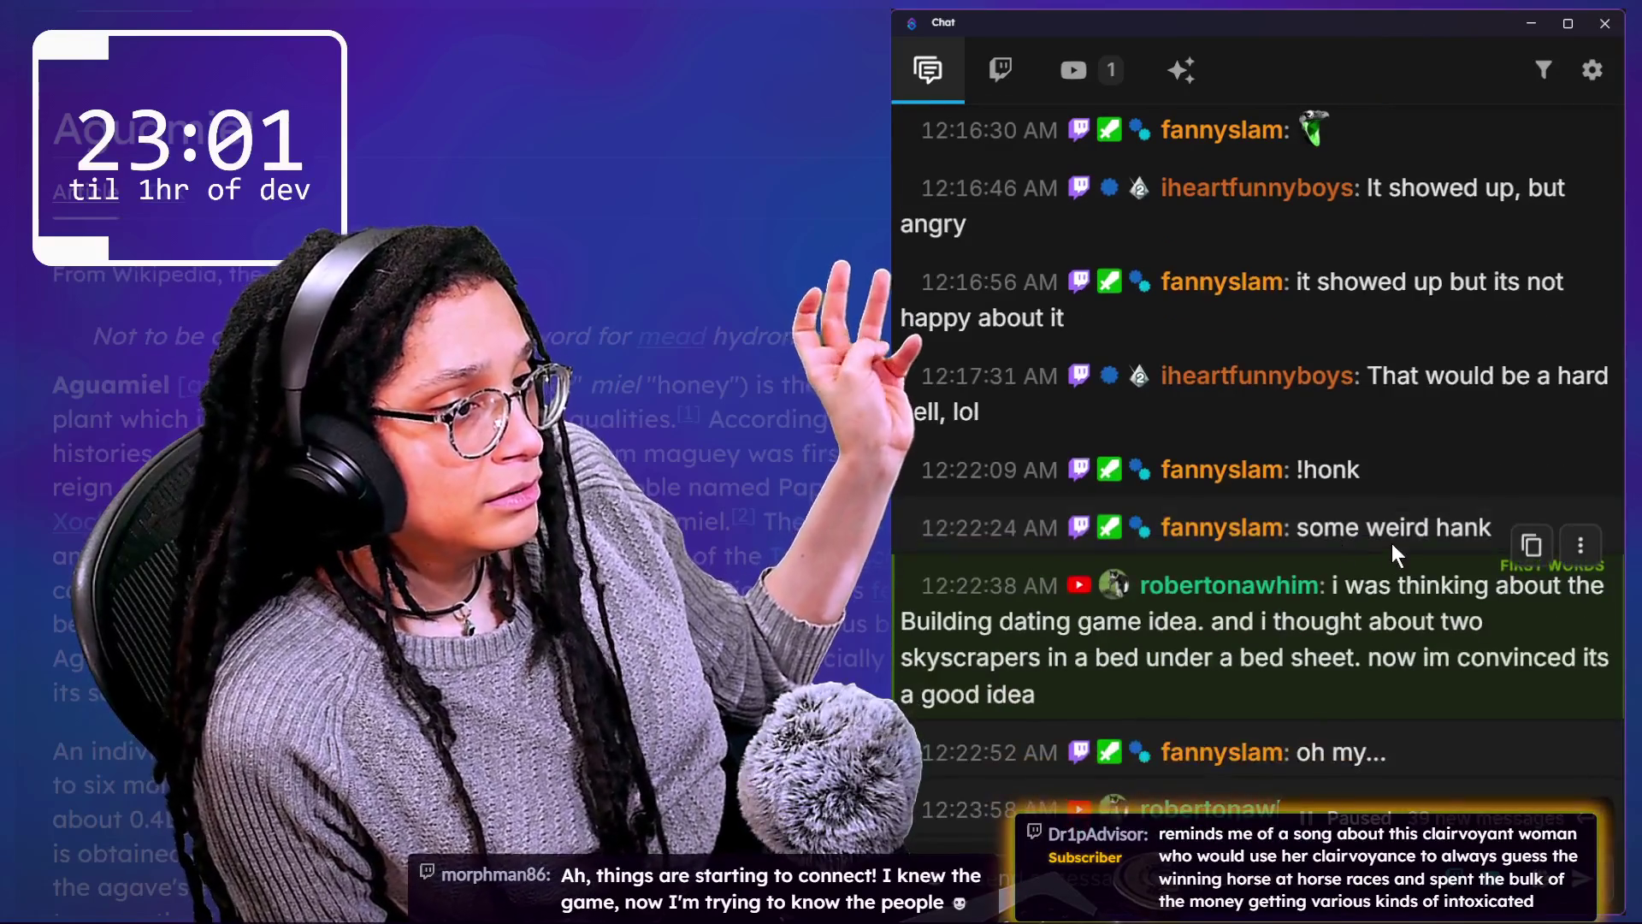
{"action": "scroll", "coordinate": [1392, 544], "scroll_direction": "down", "scroll_amount": 2}
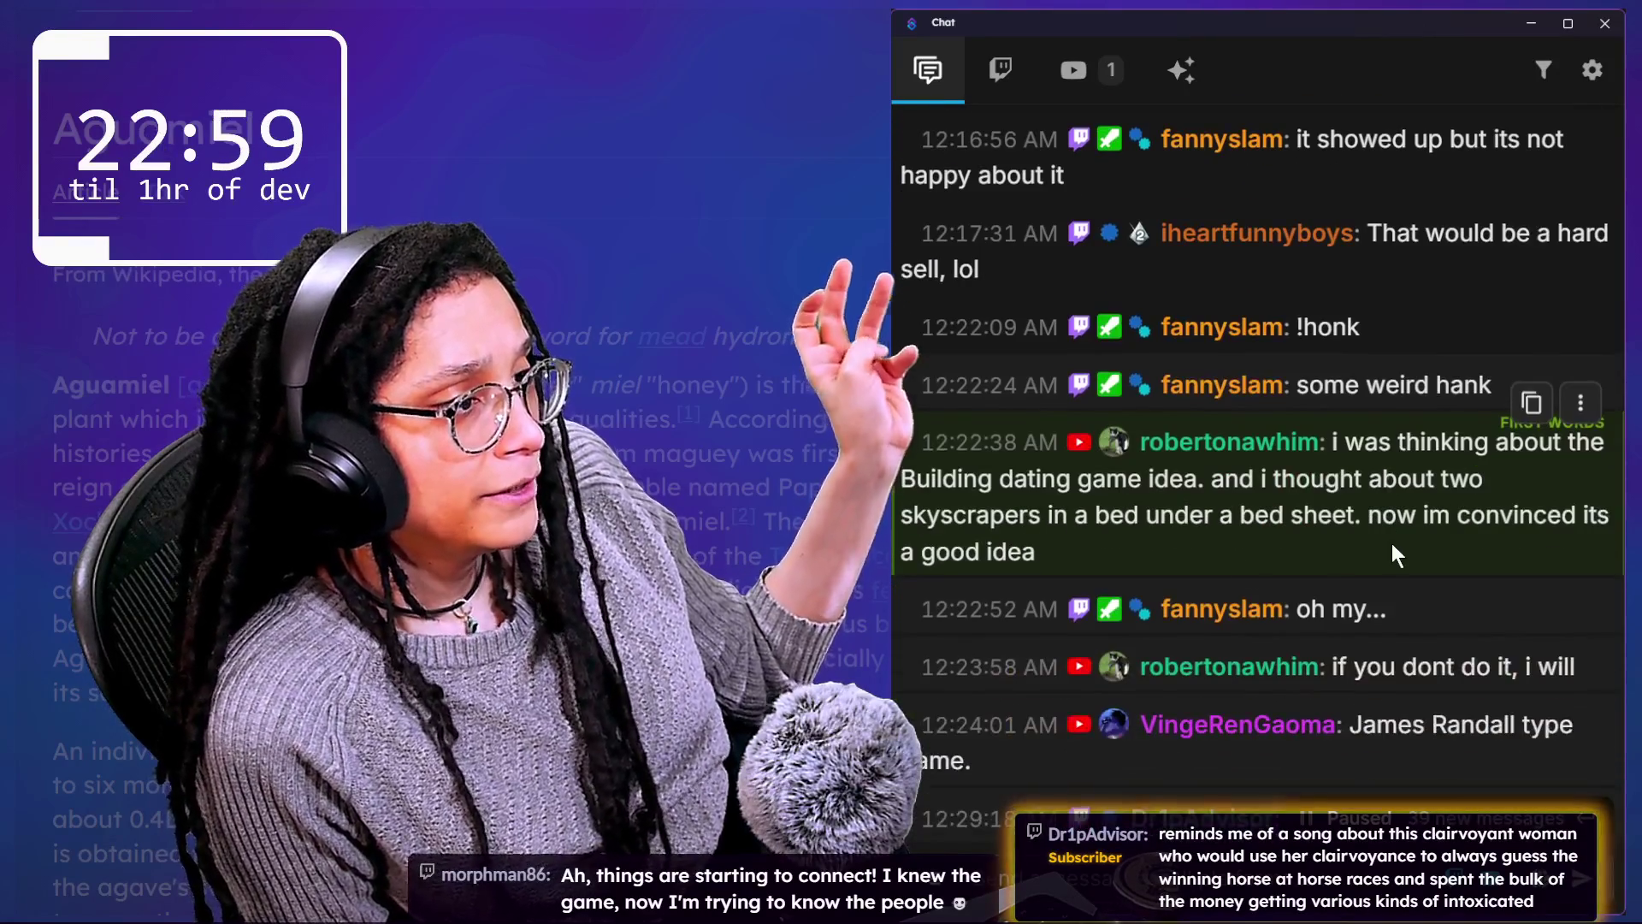
{"action": "left_click", "coordinate": [1373, 521]}
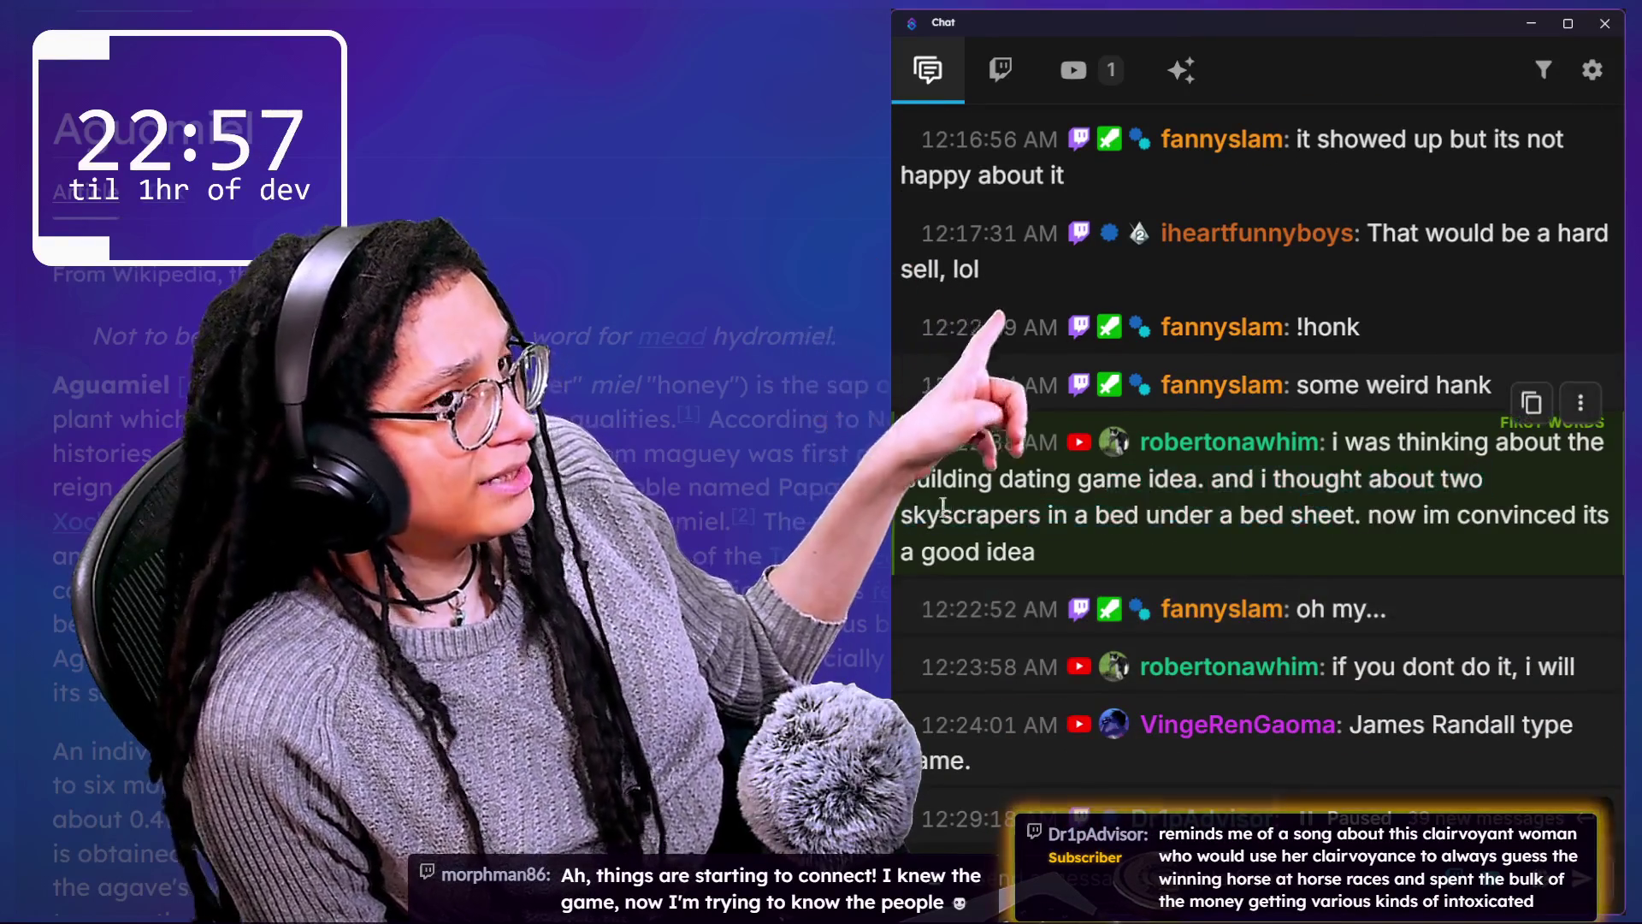
{"action": "scroll", "coordinate": [1119, 475], "scroll_direction": "down", "scroll_amount": 1}
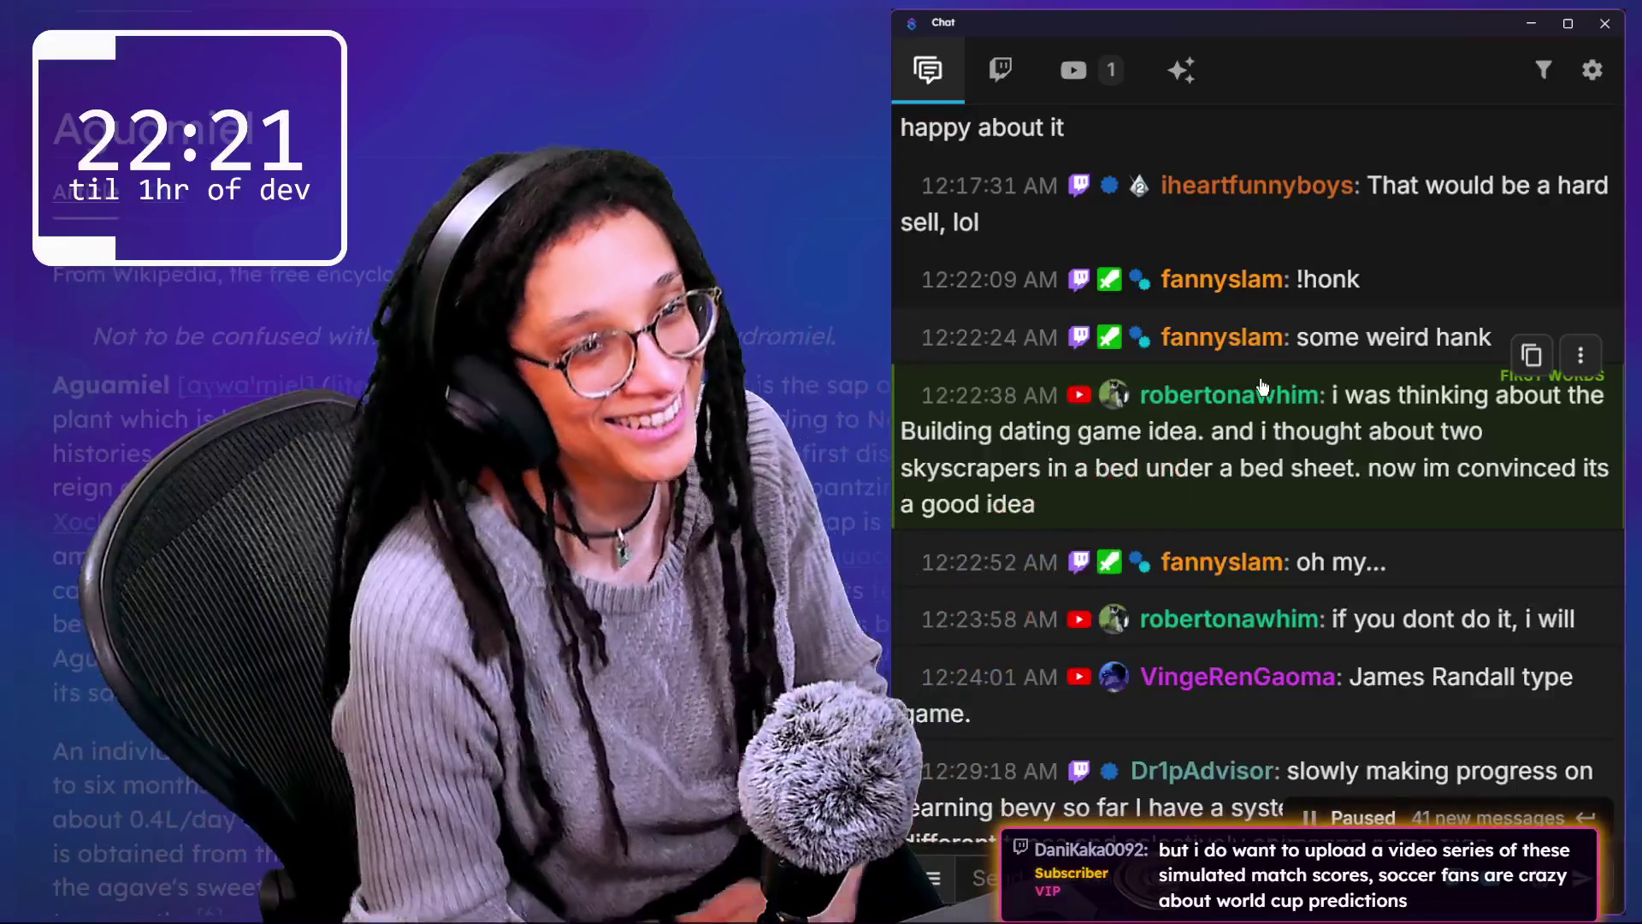
{"action": "scroll", "coordinate": [1384, 291], "scroll_direction": "down", "scroll_amount": 2}
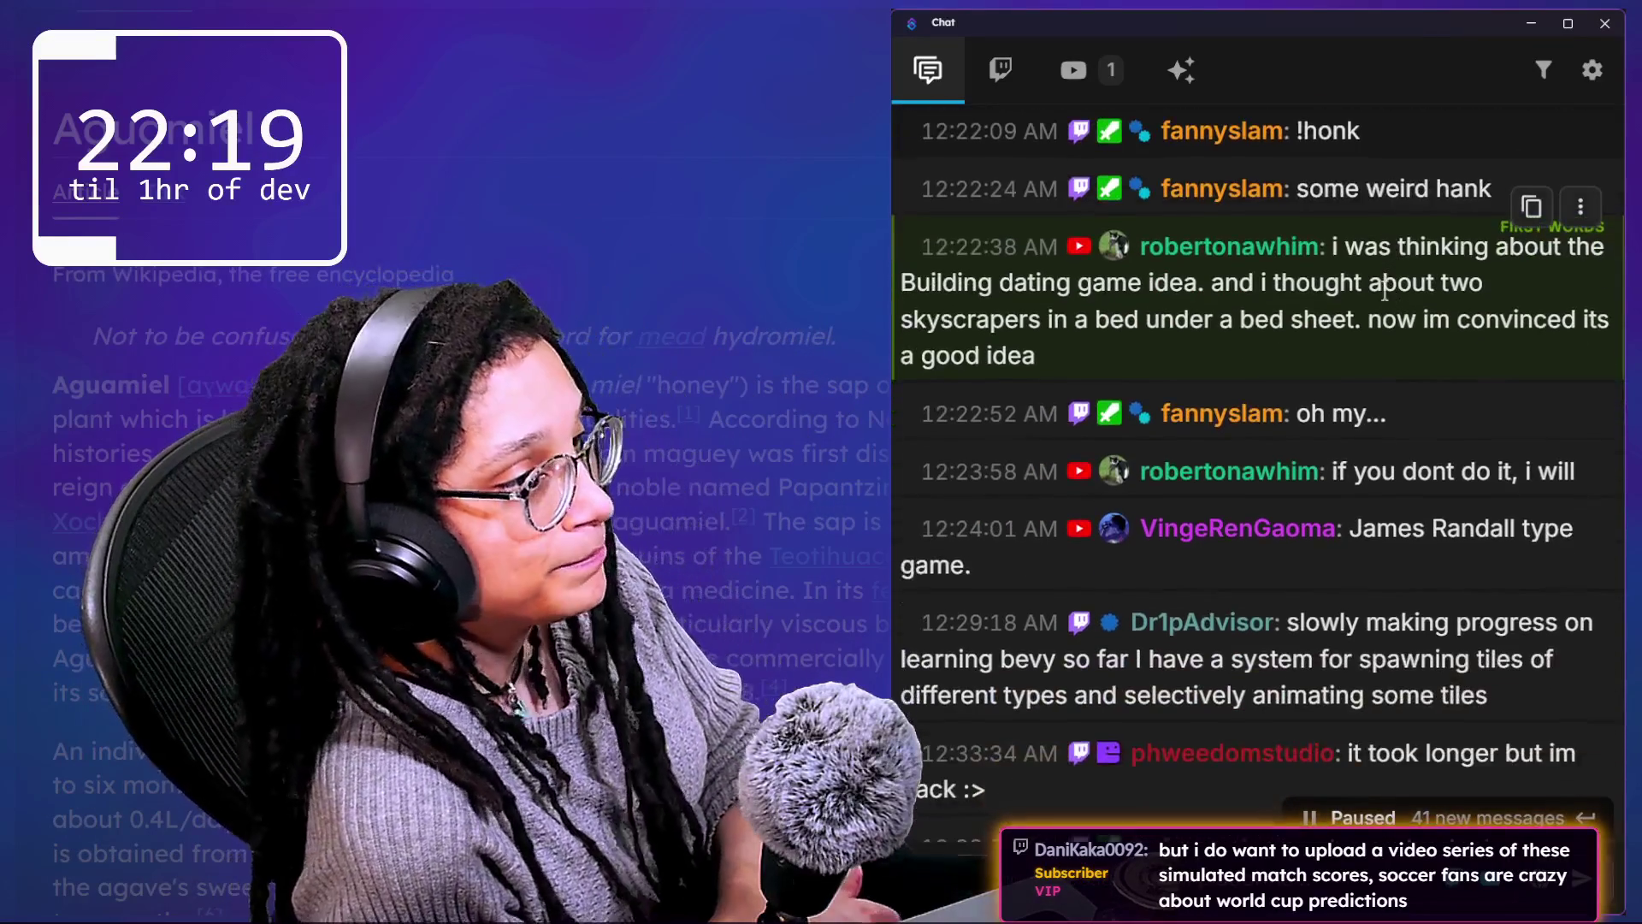
{"action": "scroll", "coordinate": [1384, 291], "scroll_direction": "down", "scroll_amount": 1}
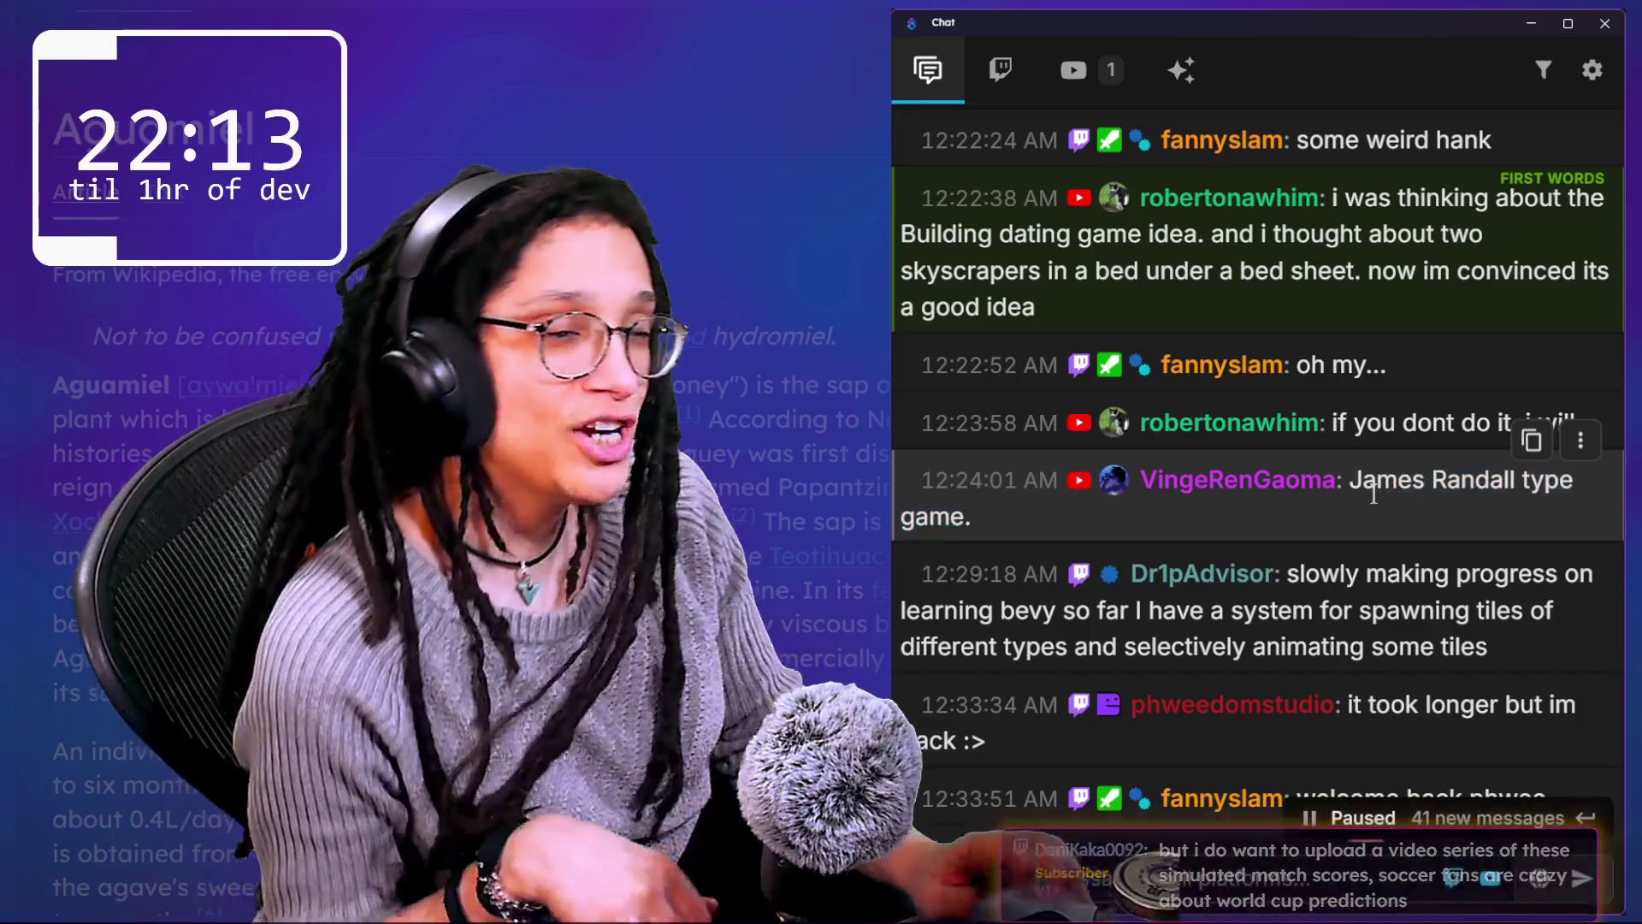
Step: Select the name in the 12:24:01 'type game' message, then scroll on past 12:38 AM
{"action": "left_click_drag", "start_coordinate": [1349, 482], "coordinate": [1516, 497]}
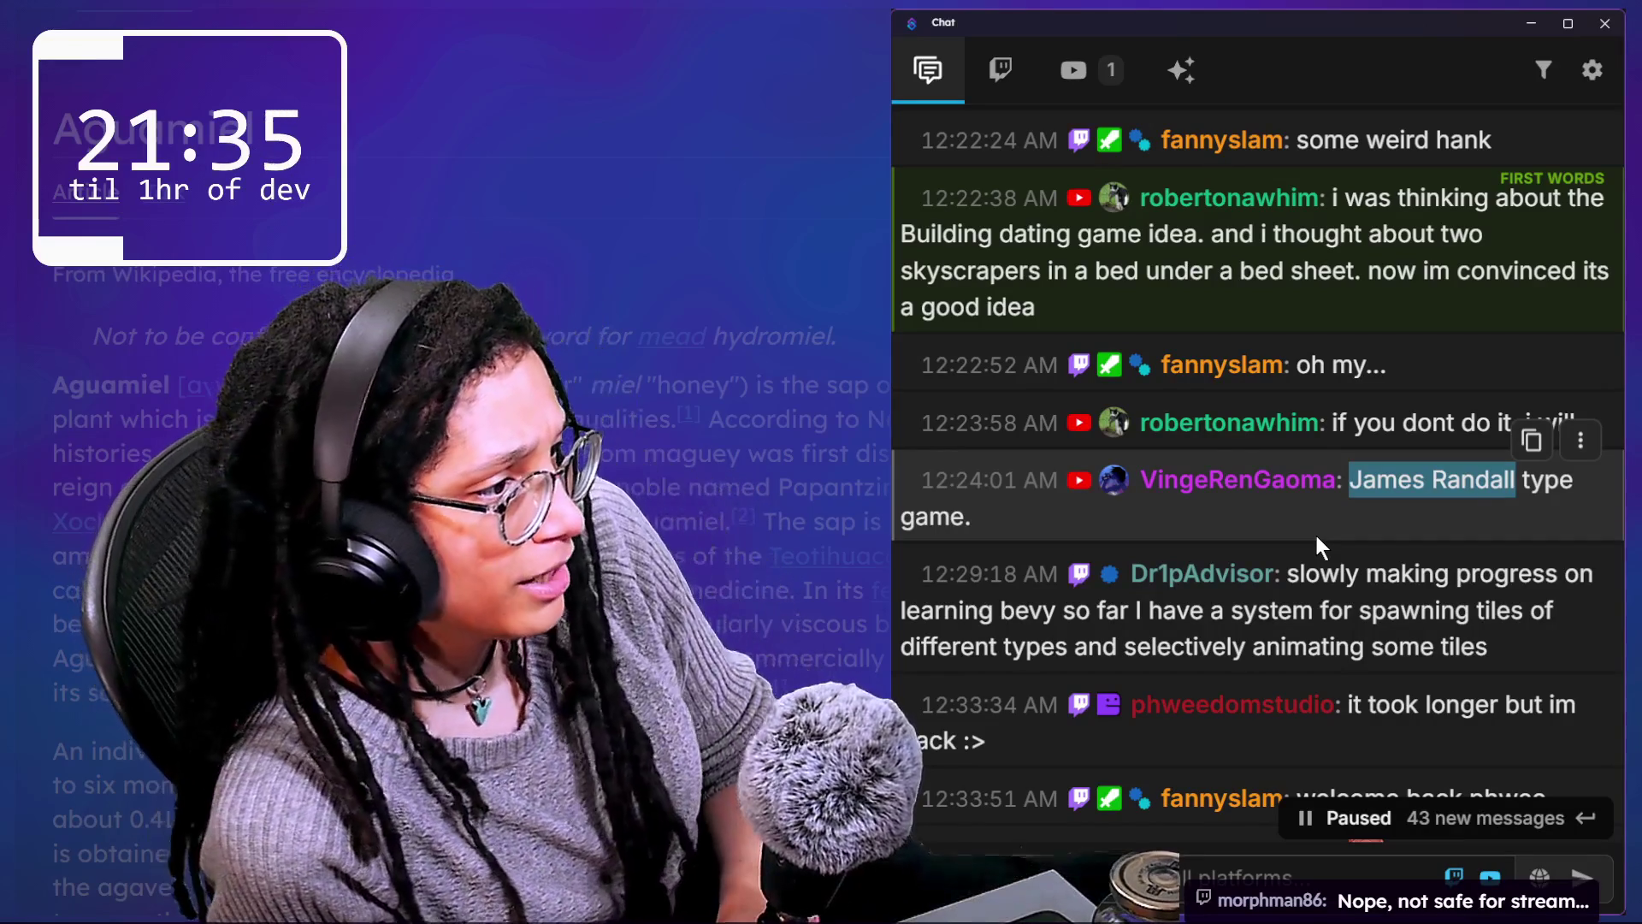
{"action": "scroll", "coordinate": [1308, 556], "scroll_direction": "down", "scroll_amount": 2}
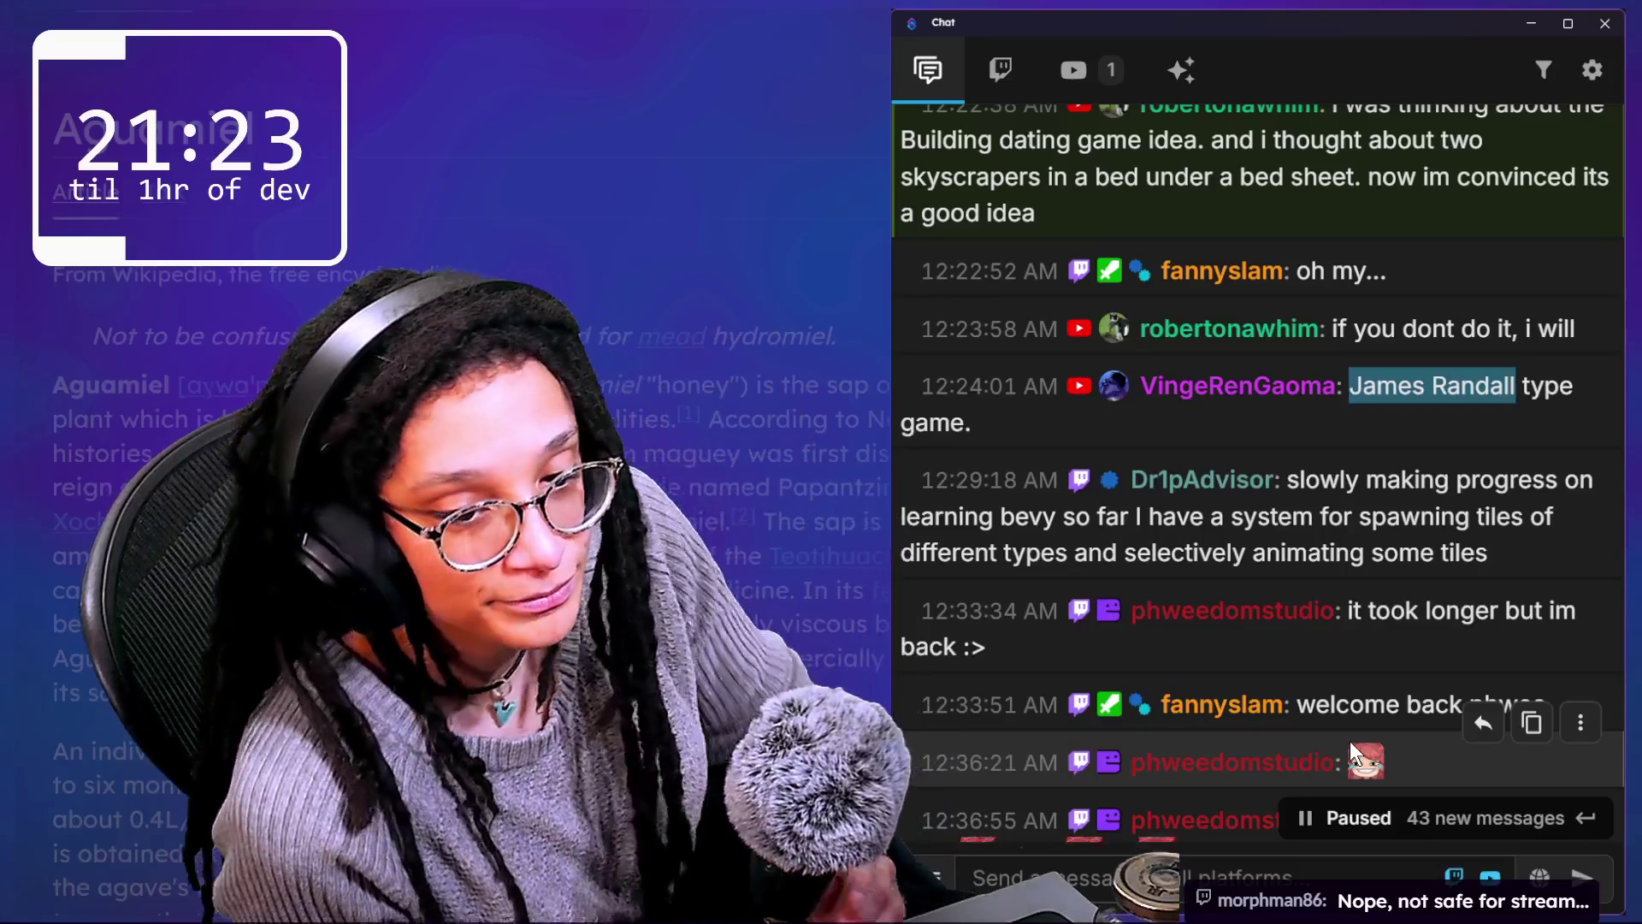
{"action": "scroll", "coordinate": [1268, 723], "scroll_direction": "down", "scroll_amount": 2}
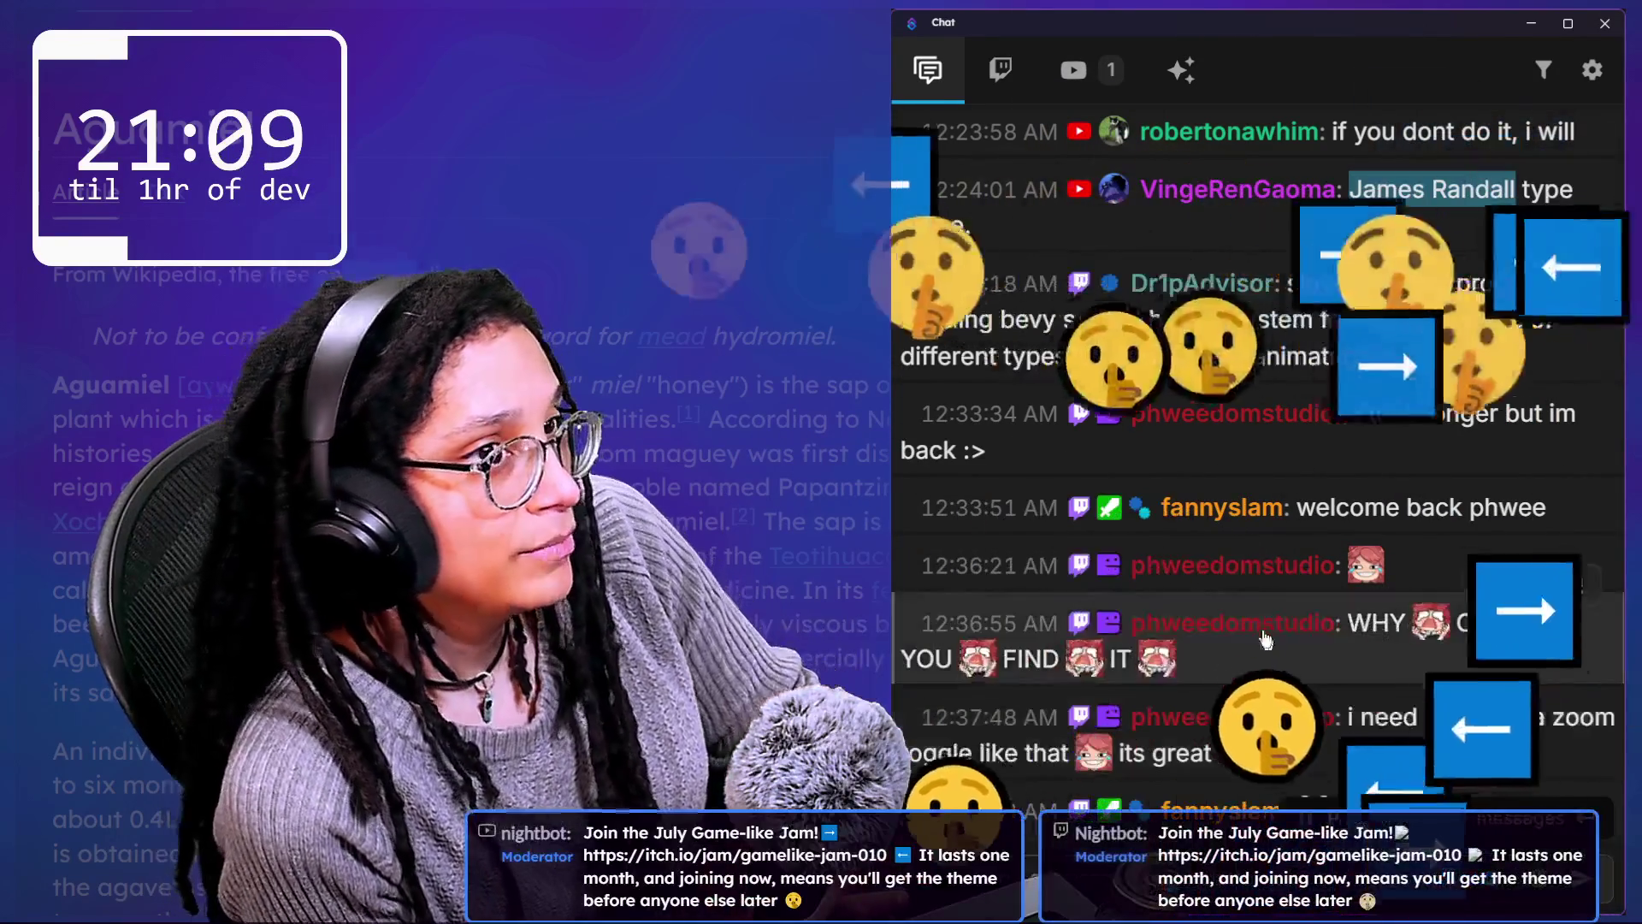
{"action": "scroll", "coordinate": [1290, 546], "scroll_direction": "down", "scroll_amount": 2}
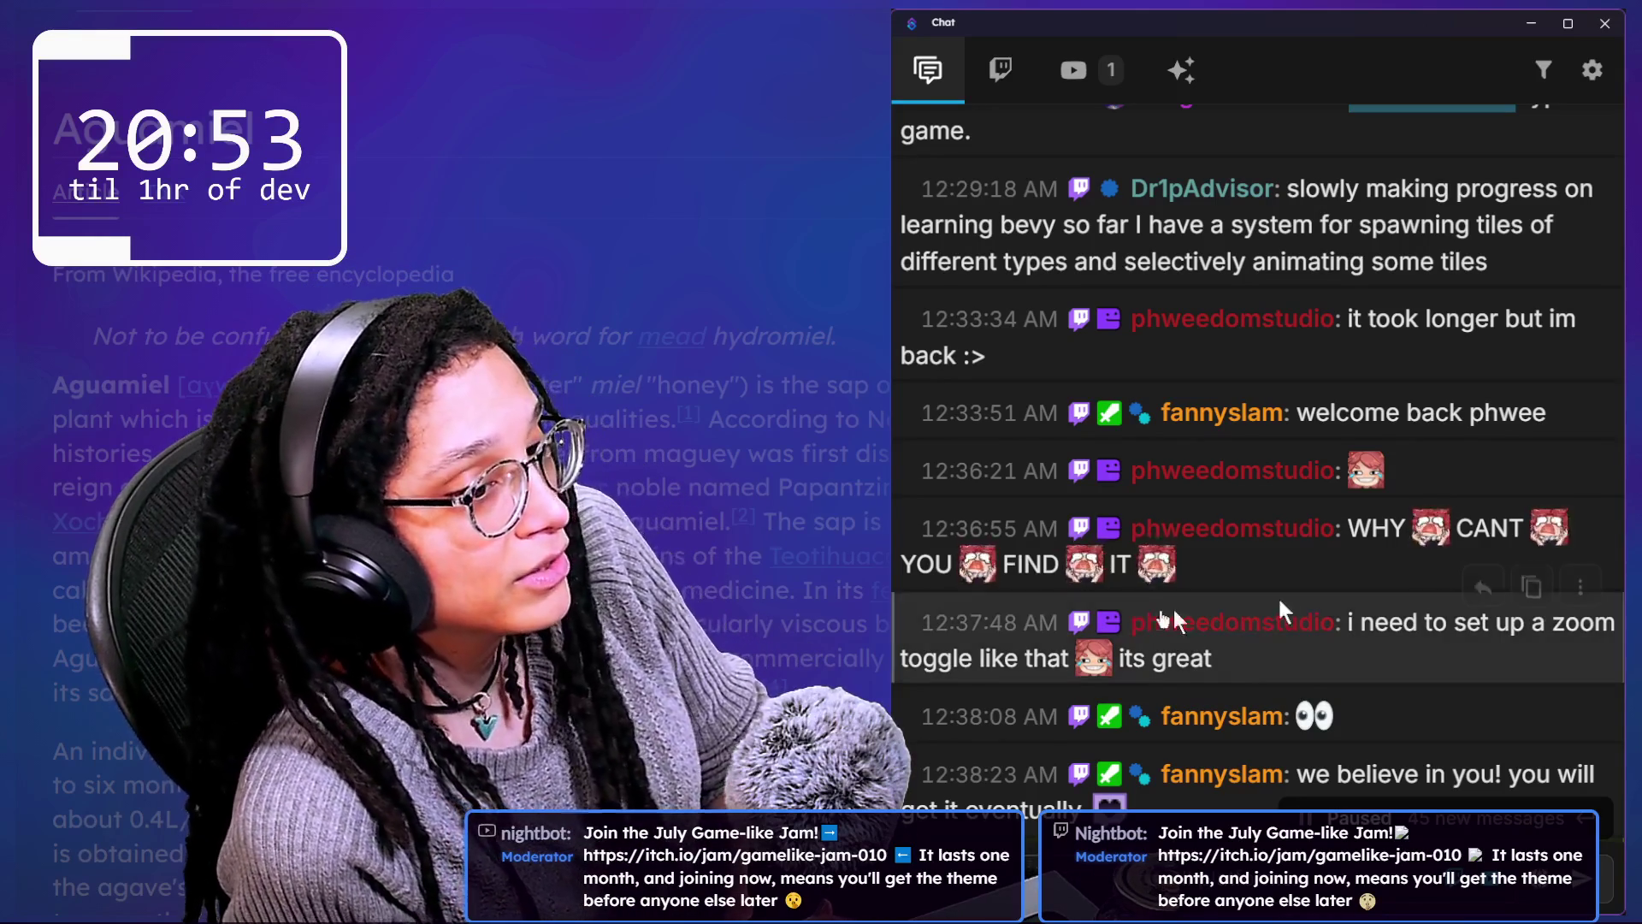
{"action": "scroll", "coordinate": [1411, 573], "scroll_direction": "down", "scroll_amount": 1}
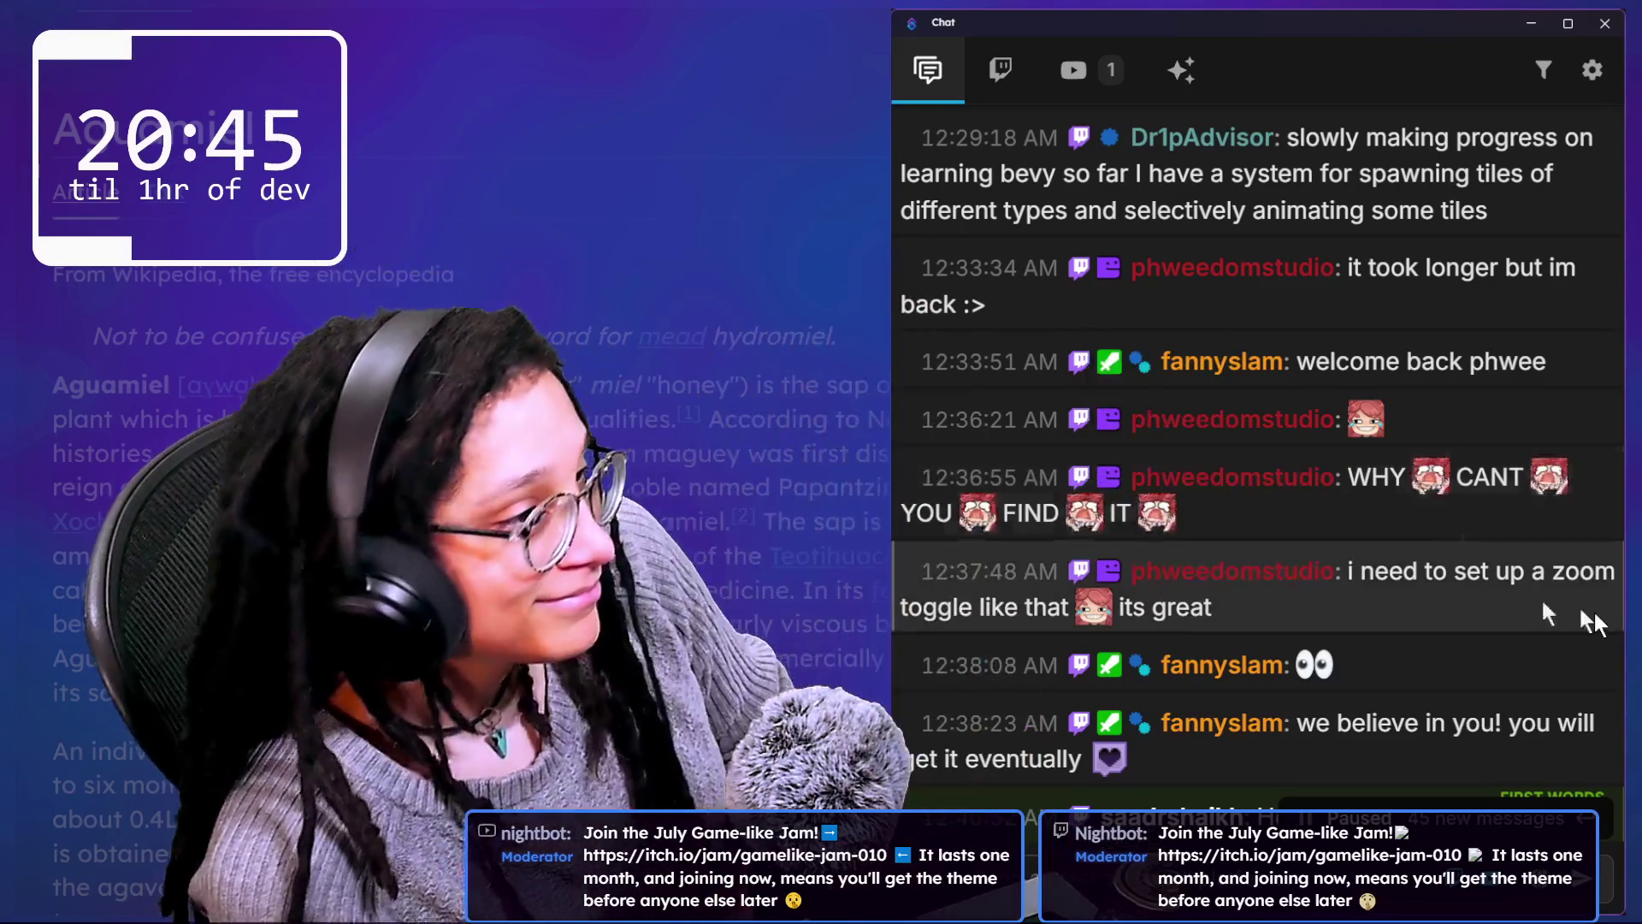
{"action": "scroll", "coordinate": [1599, 614], "scroll_direction": "down", "scroll_amount": 3}
{"action": "scroll", "coordinate": [1478, 637], "scroll_direction": "down", "scroll_amount": 18}
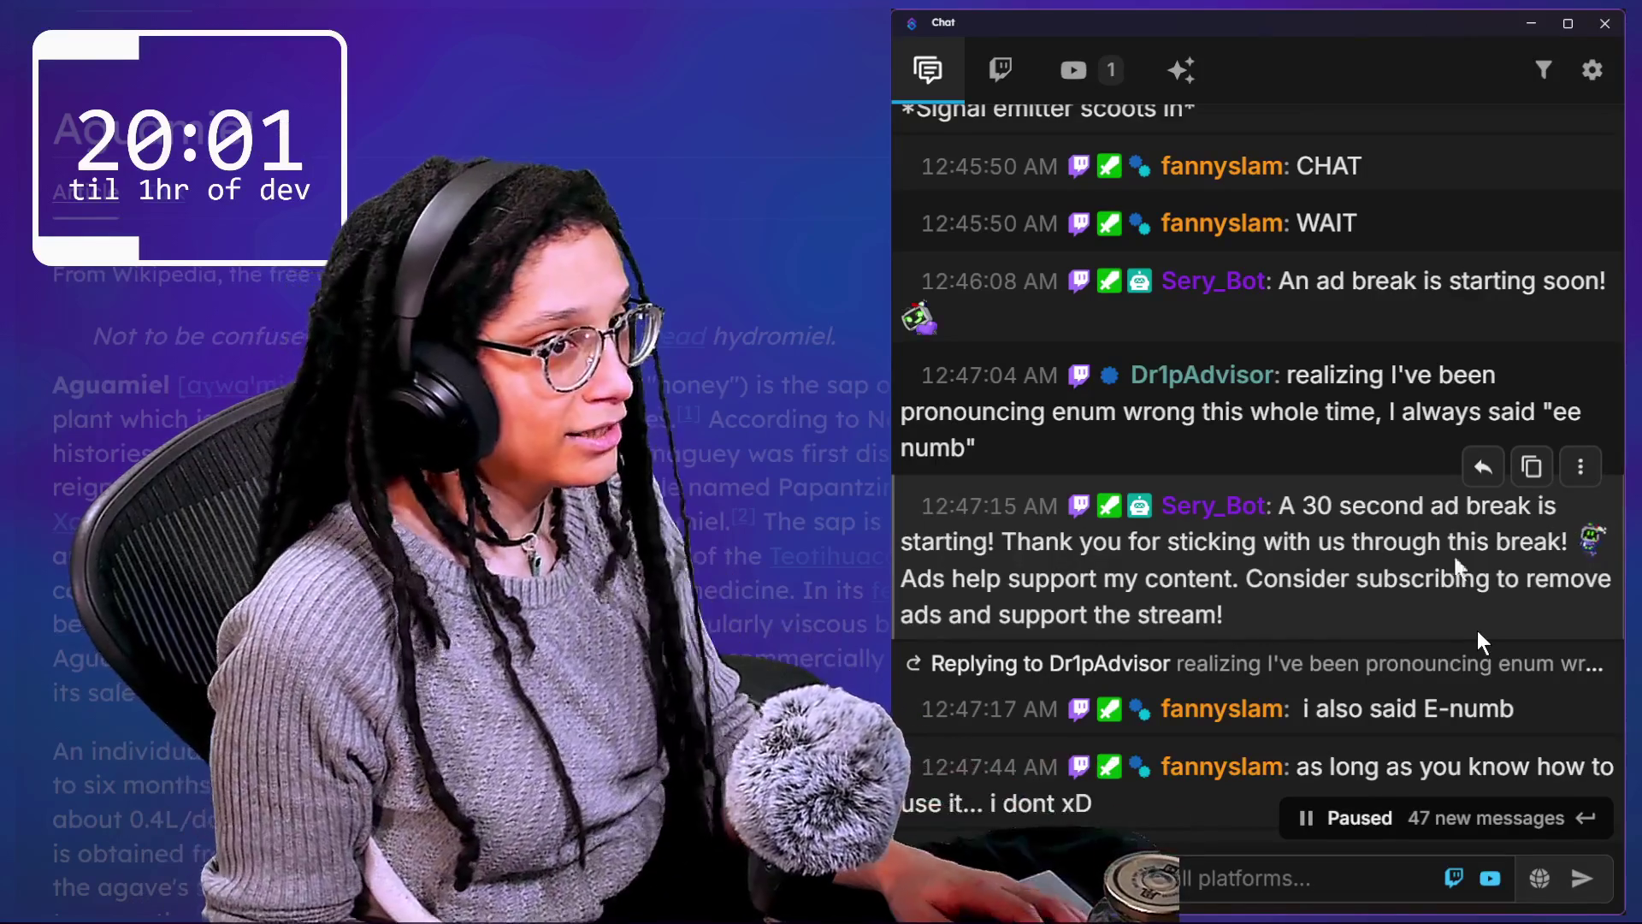
Step: Return to the Firefox window showing the Wikipedia Aguamiel article
{"action": "mouse_move", "coordinate": [496, 43]}
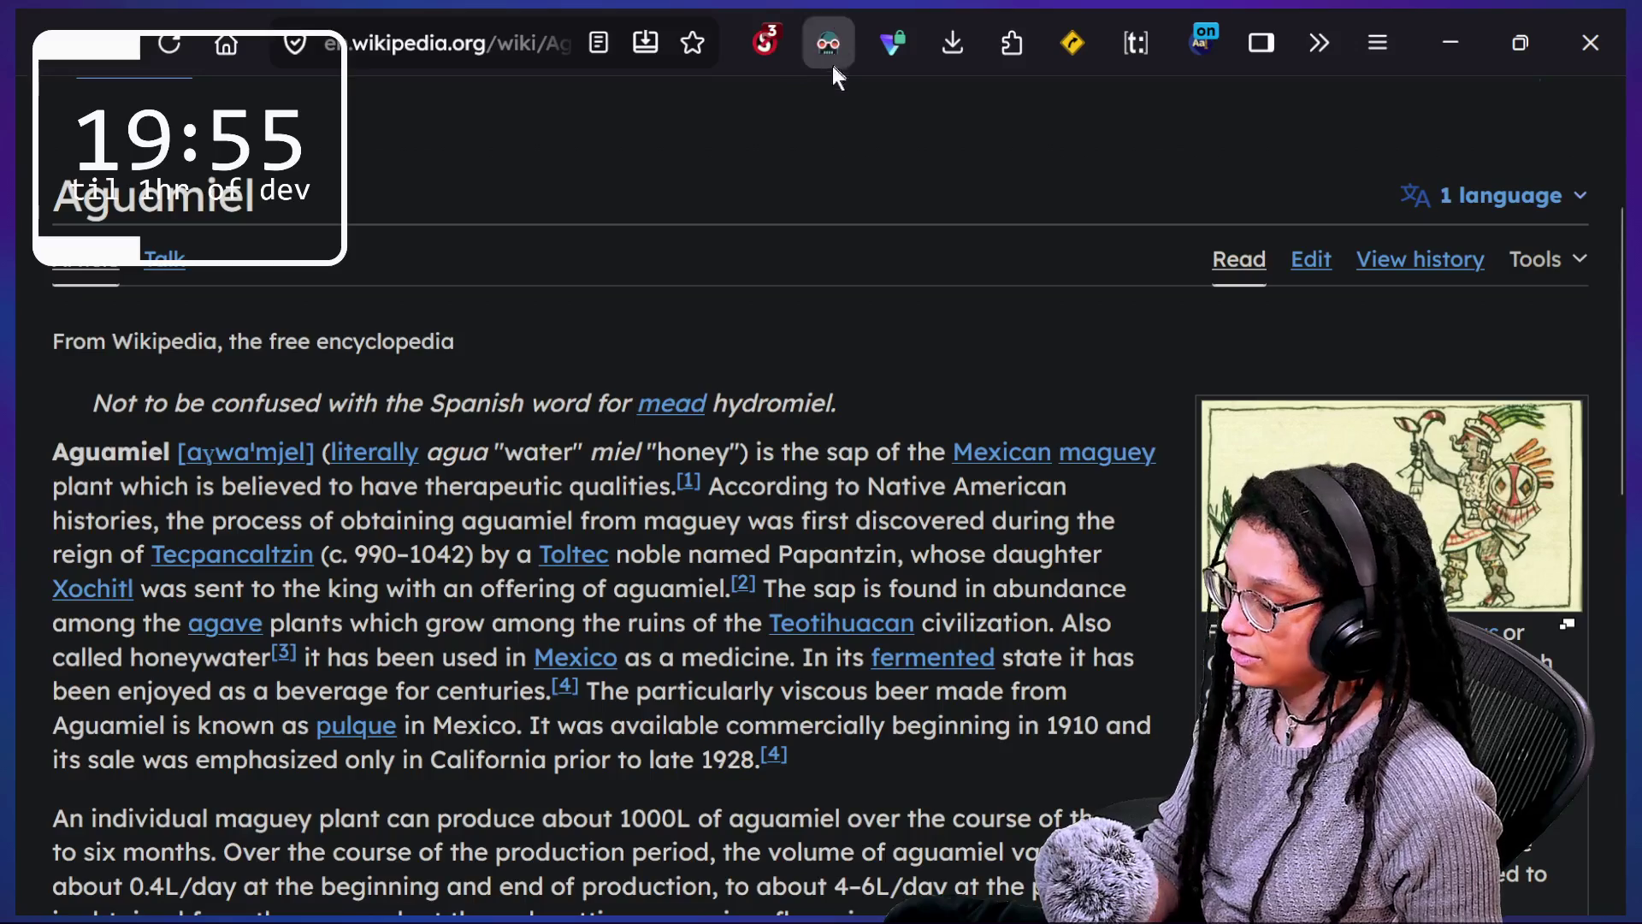
Step: In a new tab, search Startpage for a streamer's 'funny moments' compilations
{"action": "key", "text": "ctrl+t"}
{"action": "type", "text": "jam"}
{"action": "key", "text": "BackSpace"}
{"action": "key", "text": "BackSpace"}
{"action": "key", "text": "BackSpace"}
{"action": "type", "text": "james randal"}
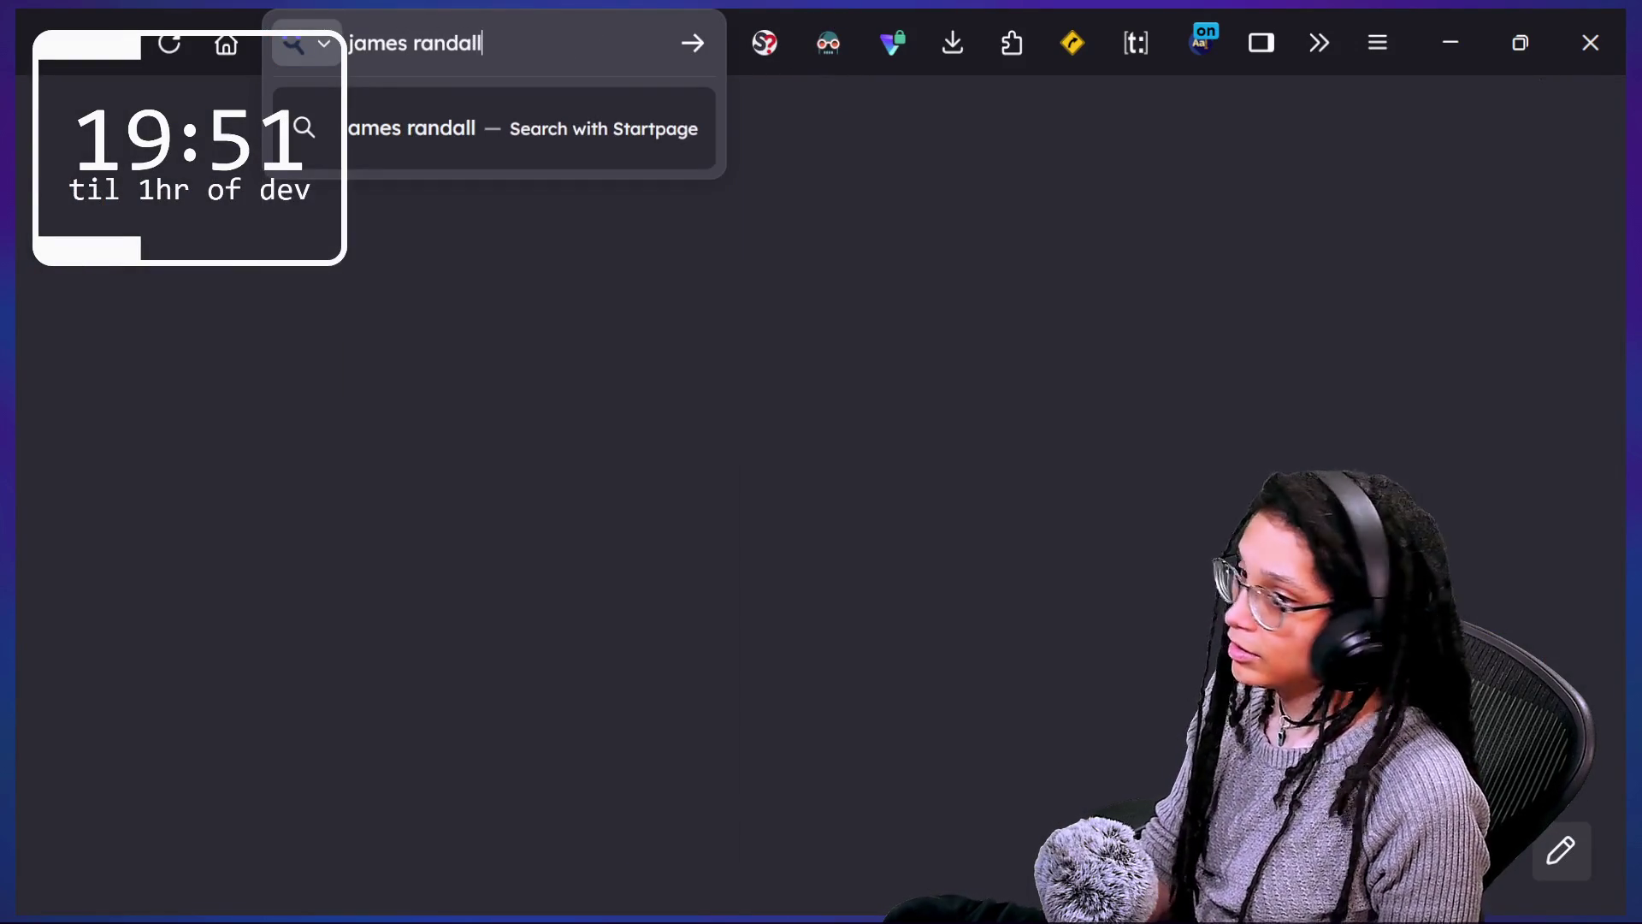
{"action": "type", "text": "l"}
{"action": "key", "text": "BackSpace"}
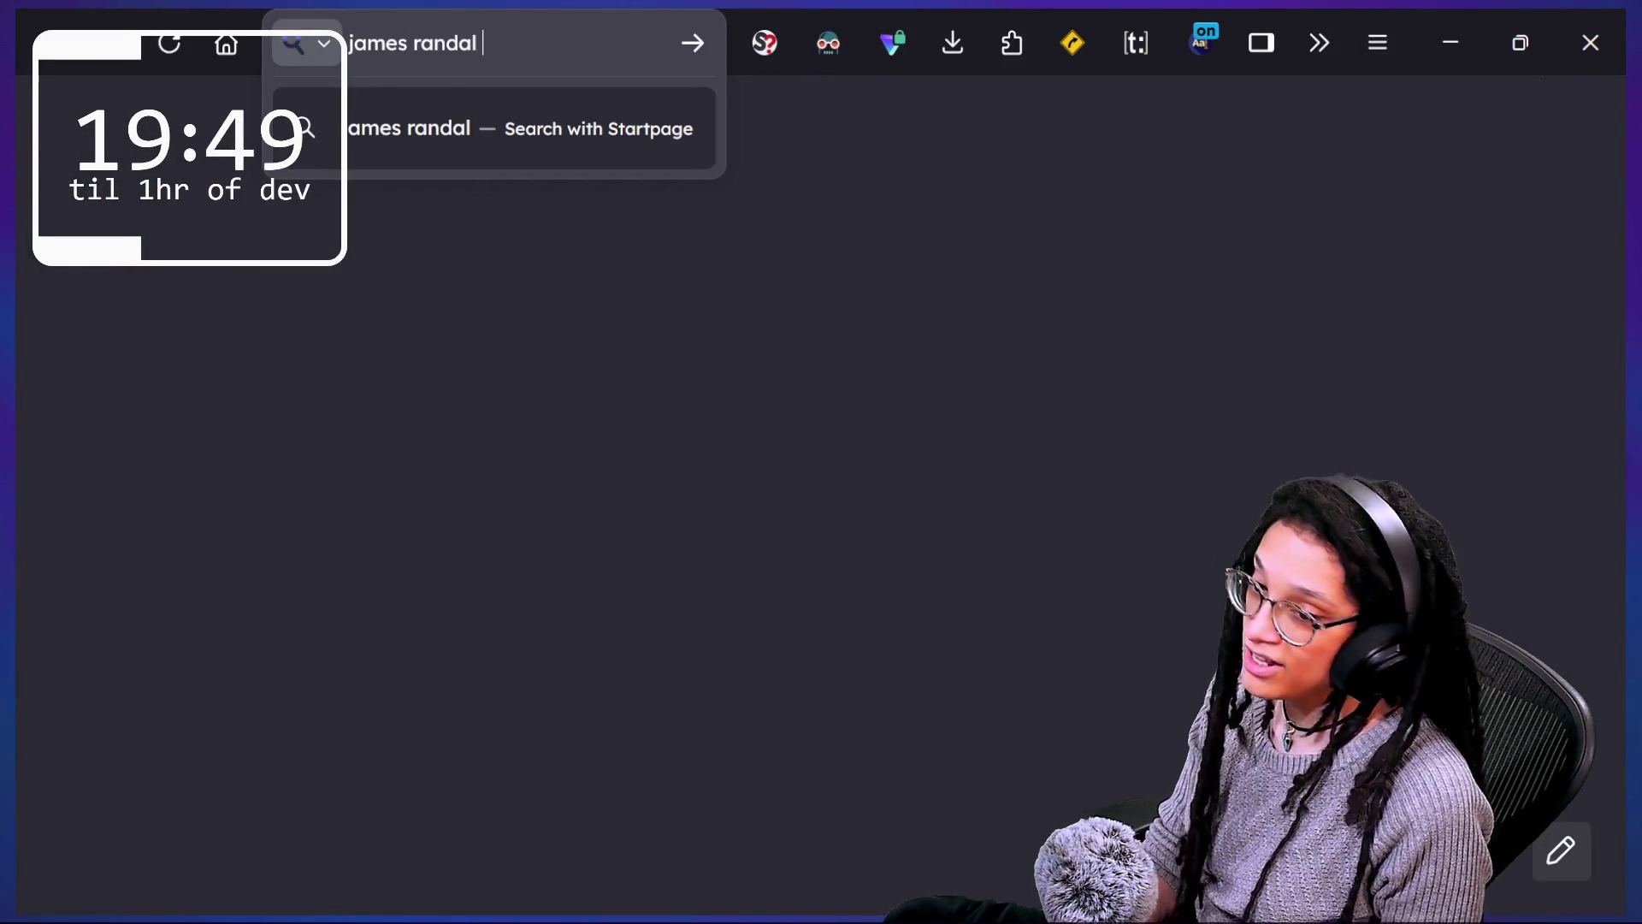
{"action": "type", "text": "funny moment"}
{"action": "type", "text": "s"}
{"action": "key", "text": "Return"}
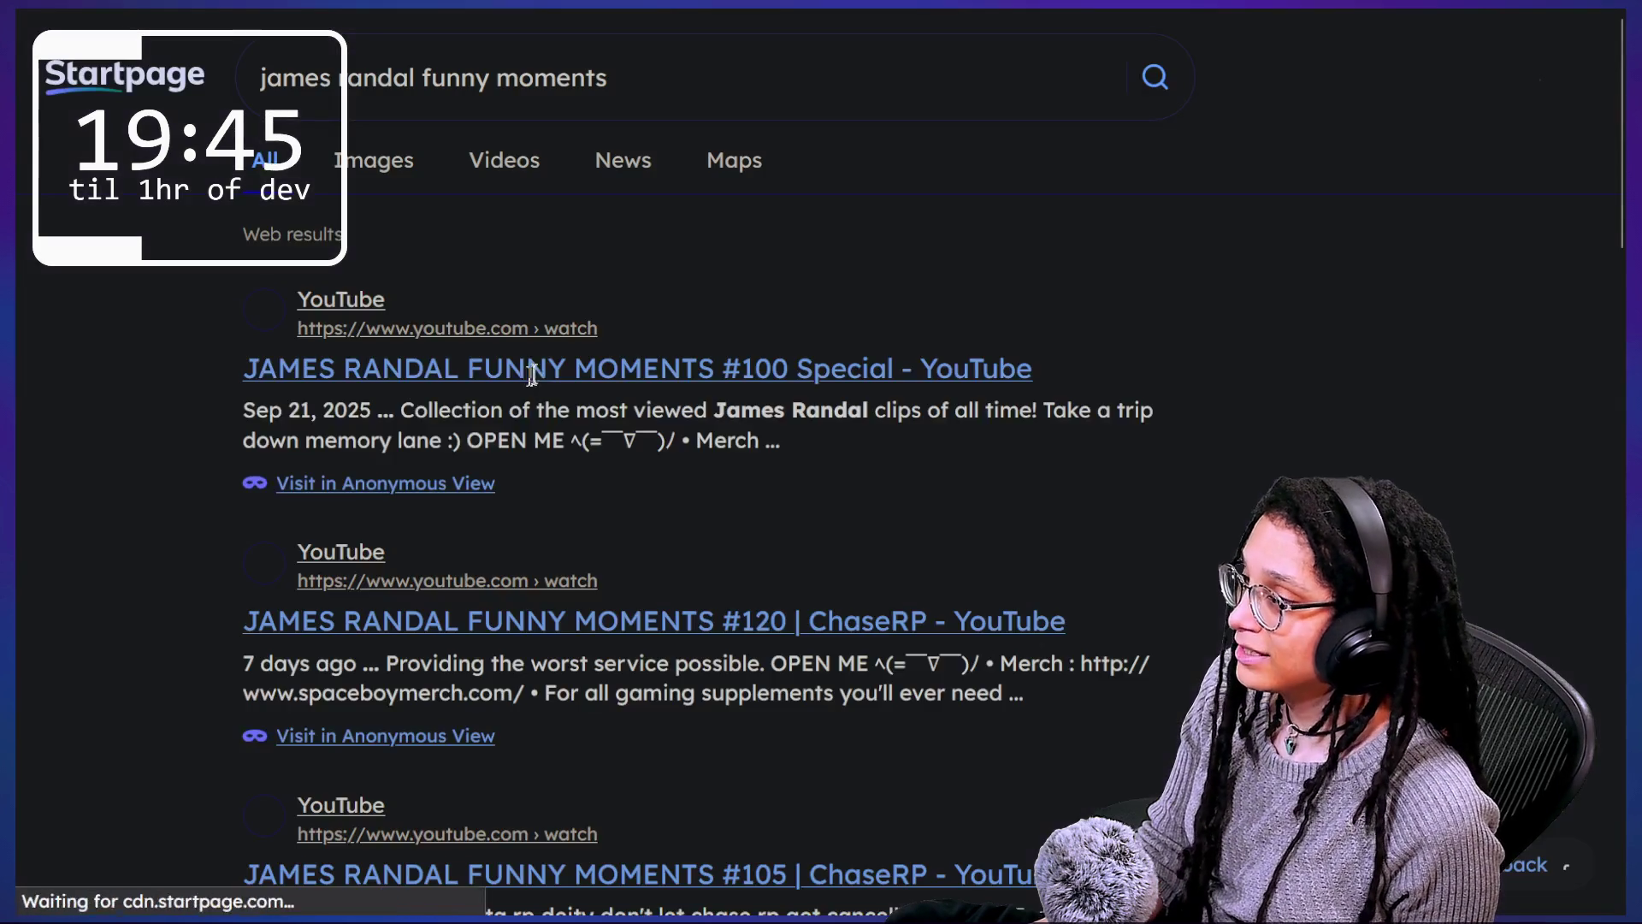
Step: Play the 'FUNNY MOMENTS #100 Special | BEST OF ALL TIME' video with sound muted
{"action": "left_click", "coordinate": [419, 419]}
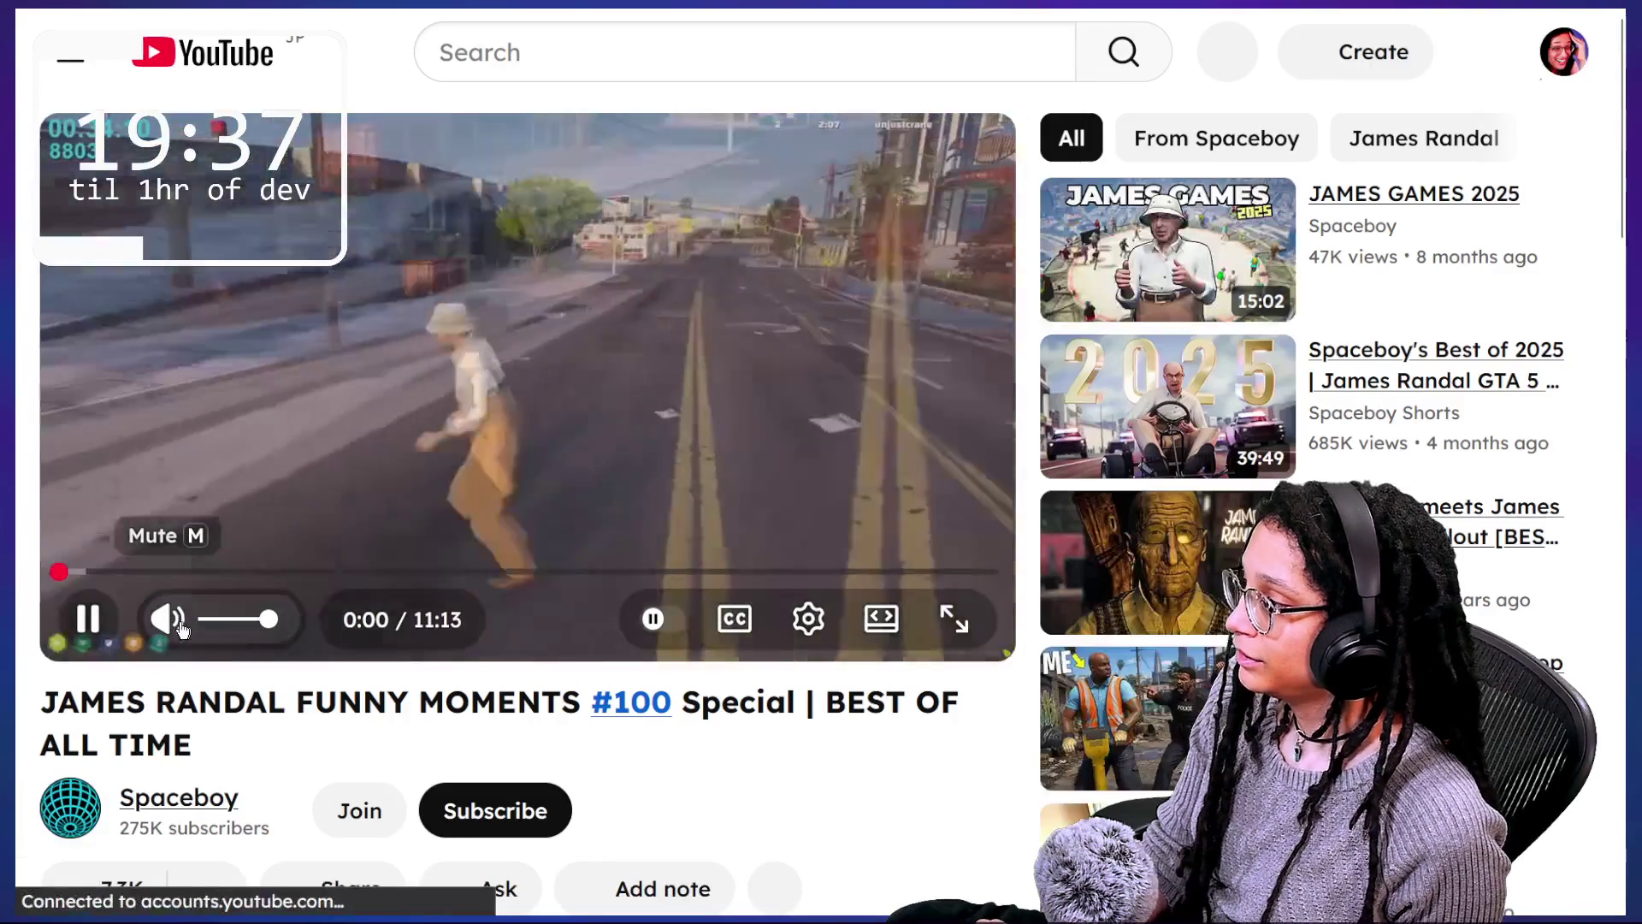
{"action": "left_click", "coordinate": [168, 617]}
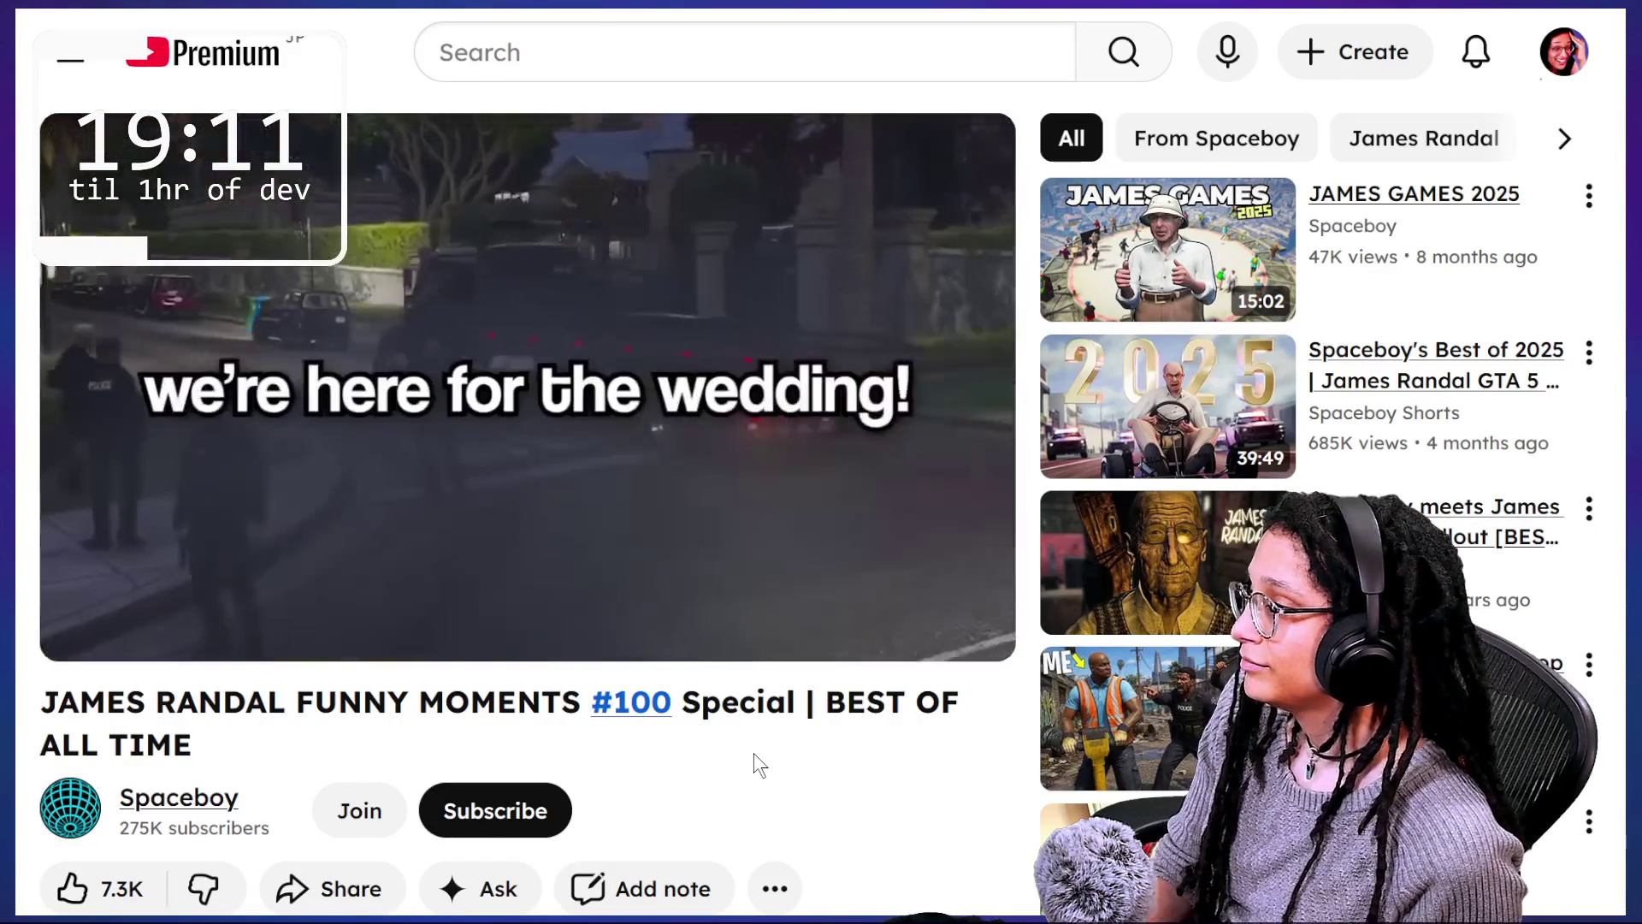
{"action": "mouse_move", "coordinate": [886, 475]}
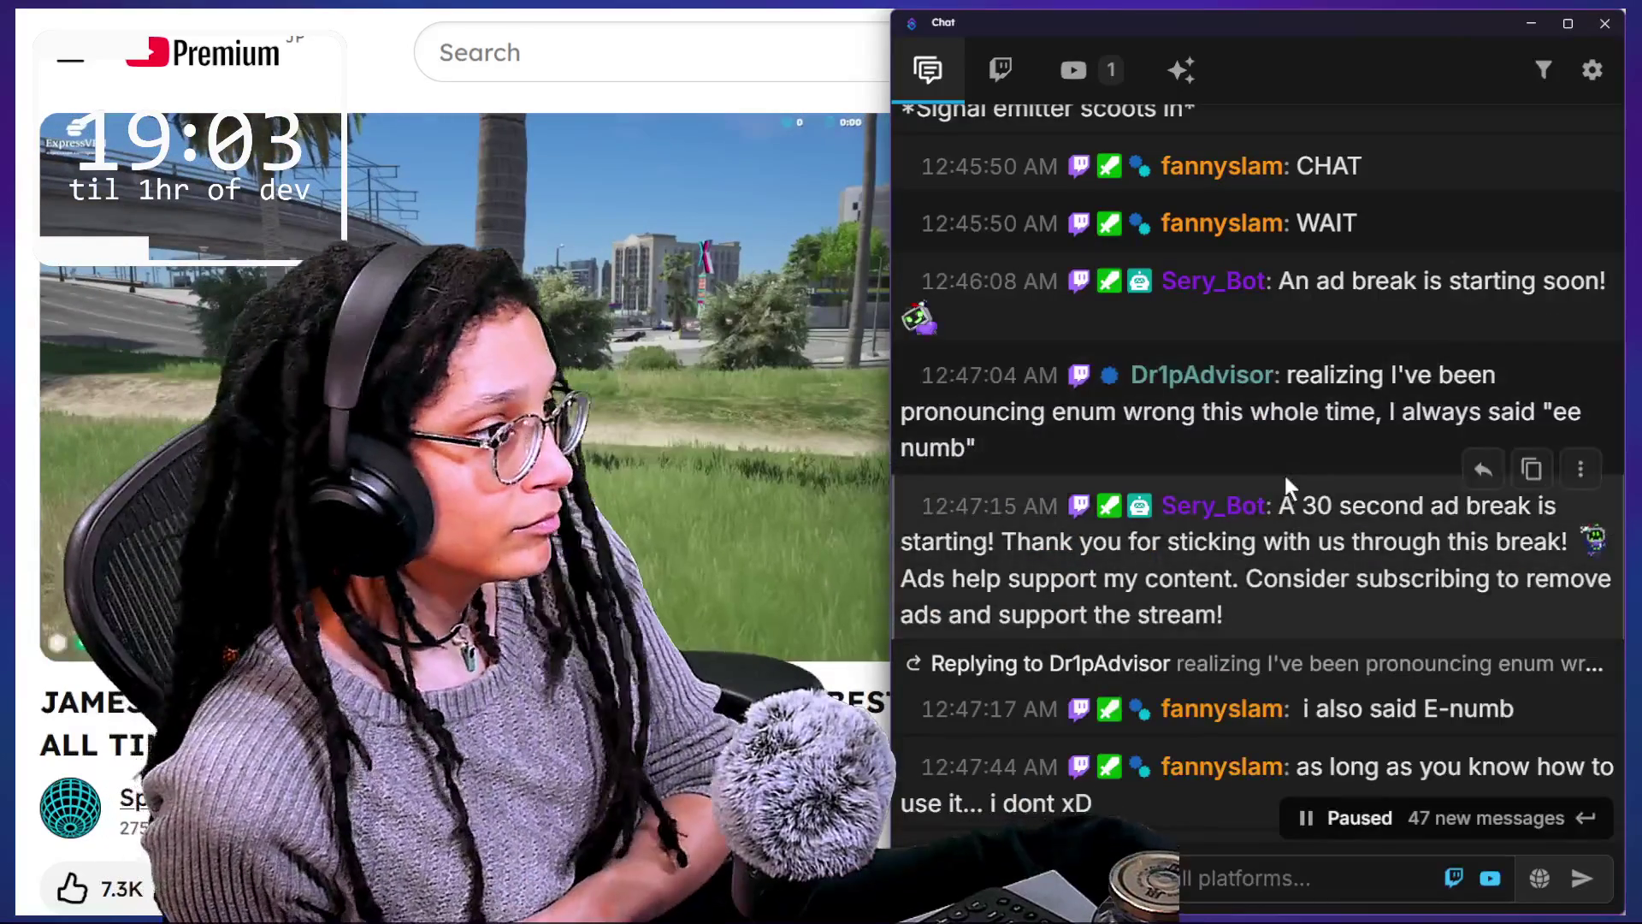
Step: Scroll through the paused Chat messages over the video and click into the chat
{"action": "scroll", "coordinate": [1299, 496], "scroll_direction": "down", "scroll_amount": 2}
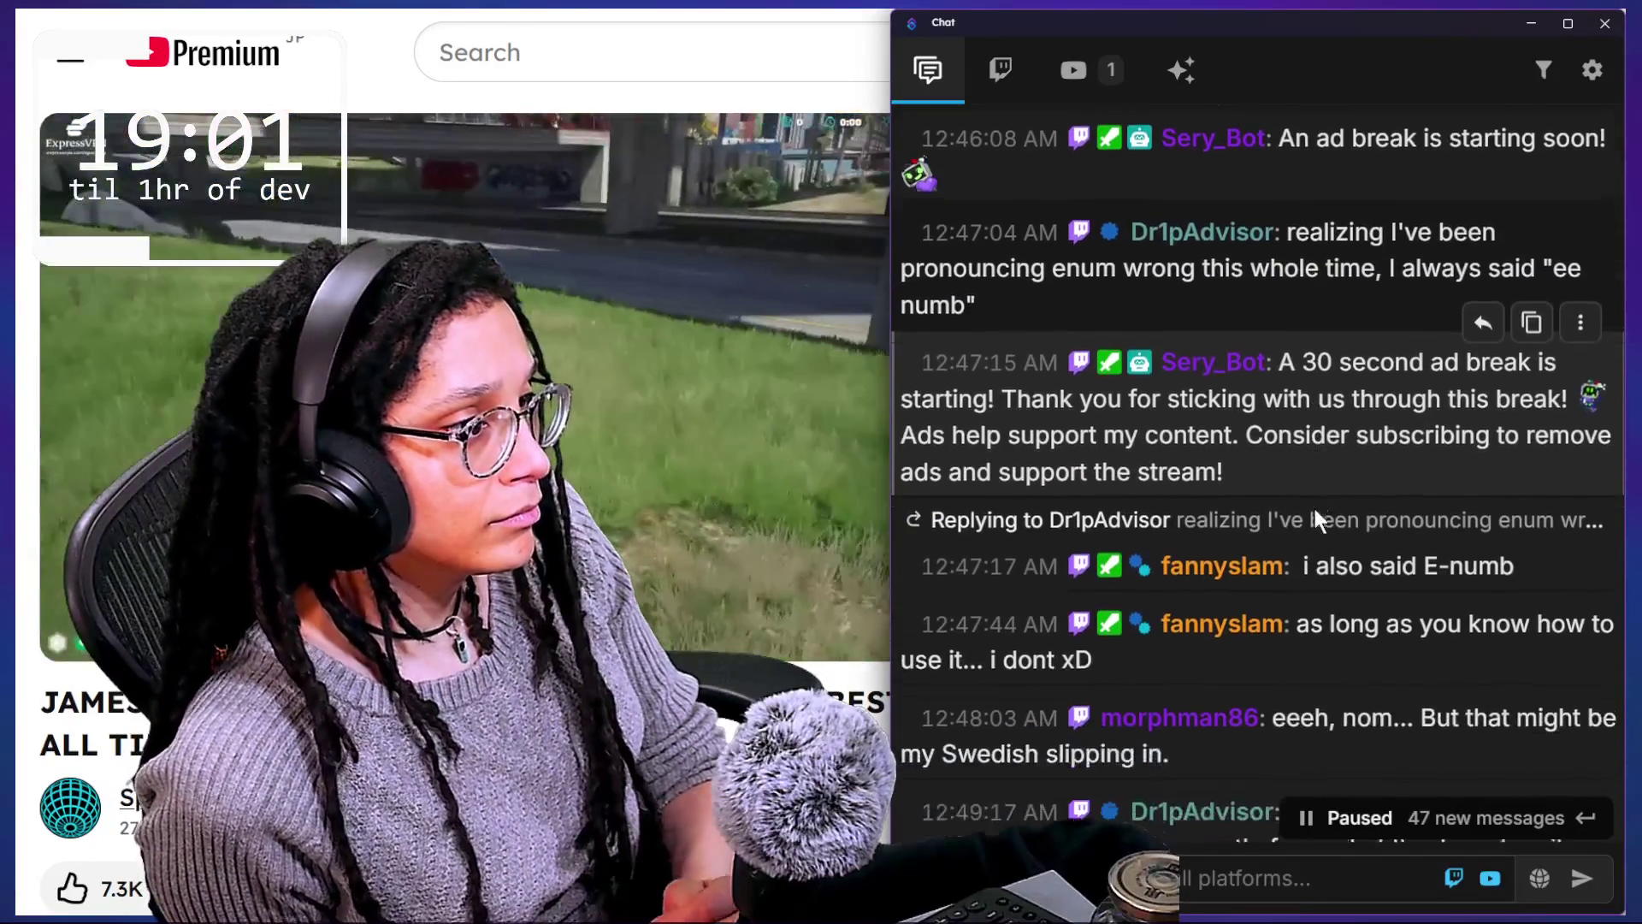
{"action": "scroll", "coordinate": [1314, 509], "scroll_direction": "up", "scroll_amount": 3}
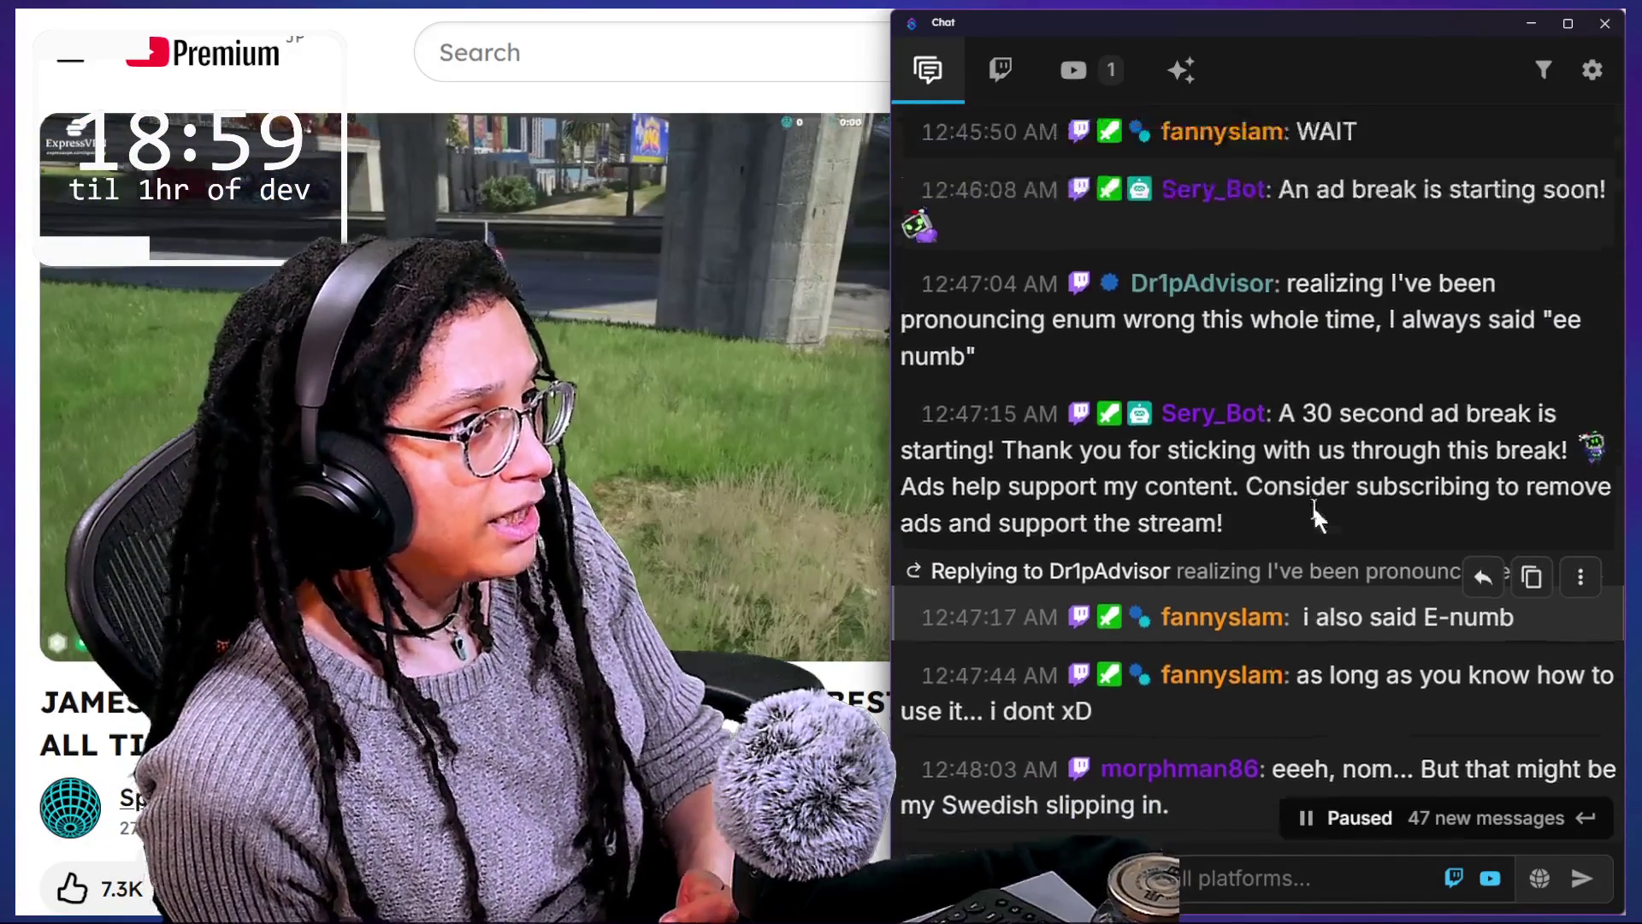
{"action": "scroll", "coordinate": [1316, 513], "scroll_direction": "up", "scroll_amount": 7}
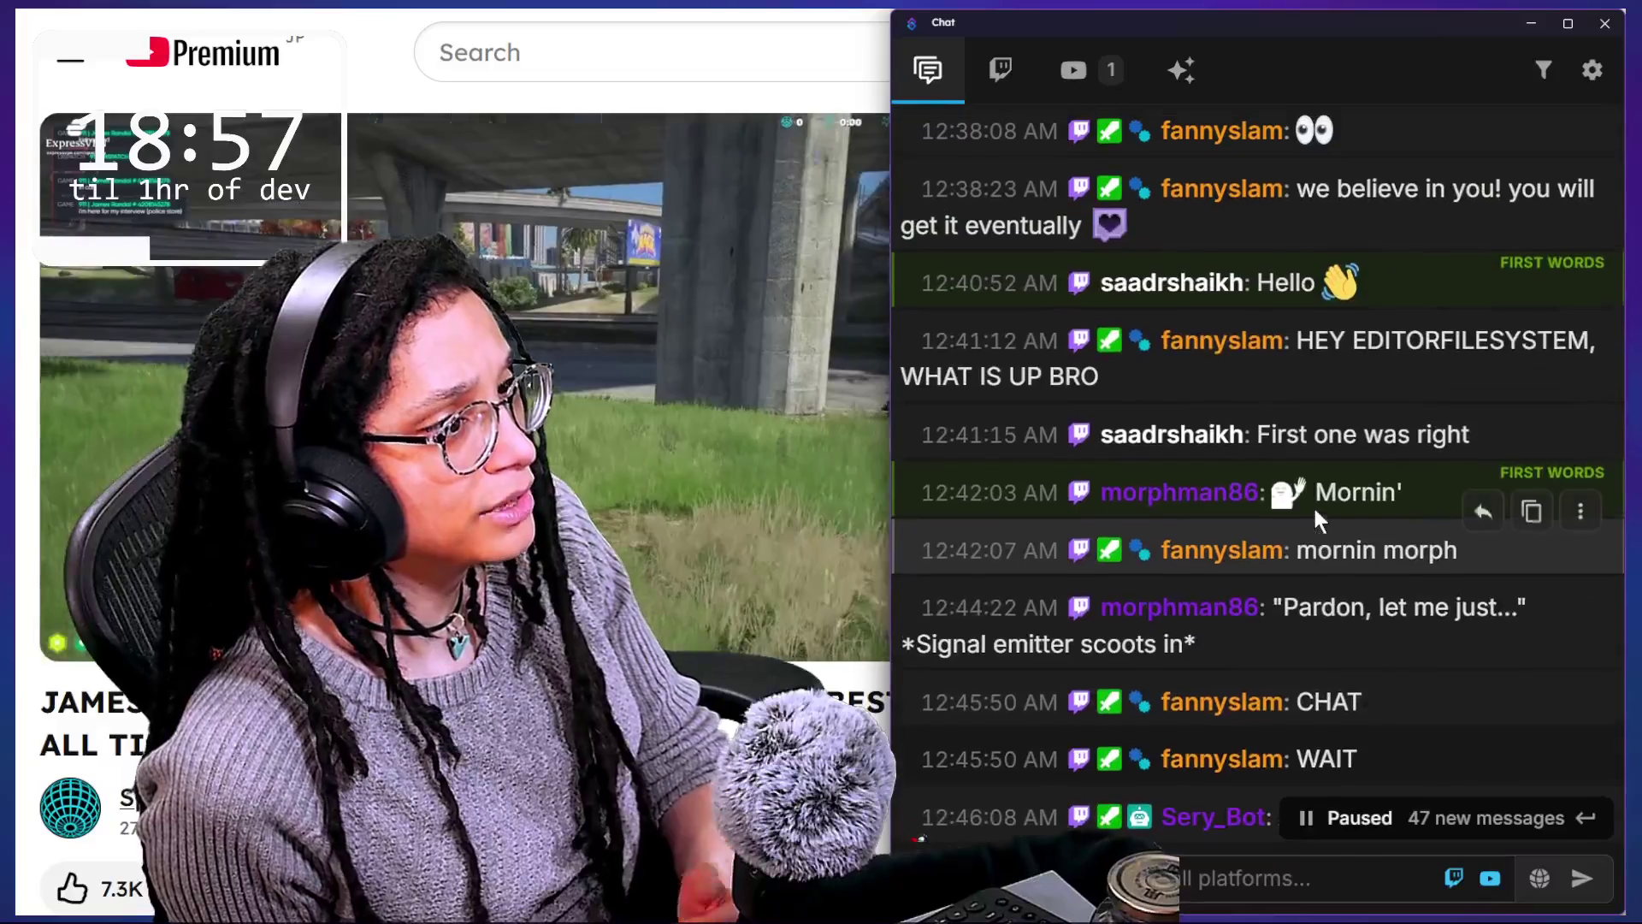
{"action": "scroll", "coordinate": [1316, 511], "scroll_direction": "up", "scroll_amount": 4}
{"action": "scroll", "coordinate": [1315, 511], "scroll_direction": "down", "scroll_amount": 4}
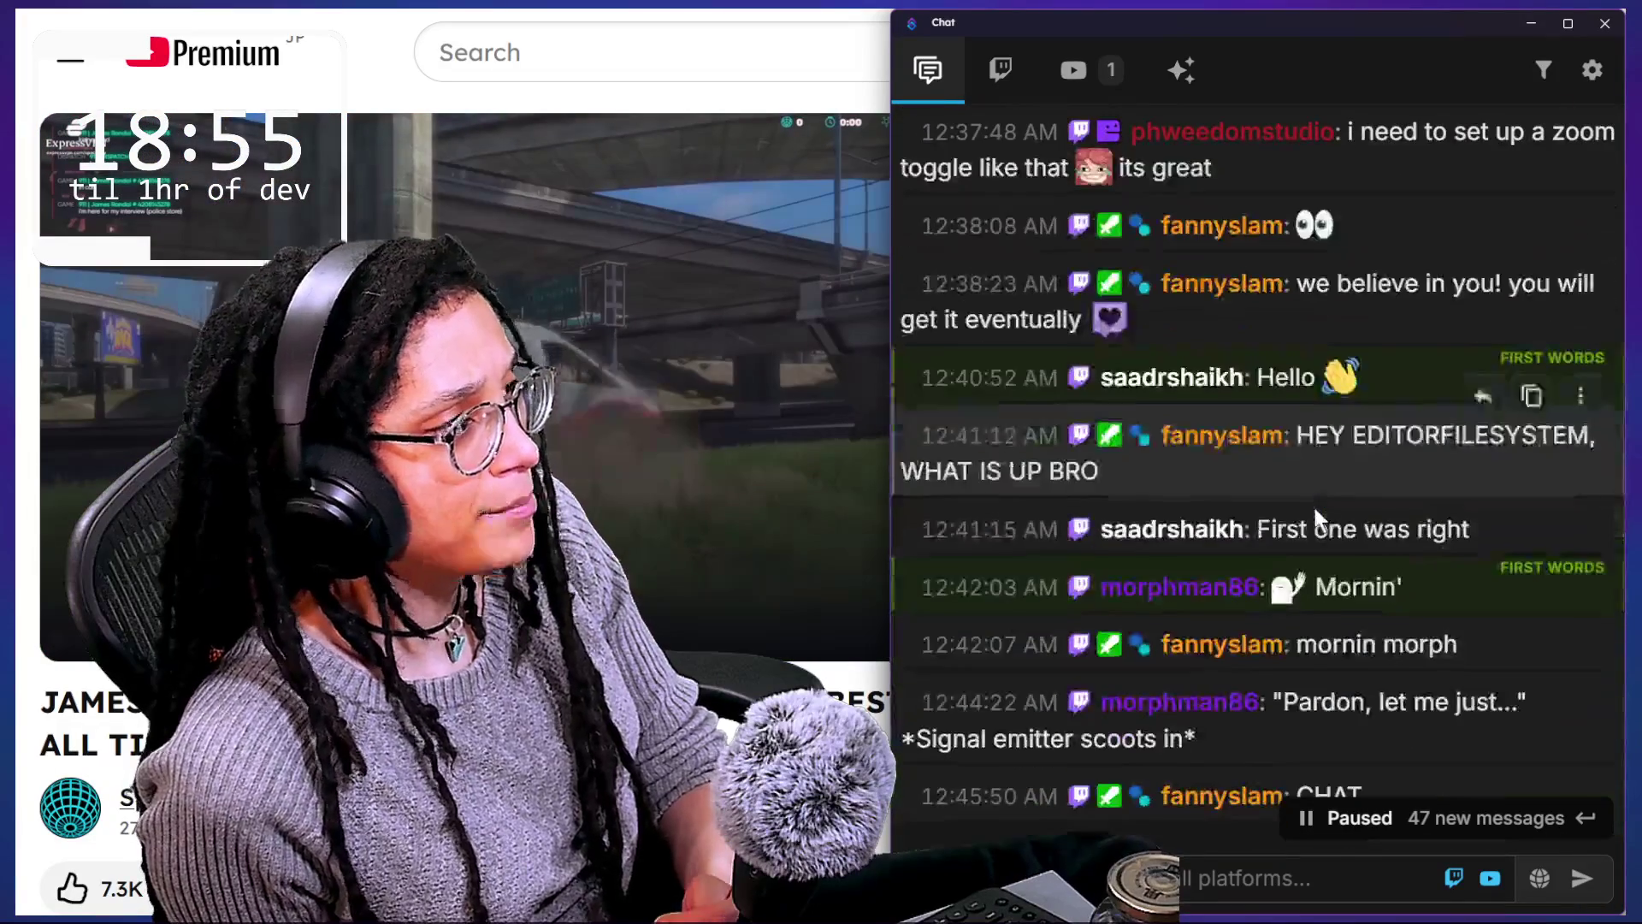
{"action": "scroll", "coordinate": [1314, 507], "scroll_direction": "down", "scroll_amount": 5}
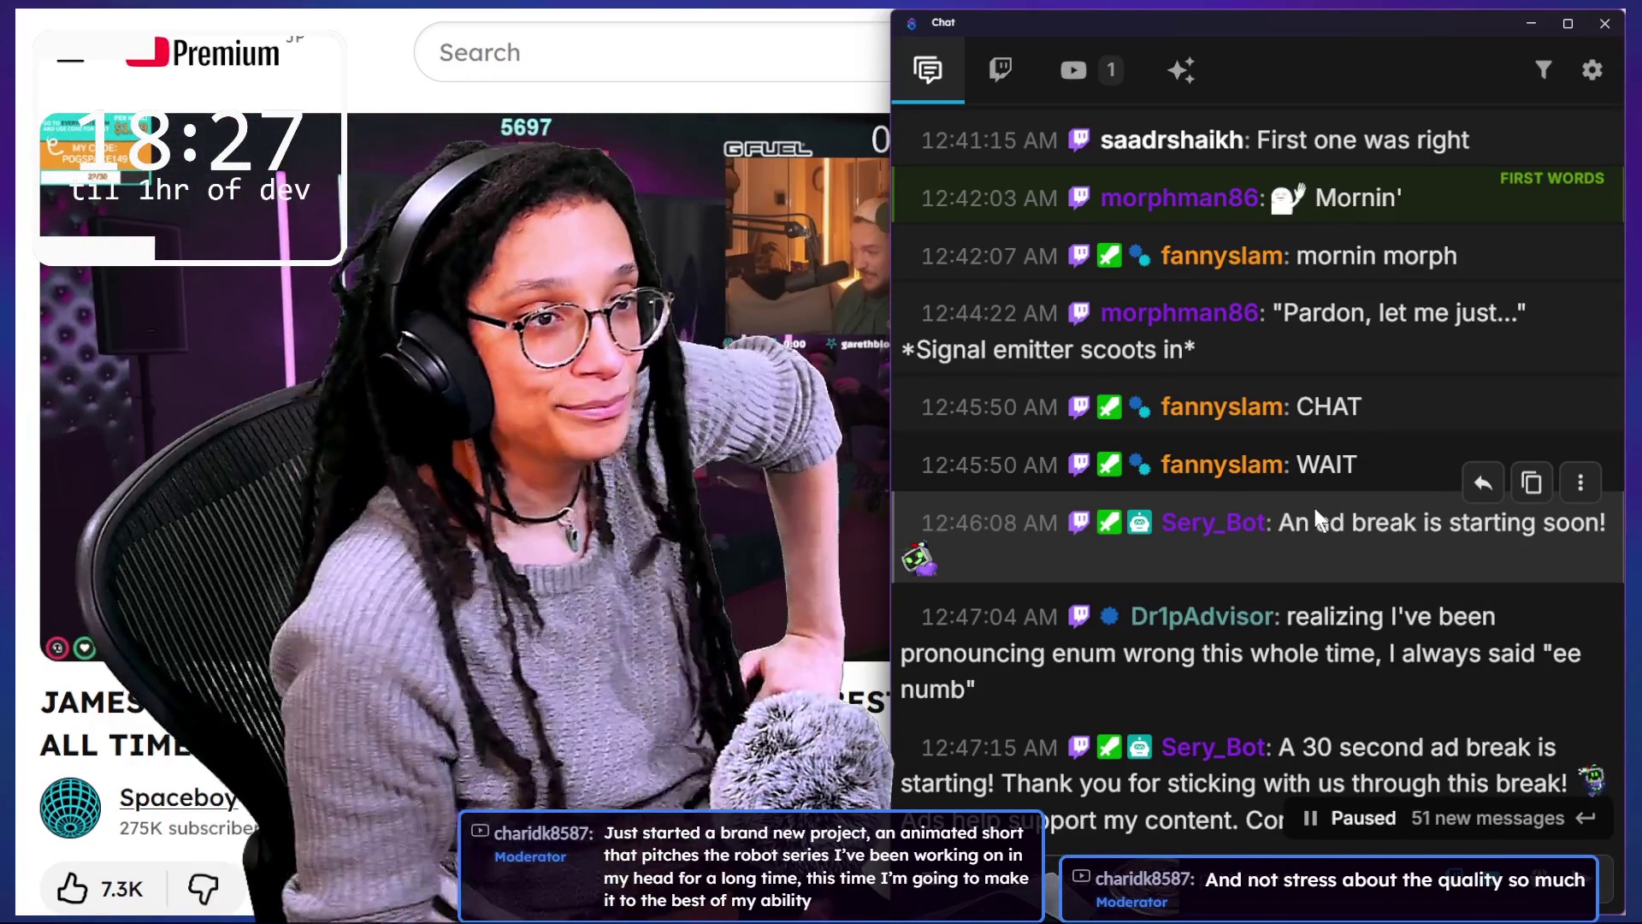
{"action": "left_click", "coordinate": [1254, 517]}
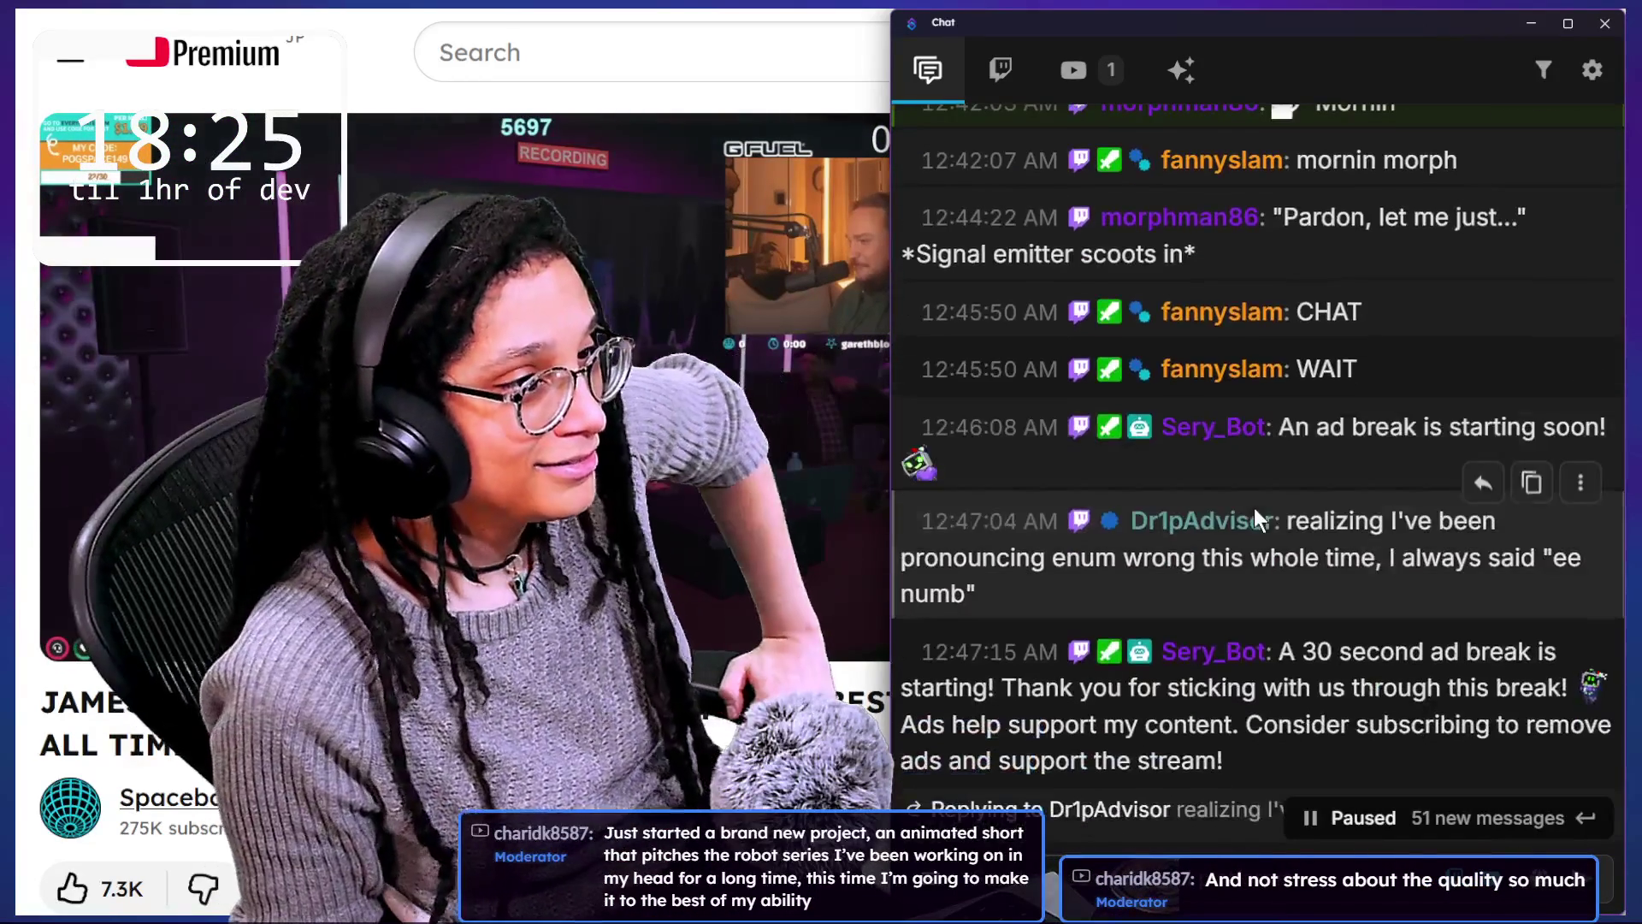
{"action": "scroll", "coordinate": [1614, 457], "scroll_direction": "down", "scroll_amount": 3}
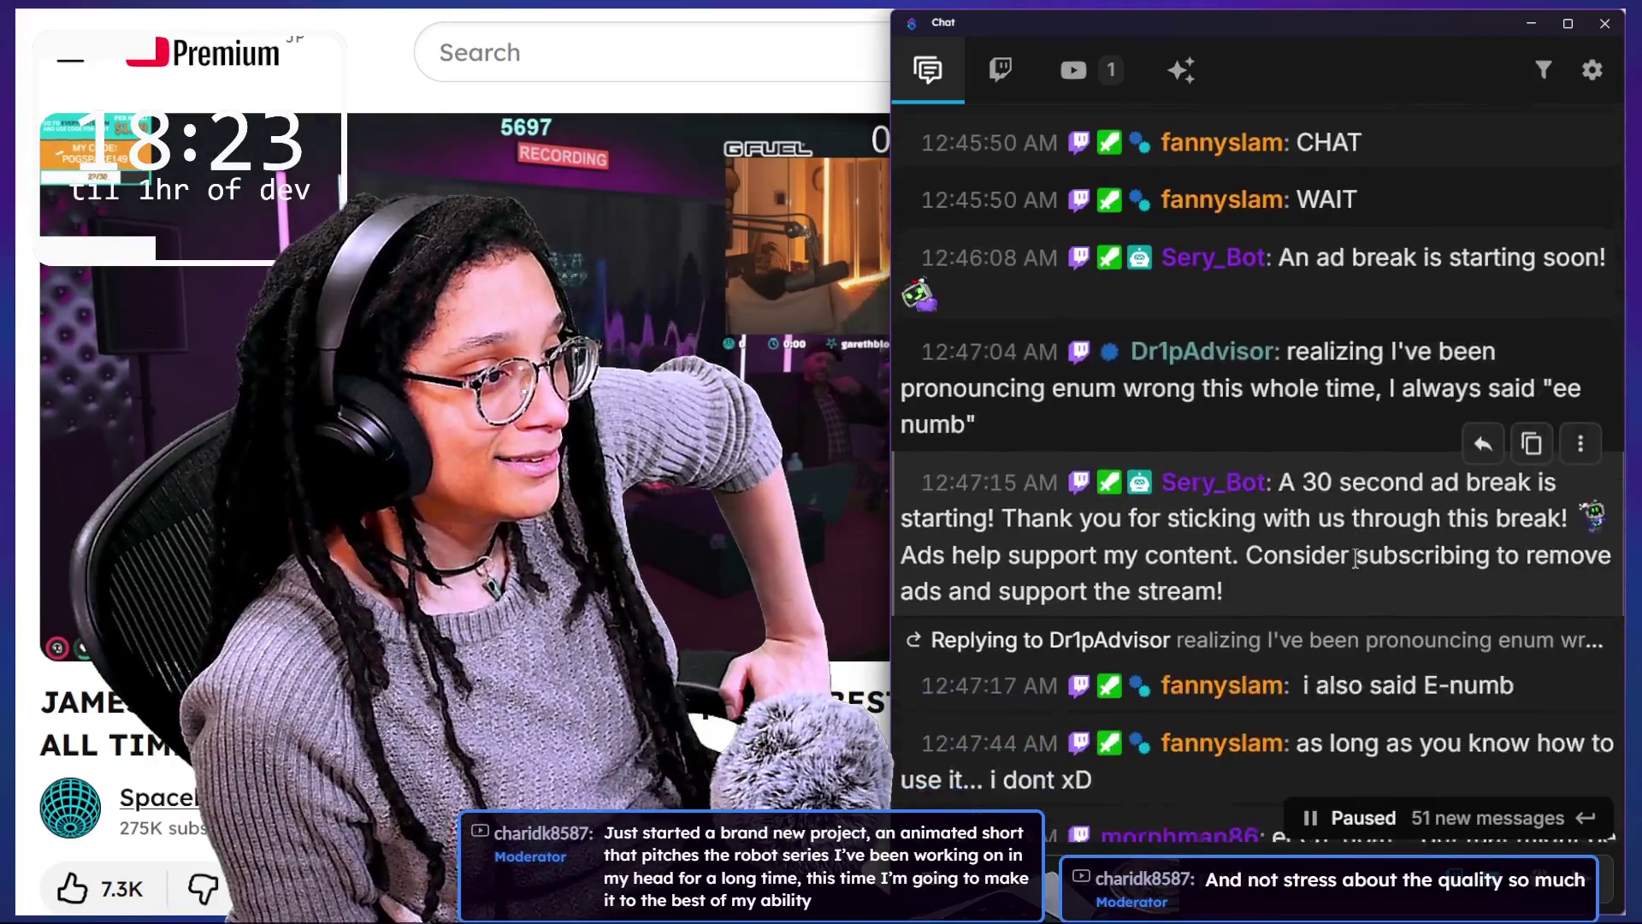
{"action": "scroll", "coordinate": [1305, 572], "scroll_direction": "down", "scroll_amount": 7}
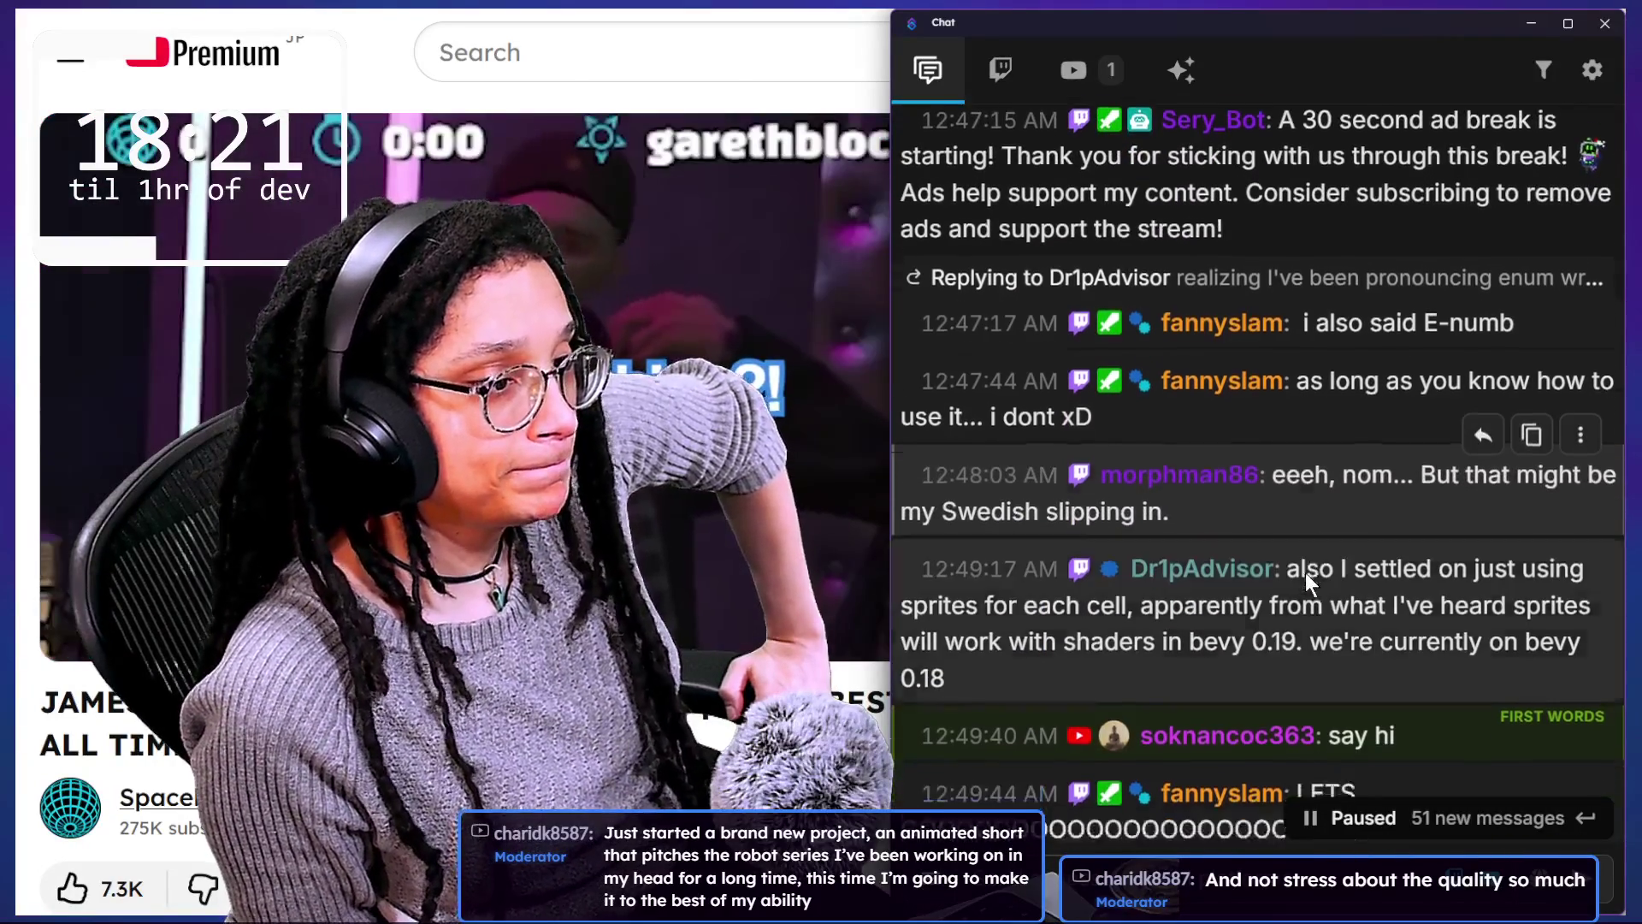
{"action": "scroll", "coordinate": [1305, 572], "scroll_direction": "down", "scroll_amount": 1}
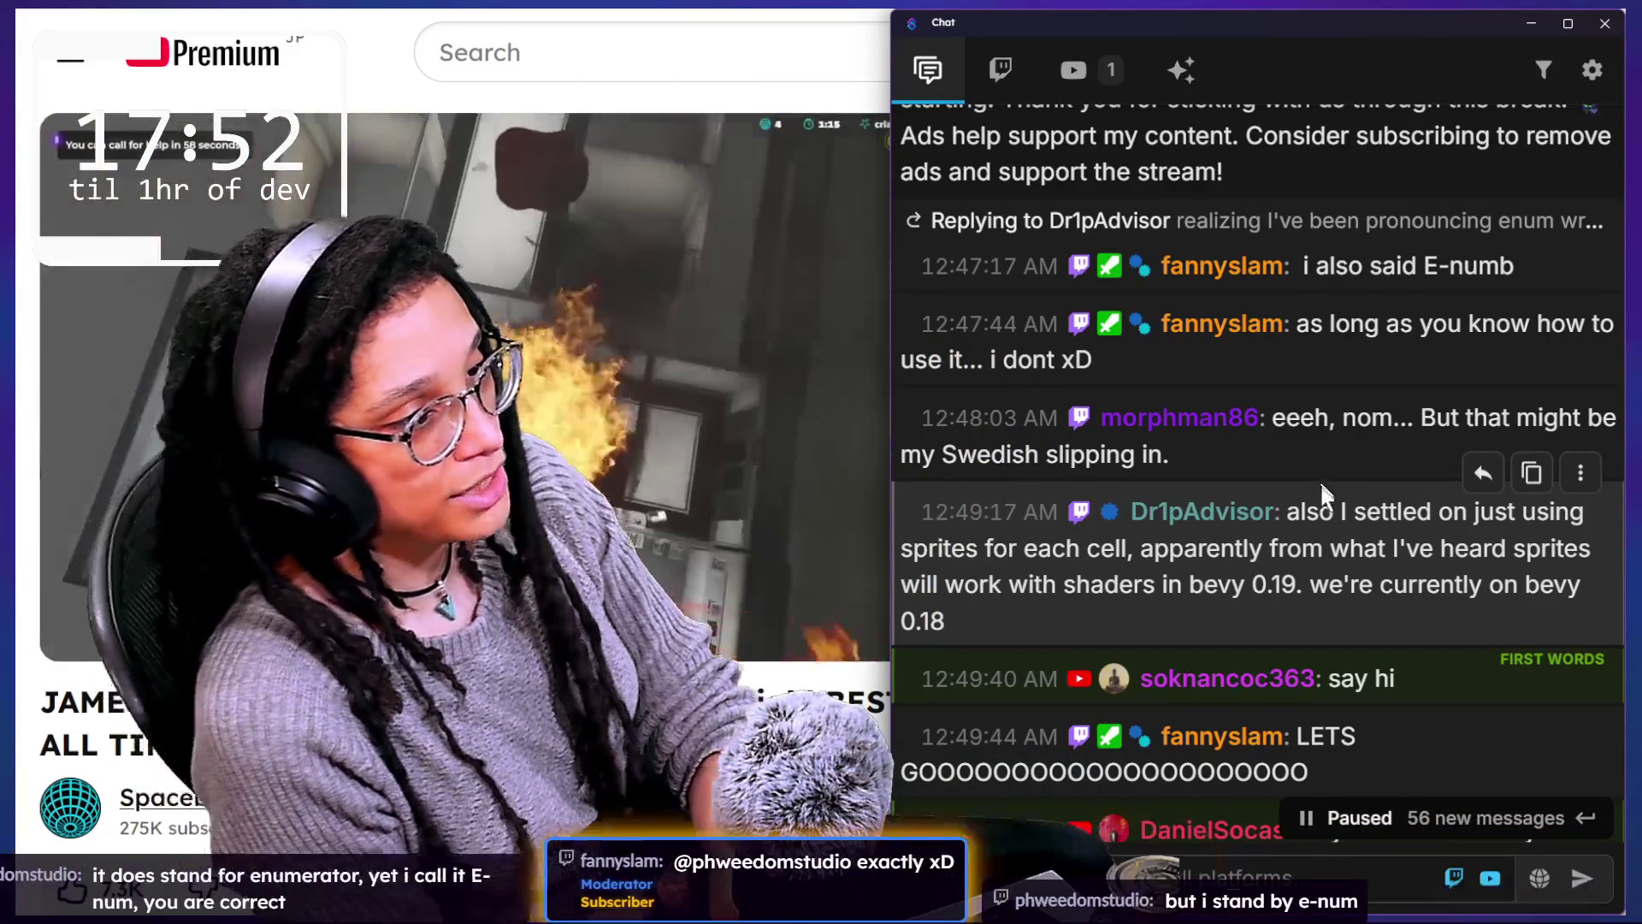
{"action": "left_click_drag", "start_coordinate": [1329, 620], "coordinate": [1329, 548]}
Step: Scroll the paused chat to a first-time viewer's question about the kitty's name
{"action": "scroll", "coordinate": [1329, 541], "scroll_direction": "down", "scroll_amount": 1}
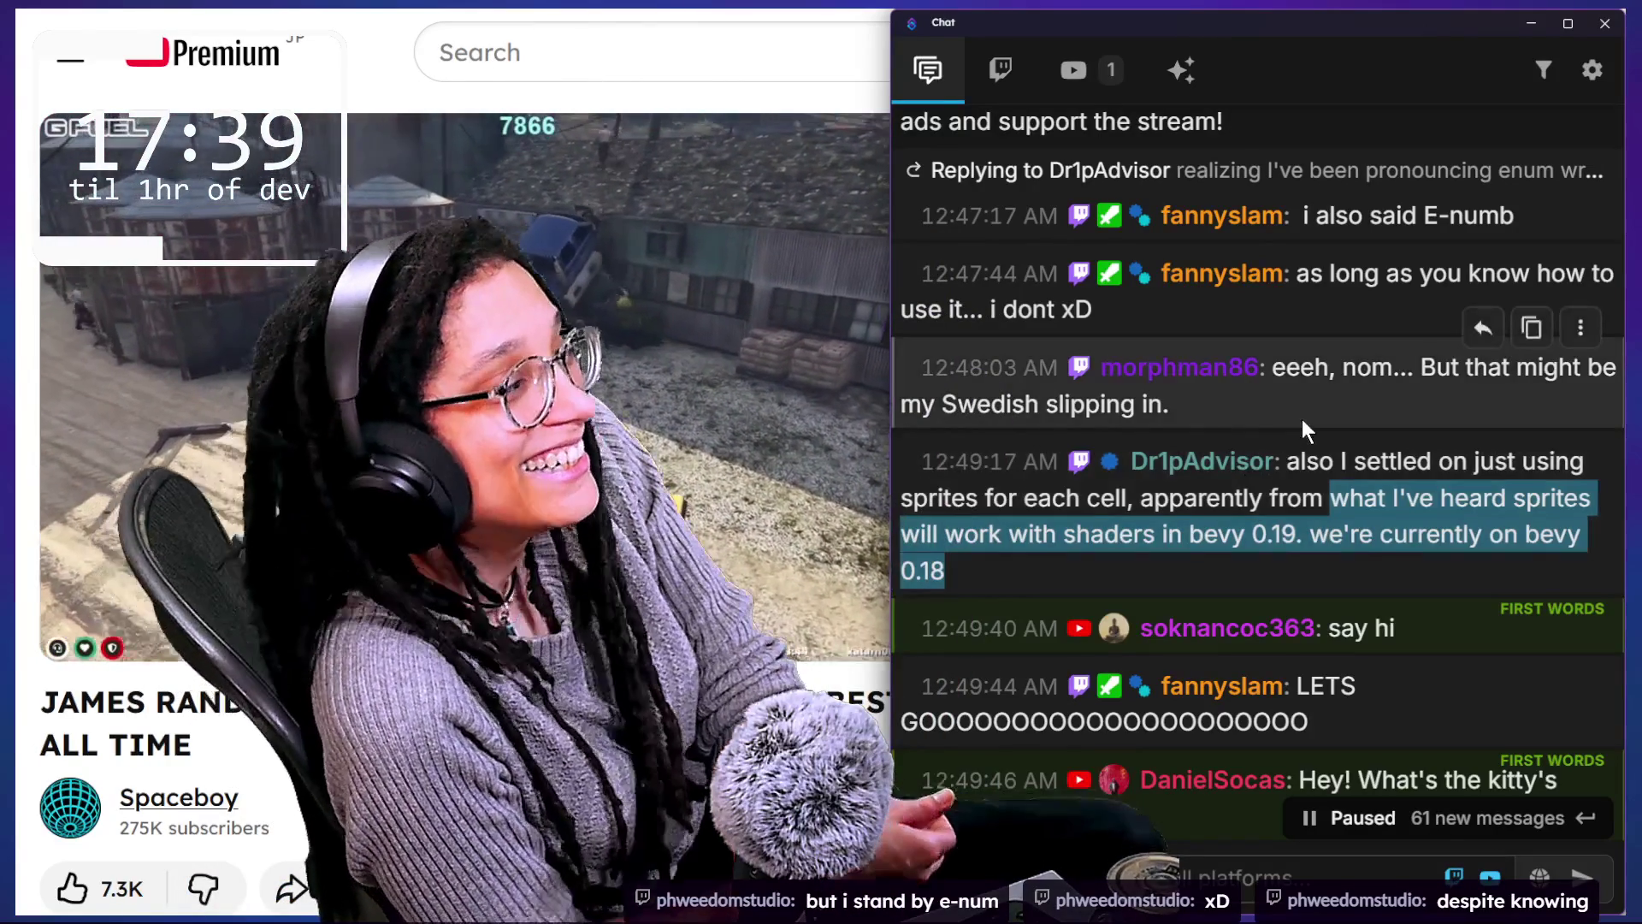
{"action": "scroll", "coordinate": [1301, 419], "scroll_direction": "down", "scroll_amount": 2}
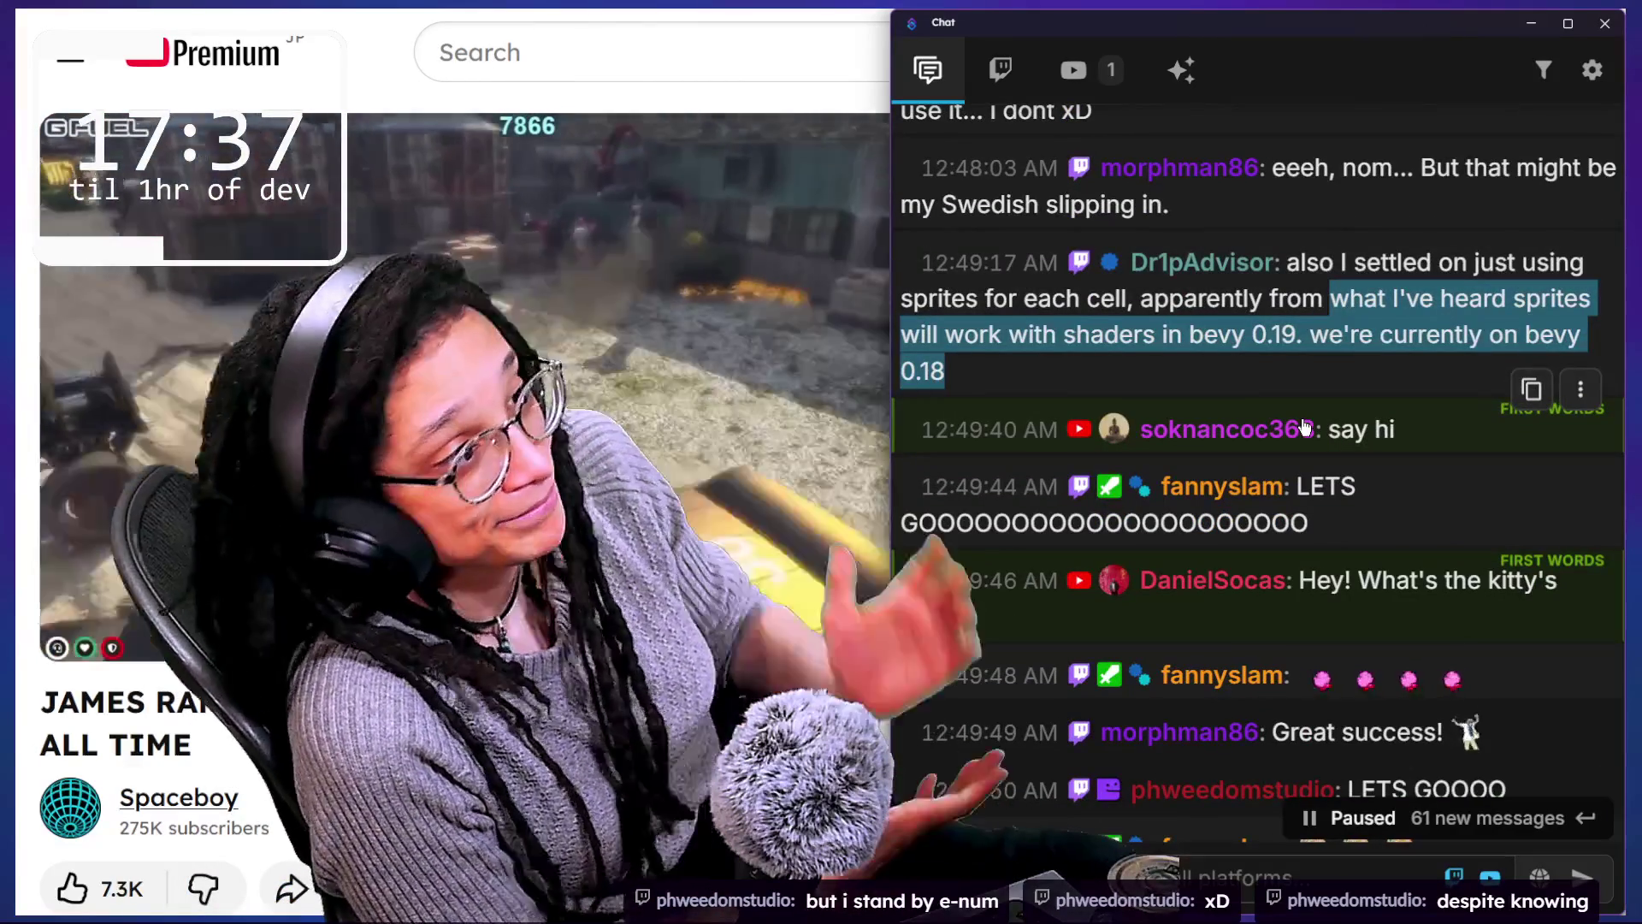
{"action": "scroll", "coordinate": [1304, 426], "scroll_direction": "up", "scroll_amount": 1}
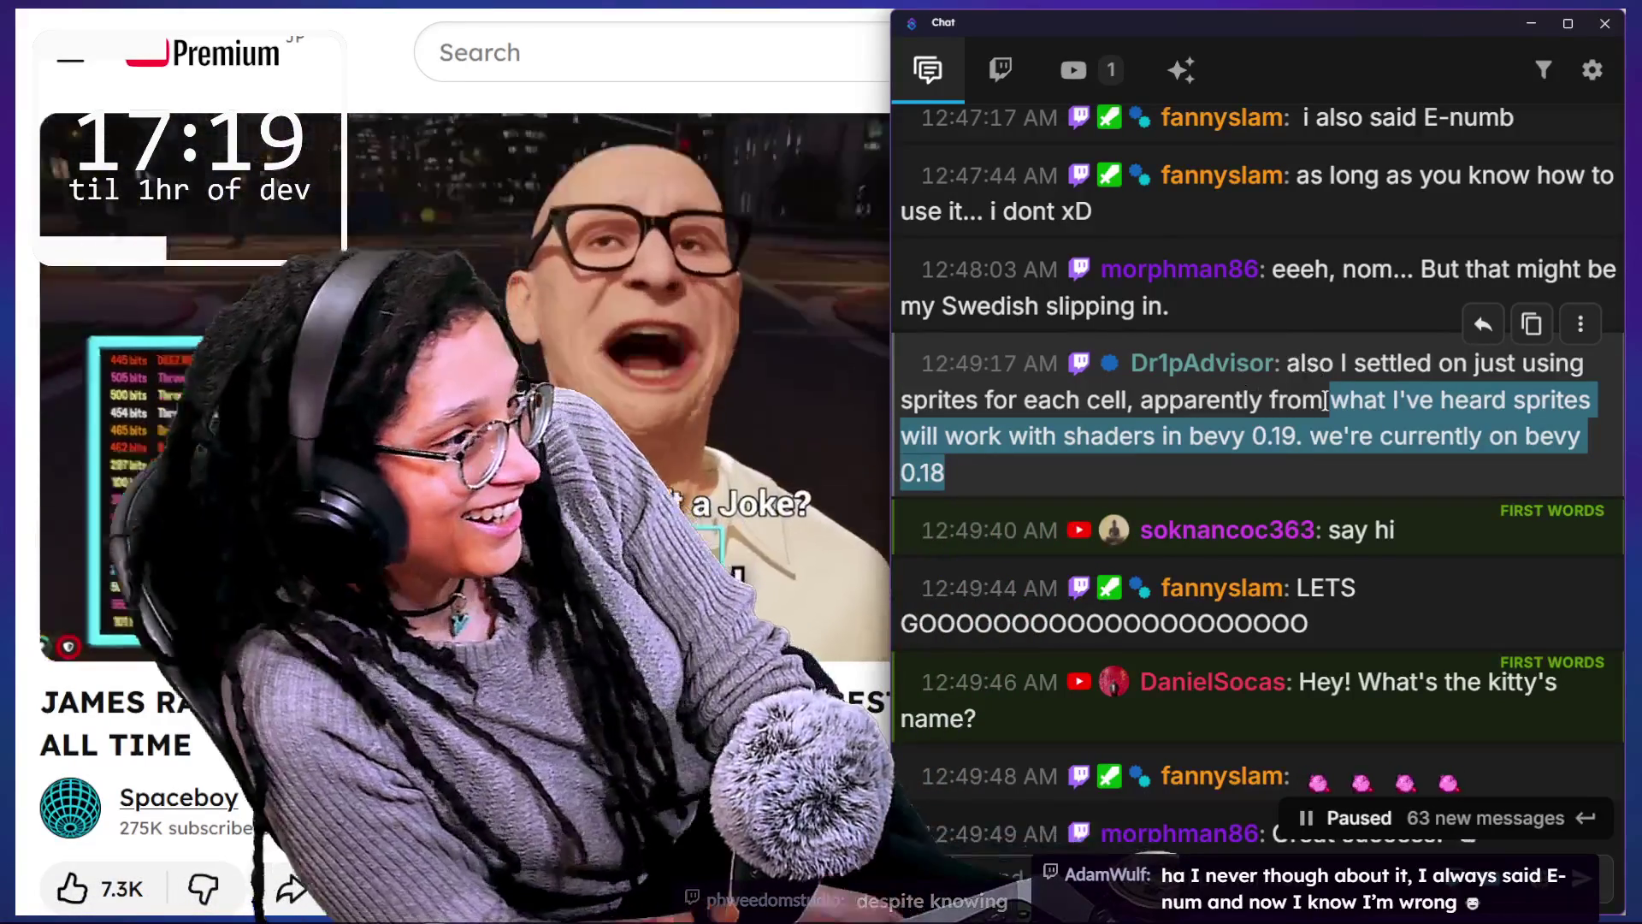
{"action": "scroll", "coordinate": [1324, 401], "scroll_direction": "down", "scroll_amount": 1}
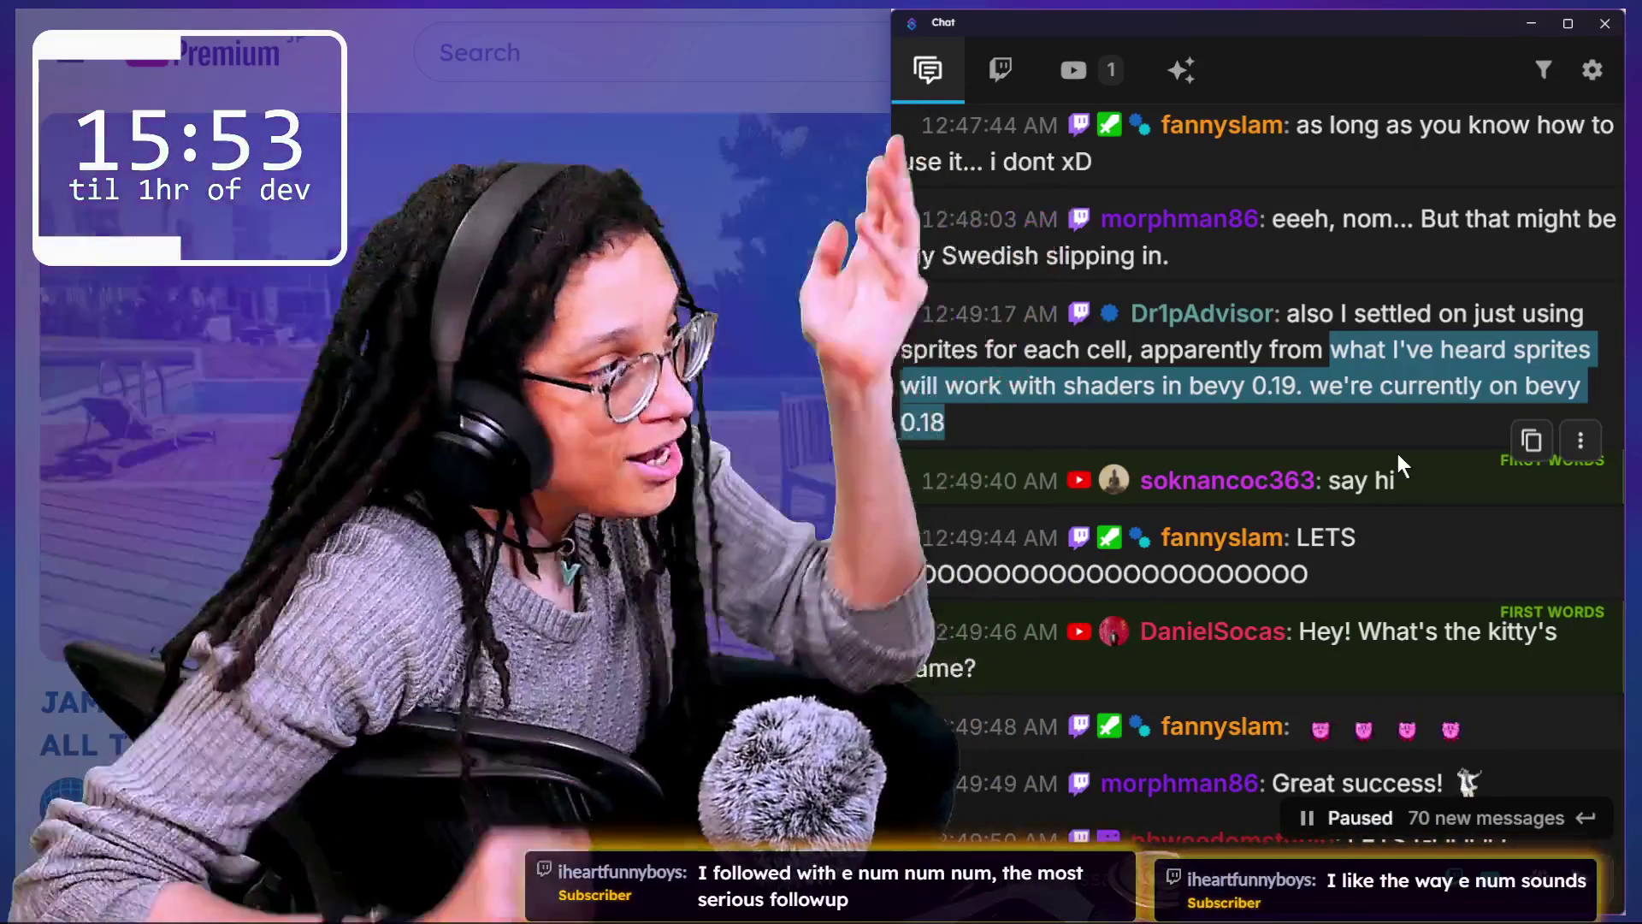
{"action": "left_click", "coordinate": [1286, 335]}
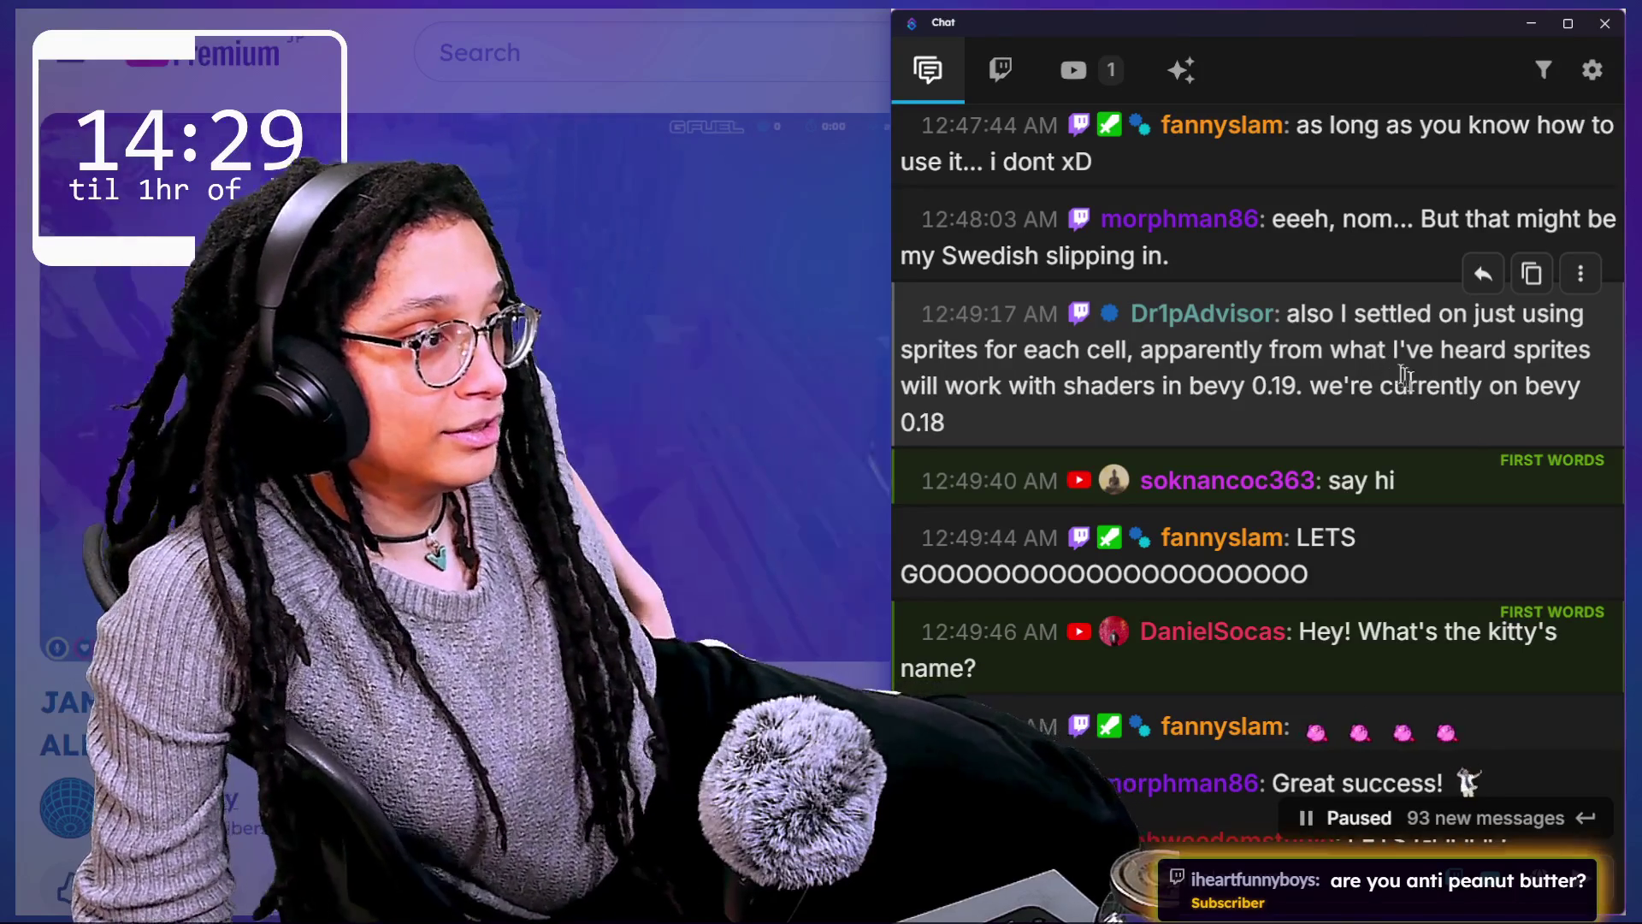
Step: Scroll further through the paused chat as queued messages climb to 95
{"action": "scroll", "coordinate": [1315, 376], "scroll_direction": "down", "scroll_amount": 1}
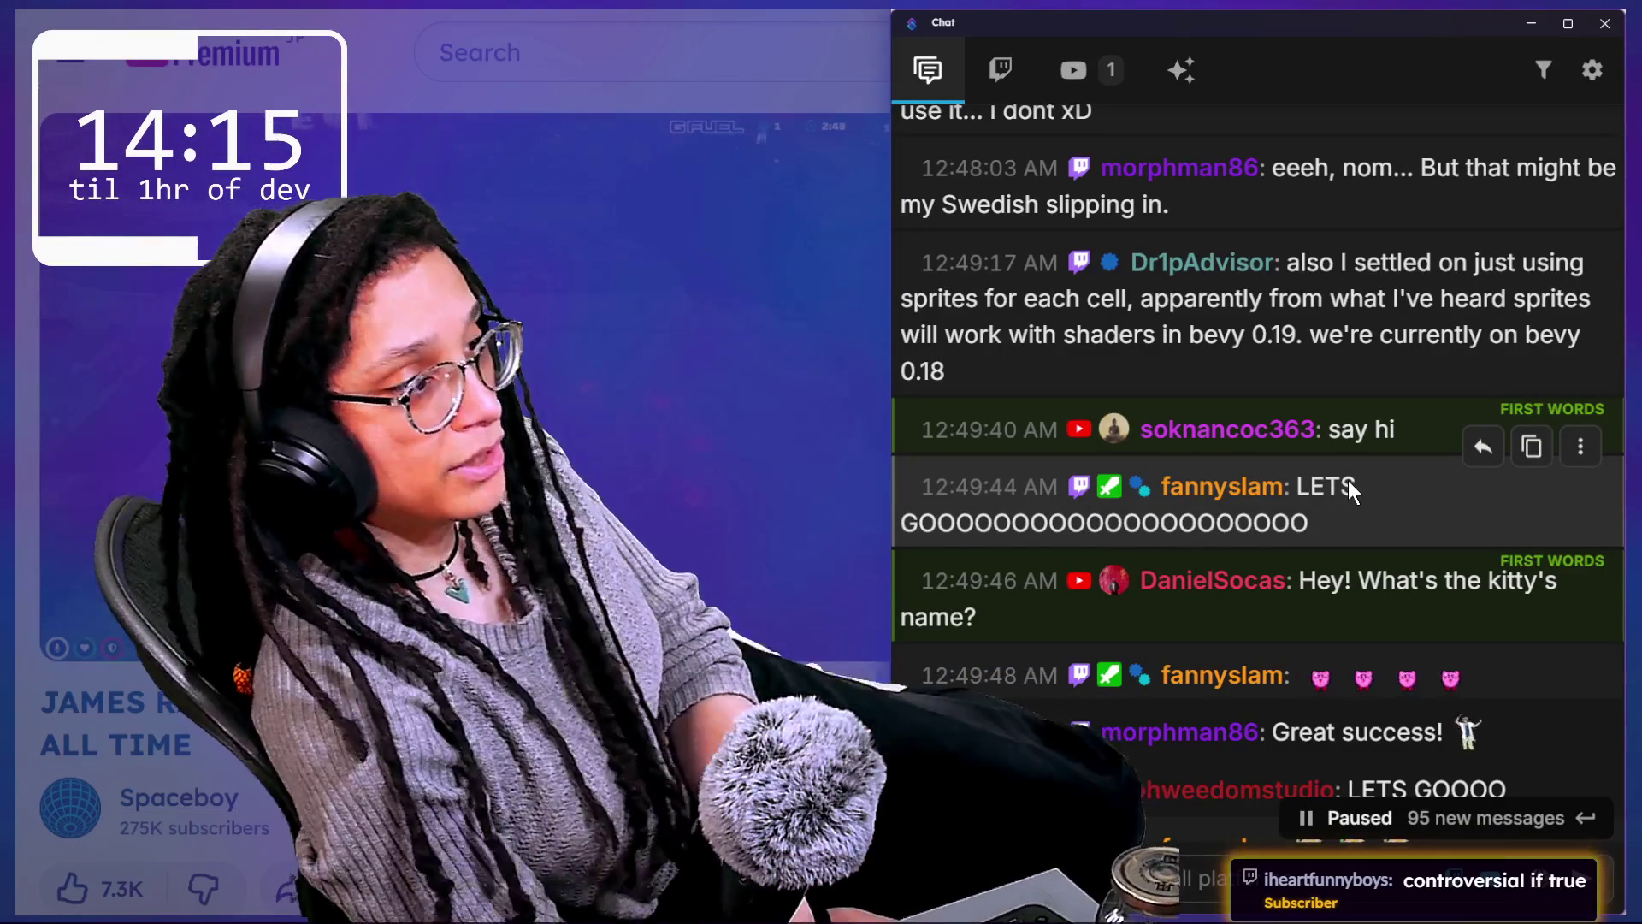
{"action": "scroll", "coordinate": [1347, 480], "scroll_direction": "down", "scroll_amount": 2}
{"action": "scroll", "coordinate": [1383, 619], "scroll_direction": "down", "scroll_amount": 1}
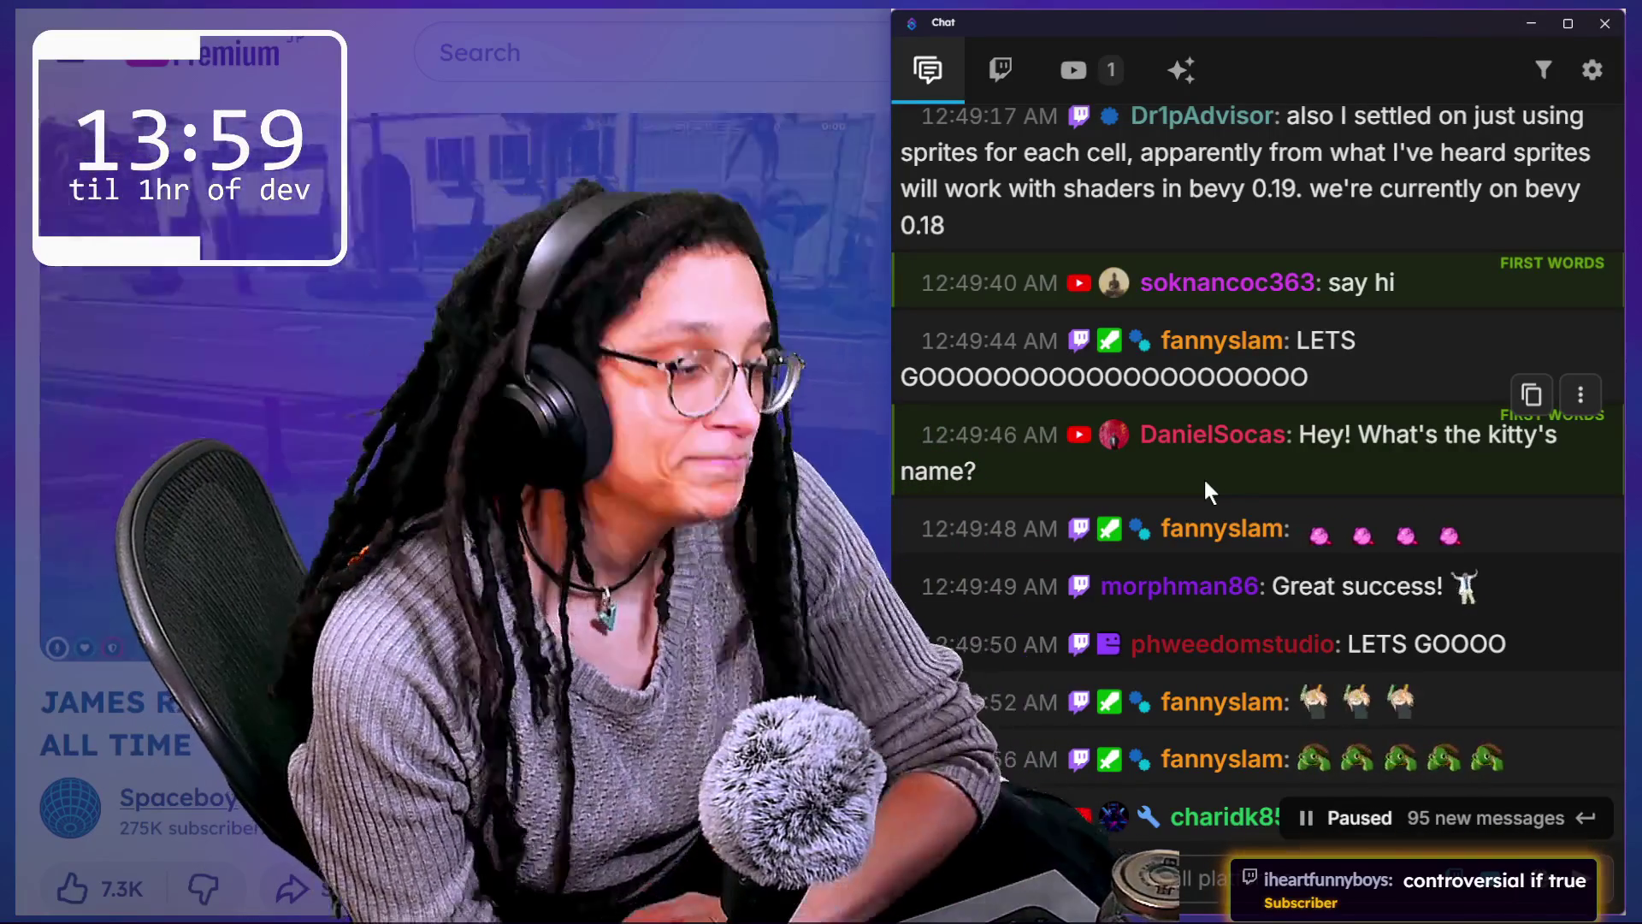
{"action": "scroll", "coordinate": [1182, 555], "scroll_direction": "down", "scroll_amount": 1}
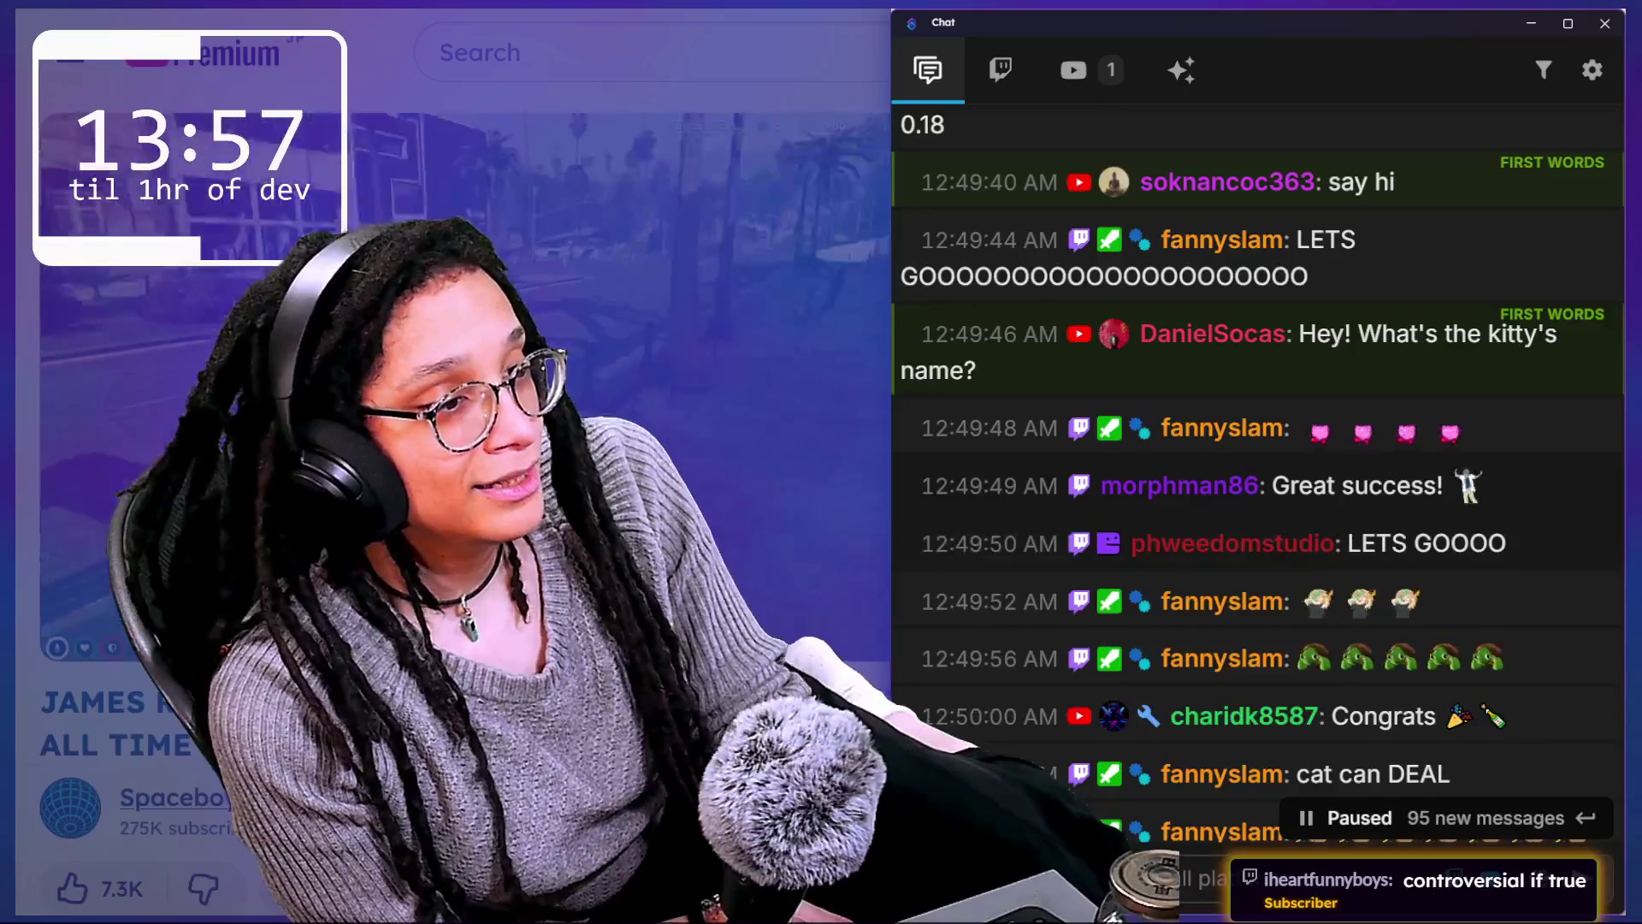
{"action": "mouse_move", "coordinate": [1460, 490]}
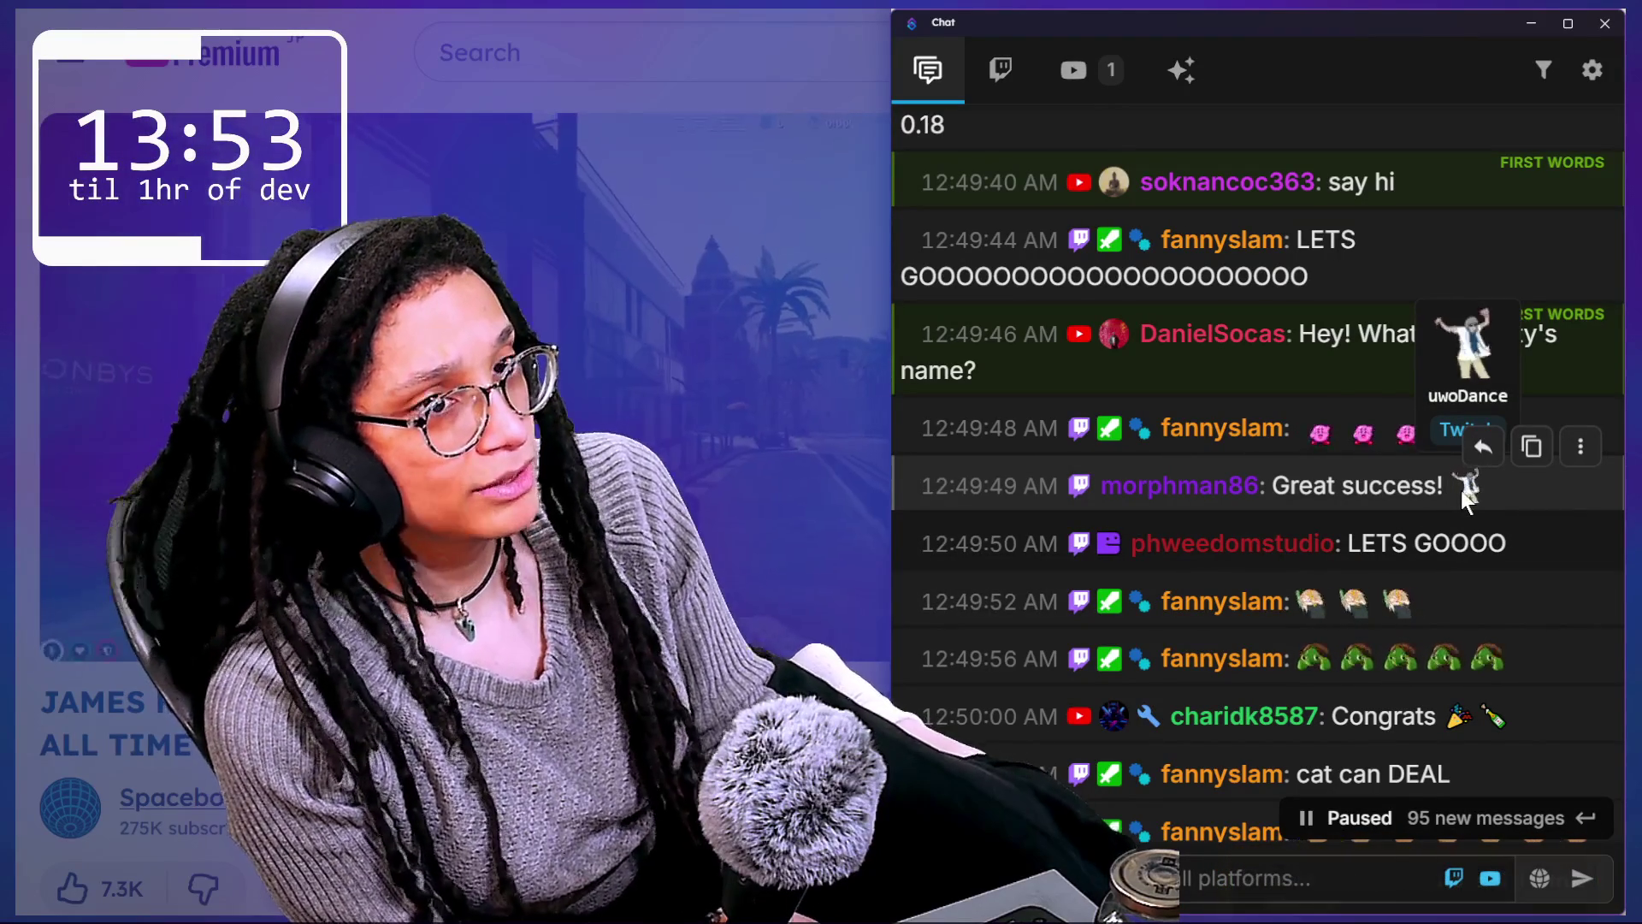
{"action": "scroll", "coordinate": [1219, 607], "scroll_direction": "down", "scroll_amount": 2}
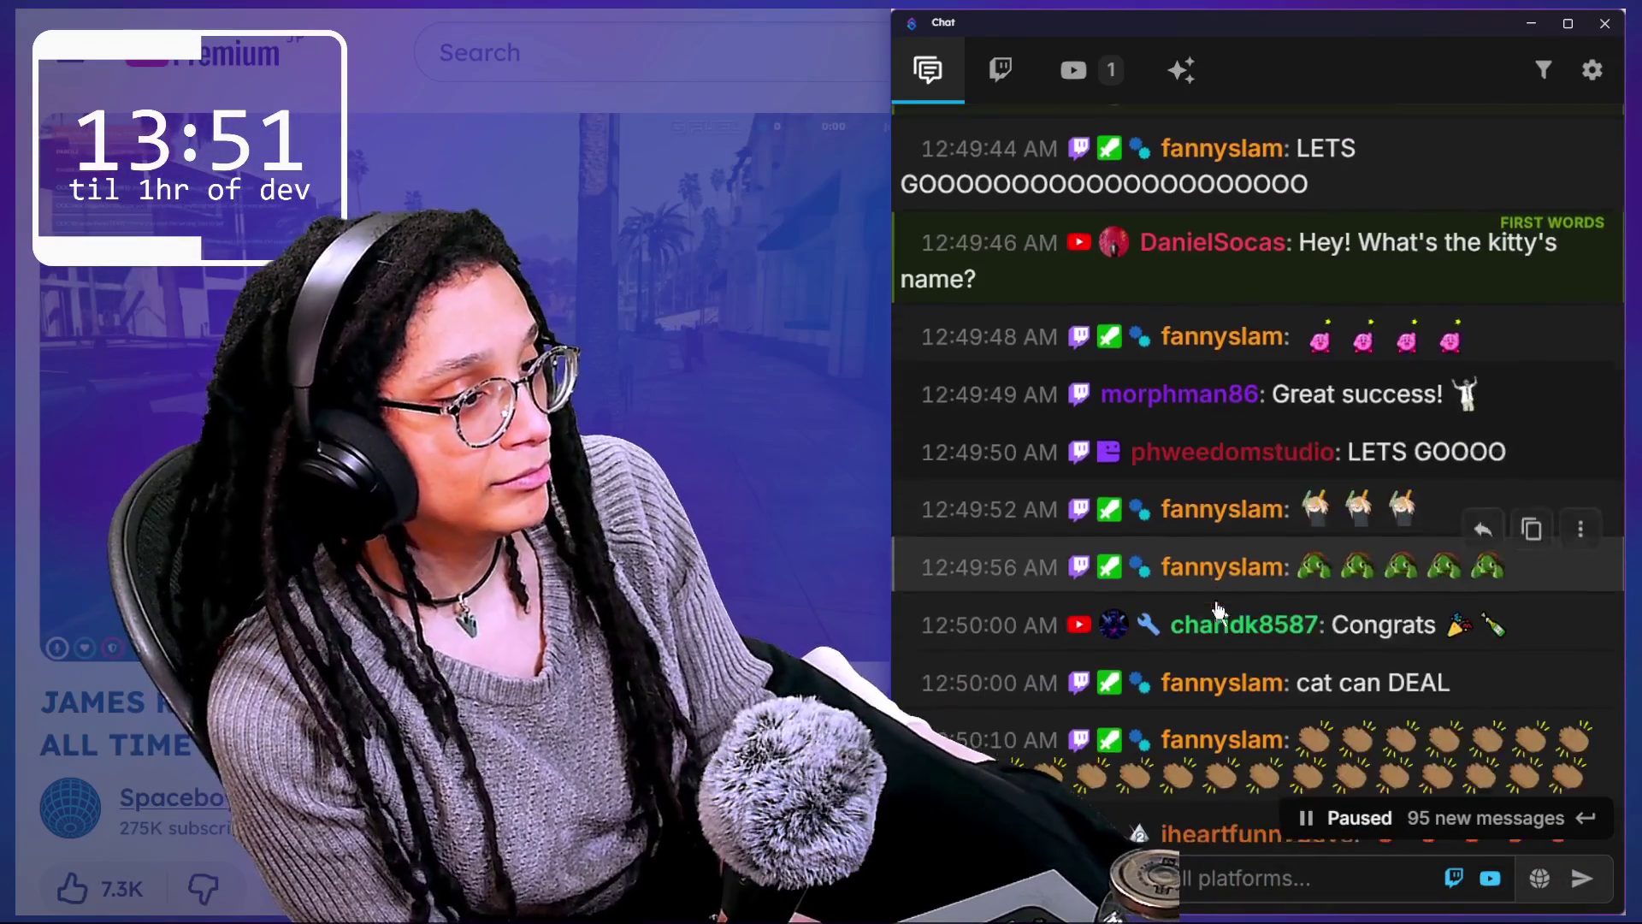
{"action": "scroll", "coordinate": [1214, 602], "scroll_direction": "down", "scroll_amount": 3}
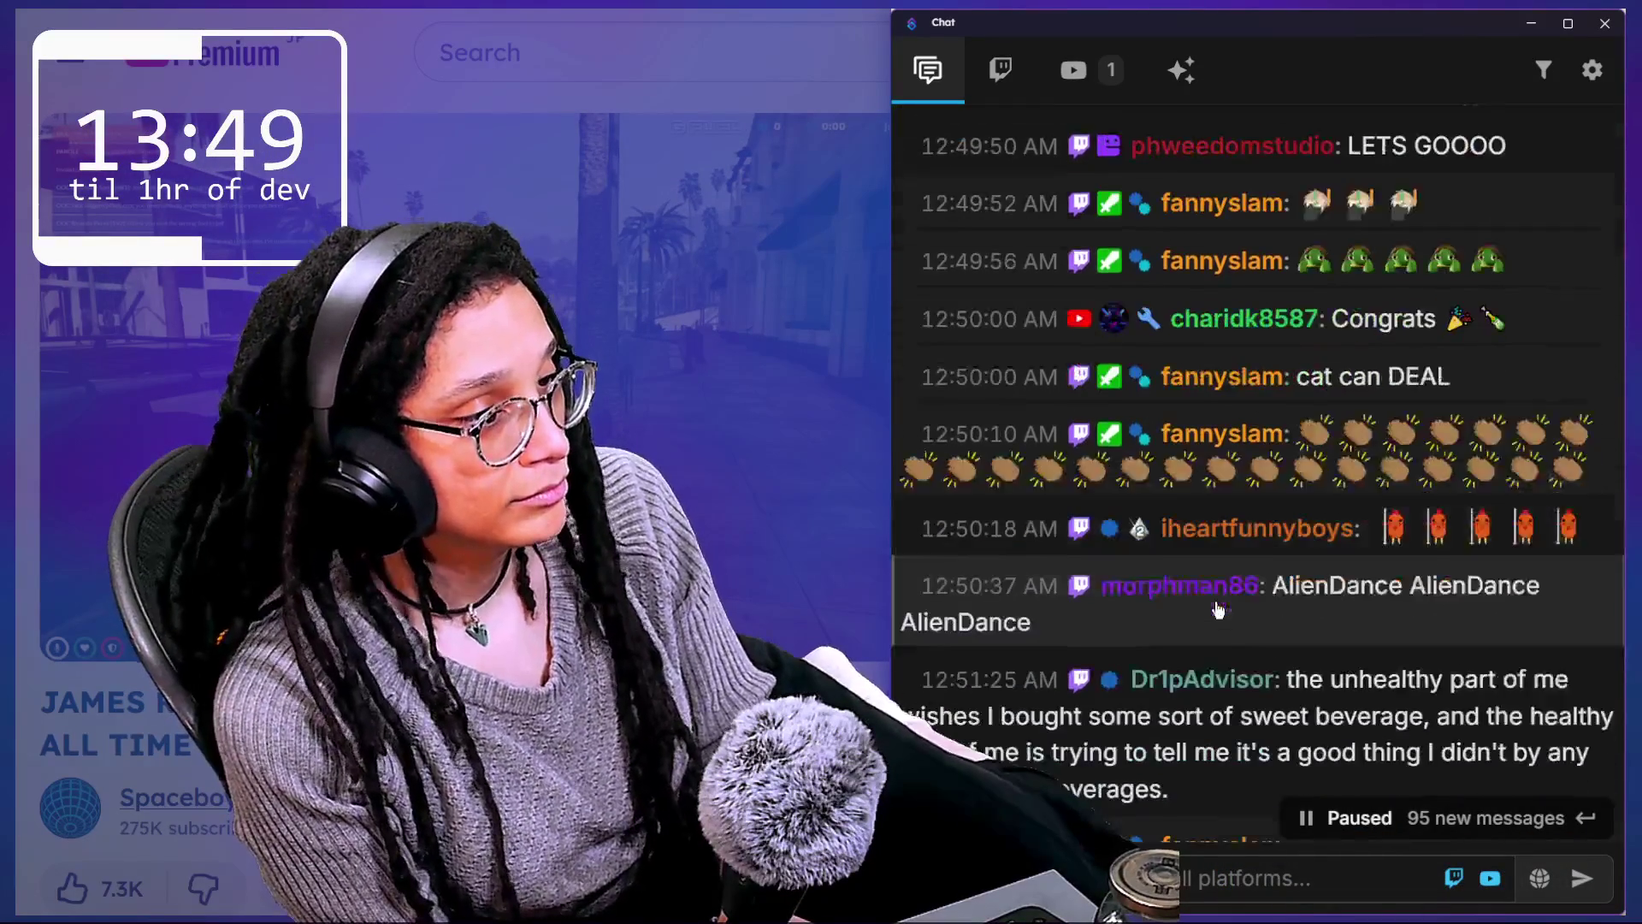
{"action": "left_click", "coordinate": [1345, 795]}
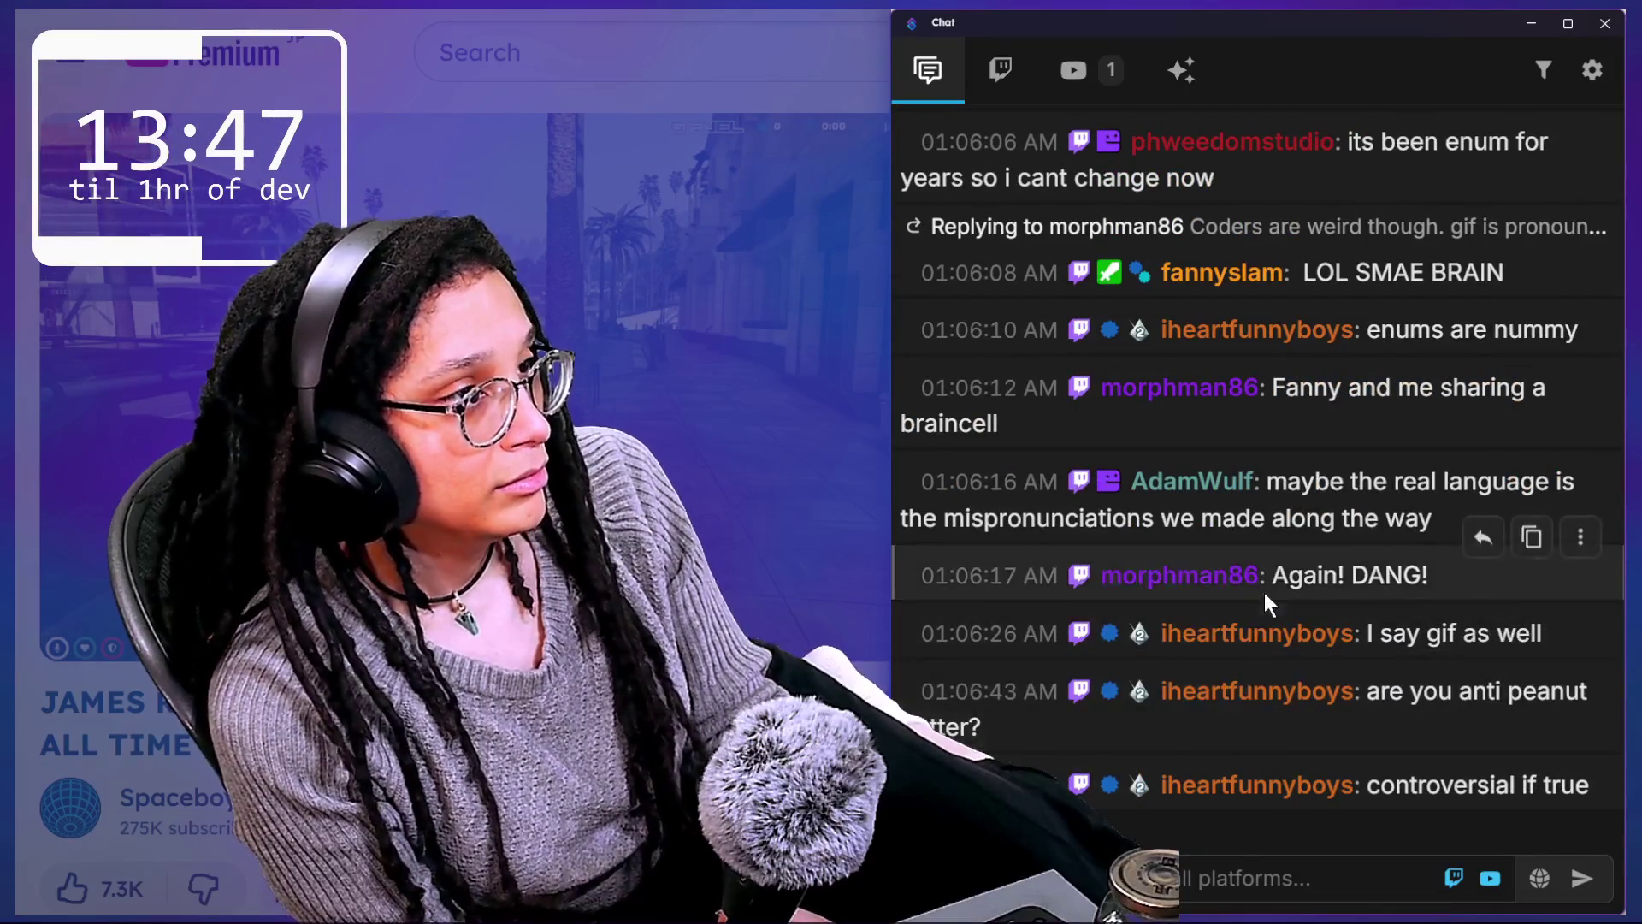
{"action": "scroll", "coordinate": [1263, 594], "scroll_direction": "up", "scroll_amount": 5}
{"action": "scroll", "coordinate": [1267, 600], "scroll_direction": "up", "scroll_amount": 10}
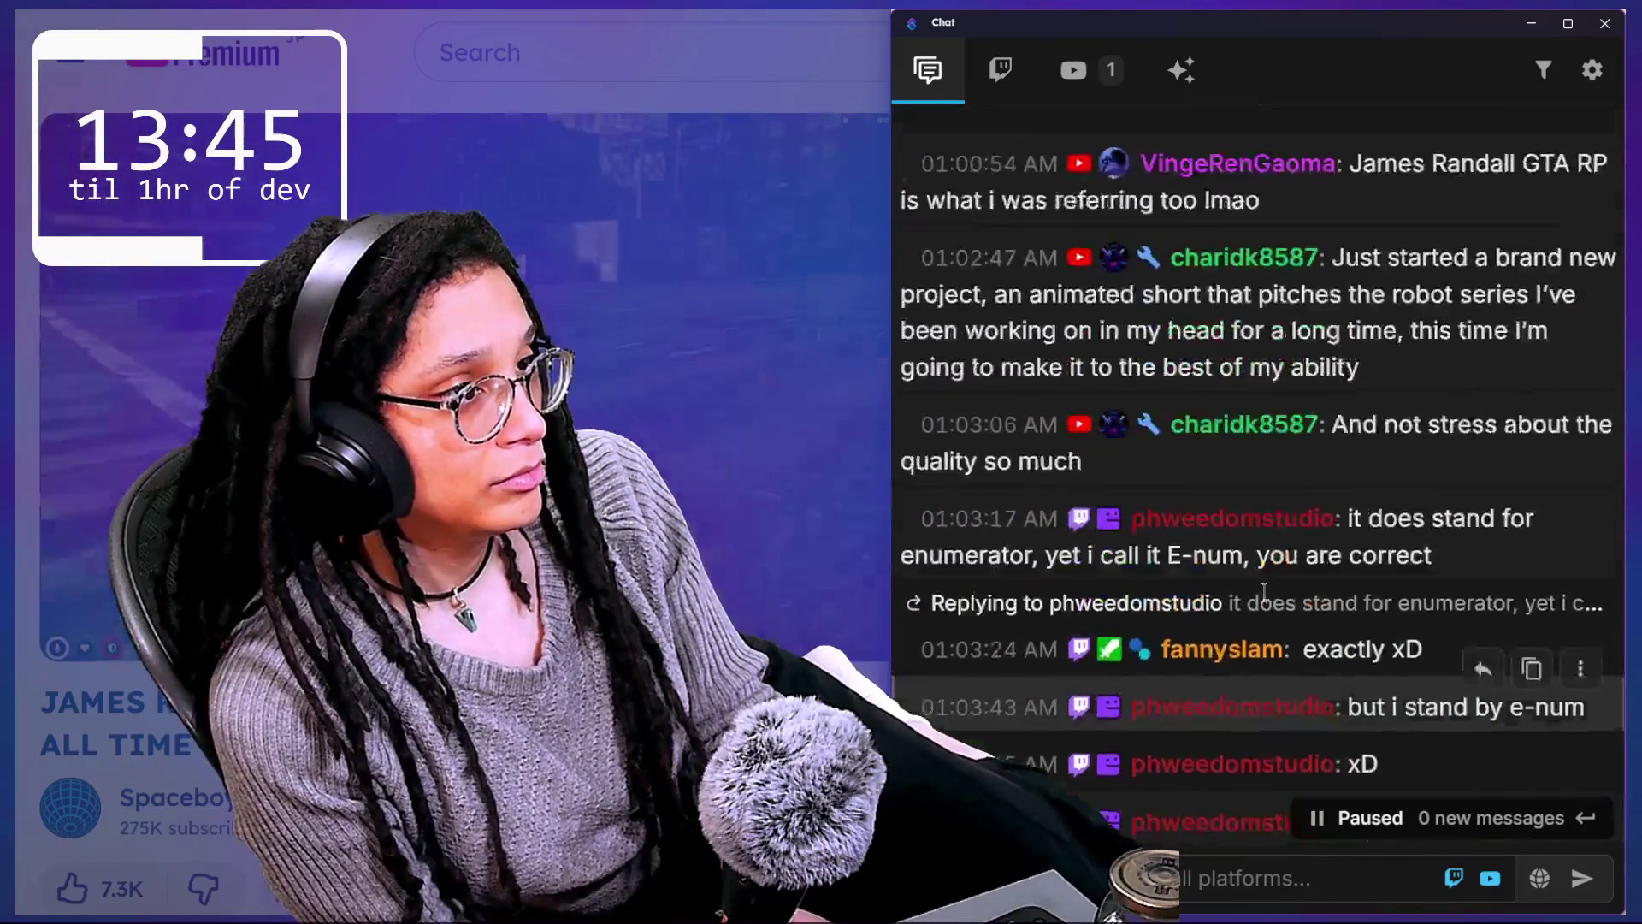
{"action": "scroll", "coordinate": [1264, 593], "scroll_direction": "up", "scroll_amount": 5}
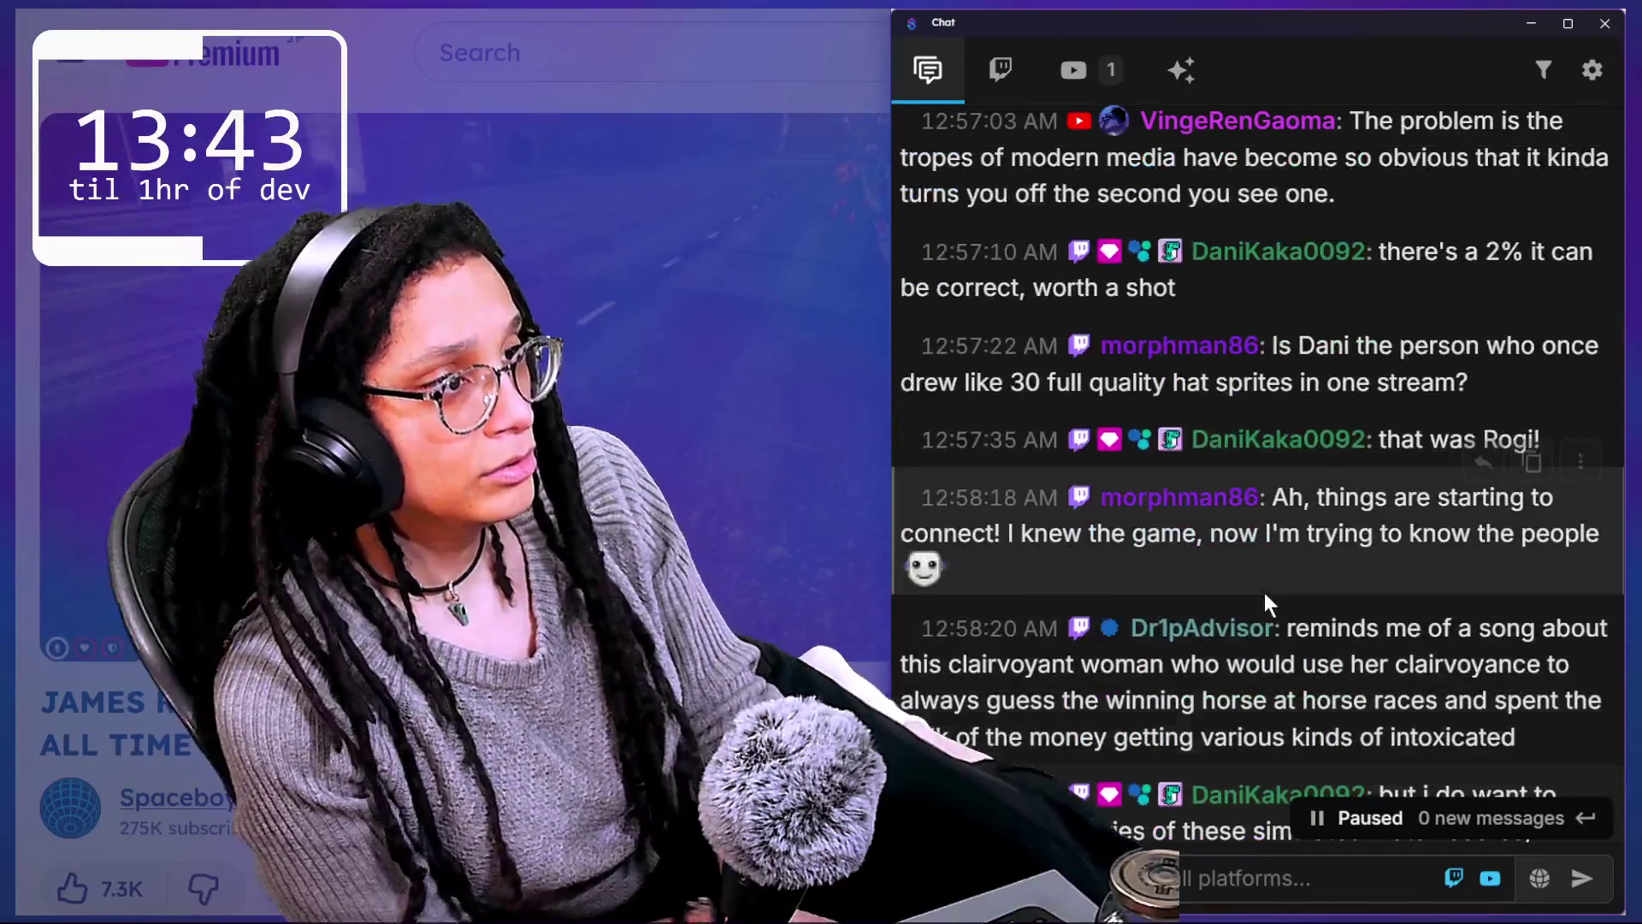
{"action": "scroll", "coordinate": [1131, 392], "scroll_direction": "up", "scroll_amount": 5}
{"action": "scroll", "coordinate": [1387, 327], "scroll_direction": "down", "scroll_amount": 5}
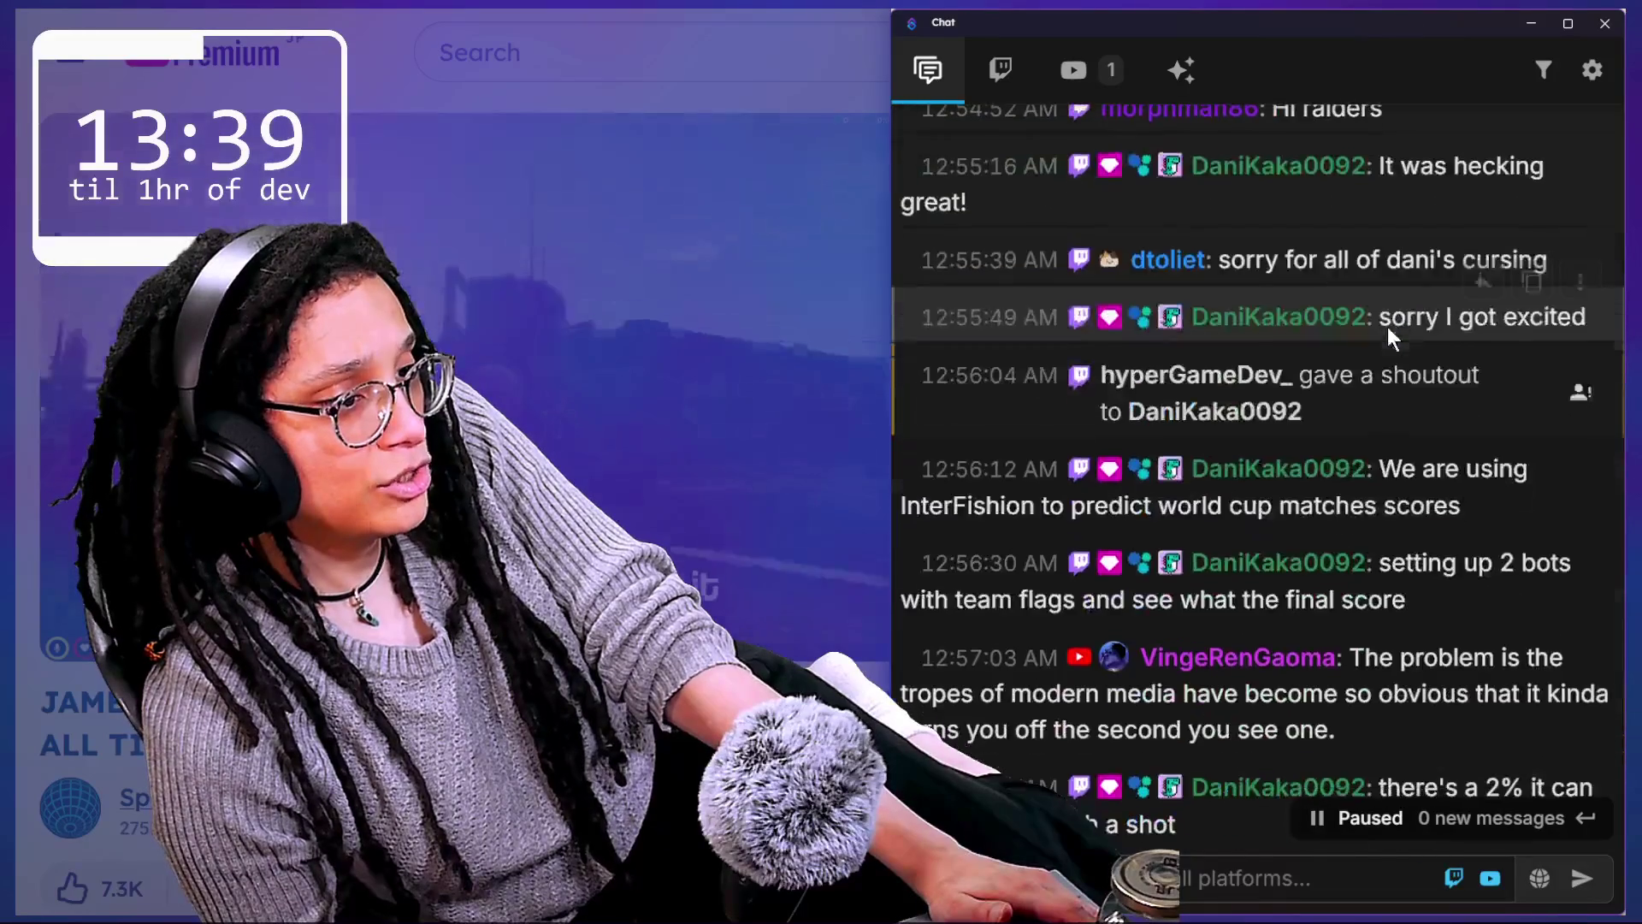
{"action": "scroll", "coordinate": [1387, 327], "scroll_direction": "up", "scroll_amount": 5}
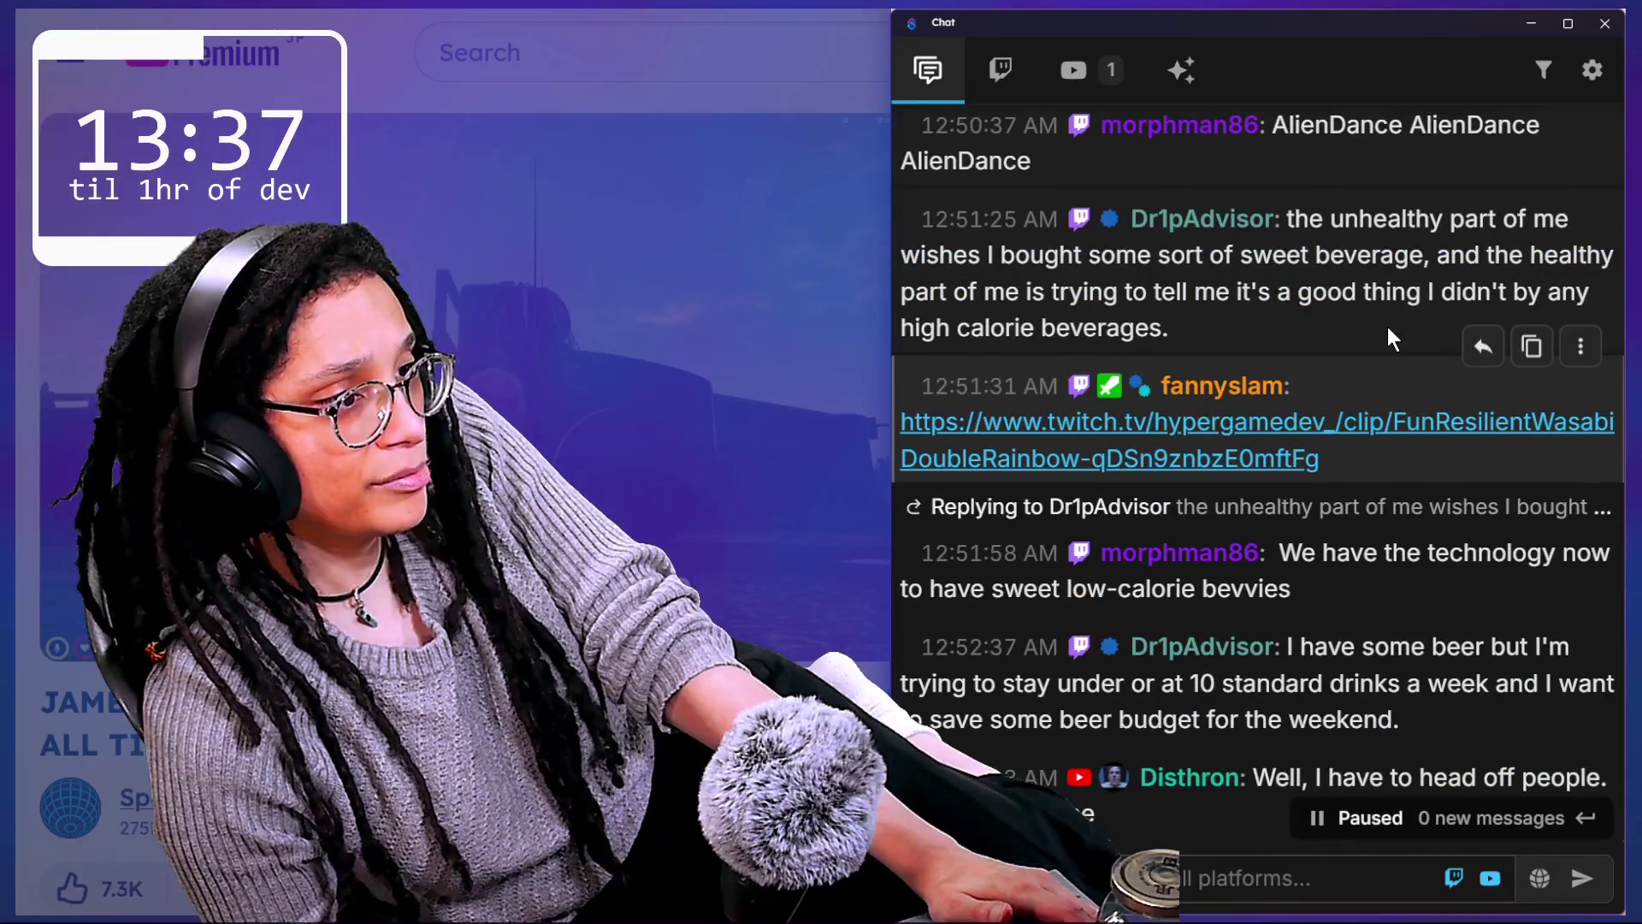
{"action": "scroll", "coordinate": [1387, 326], "scroll_direction": "up", "scroll_amount": 1}
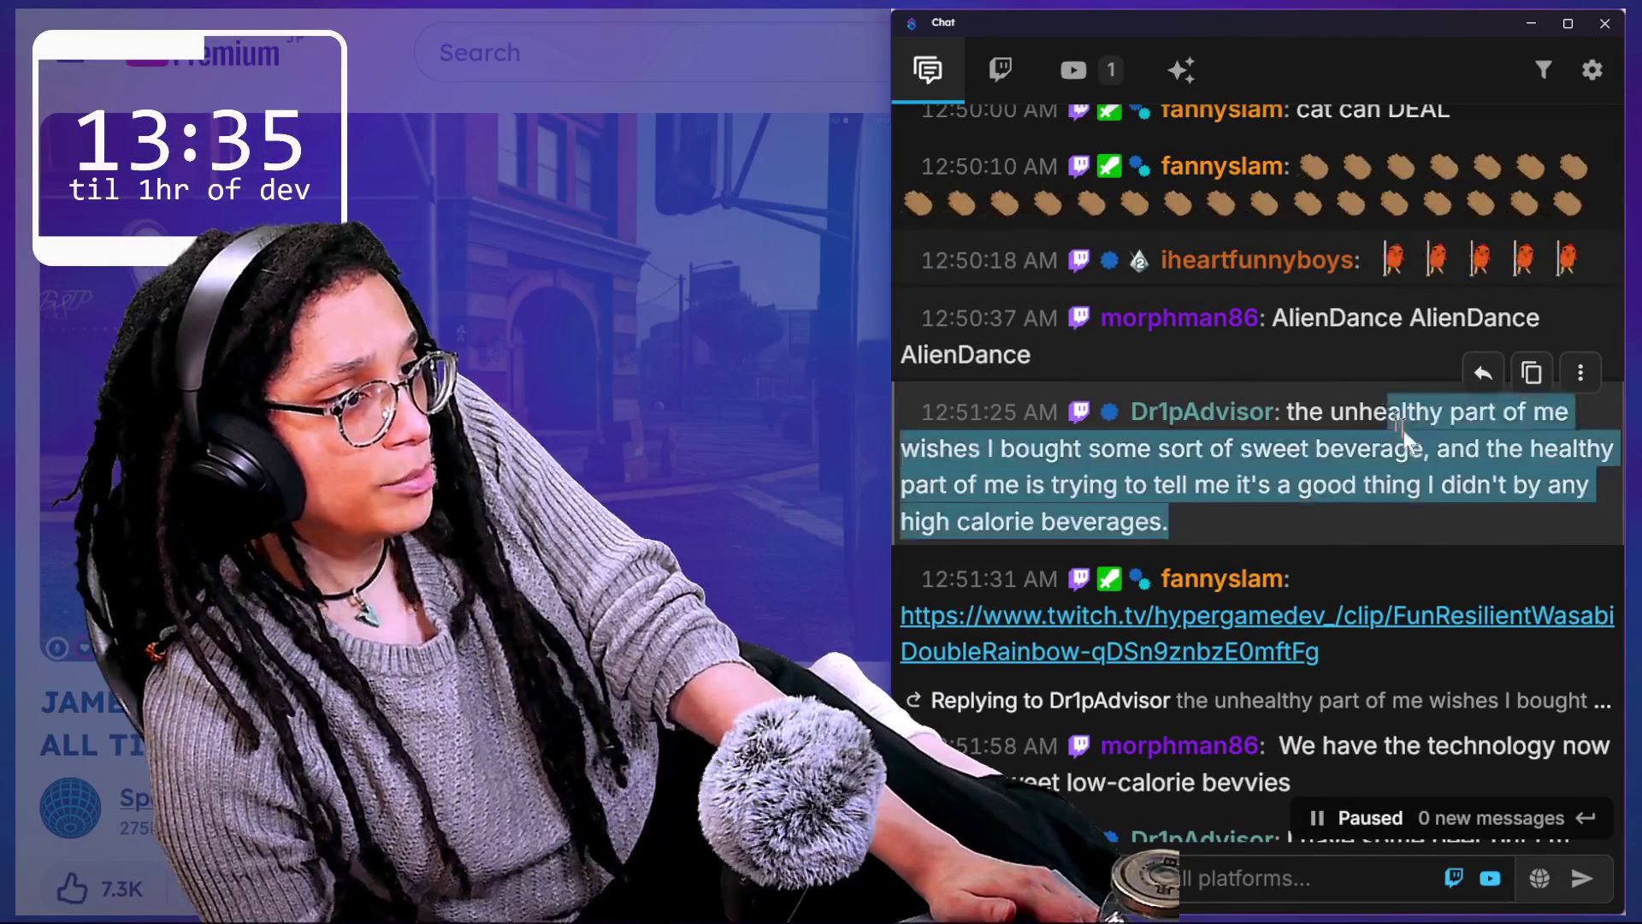
Step: Highlight the 12:51:25 sweet-beverage message and scroll down to the 11-viewer raid greetings
{"action": "left_click_drag", "start_coordinate": [1311, 411], "coordinate": [1280, 630]}
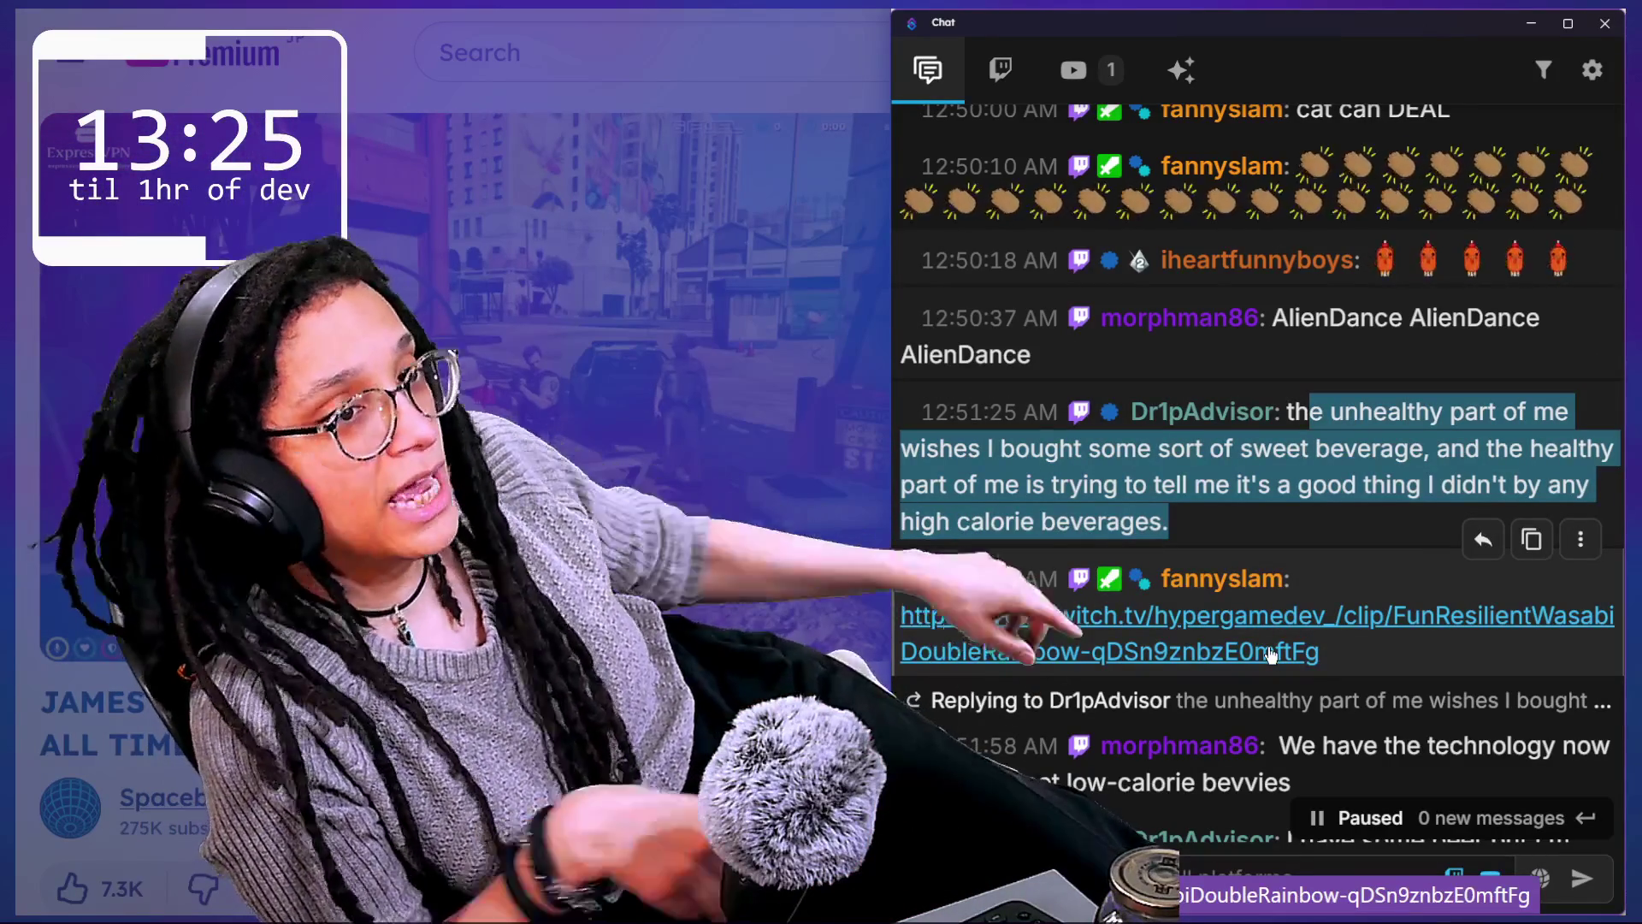
{"action": "scroll", "coordinate": [1269, 650], "scroll_direction": "down", "scroll_amount": 1}
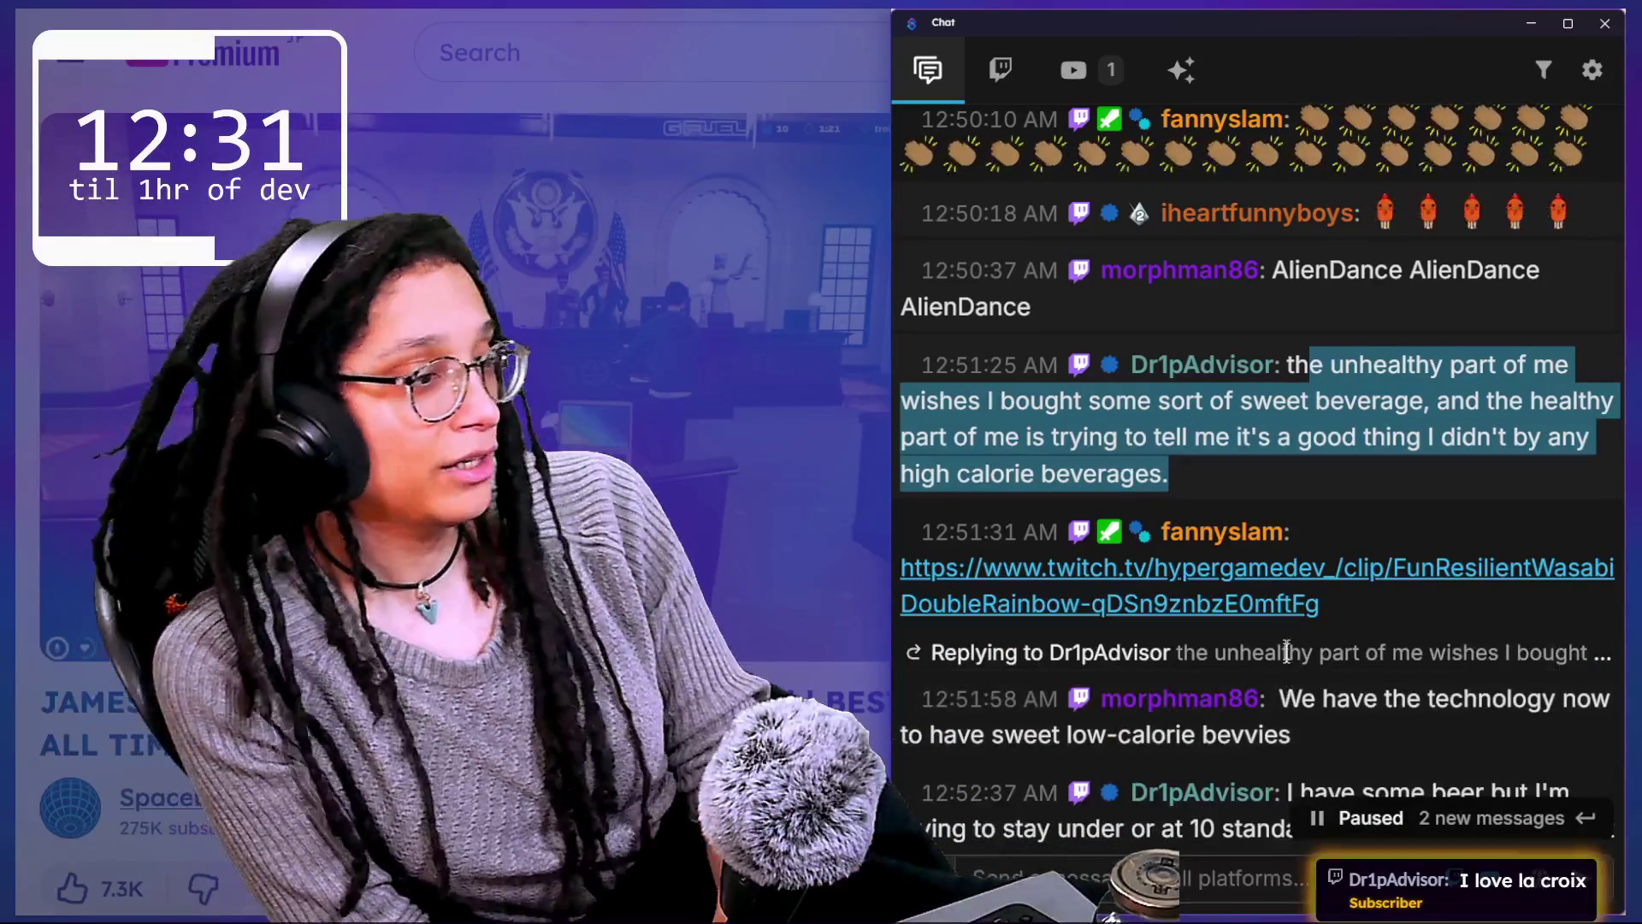
{"action": "scroll", "coordinate": [1286, 652], "scroll_direction": "down", "scroll_amount": 1}
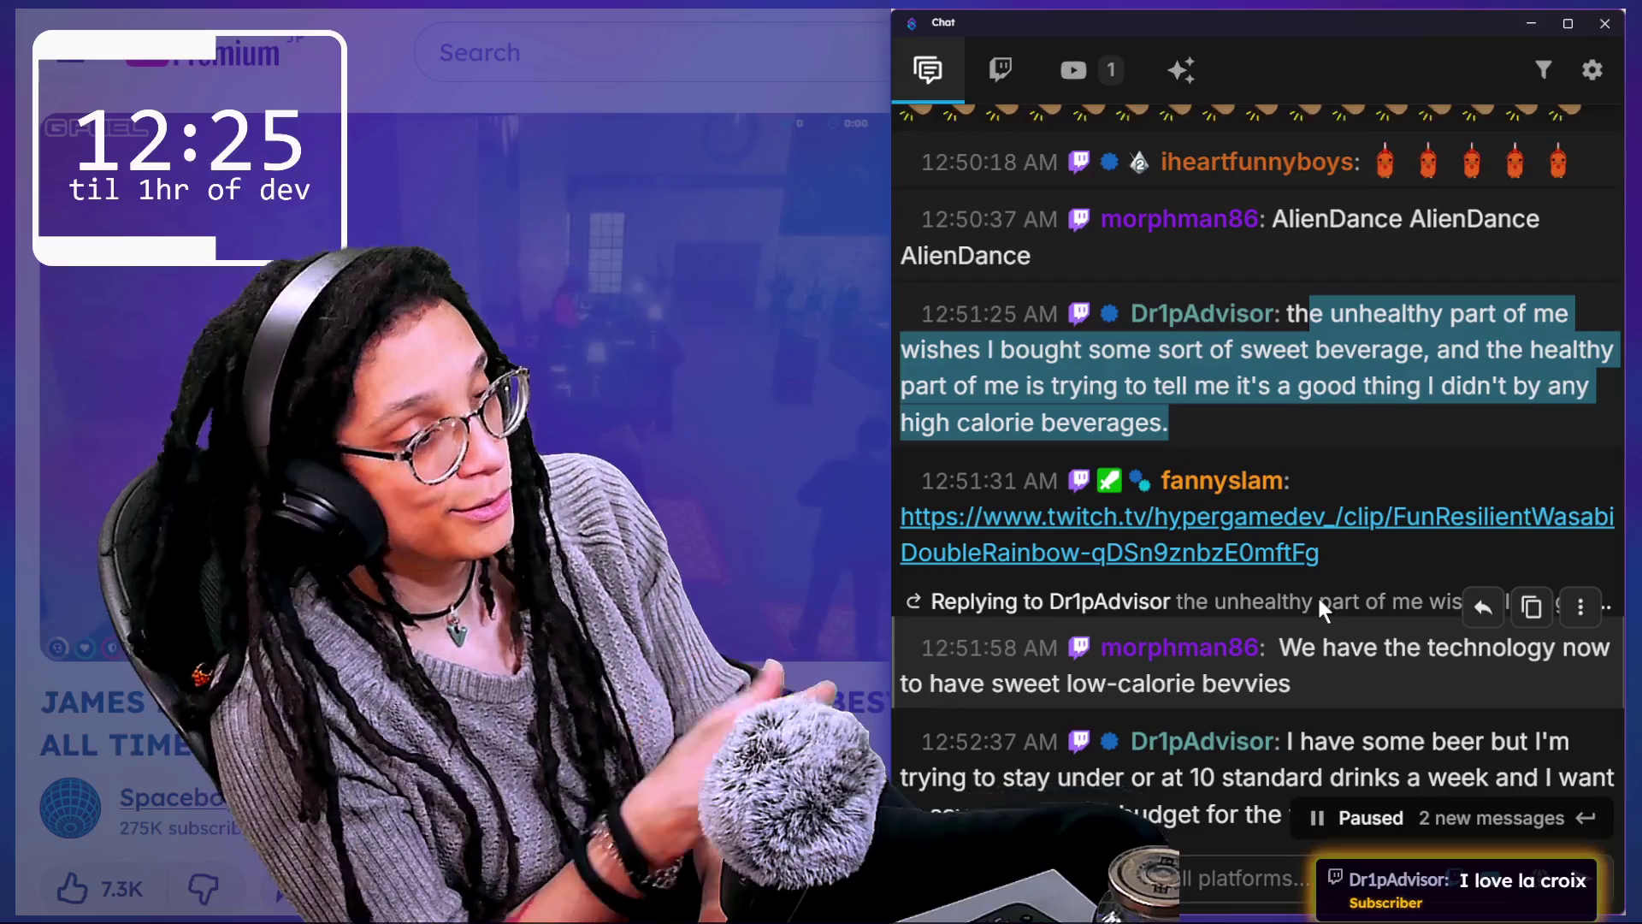
{"action": "scroll", "coordinate": [1358, 632], "scroll_direction": "down", "scroll_amount": 5}
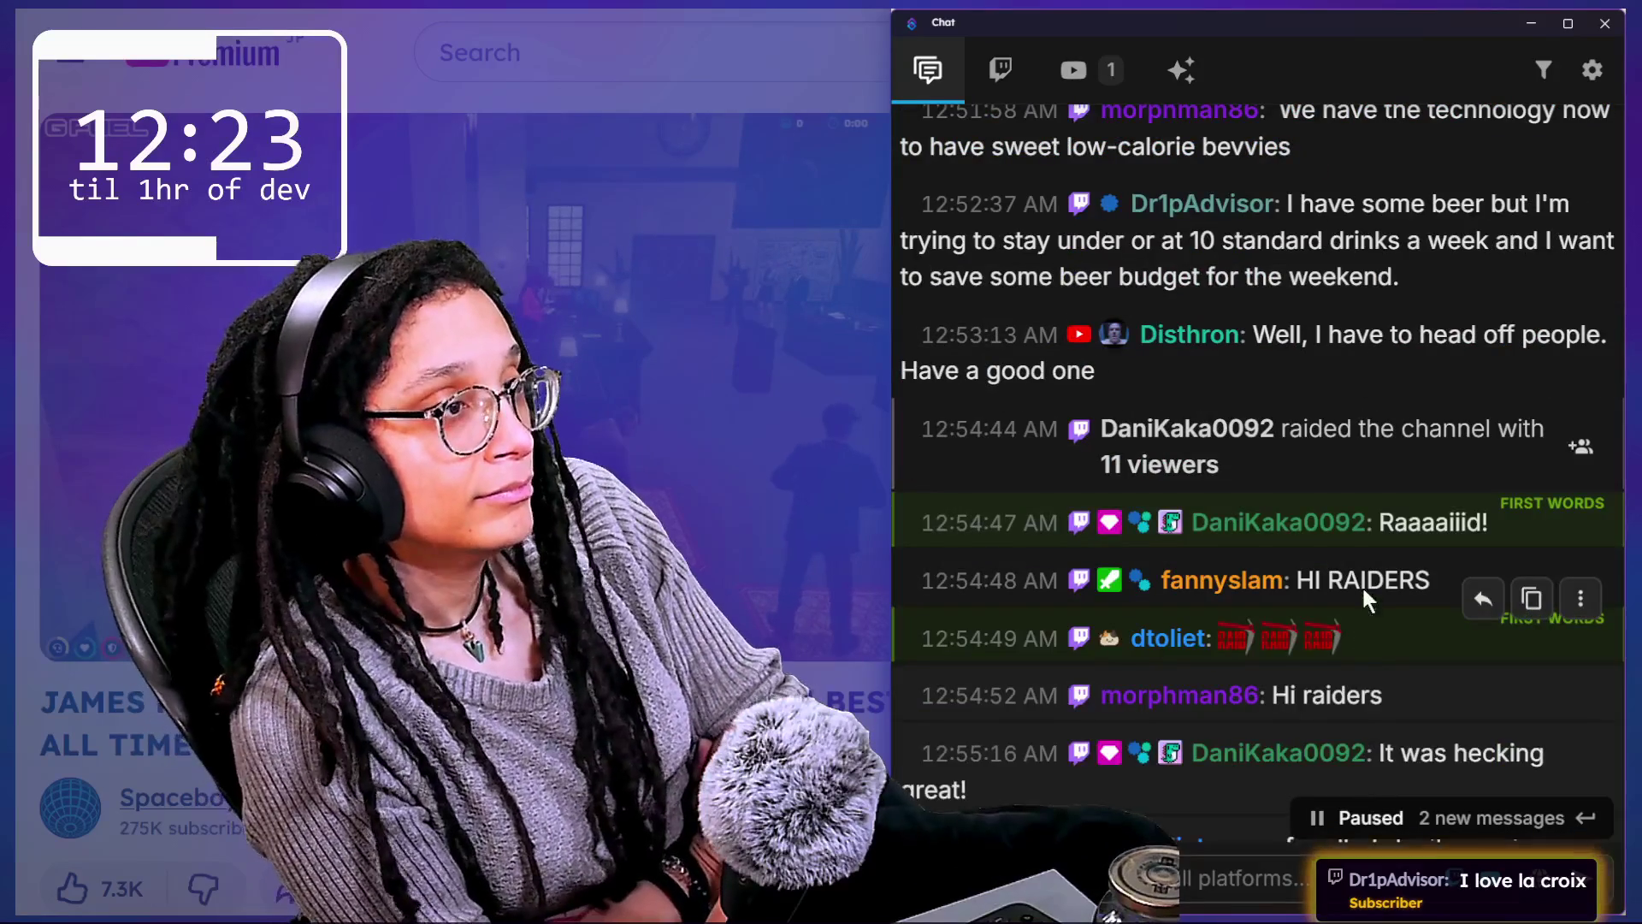
Step: Scroll back to the 12:51:25 sweet-beverage message and highlight its text again
{"action": "scroll", "coordinate": [1361, 583], "scroll_direction": "up", "scroll_amount": 3}
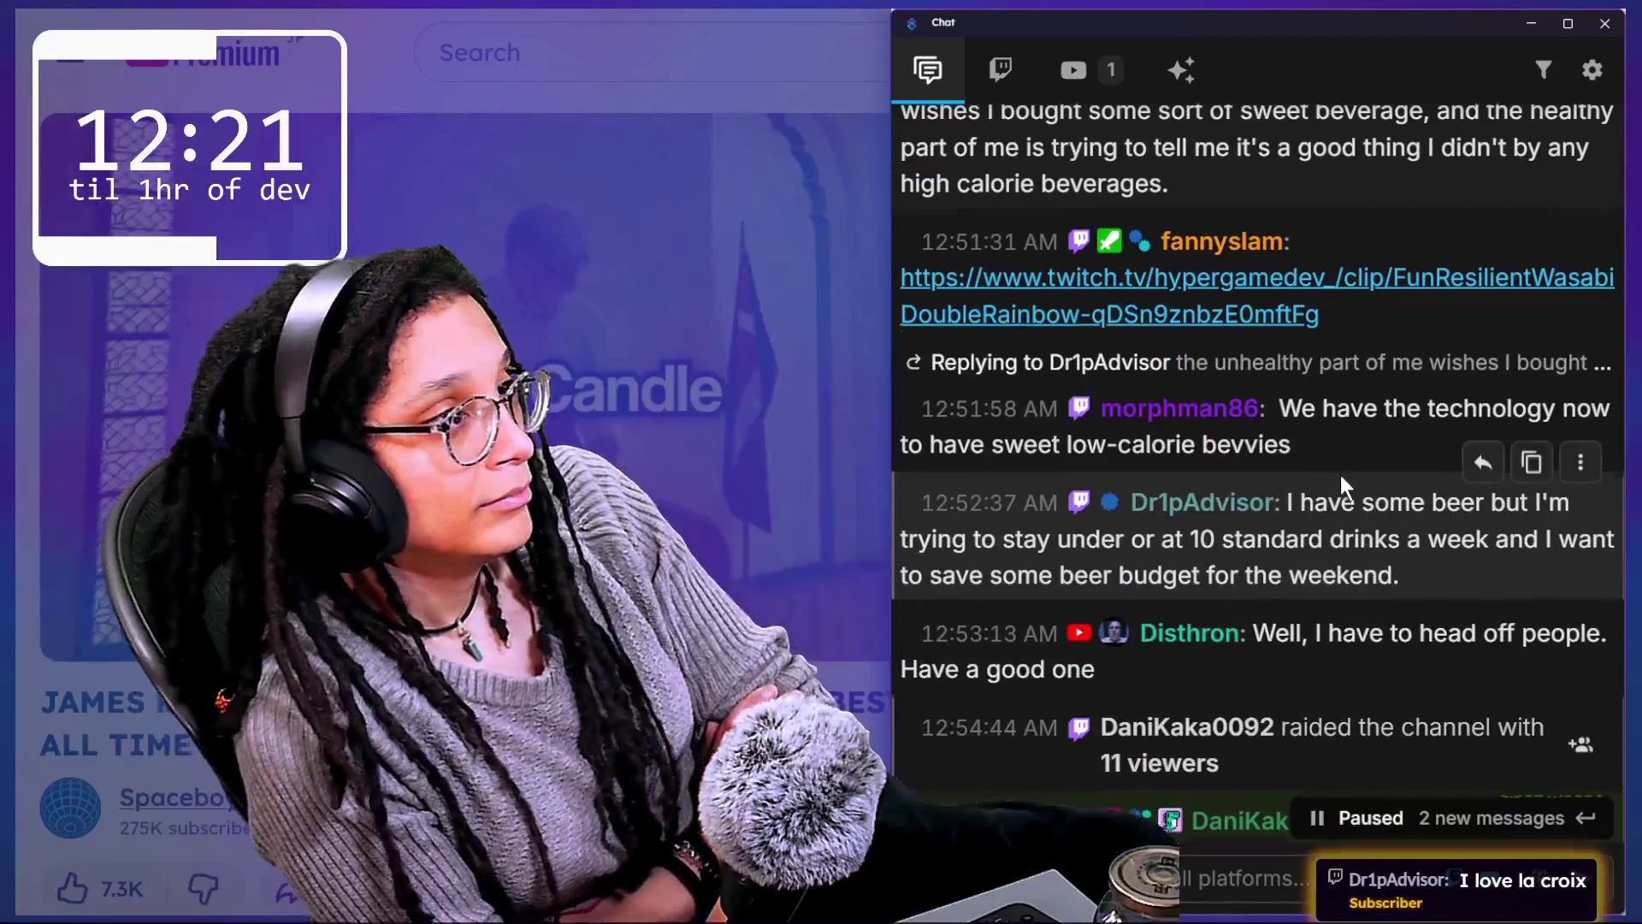
{"action": "scroll", "coordinate": [1340, 475], "scroll_direction": "up", "scroll_amount": 1}
{"action": "left_click_drag", "start_coordinate": [1286, 219], "coordinate": [1348, 319]}
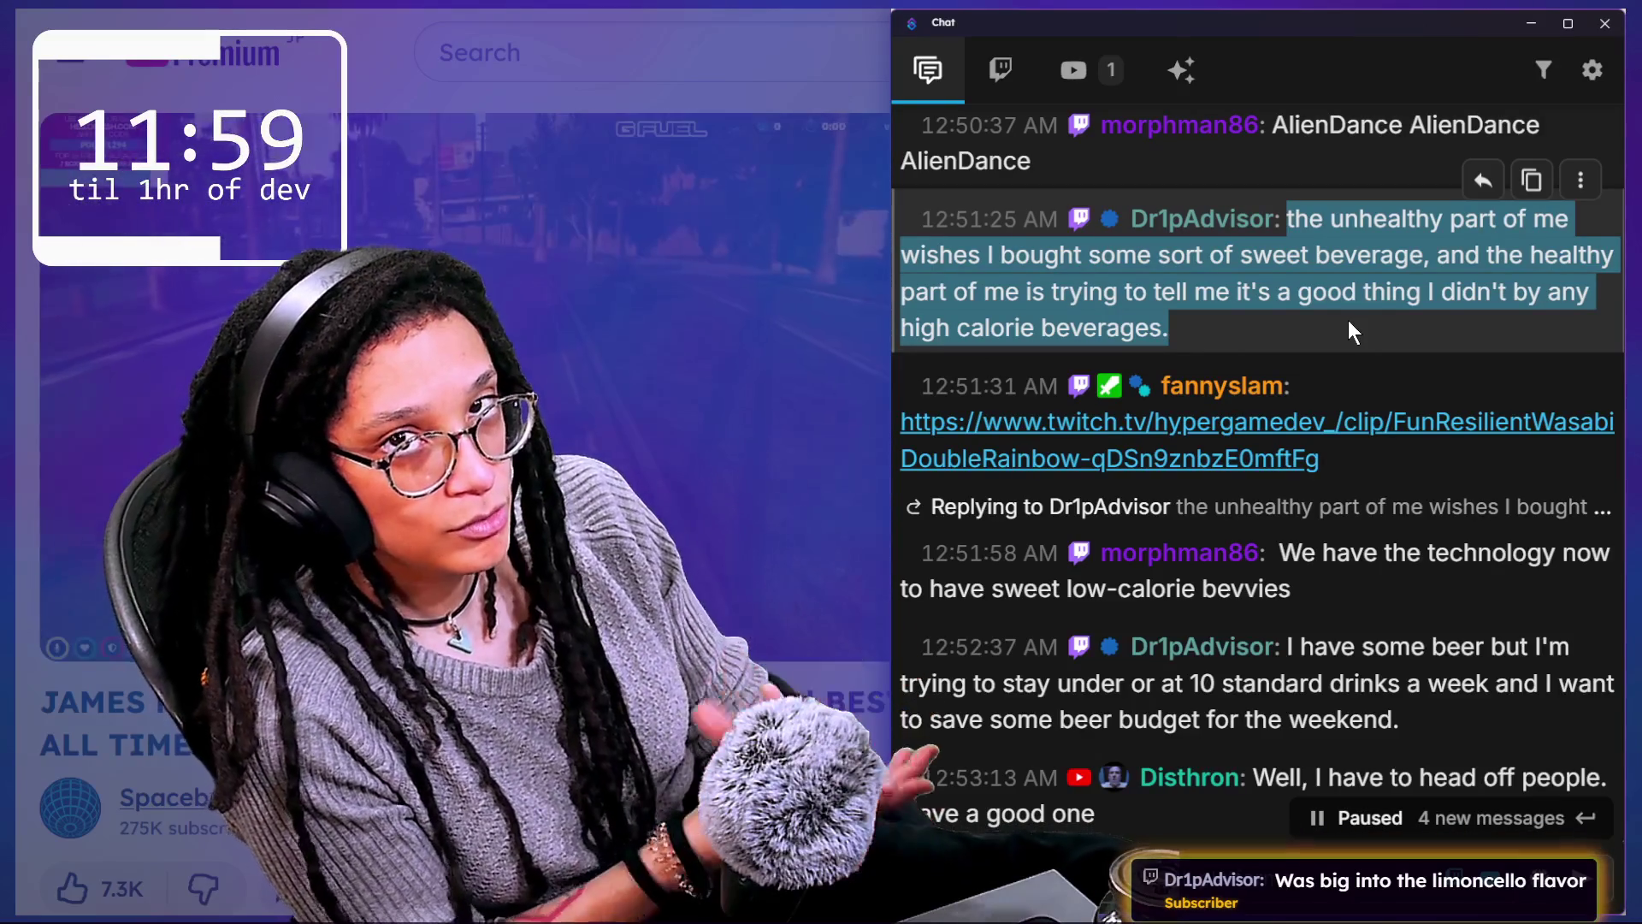
{"action": "scroll", "coordinate": [1445, 383], "scroll_direction": "down", "scroll_amount": 1}
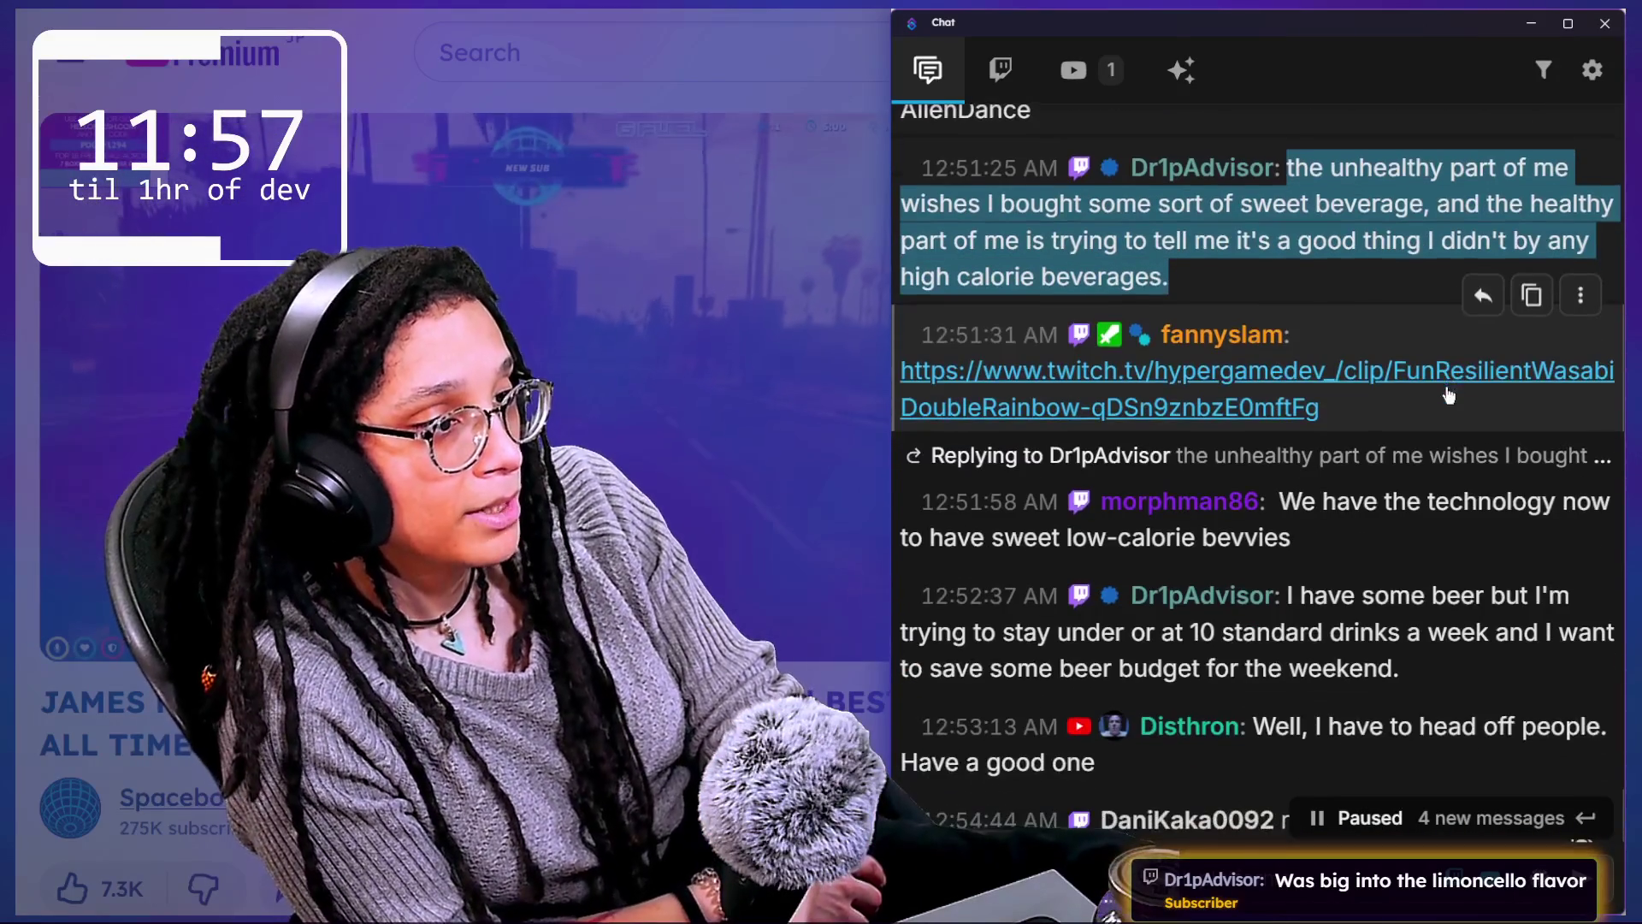
Step: Highlight the chat lines from the beer-budget message down to the raid notice
{"action": "scroll", "coordinate": [1419, 438], "scroll_direction": "down", "scroll_amount": 1}
{"action": "scroll", "coordinate": [1393, 521], "scroll_direction": "down", "scroll_amount": 2}
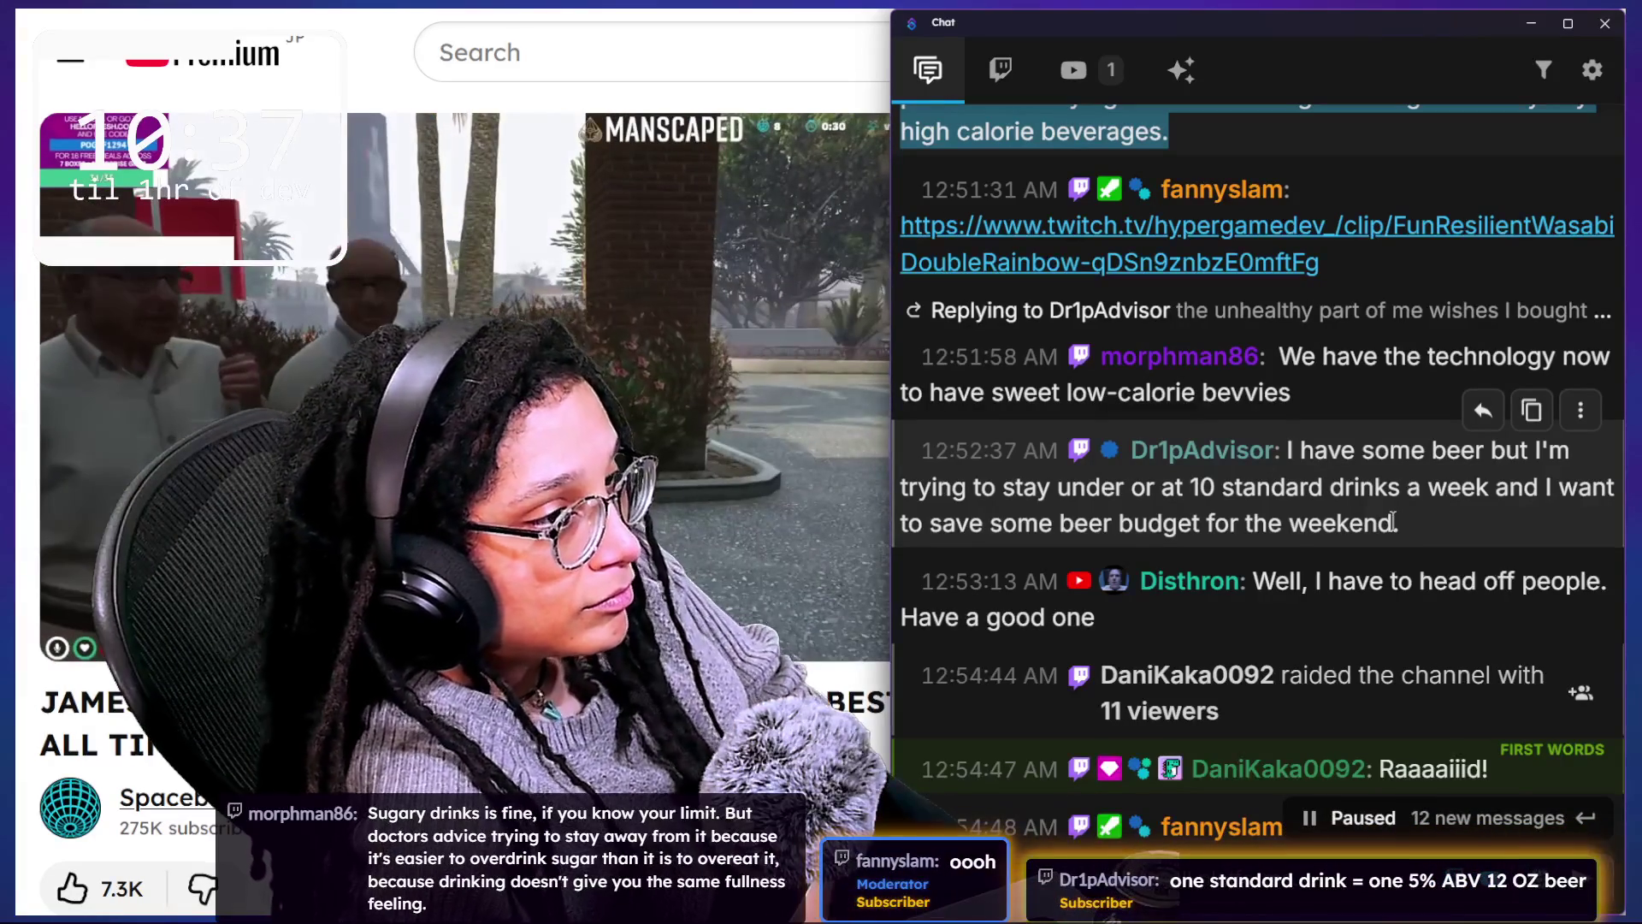
{"action": "scroll", "coordinate": [1073, 382], "scroll_direction": "down", "scroll_amount": 1}
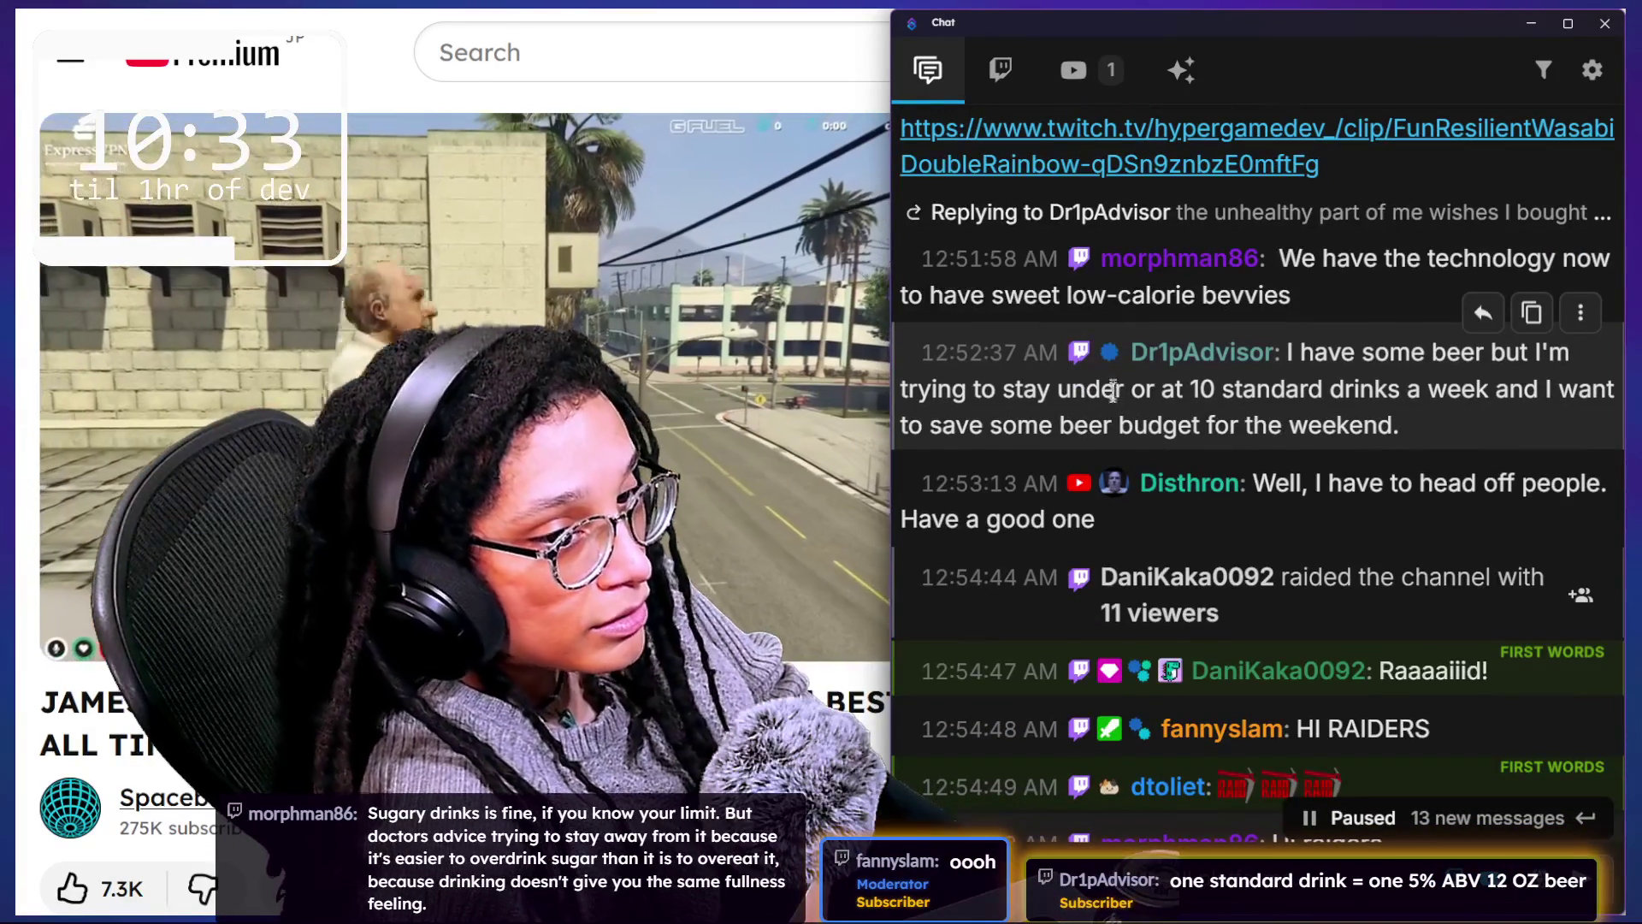
{"action": "left_click_drag", "start_coordinate": [1127, 422], "coordinate": [1235, 586]}
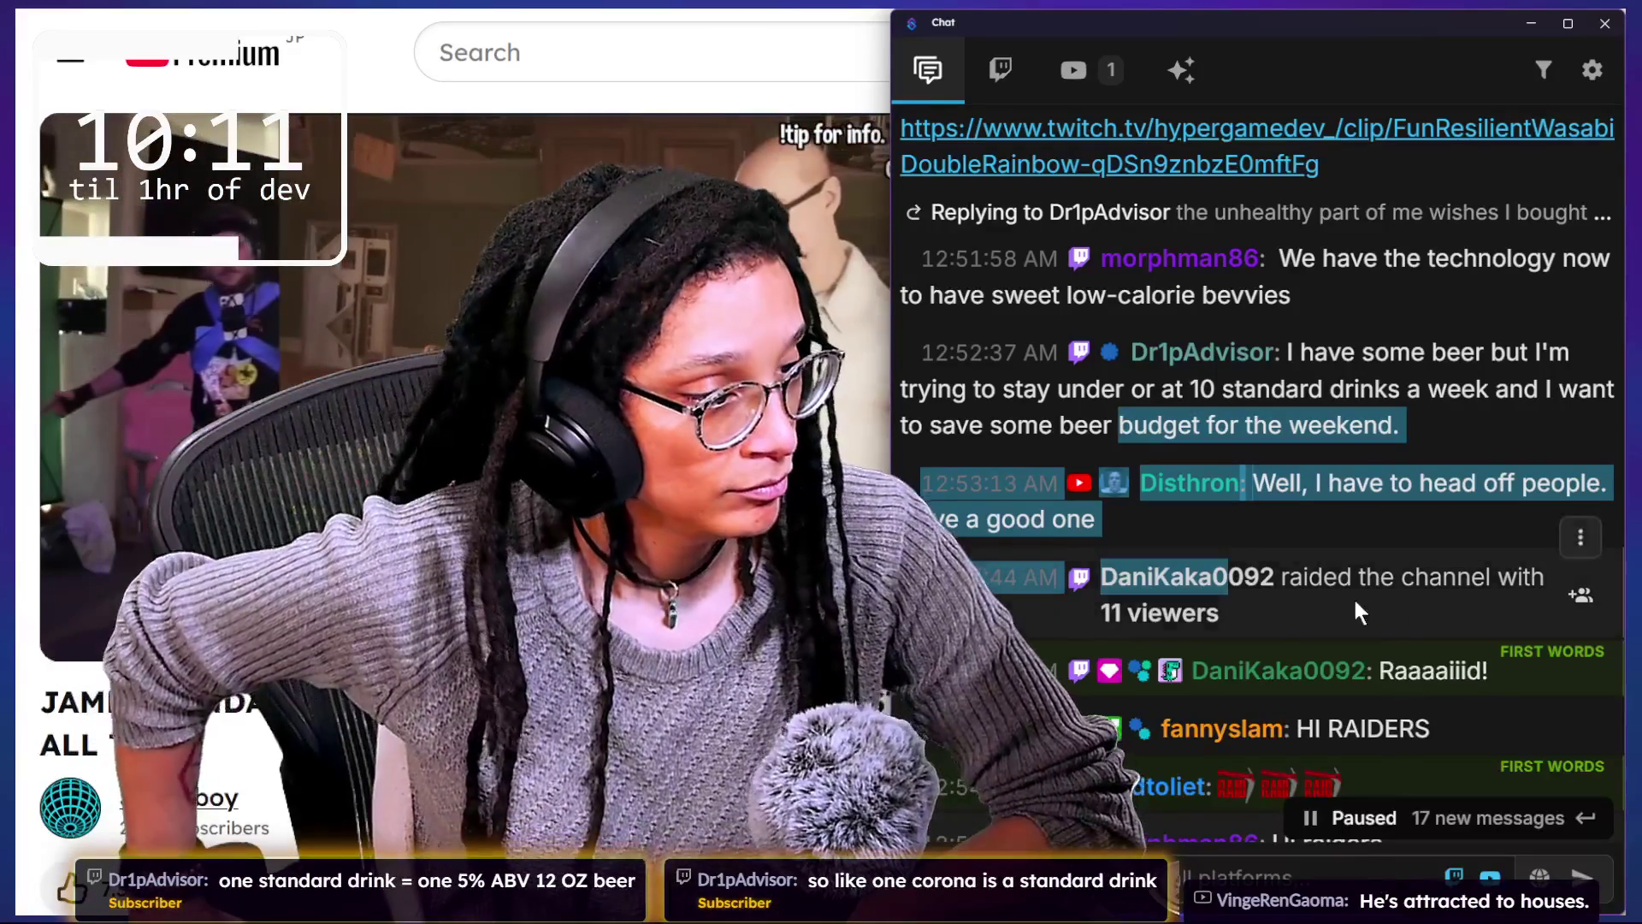
Step: Scroll further through the raid replies and select several more lines
{"action": "scroll", "coordinate": [1355, 602], "scroll_direction": "down", "scroll_amount": 3}
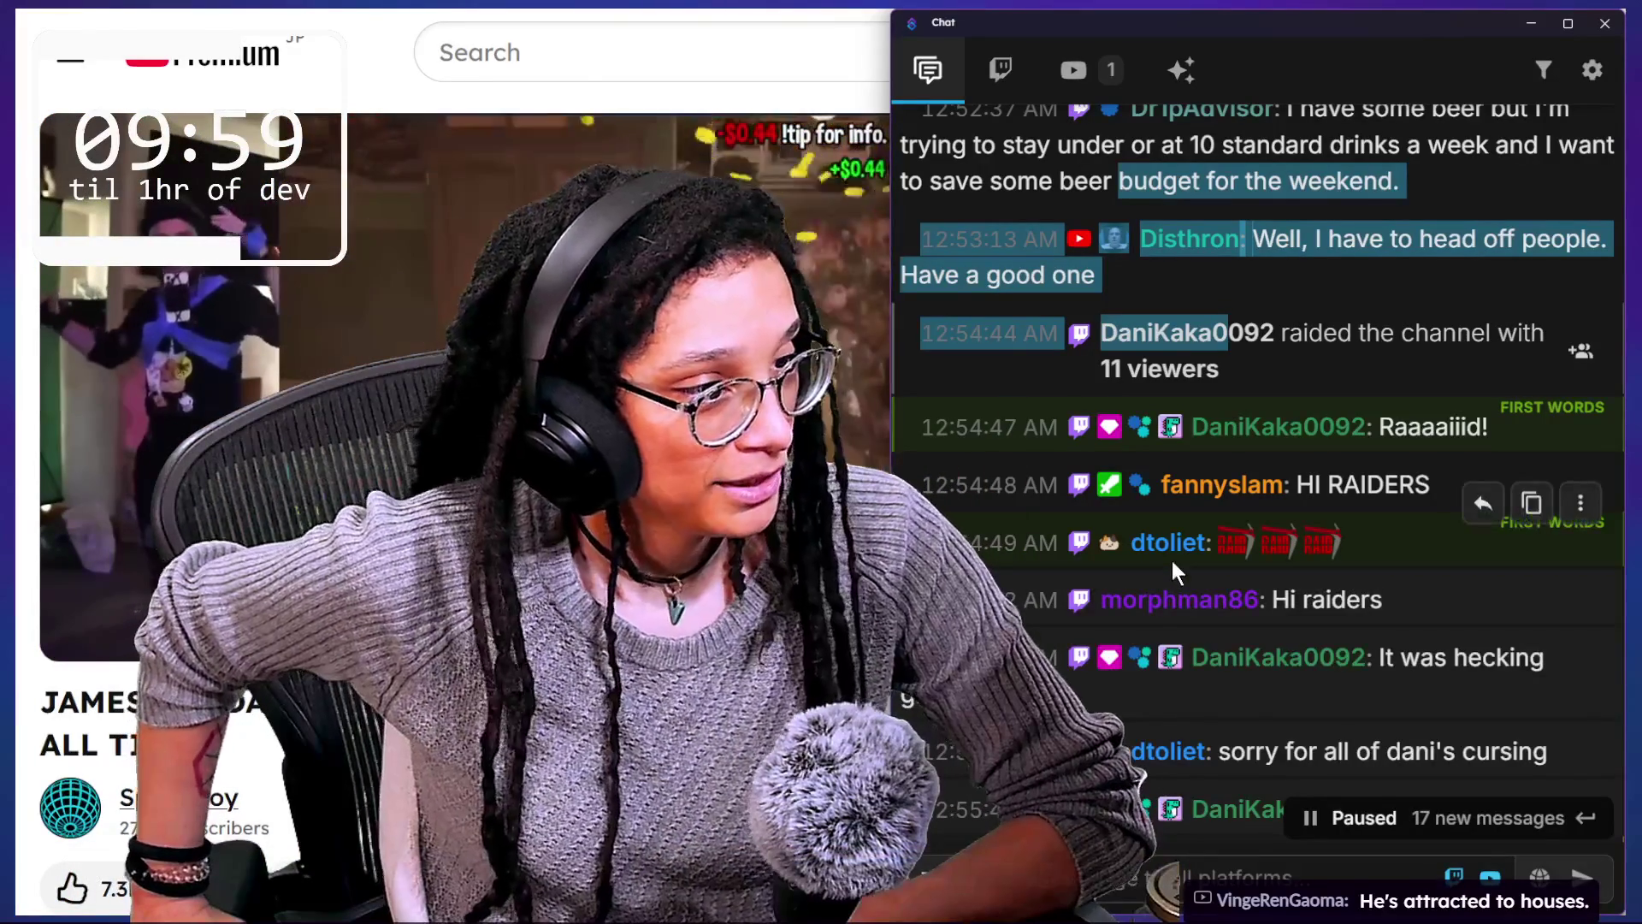
{"action": "scroll", "coordinate": [1169, 557], "scroll_direction": "down", "scroll_amount": 2}
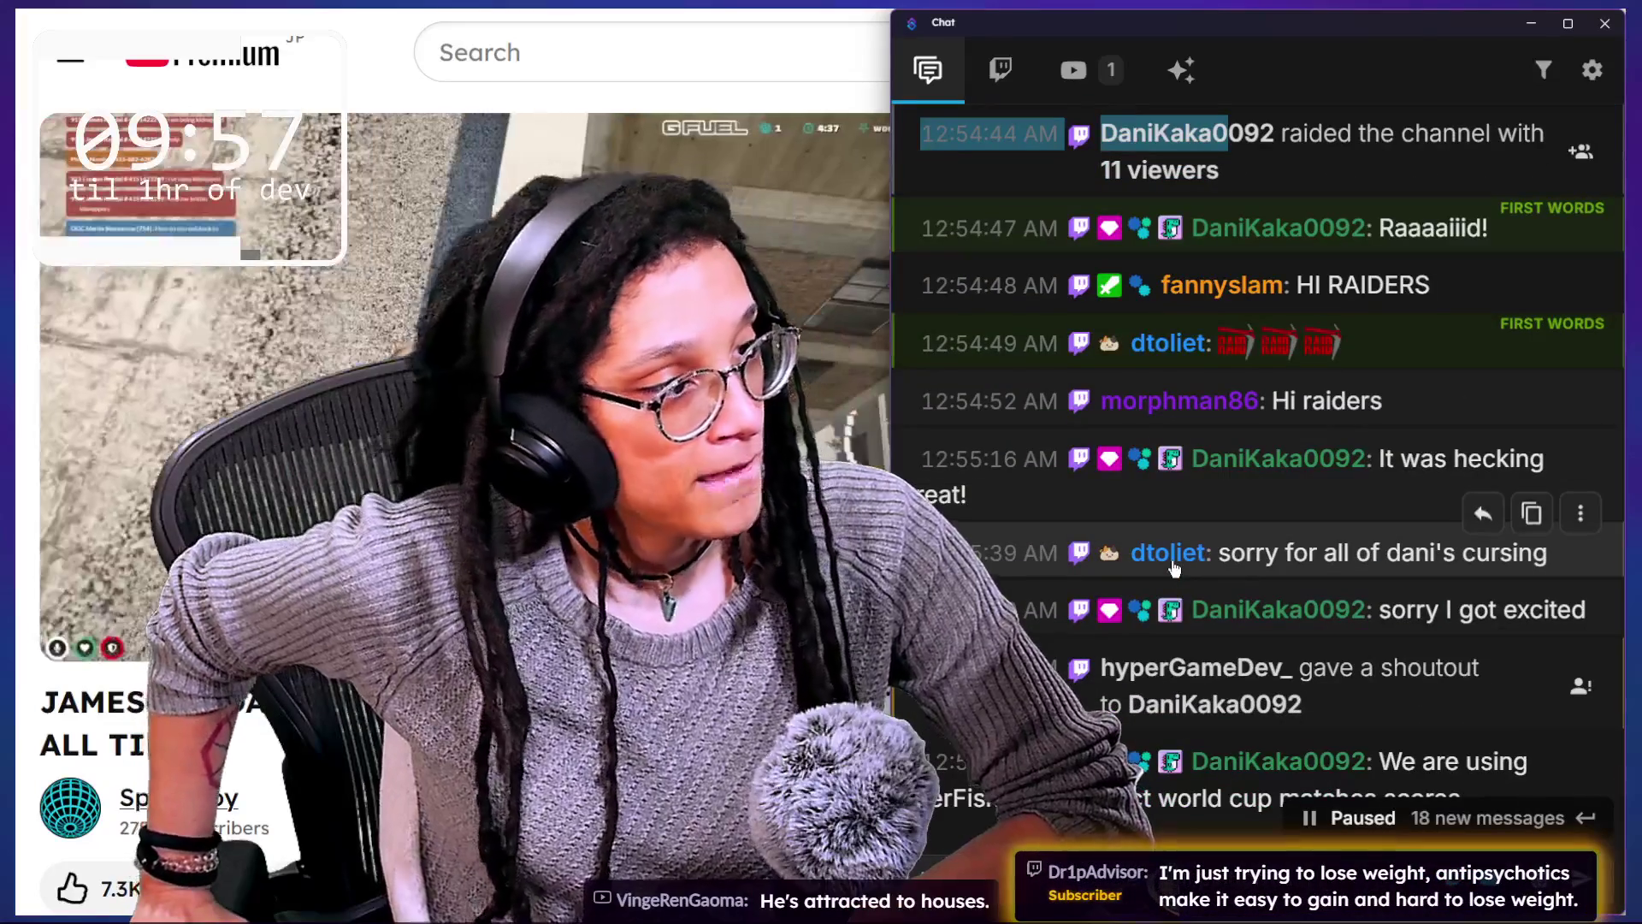
{"action": "scroll", "coordinate": [1170, 558], "scroll_direction": "down", "scroll_amount": 1}
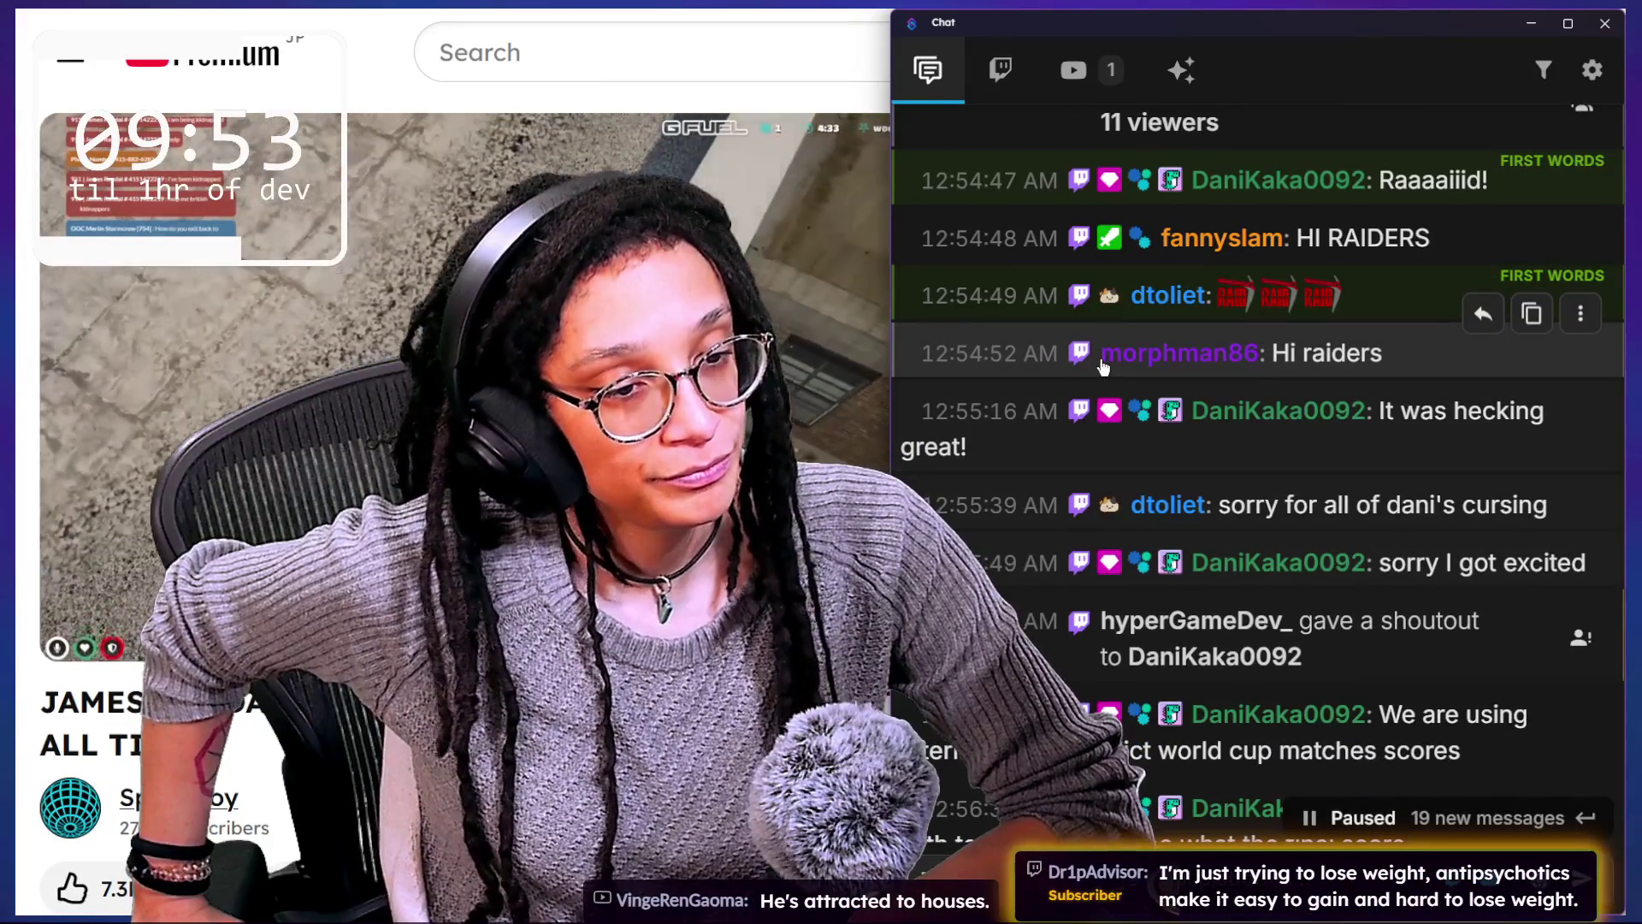
{"action": "left_click_drag", "start_coordinate": [1084, 358], "coordinate": [1121, 536]}
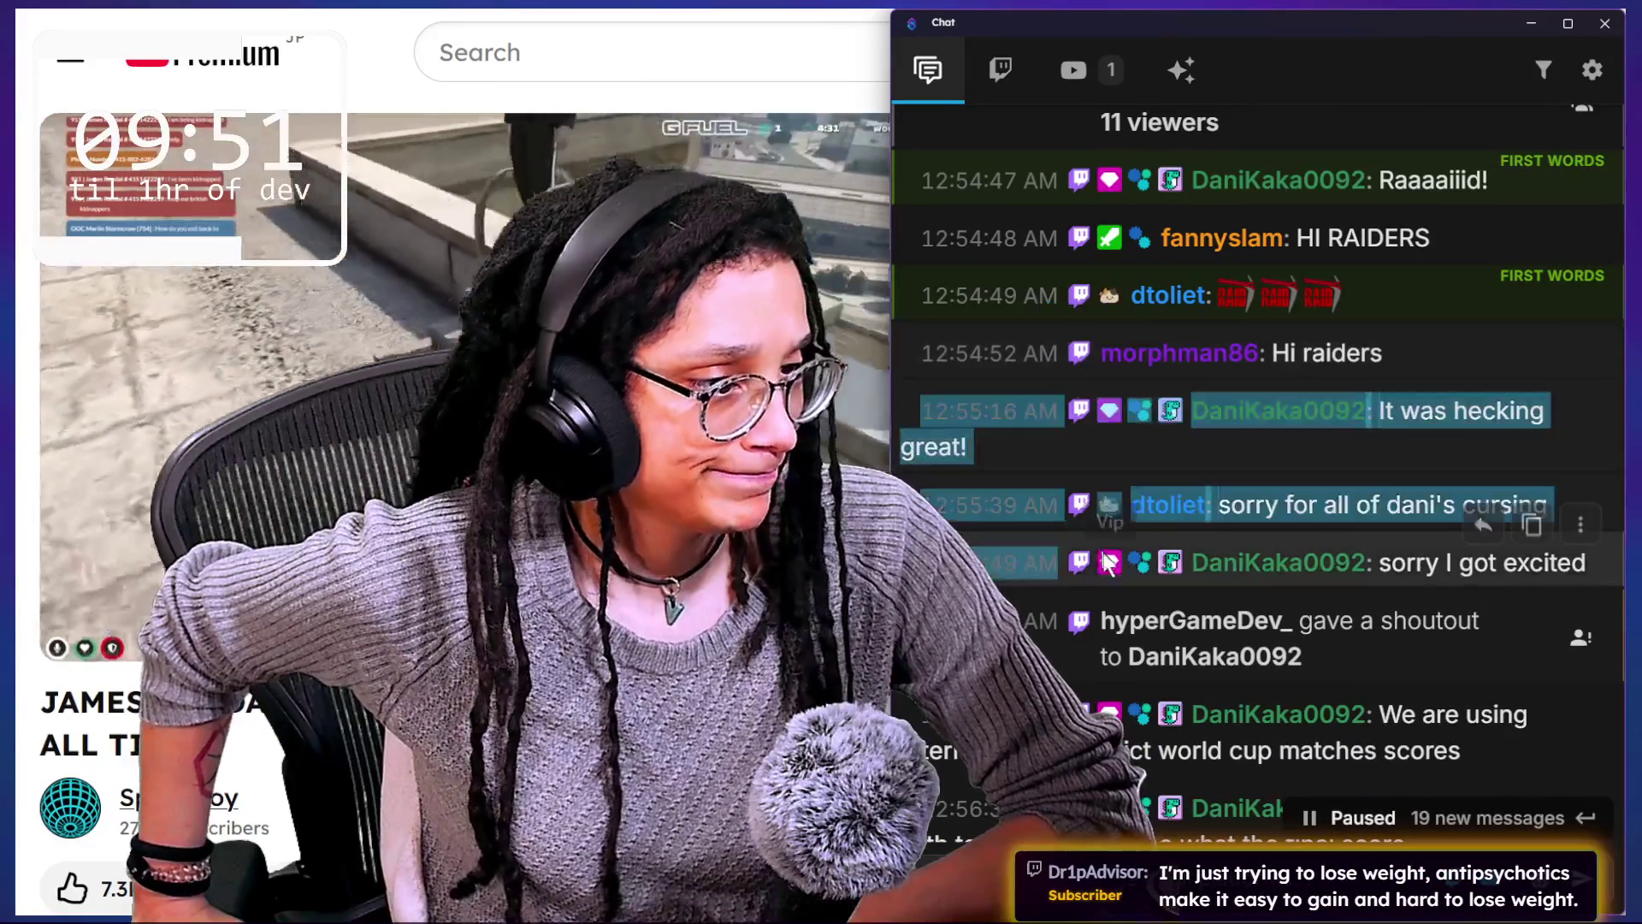
Step: Highlight the 12:58:20 message about the clairvoyant horse-racing song
{"action": "scroll", "coordinate": [1120, 536], "scroll_direction": "down", "scroll_amount": 3}
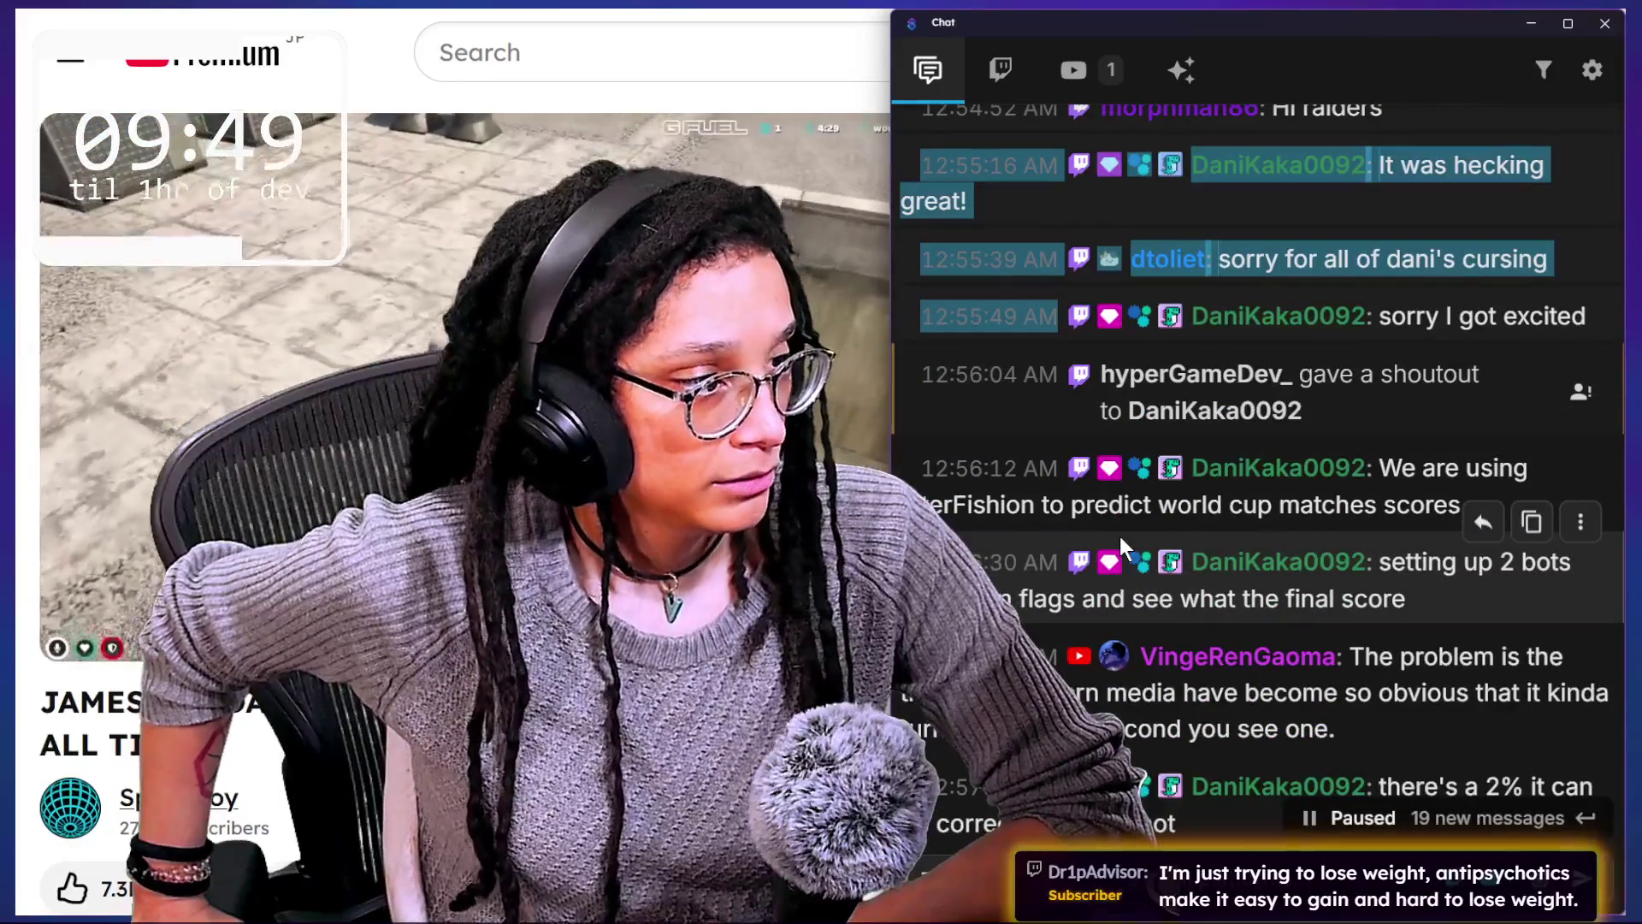
{"action": "scroll", "coordinate": [1012, 413], "scroll_direction": "down", "scroll_amount": 1}
{"action": "scroll", "coordinate": [1012, 414], "scroll_direction": "down", "scroll_amount": 9}
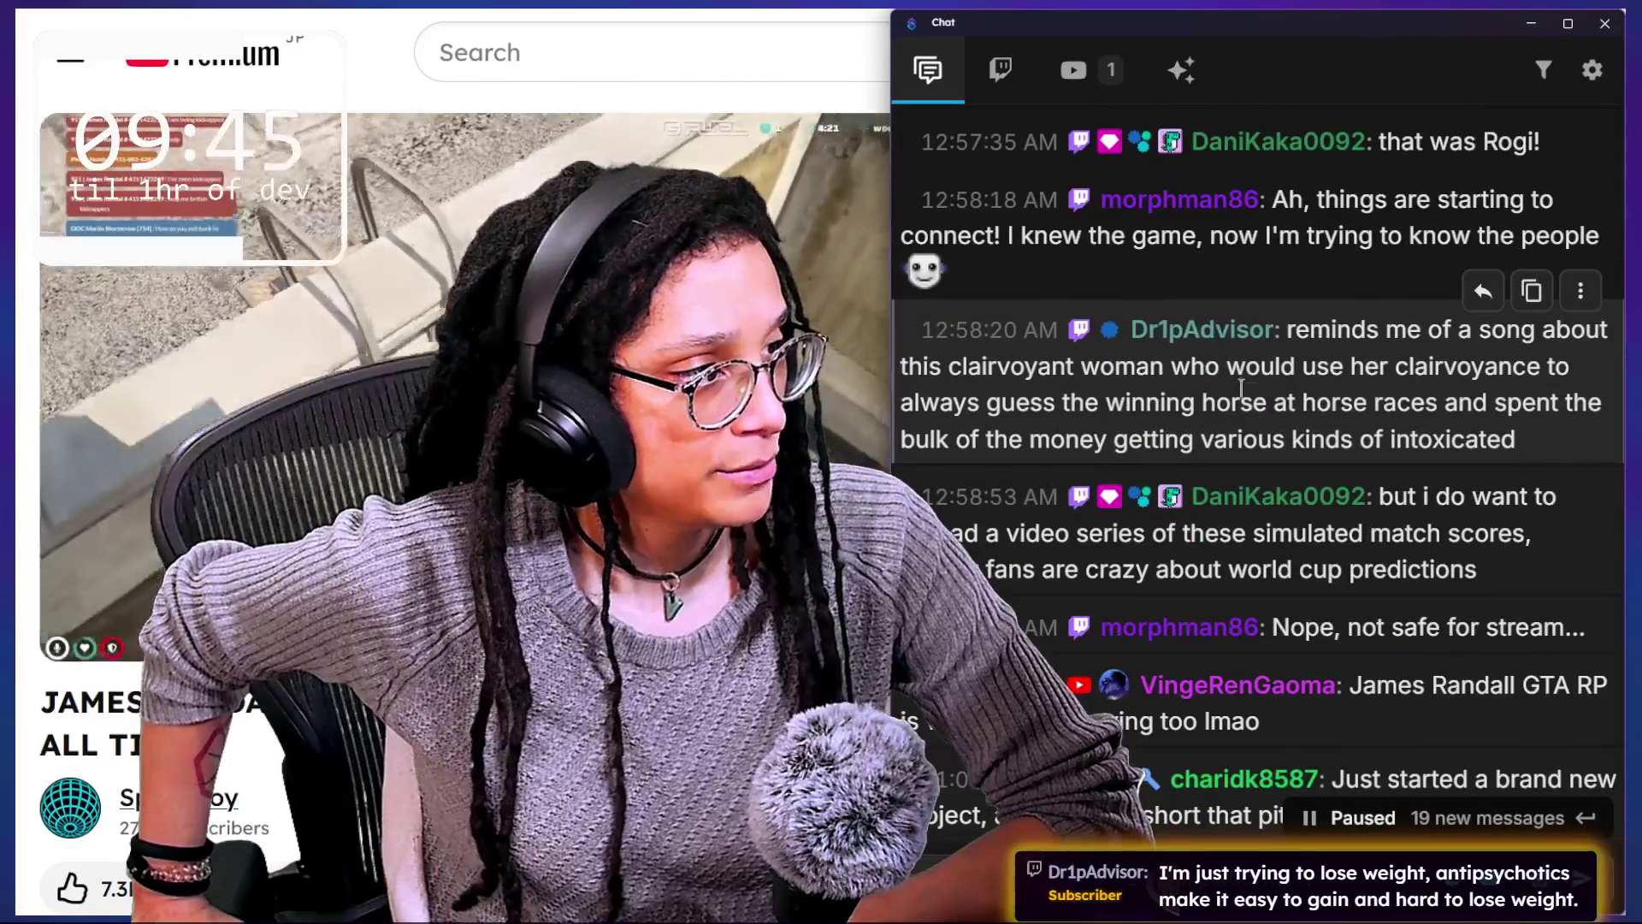
{"action": "scroll", "coordinate": [1268, 388], "scroll_direction": "up", "scroll_amount": 2}
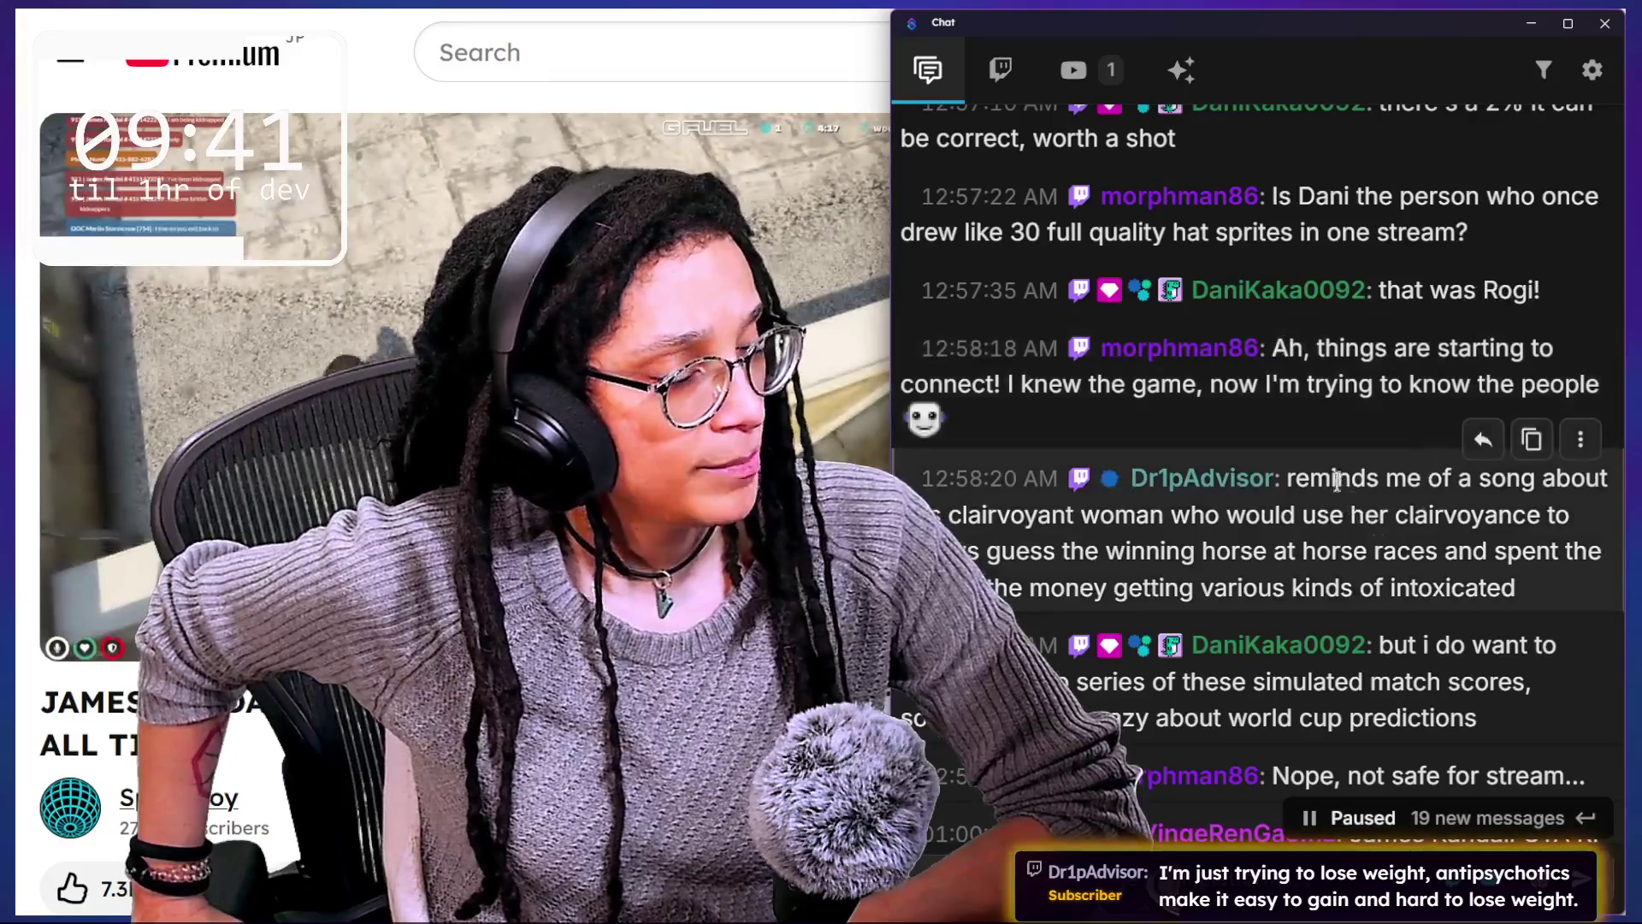
{"action": "mouse_move", "coordinate": [1336, 480]}
{"action": "left_mouse_down"}
{"action": "mouse_move", "coordinate": [1497, 575]}
{"action": "mouse_move", "coordinate": [1474, 727]}
{"action": "left_mouse_up"}
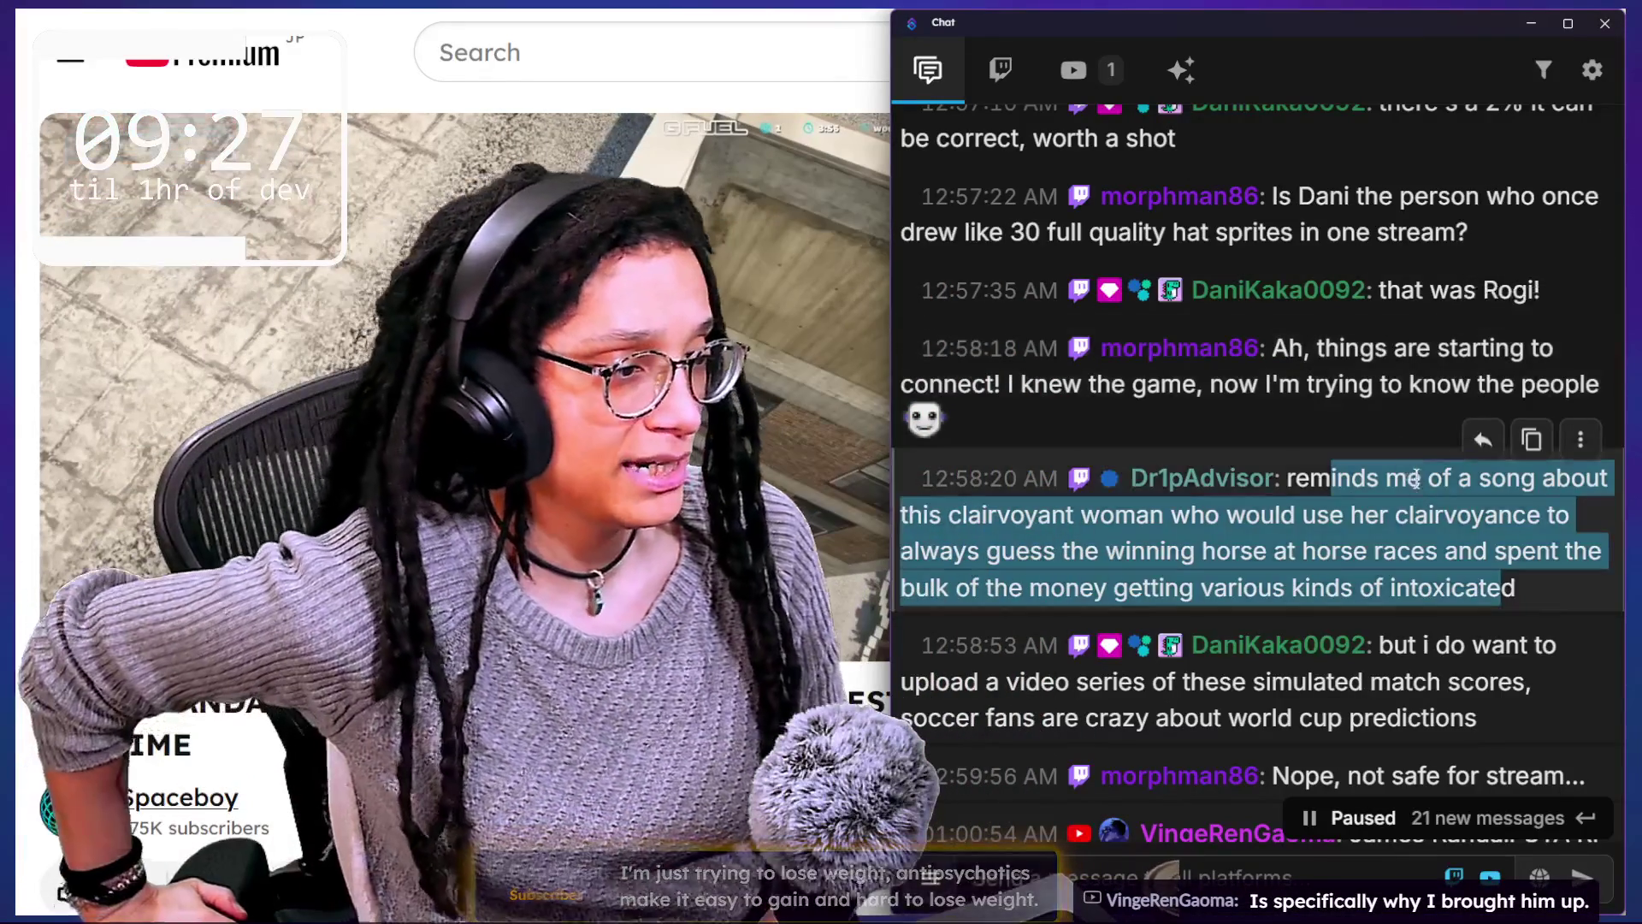
Step: Highlight the message about uploading simulated match-score videos
{"action": "scroll", "coordinate": [1416, 475], "scroll_direction": "down", "scroll_amount": 3}
{"action": "scroll", "coordinate": [1417, 479], "scroll_direction": "down", "scroll_amount": 2}
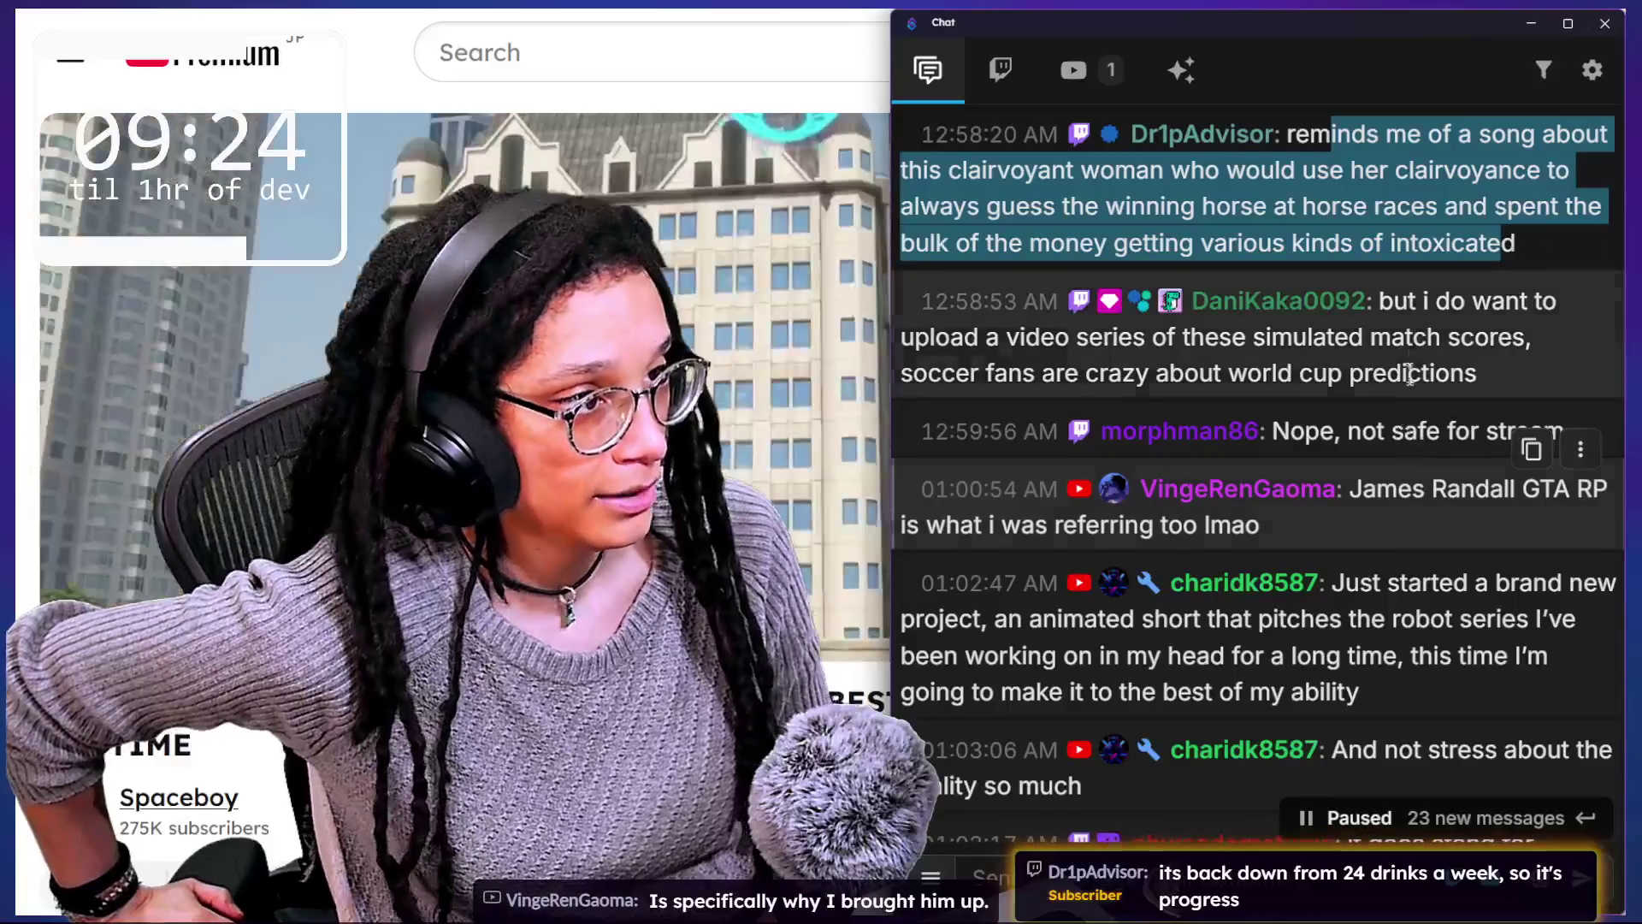
{"action": "mouse_move", "coordinate": [1423, 301]}
{"action": "left_mouse_down"}
{"action": "mouse_move", "coordinate": [1385, 338]}
{"action": "mouse_move", "coordinate": [1436, 393]}
{"action": "left_mouse_up"}
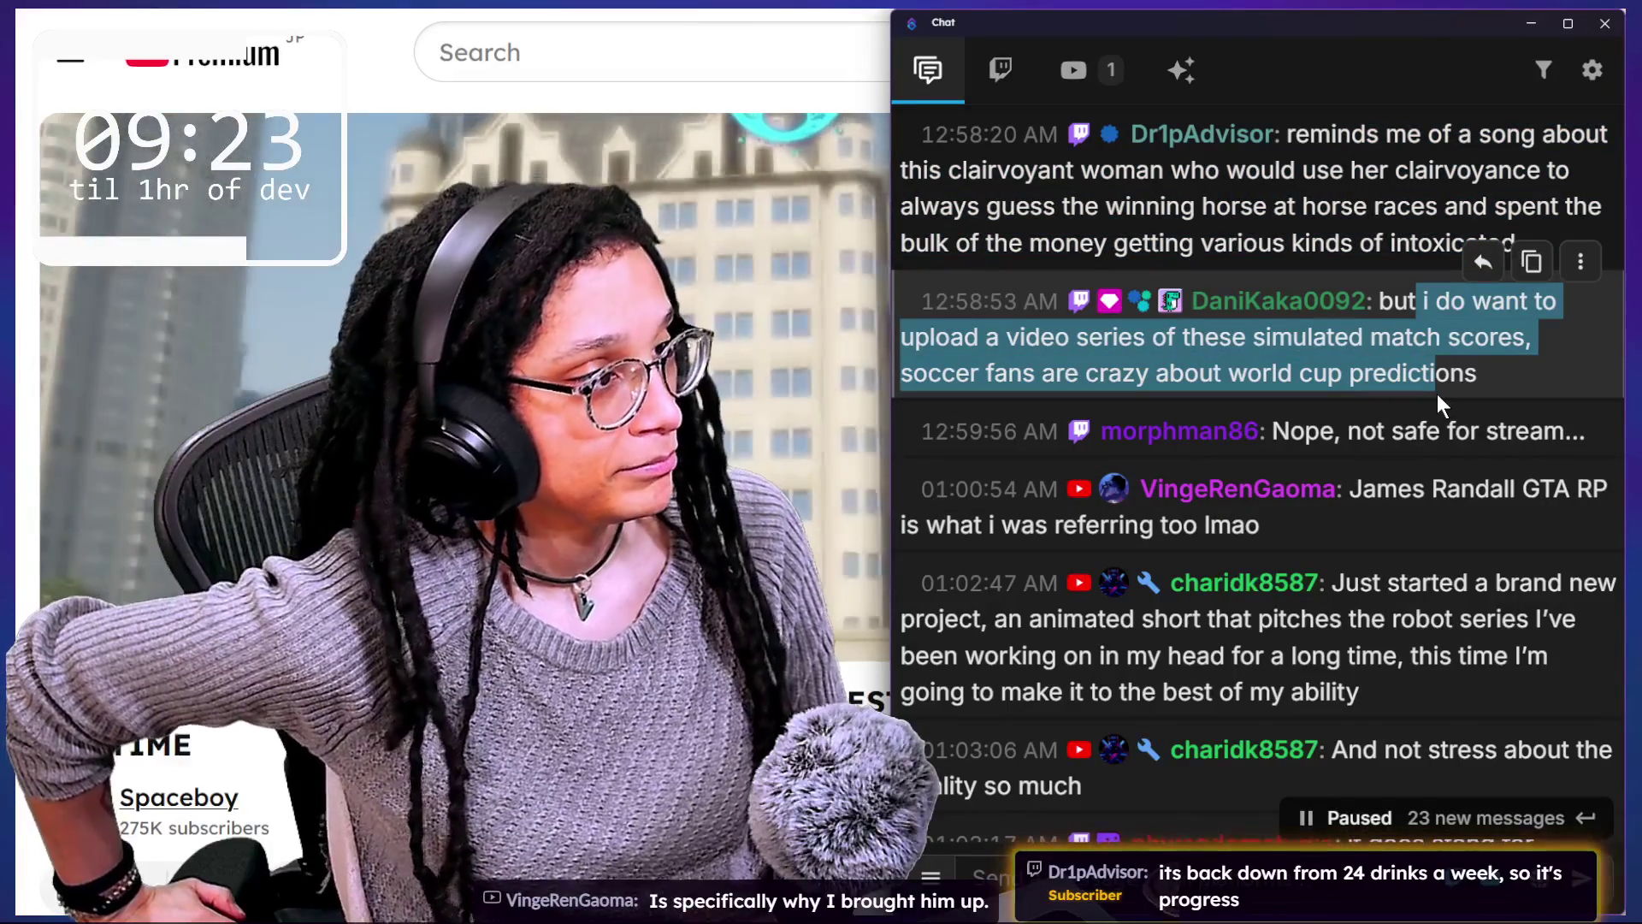
Step: Select the robot-series phrase in the viewer's message, then switch back to the browser
{"action": "scroll", "coordinate": [1436, 394], "scroll_direction": "down", "scroll_amount": 3}
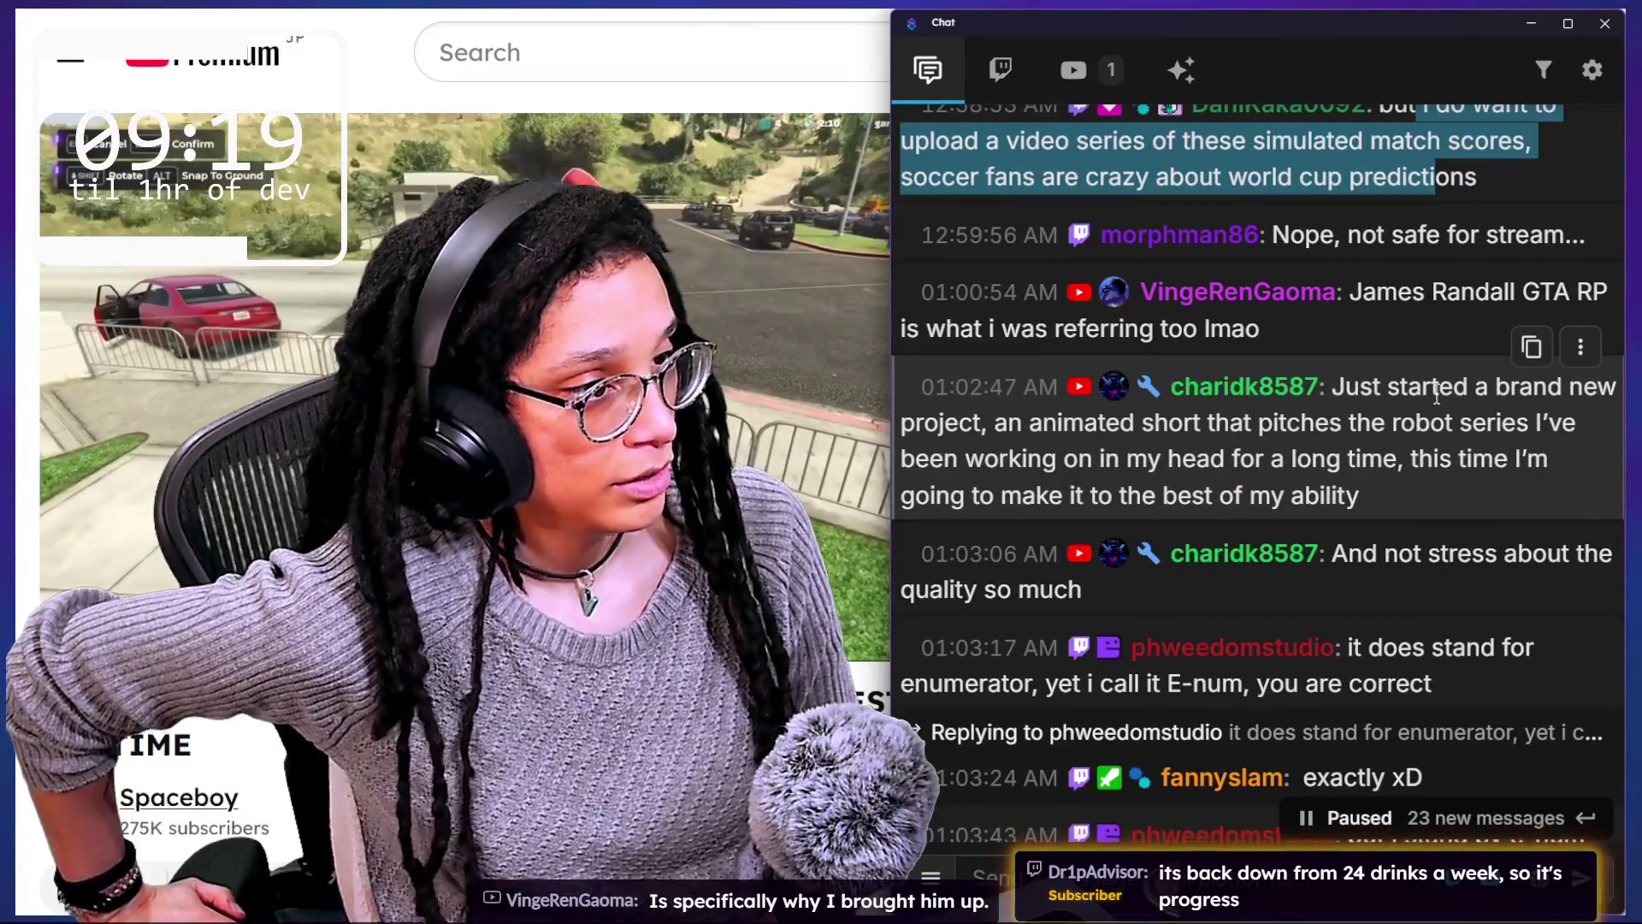
{"action": "left_click_drag", "start_coordinate": [1377, 496], "coordinate": [1427, 411]}
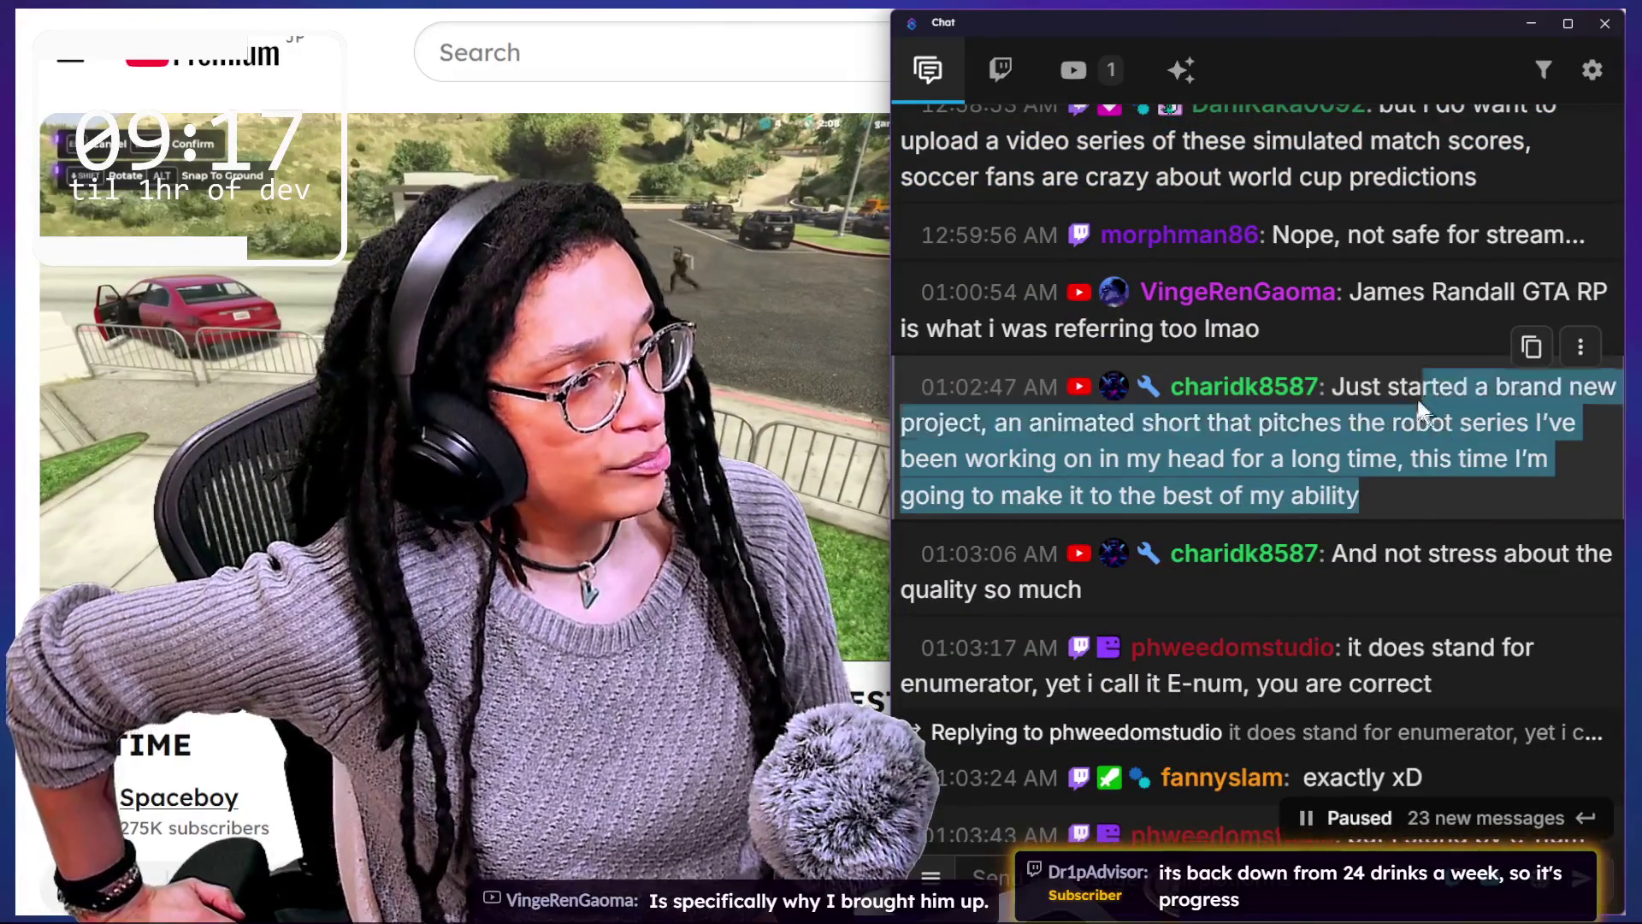
{"action": "left_click_drag", "start_coordinate": [1148, 462], "coordinate": [1302, 428]}
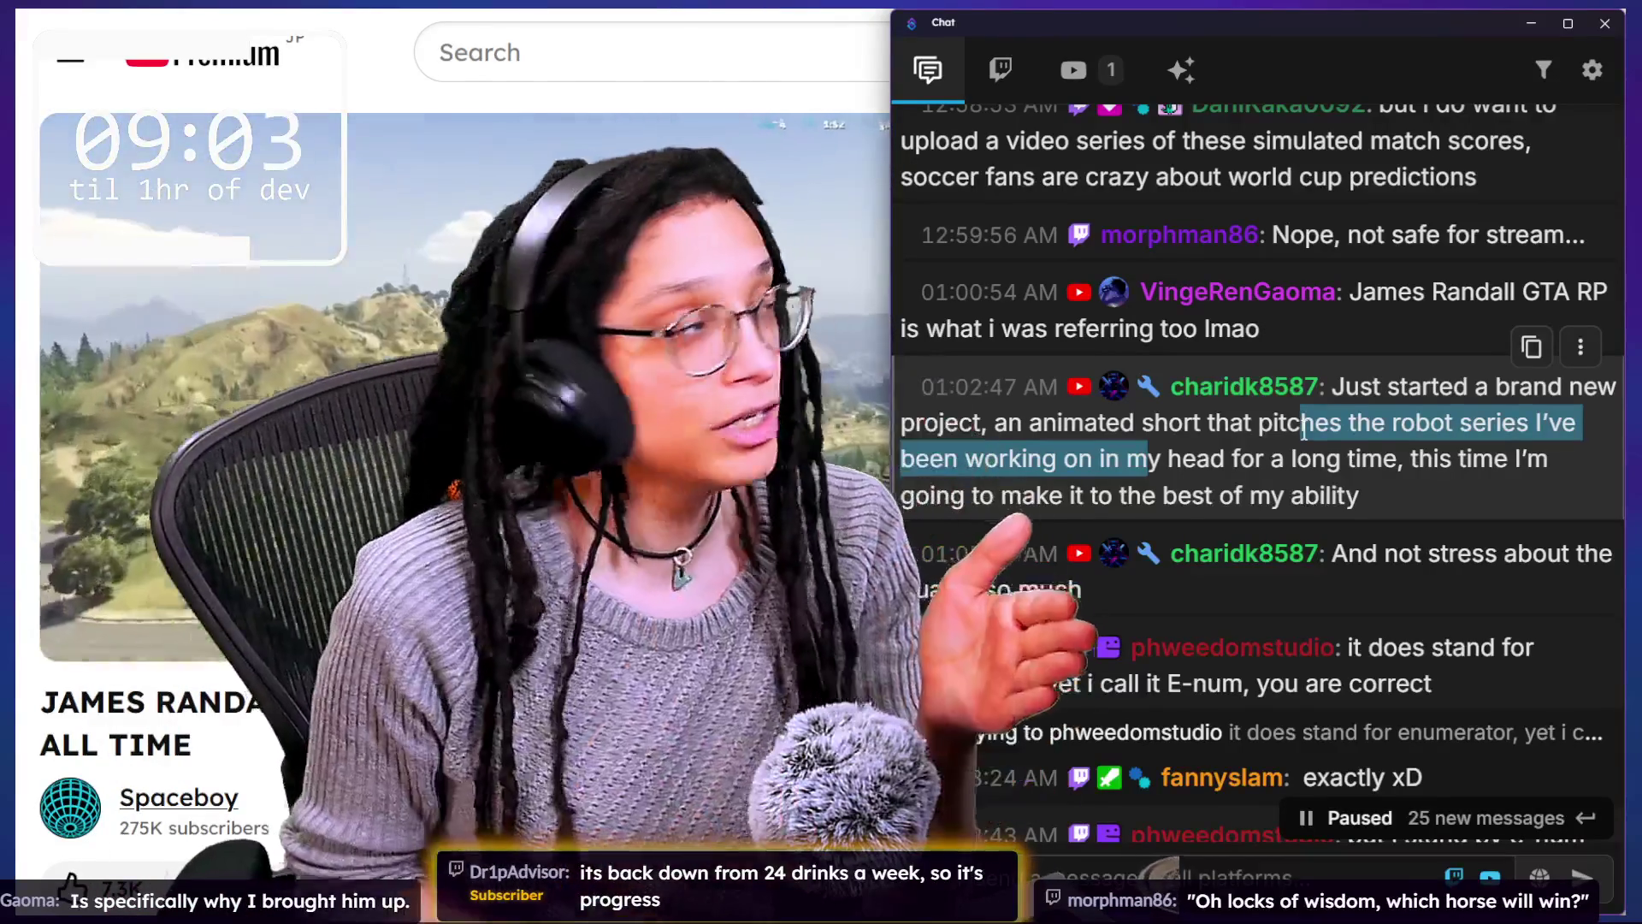
{"action": "mouse_move", "coordinate": [26, 447]}
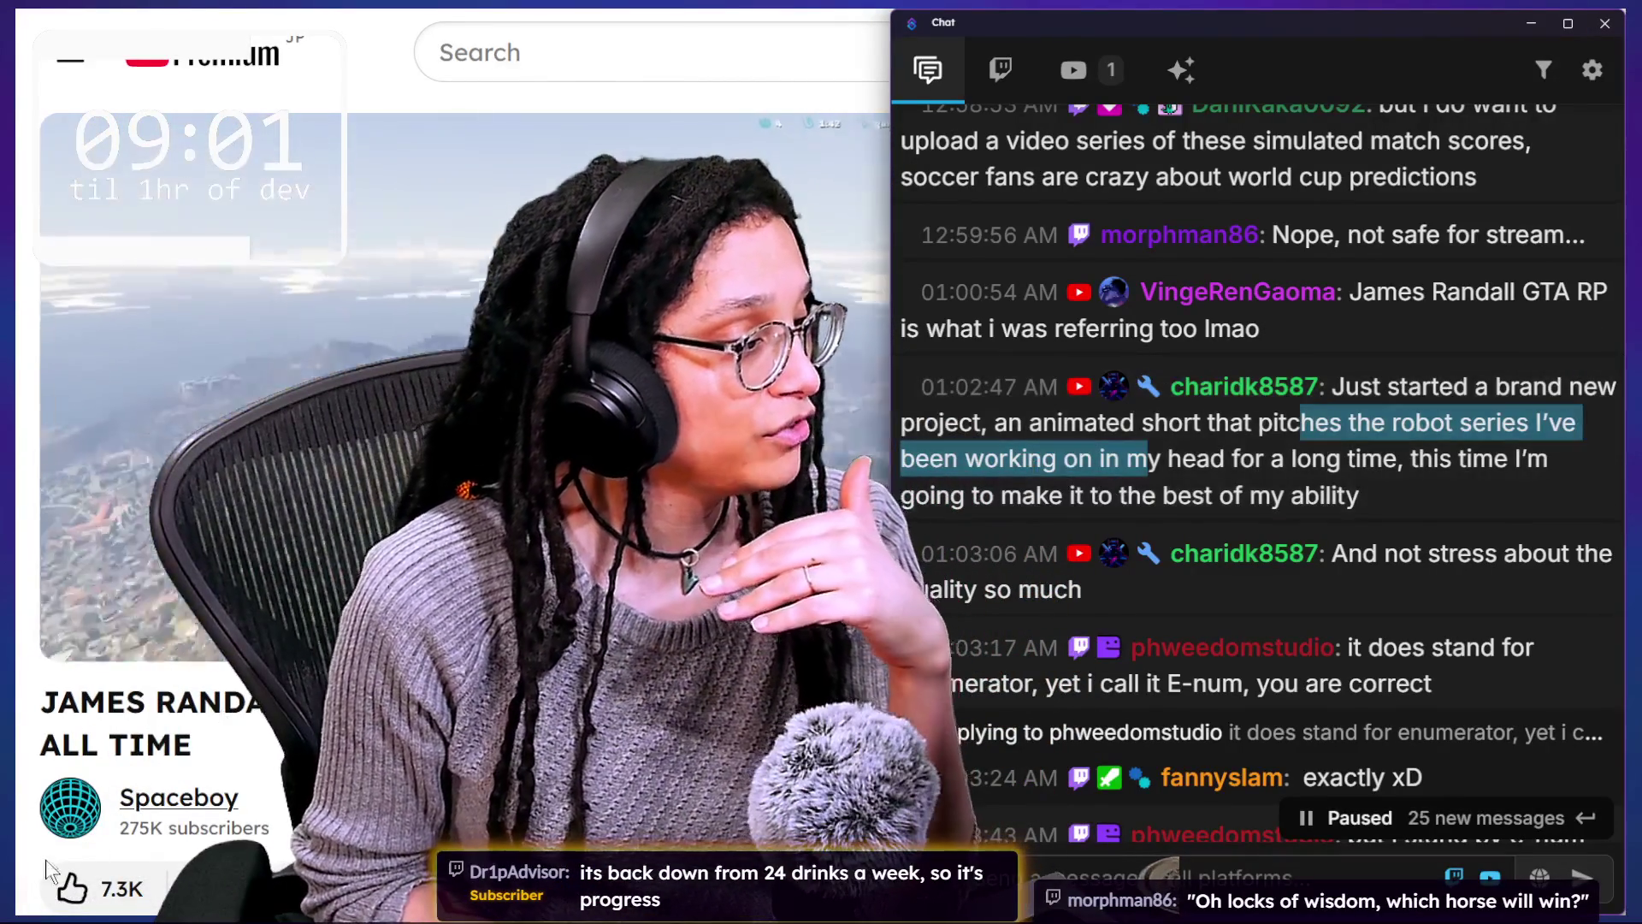
{"action": "key", "text": "alt+Tab"}
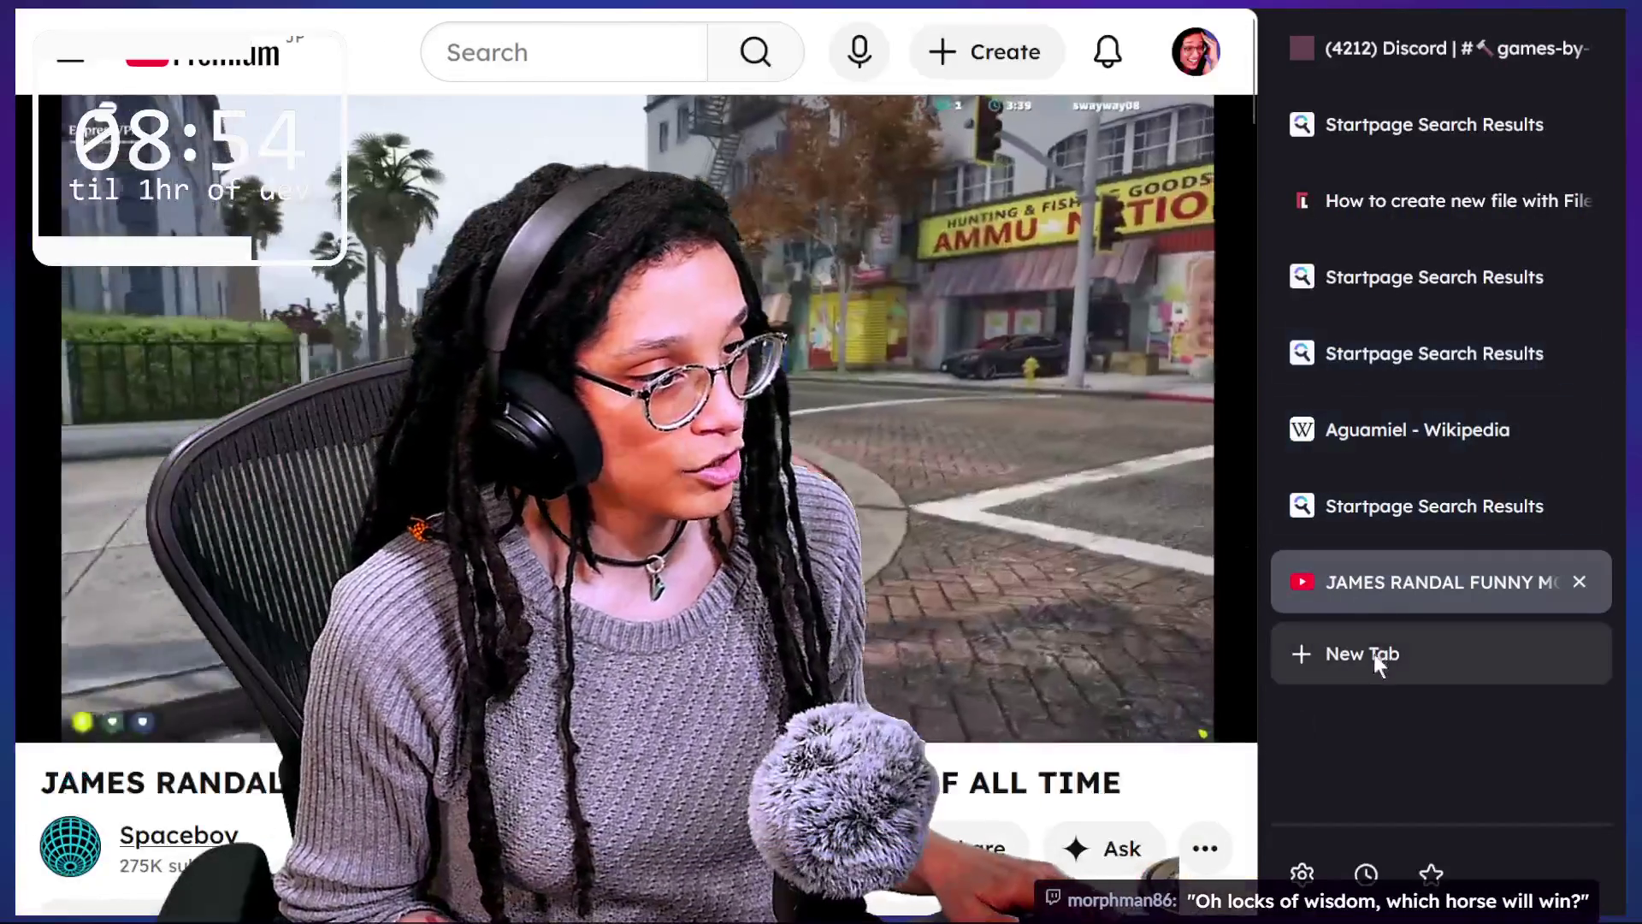
Step: Open a new tab, close the picture-in-picture video, and load the 'live vids' bookmark
{"action": "left_click", "coordinate": [1372, 652]}
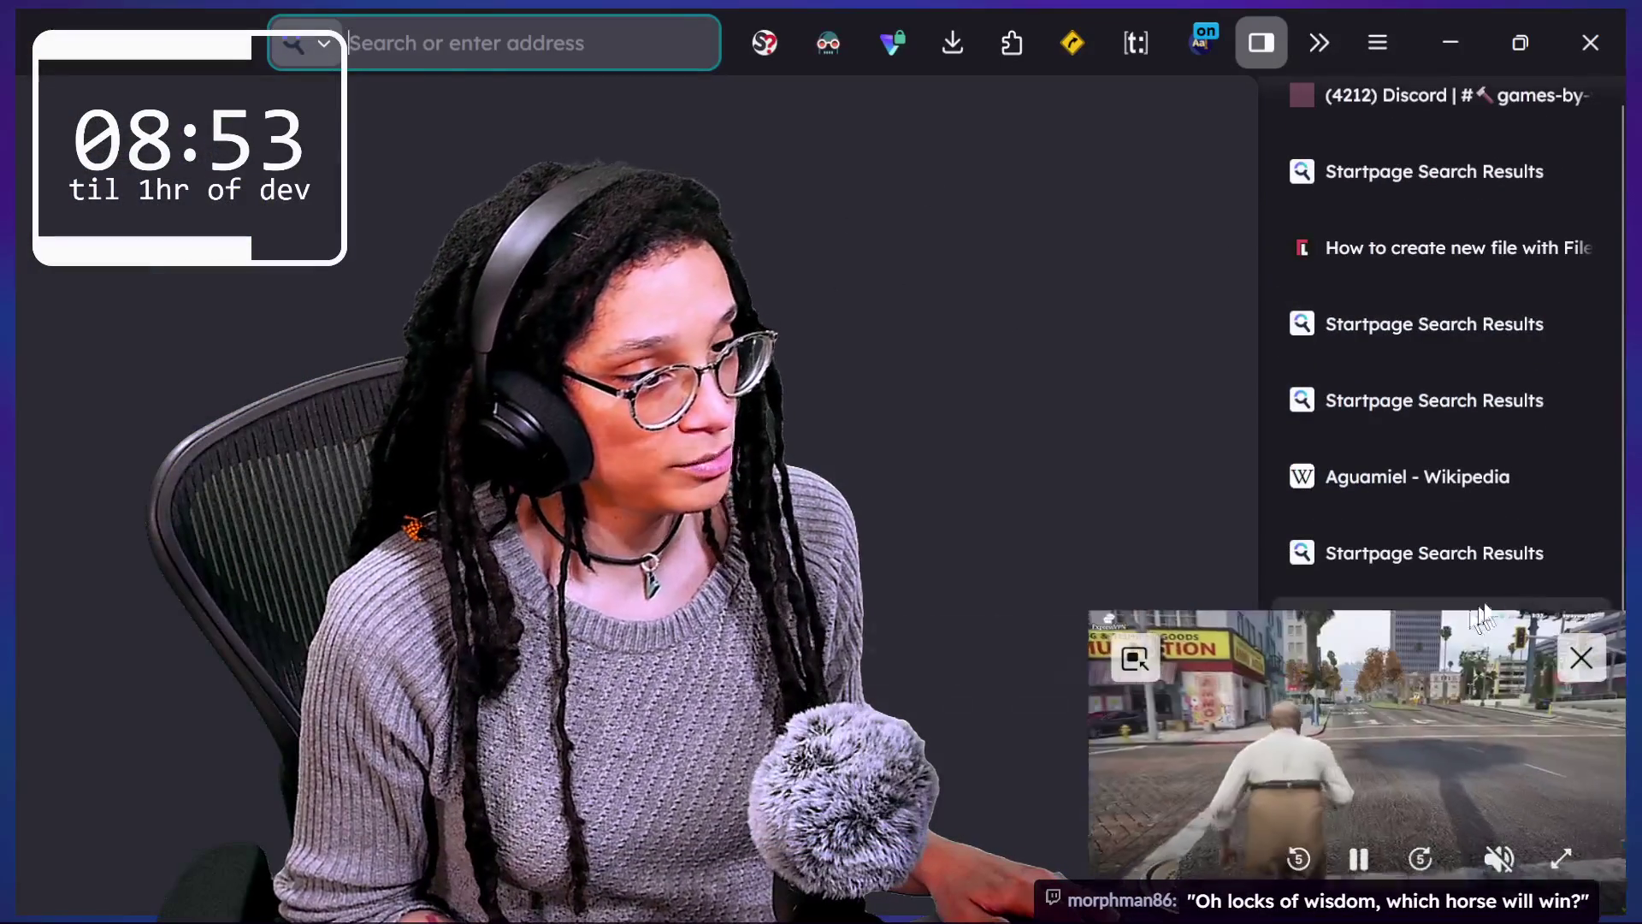
{"action": "left_click", "coordinate": [1581, 656]}
{"action": "left_click", "coordinate": [1431, 873]}
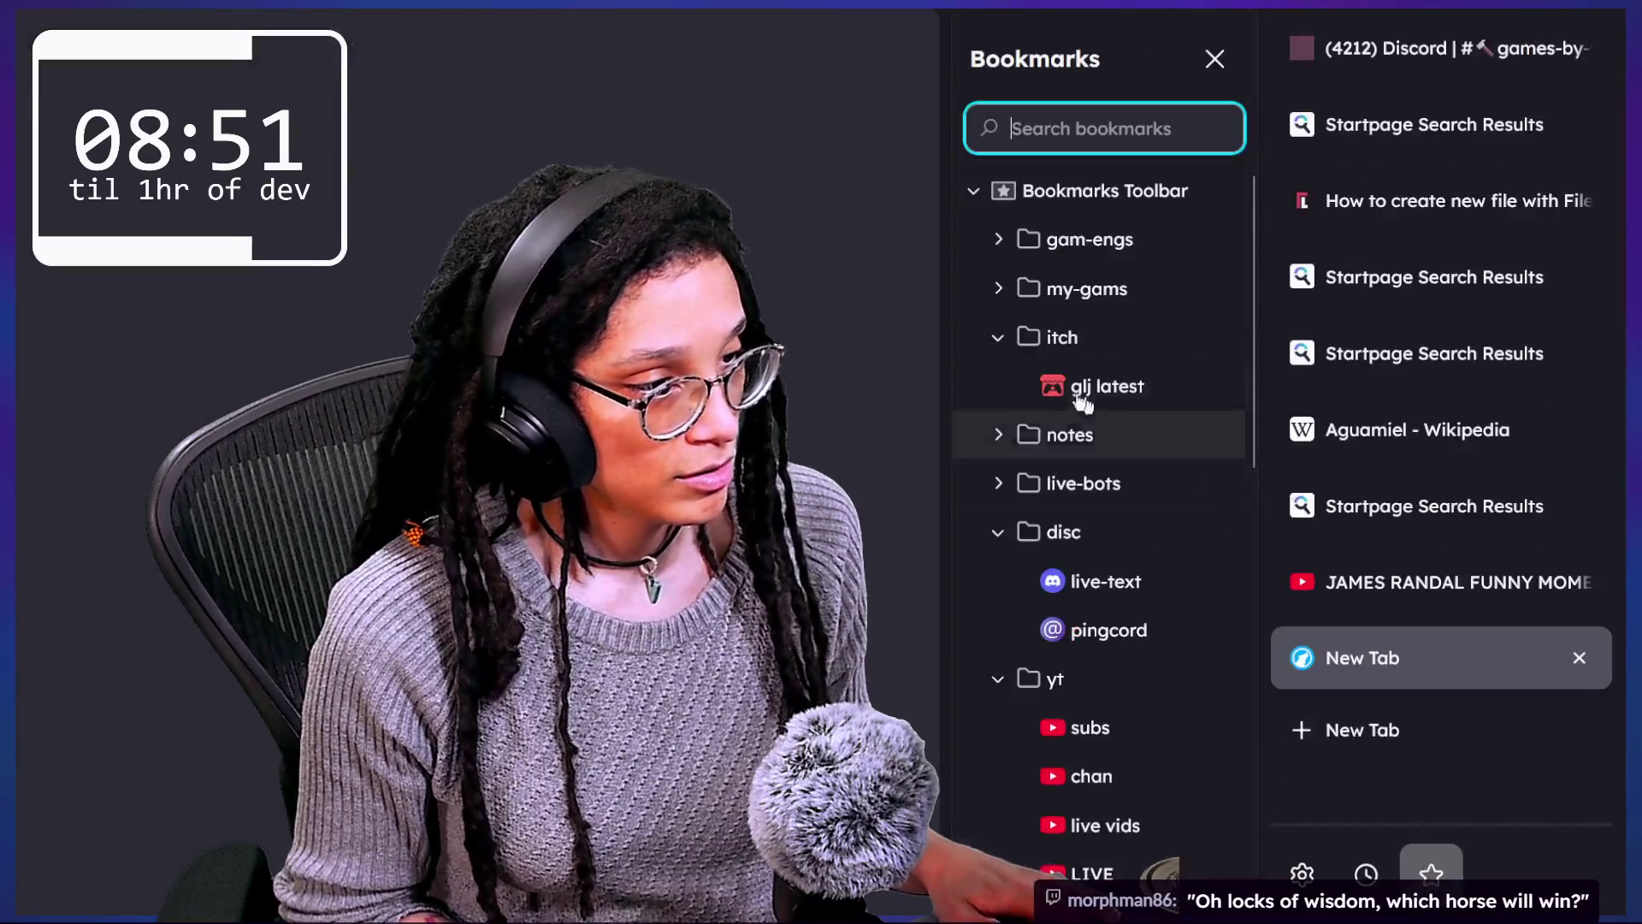
{"action": "left_click", "coordinate": [1159, 828]}
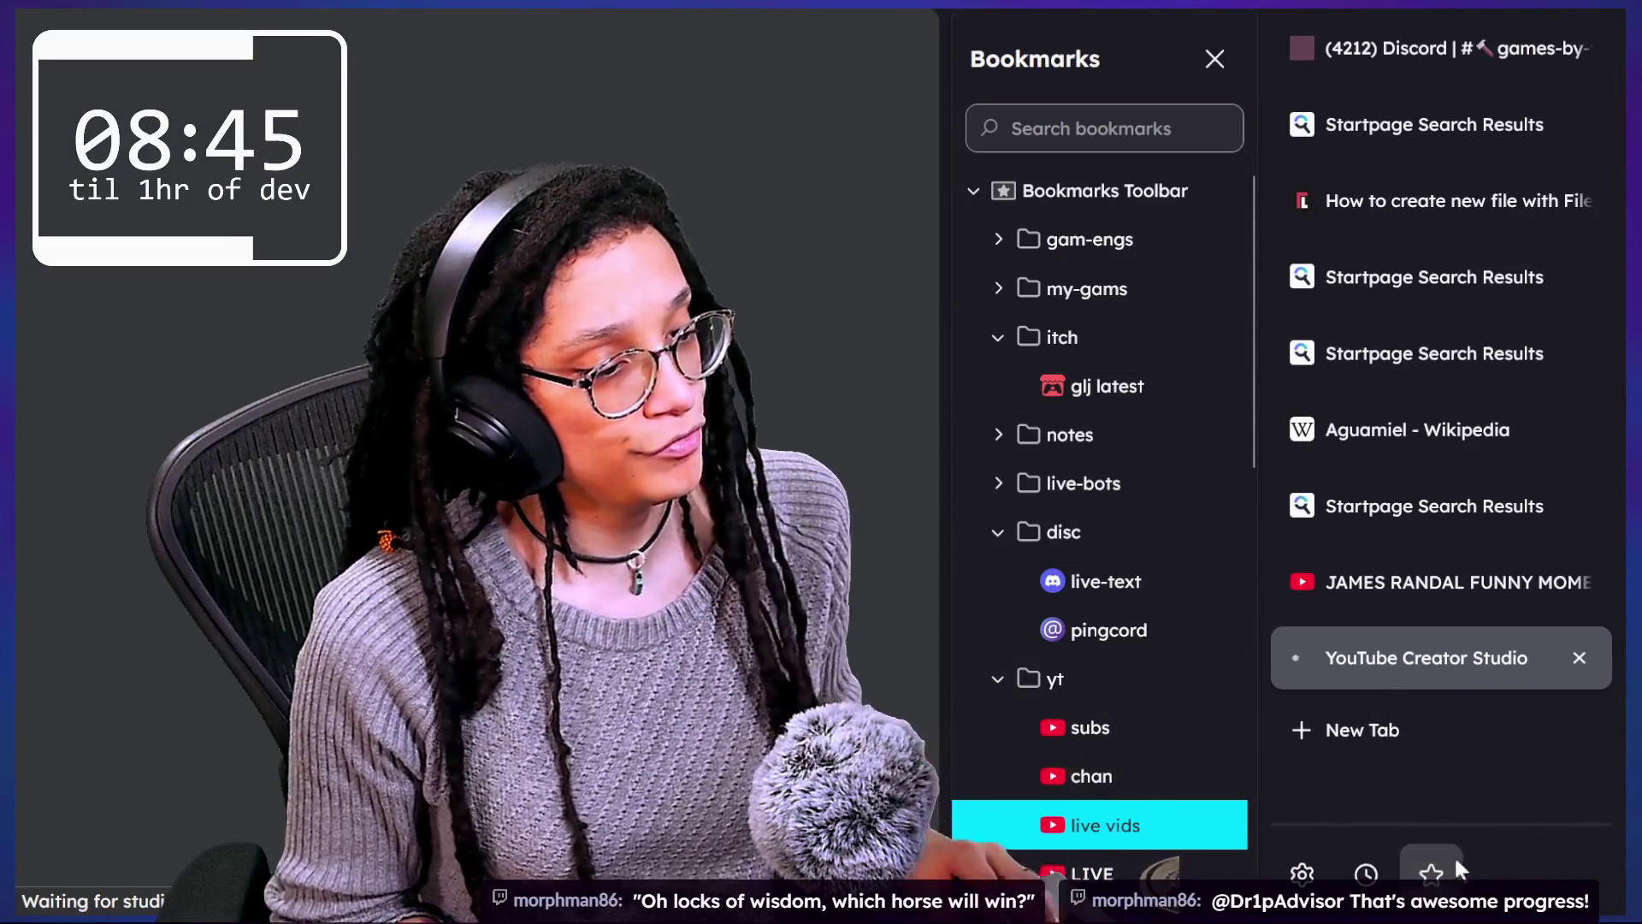
{"action": "left_click", "coordinate": [1431, 872]}
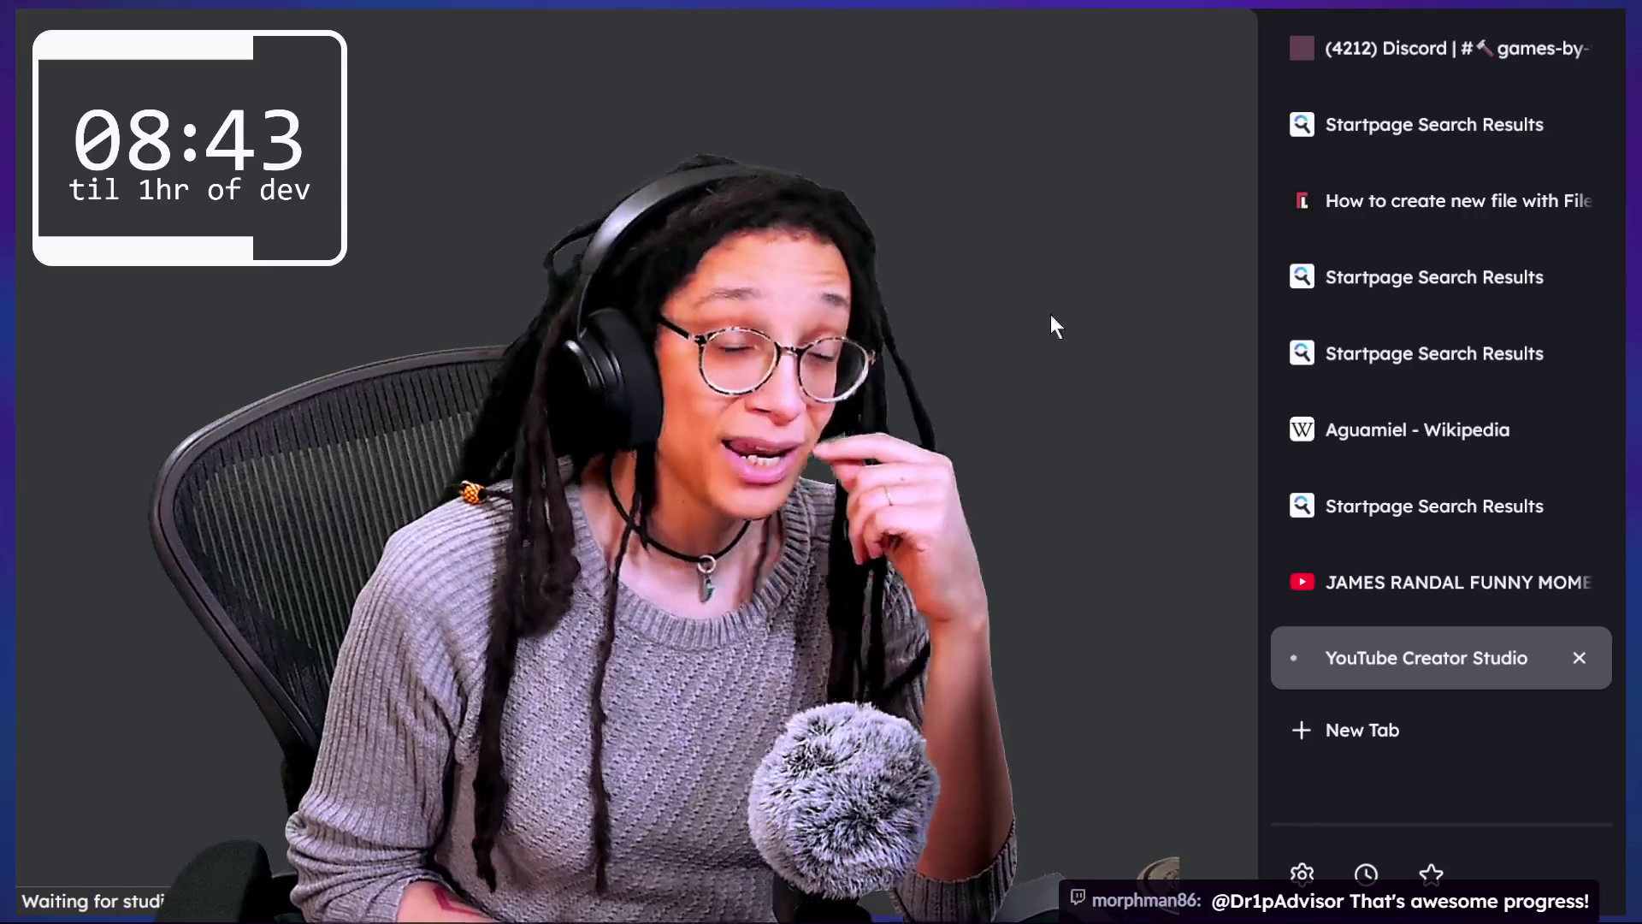
{"action": "mouse_move", "coordinate": [541, 19]}
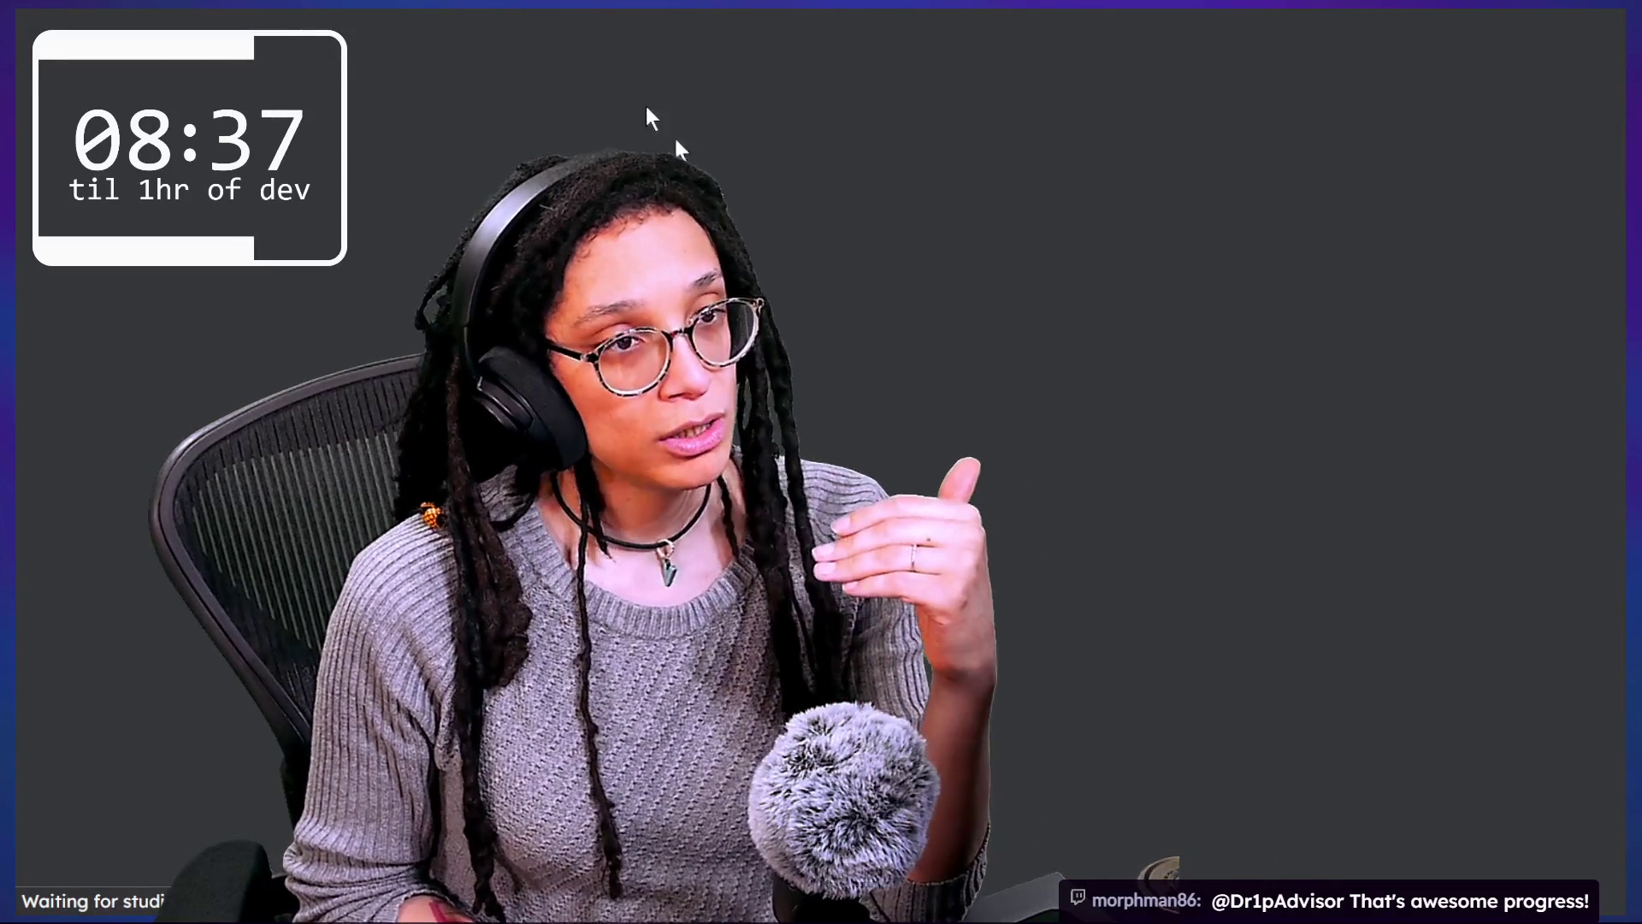
{"action": "mouse_move", "coordinate": [410, 17]}
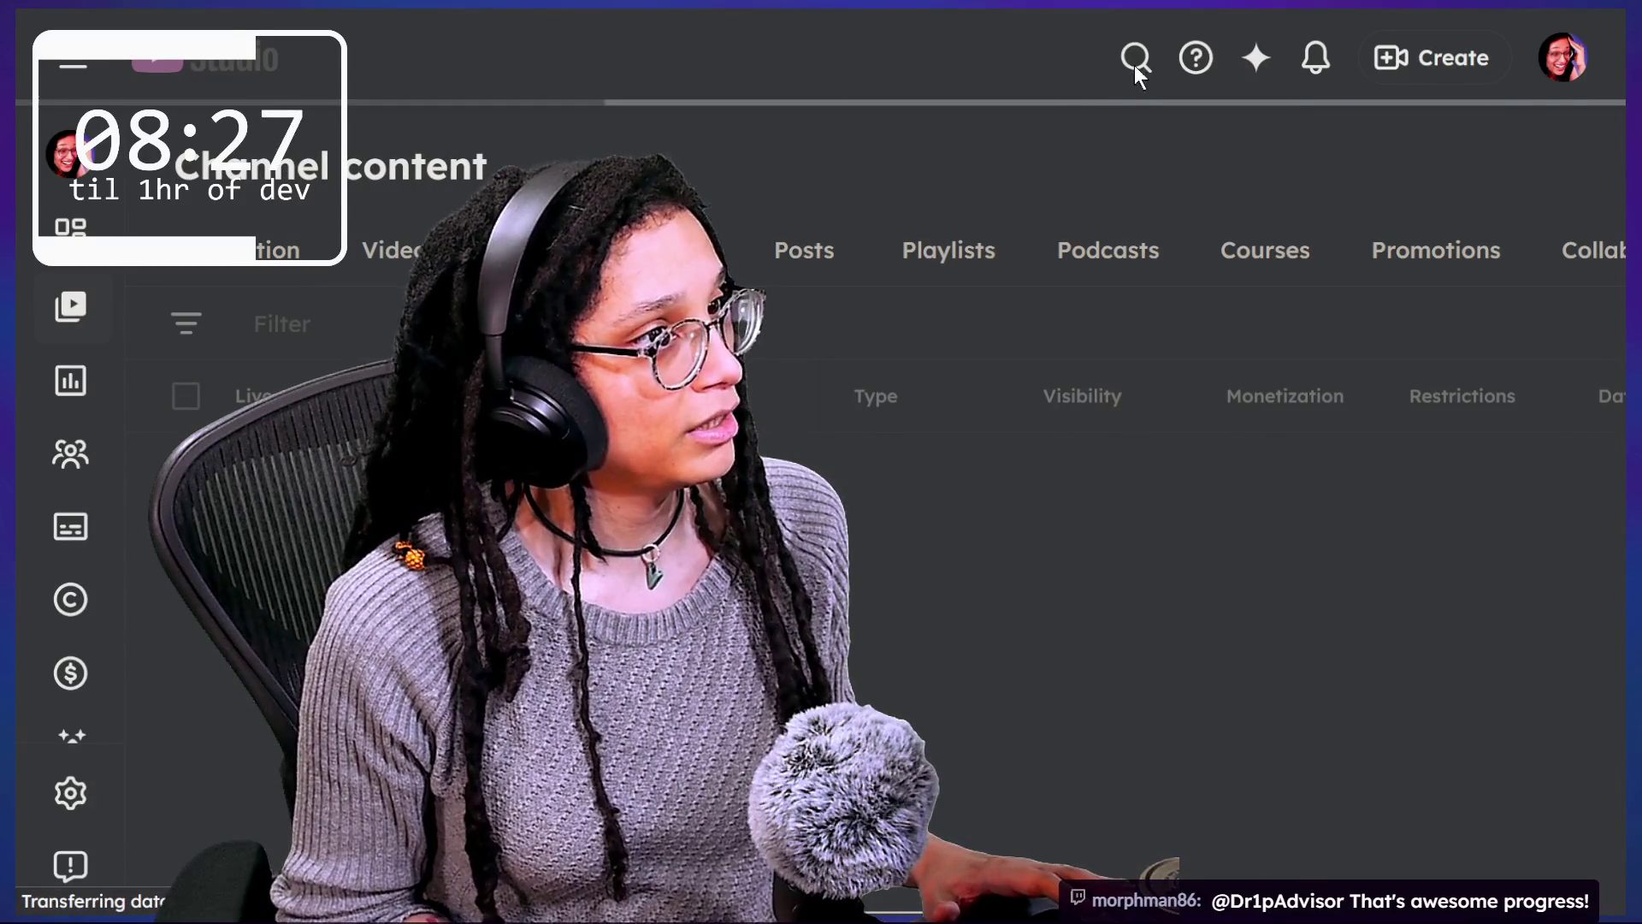
Step: Filter the Live list to stream titles containing 'char'
{"action": "left_click", "coordinate": [1119, 77]}
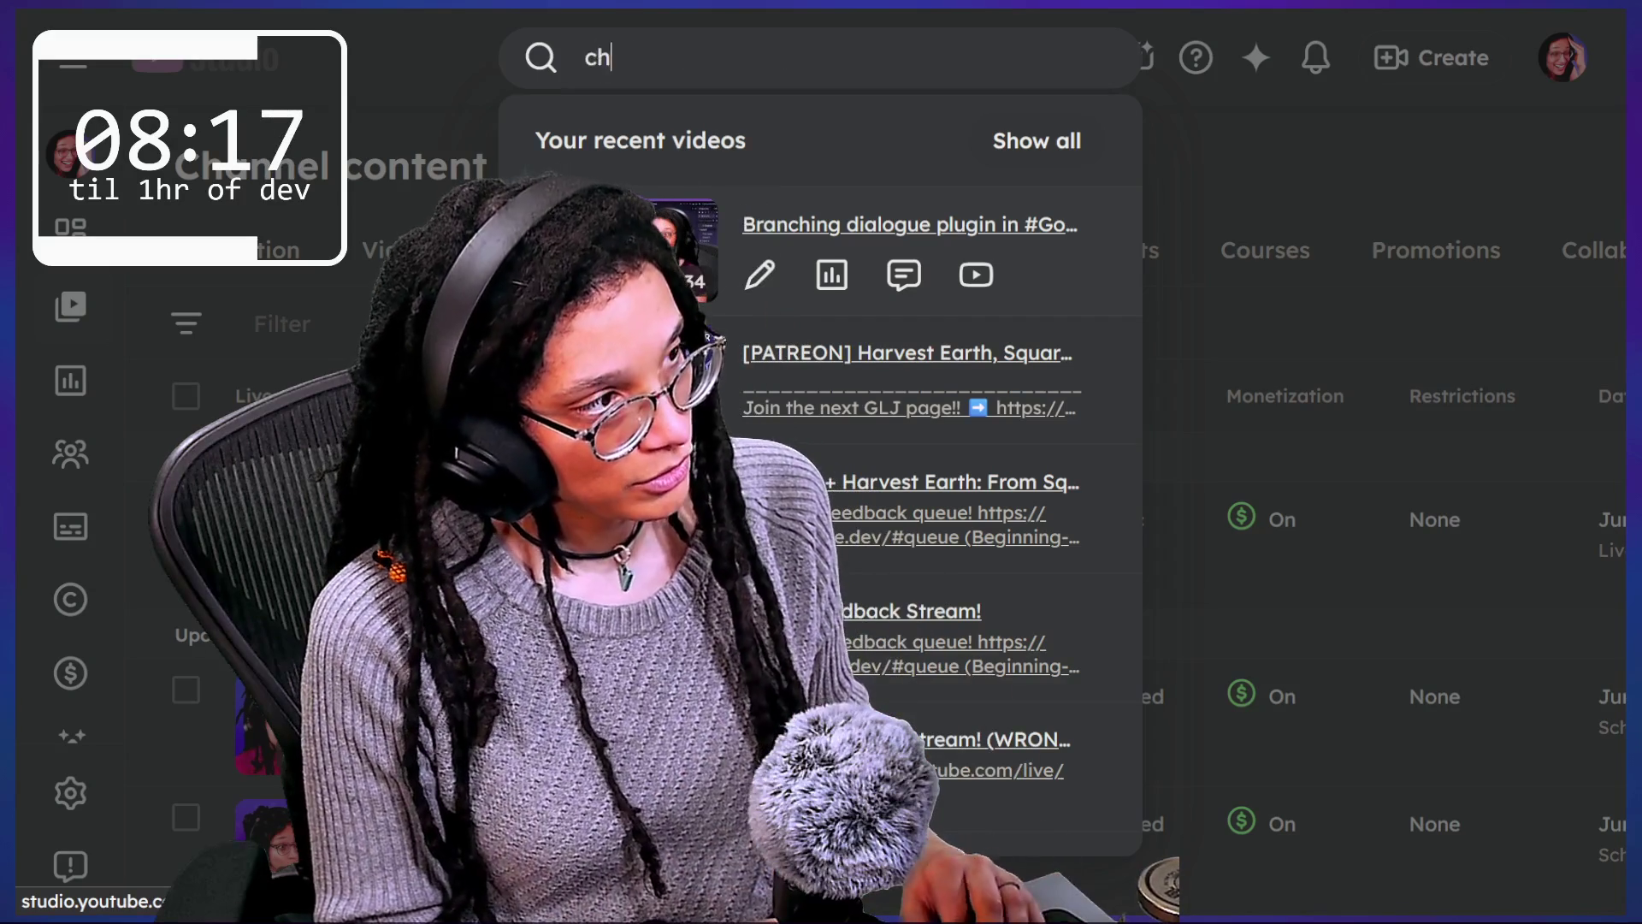
{"action": "type", "text": "ar"}
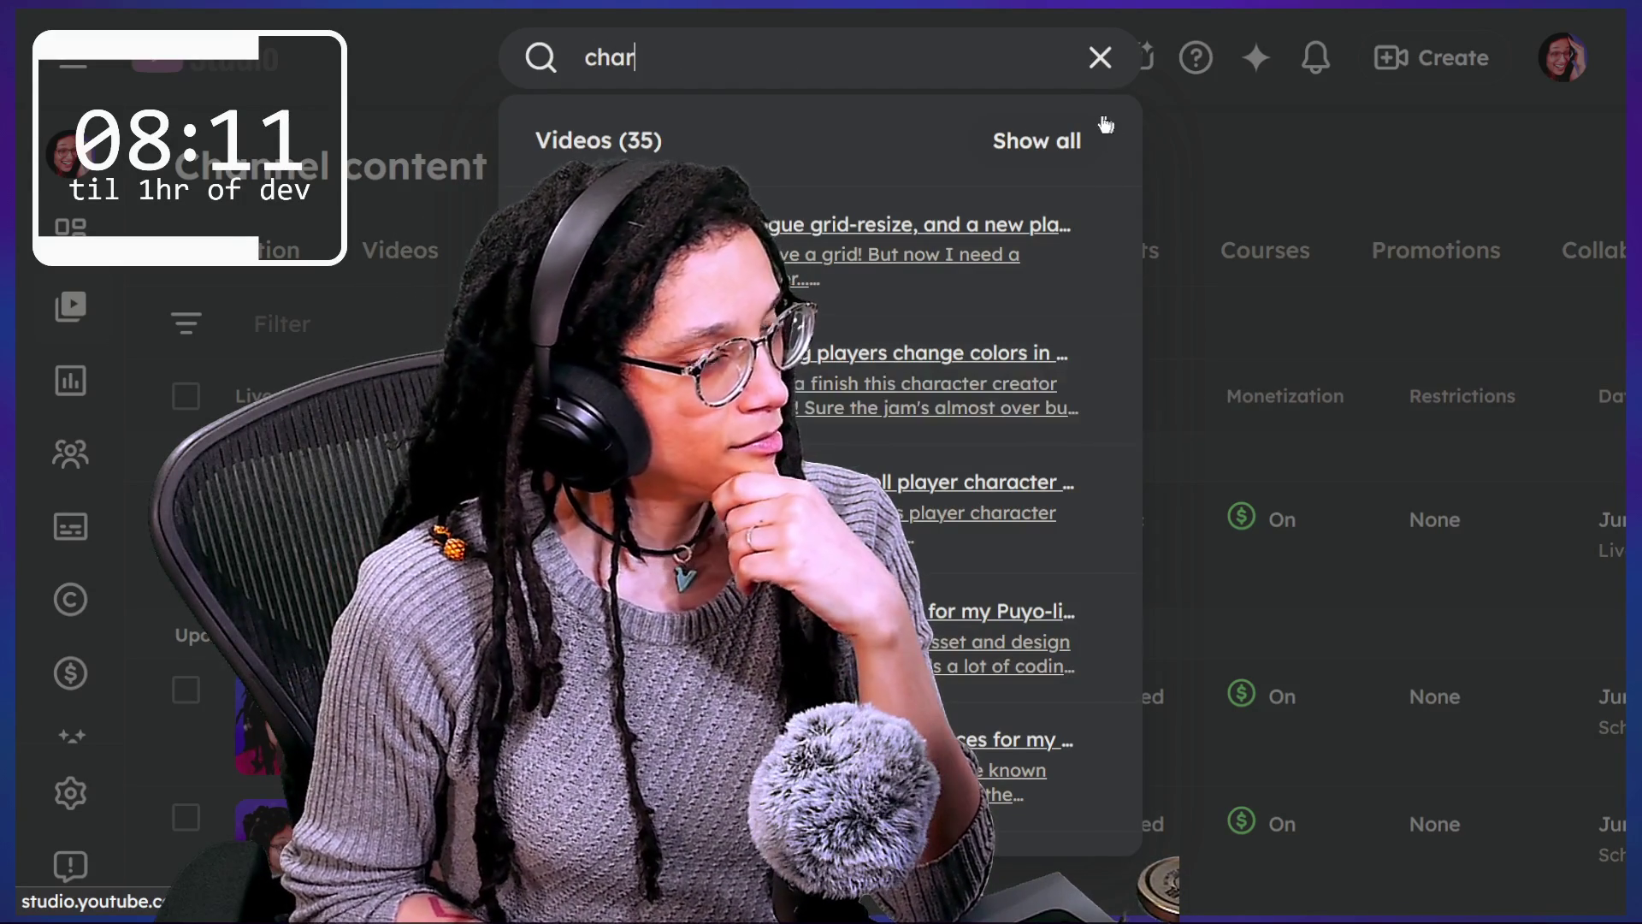
{"action": "left_click", "coordinate": [1051, 129]}
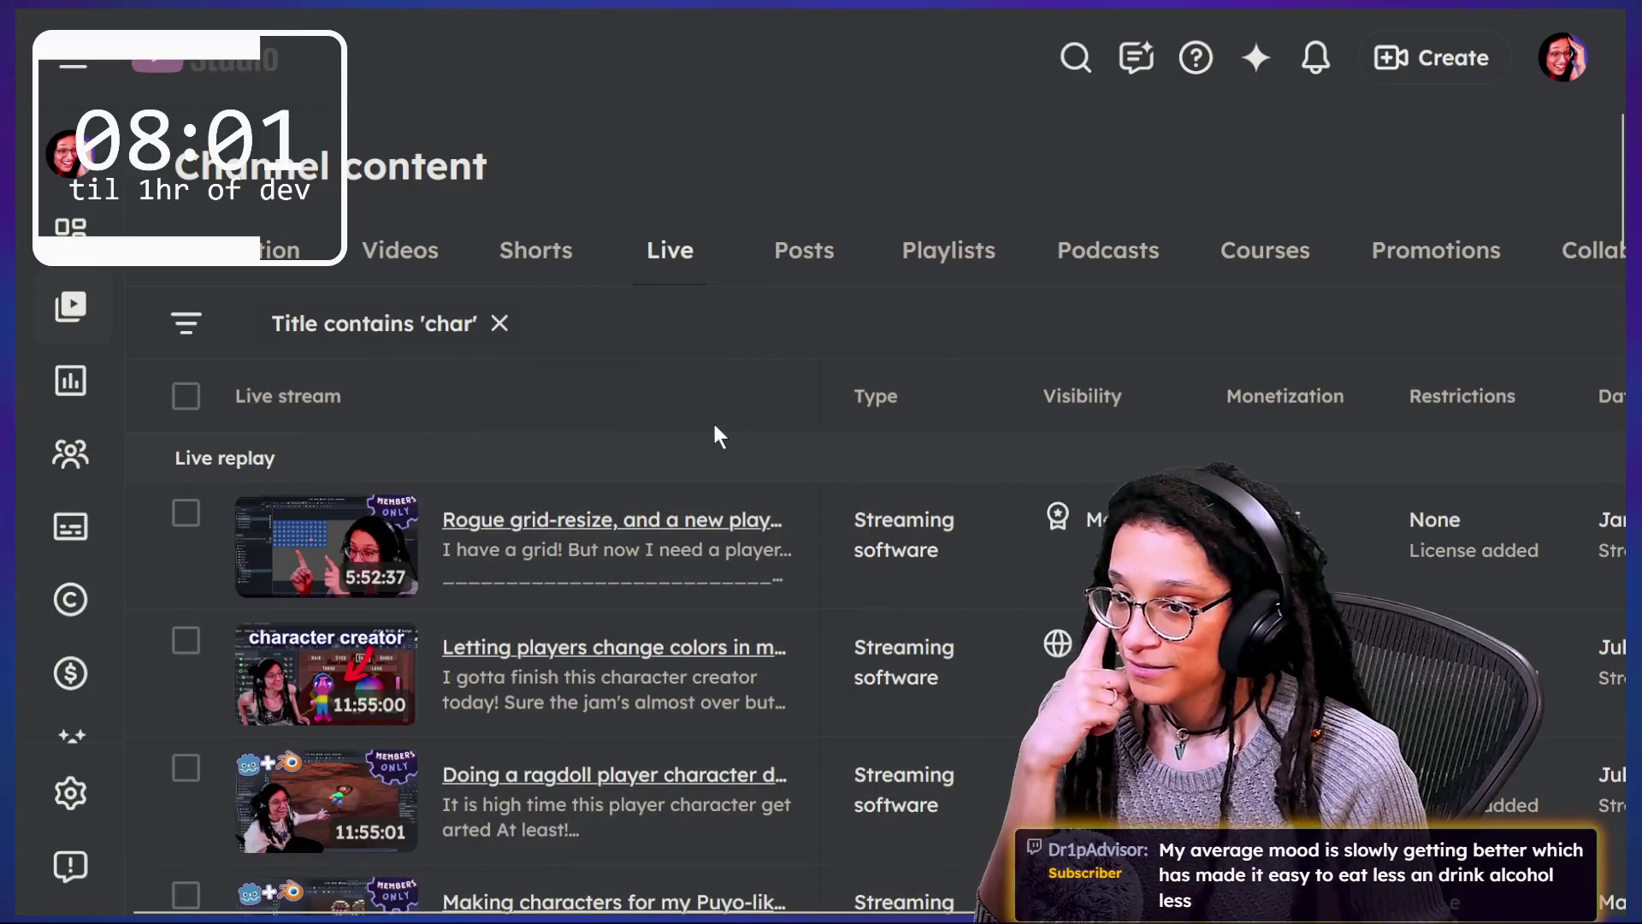
{"action": "scroll", "coordinate": [717, 435], "scroll_direction": "down", "scroll_amount": 15}
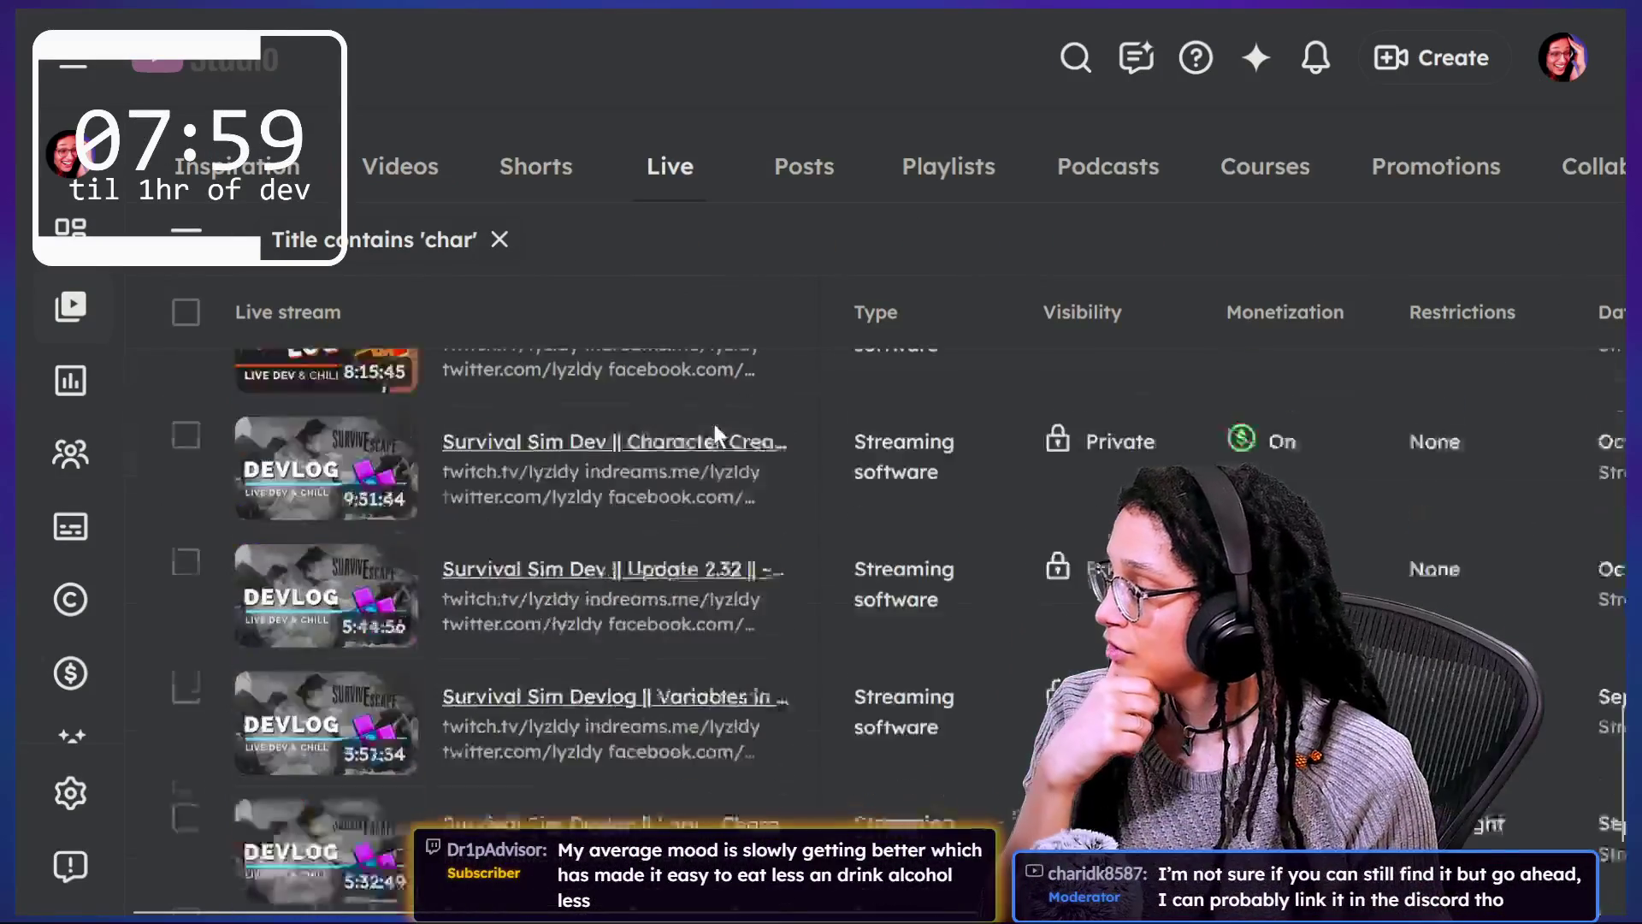
{"action": "scroll", "coordinate": [717, 432], "scroll_direction": "down", "scroll_amount": 5}
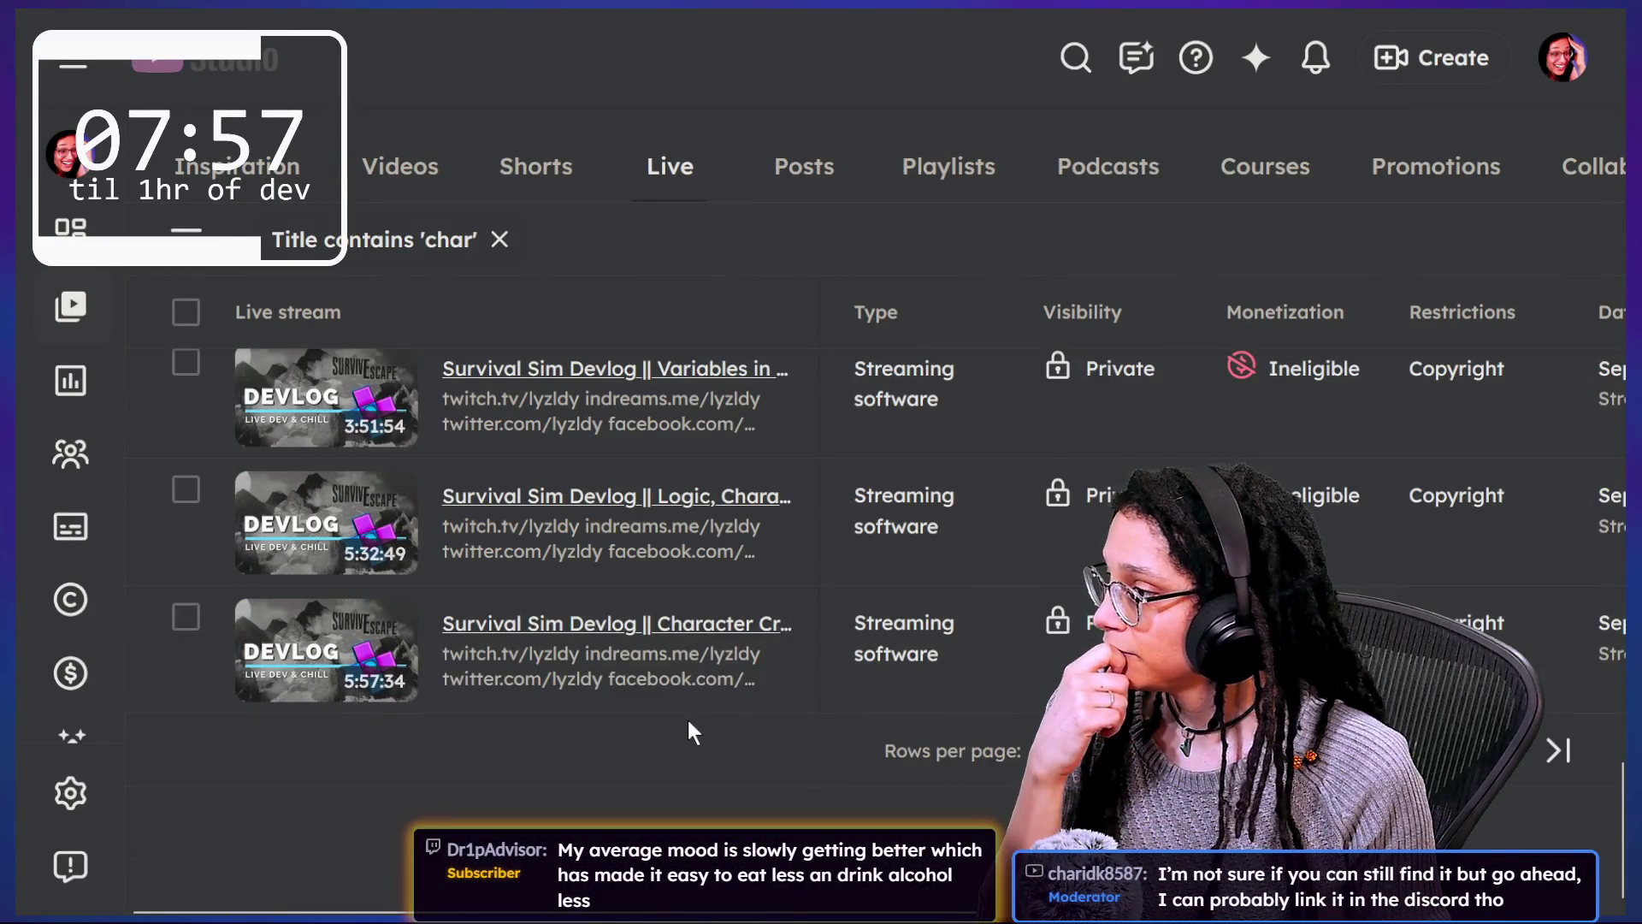
{"action": "scroll", "coordinate": [689, 722], "scroll_direction": "up", "scroll_amount": 1}
{"action": "scroll", "coordinate": [697, 675], "scroll_direction": "up", "scroll_amount": 1}
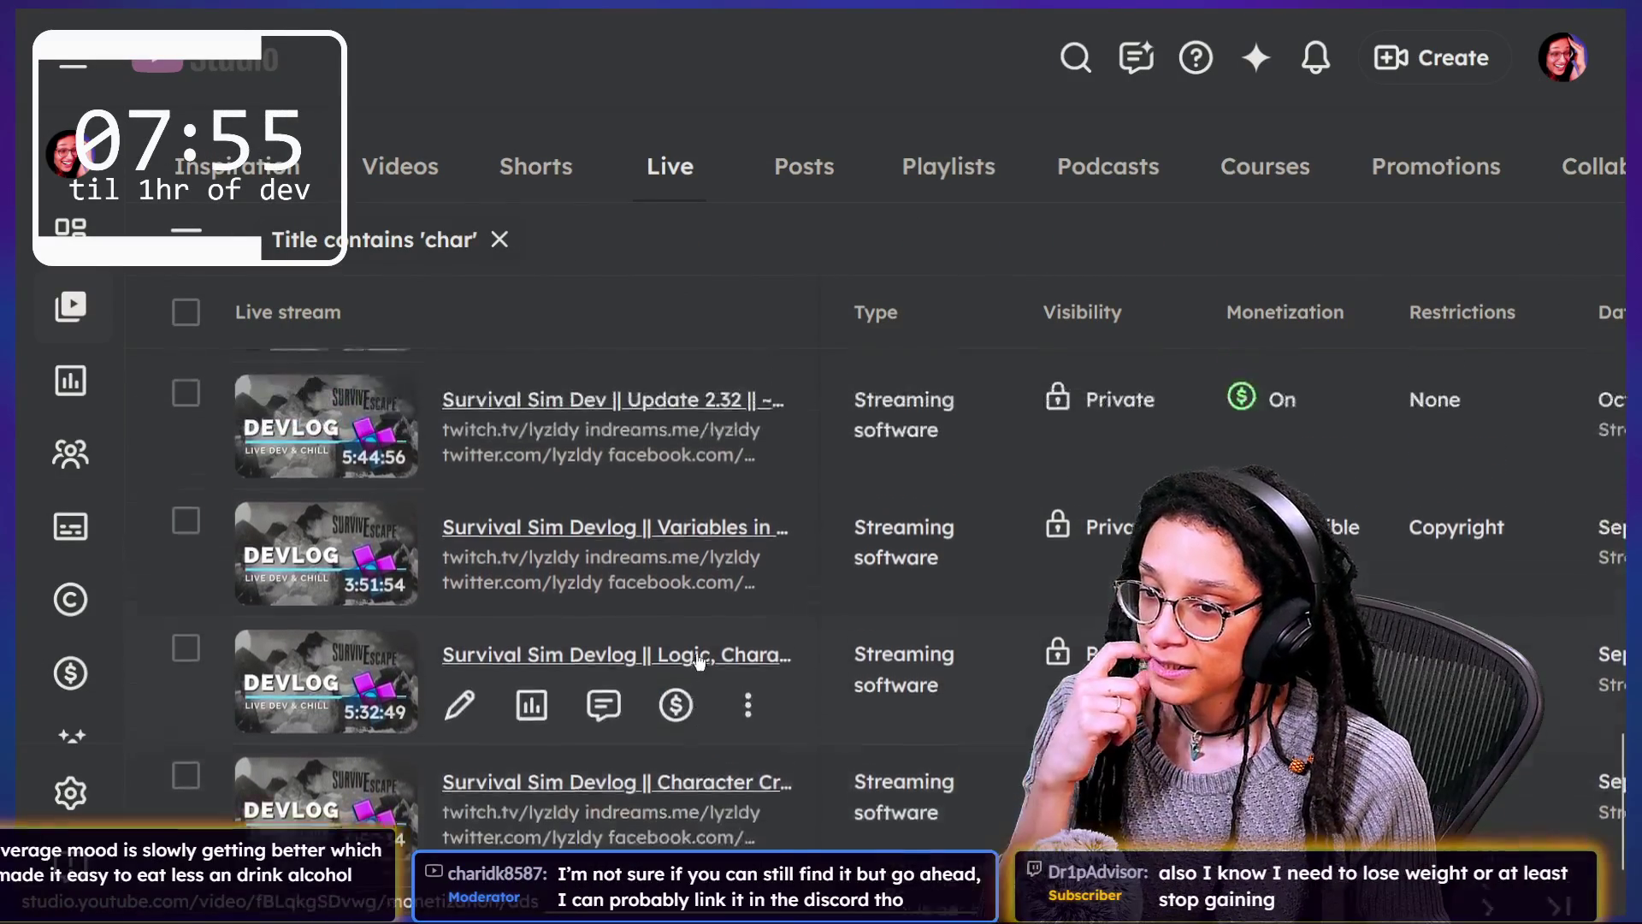
{"action": "scroll", "coordinate": [699, 661], "scroll_direction": "up", "scroll_amount": 1}
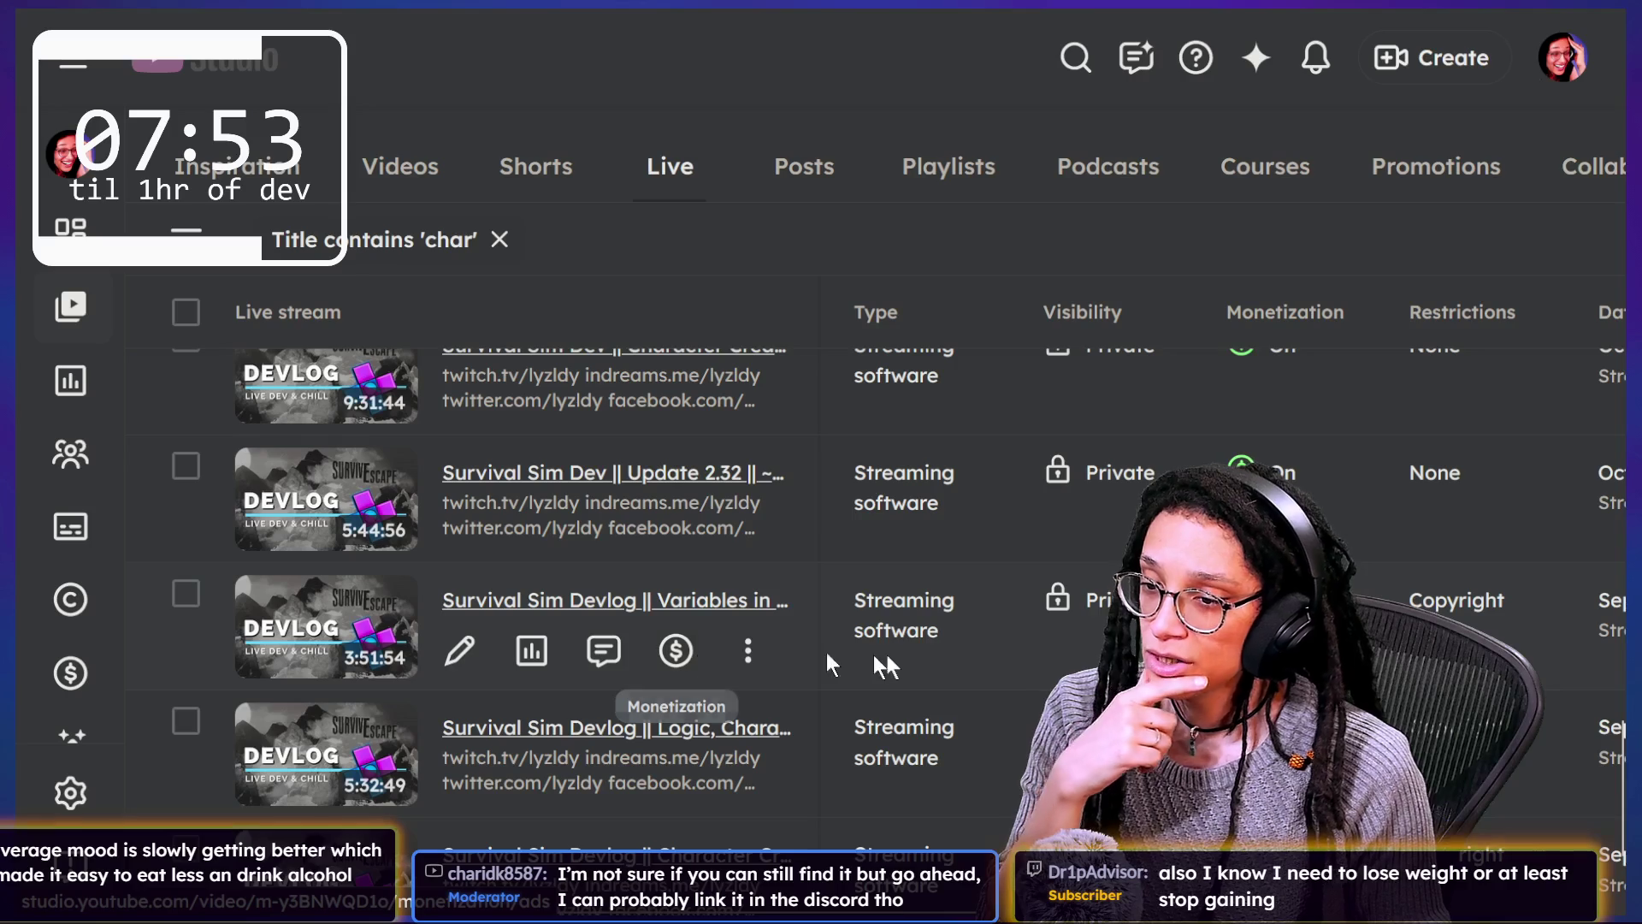
{"action": "scroll", "coordinate": [891, 654], "scroll_direction": "up", "scroll_amount": 3}
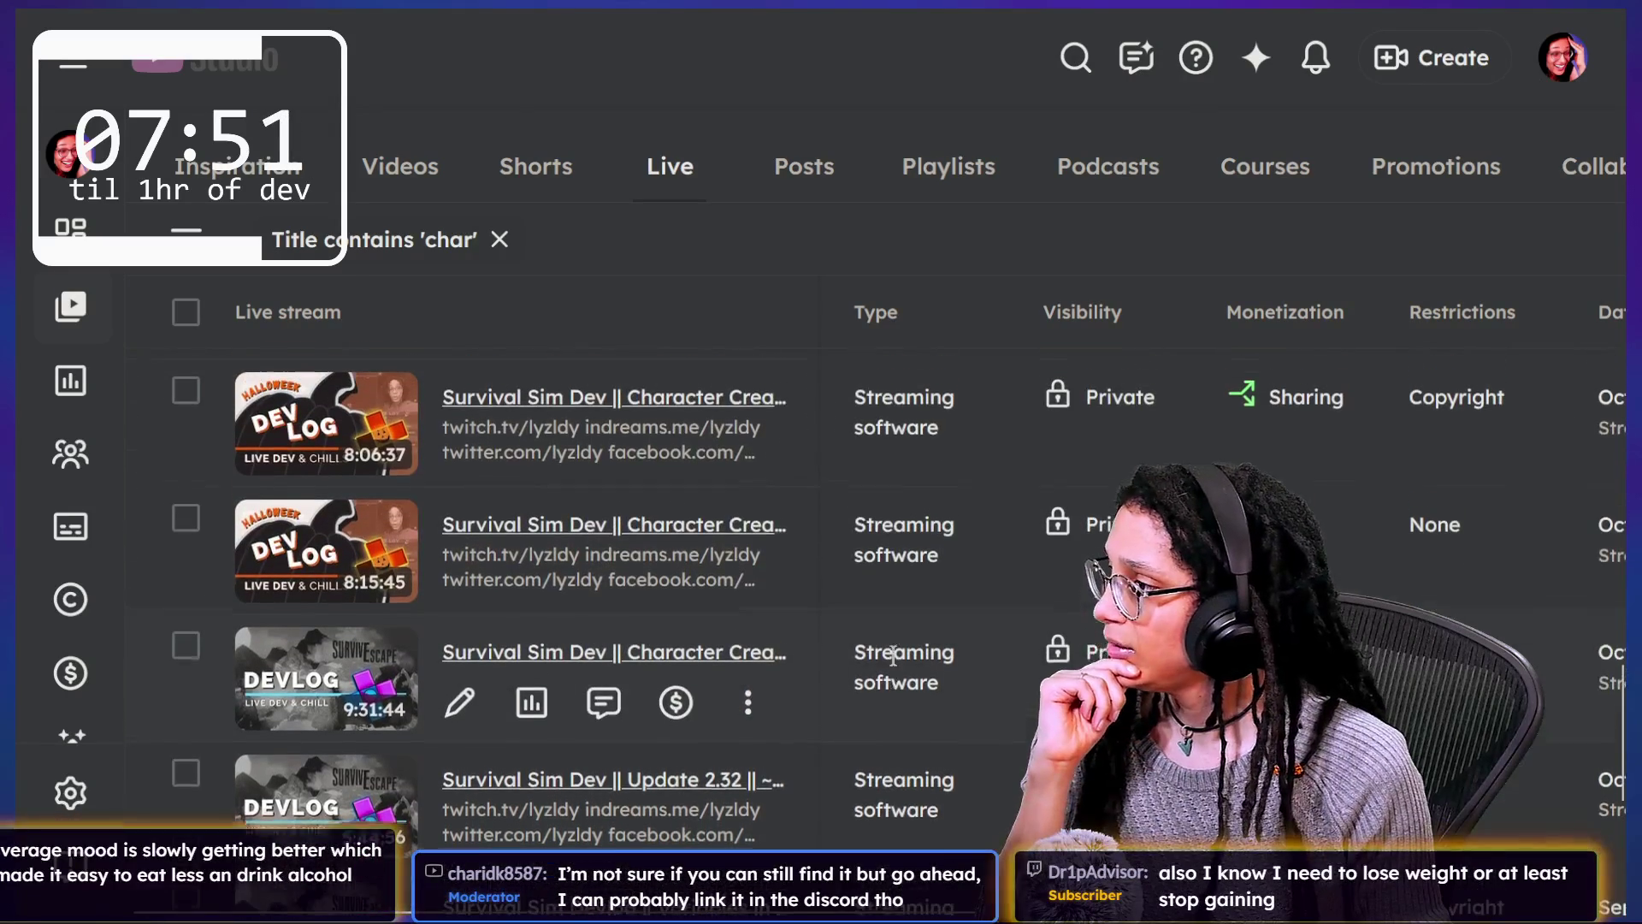
{"action": "scroll", "coordinate": [893, 657], "scroll_direction": "up", "scroll_amount": 4}
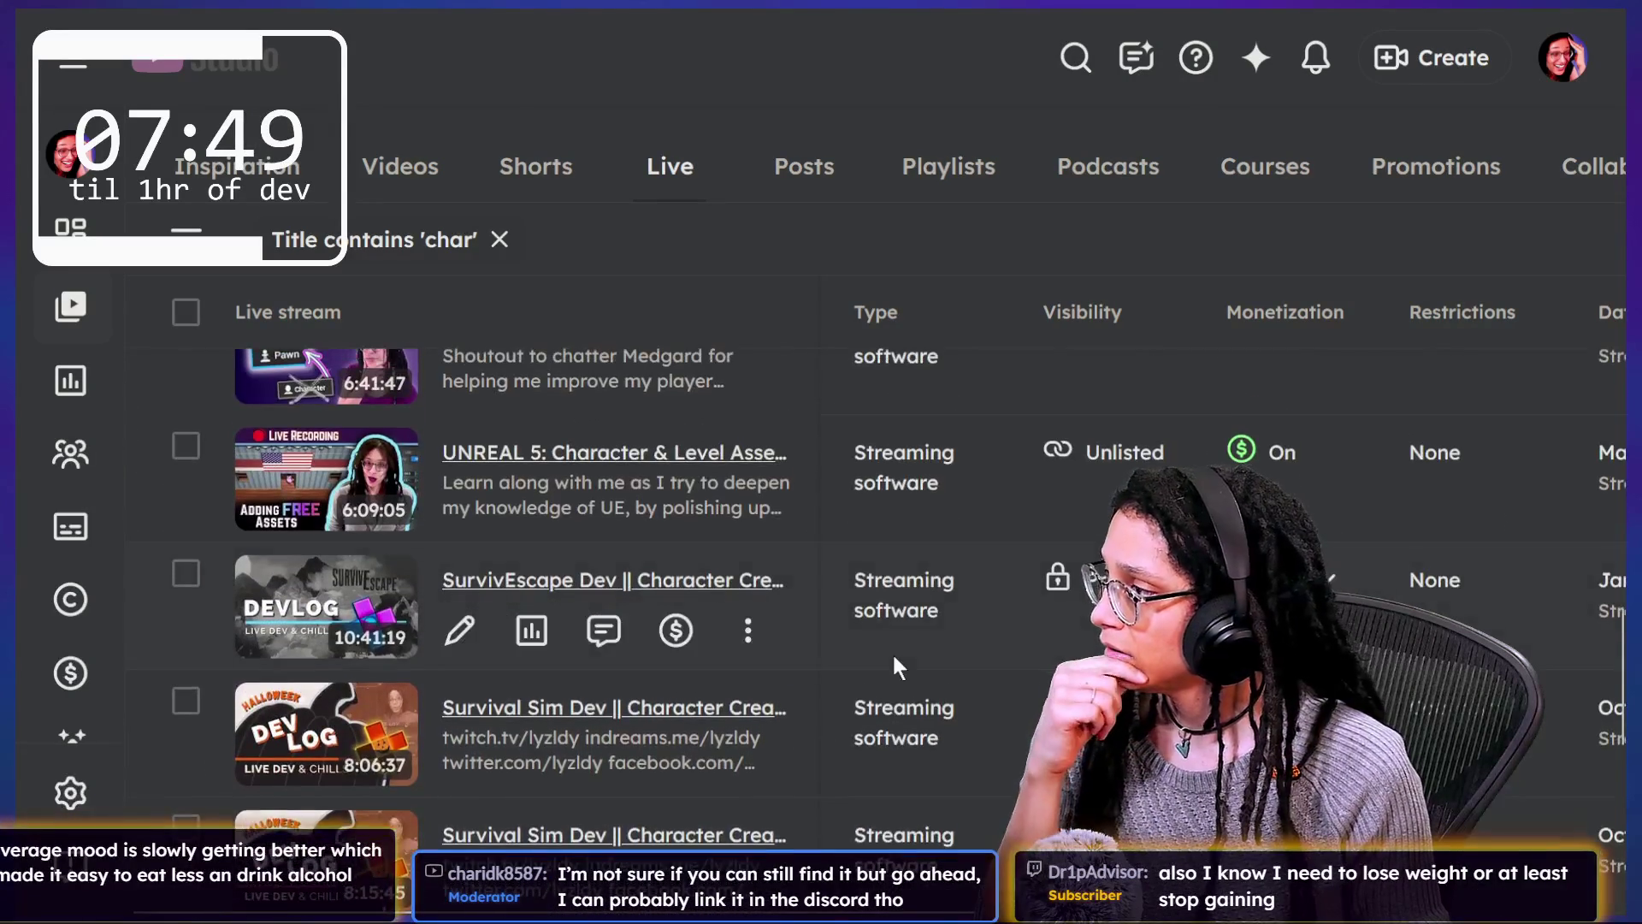
{"action": "scroll", "coordinate": [891, 651], "scroll_direction": "up", "scroll_amount": 1}
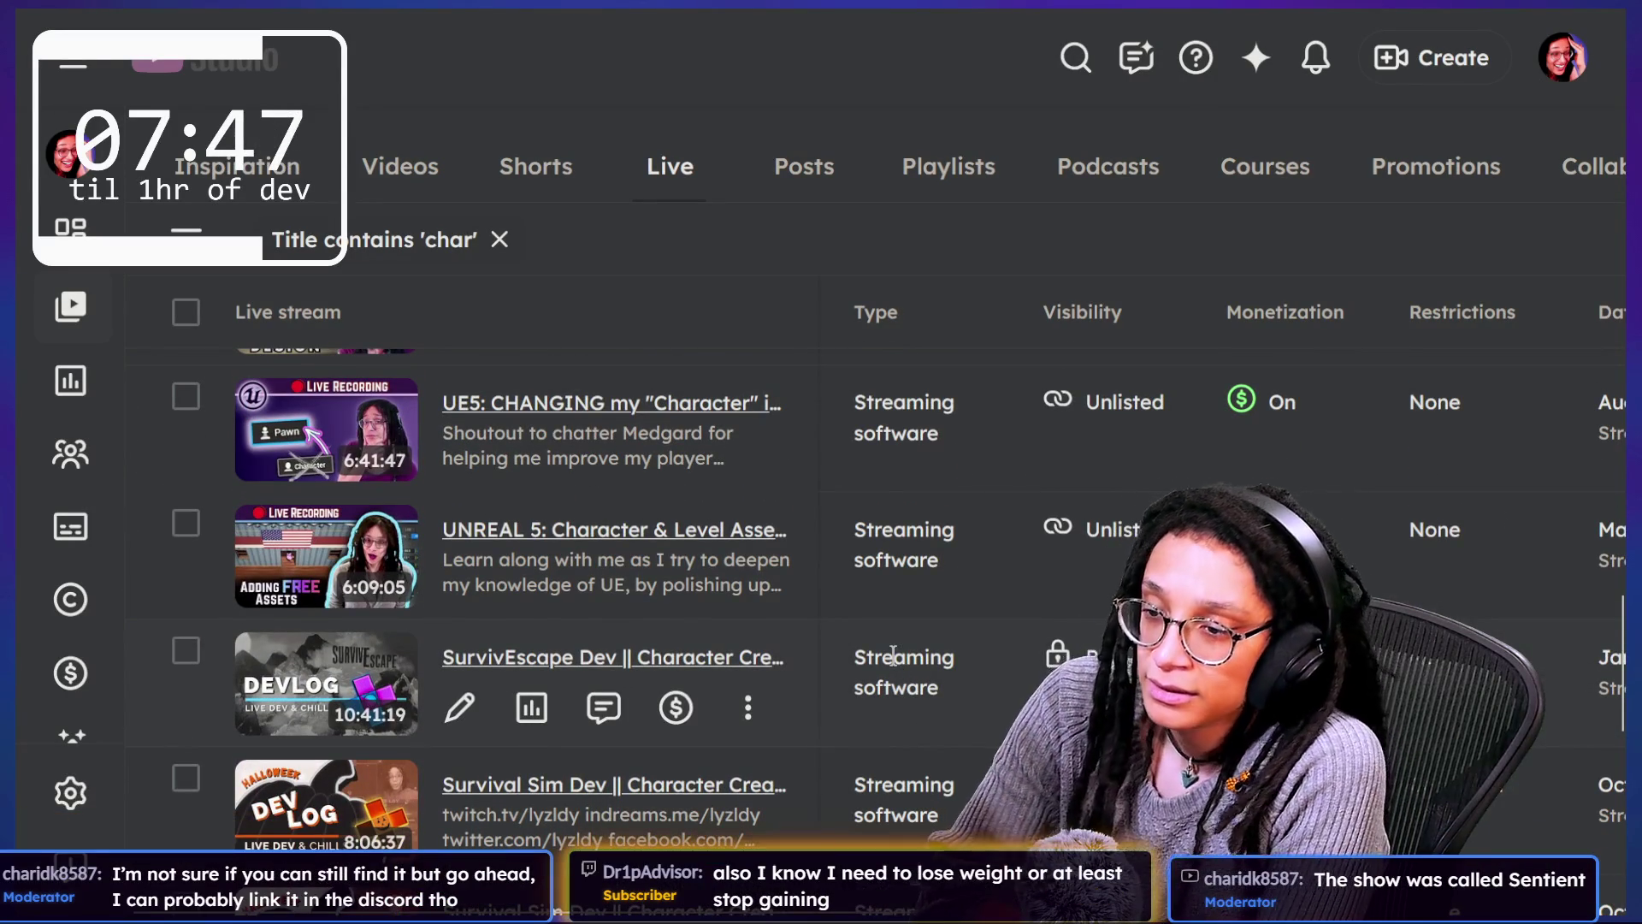
{"action": "scroll", "coordinate": [893, 655], "scroll_direction": "up", "scroll_amount": 5}
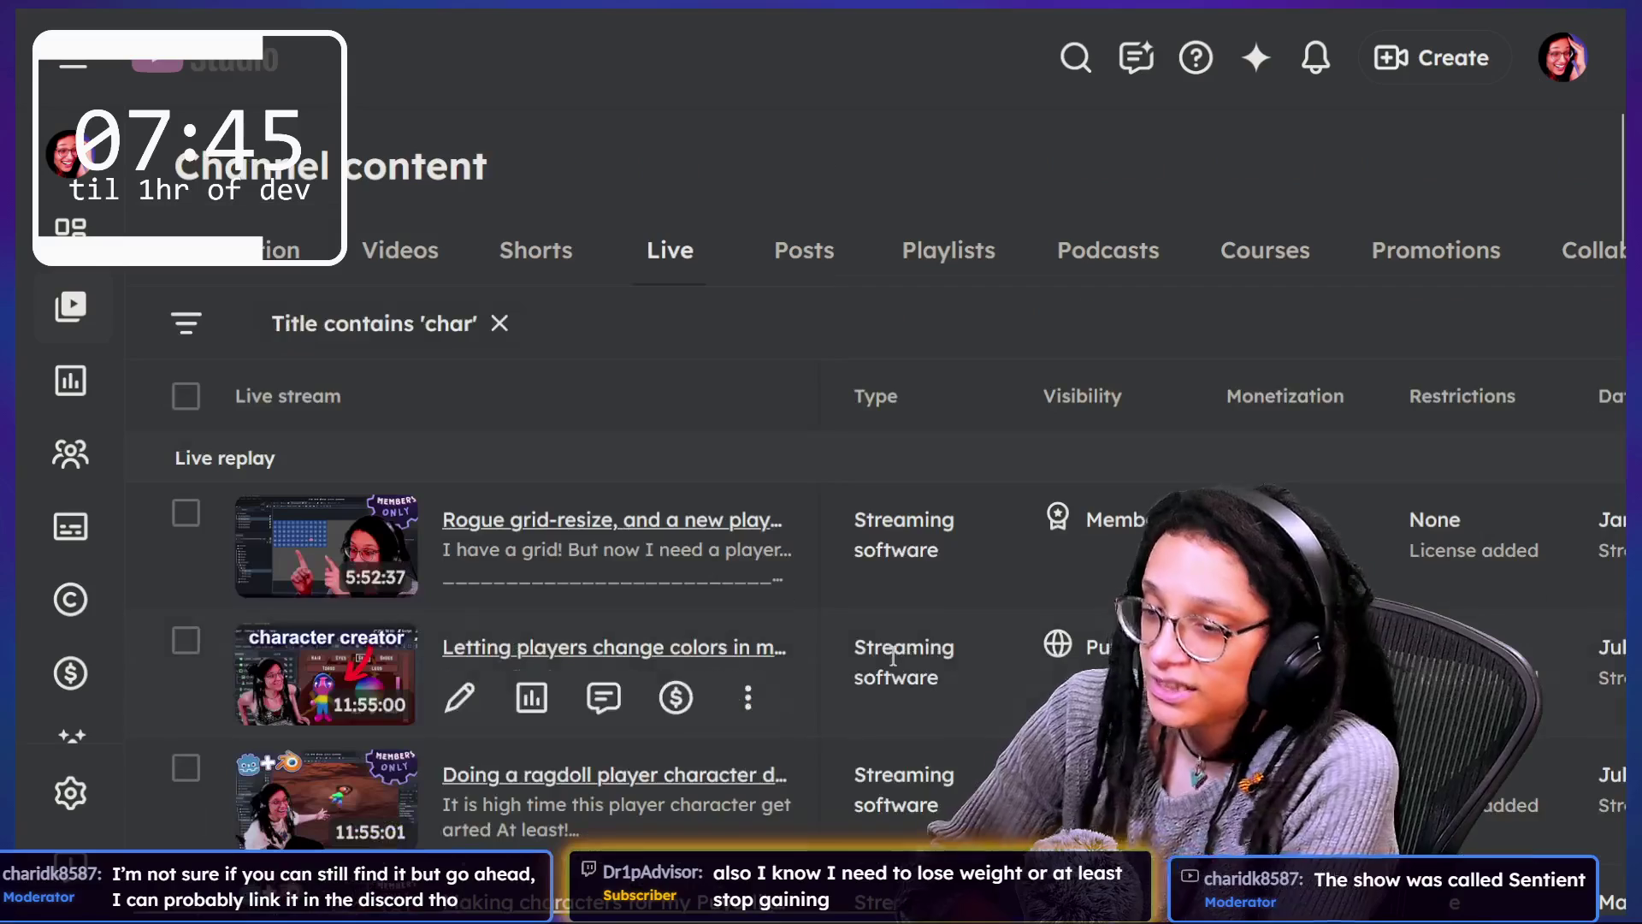
{"action": "left_click", "coordinate": [1076, 124]}
{"action": "type", "text": "sentint"}
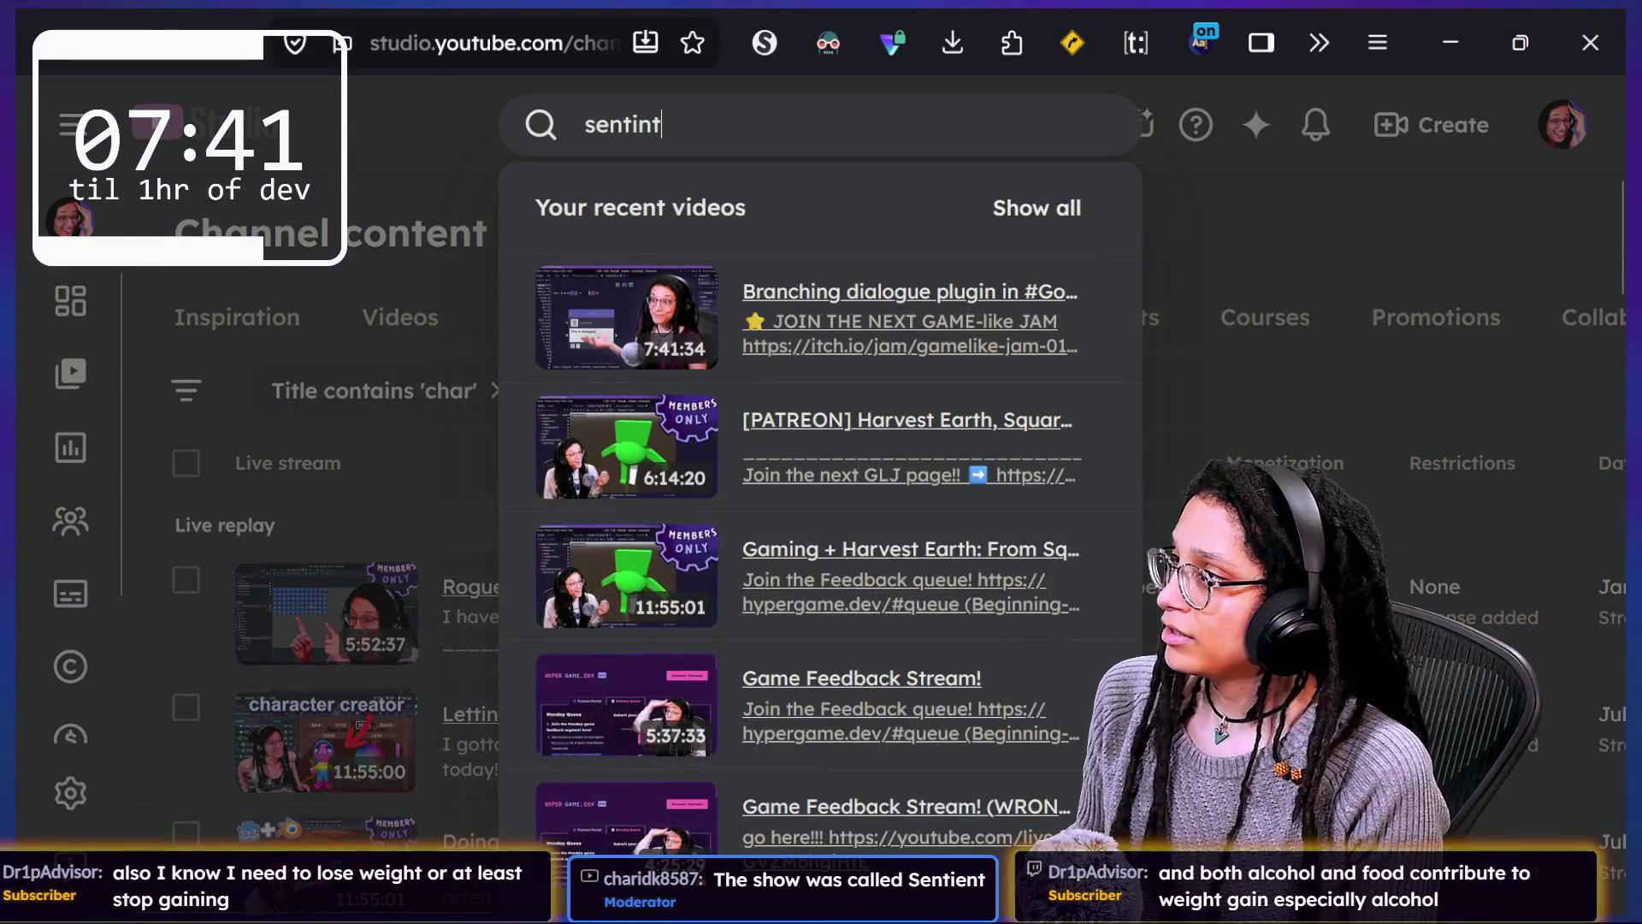
{"action": "key", "text": "BackSpace"}
{"action": "key", "text": "BackSpace"}
{"action": "type", "text": "entient"}
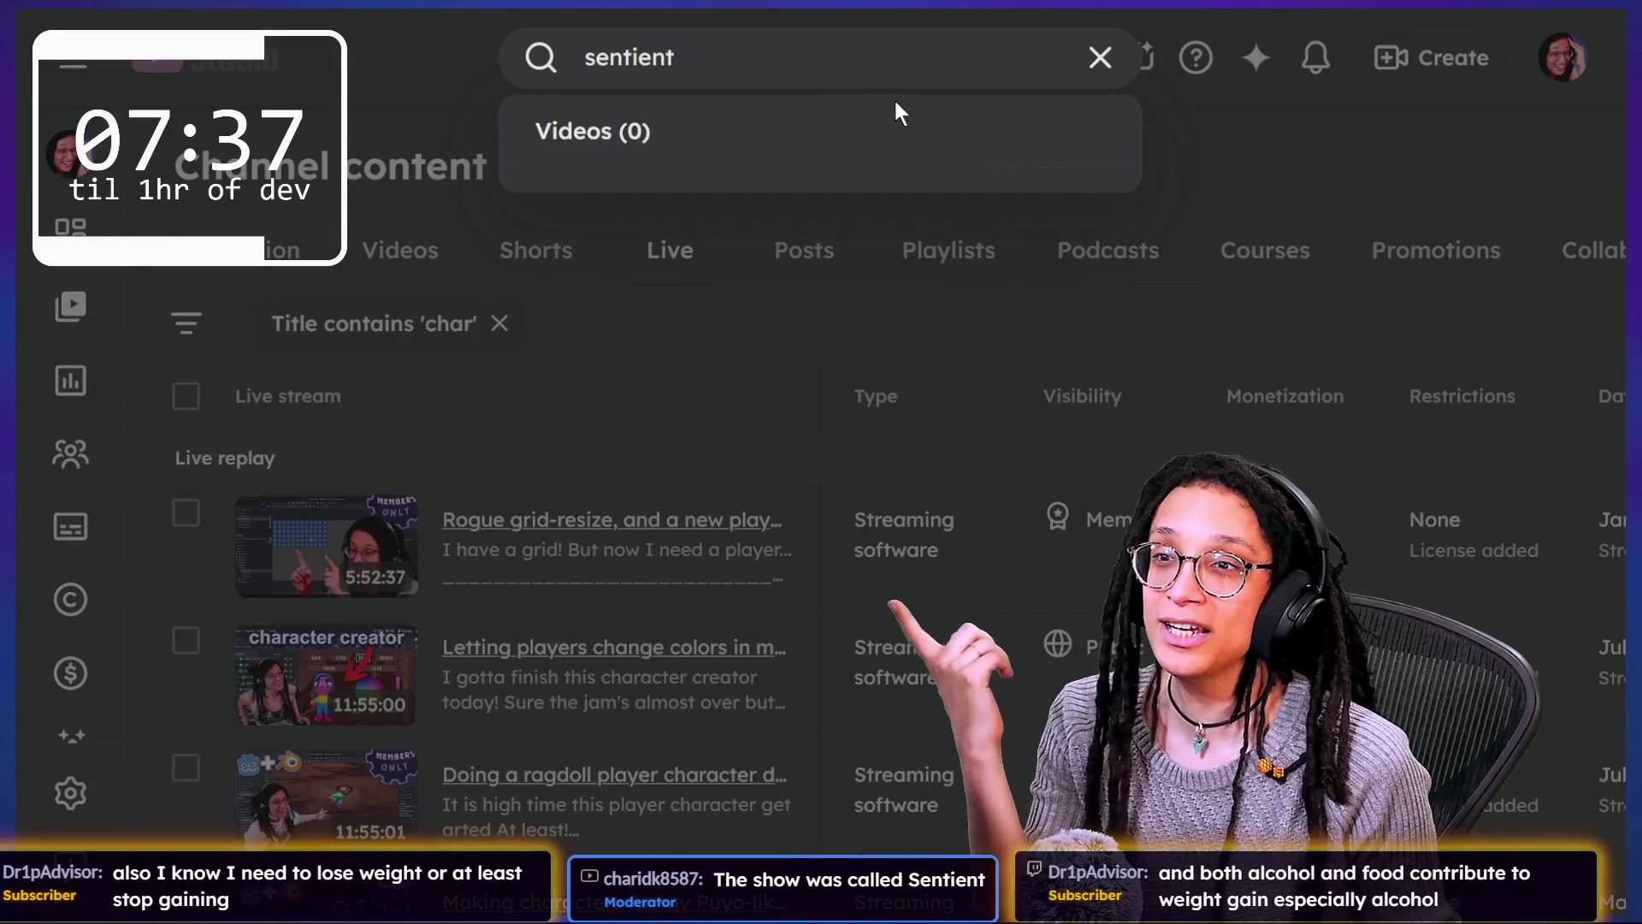
{"action": "scroll", "coordinate": [941, 440], "scroll_direction": "down", "scroll_amount": 5}
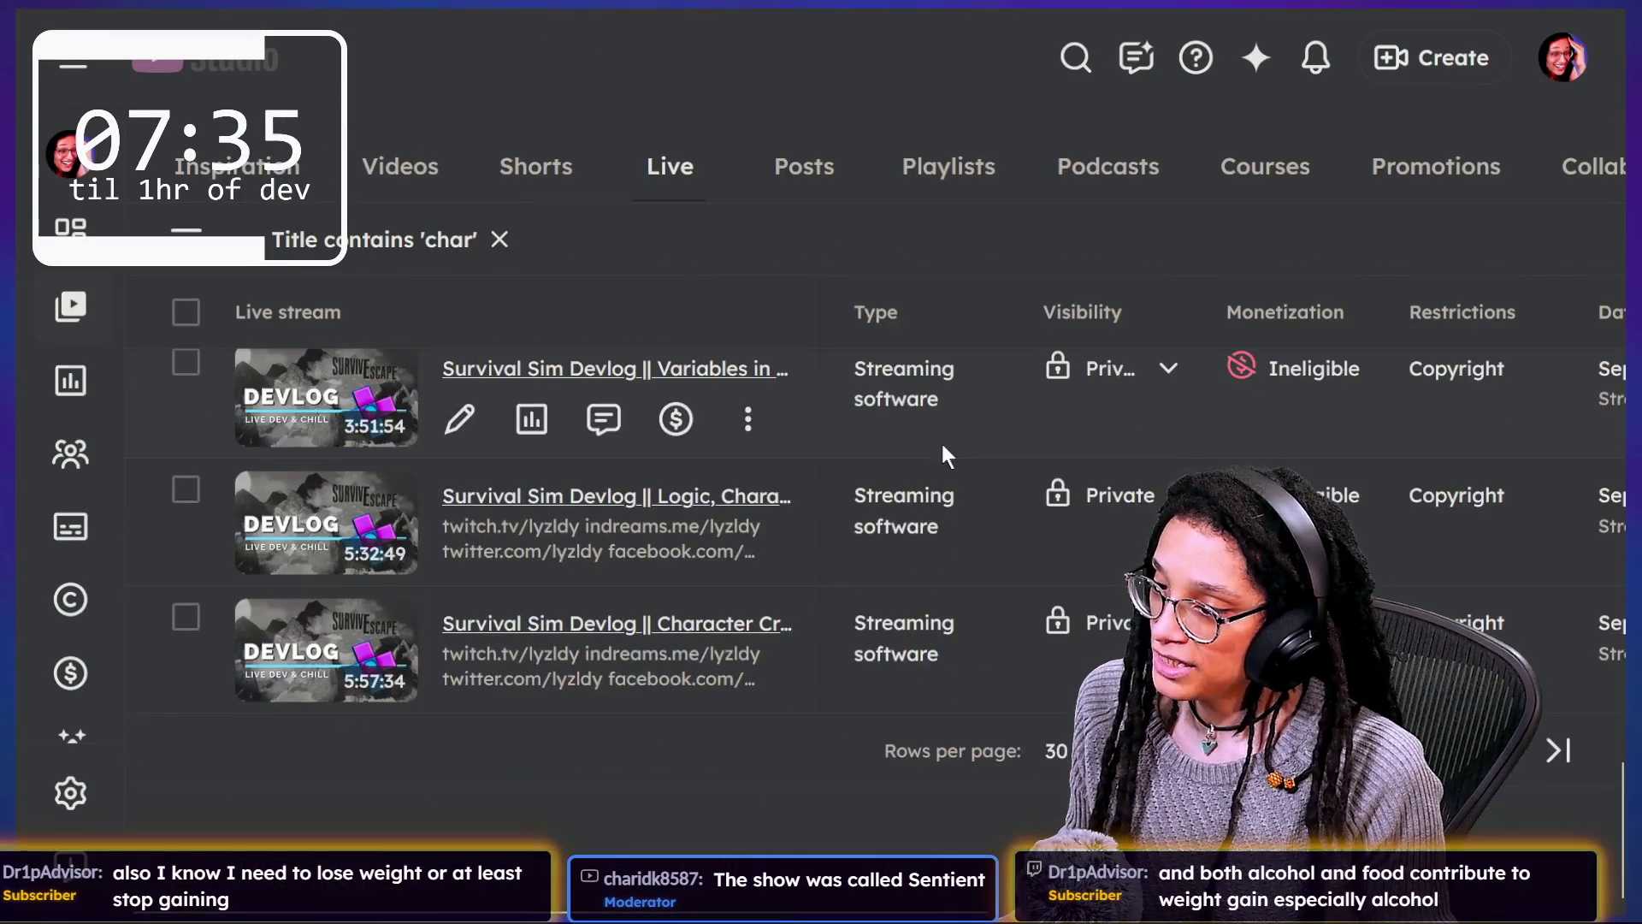
{"action": "scroll", "coordinate": [941, 439], "scroll_direction": "right", "scroll_amount": 3}
{"action": "scroll", "coordinate": [940, 740], "scroll_direction": "left", "scroll_amount": 3}
{"action": "scroll", "coordinate": [939, 737], "scroll_direction": "up", "scroll_amount": 5}
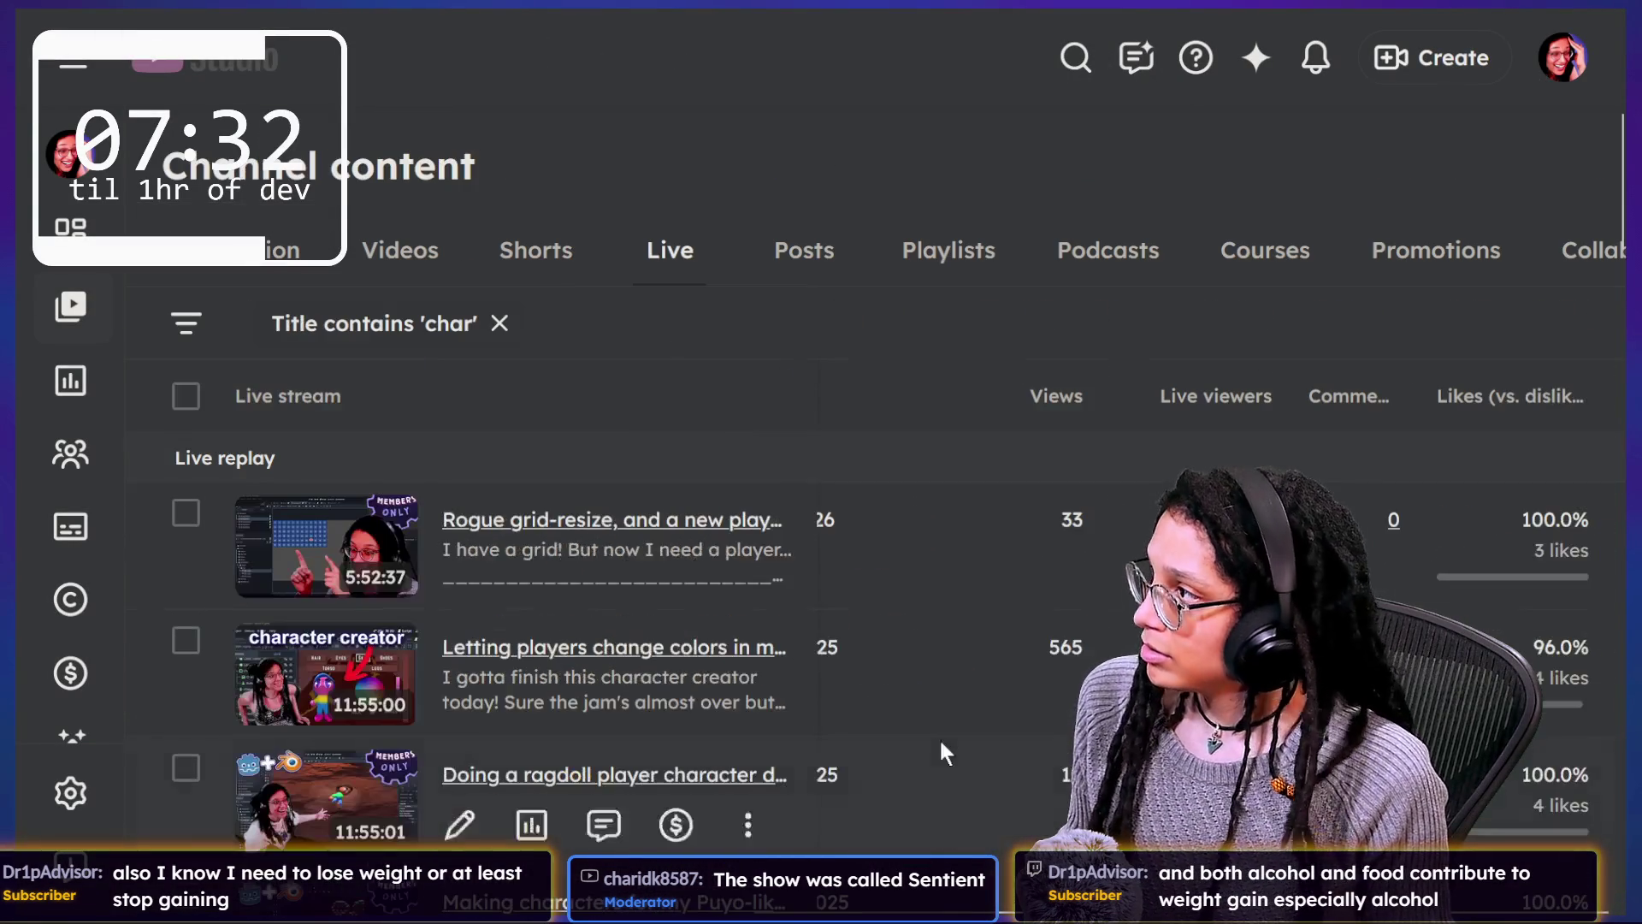
Step: Remove the 'char' title filter and bring the chat window over YouTube Studio
{"action": "left_click", "coordinate": [499, 323]}
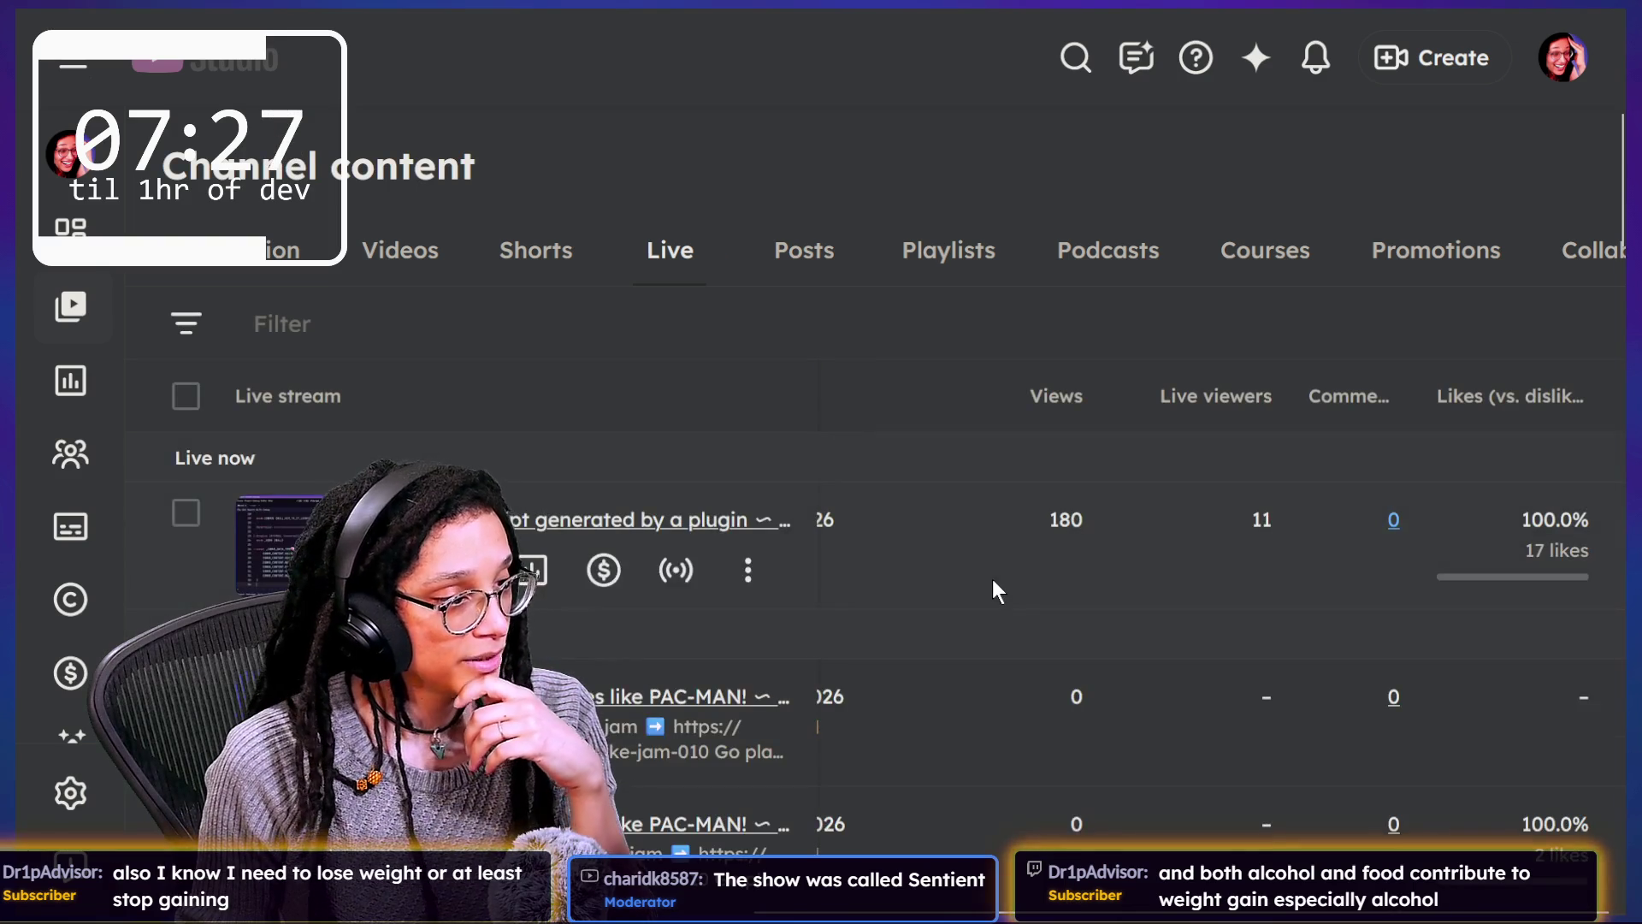
{"action": "scroll", "coordinate": [992, 579], "scroll_direction": "down", "scroll_amount": 10}
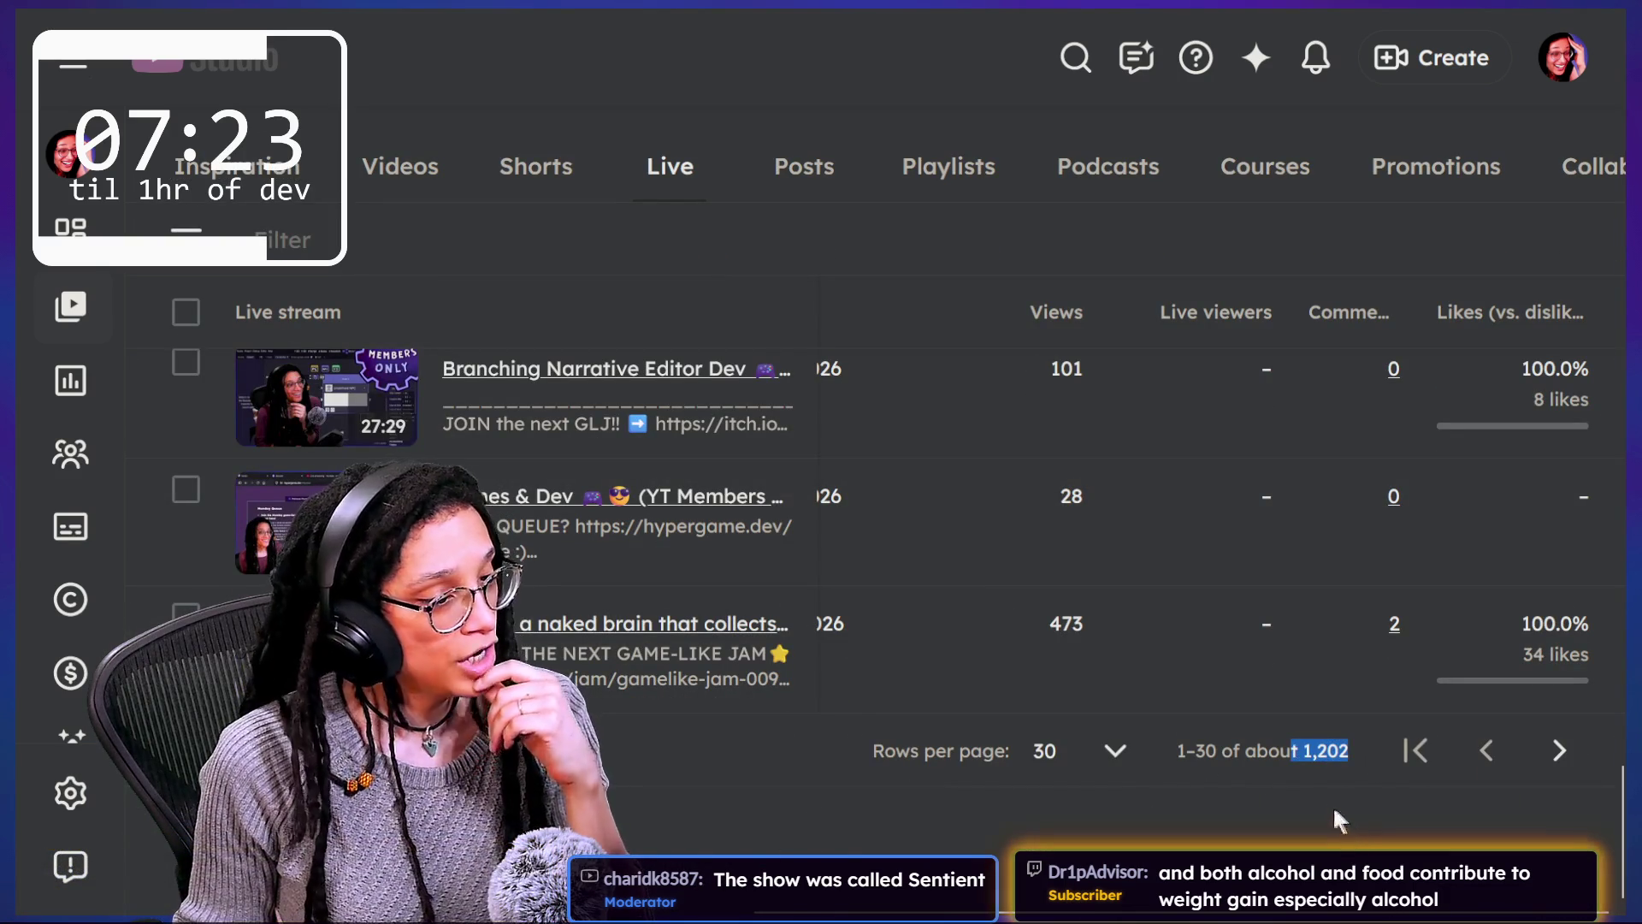
{"action": "scroll", "coordinate": [1250, 797], "scroll_direction": "up", "scroll_amount": 15}
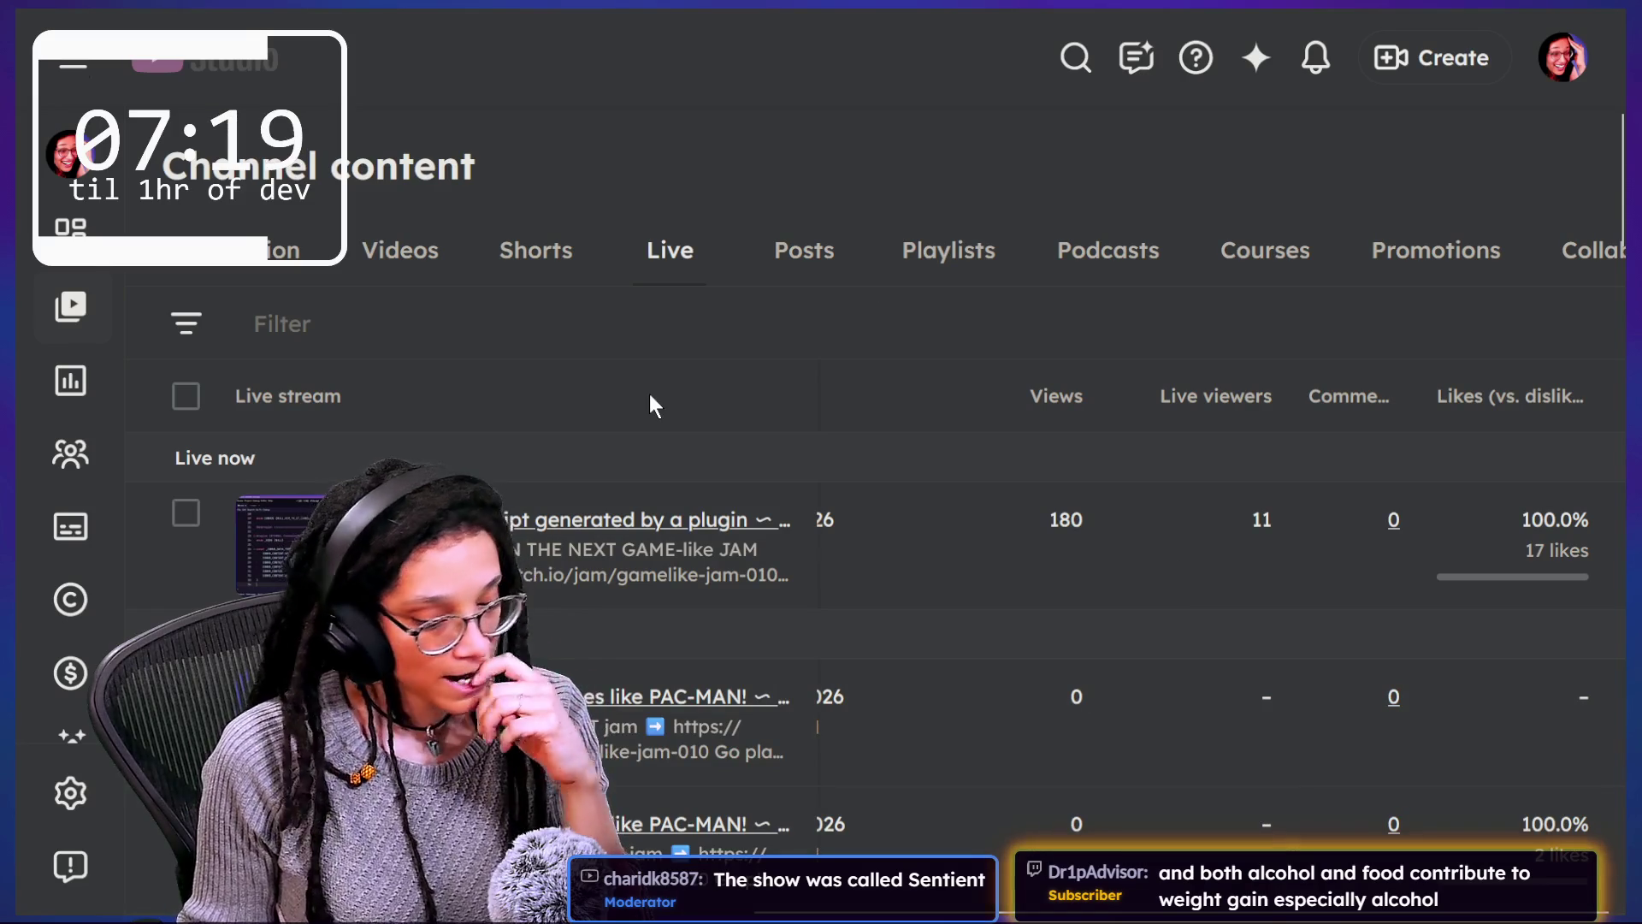
{"action": "key", "text": "alt+Tab"}
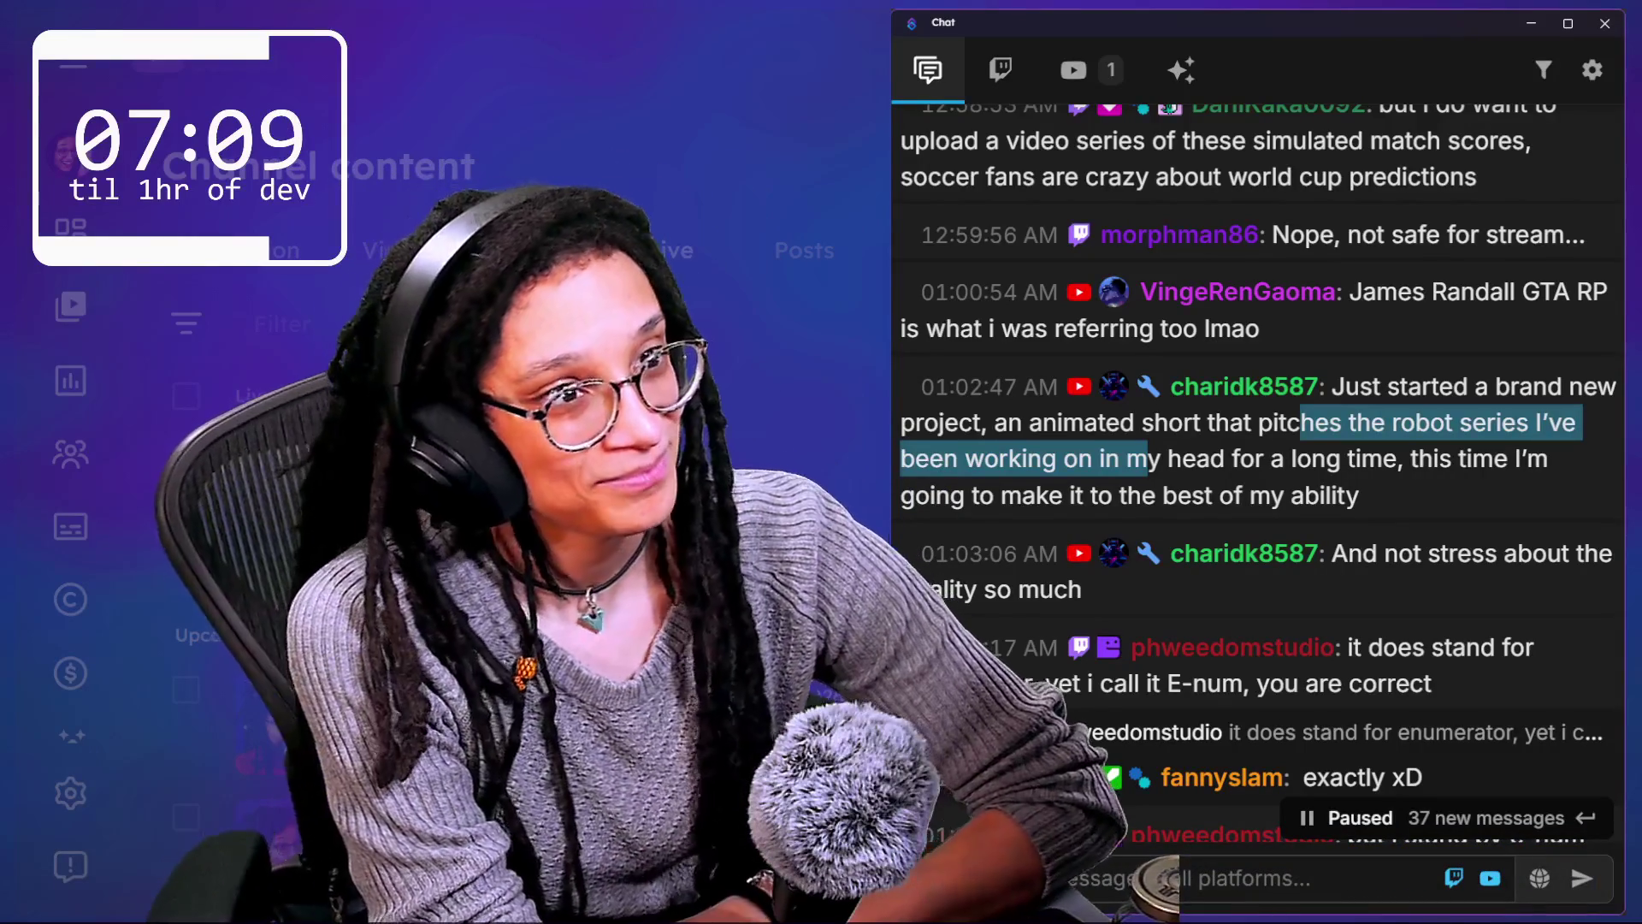
Step: Select the chat message about not stressing over quality
{"action": "scroll", "coordinate": [1178, 475], "scroll_direction": "down", "scroll_amount": 1}
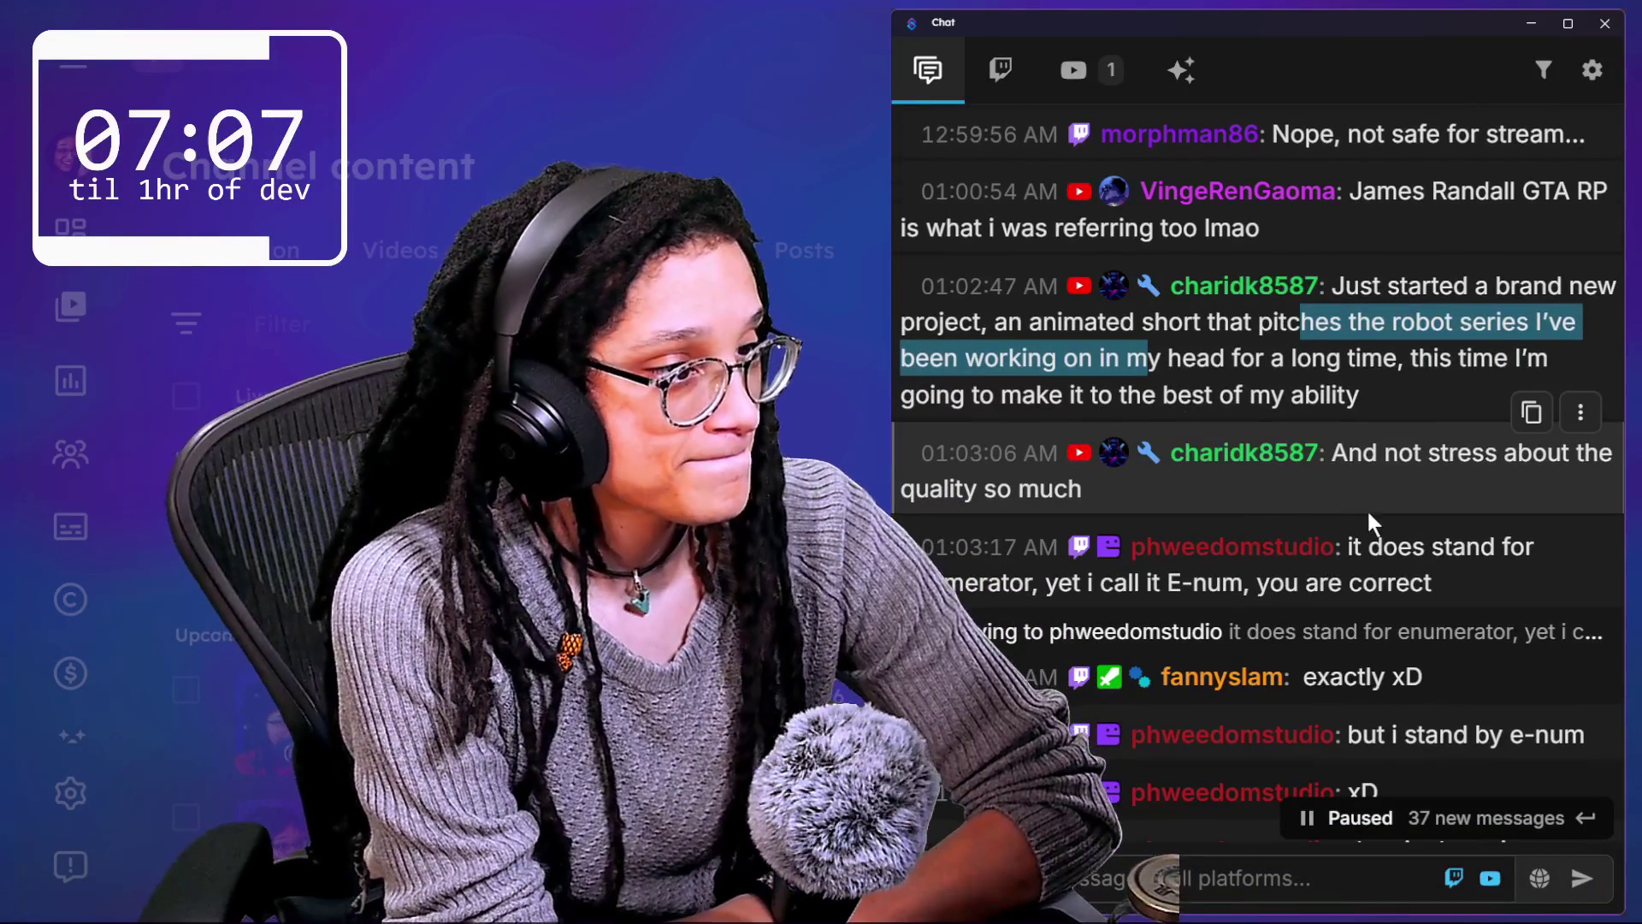
{"action": "triple_click", "coordinate": [1399, 484]}
{"action": "scroll", "coordinate": [1399, 484], "scroll_direction": "down", "scroll_amount": 5}
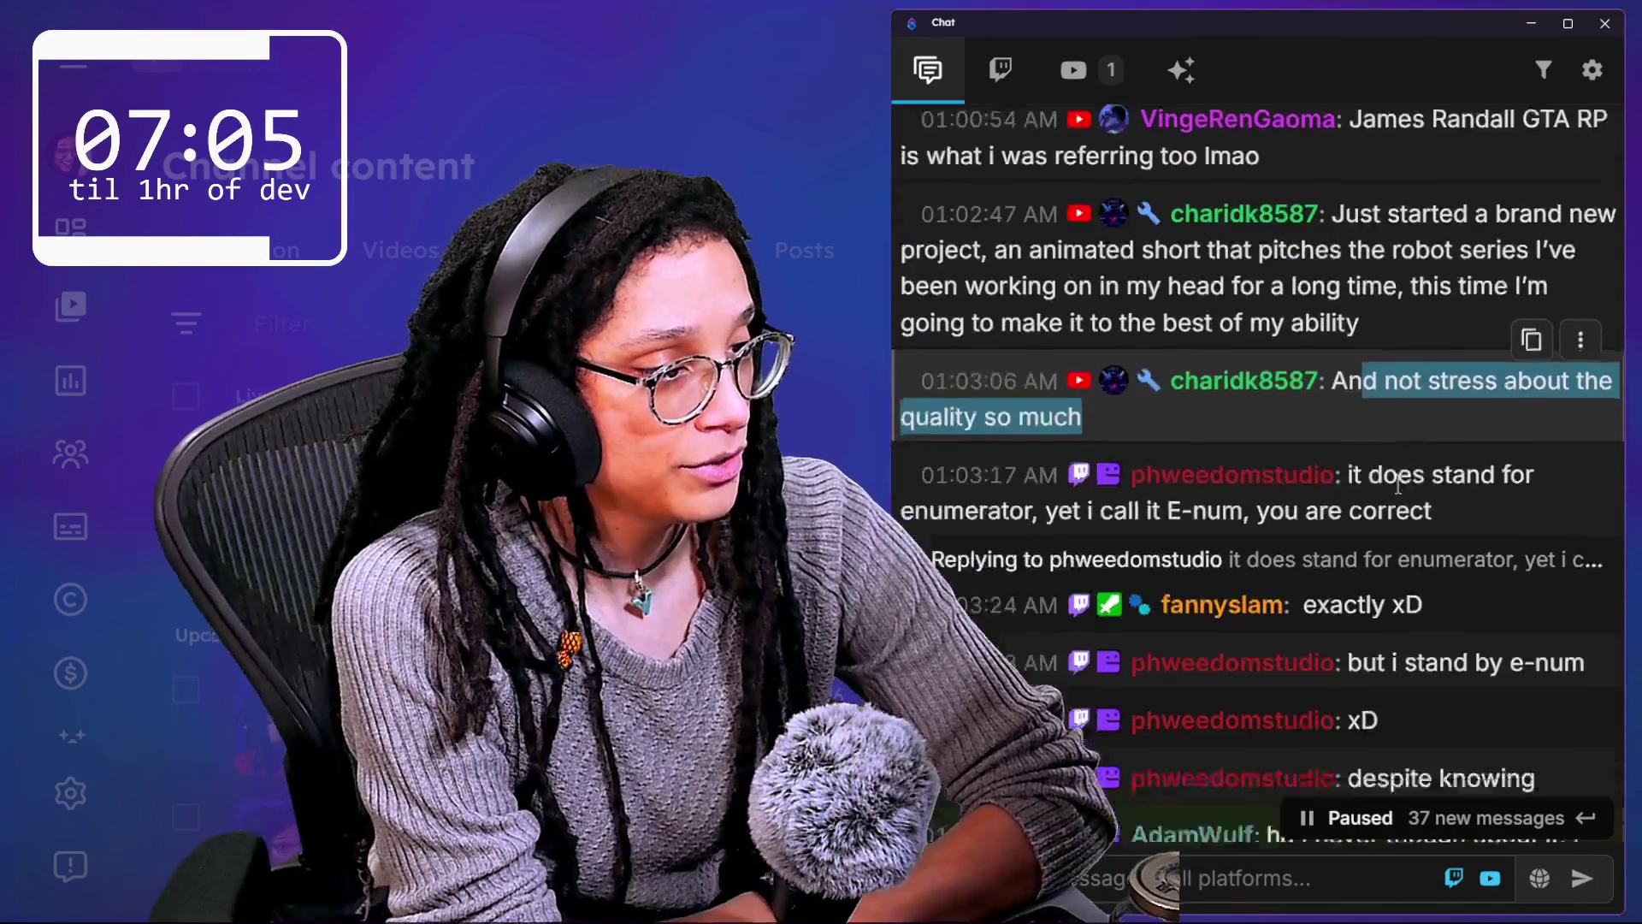
{"action": "scroll", "coordinate": [1398, 484], "scroll_direction": "up", "scroll_amount": 5}
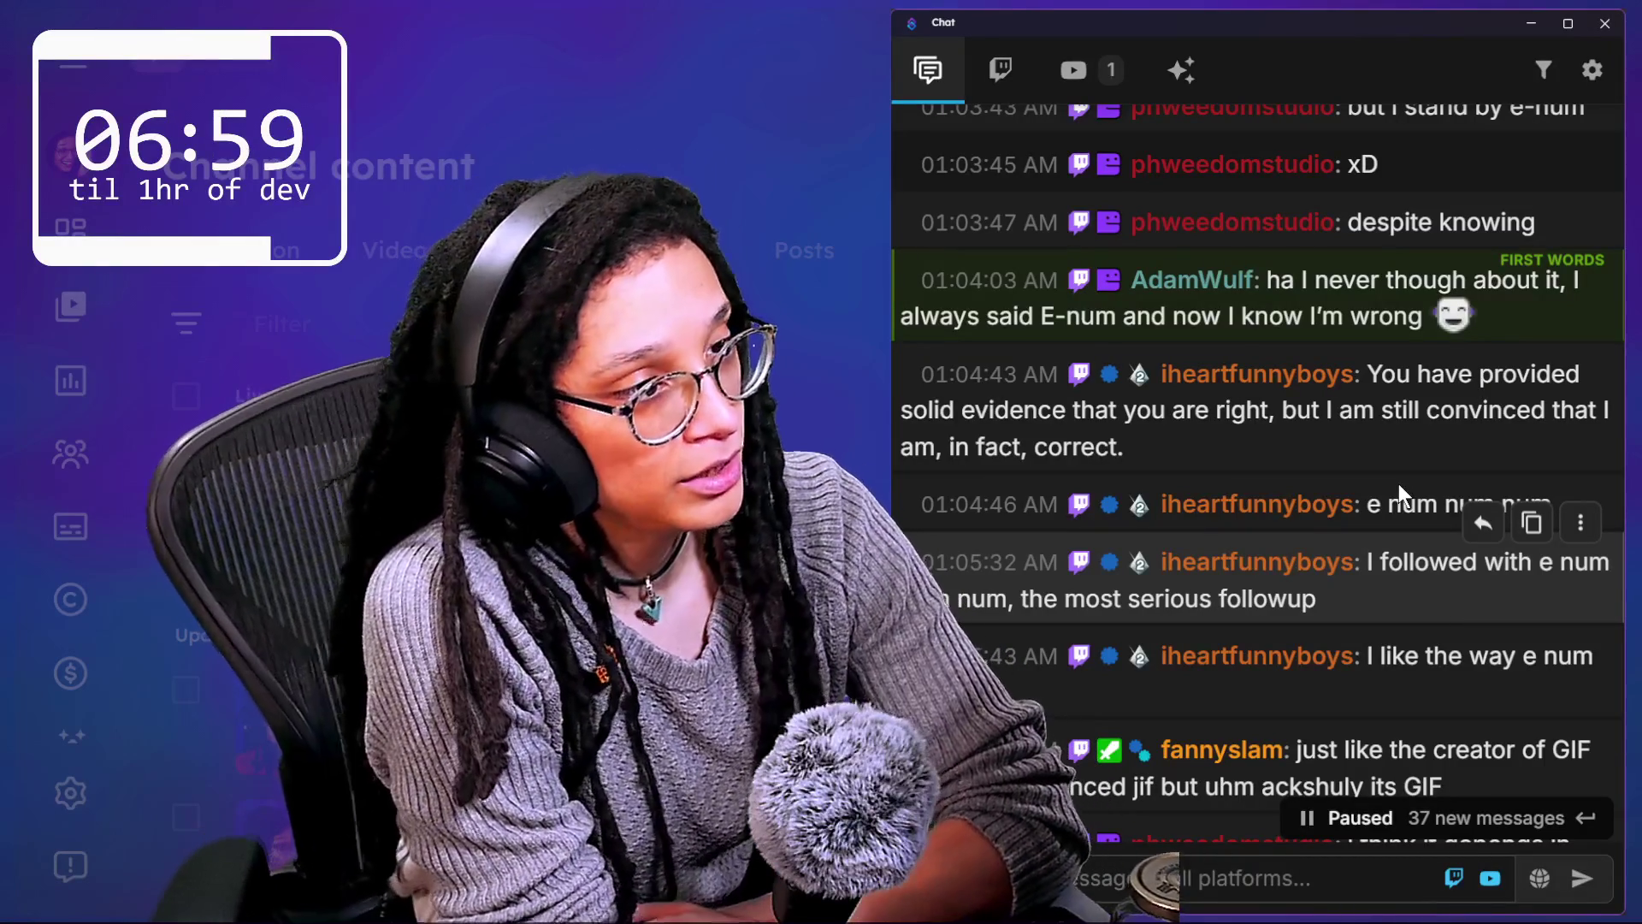
Step: Scroll down to the newest 1:13–1:14 AM messages so the chat resumes live
{"action": "scroll", "coordinate": [1358, 378], "scroll_direction": "down", "scroll_amount": 1}
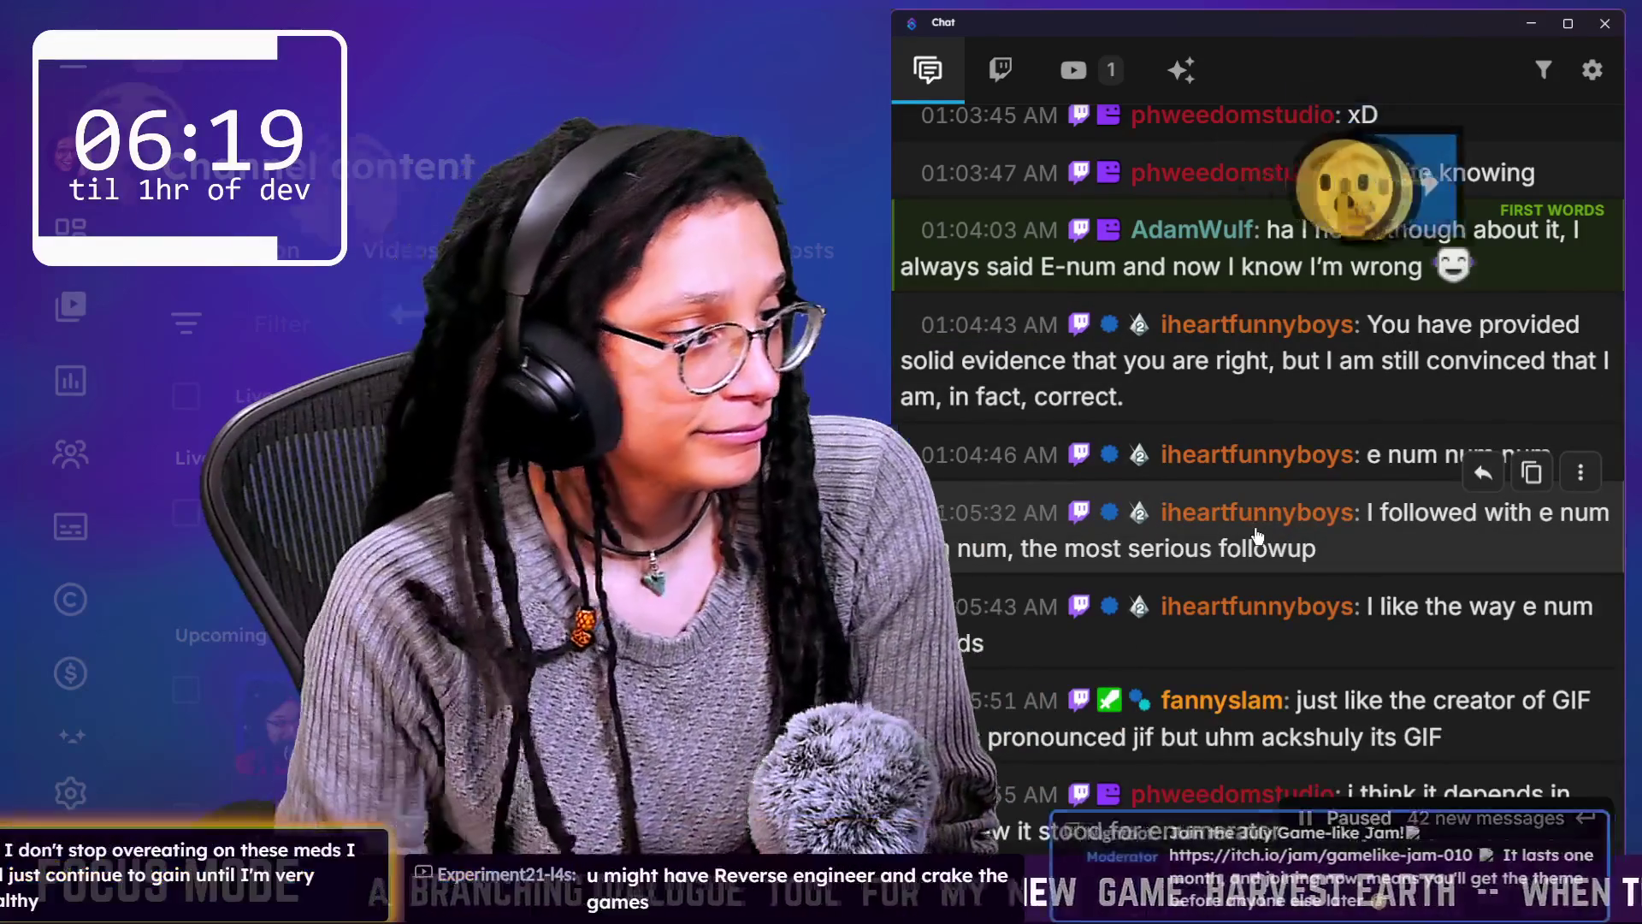
{"action": "scroll", "coordinate": [1275, 658], "scroll_direction": "down", "scroll_amount": 2}
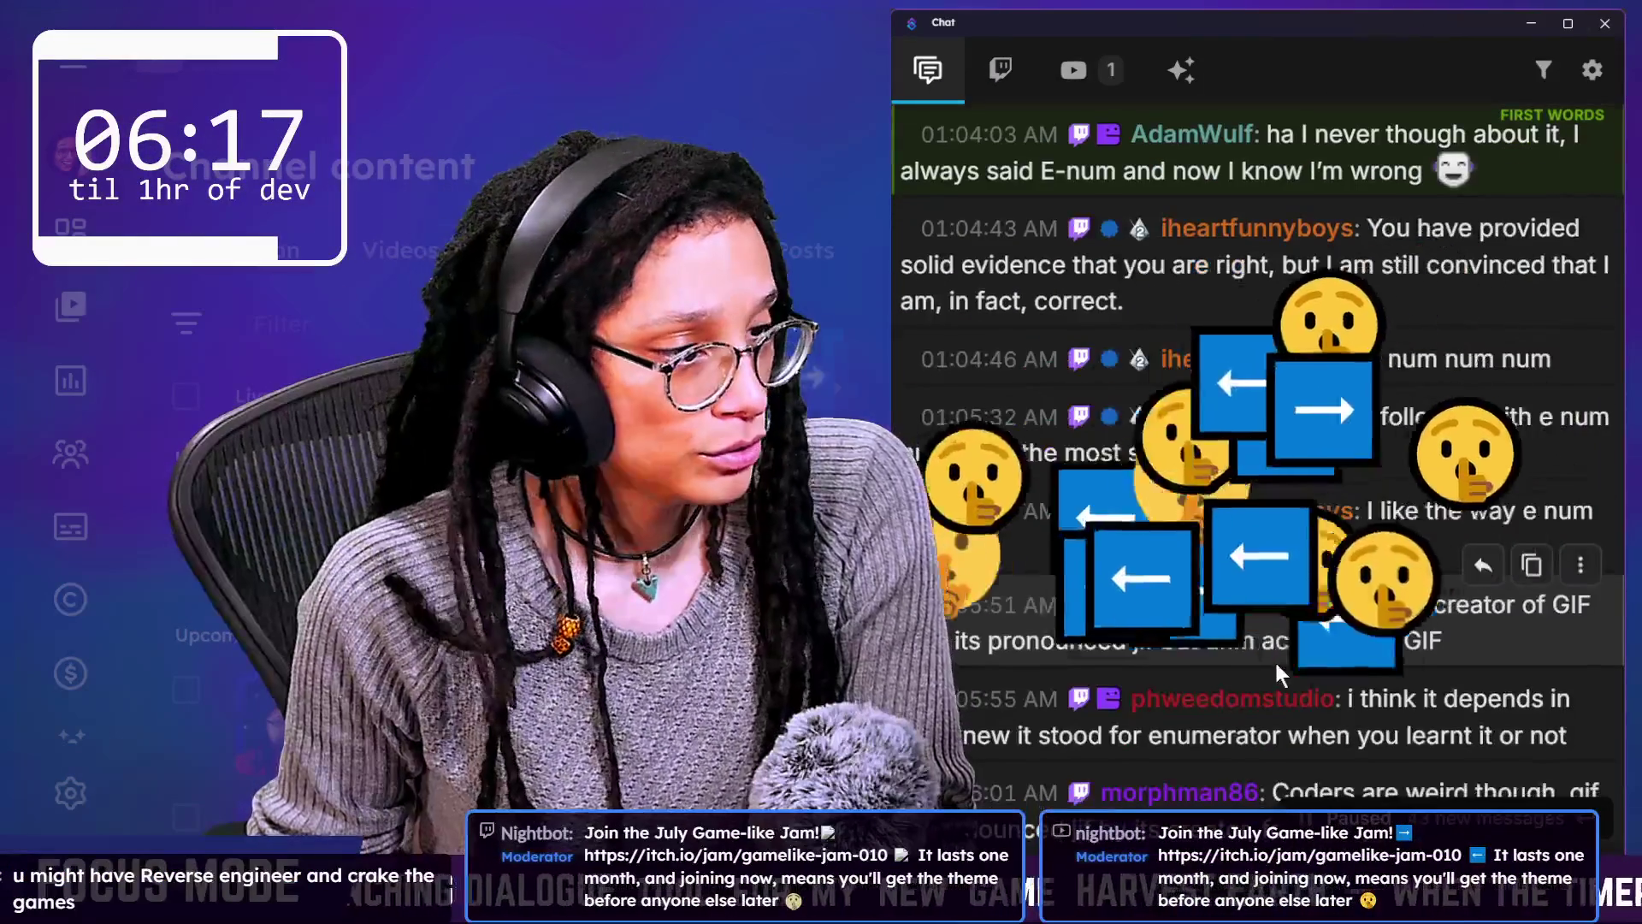
{"action": "scroll", "coordinate": [1453, 607], "scroll_direction": "down", "scroll_amount": 4}
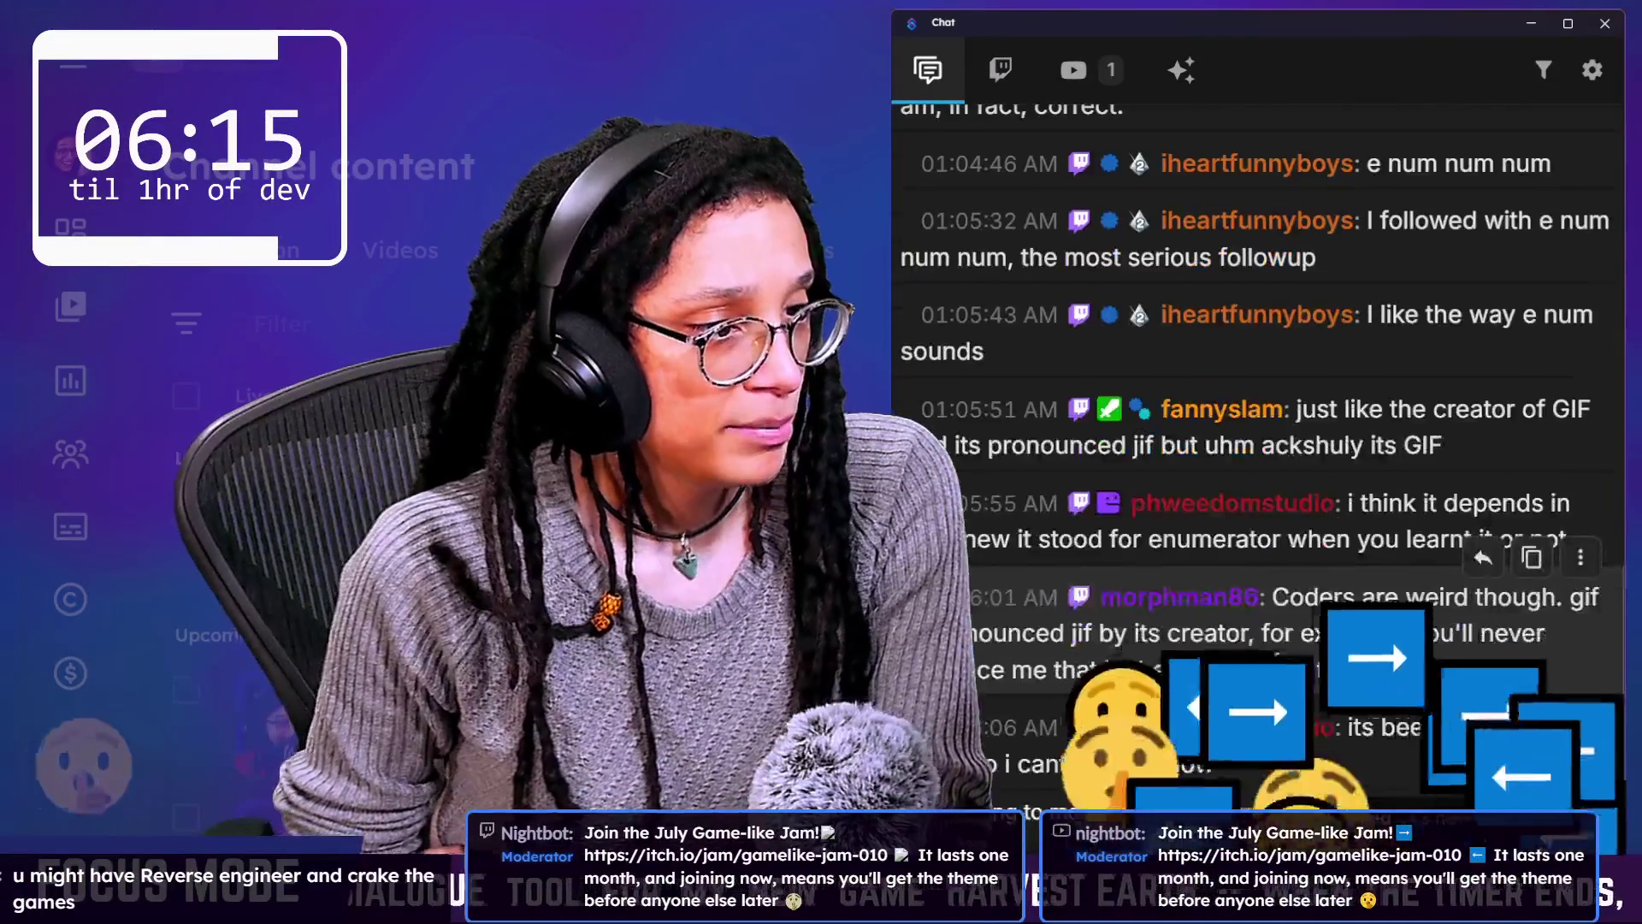
{"action": "scroll", "coordinate": [1275, 656], "scroll_direction": "down", "scroll_amount": 3}
{"action": "scroll", "coordinate": [1275, 658], "scroll_direction": "down", "scroll_amount": 5}
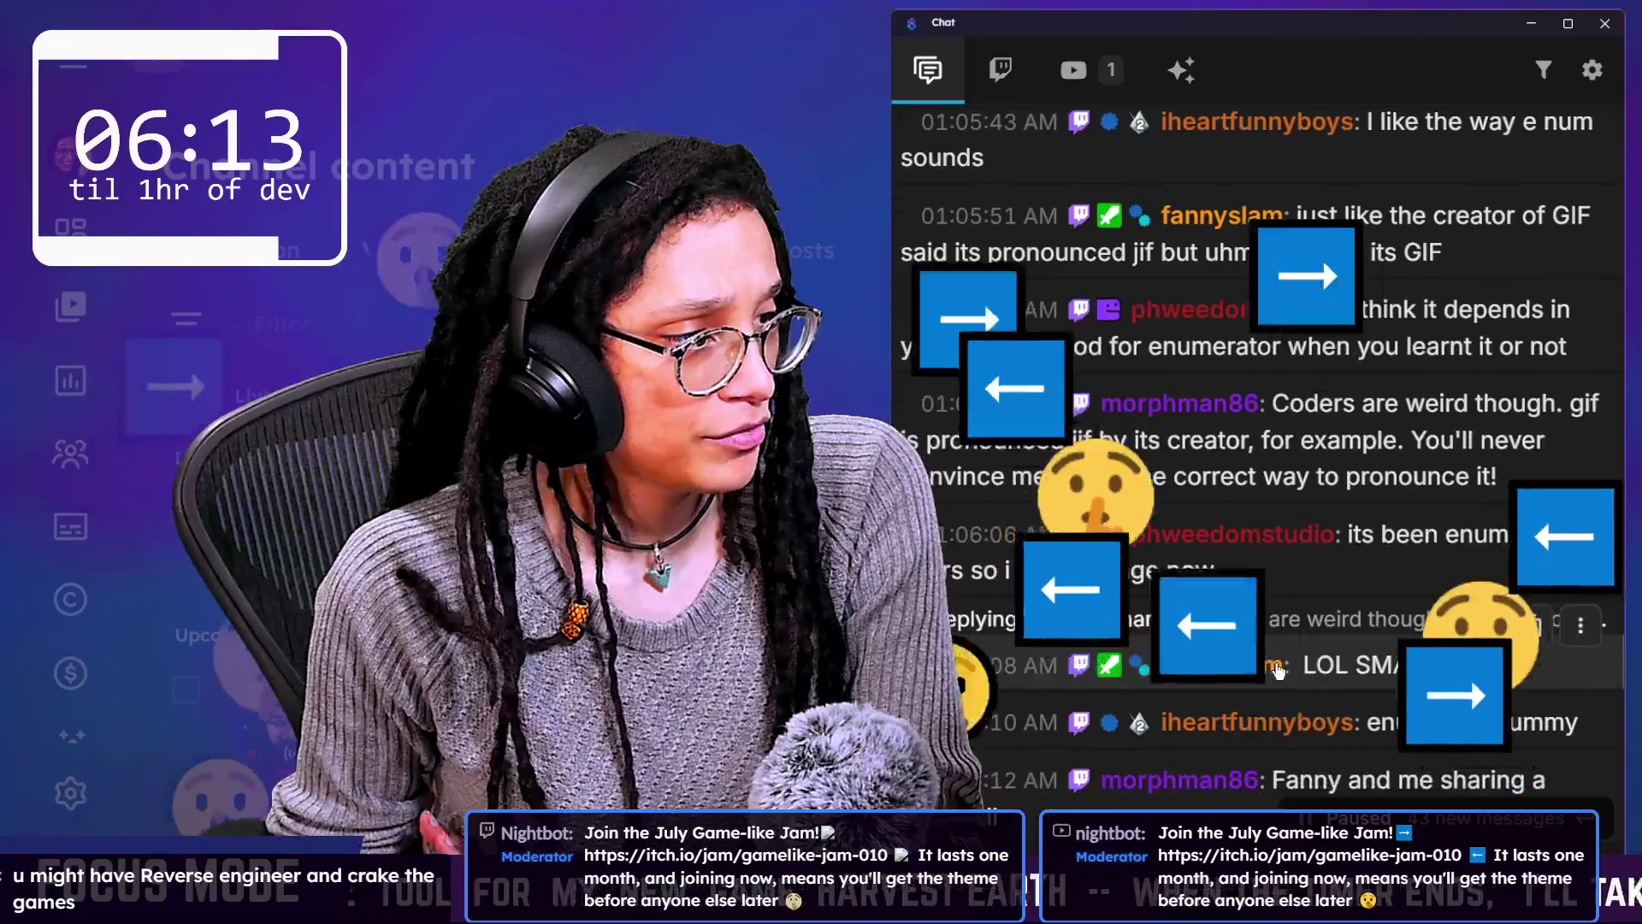
{"action": "scroll", "coordinate": [1275, 665], "scroll_direction": "down", "scroll_amount": 5}
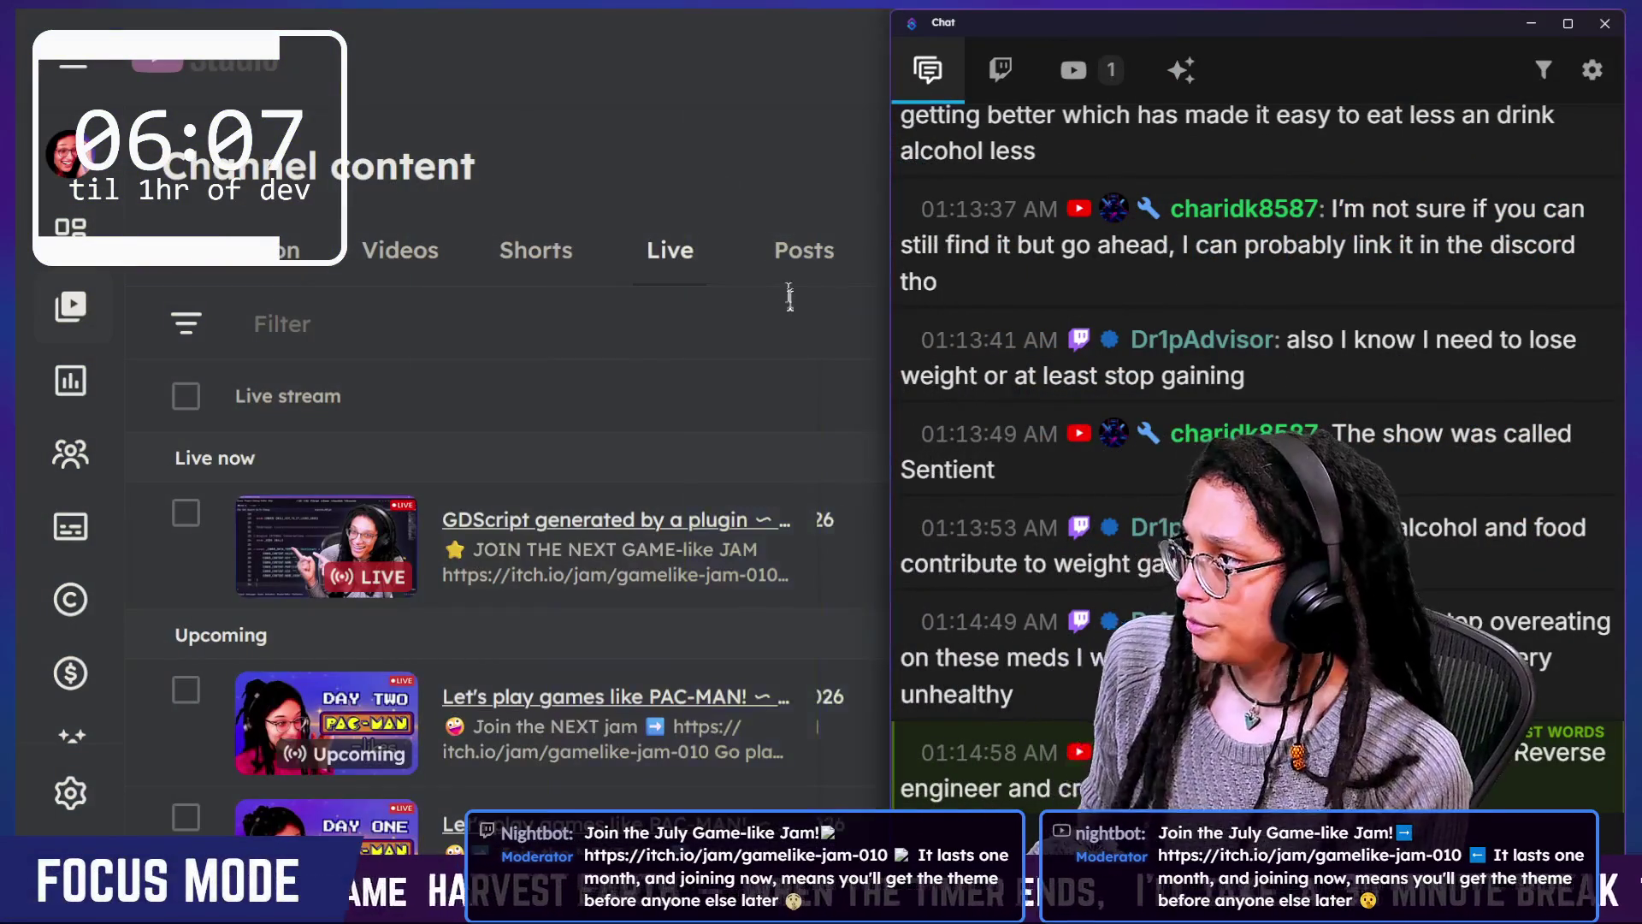
Step: Bring the YouTube Studio channel content page back in front of the chat
{"action": "left_click", "coordinate": [778, 324]}
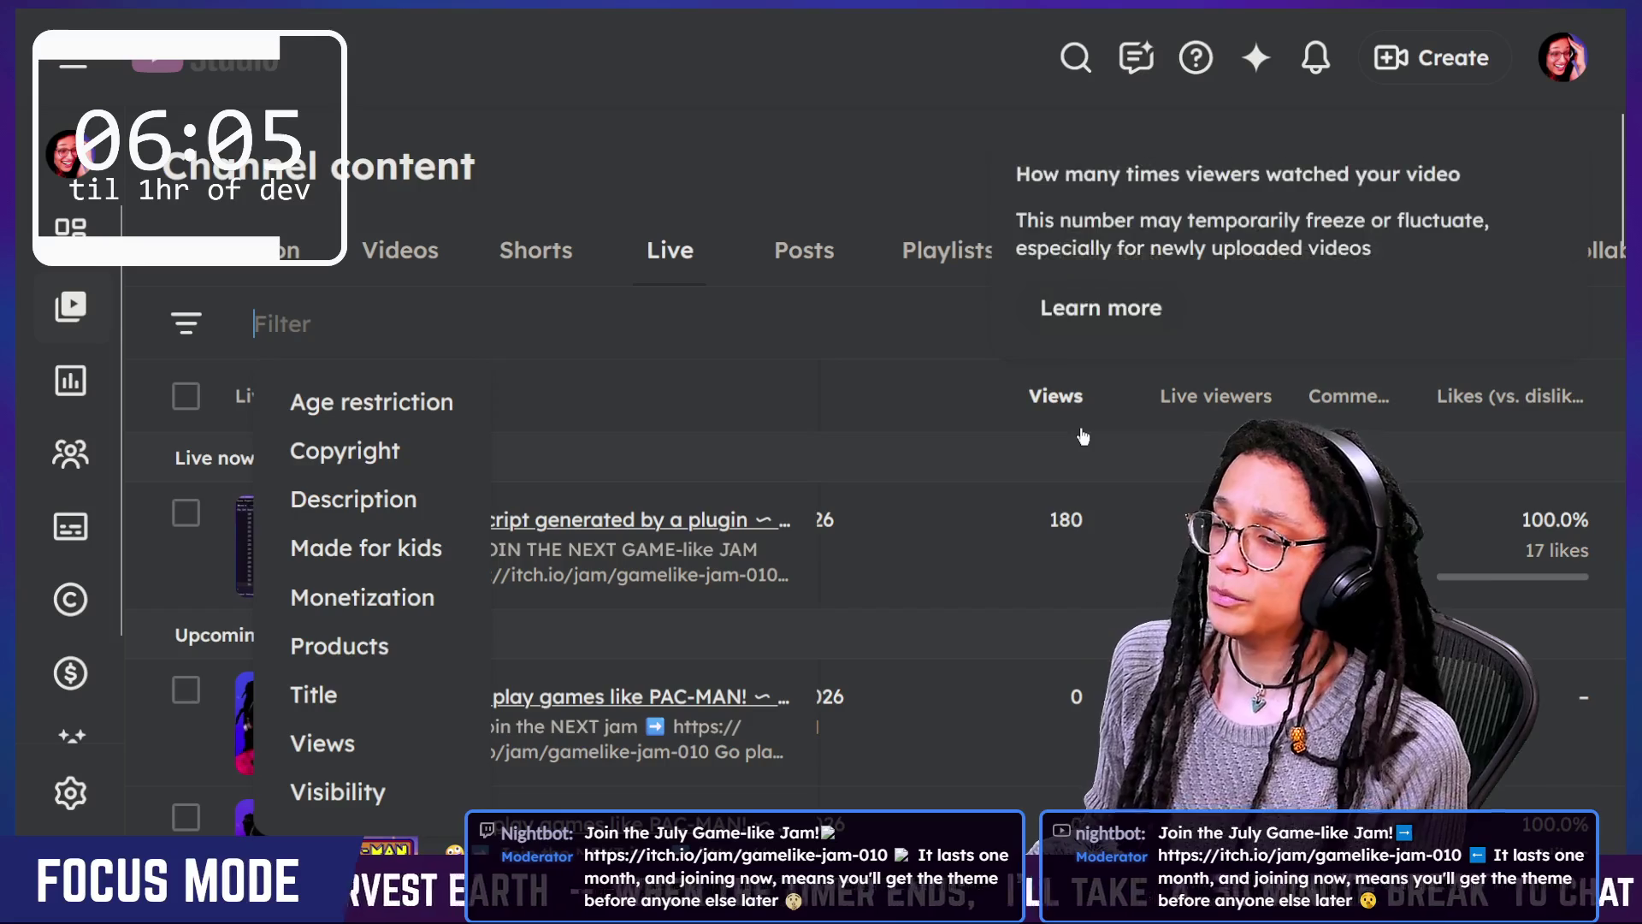
{"action": "scroll", "coordinate": [1082, 436], "scroll_direction": "down", "scroll_amount": 5}
{"action": "scroll", "coordinate": [1082, 432], "scroll_direction": "up", "scroll_amount": 5}
{"action": "scroll", "coordinate": [1015, 300], "scroll_direction": "down", "scroll_amount": 5}
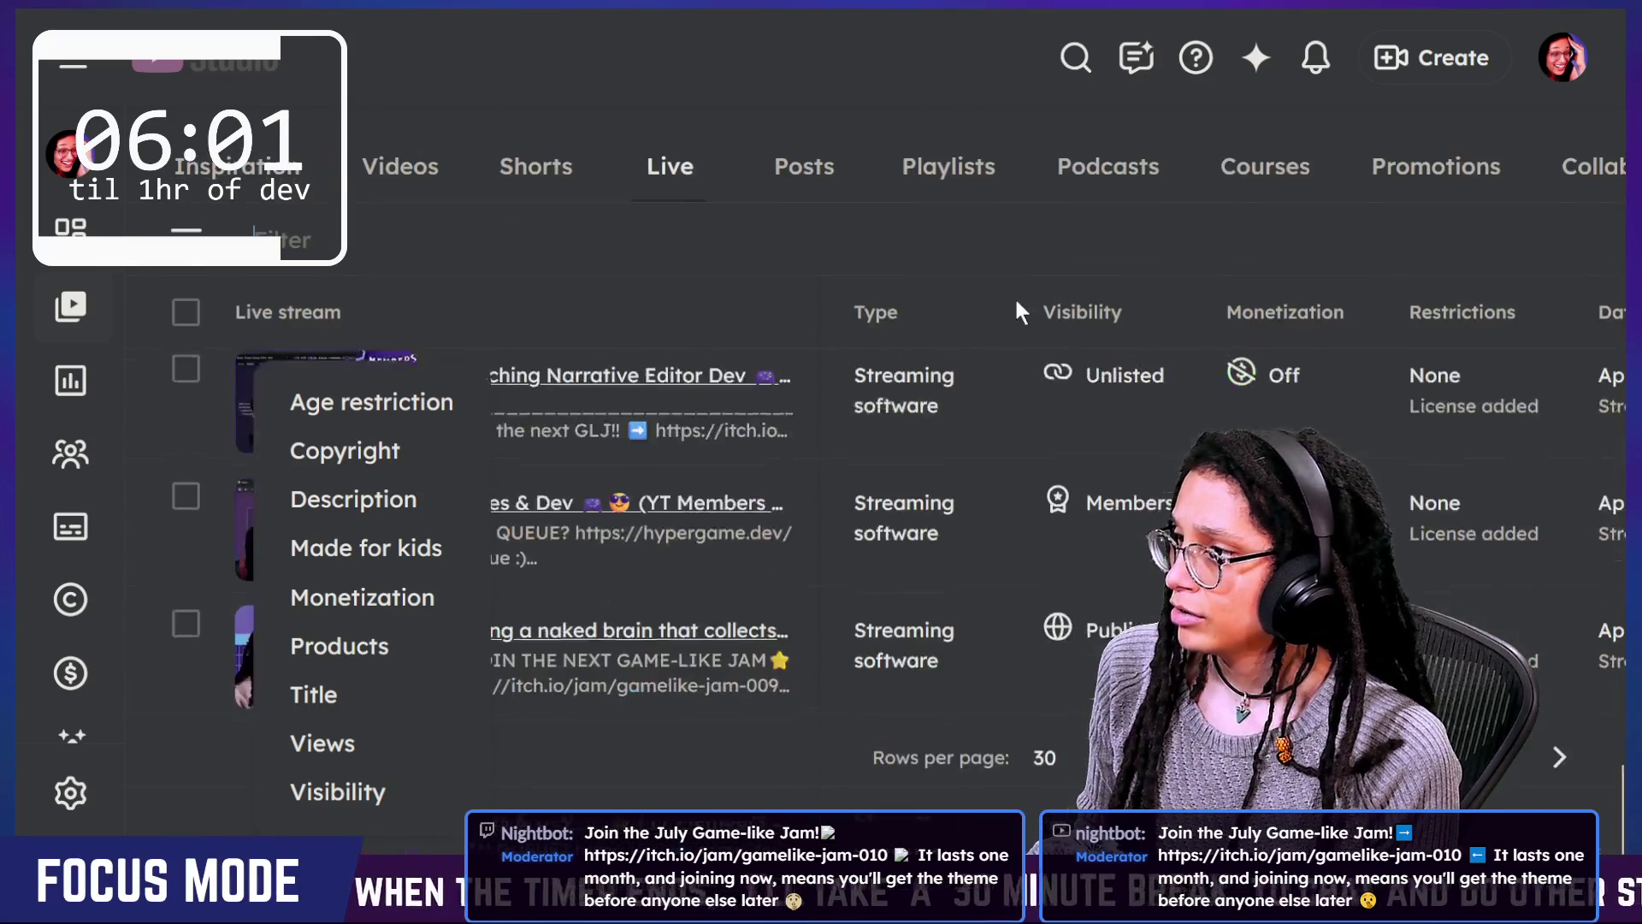
{"action": "scroll", "coordinate": [1015, 299], "scroll_direction": "up", "scroll_amount": 5}
{"action": "scroll", "coordinate": [1423, 392], "scroll_direction": "right", "scroll_amount": 3}
Step: Sort the Live list by date, oldest first, and scroll down to the earliest replays
{"action": "left_click", "coordinate": [1423, 392]}
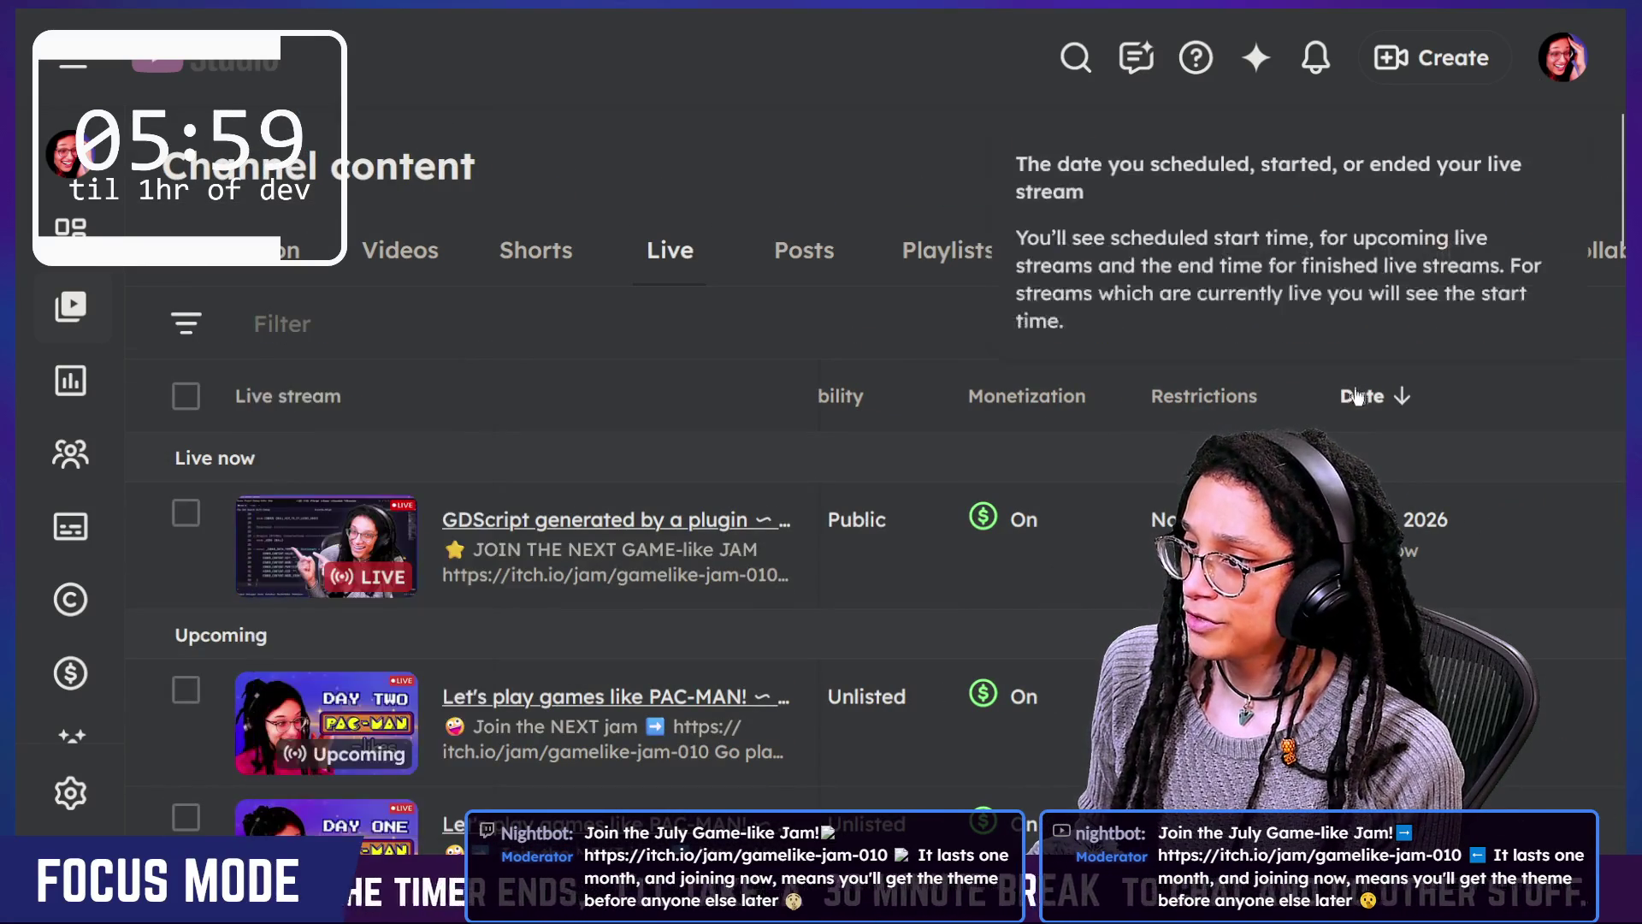
{"action": "left_click", "coordinate": [1379, 395]}
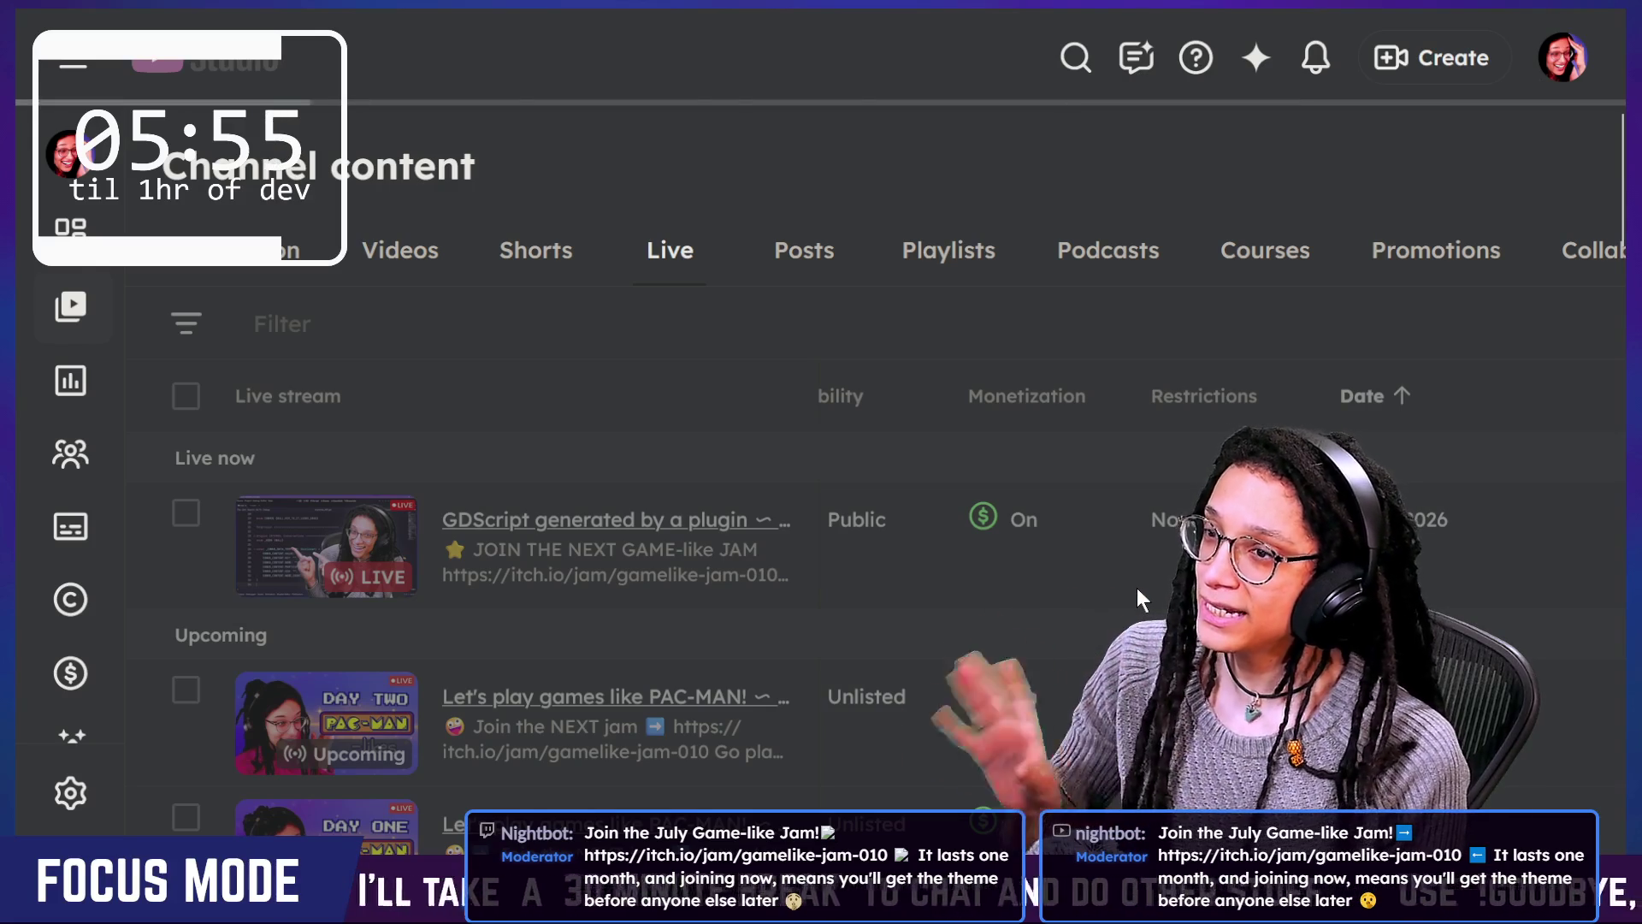
{"action": "mouse_move", "coordinate": [1168, 513]}
{"action": "scroll", "coordinate": [1168, 513], "scroll_direction": "down", "scroll_amount": 3}
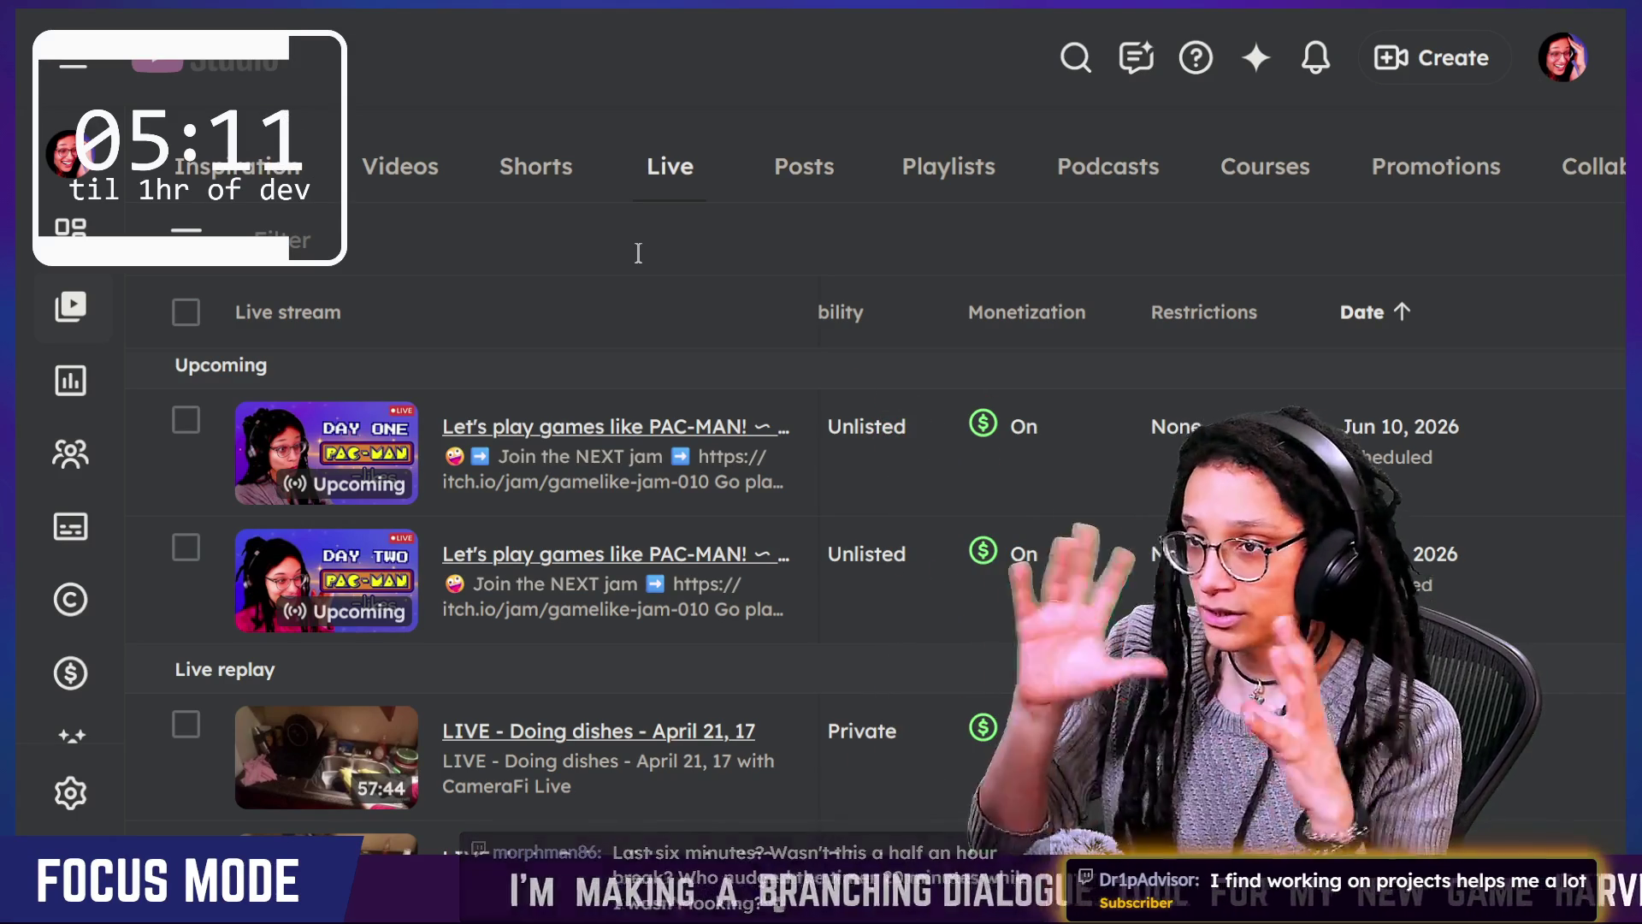
{"action": "left_click", "coordinate": [638, 253]}
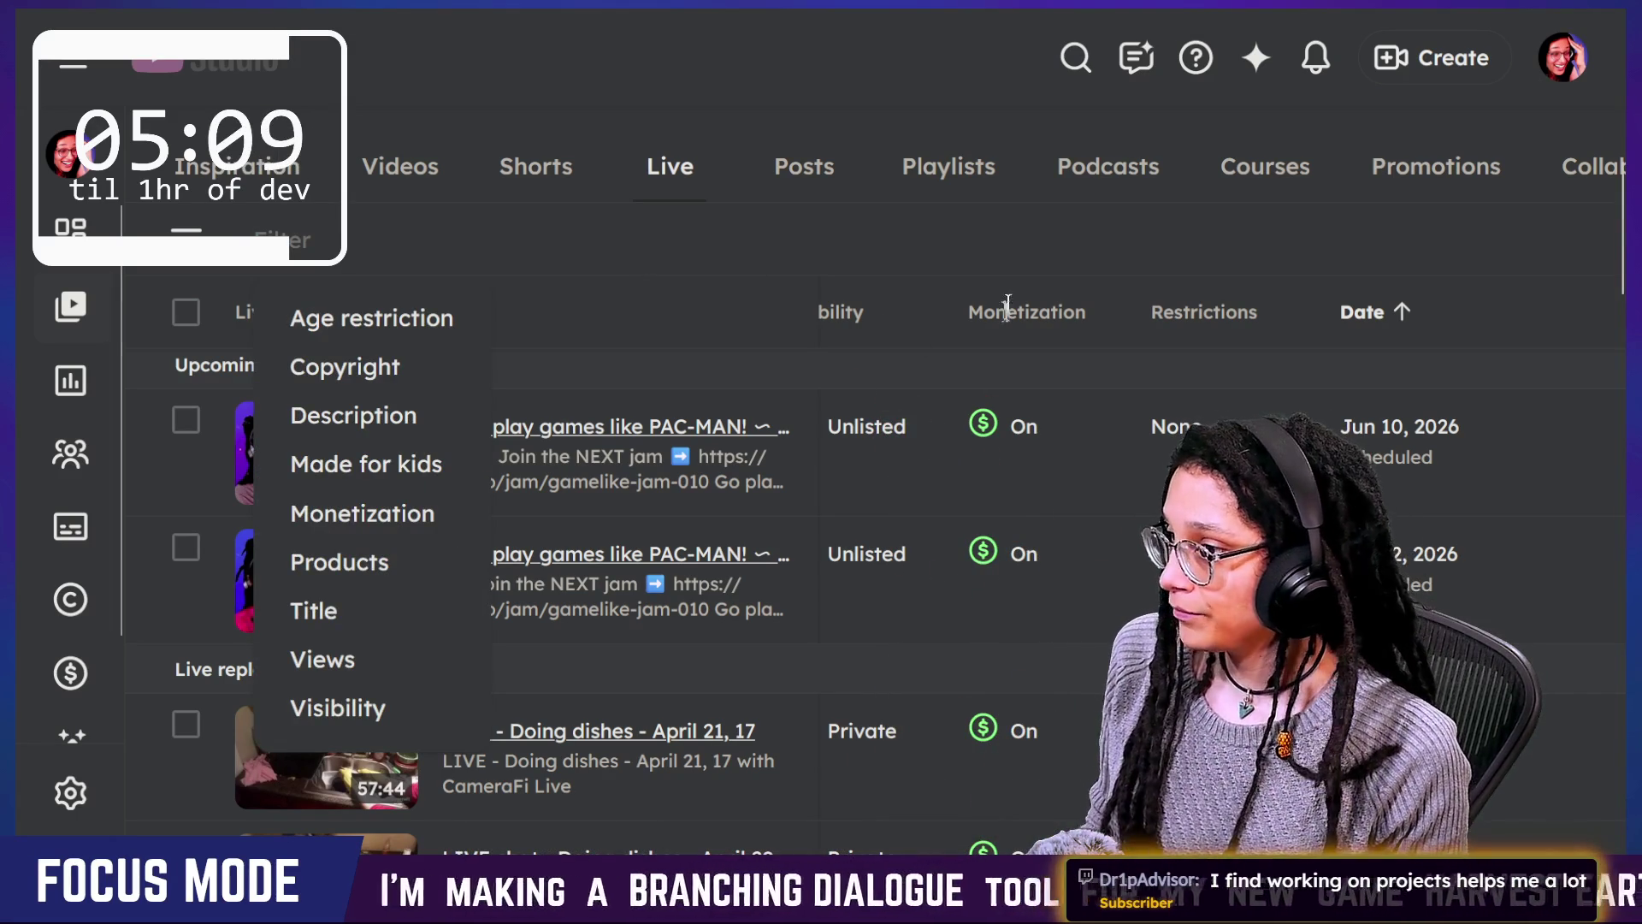
Step: Clear the stray text selection and show 50 rows per page
{"action": "scroll", "coordinate": [911, 281], "scroll_direction": "down", "scroll_amount": 3}
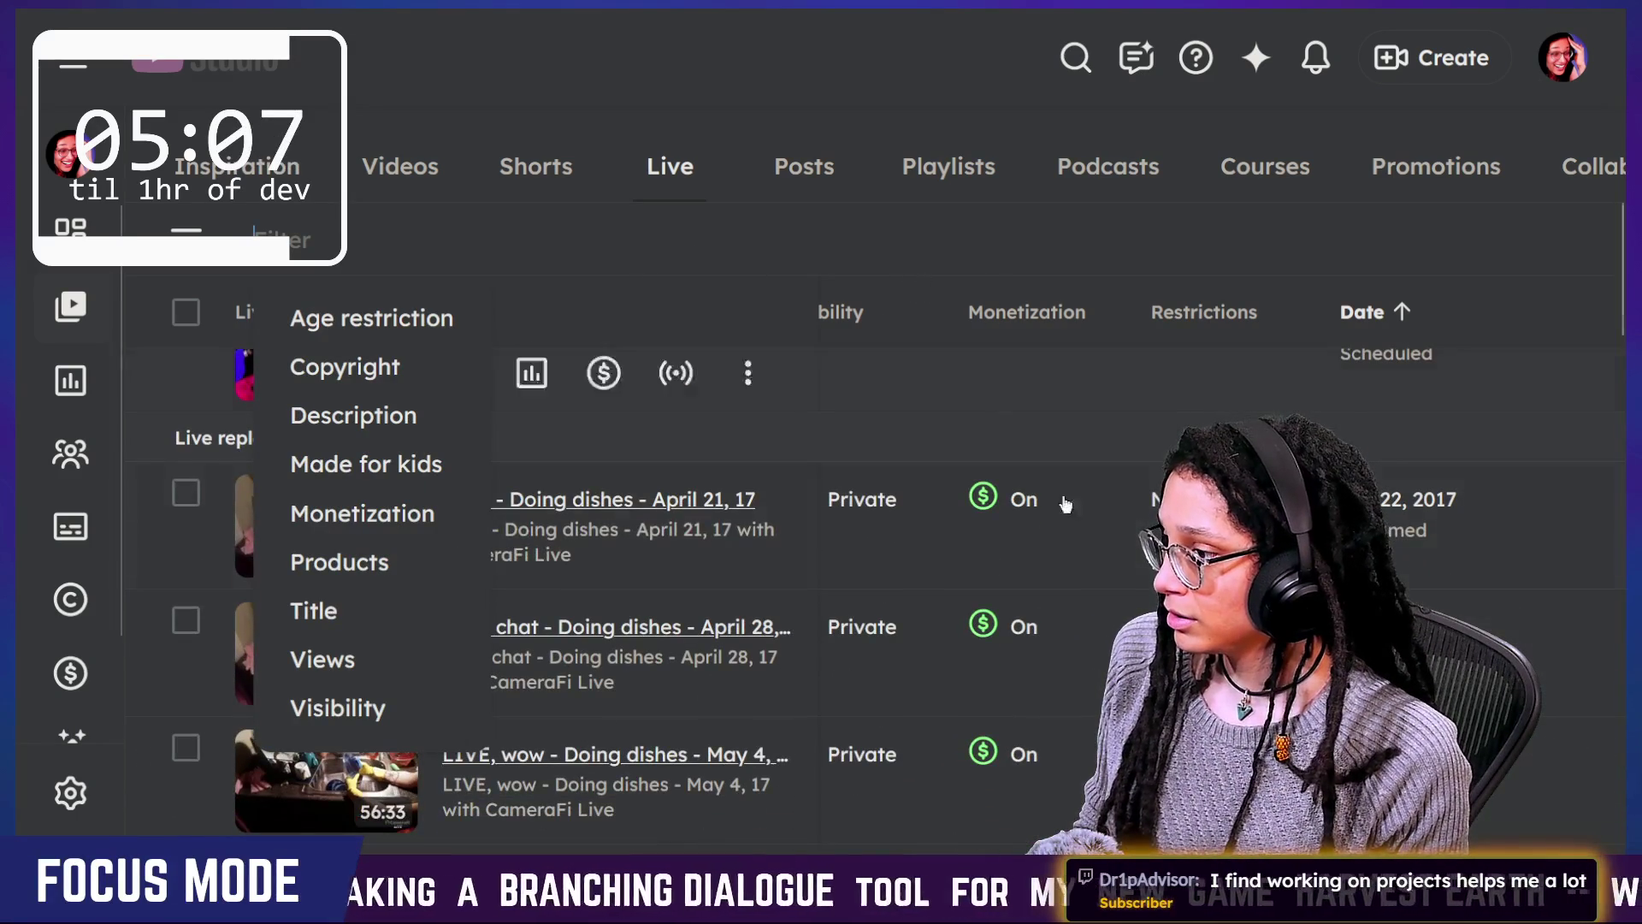
{"action": "left_click", "coordinate": [1122, 554]}
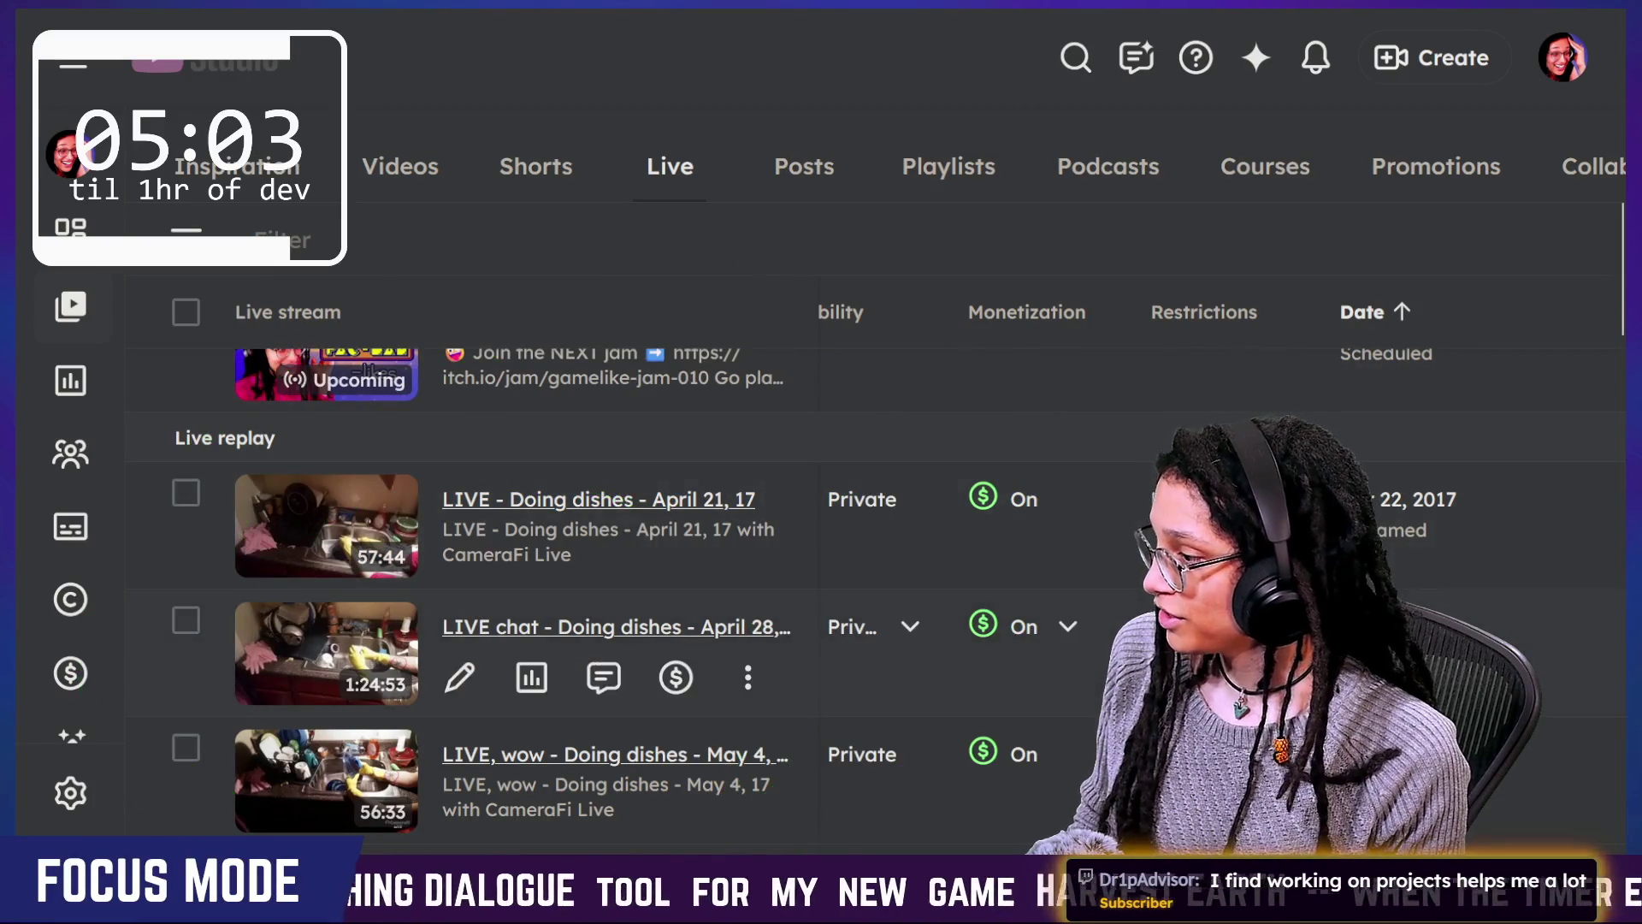
{"action": "scroll", "coordinate": [598, 564], "scroll_direction": "down", "scroll_amount": 3}
{"action": "scroll", "coordinate": [599, 582], "scroll_direction": "down", "scroll_amount": 10}
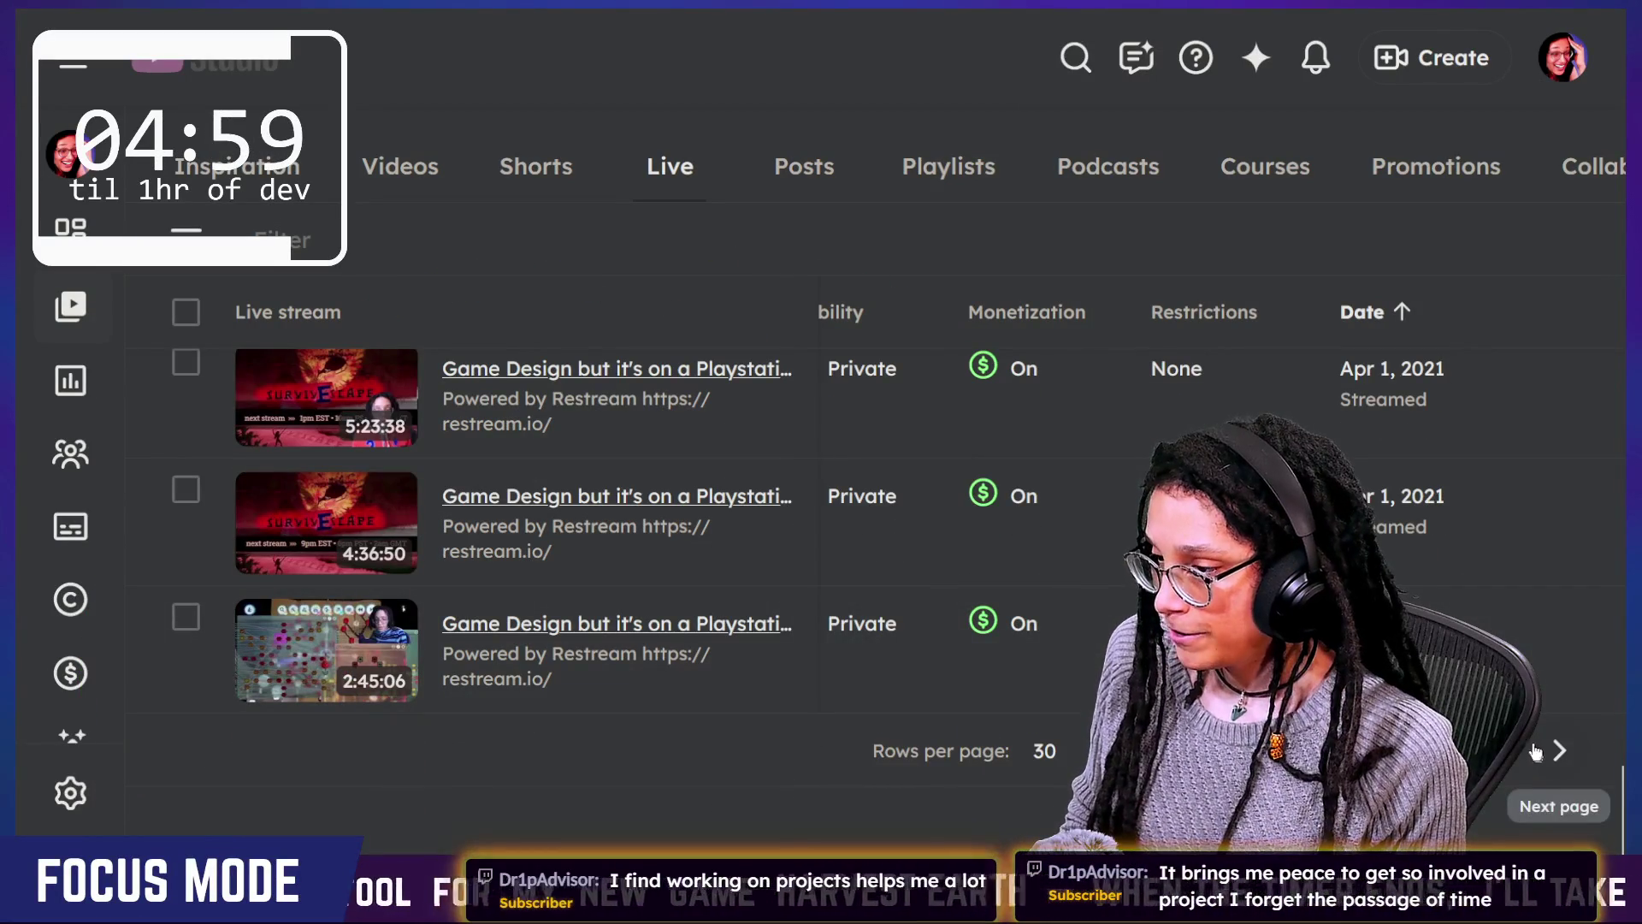
{"action": "left_click", "coordinate": [1079, 742]}
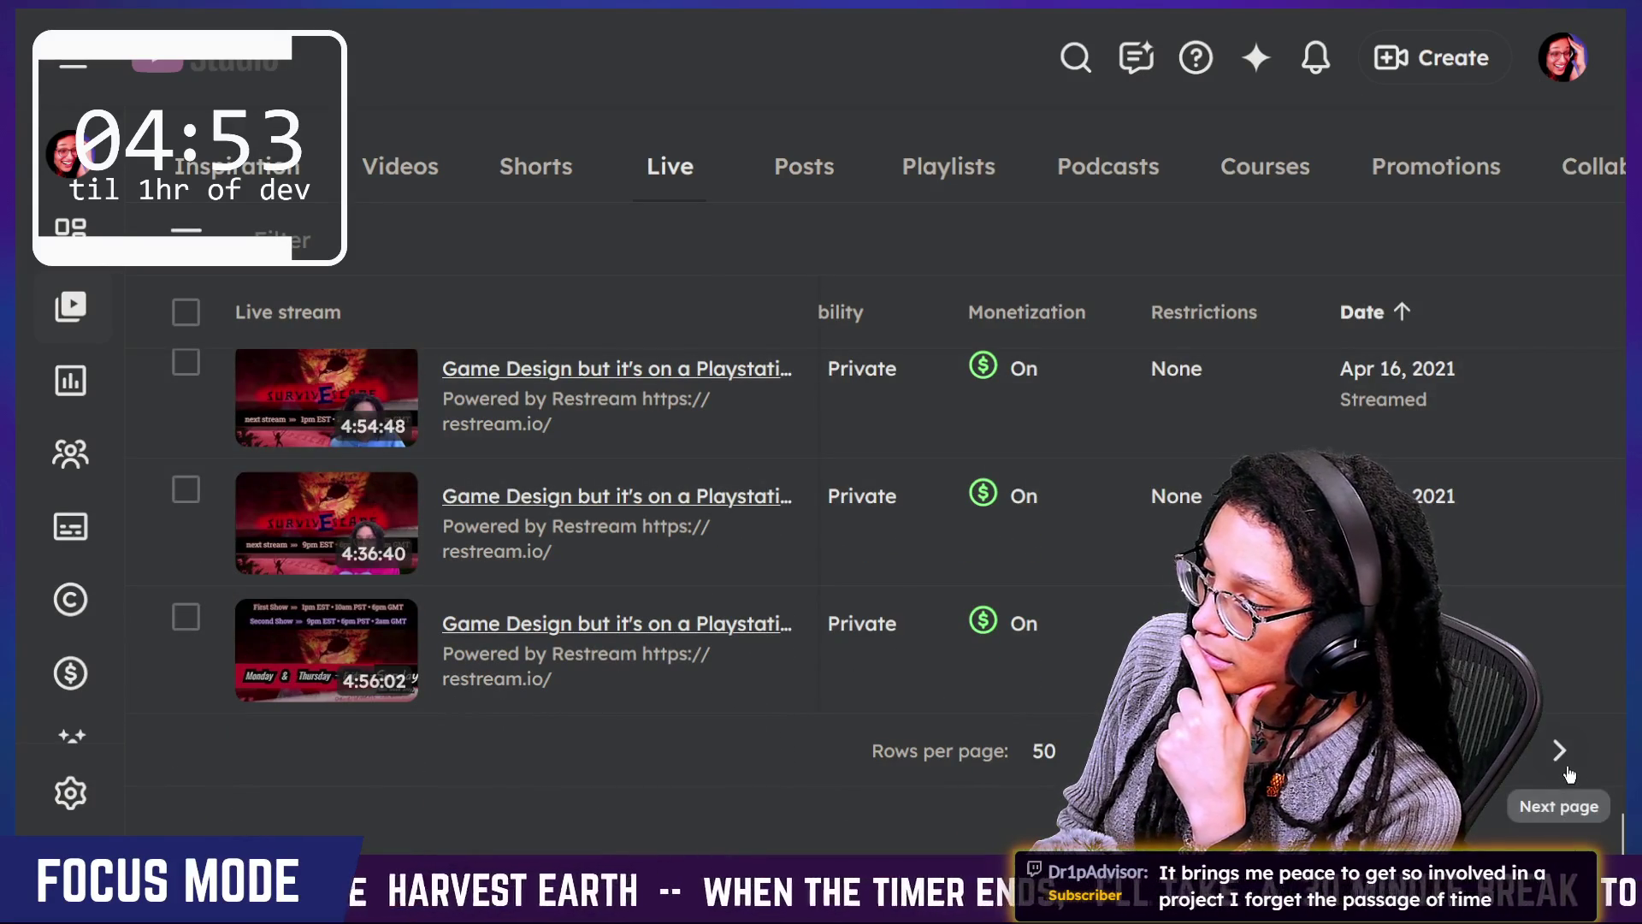
Step: Go to the next page and browse the private May 2021 streams
{"action": "left_click", "coordinate": [1569, 774]}
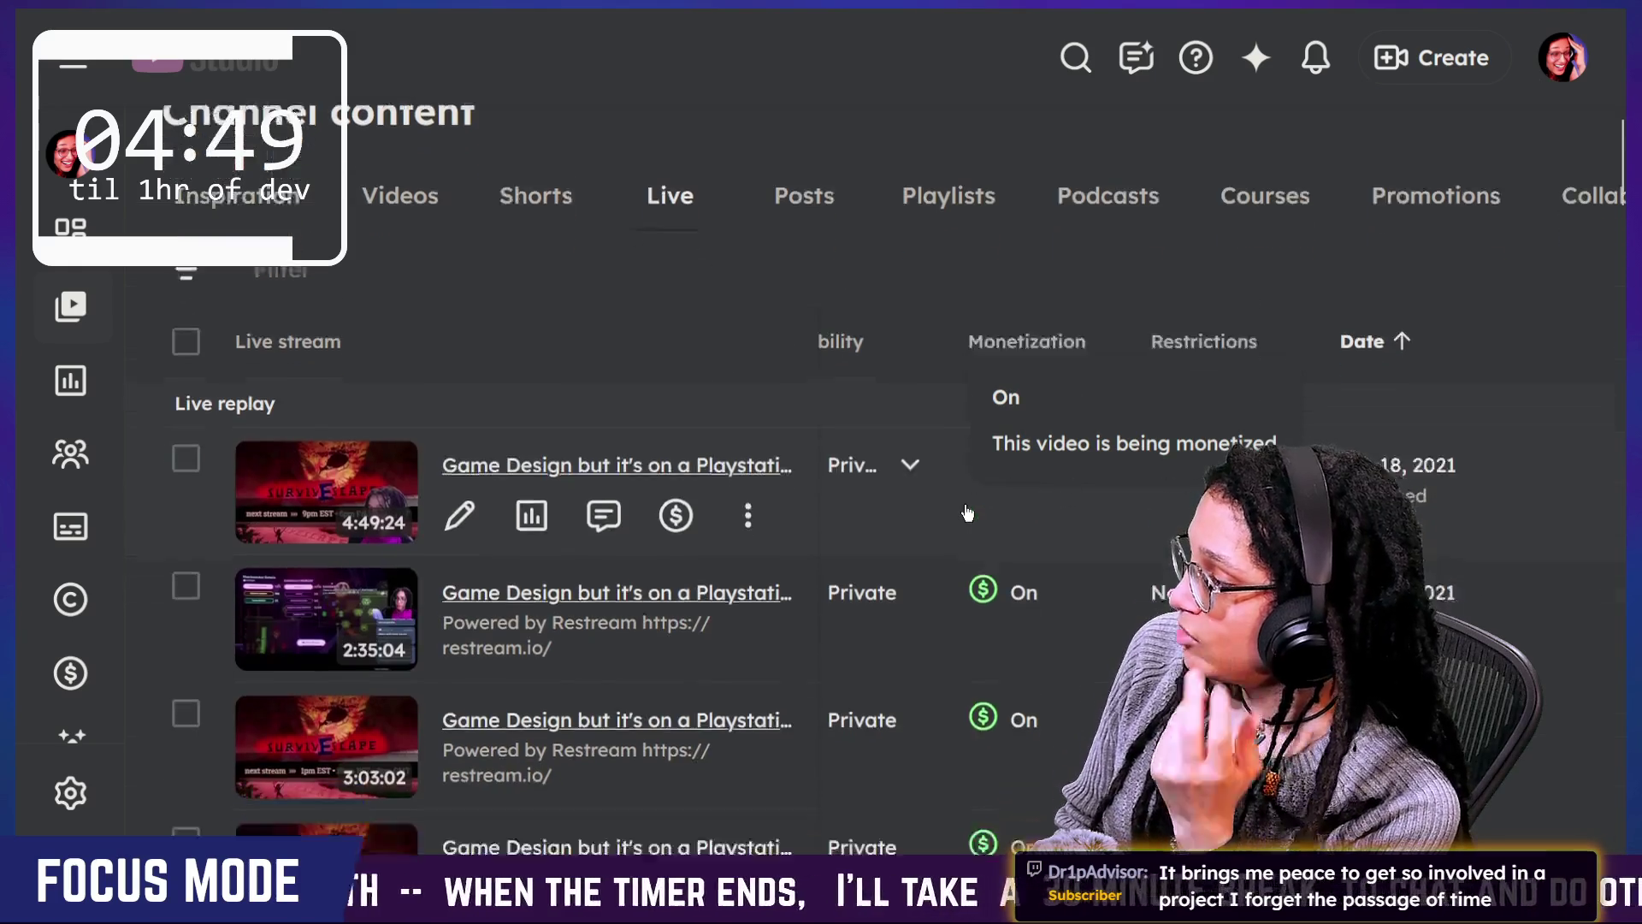
{"action": "scroll", "coordinate": [968, 513], "scroll_direction": "down", "scroll_amount": 5}
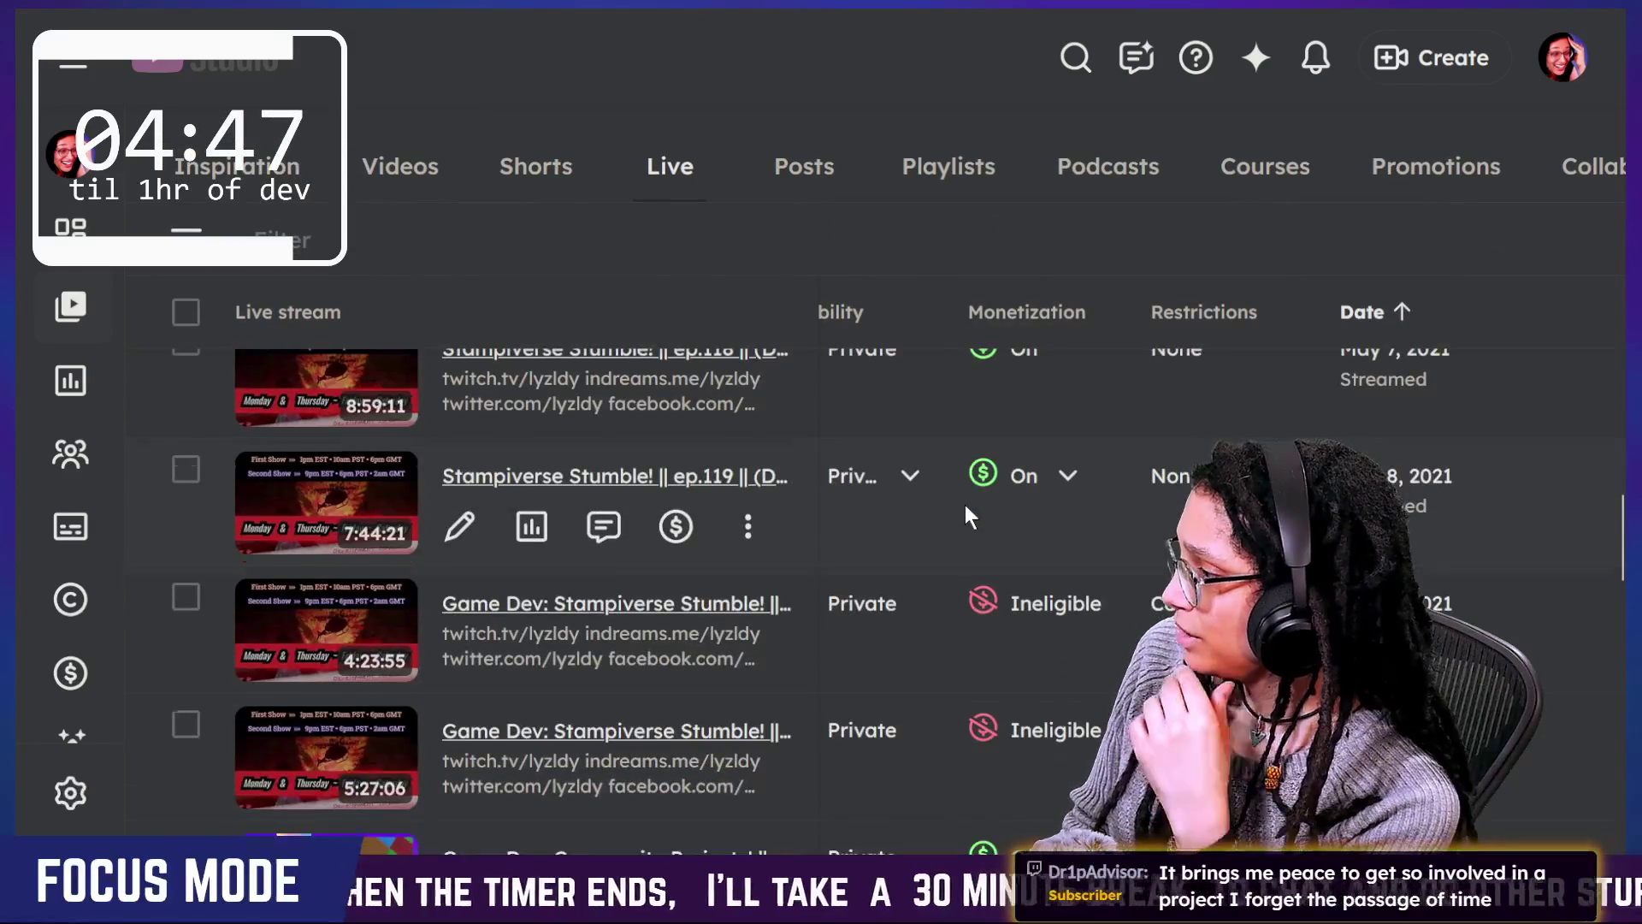
{"action": "scroll", "coordinate": [968, 513], "scroll_direction": "up", "scroll_amount": 2}
{"action": "scroll", "coordinate": [967, 513], "scroll_direction": "down", "scroll_amount": 15}
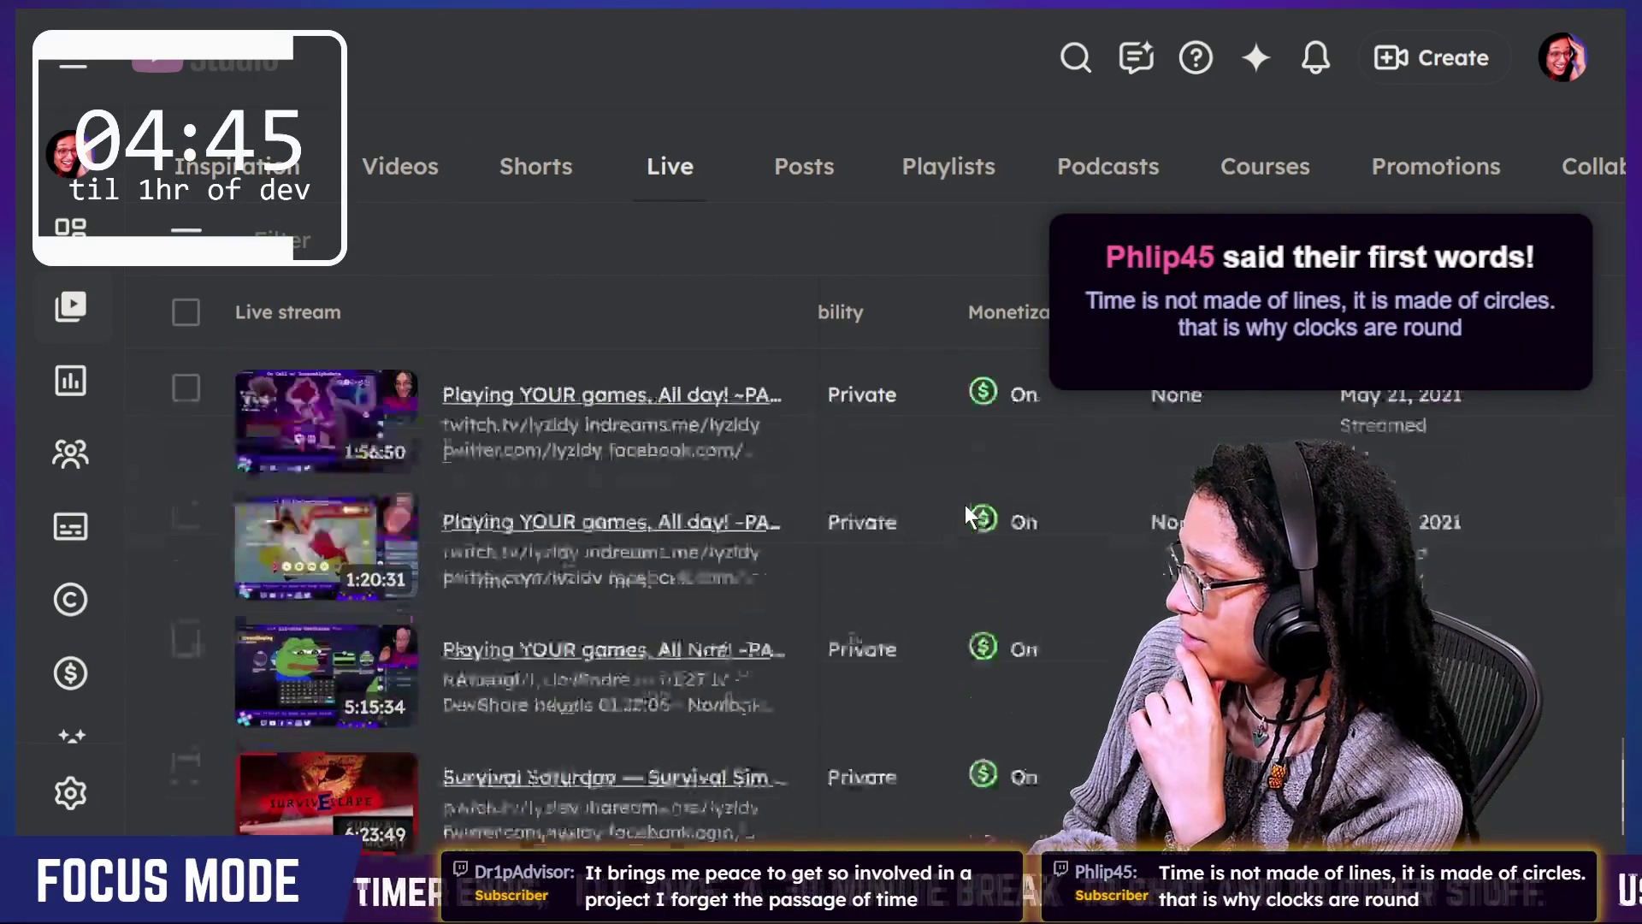
{"action": "scroll", "coordinate": [967, 513], "scroll_direction": "up", "scroll_amount": 4}
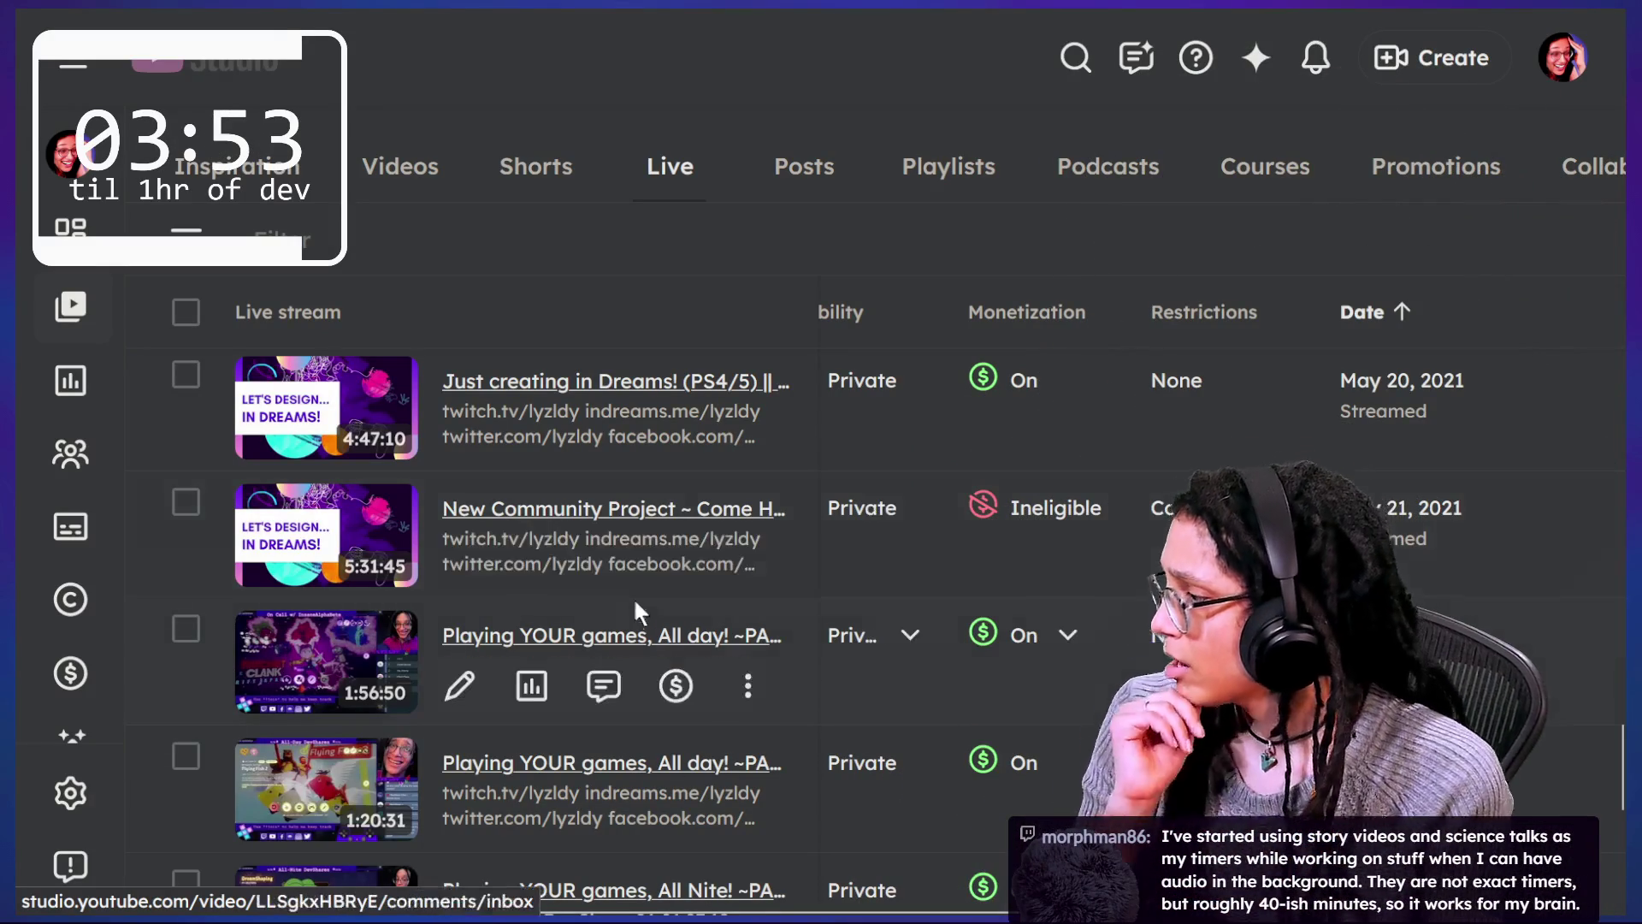
{"action": "scroll", "coordinate": [643, 667], "scroll_direction": "down", "scroll_amount": 2}
{"action": "scroll", "coordinate": [643, 667], "scroll_direction": "down", "scroll_amount": 1}
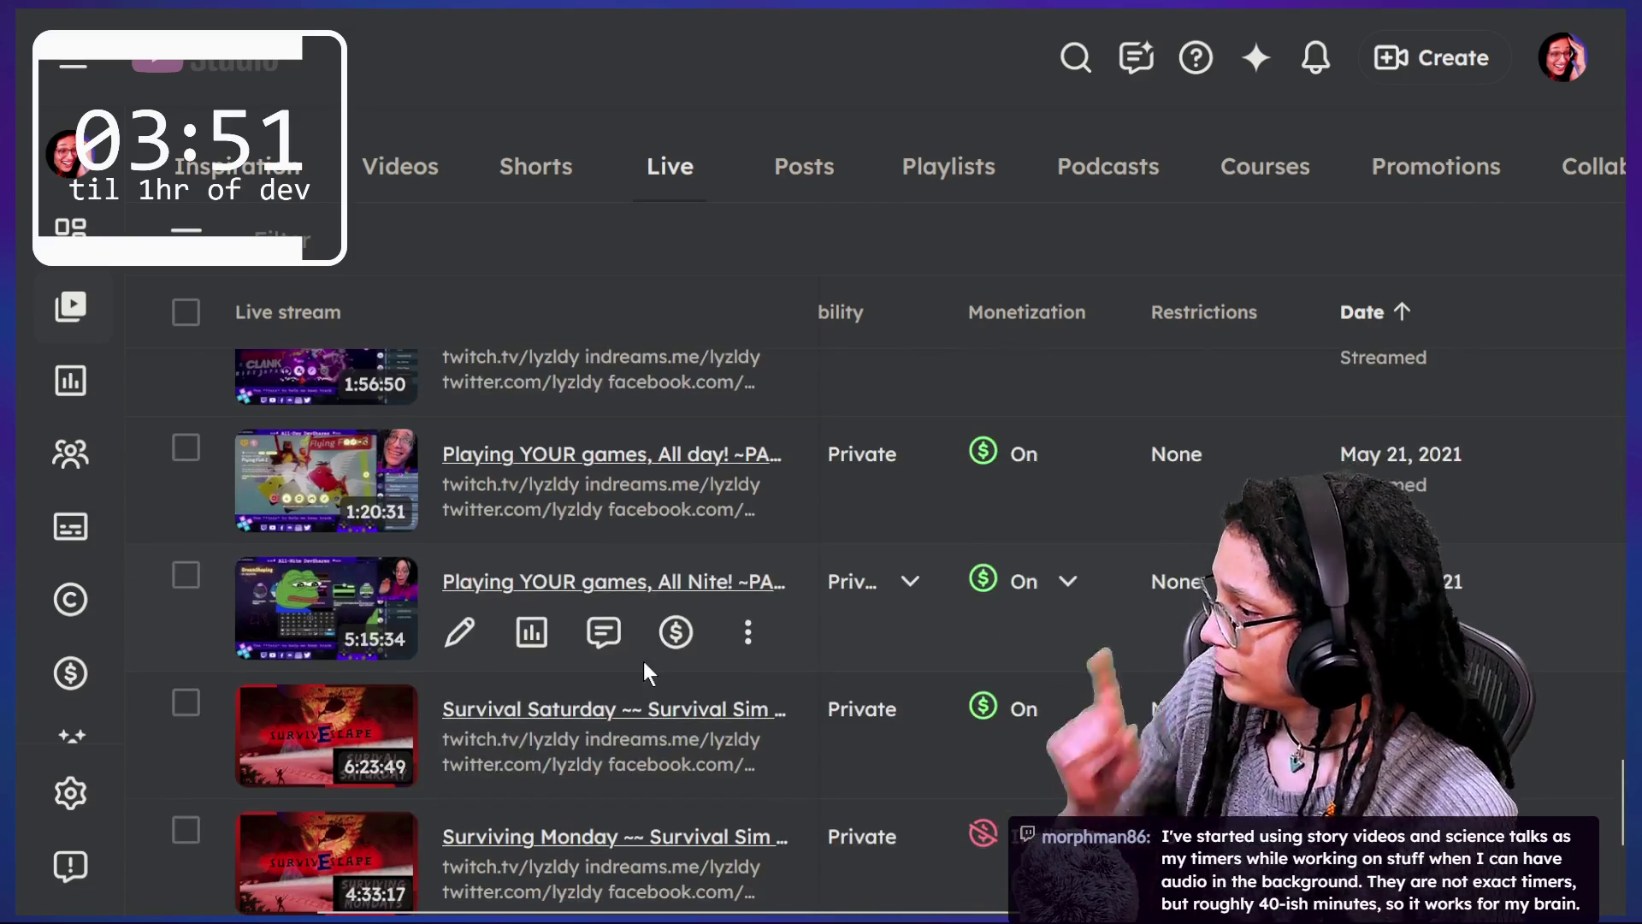
{"action": "right_click", "coordinate": [682, 582]}
{"action": "left_click", "coordinate": [889, 53]}
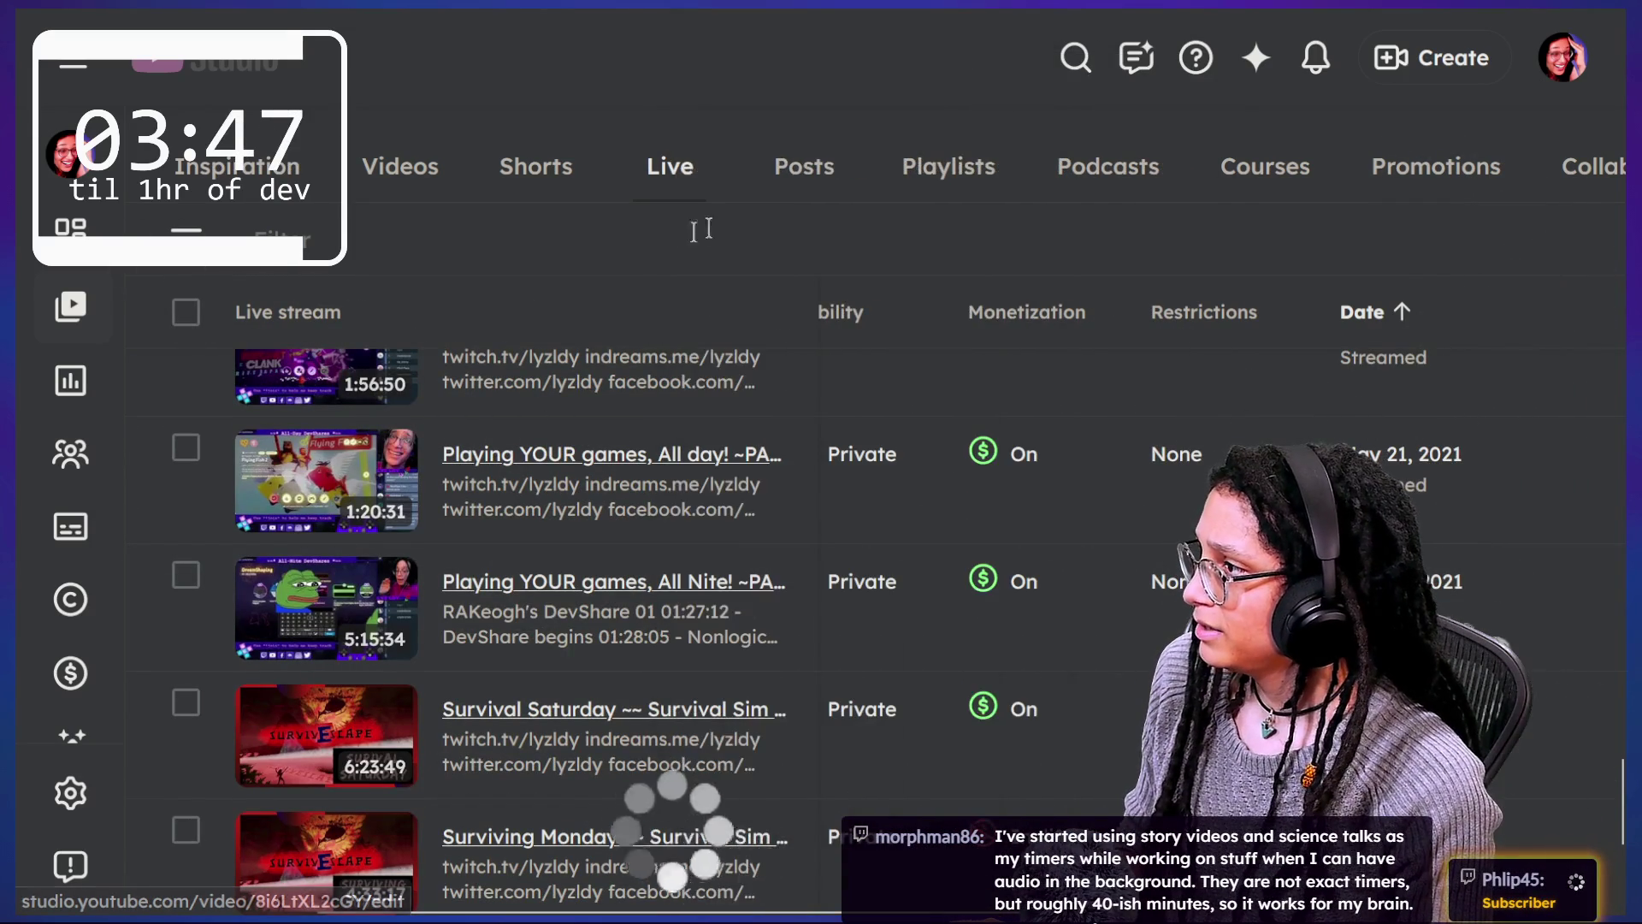
{"action": "scroll", "coordinate": [746, 342], "scroll_direction": "up", "scroll_amount": 3}
{"action": "left_click", "coordinate": [1075, 58]}
{"action": "type", "text": "devshare"}
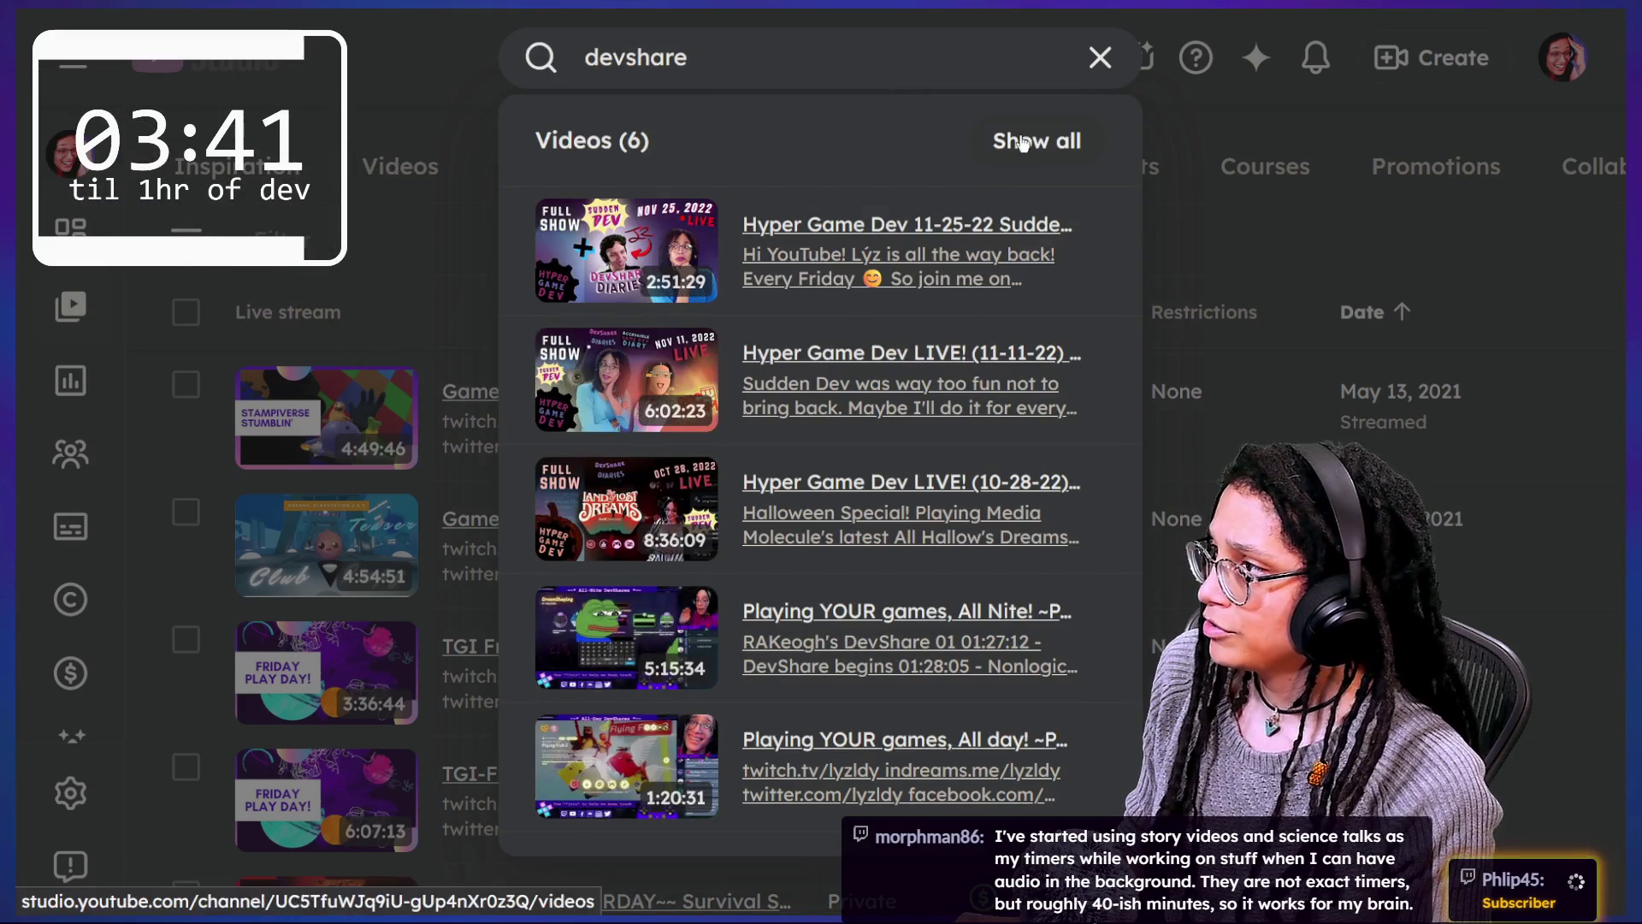
{"action": "left_click", "coordinate": [1037, 142]}
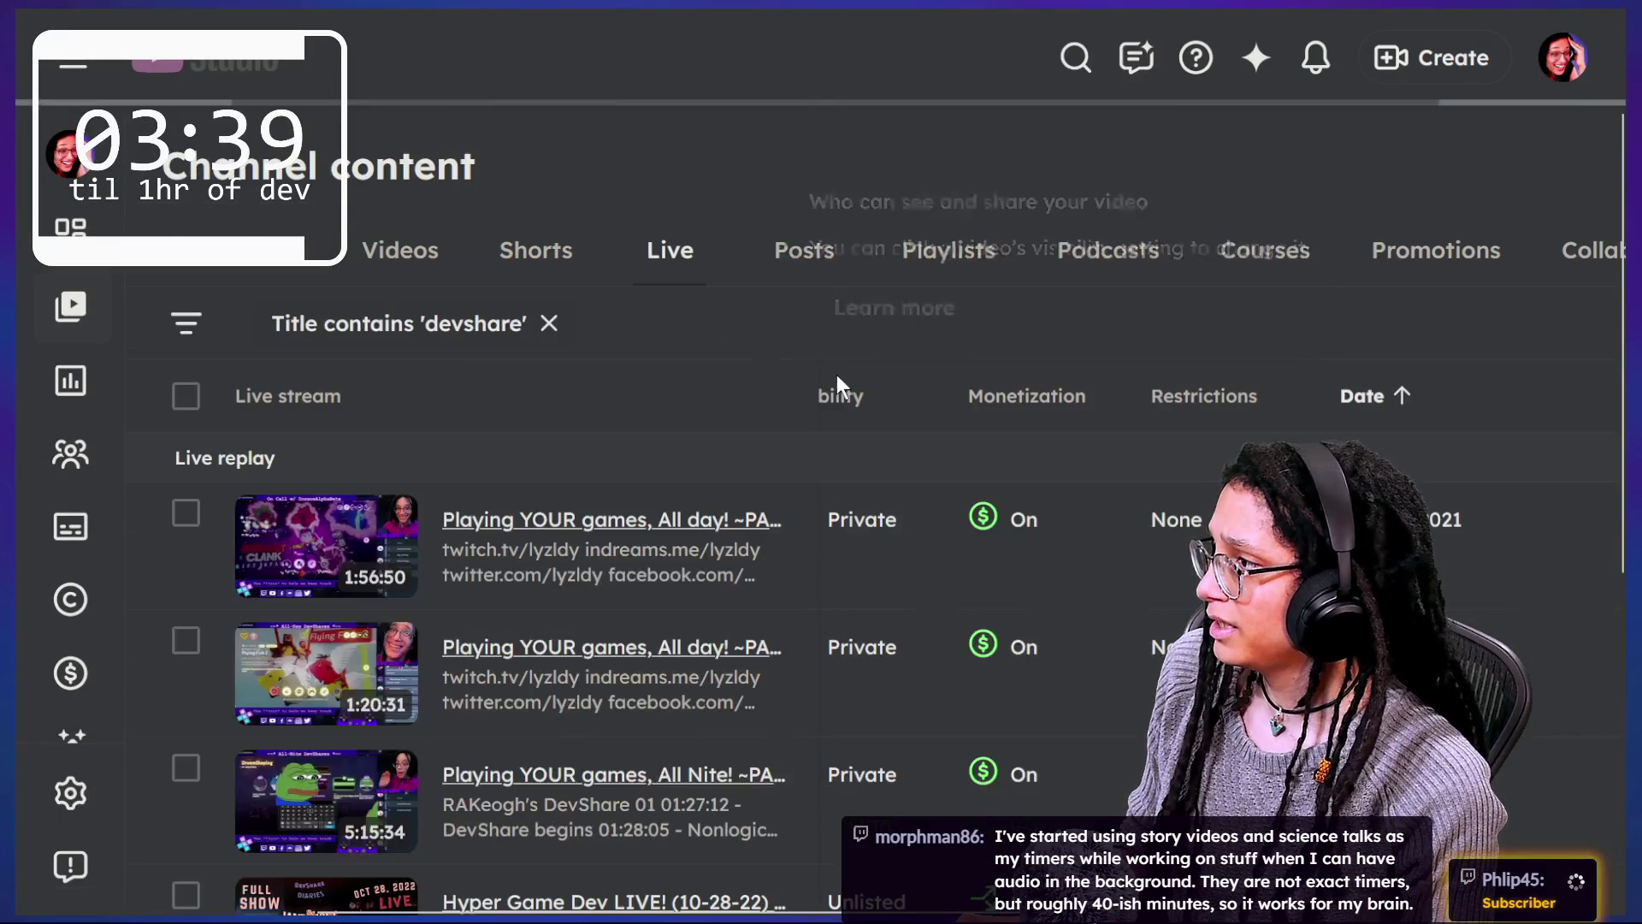
{"action": "scroll", "coordinate": [765, 551], "scroll_direction": "down", "scroll_amount": 1}
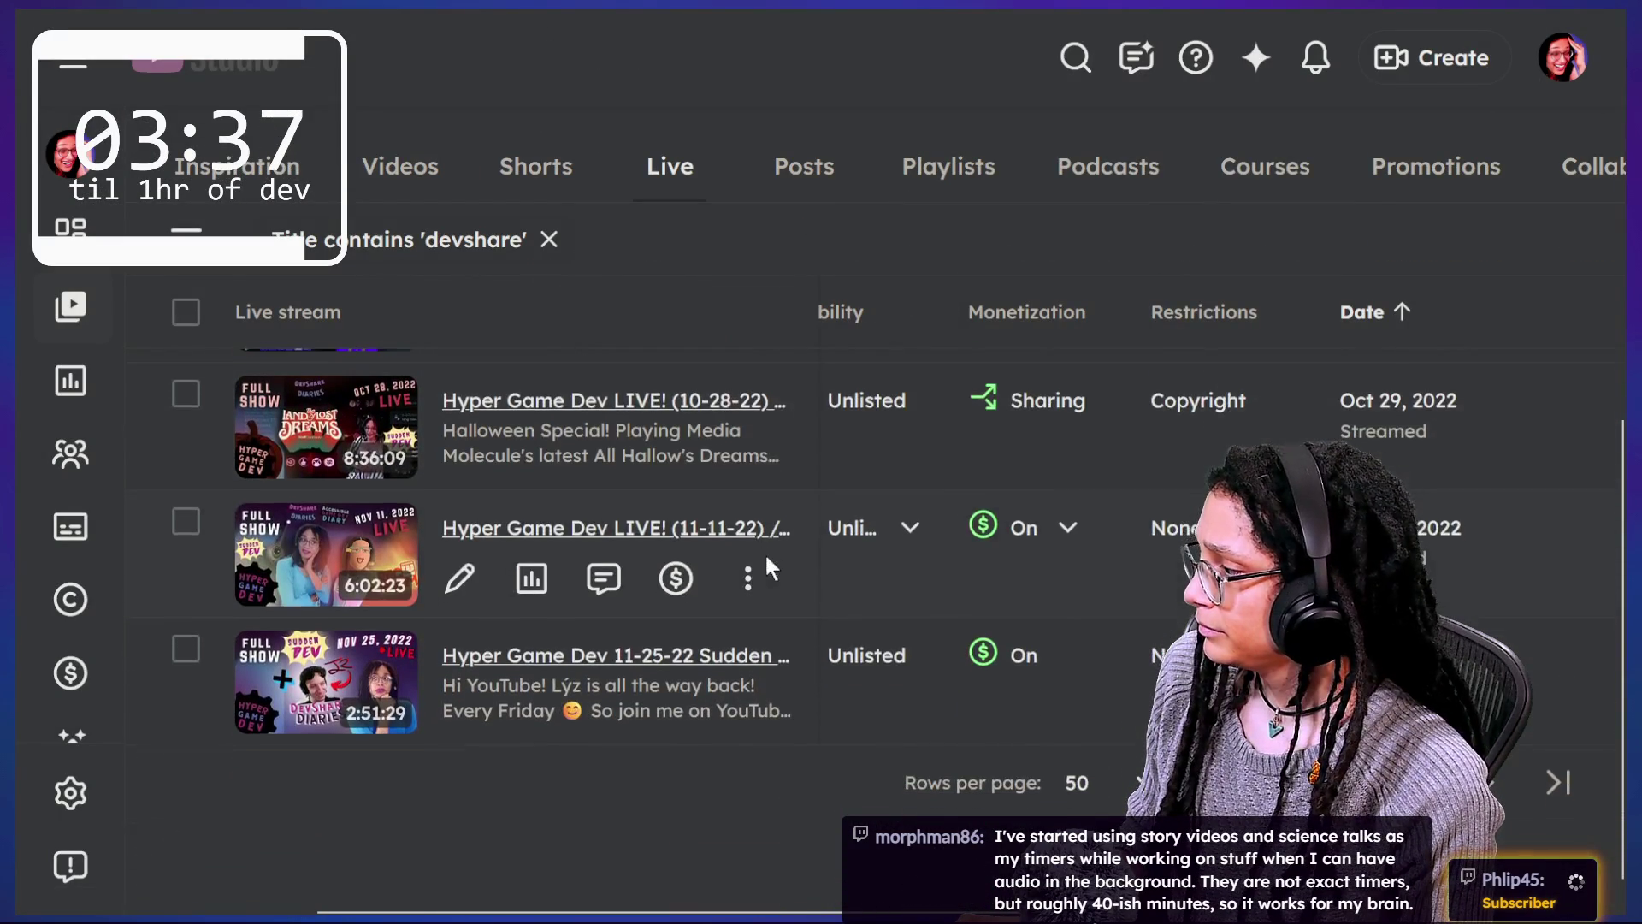
{"action": "scroll", "coordinate": [768, 563], "scroll_direction": "up", "scroll_amount": 1}
{"action": "scroll", "coordinate": [768, 562], "scroll_direction": "up", "scroll_amount": 2}
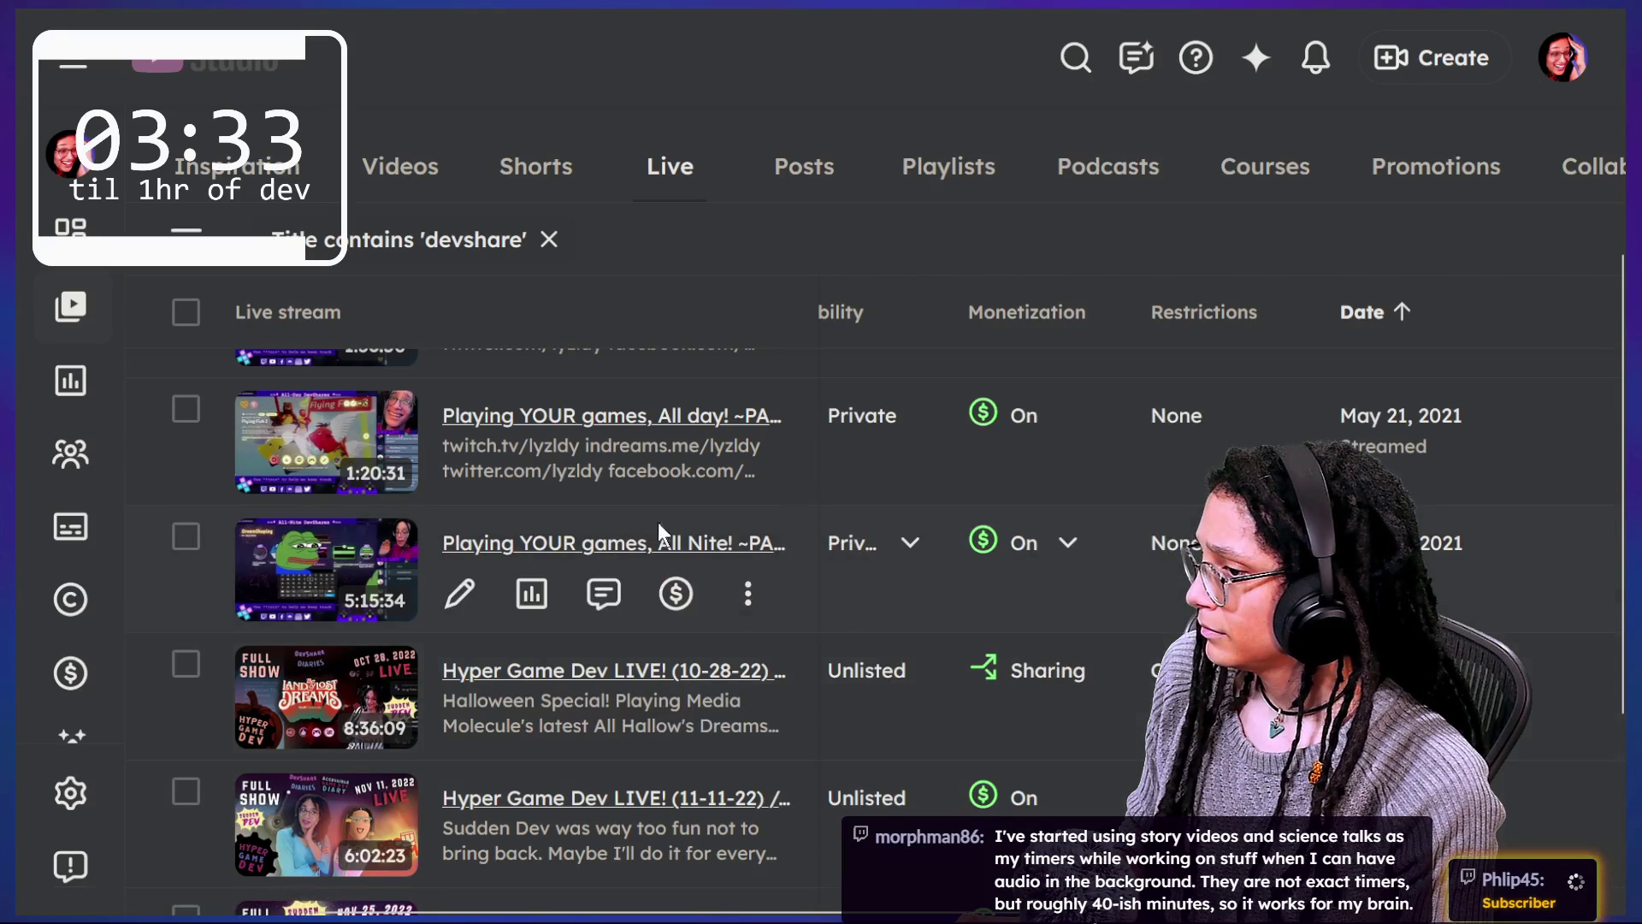
{"action": "left_click", "coordinate": [650, 548]}
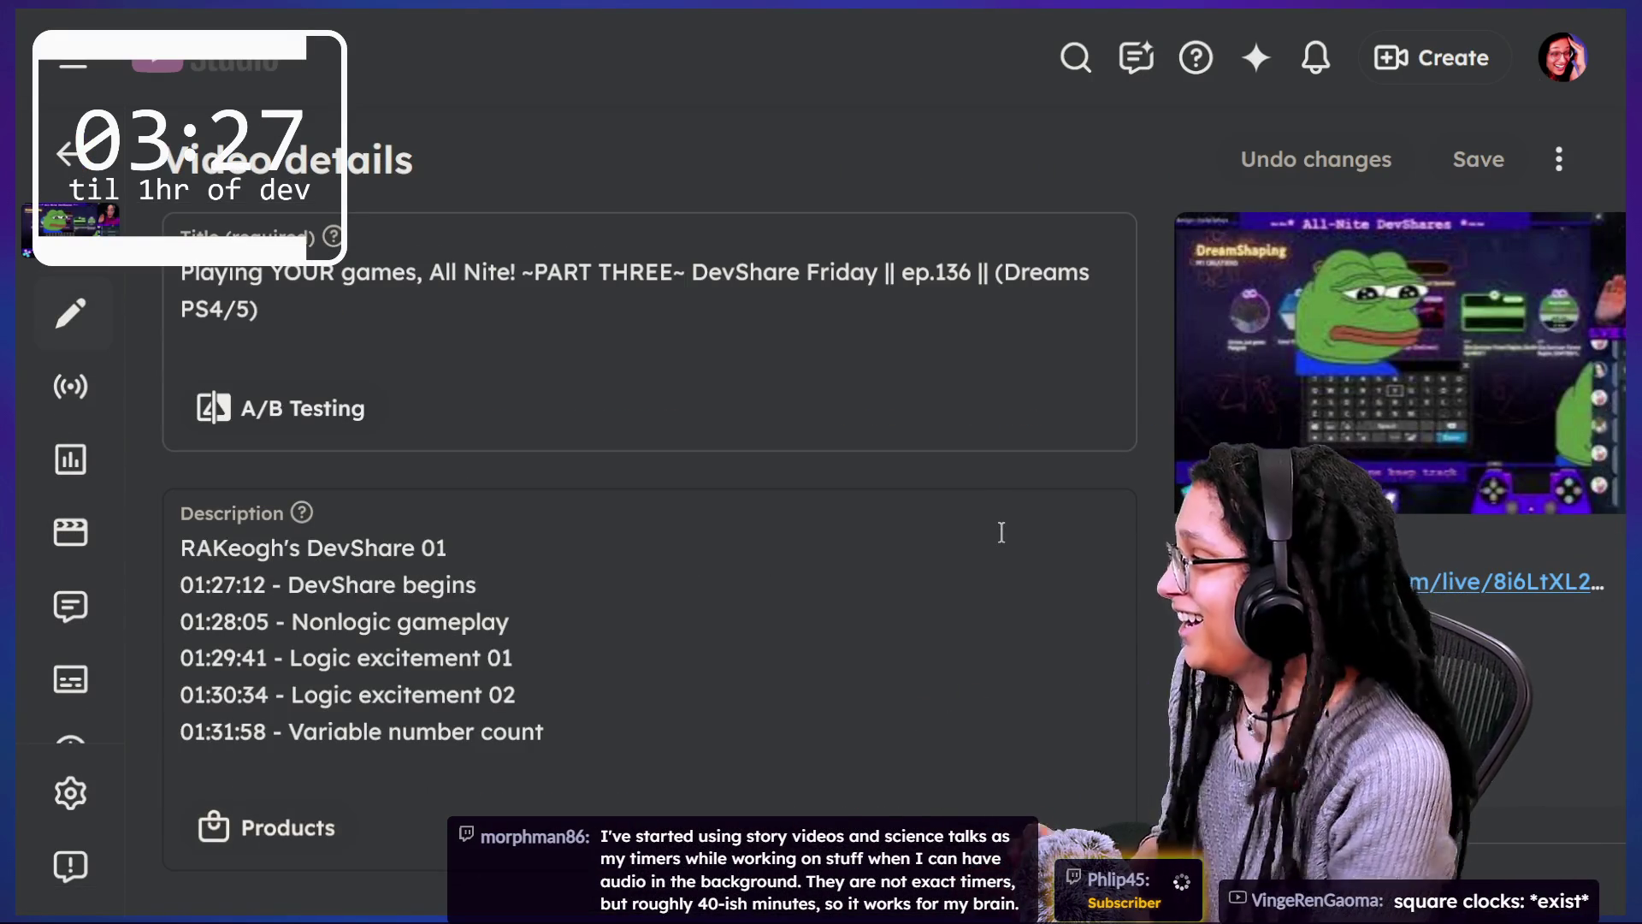
Step: Highlight and circle the DevShare timestamps in the PART THREE stream description
{"action": "left_click_drag", "start_coordinate": [393, 547], "coordinate": [494, 658]}
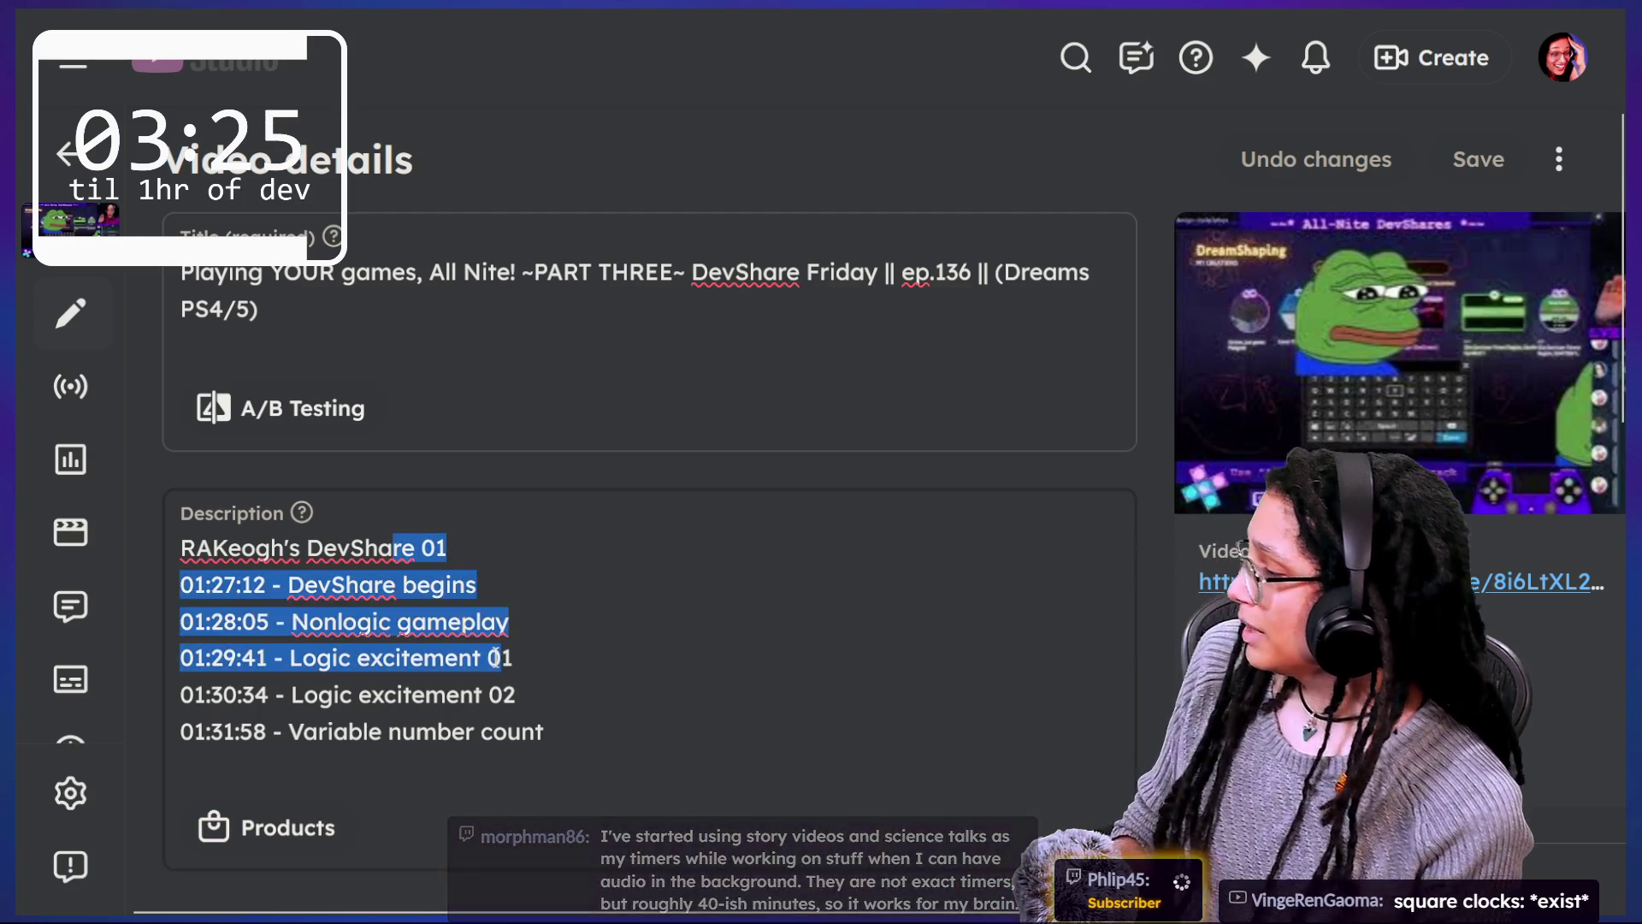
{"action": "left_click", "coordinate": [508, 656]}
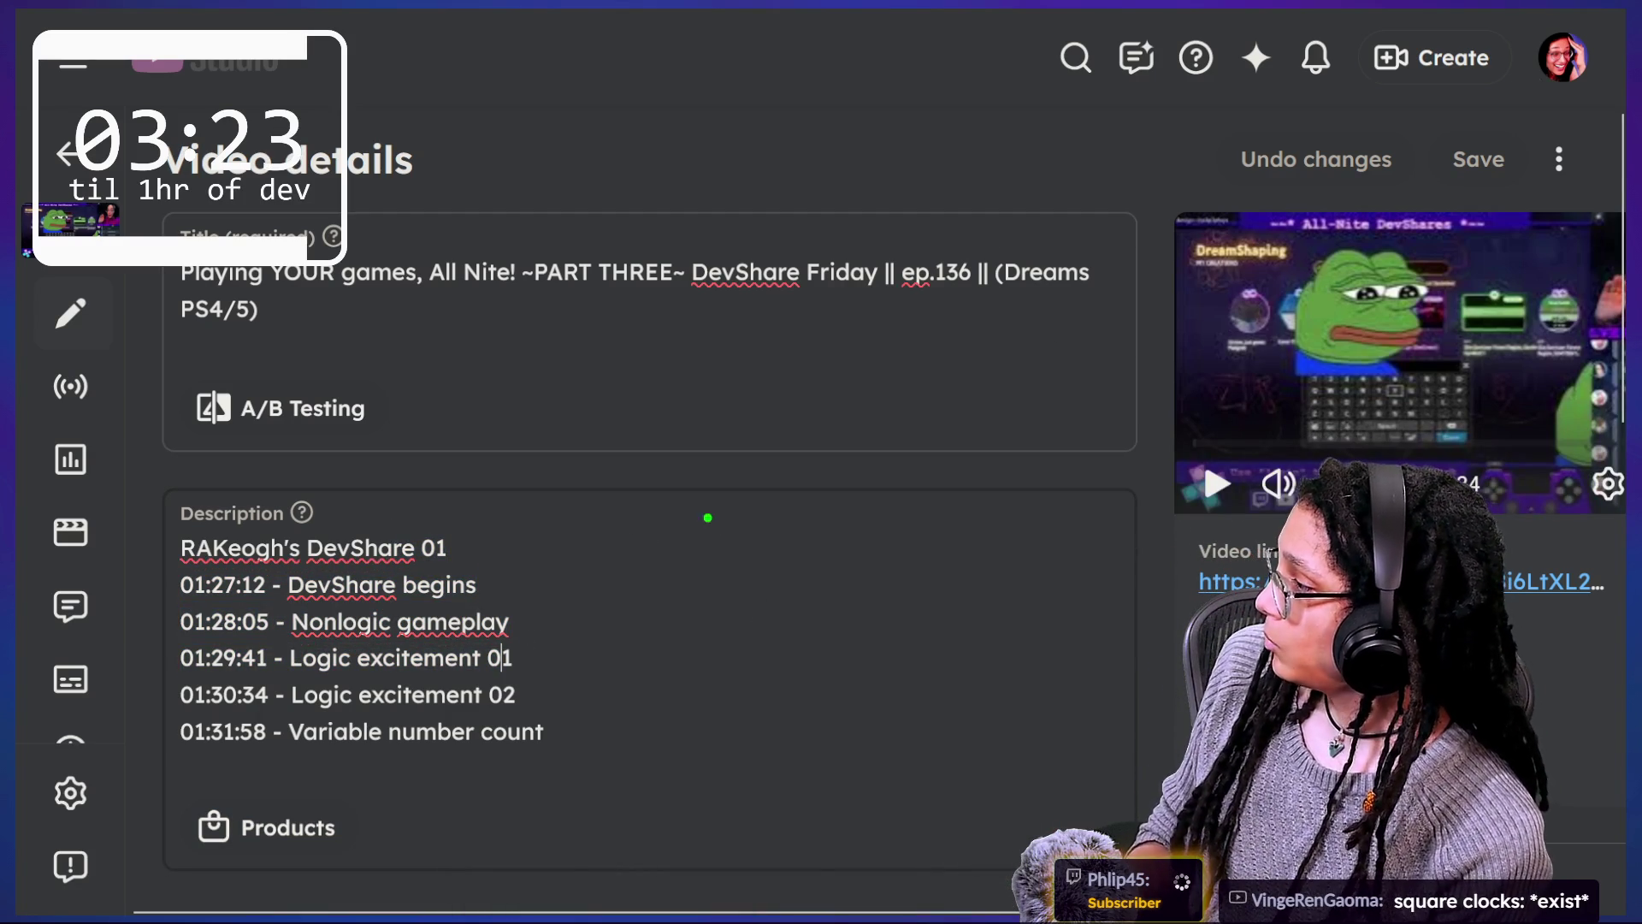
{"action": "left_click_drag", "start_coordinate": [938, 796], "coordinate": [341, 372]}
{"action": "key", "text": "Escape"}
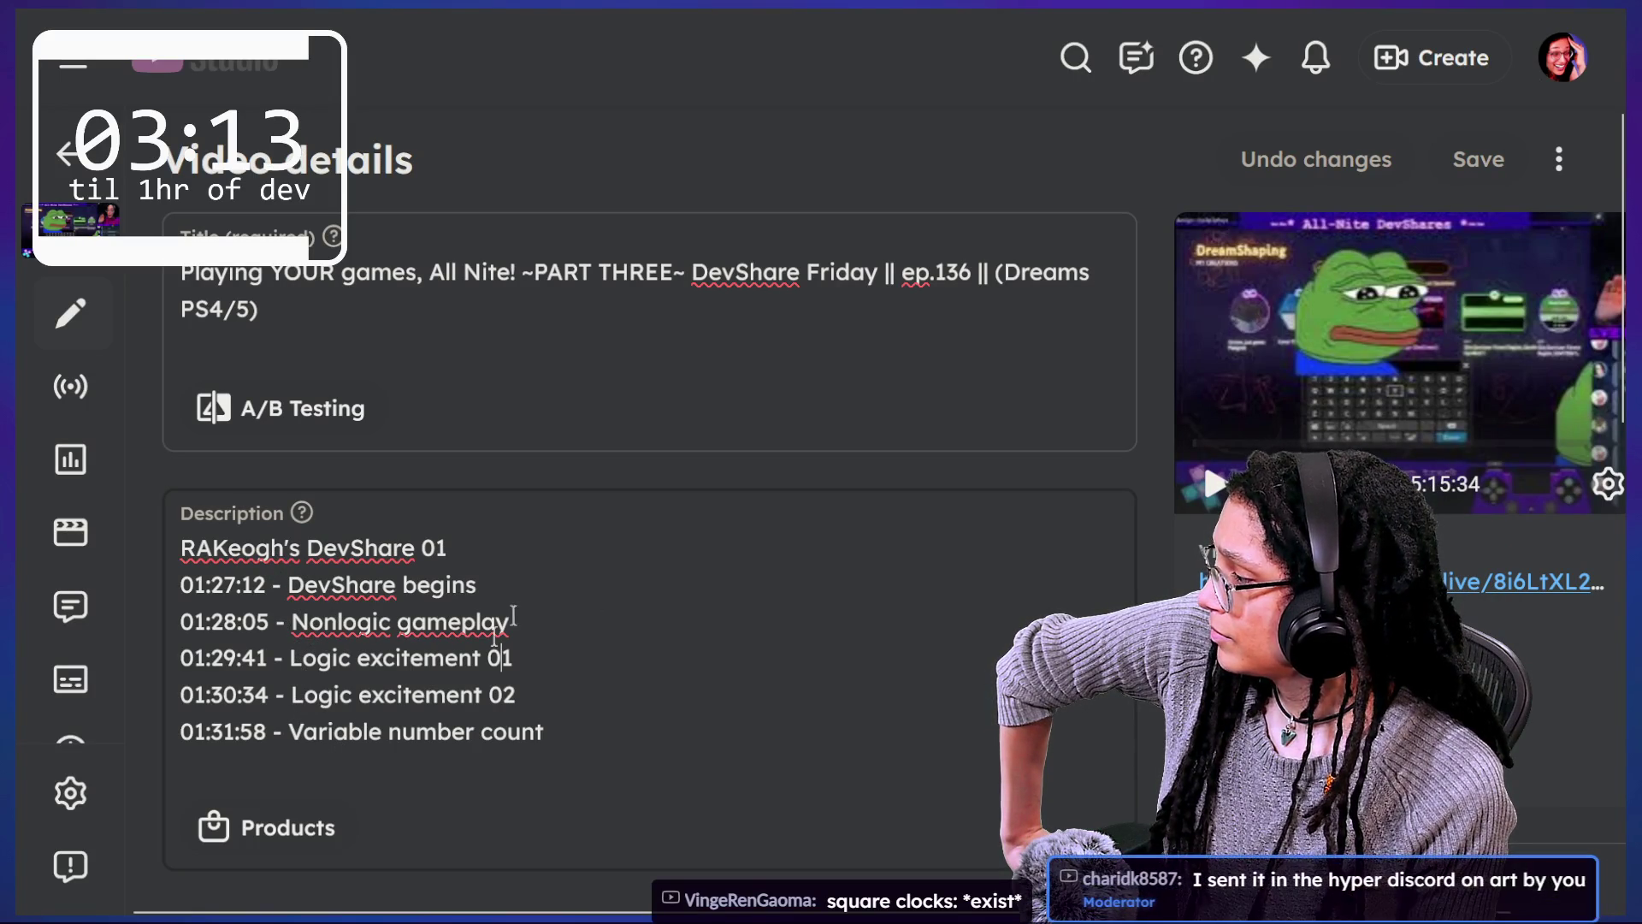
Step: Follow the stream's Video link to watch the PART THREE replay
{"action": "mouse_move", "coordinate": [1197, 410]}
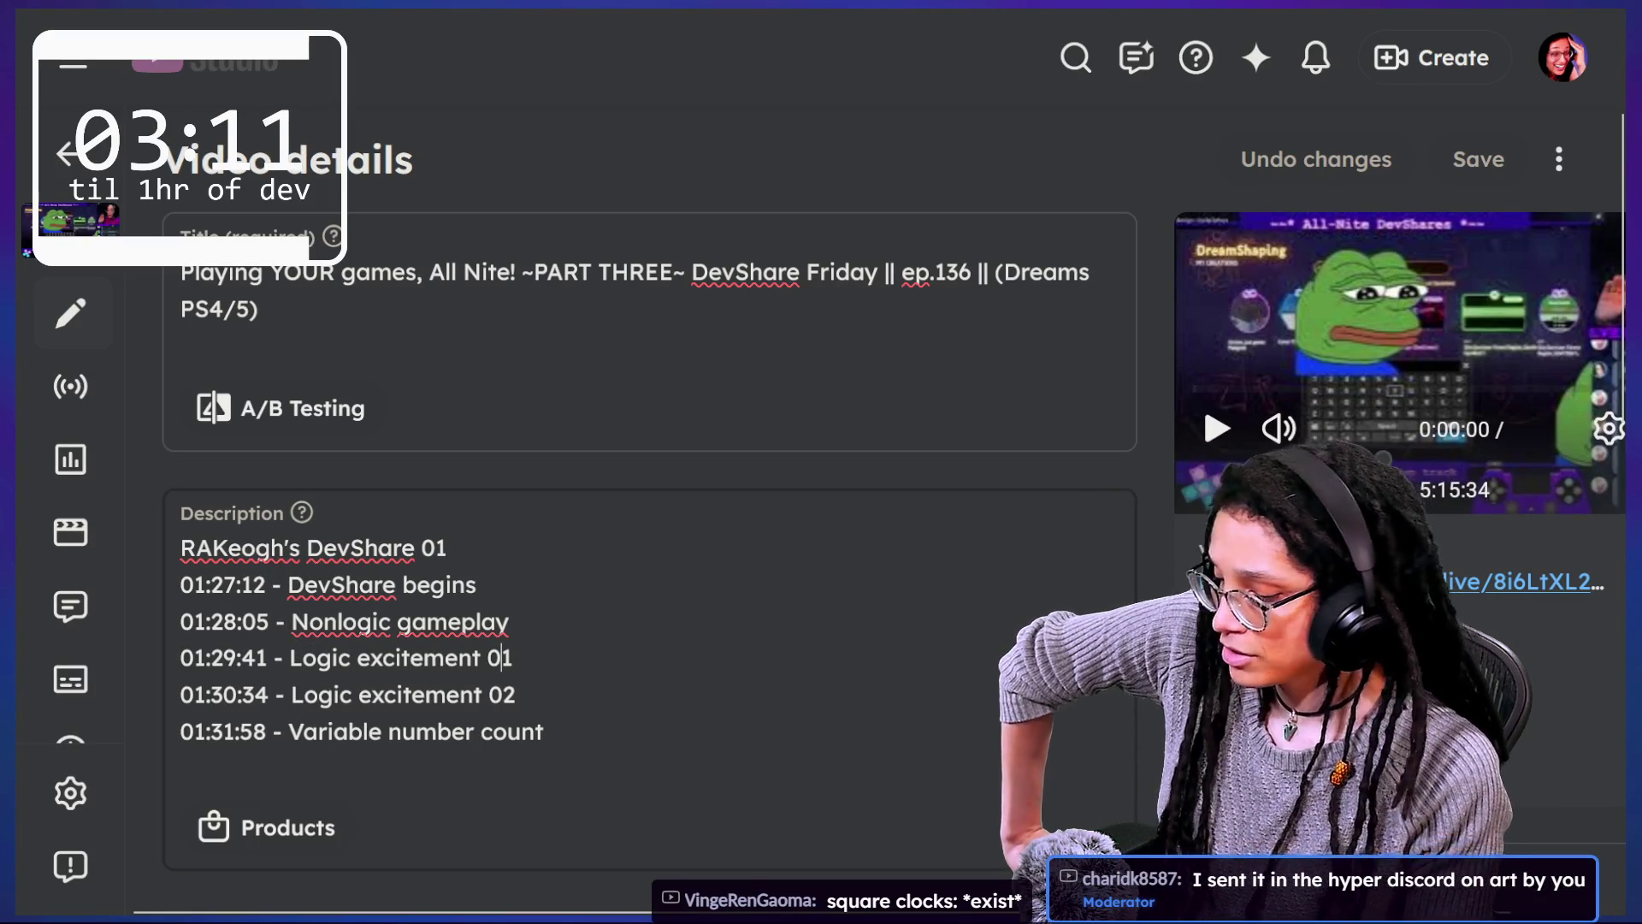
{"action": "scroll", "coordinate": [864, 557], "scroll_direction": "down", "scroll_amount": 1}
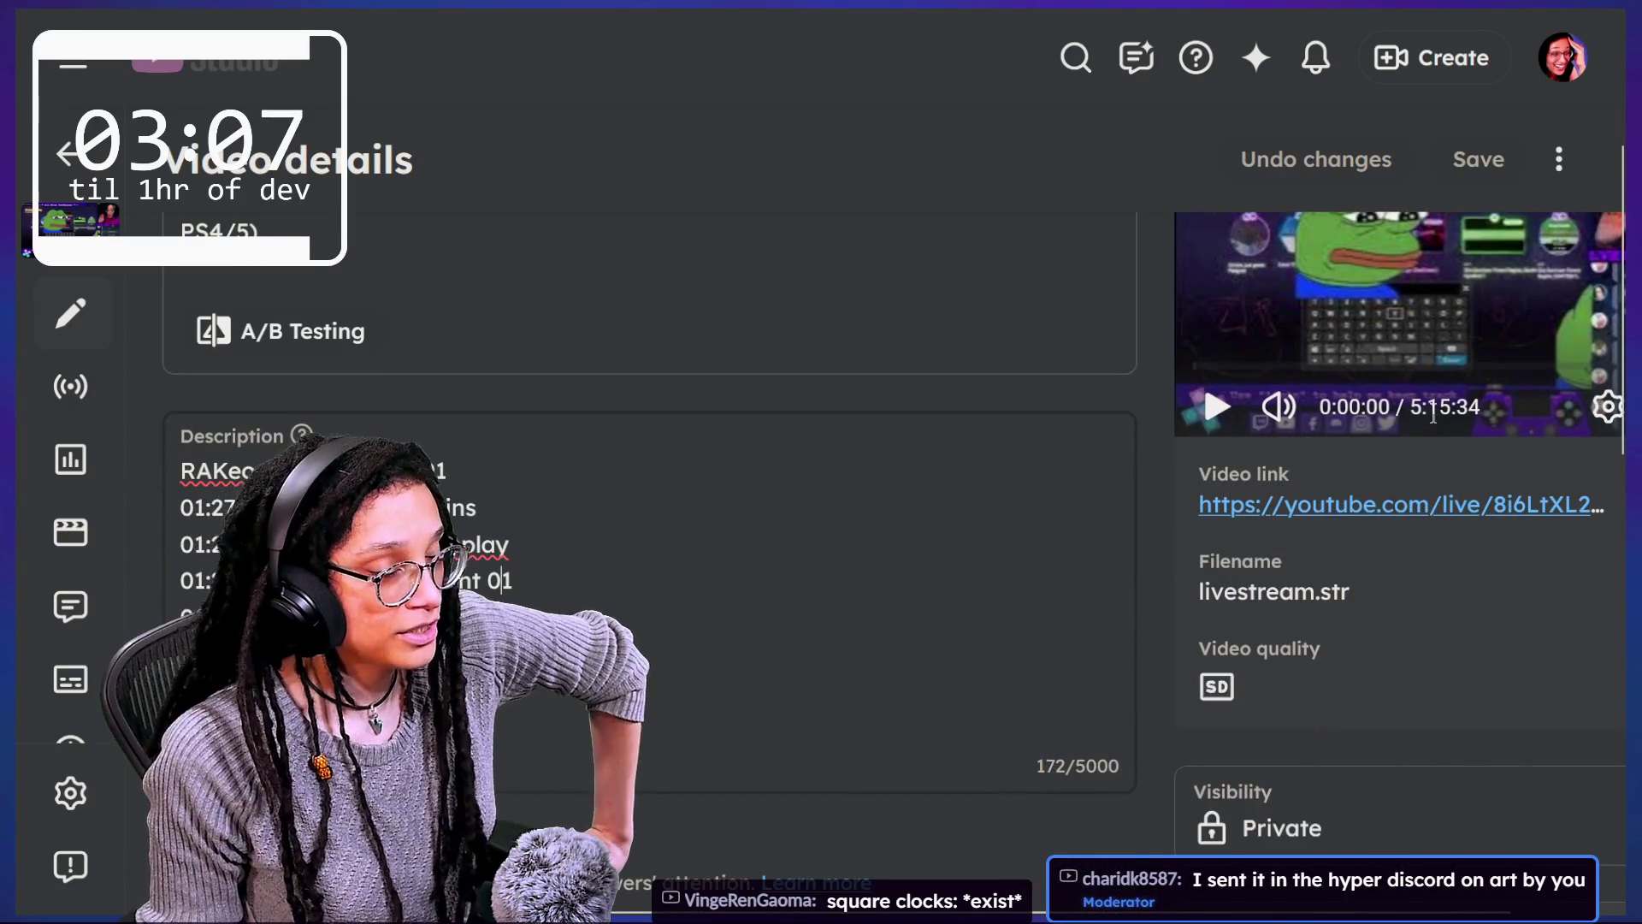
{"action": "left_click", "coordinate": [1440, 590]}
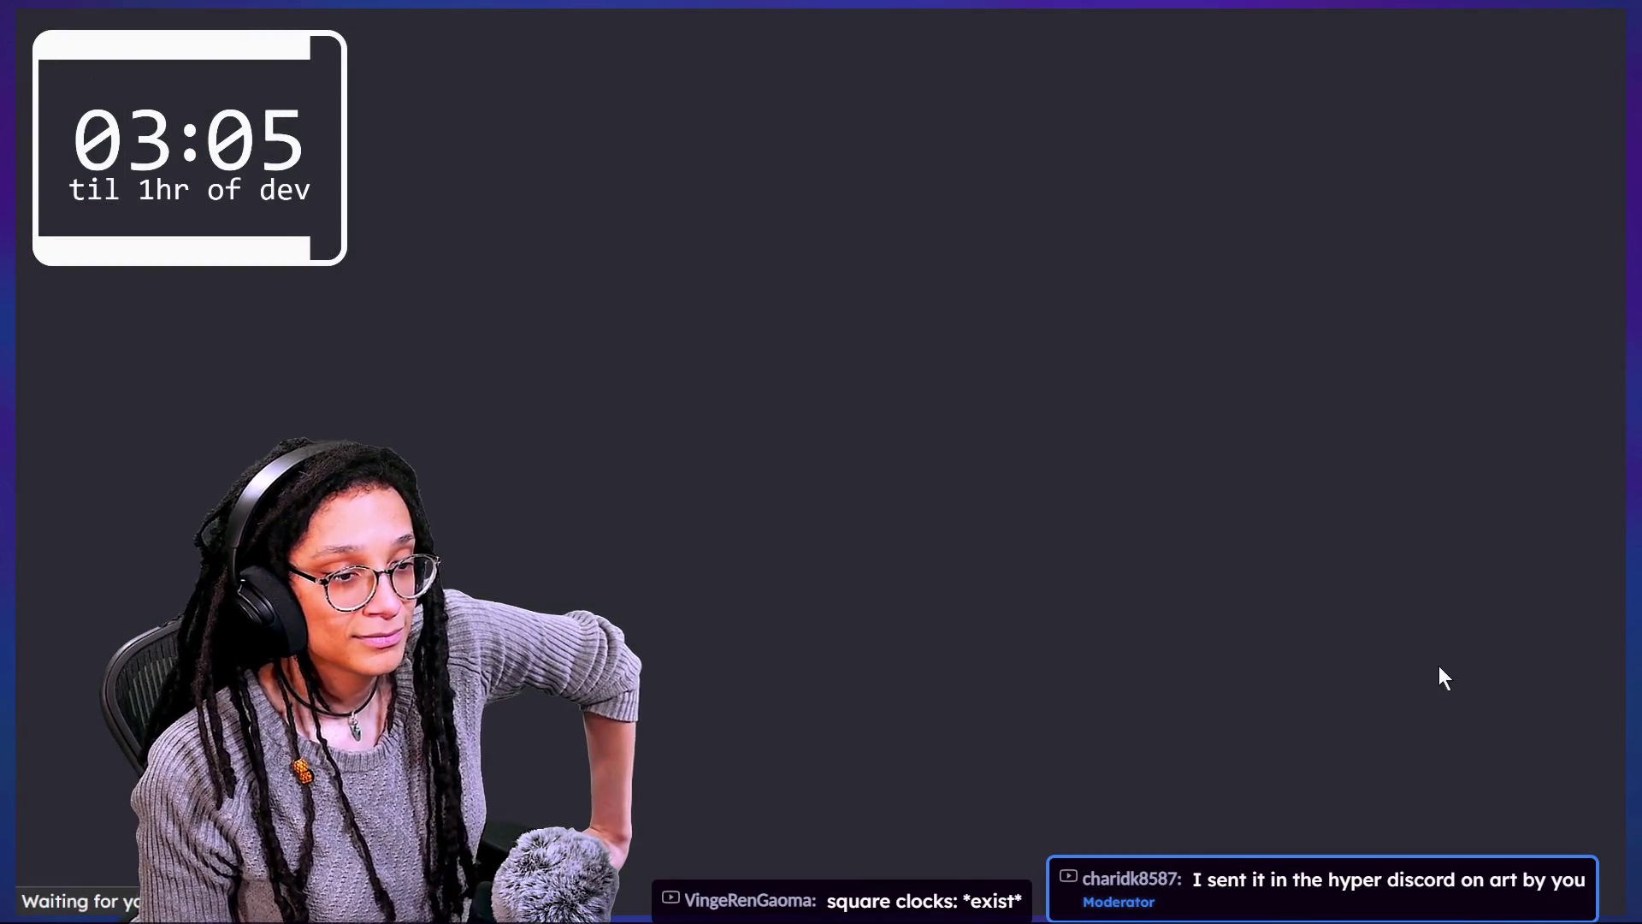
Step: Jump the All Nite stream replay to 2:35:43, then return to the PART THREE video details in Studio
{"action": "mouse_move", "coordinate": [462, 11]}
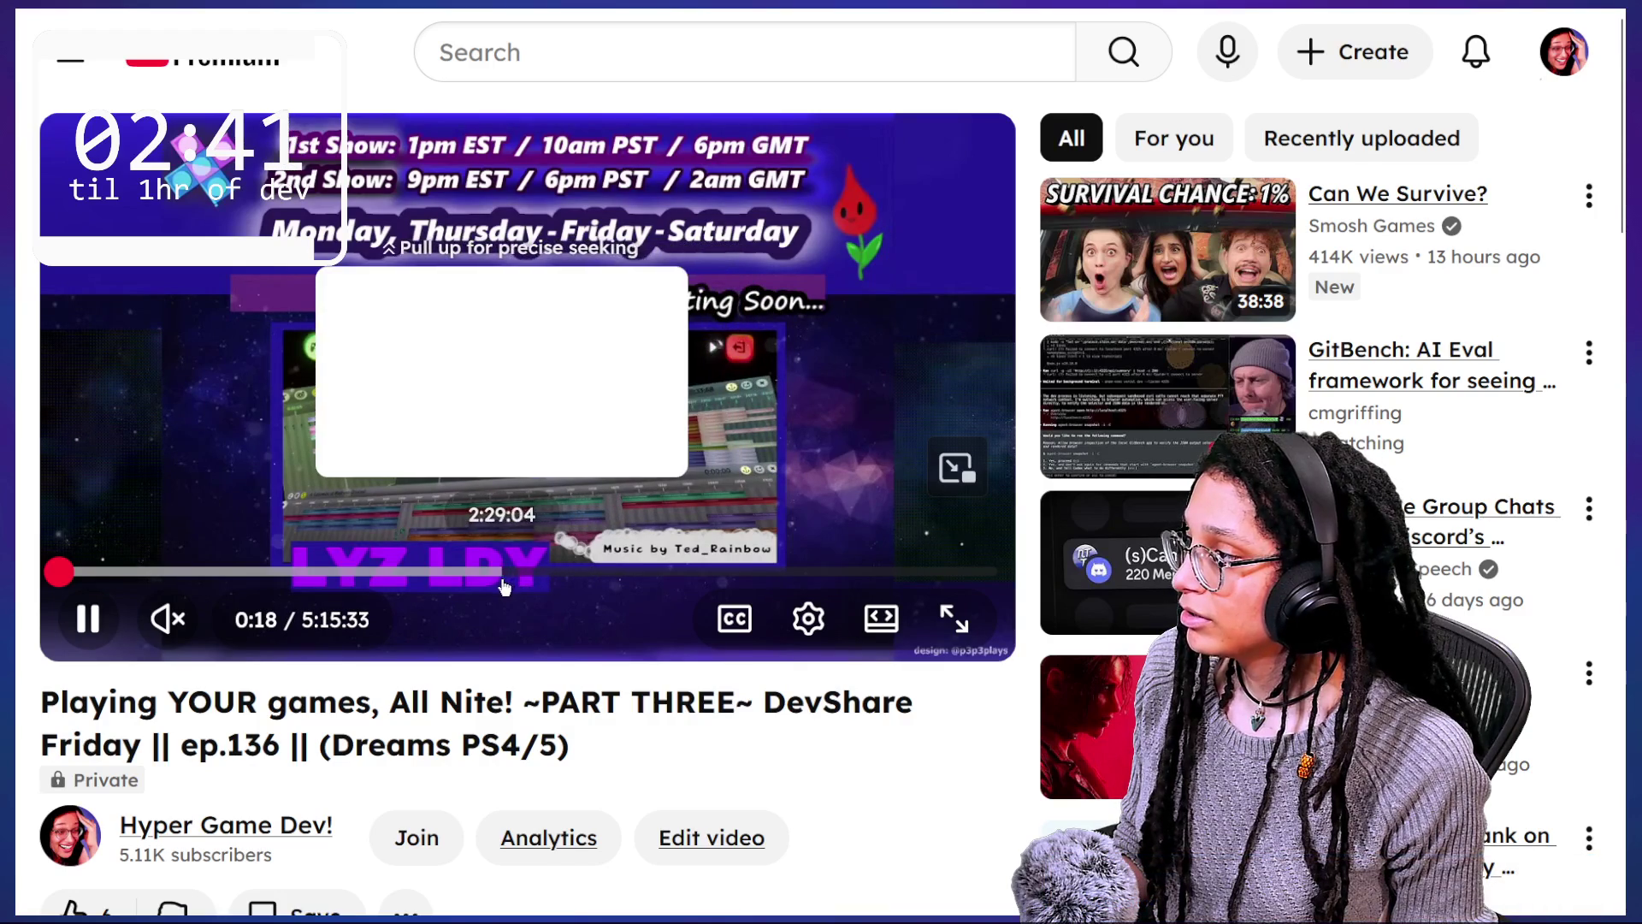
{"action": "left_click", "coordinate": [524, 585]}
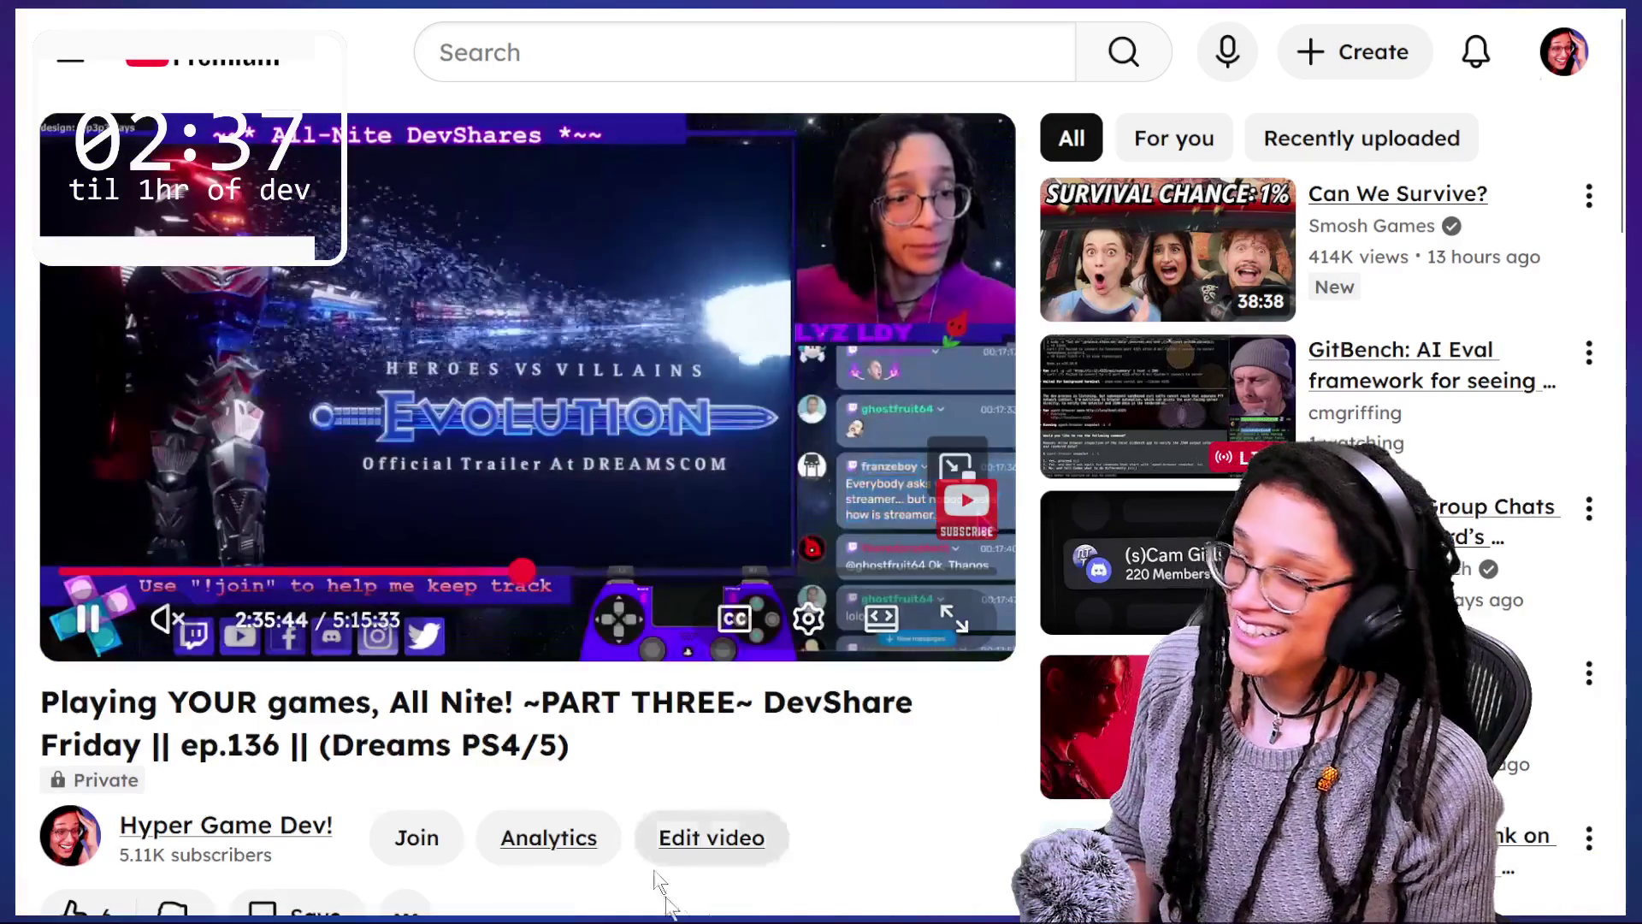
{"action": "mouse_move", "coordinate": [638, 5]}
{"action": "left_click", "coordinate": [652, 133]}
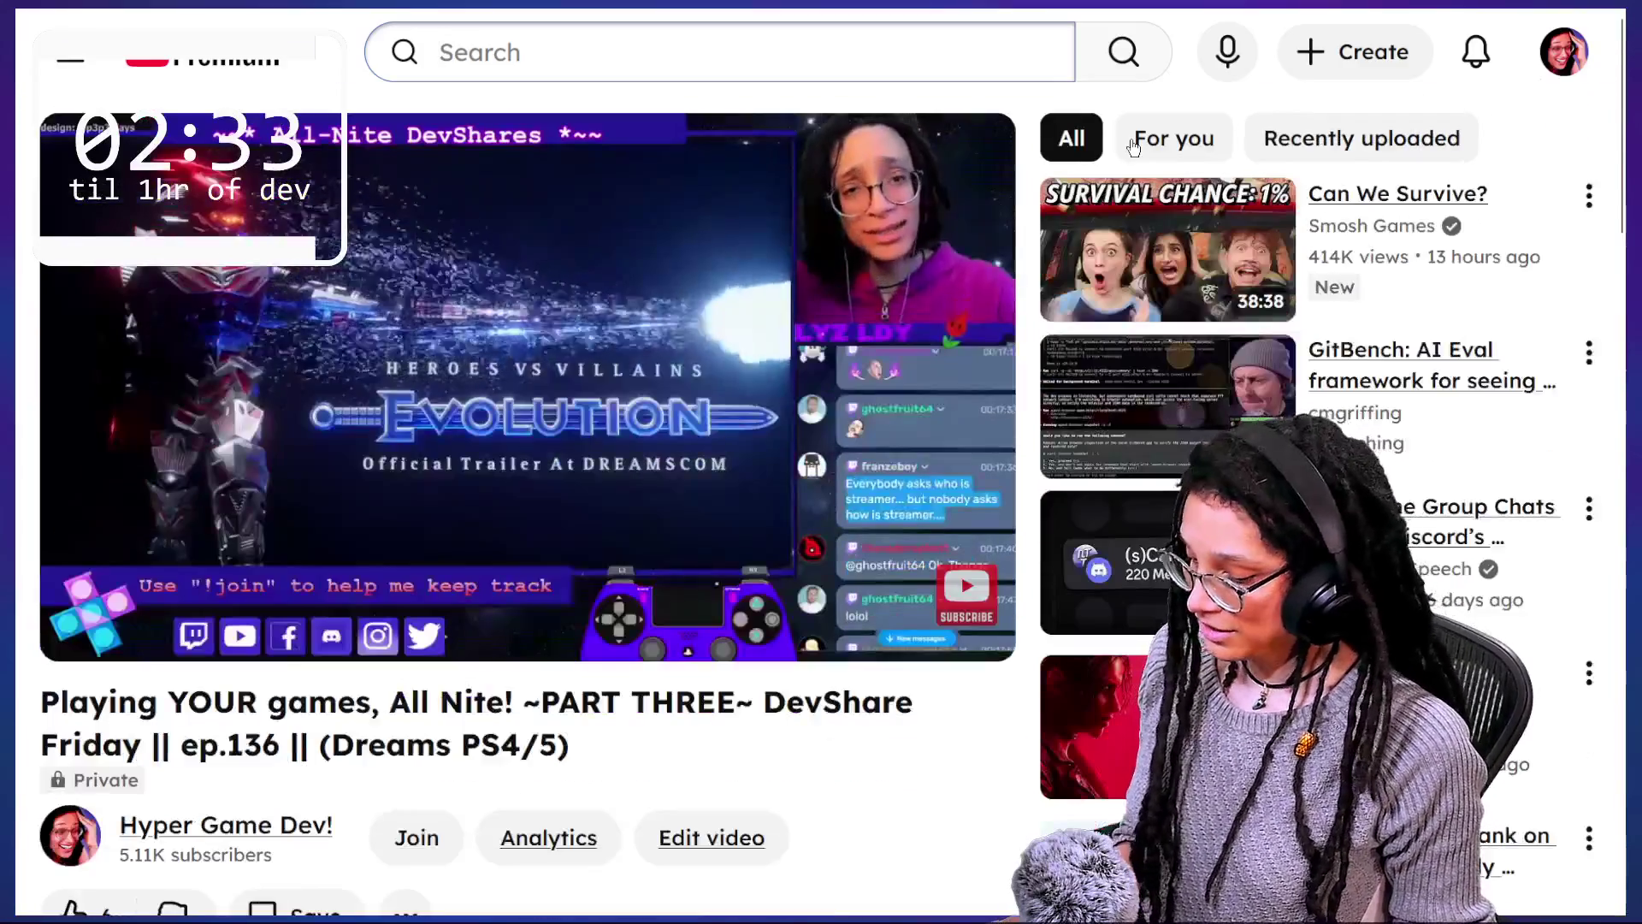
{"action": "mouse_move", "coordinate": [1361, 274]}
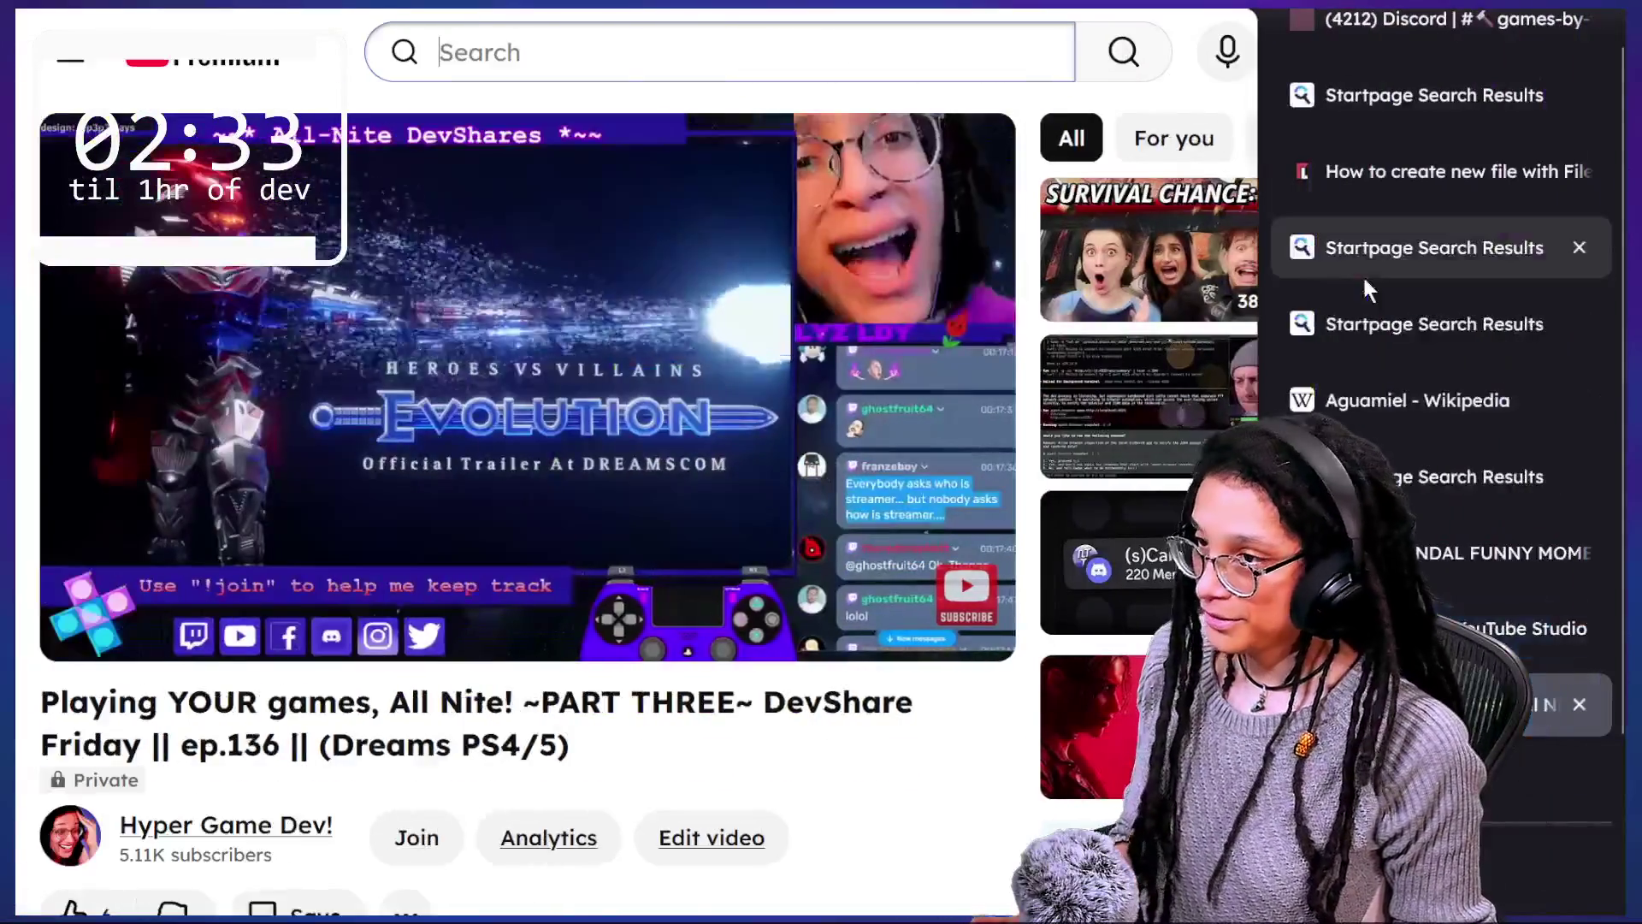
{"action": "left_click", "coordinate": [1471, 656]}
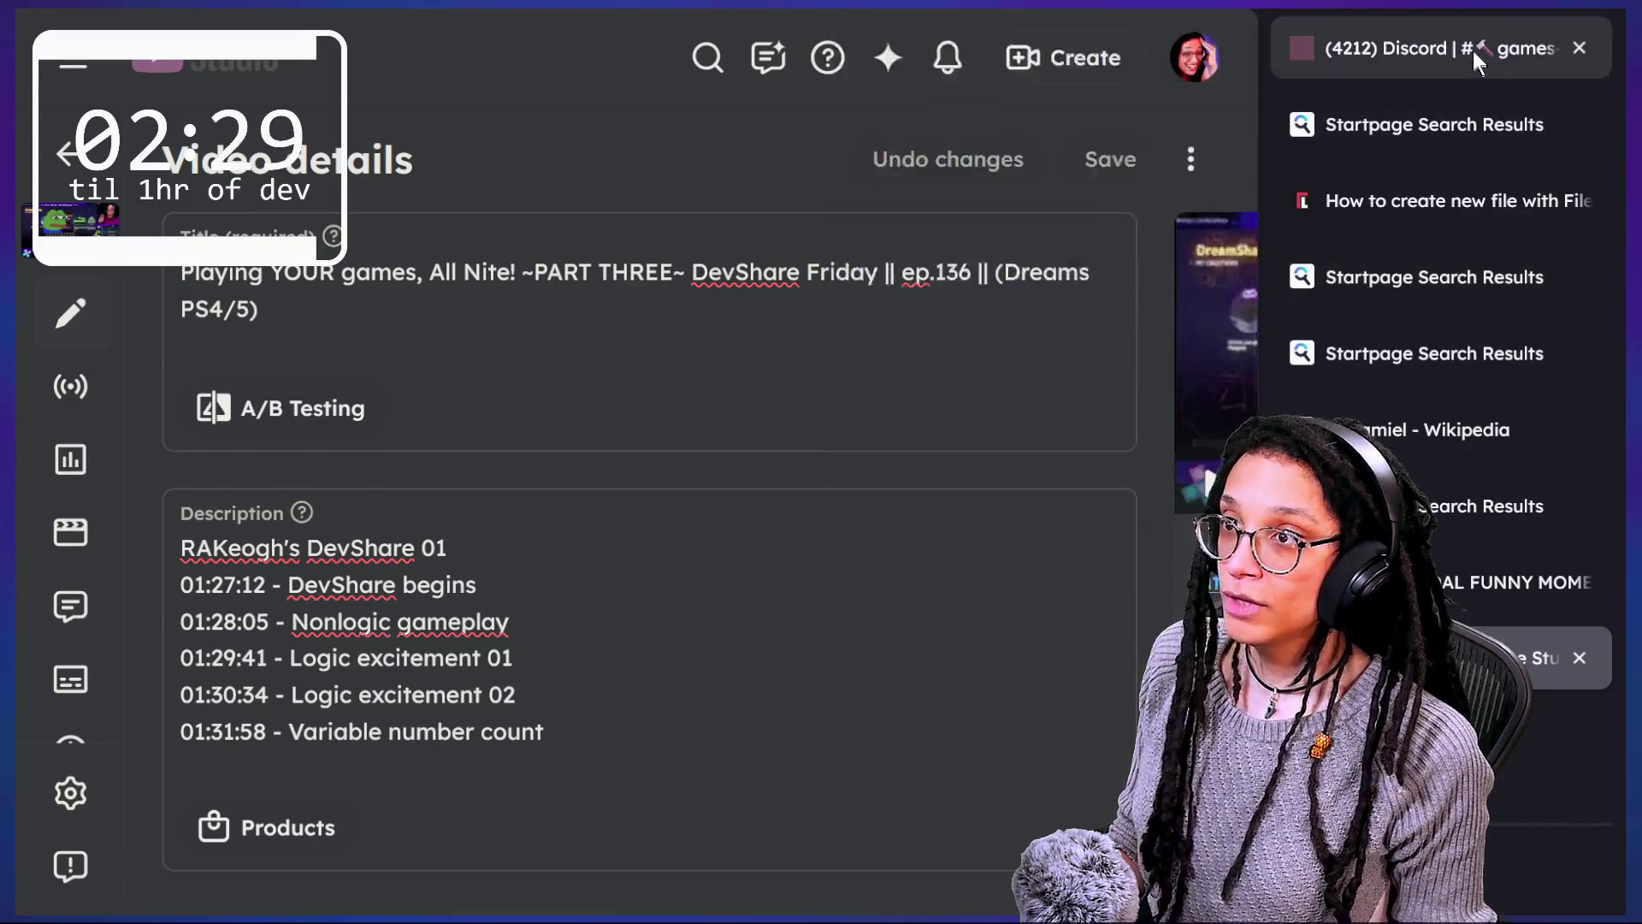
Step: Open the 'OLD kinda outdated Sentient Artwork' post in Discord's art-by-you forum
{"action": "left_click", "coordinate": [1472, 50]}
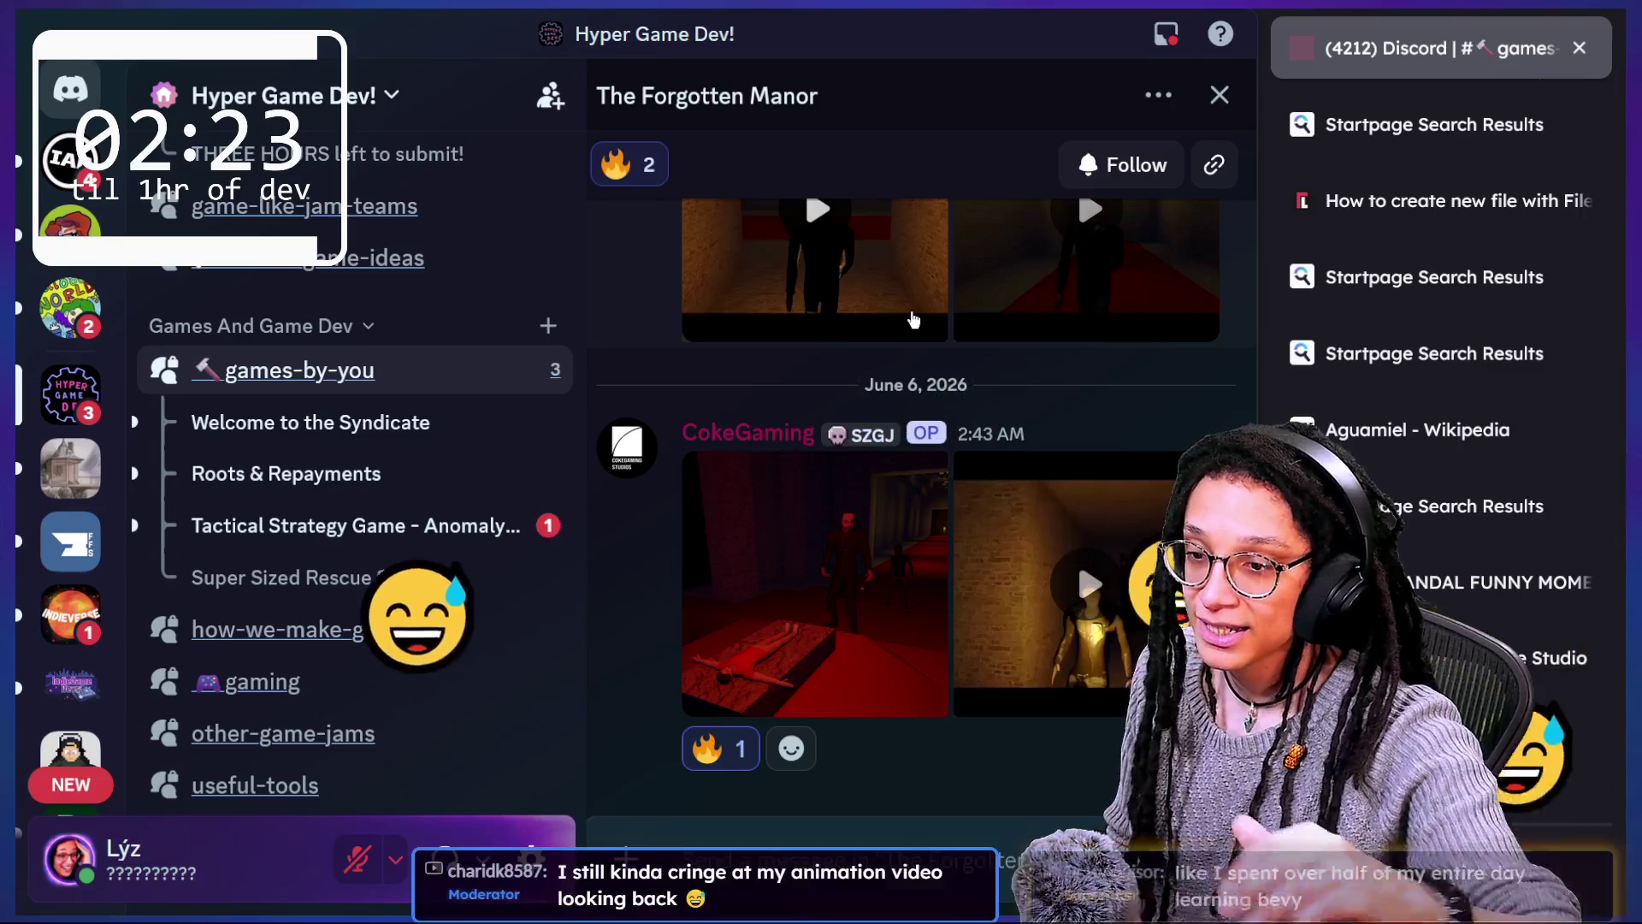
{"action": "scroll", "coordinate": [353, 438], "scroll_direction": "down", "scroll_amount": 5}
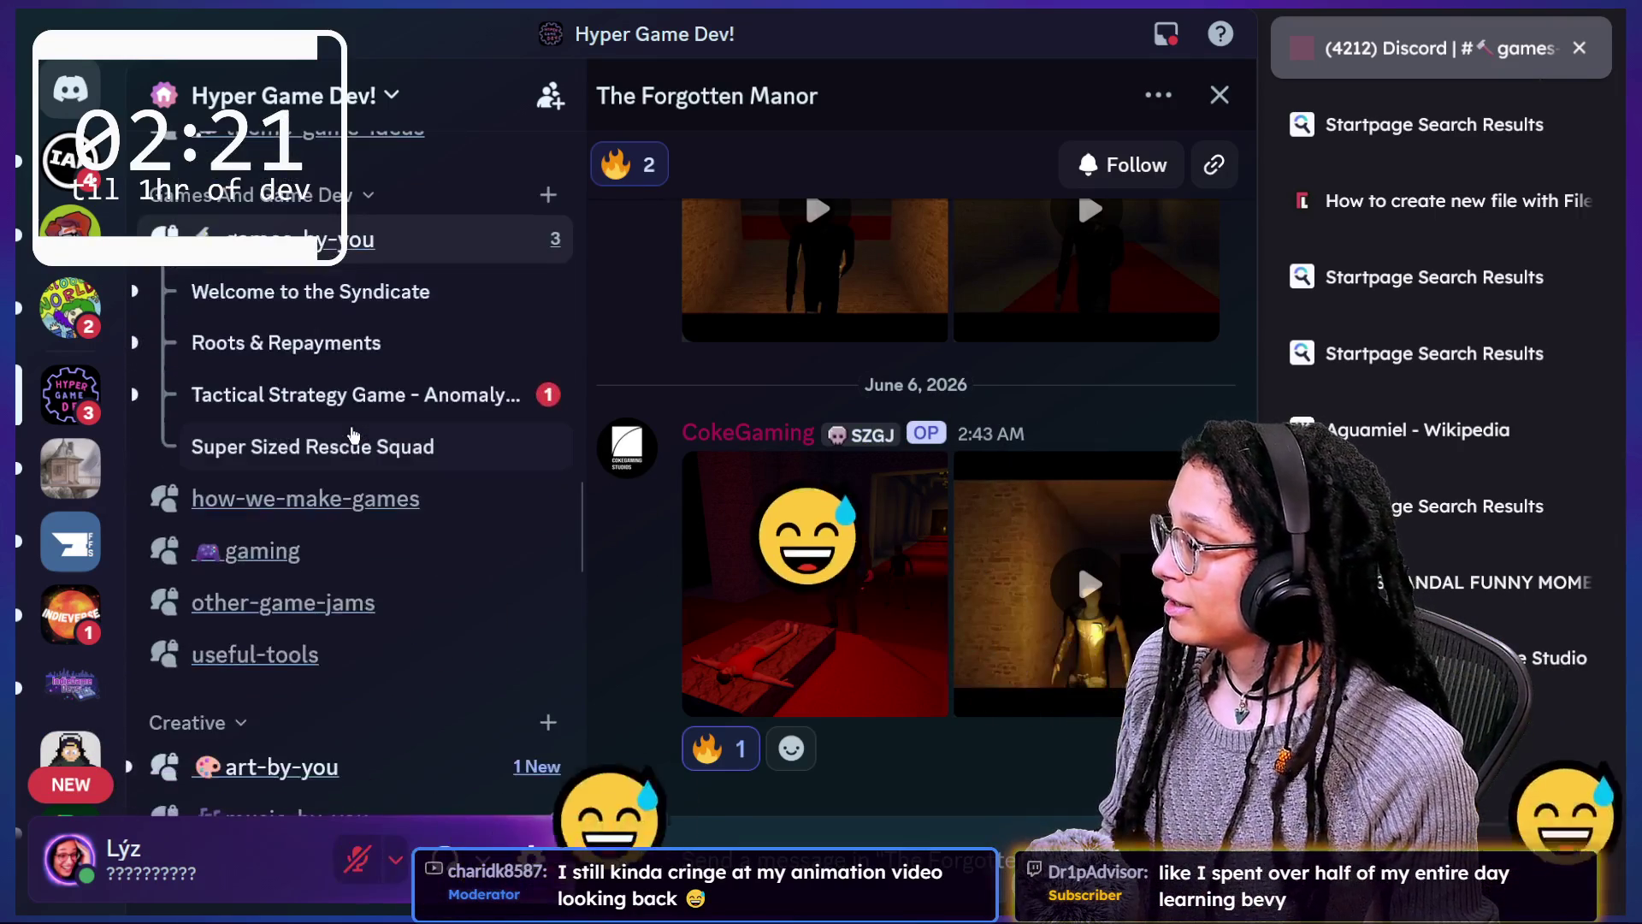
{"action": "left_click", "coordinate": [409, 577]}
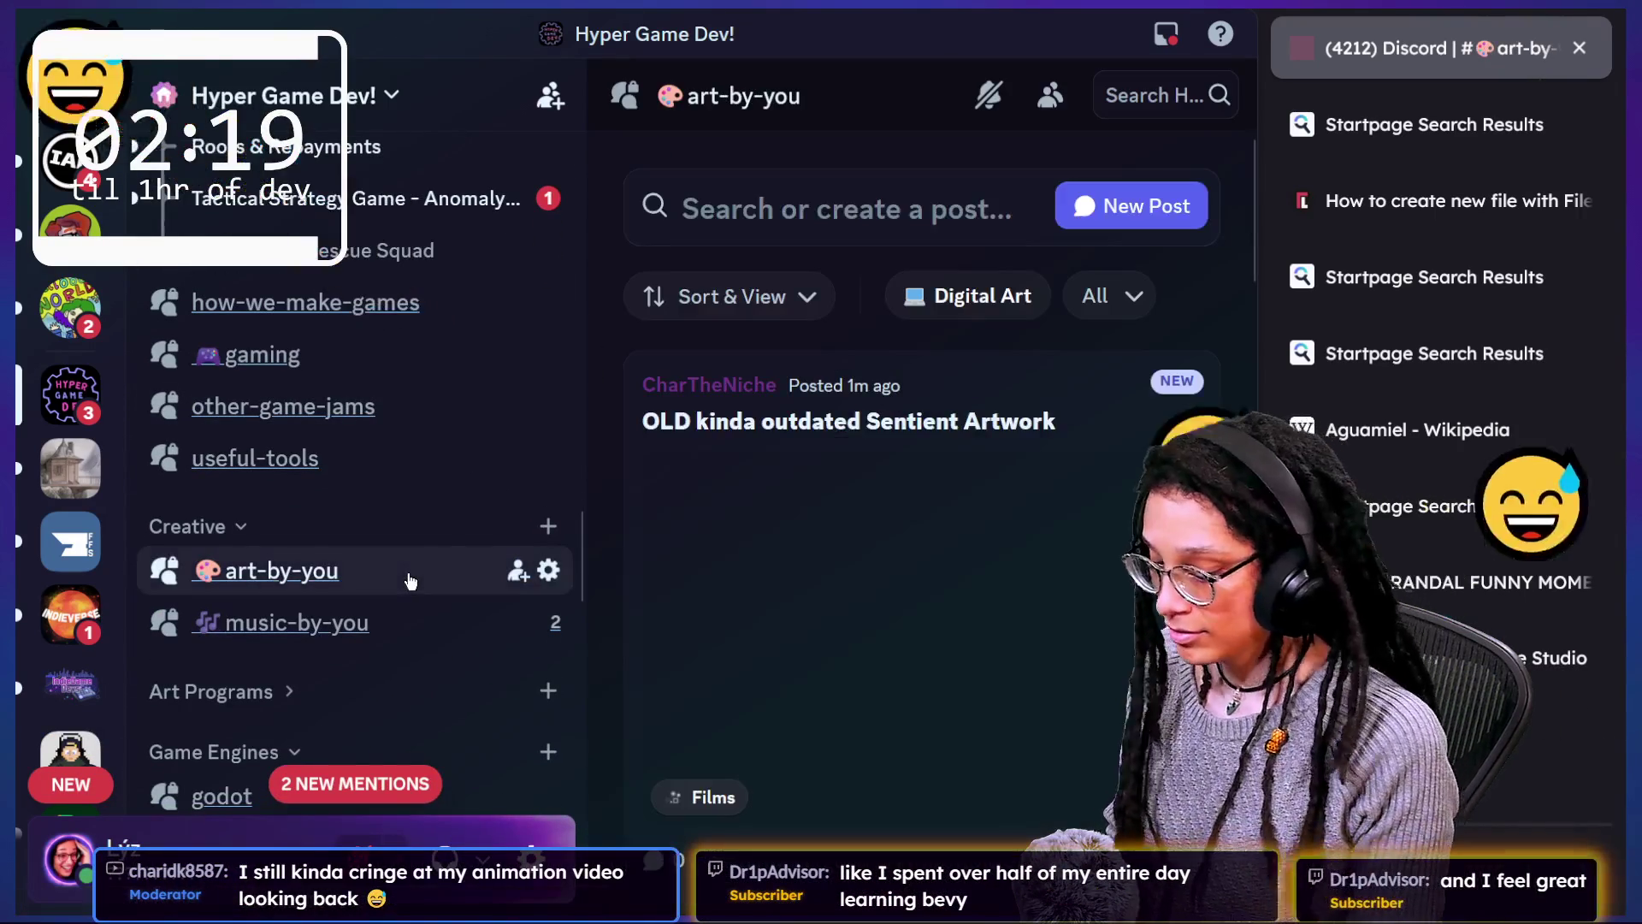
{"action": "left_click", "coordinate": [953, 397]}
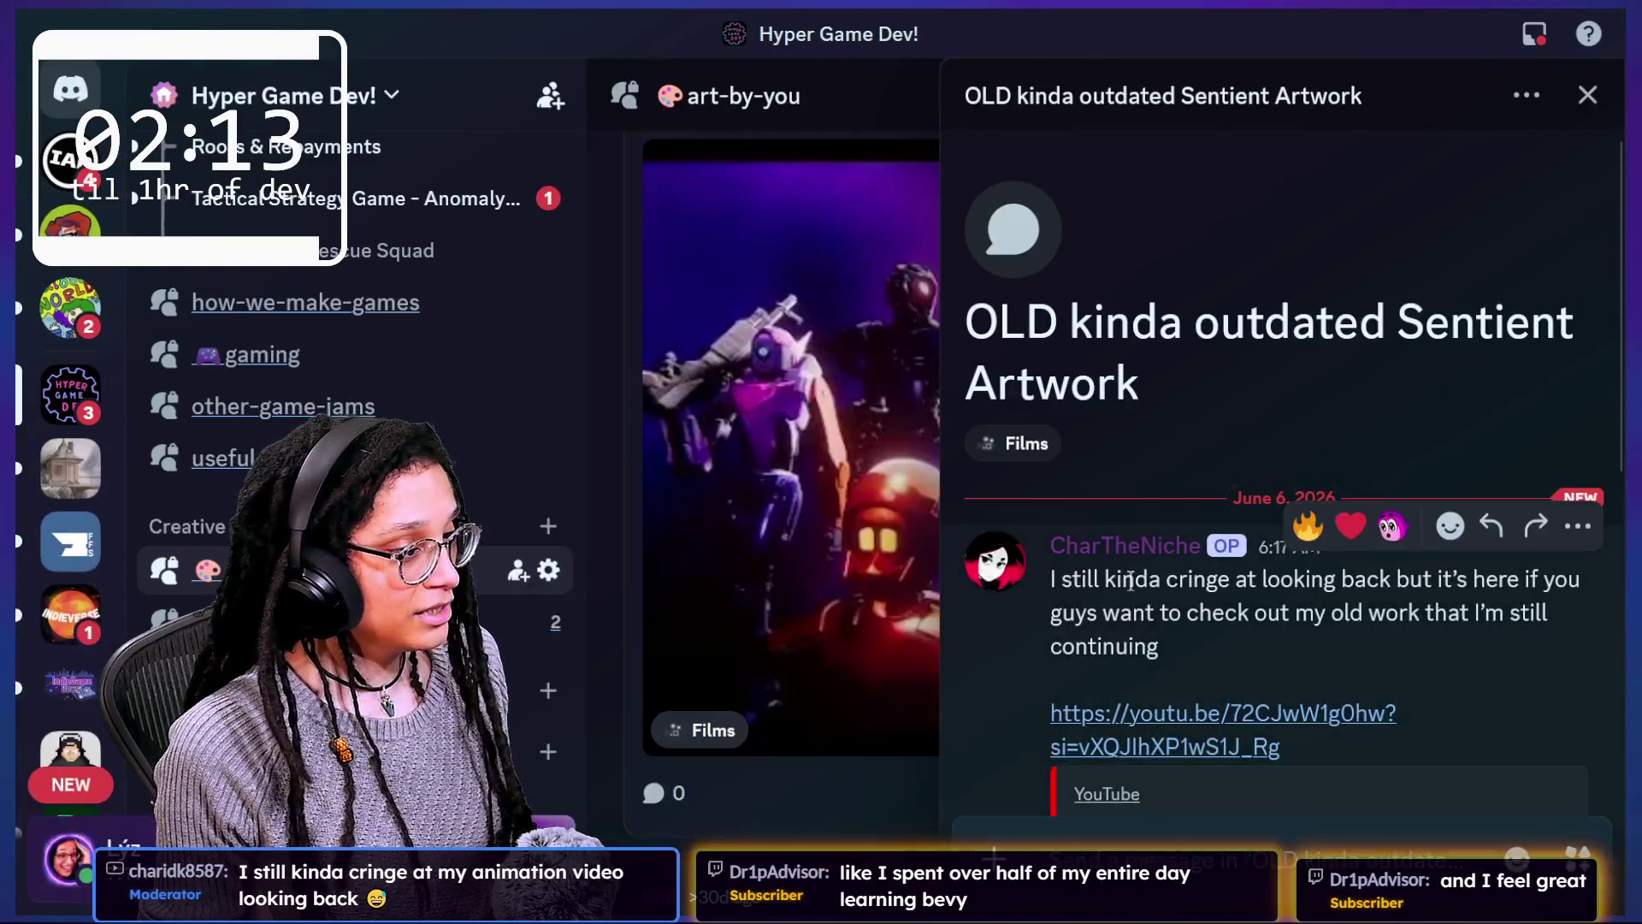
Step: Follow the post's link to the SENTIENT | Full Conceptual Showcase video on YouTube and go full screen
{"action": "scroll", "coordinate": [1193, 671], "scroll_direction": "down", "scroll_amount": 5}
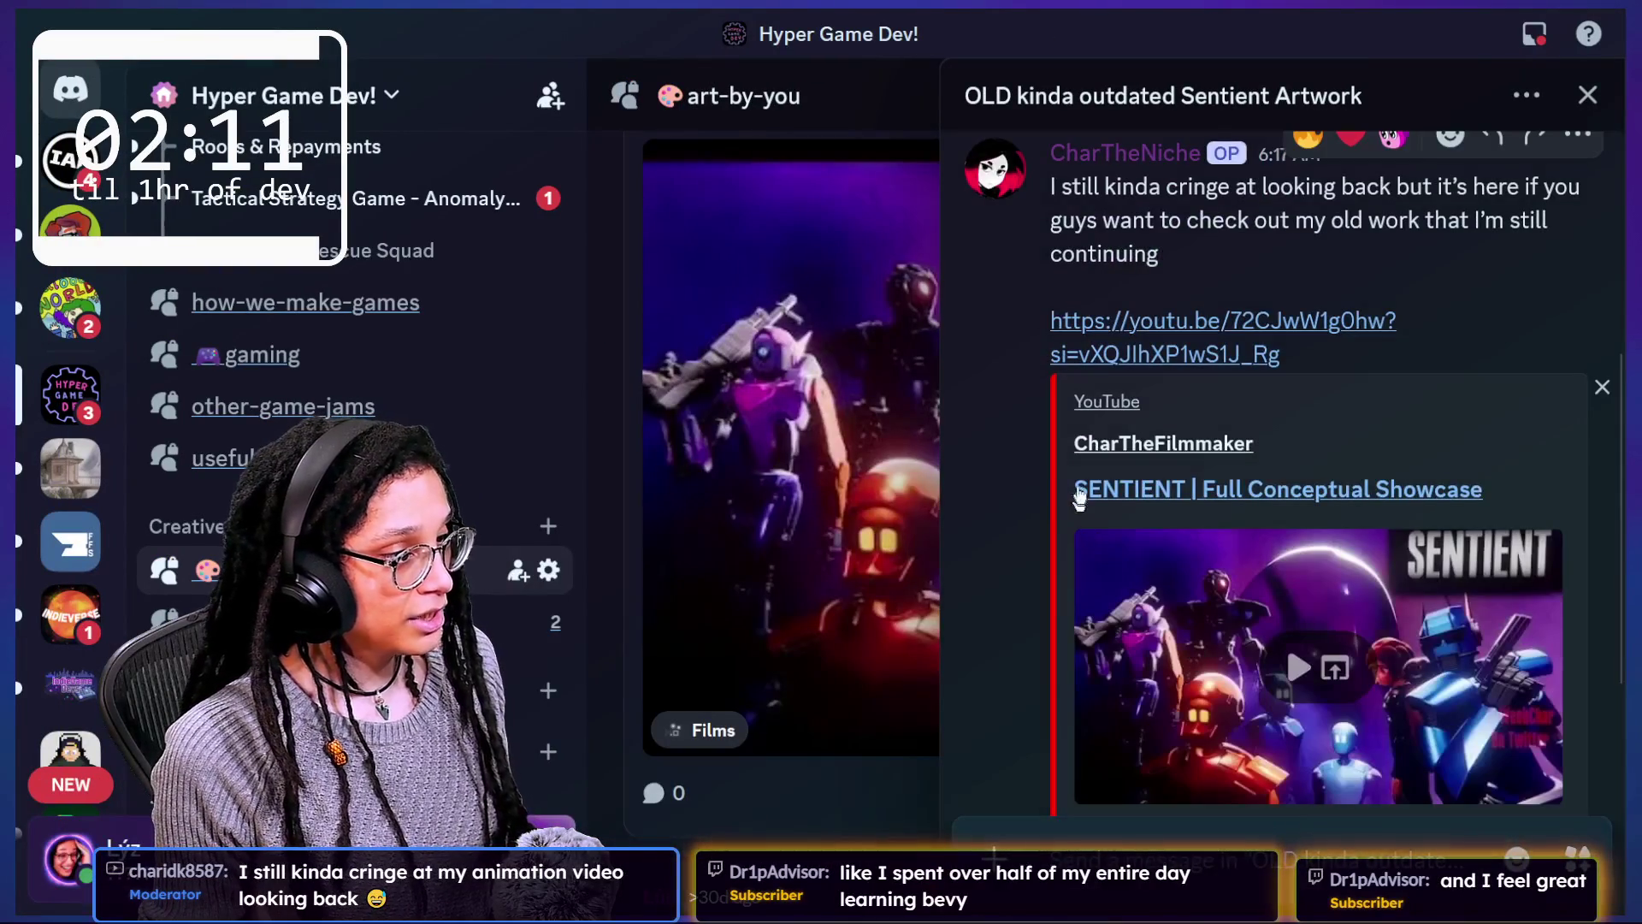
{"action": "scroll", "coordinate": [1123, 496], "scroll_direction": "down", "scroll_amount": 3}
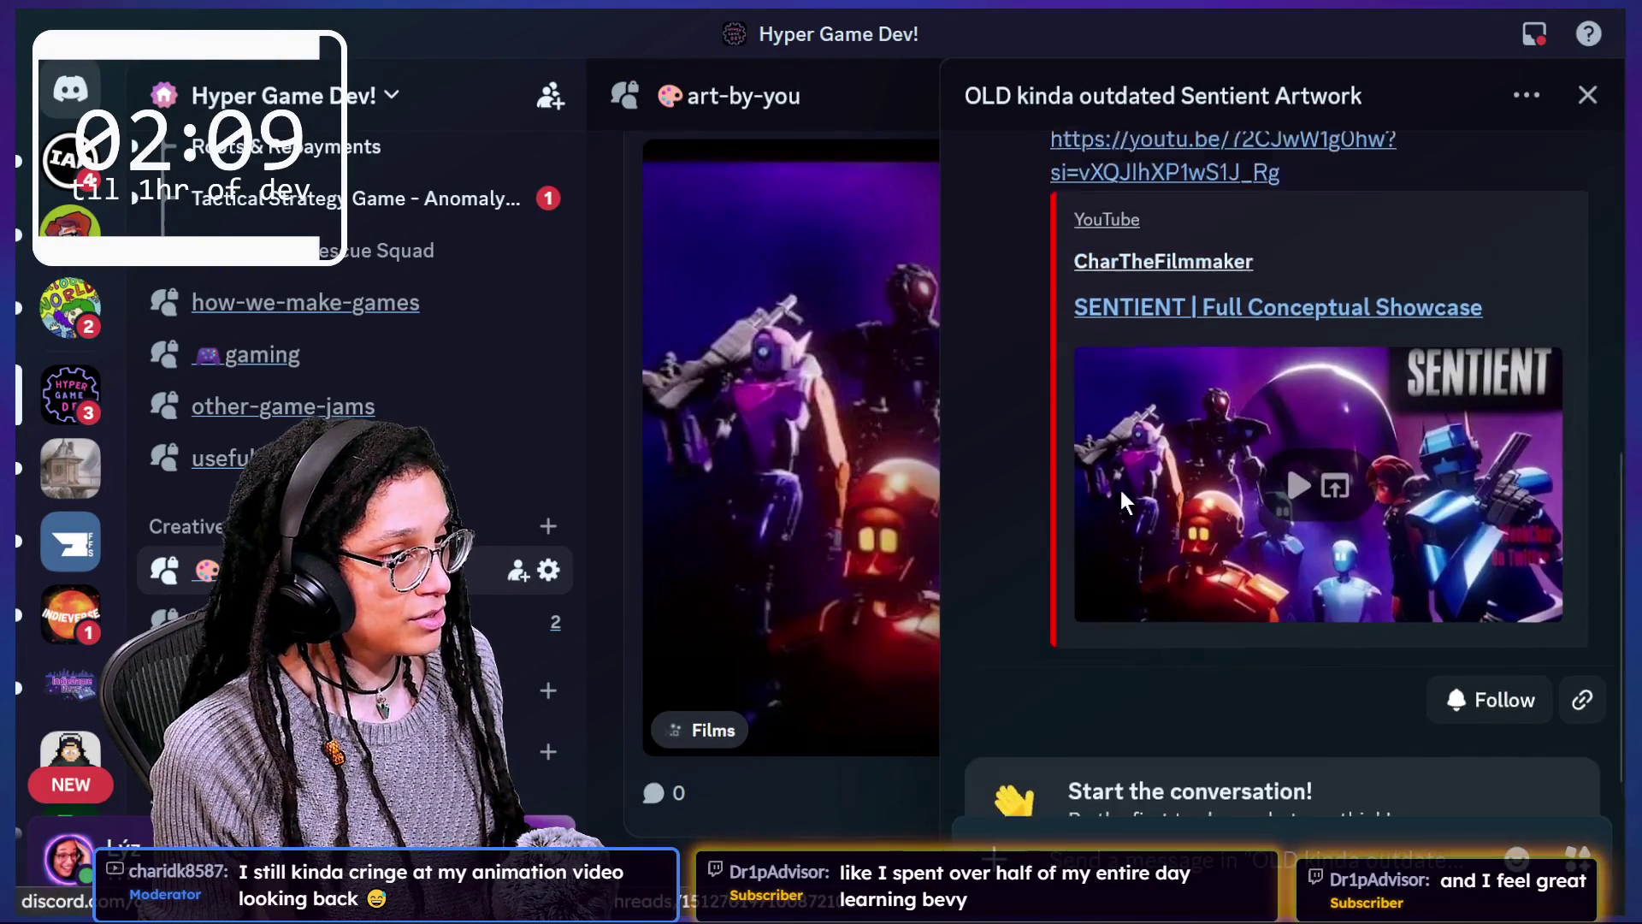
{"action": "left_click", "coordinate": [1136, 352]}
{"action": "left_click", "coordinate": [964, 634]}
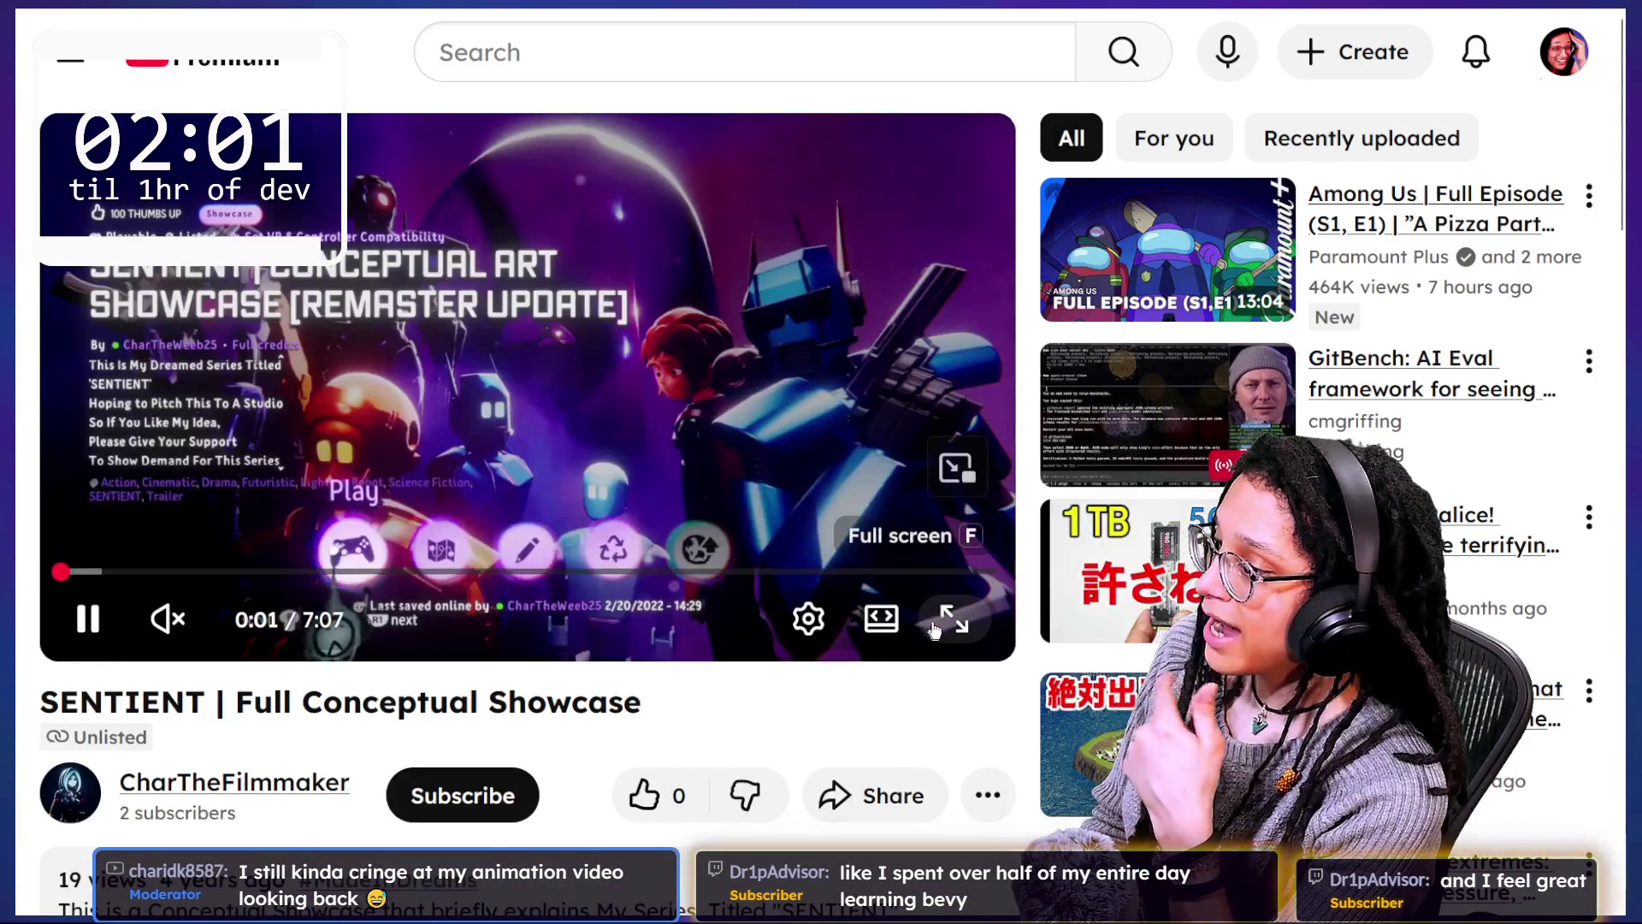
{"action": "left_click", "coordinate": [934, 631]}
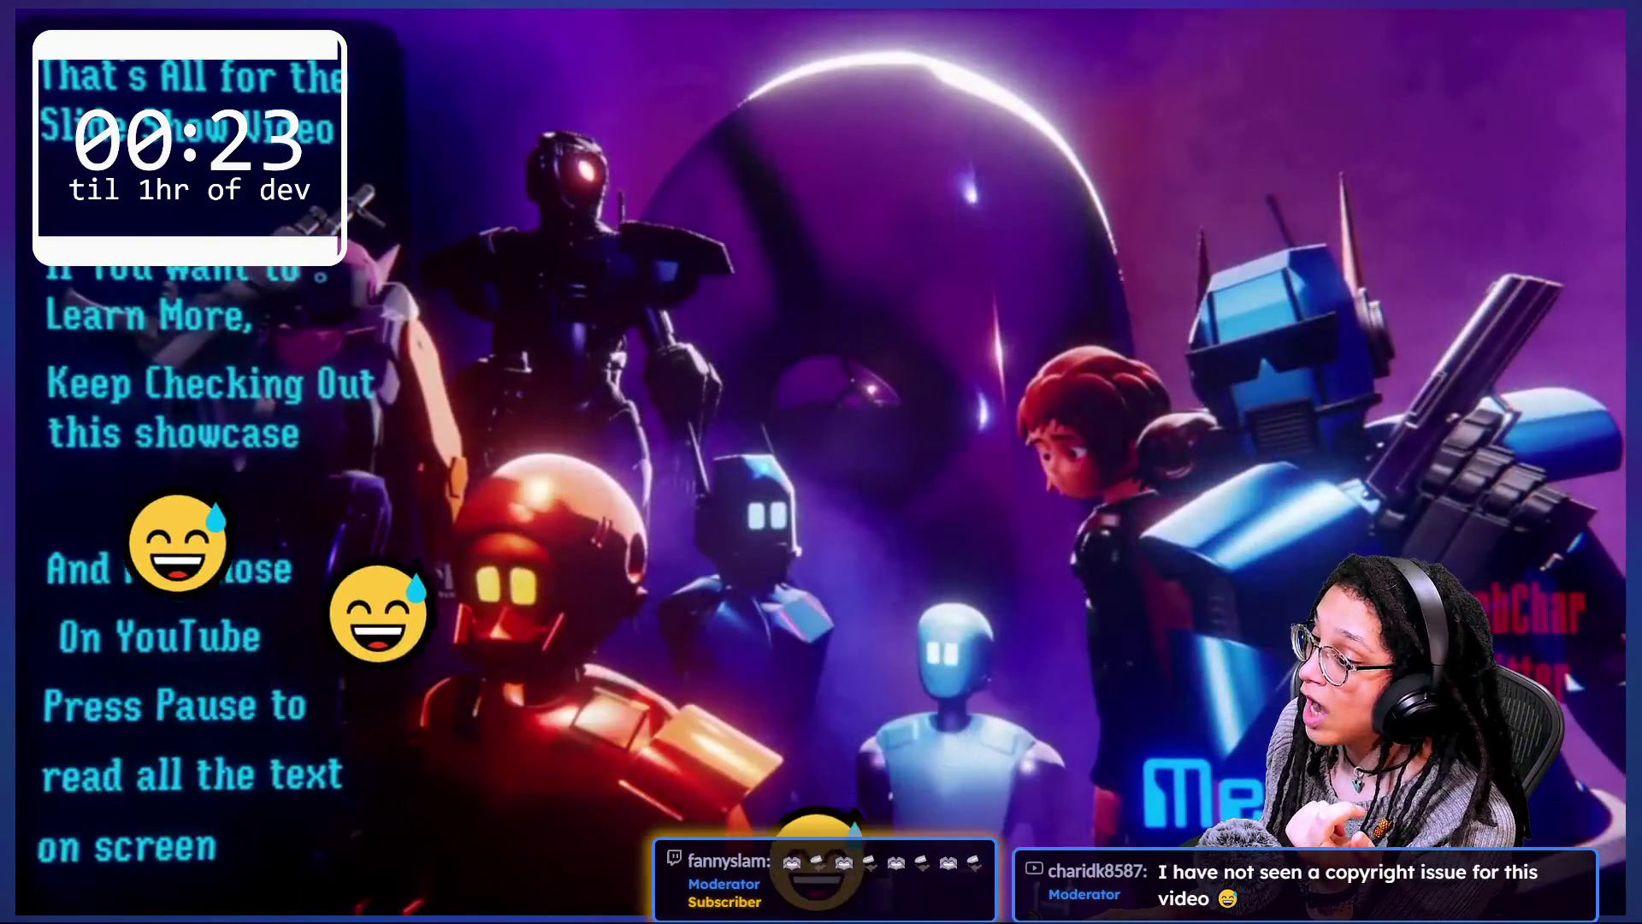
Step: Watch the SENTIENT showcase full screen, then exit to the watch page at 1:41 of 7:07
{"action": "key", "text": "Escape"}
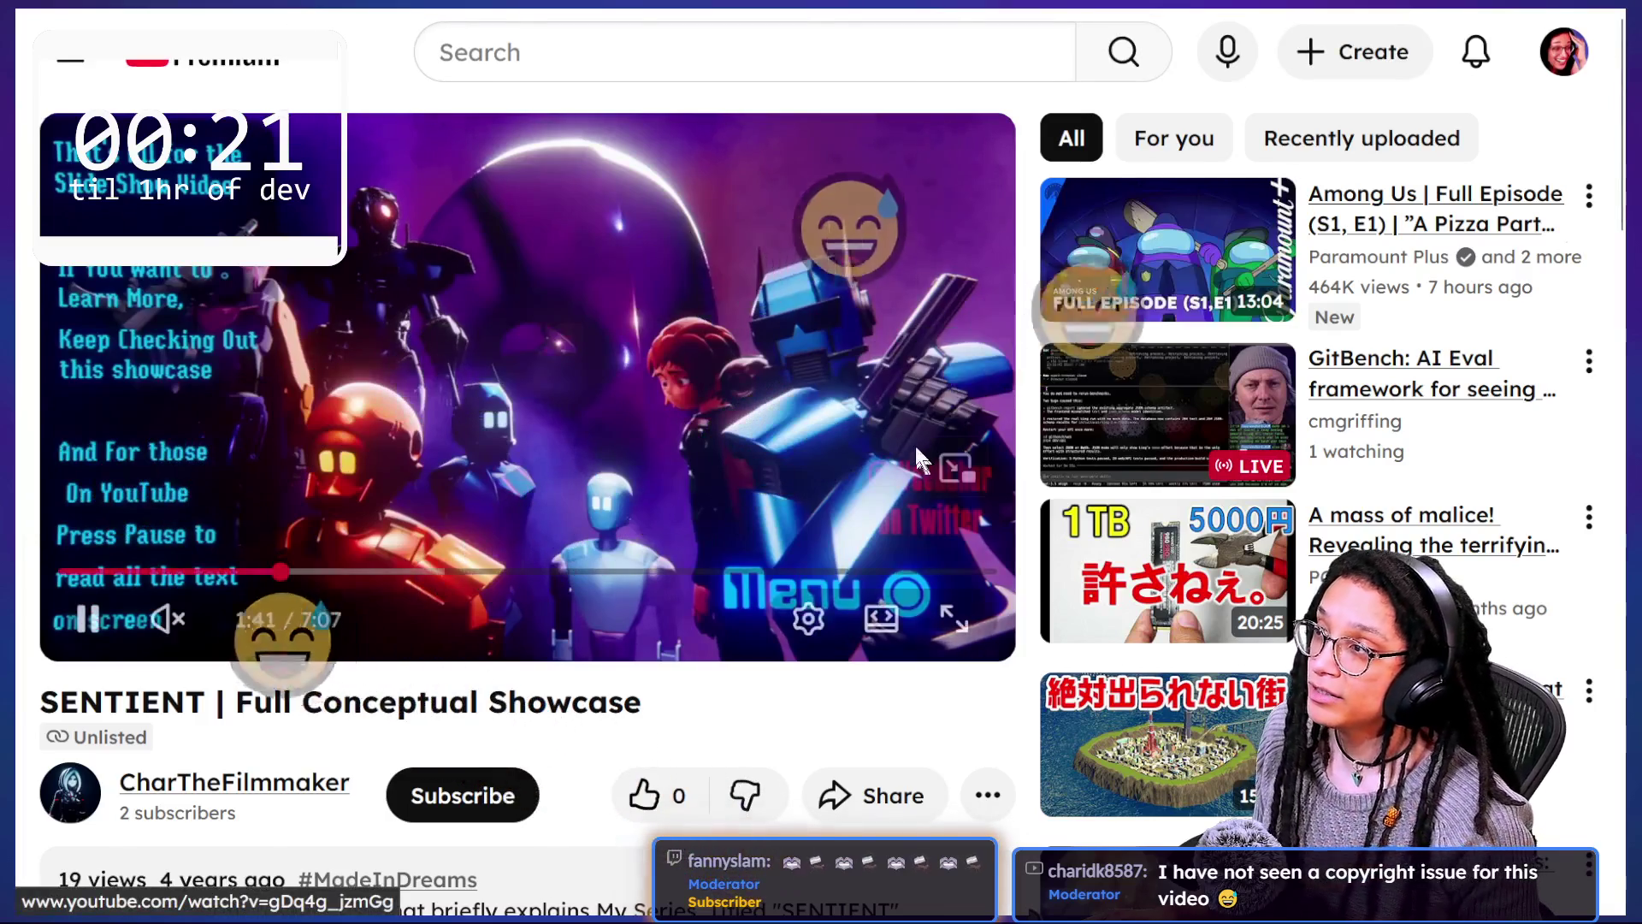
Step: Switch from YouTube to the Godot Engine editor showing the Branchie panel
{"action": "mouse_move", "coordinate": [1583, 19]}
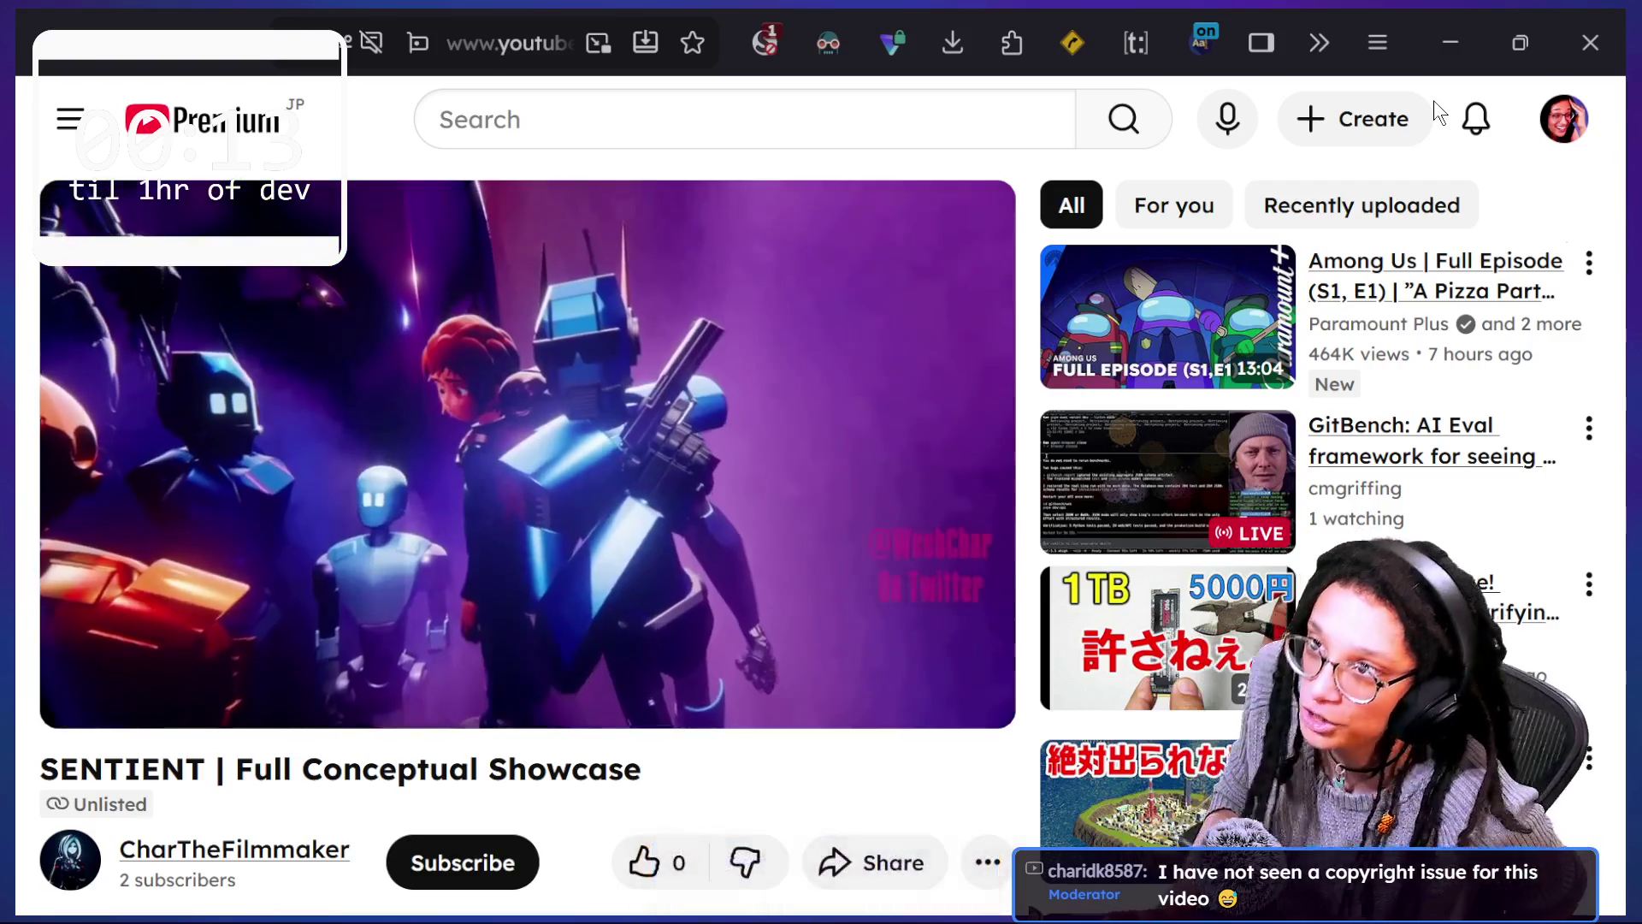
{"action": "key", "text": "alt+Tab"}
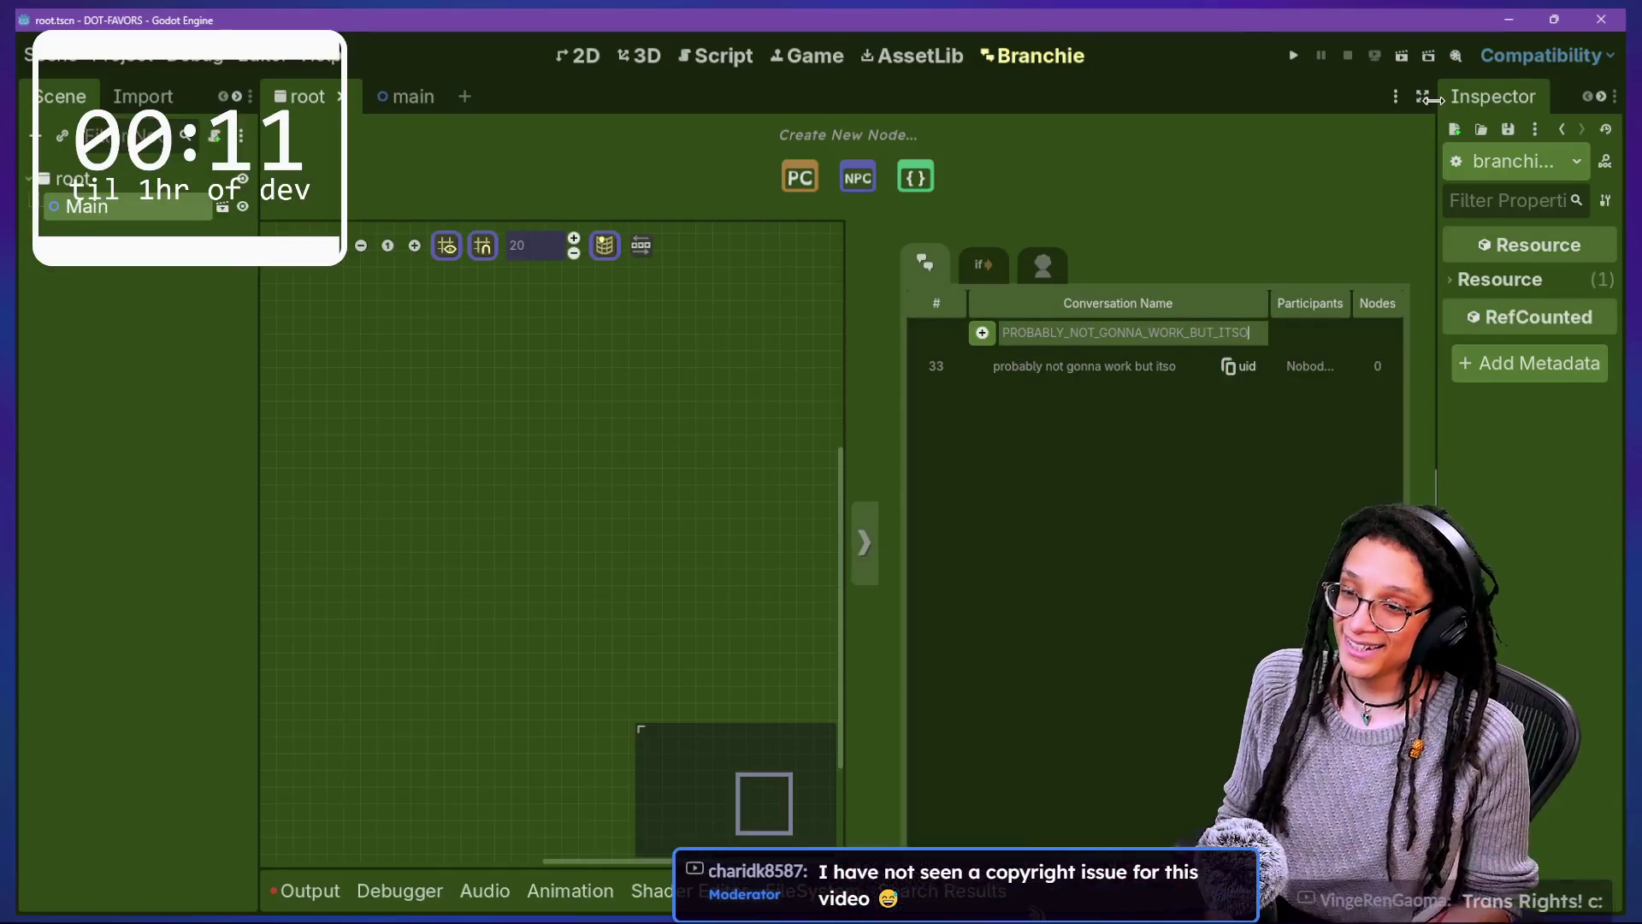
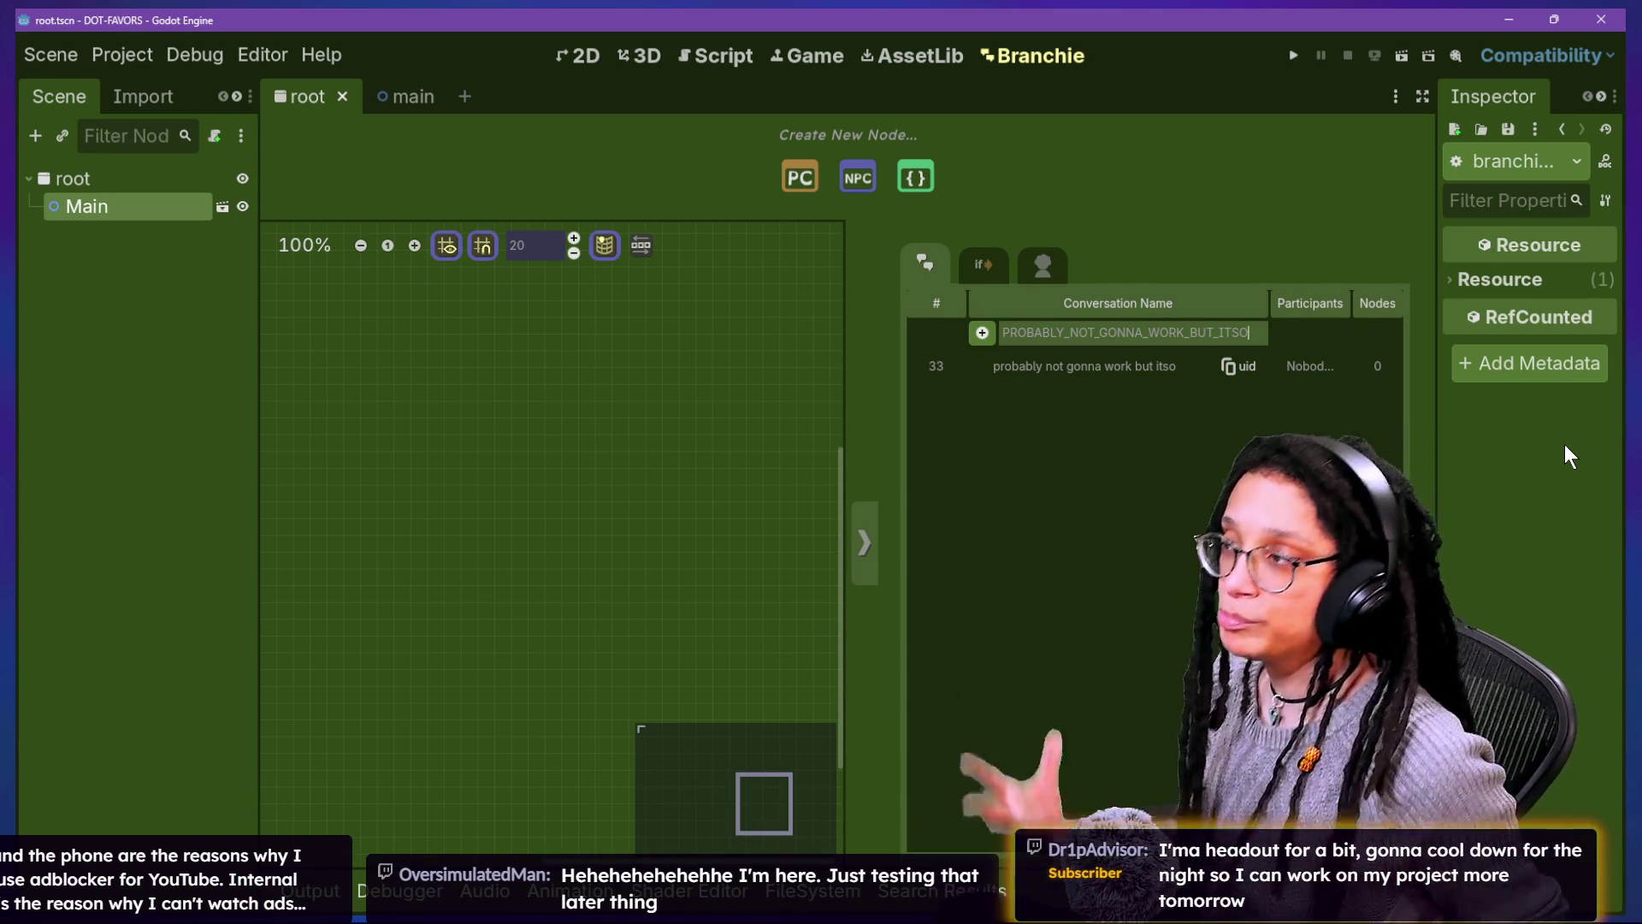
Step: Add an NPC node to the Branchie graph, creating Node 1 with the line 'Type in words'
{"action": "left_click", "coordinate": [876, 171]}
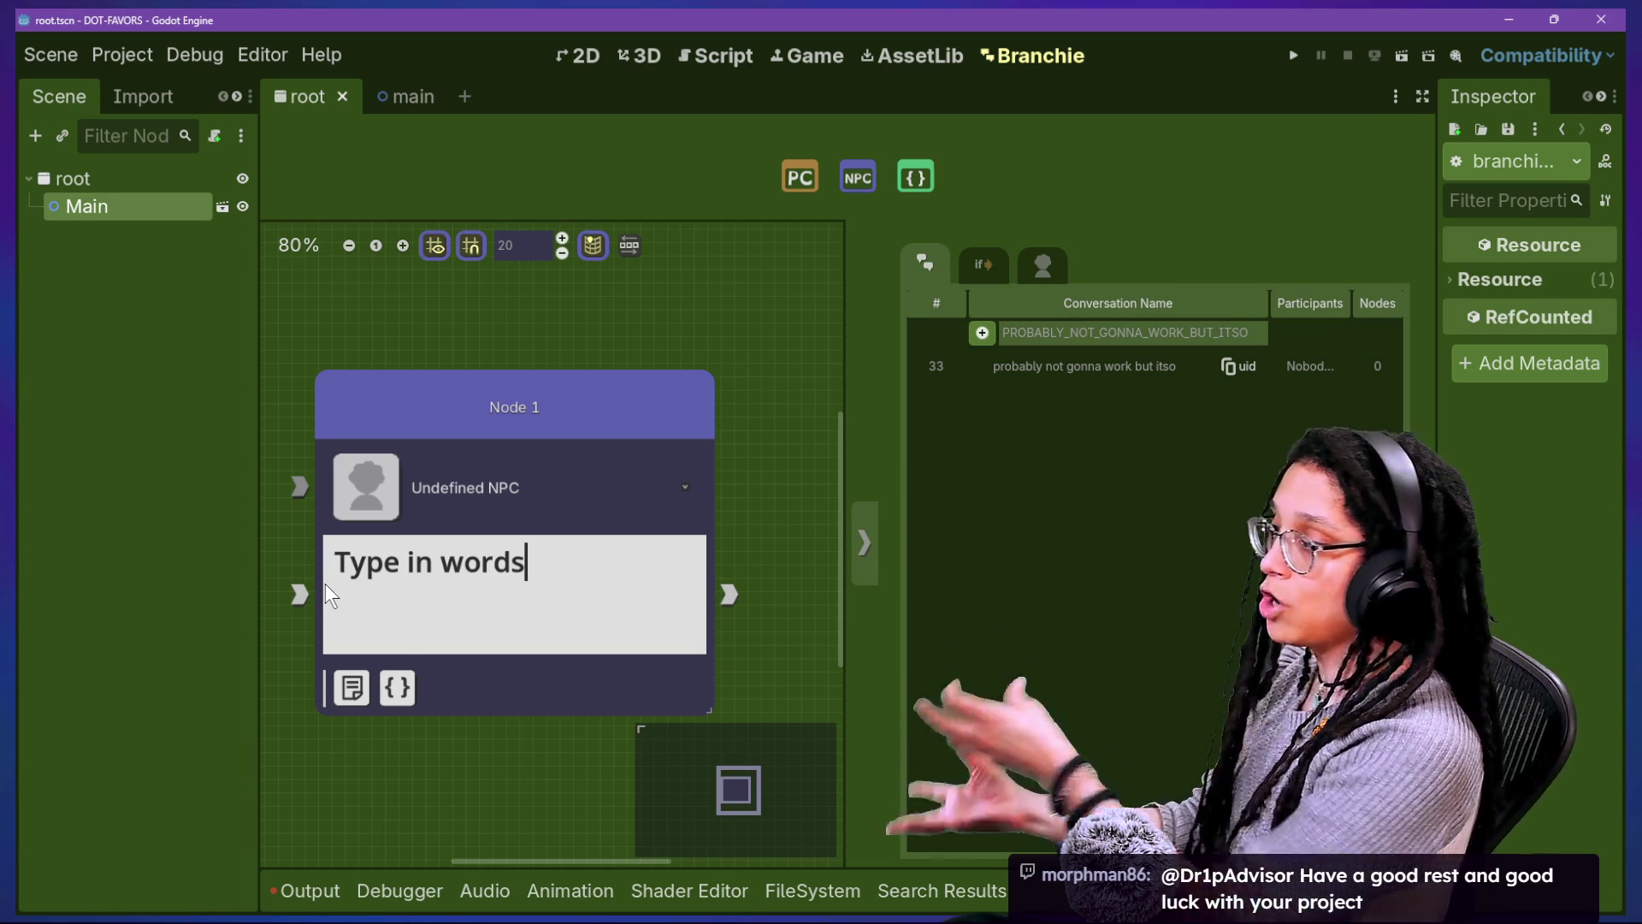
Step: Drag Node 1 up and to the right on the graph, then show the FileSystem dock
{"action": "left_click", "coordinate": [572, 383]}
{"action": "left_click_drag", "start_coordinate": [579, 399], "coordinate": [583, 354]}
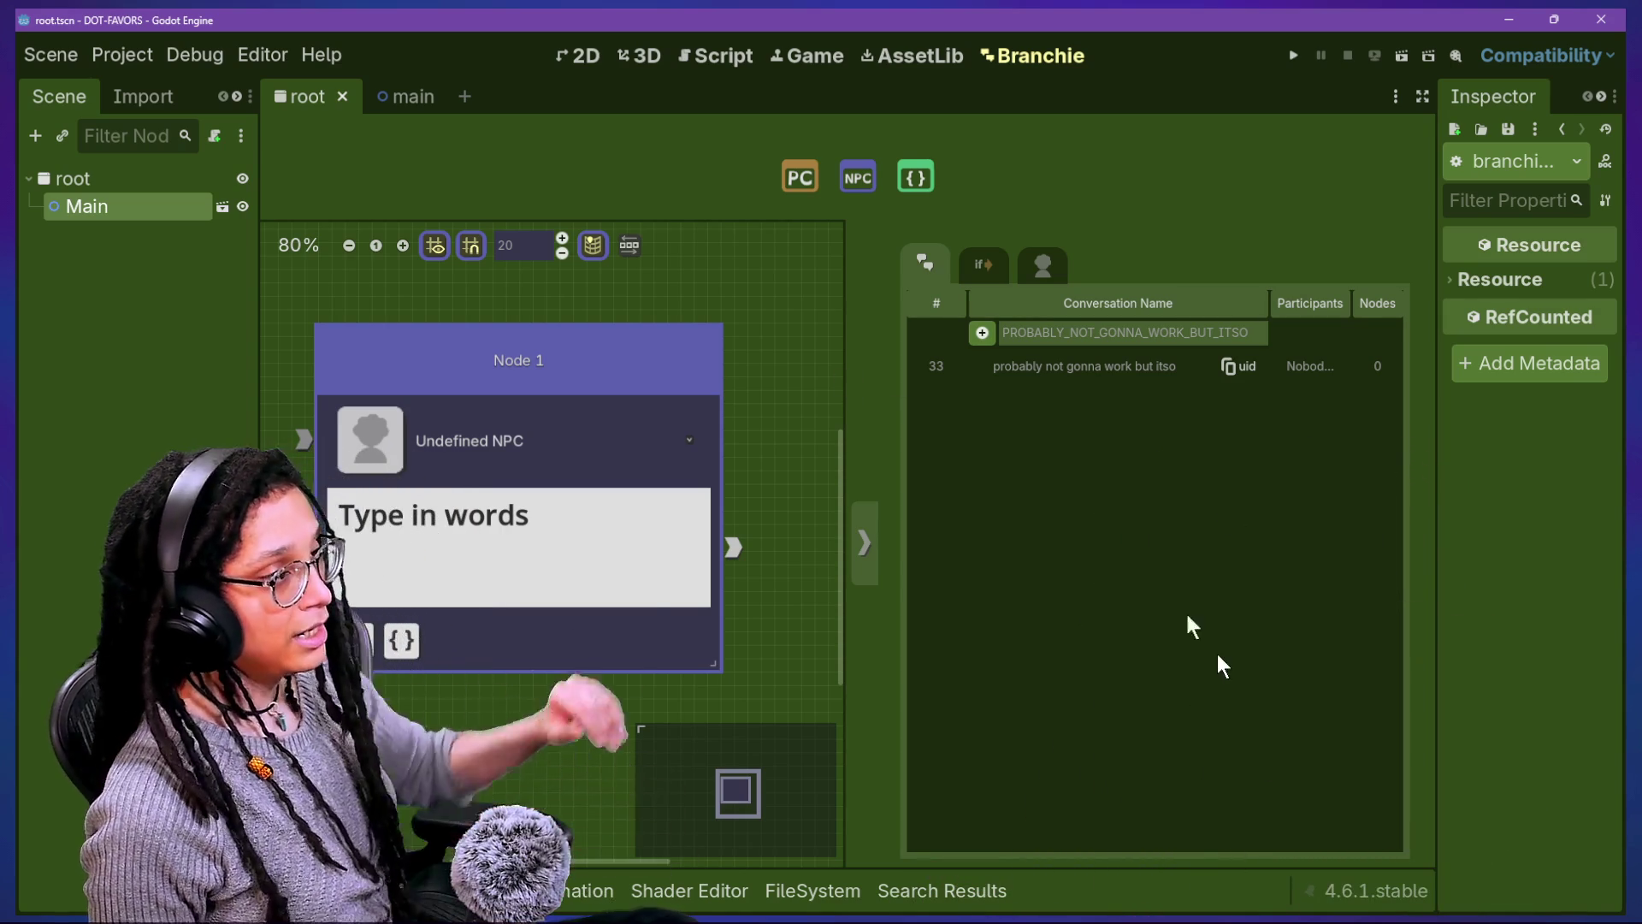
{"action": "mouse_move", "coordinate": [576, 368]}
{"action": "left_mouse_down"}
{"action": "mouse_move", "coordinate": [858, 355]}
{"action": "mouse_move", "coordinate": [629, 331]}
{"action": "mouse_move", "coordinate": [858, 558]}
{"action": "mouse_move", "coordinate": [549, 302]}
{"action": "left_mouse_up"}
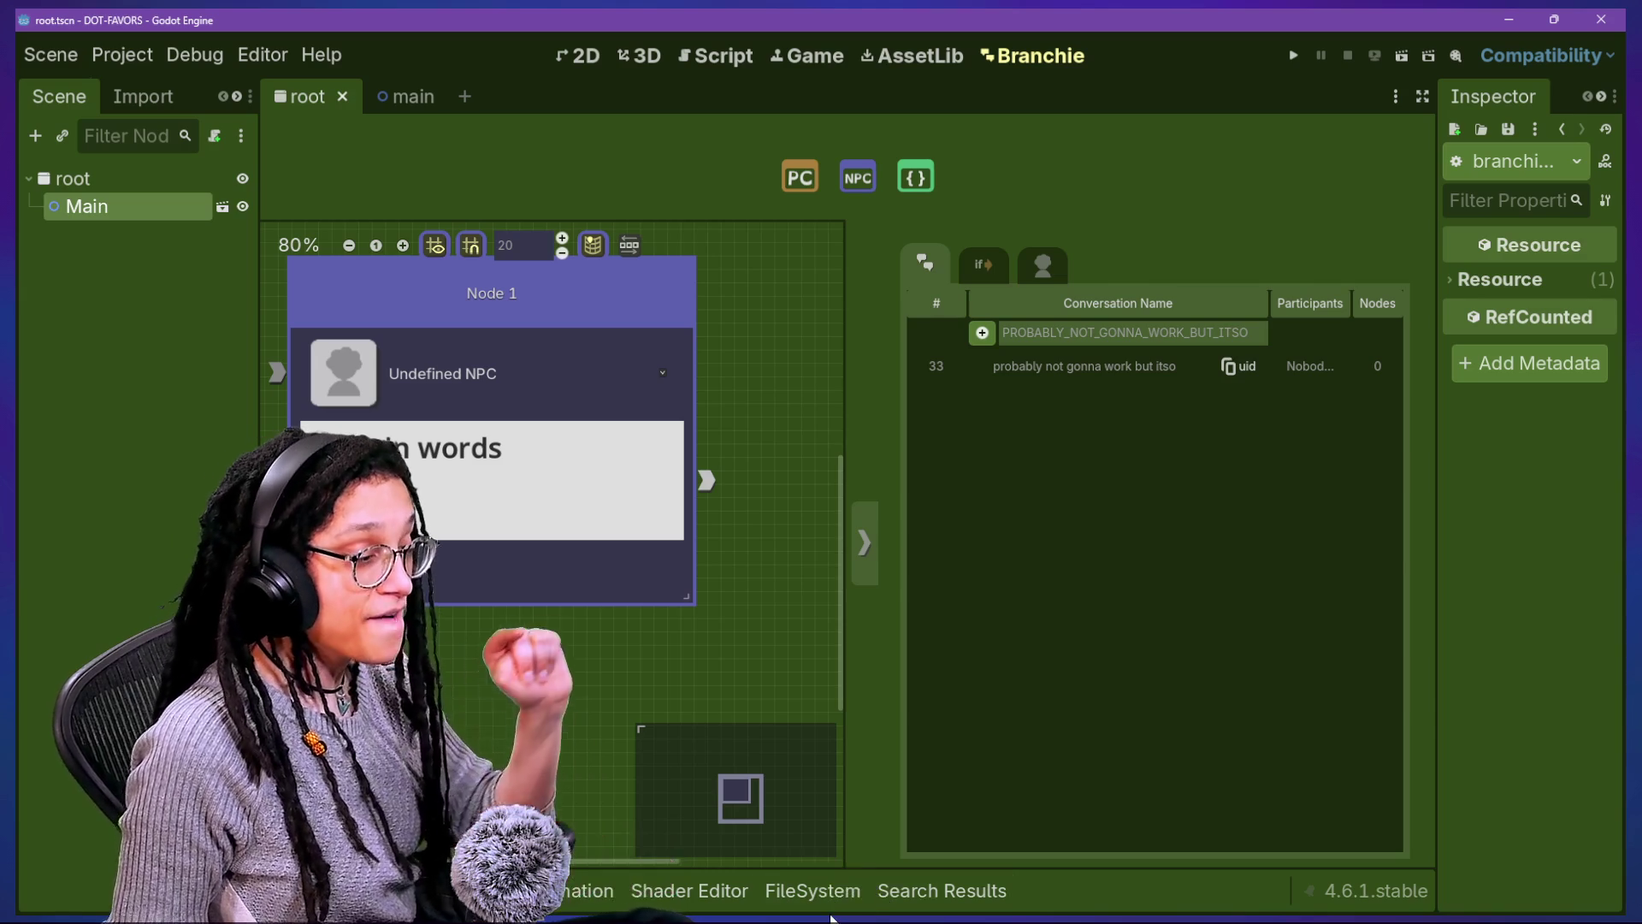
{"action": "left_click", "coordinate": [841, 889]}
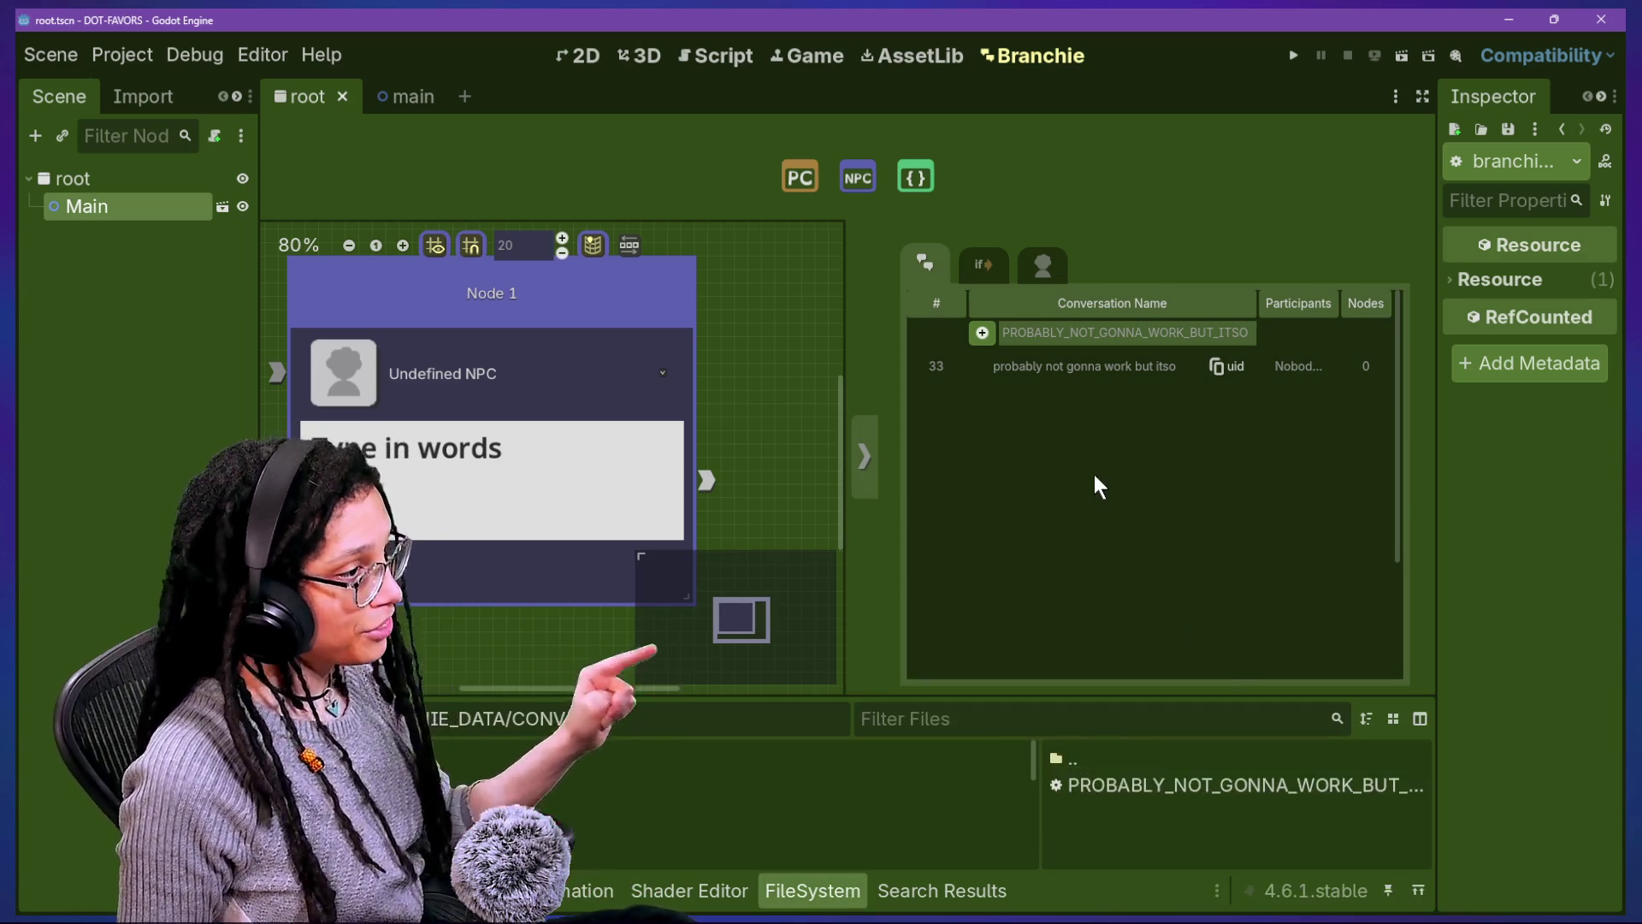
Step: Replace the conversation name with 'CAN I GENERATE A FILE' and add it as conversation 34
{"action": "double_click", "coordinate": [1045, 332]}
{"action": "key", "text": "BackSpace"}
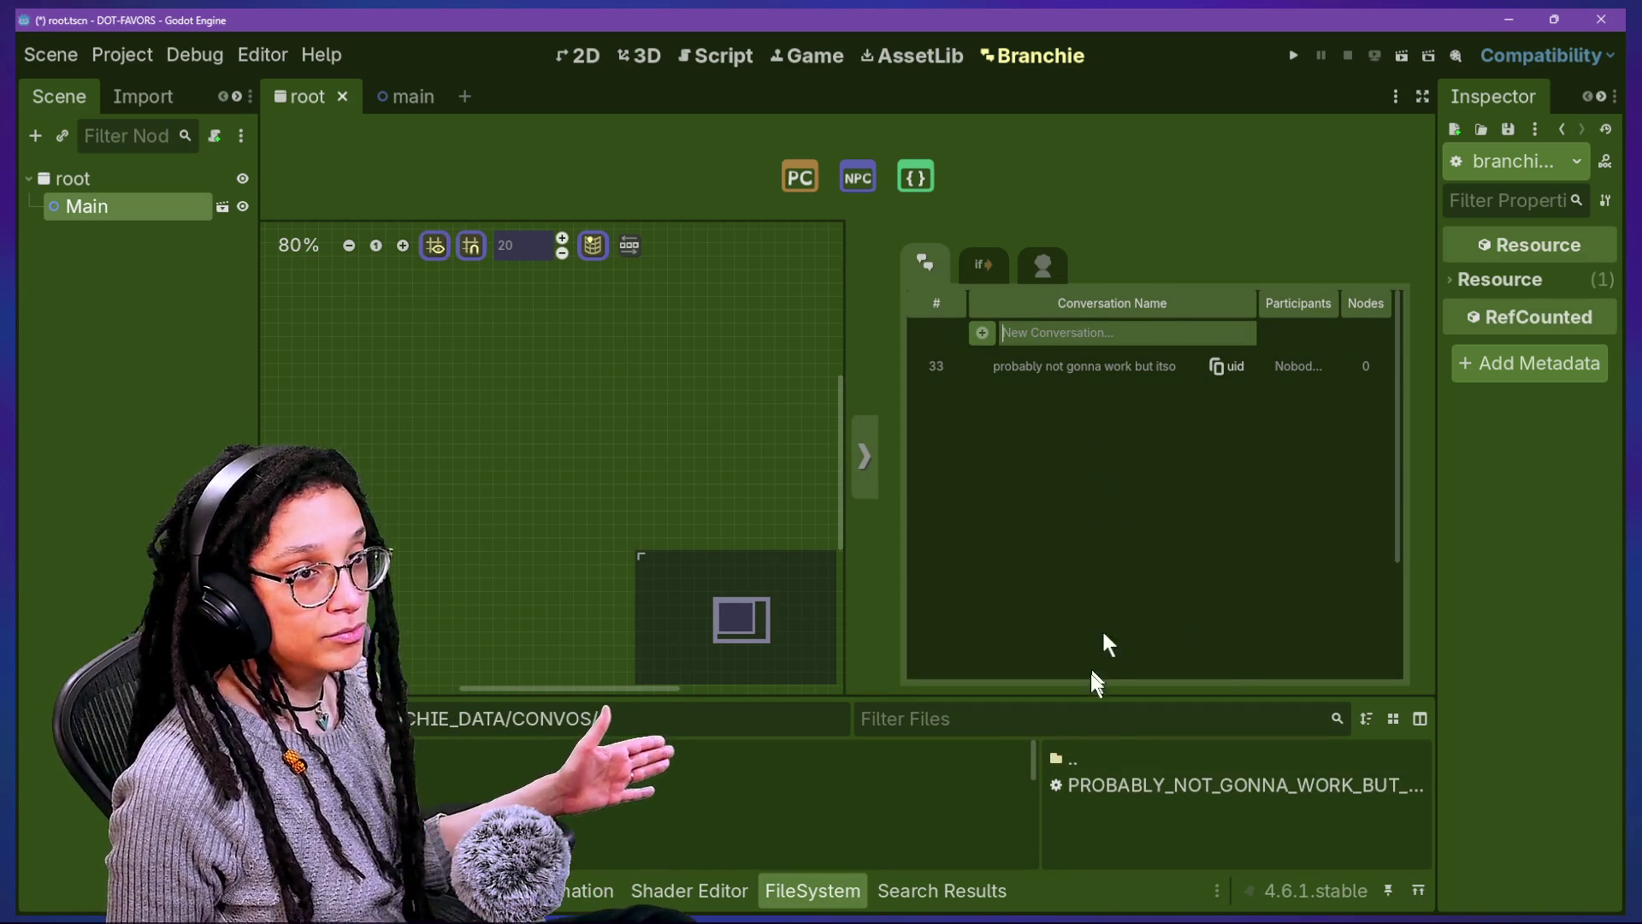
{"action": "type", "text": "CAN I GENERATE A FILE"}
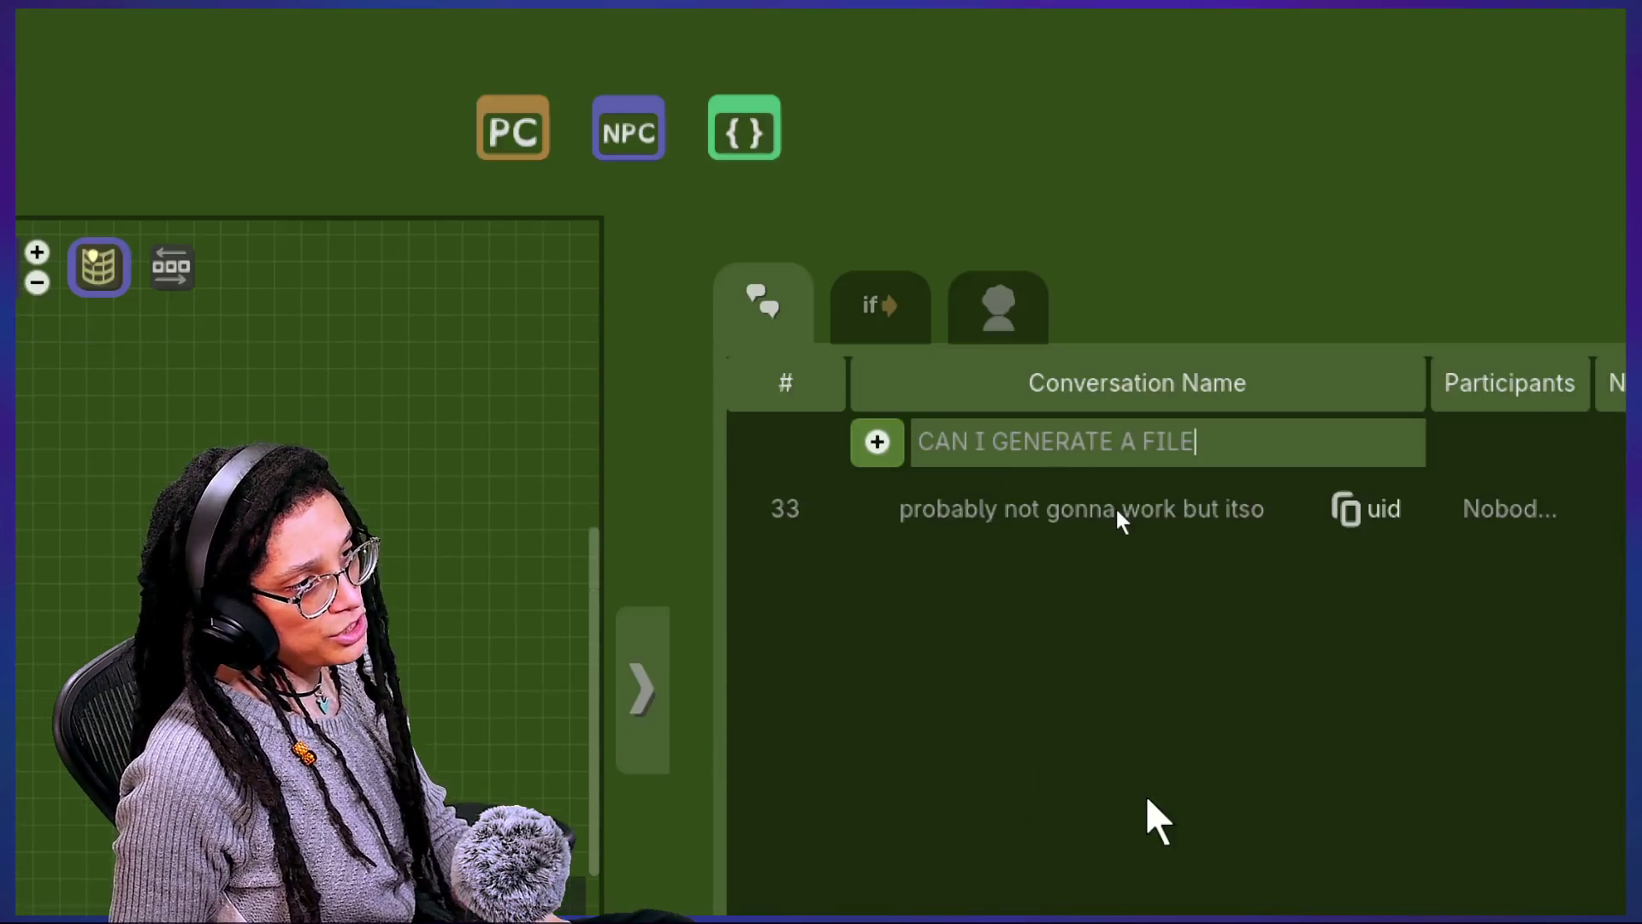
{"action": "mouse_move", "coordinate": [1180, 113]}
{"action": "left_mouse_down"}
{"action": "mouse_move", "coordinate": [579, 221]}
{"action": "mouse_move", "coordinate": [603, 205]}
{"action": "mouse_move", "coordinate": [600, 247]}
{"action": "left_mouse_up"}
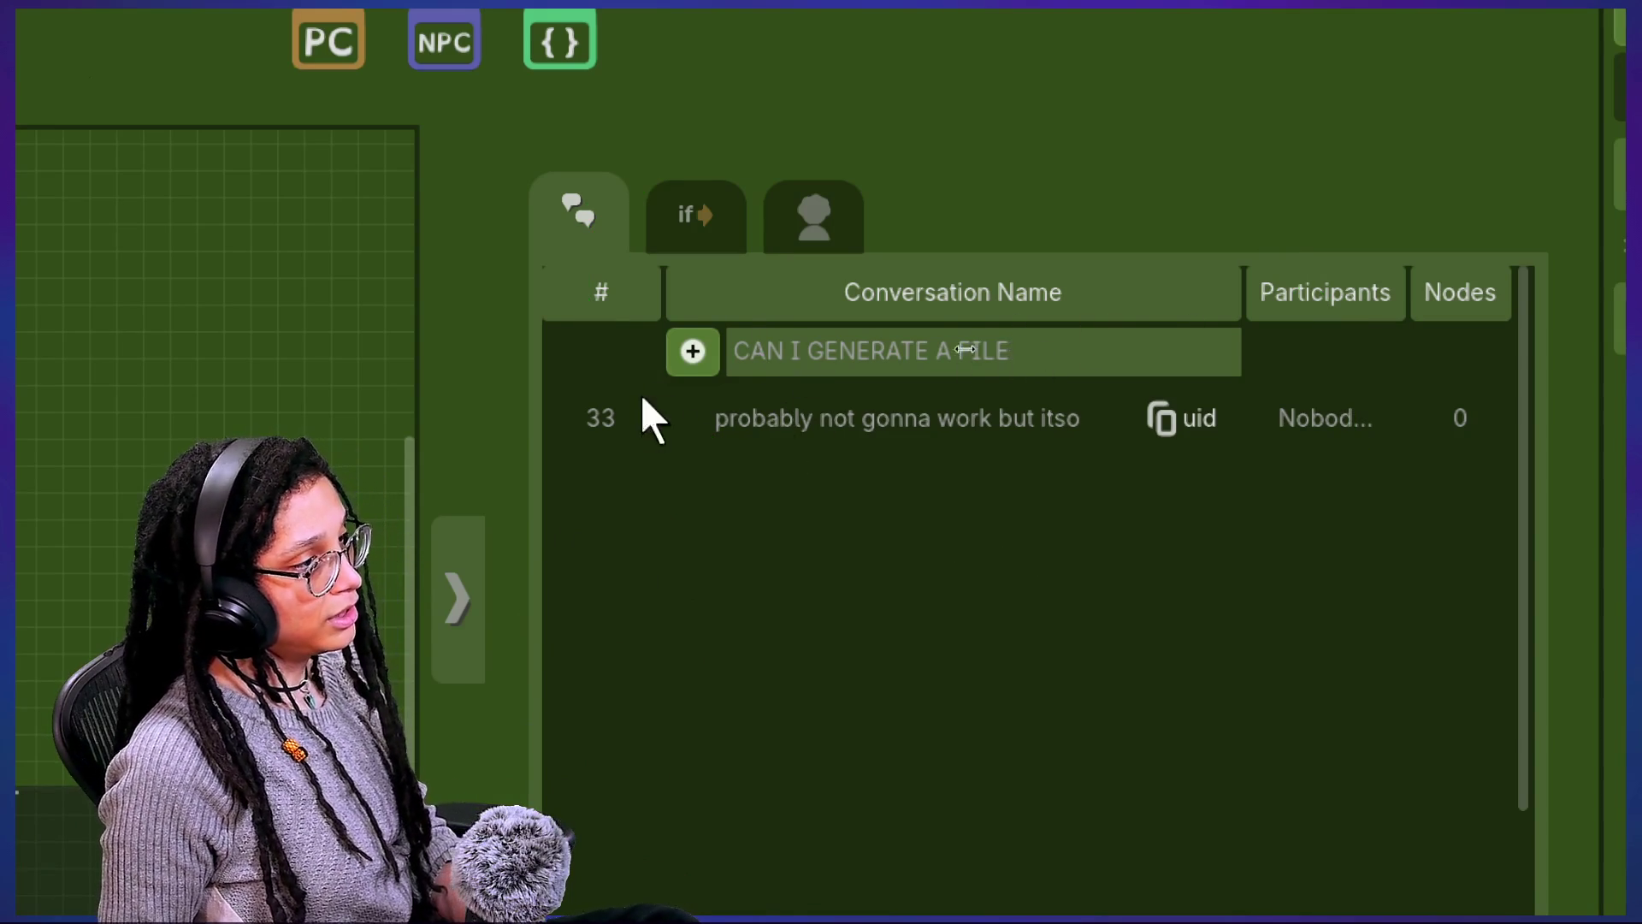
{"action": "key", "text": "Home"}
{"action": "key", "text": "shift+End"}
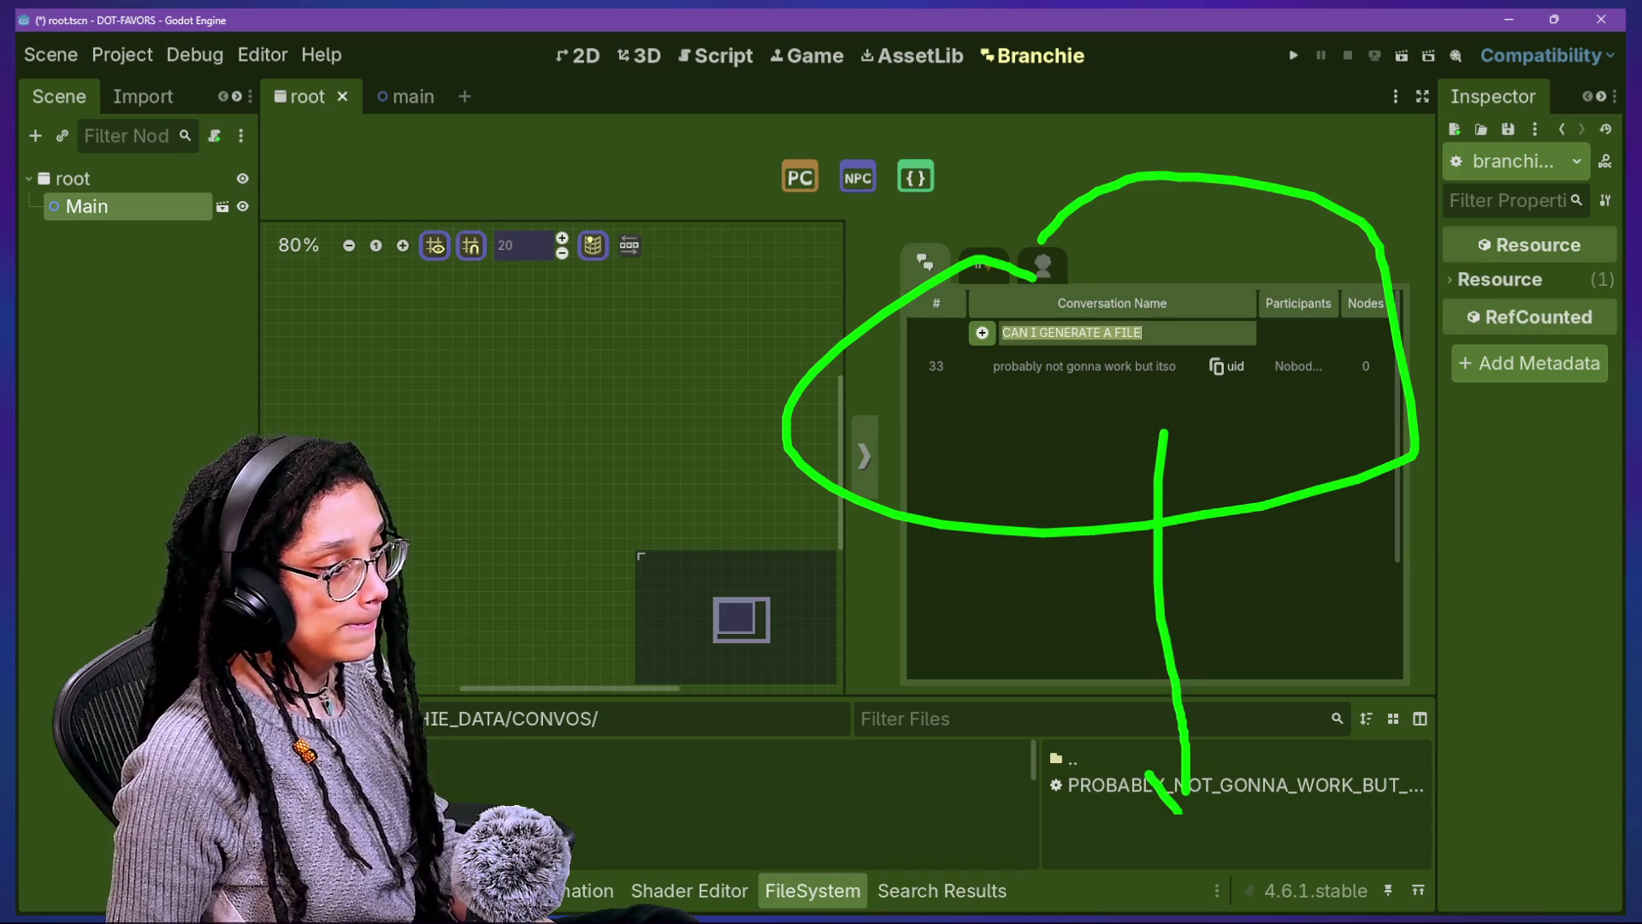
{"action": "key", "text": "Escape"}
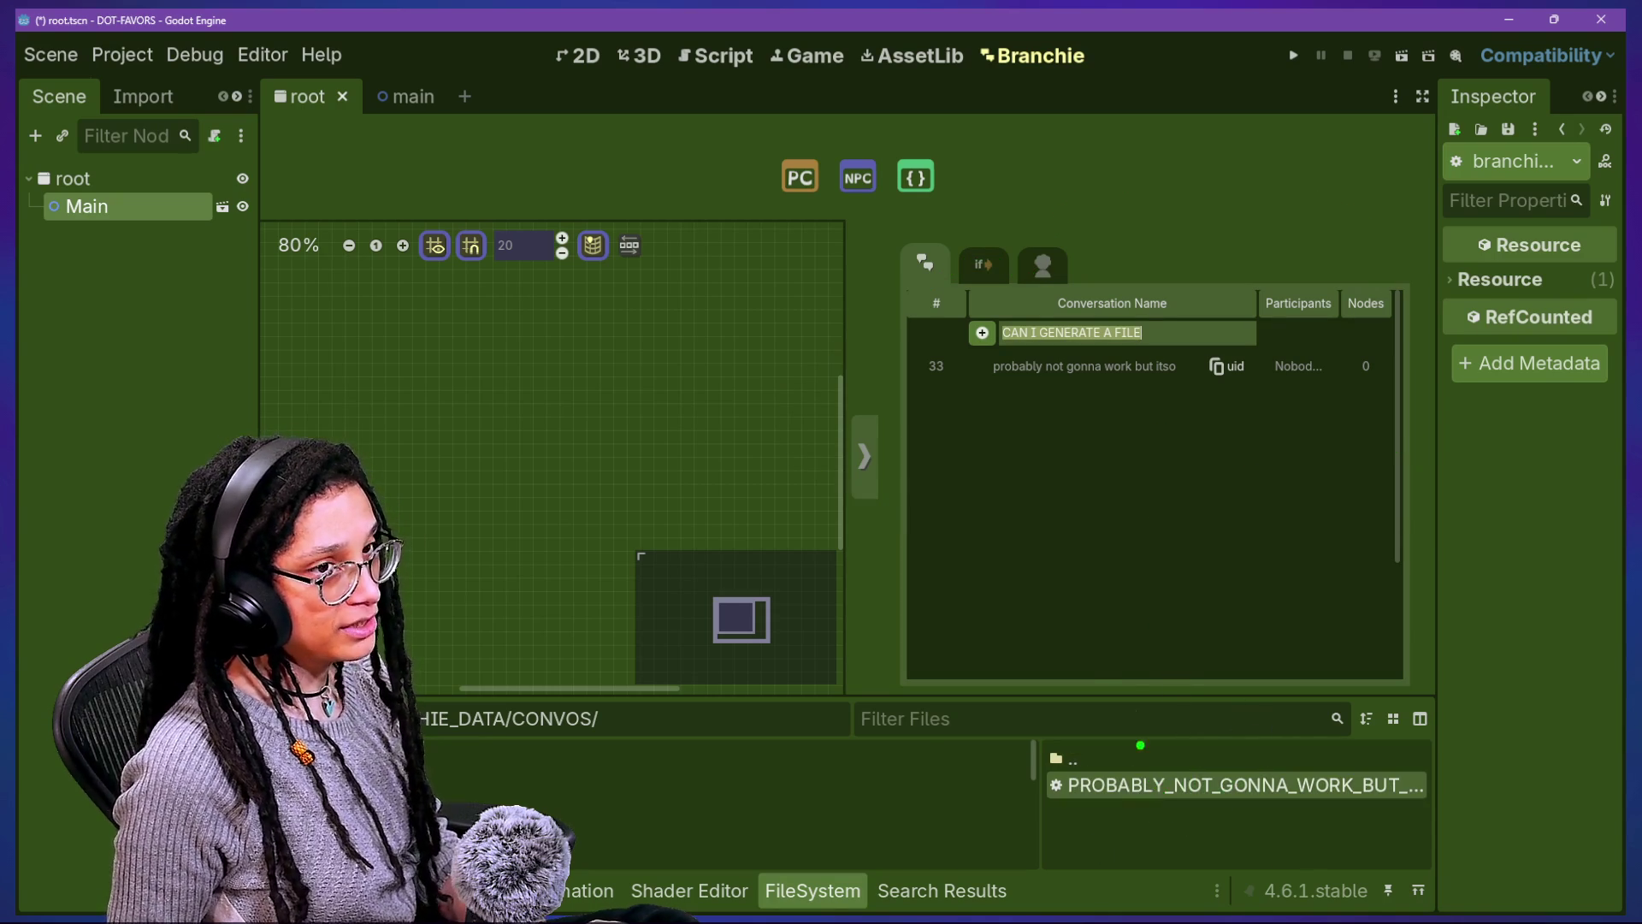
{"action": "mouse_move", "coordinate": [1106, 676]}
{"action": "left_mouse_down"}
{"action": "mouse_move", "coordinate": [1283, 907]}
{"action": "mouse_move", "coordinate": [1368, 856]}
{"action": "left_mouse_up"}
{"action": "key", "text": "Escape"}
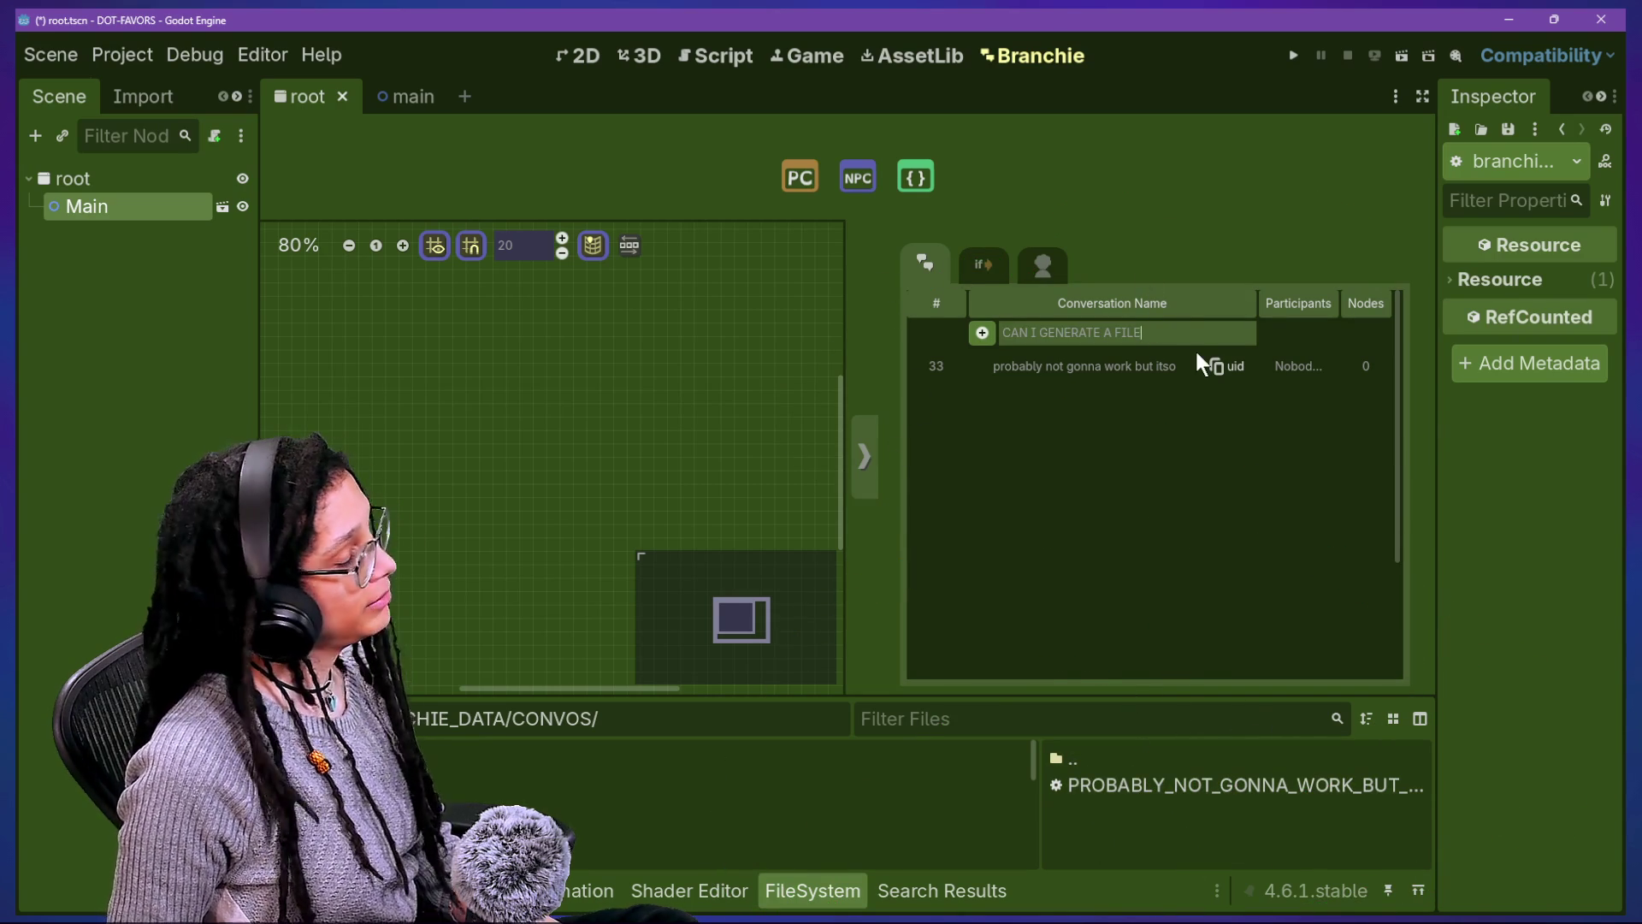
{"action": "left_click", "coordinate": [992, 335]}
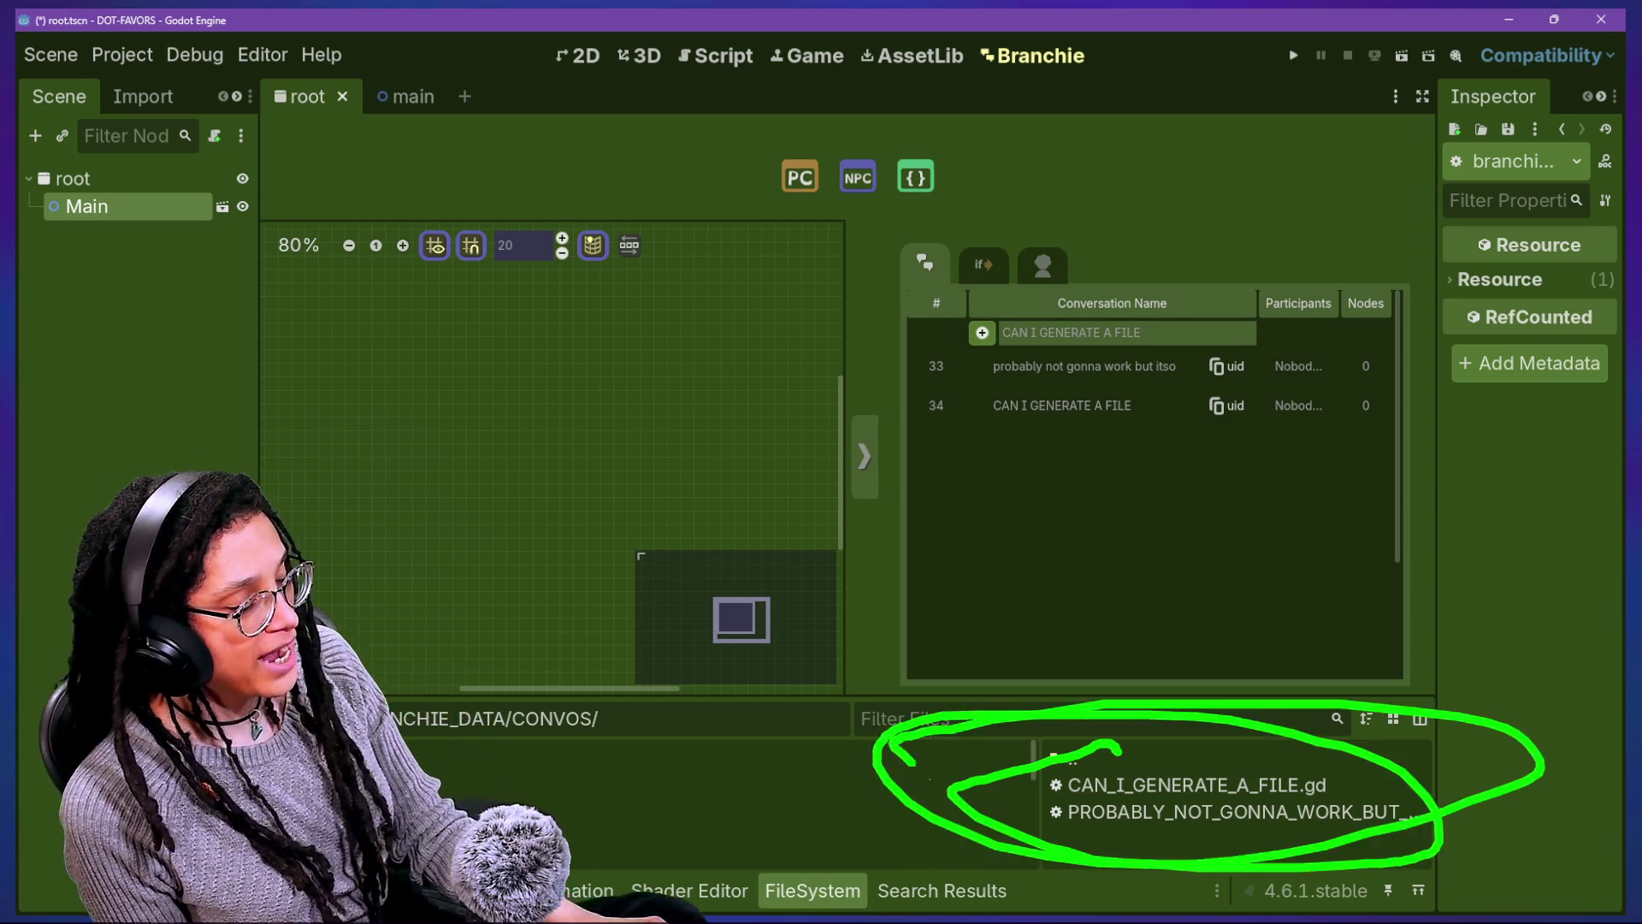
{"action": "key", "text": "Escape"}
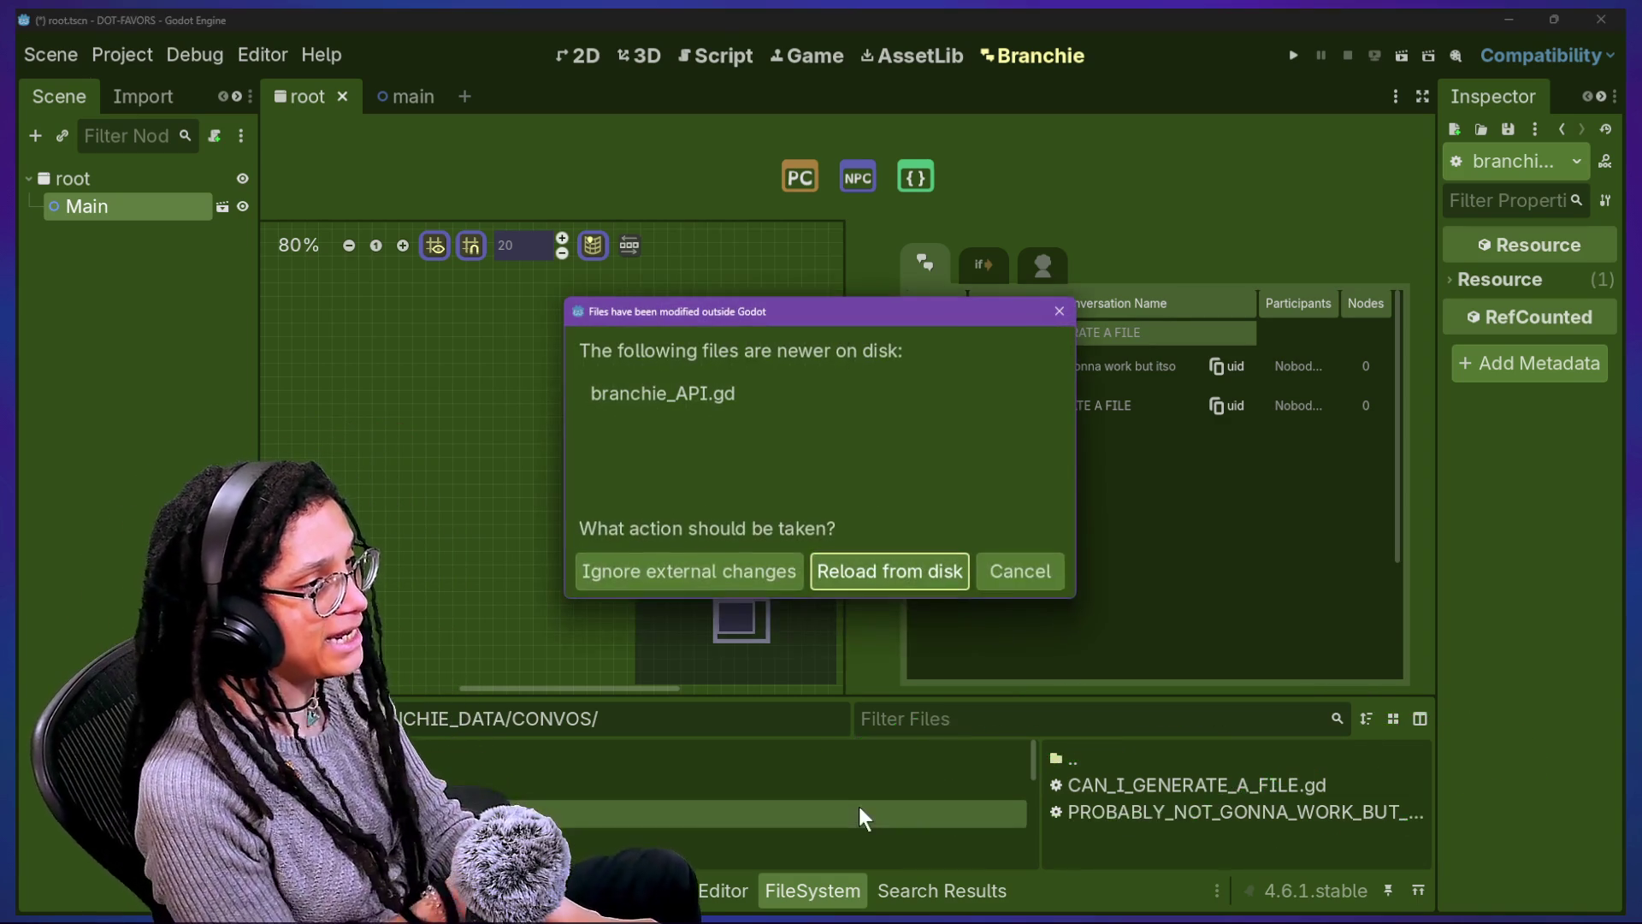
Step: Reload the changed branchie_API.gd from disk and view the Output log's file-creation messages
{"action": "left_click", "coordinate": [897, 566]}
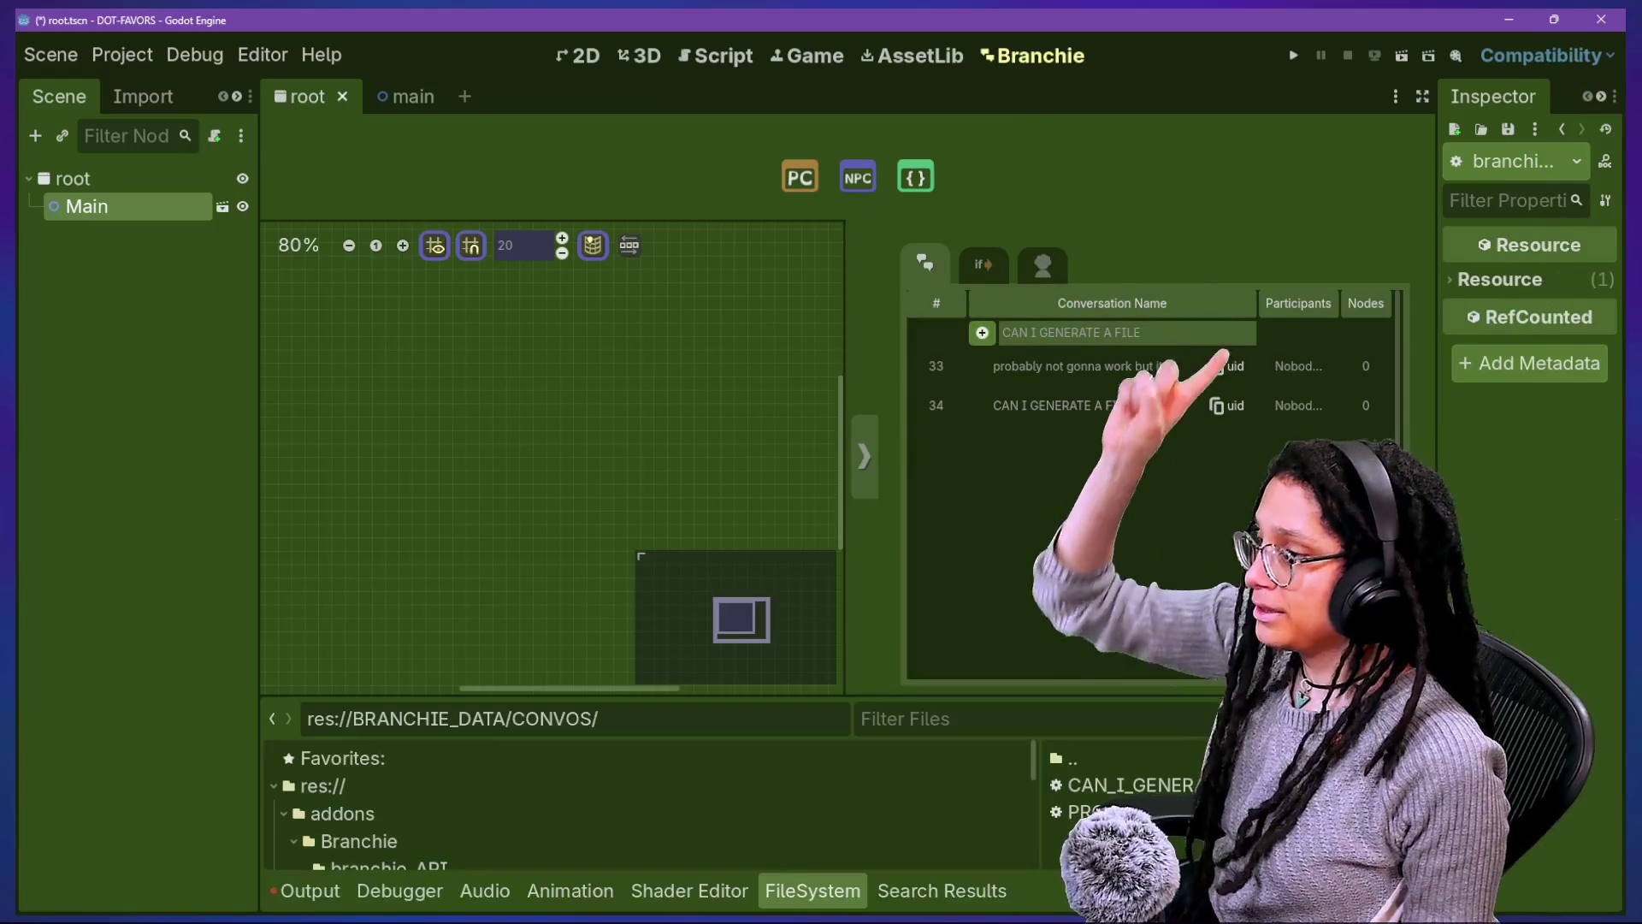
{"action": "left_click", "coordinate": [306, 891]}
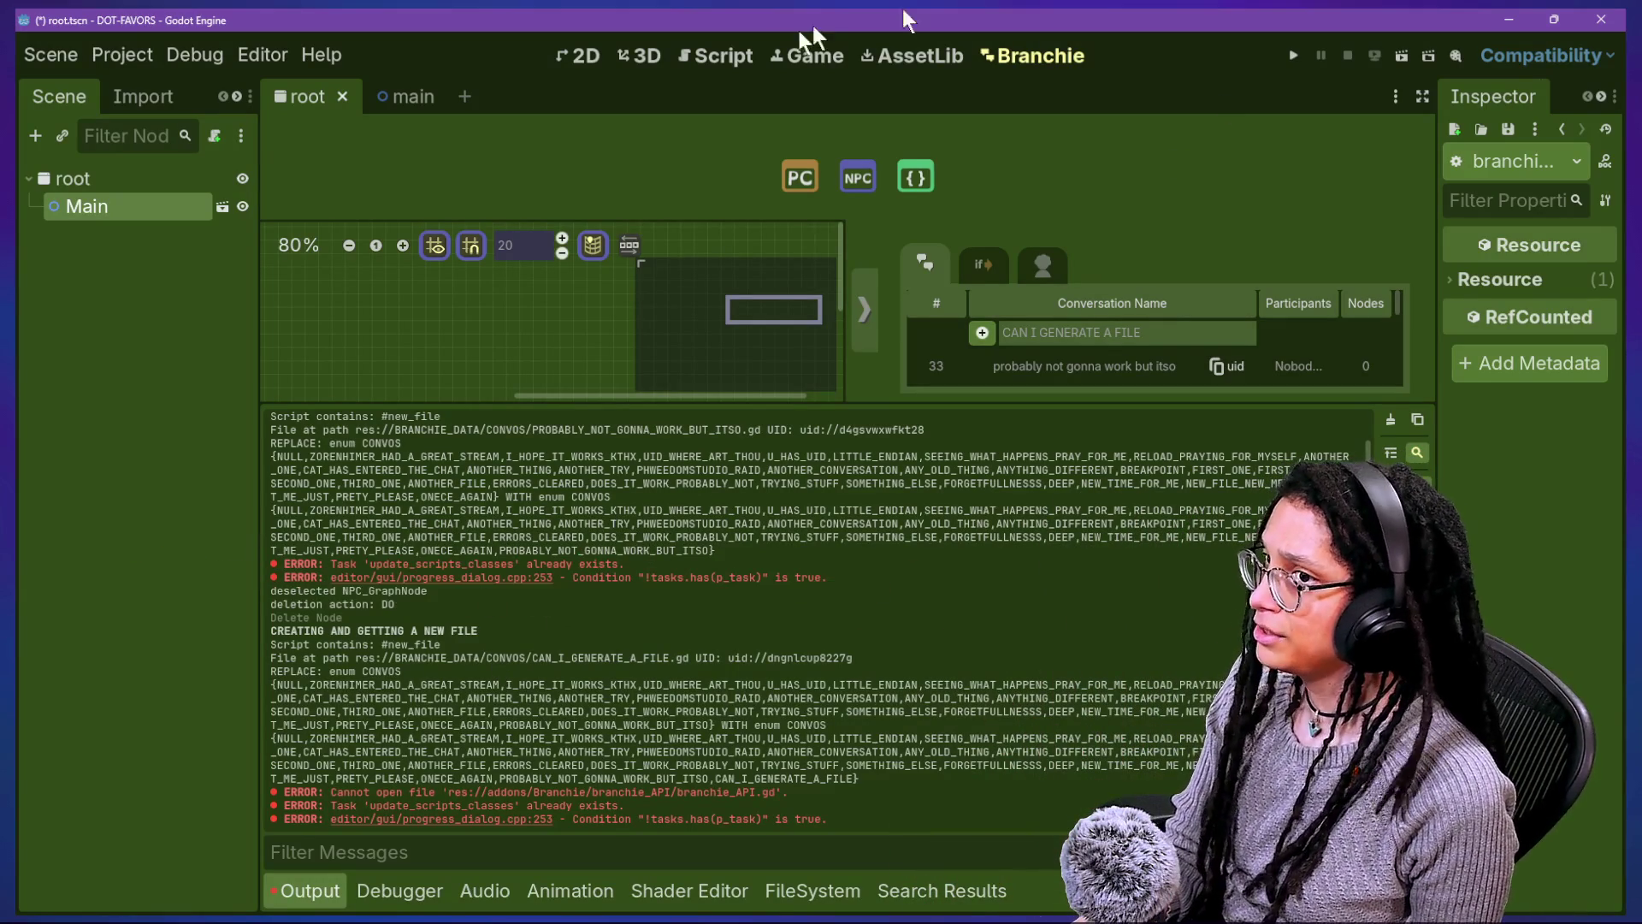
{"action": "left_click", "coordinate": [742, 51]}
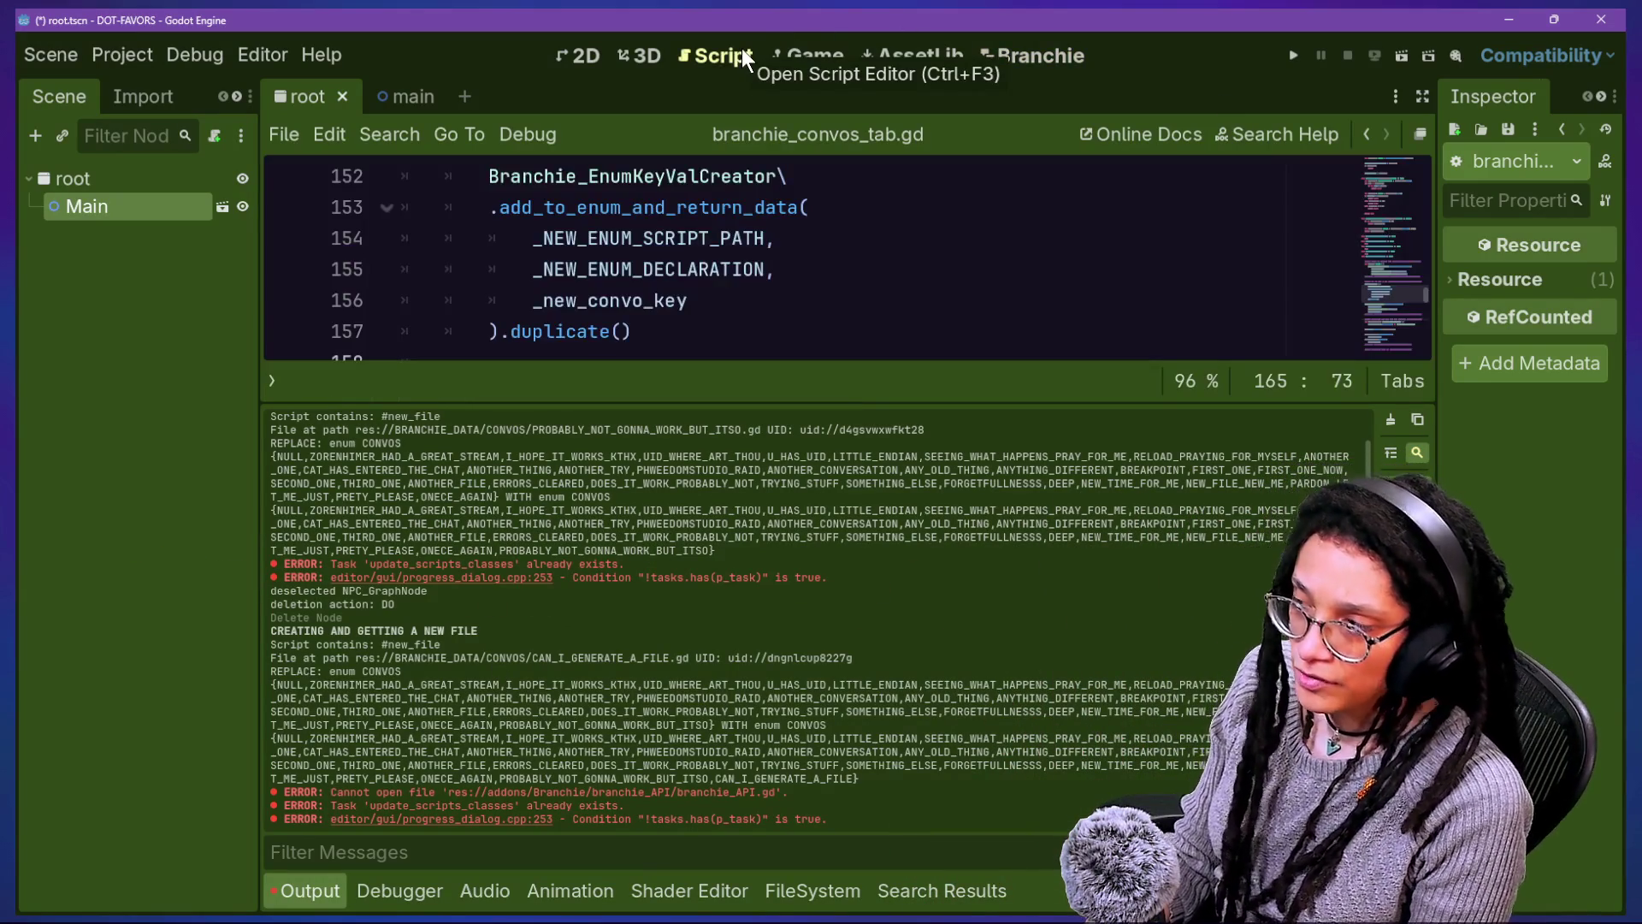
{"action": "left_click", "coordinate": [829, 299]}
{"action": "key", "text": "ctrl+j"}
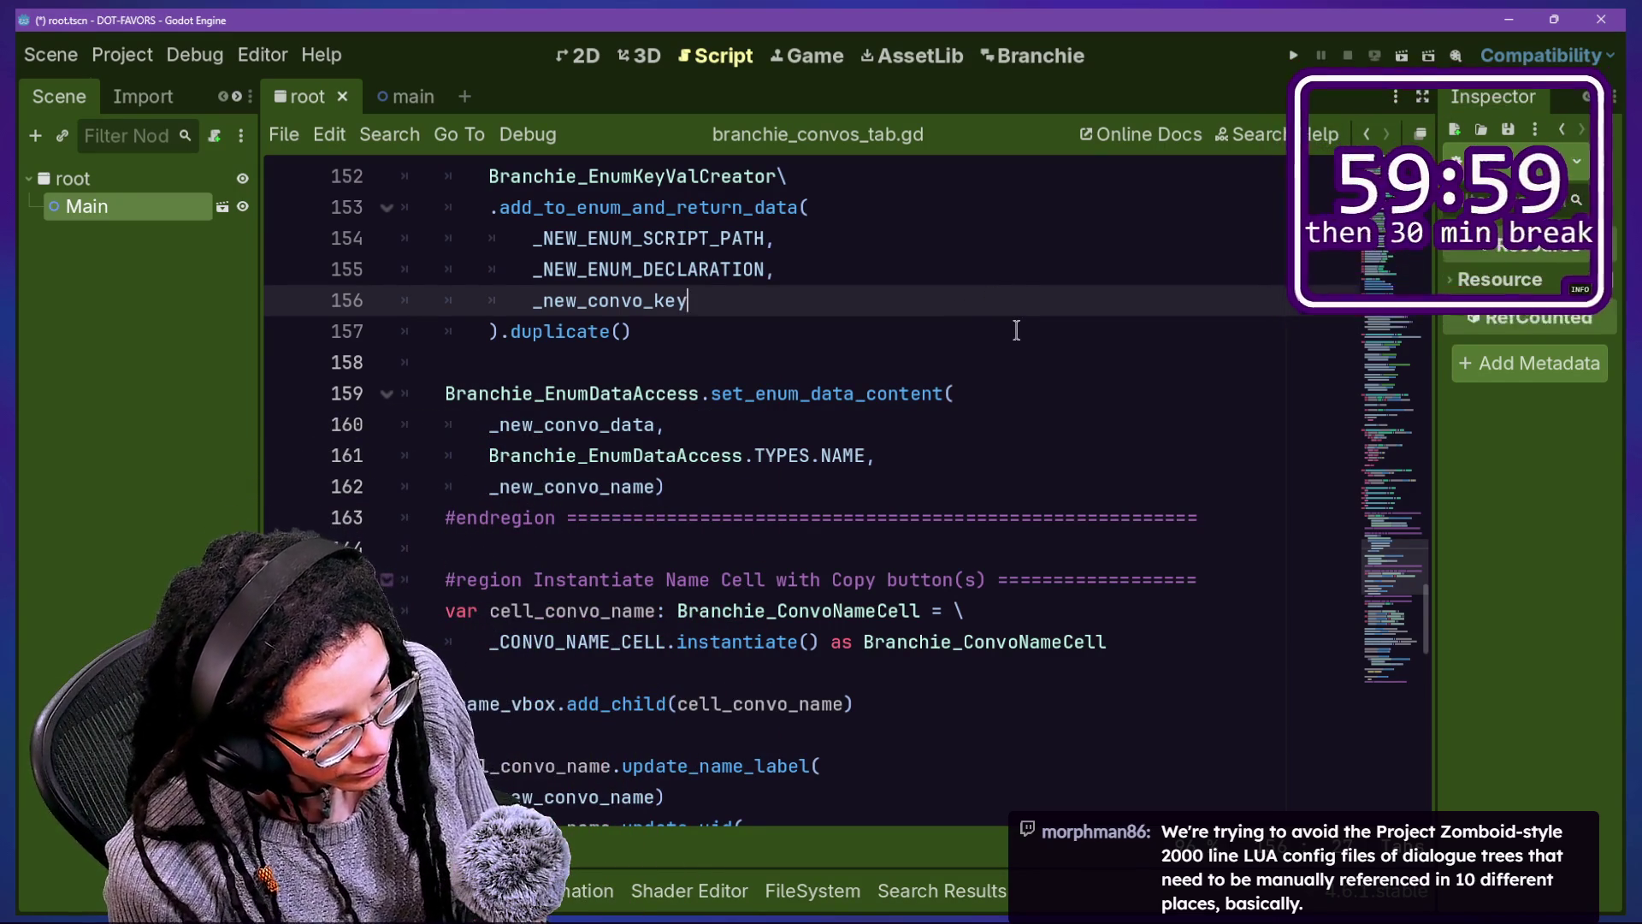
{"action": "left_click", "coordinate": [953, 489]}
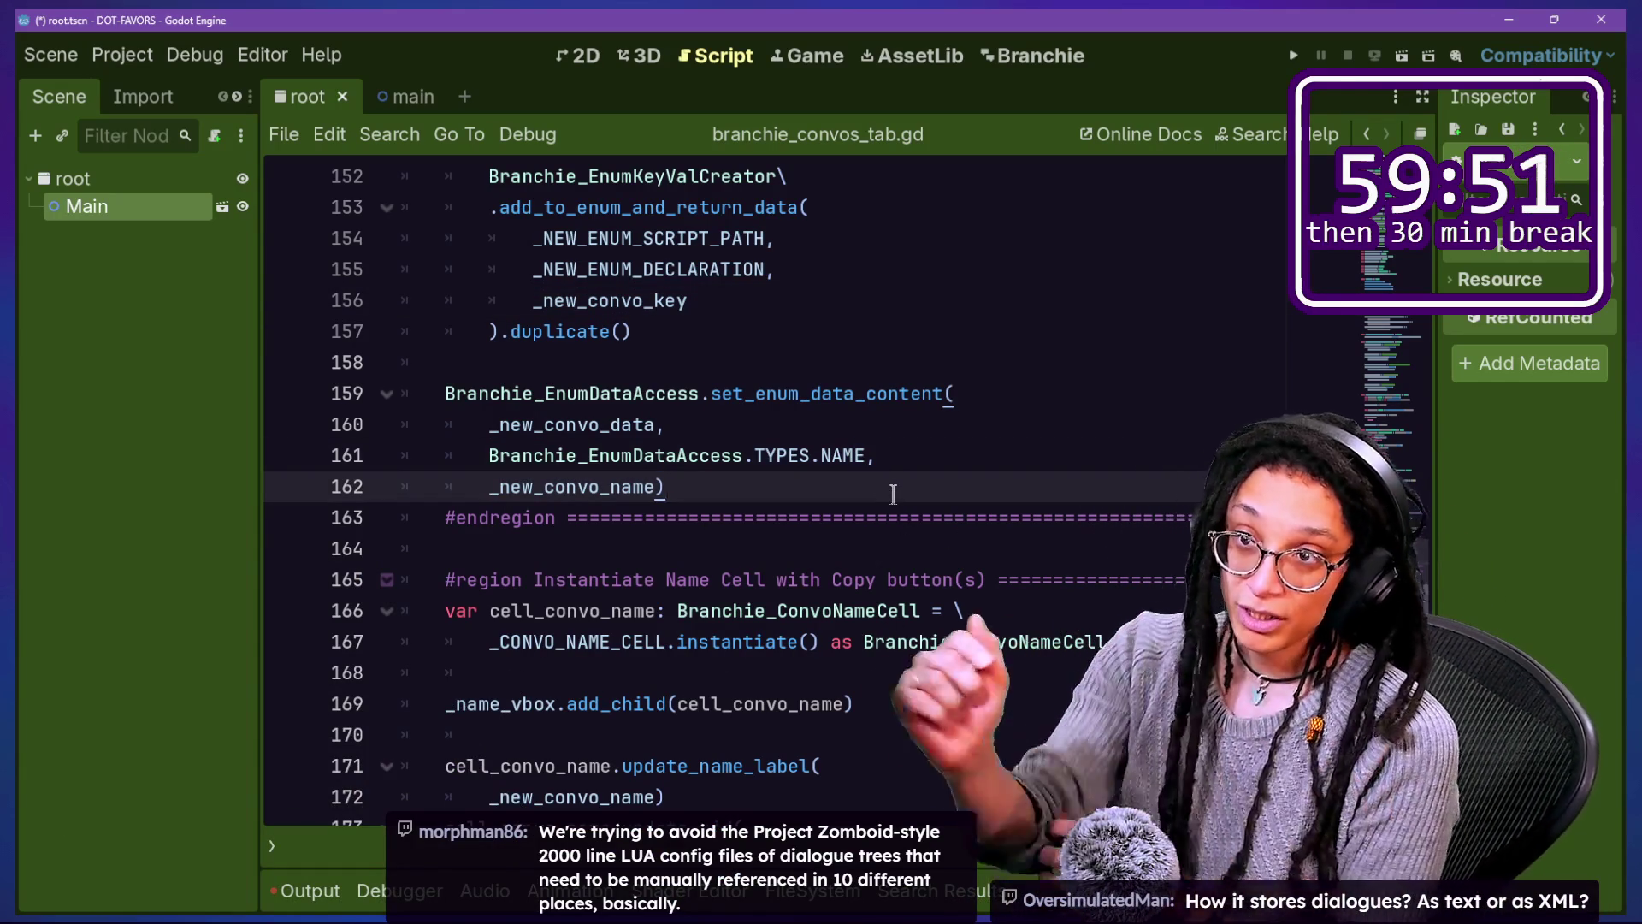
{"action": "left_click_drag", "start_coordinate": [490, 207], "coordinate": [832, 491]}
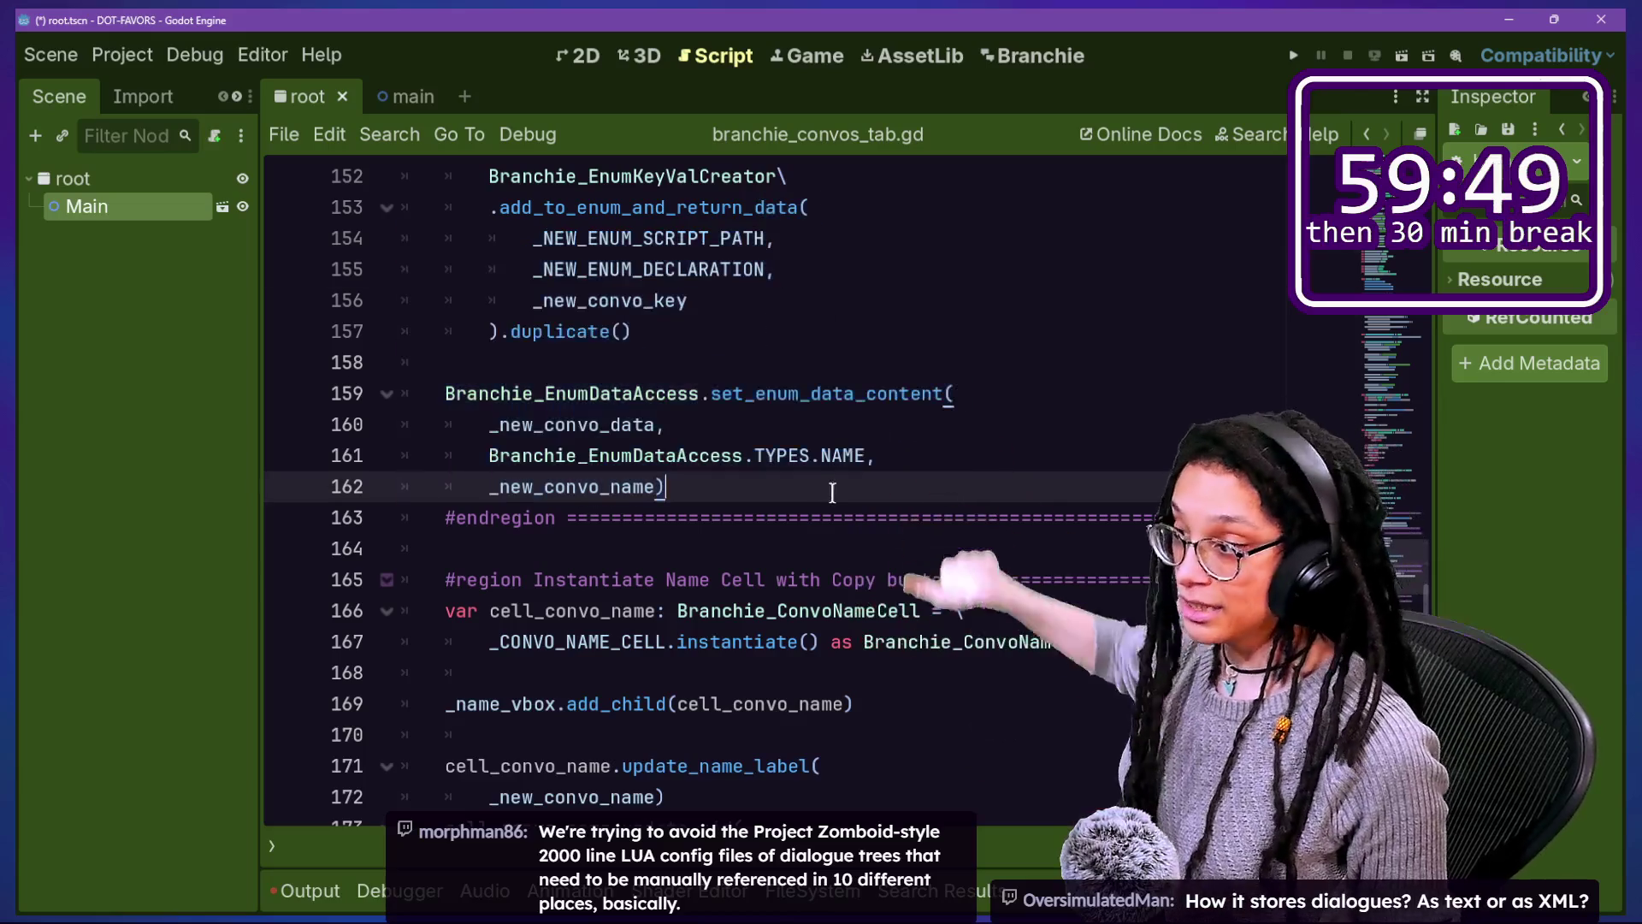
{"action": "left_click", "coordinate": [832, 491]}
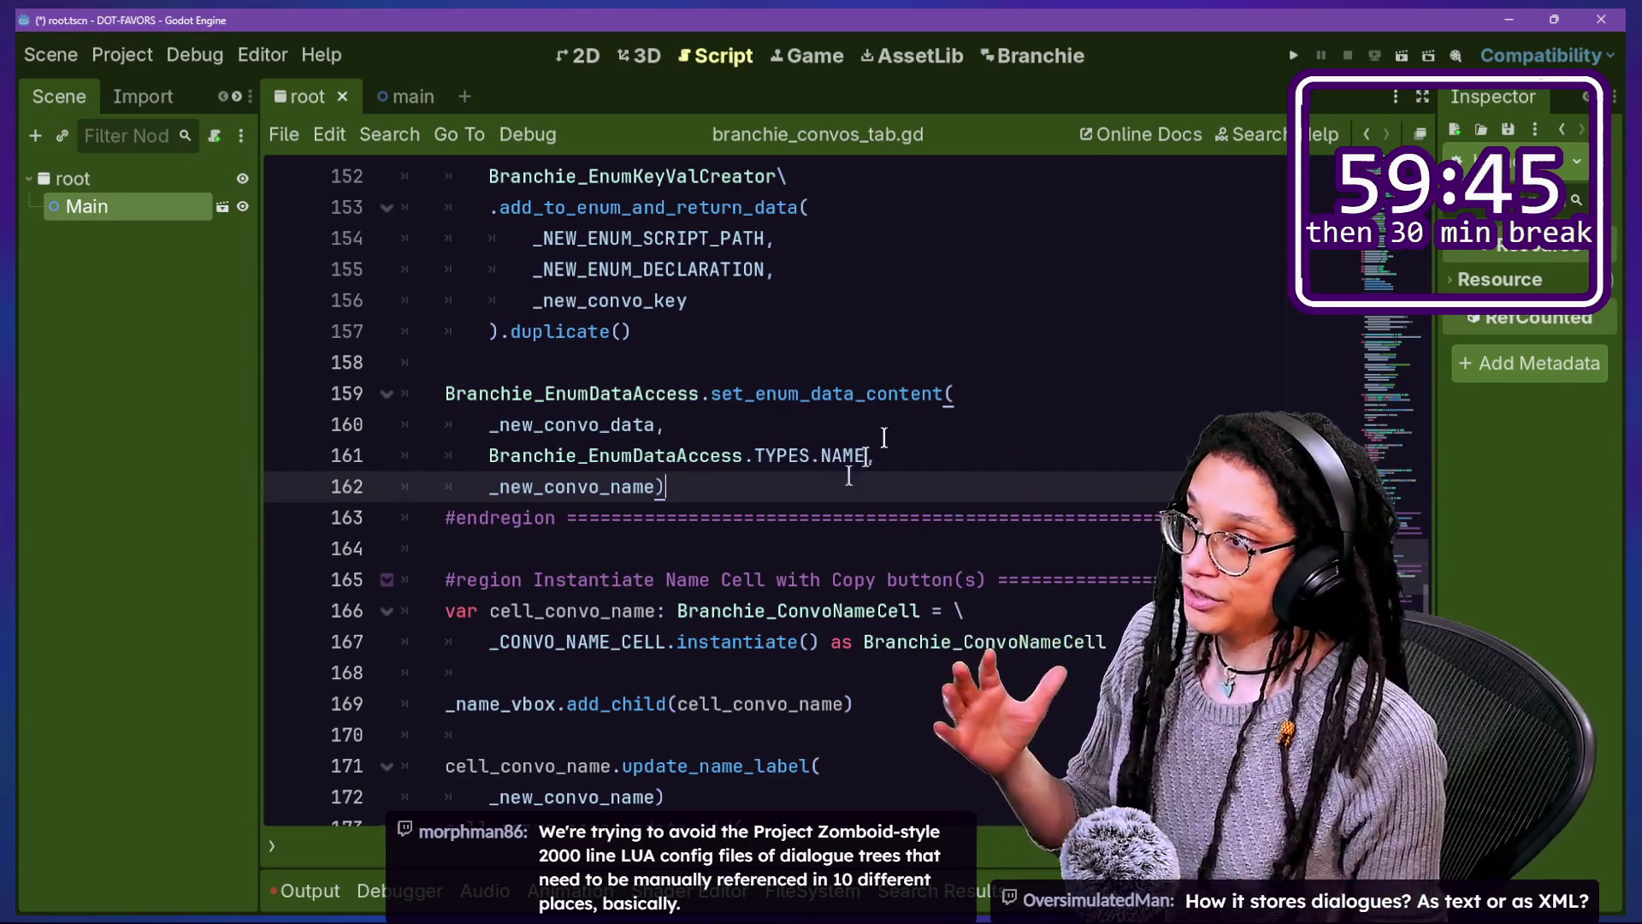
{"action": "left_click", "coordinate": [1073, 58]}
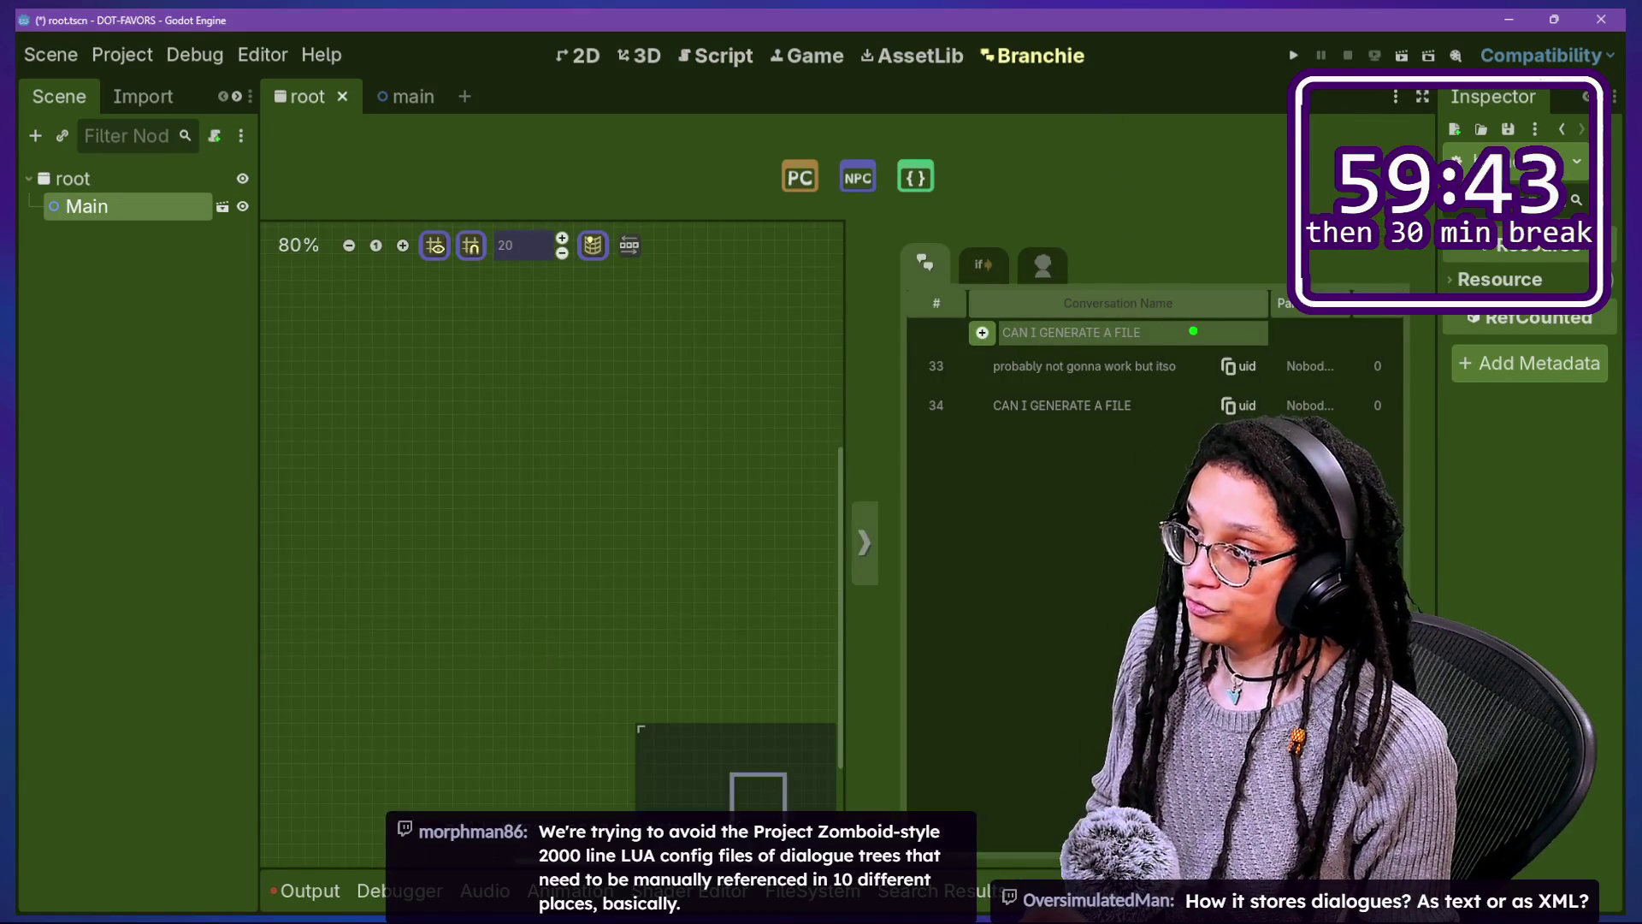
Step: Flip between the conditions and conversation tabs, then open branchie_convos_tab.gd in the script editor
{"action": "left_click", "coordinate": [1006, 275]}
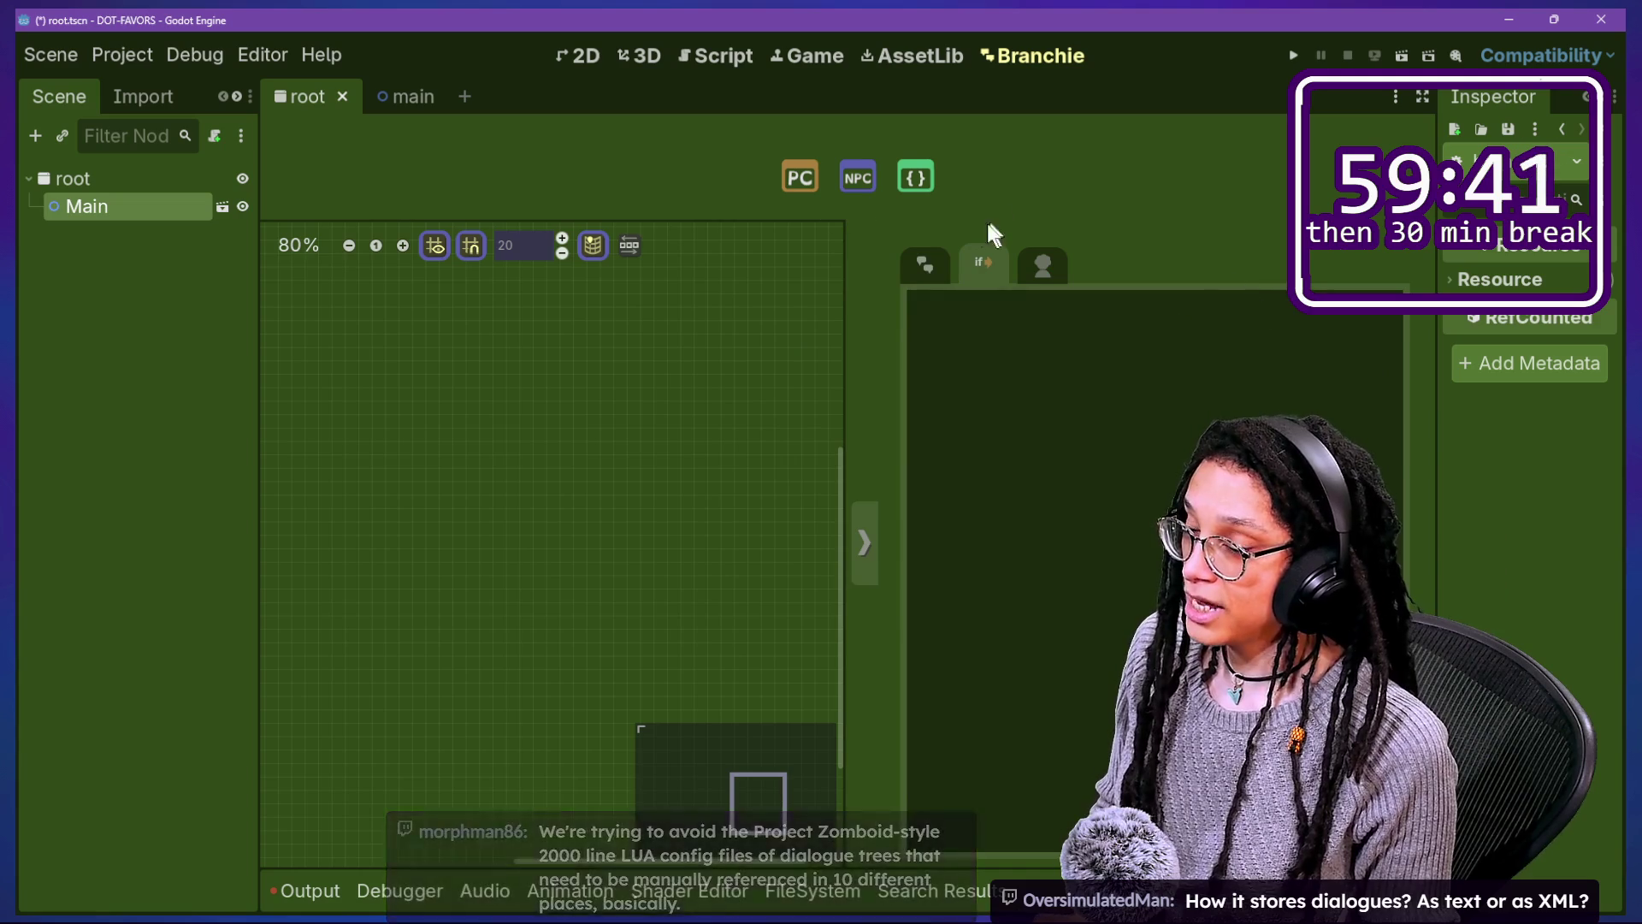
{"action": "left_click", "coordinate": [925, 267]}
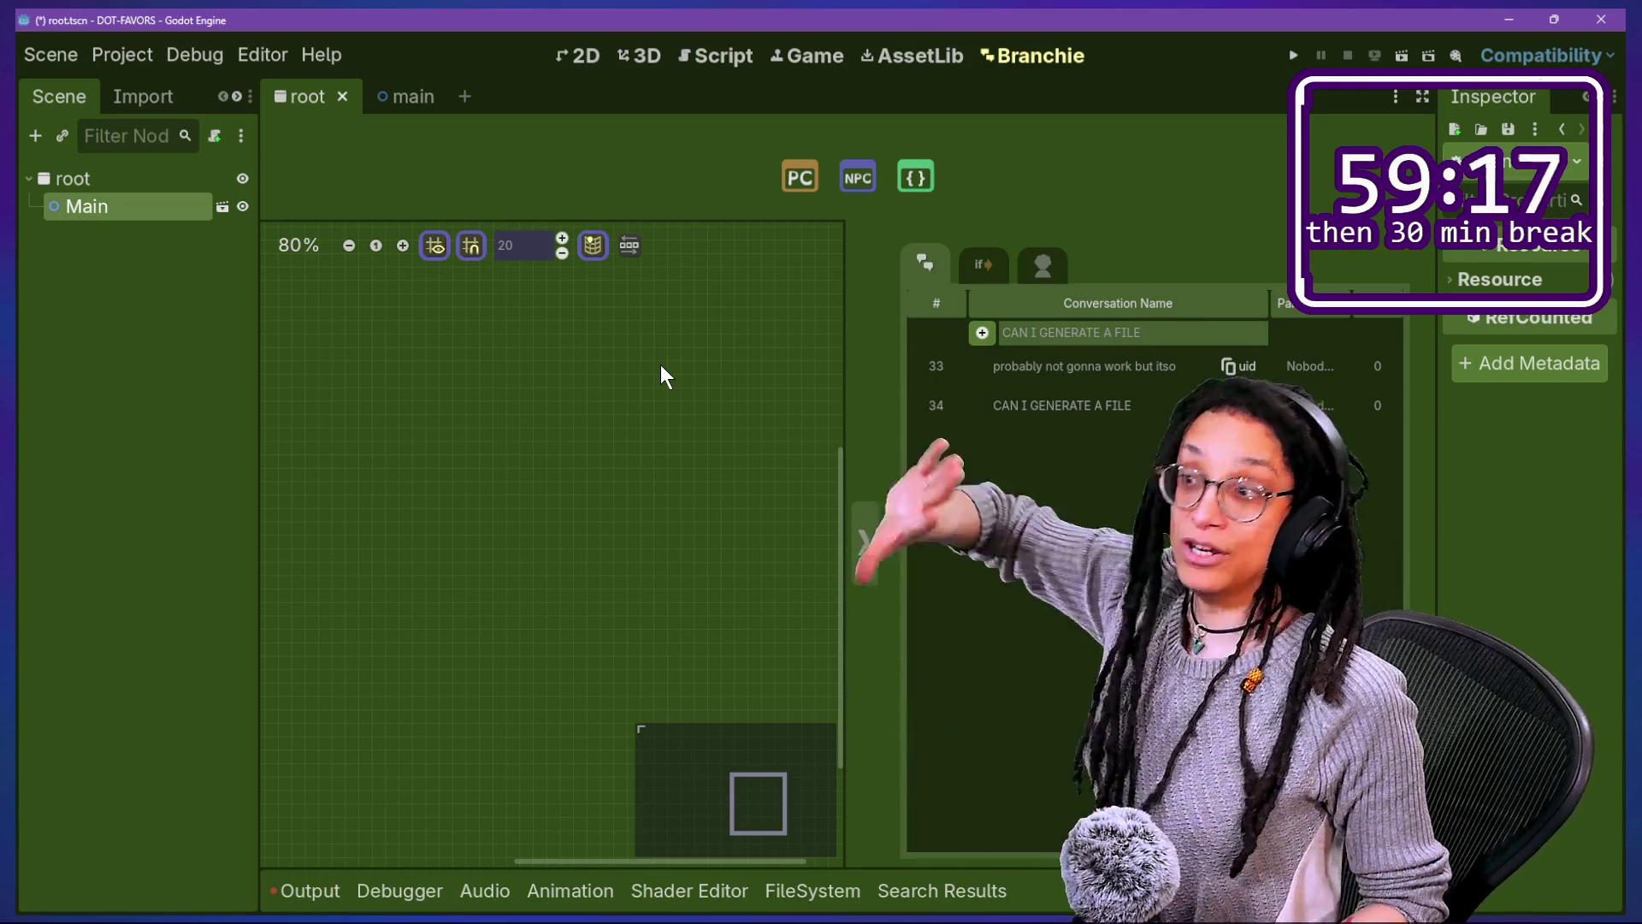
{"action": "left_click_drag", "start_coordinate": [744, 11], "coordinate": [305, 661]}
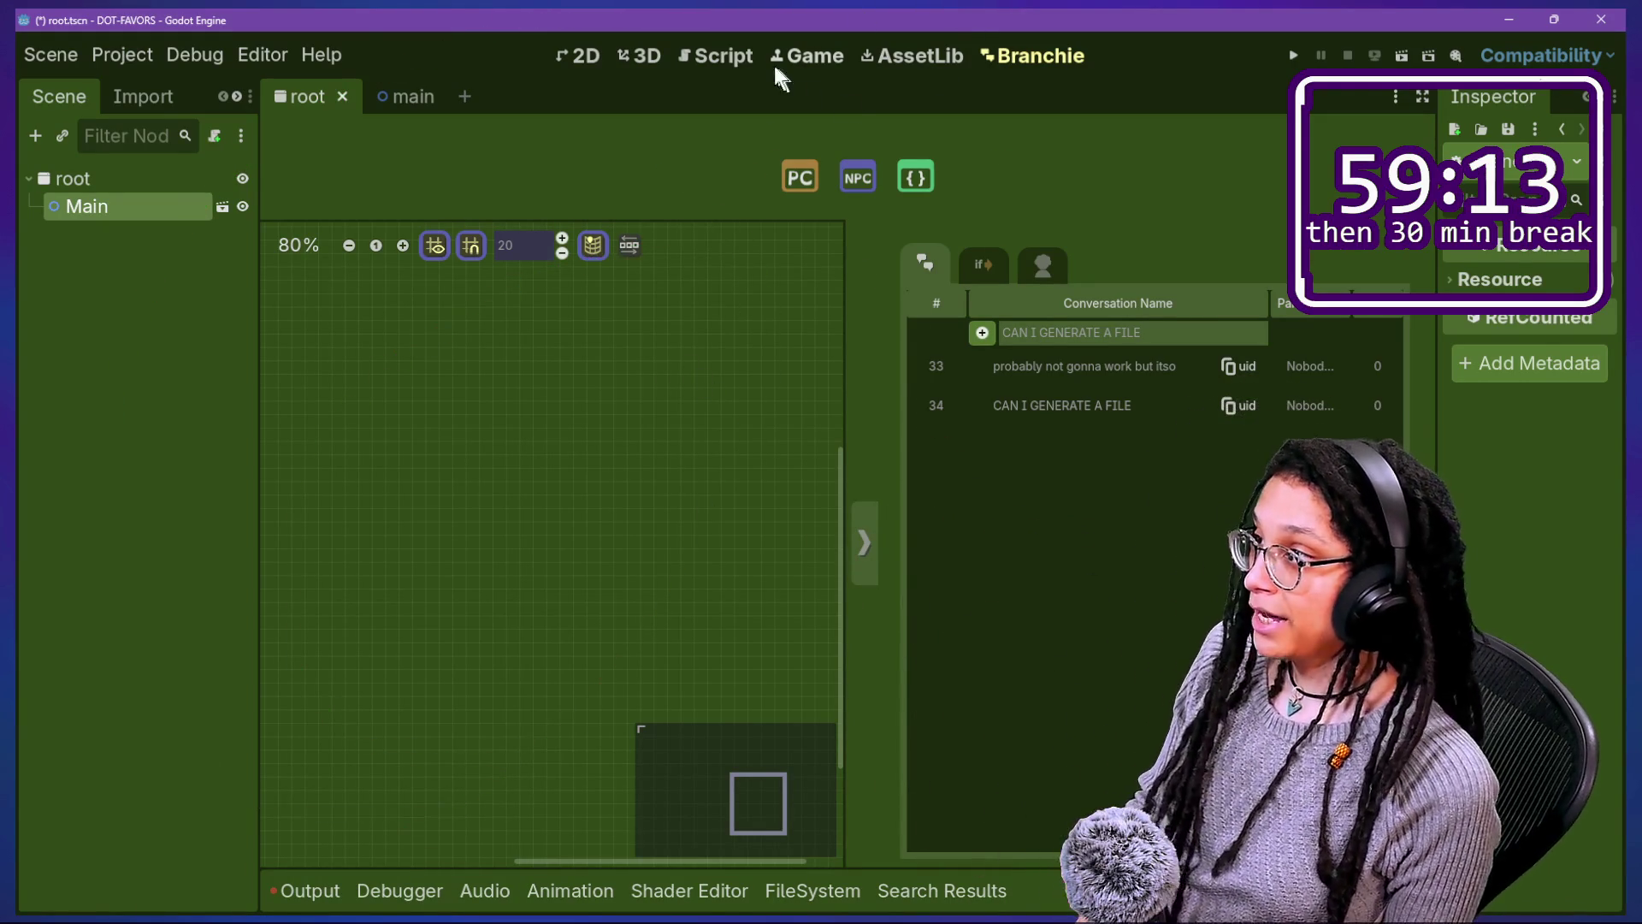
{"action": "left_click", "coordinate": [751, 65]}
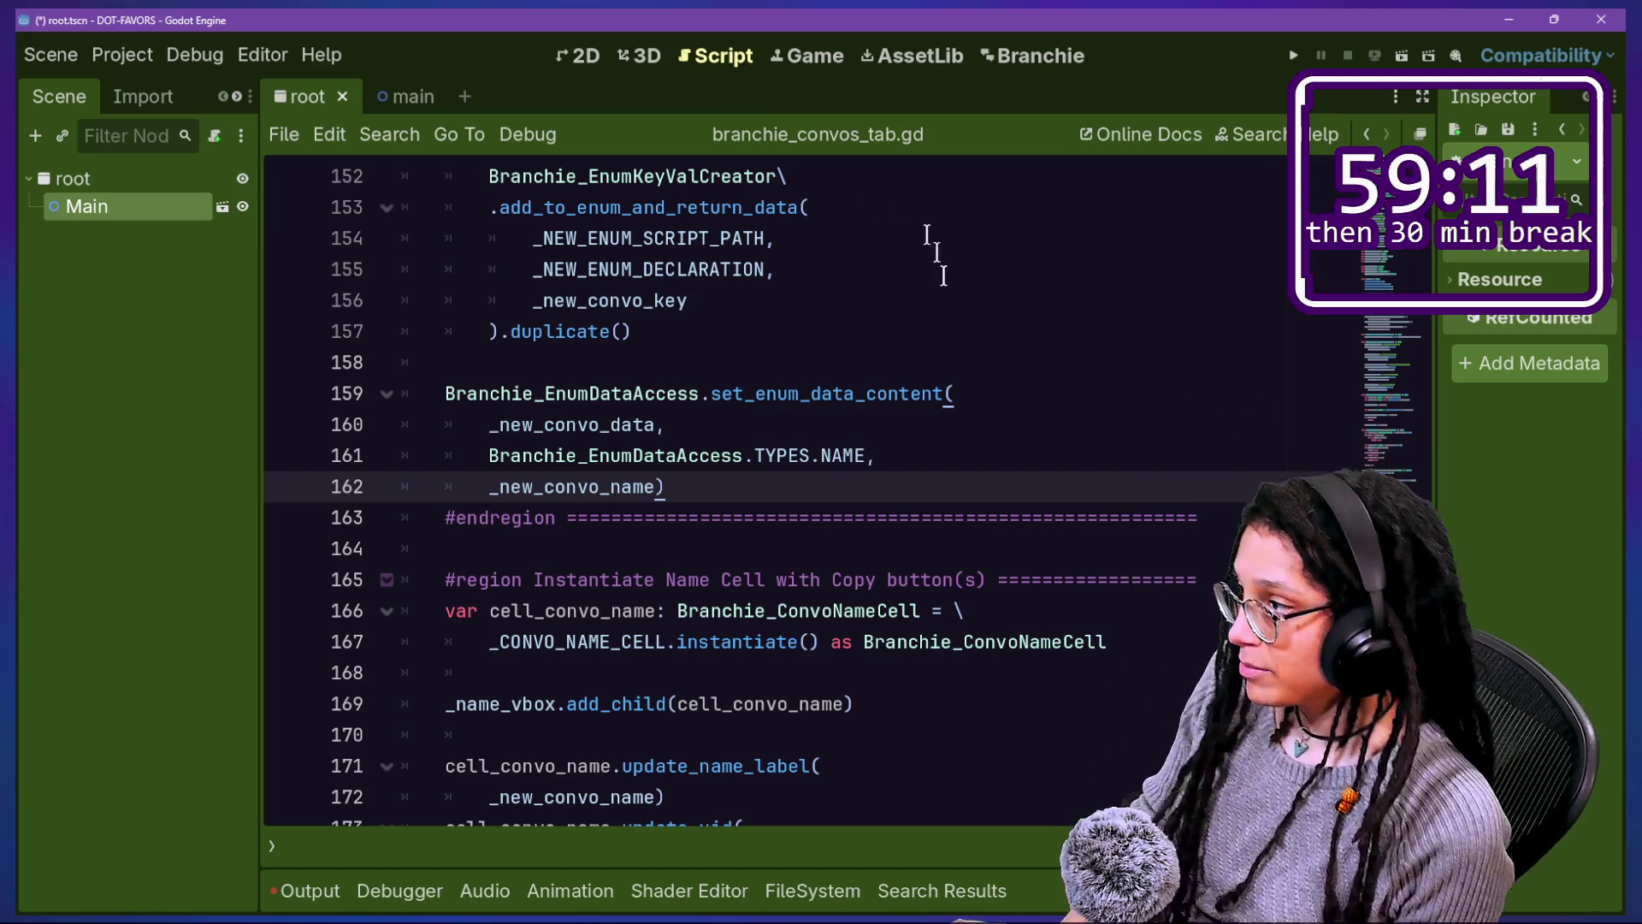
Step: Inspect lines 157–167 of branchie_convos_tab.gd
{"action": "key", "text": "Down"}
{"action": "key", "text": "Down"}
{"action": "key", "text": "Up"}
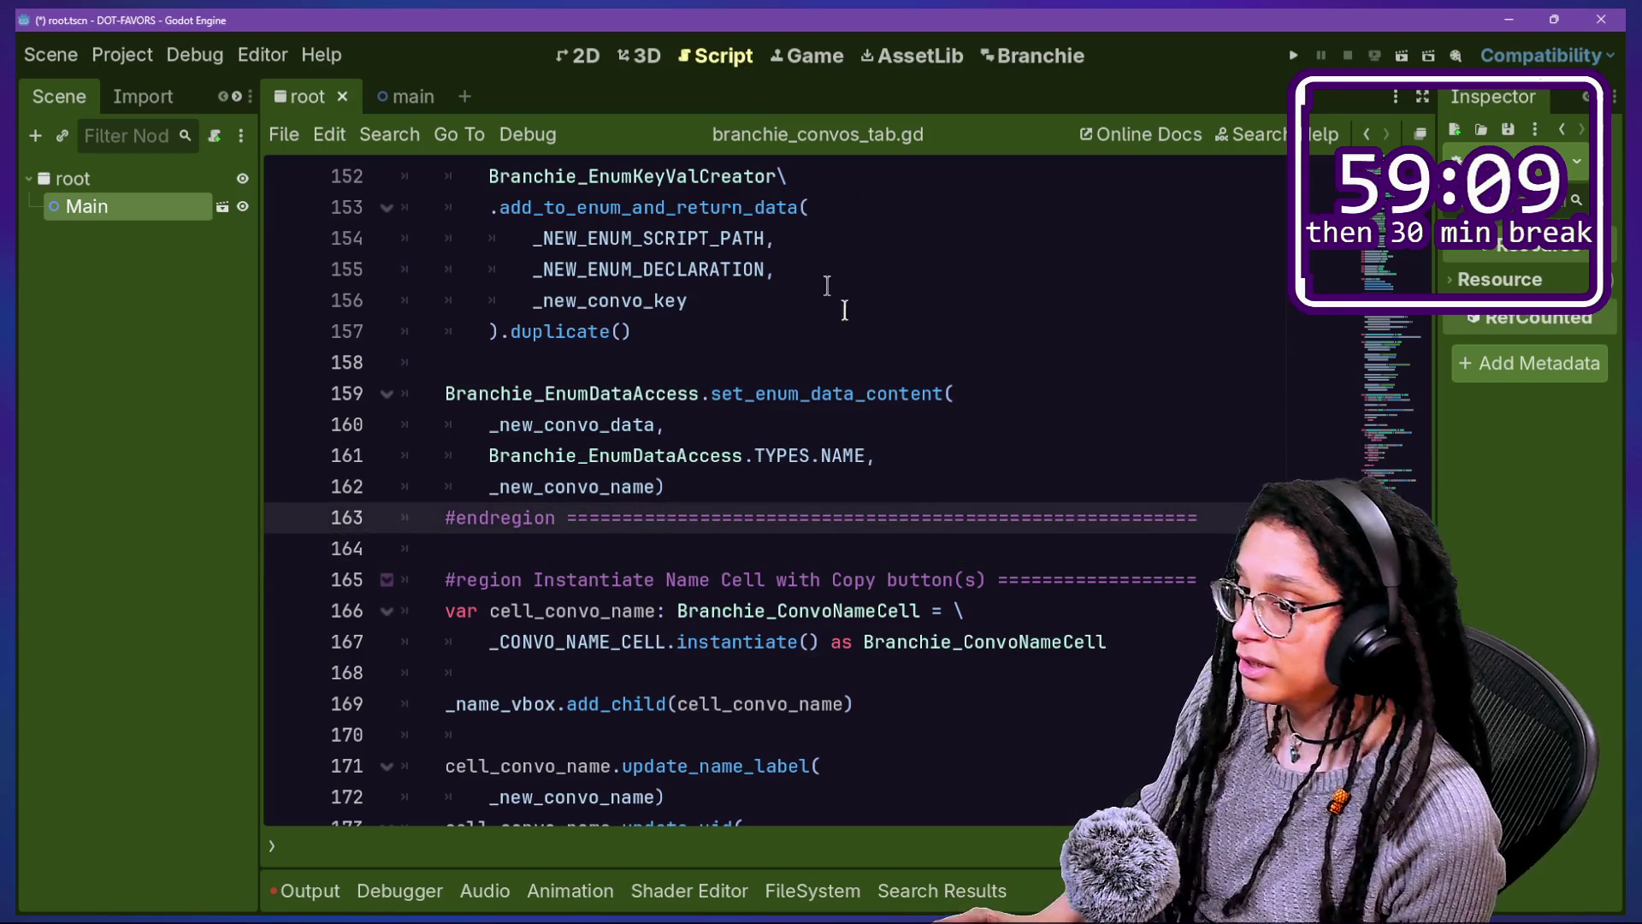
{"action": "left_click_drag", "start_coordinate": [855, 325], "coordinate": [935, 641]}
{"action": "left_click", "coordinate": [935, 642]}
{"action": "key", "text": "Up"}
{"action": "key", "text": "Up"}
{"action": "key", "text": "Up"}
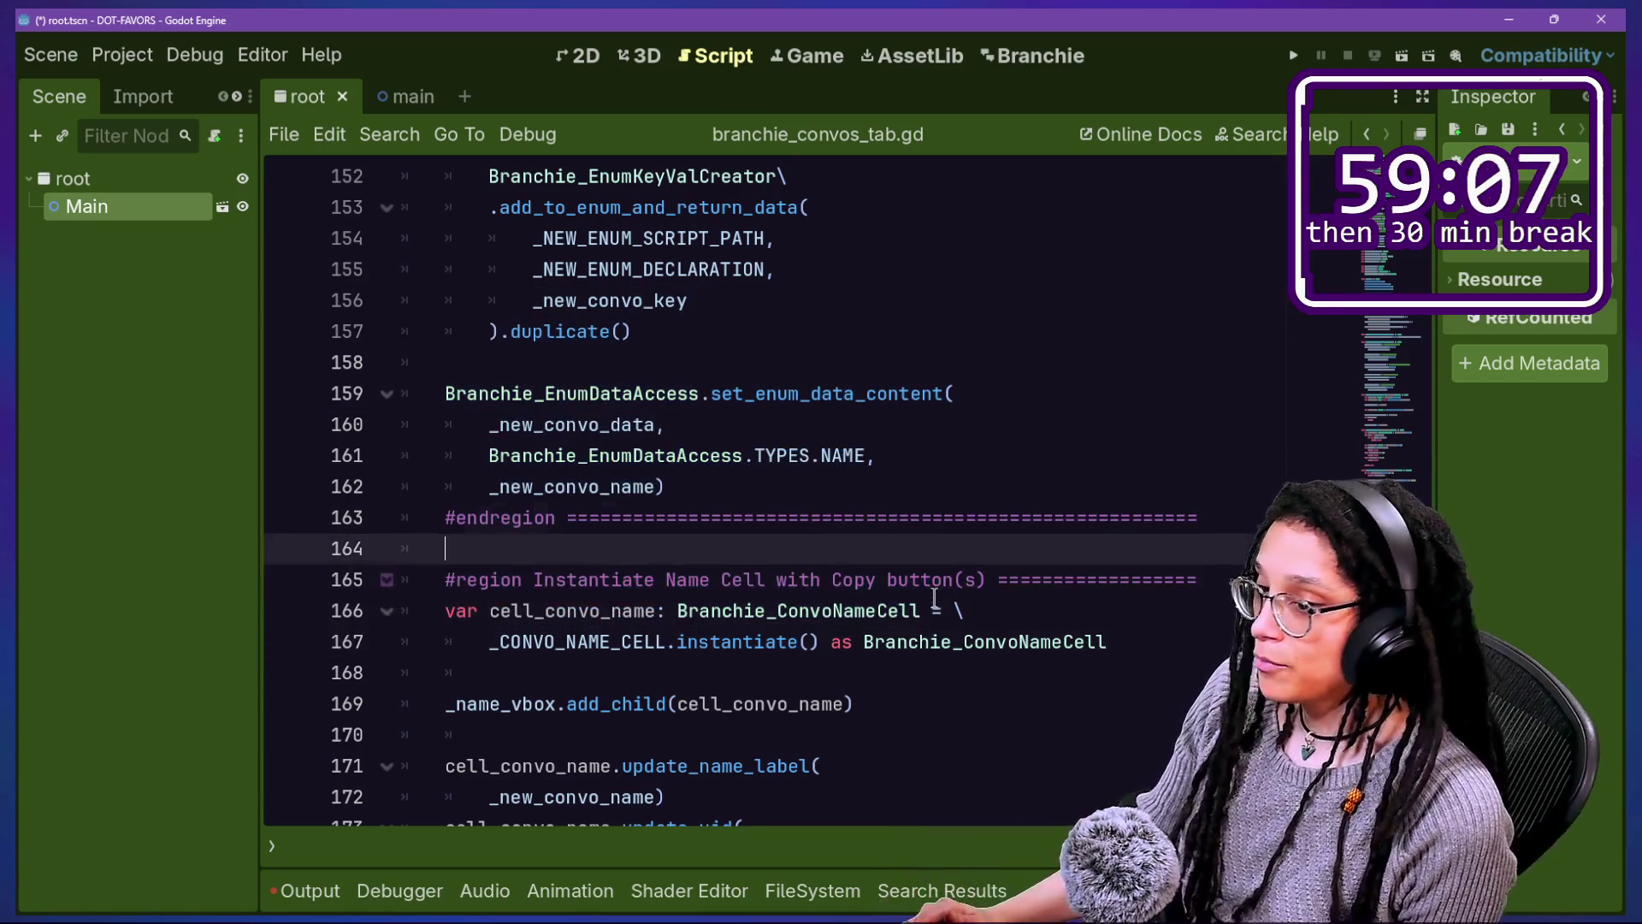
{"action": "key", "text": "Up"}
{"action": "key", "text": "Up"}
{"action": "key", "text": "Up"}
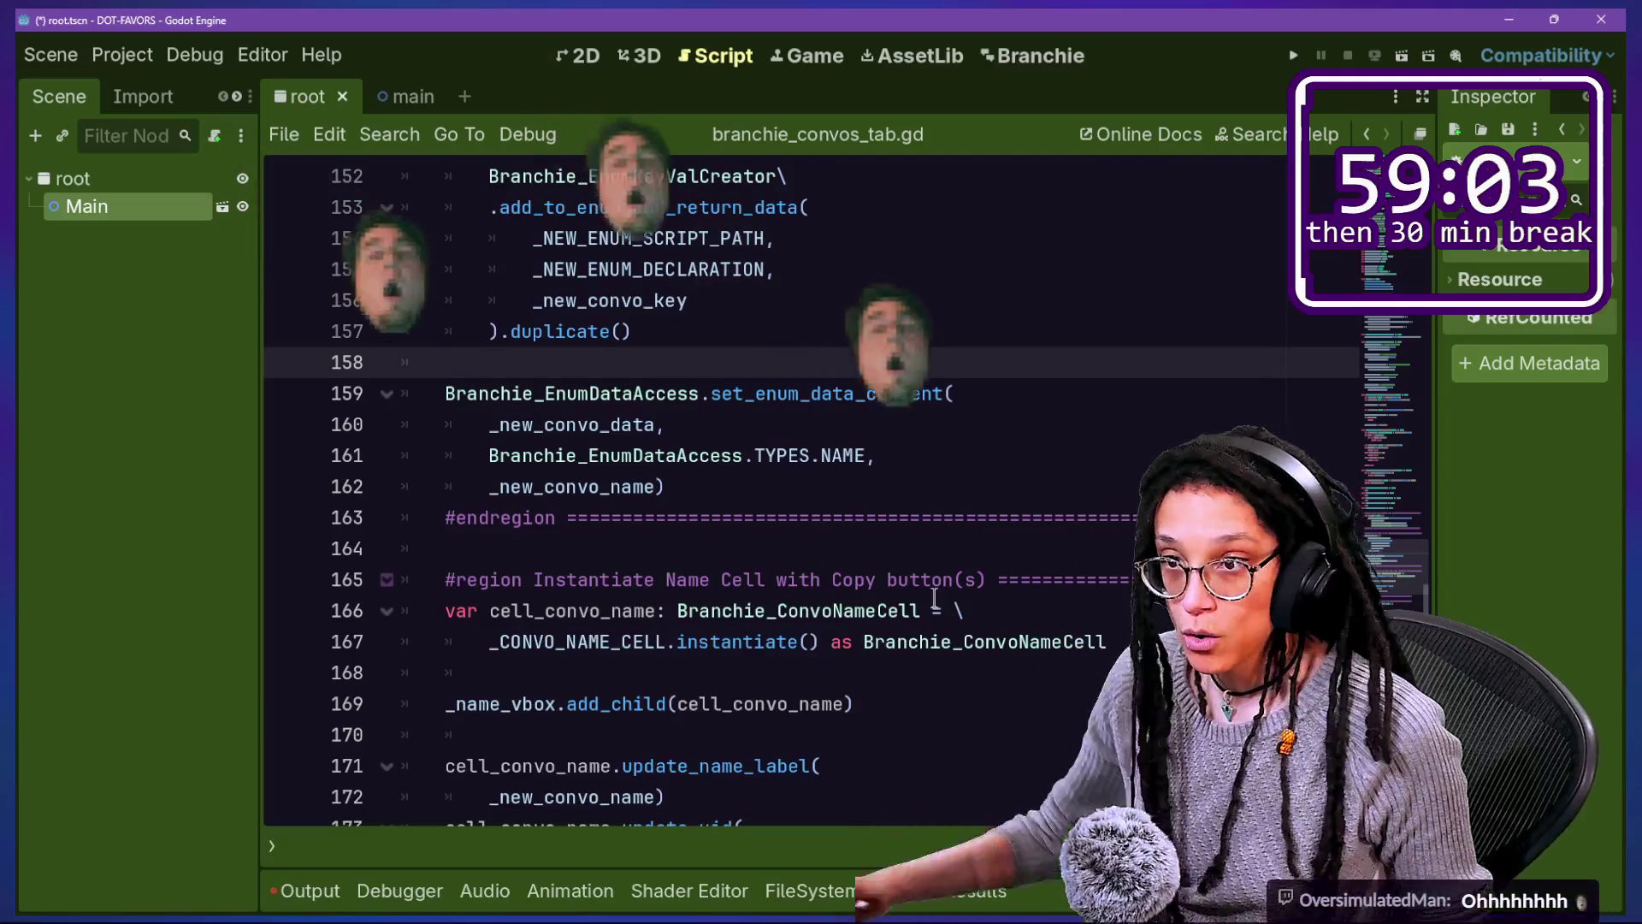
{"action": "key", "text": "Down"}
{"action": "key", "text": "Down"}
{"action": "key", "text": "Down"}
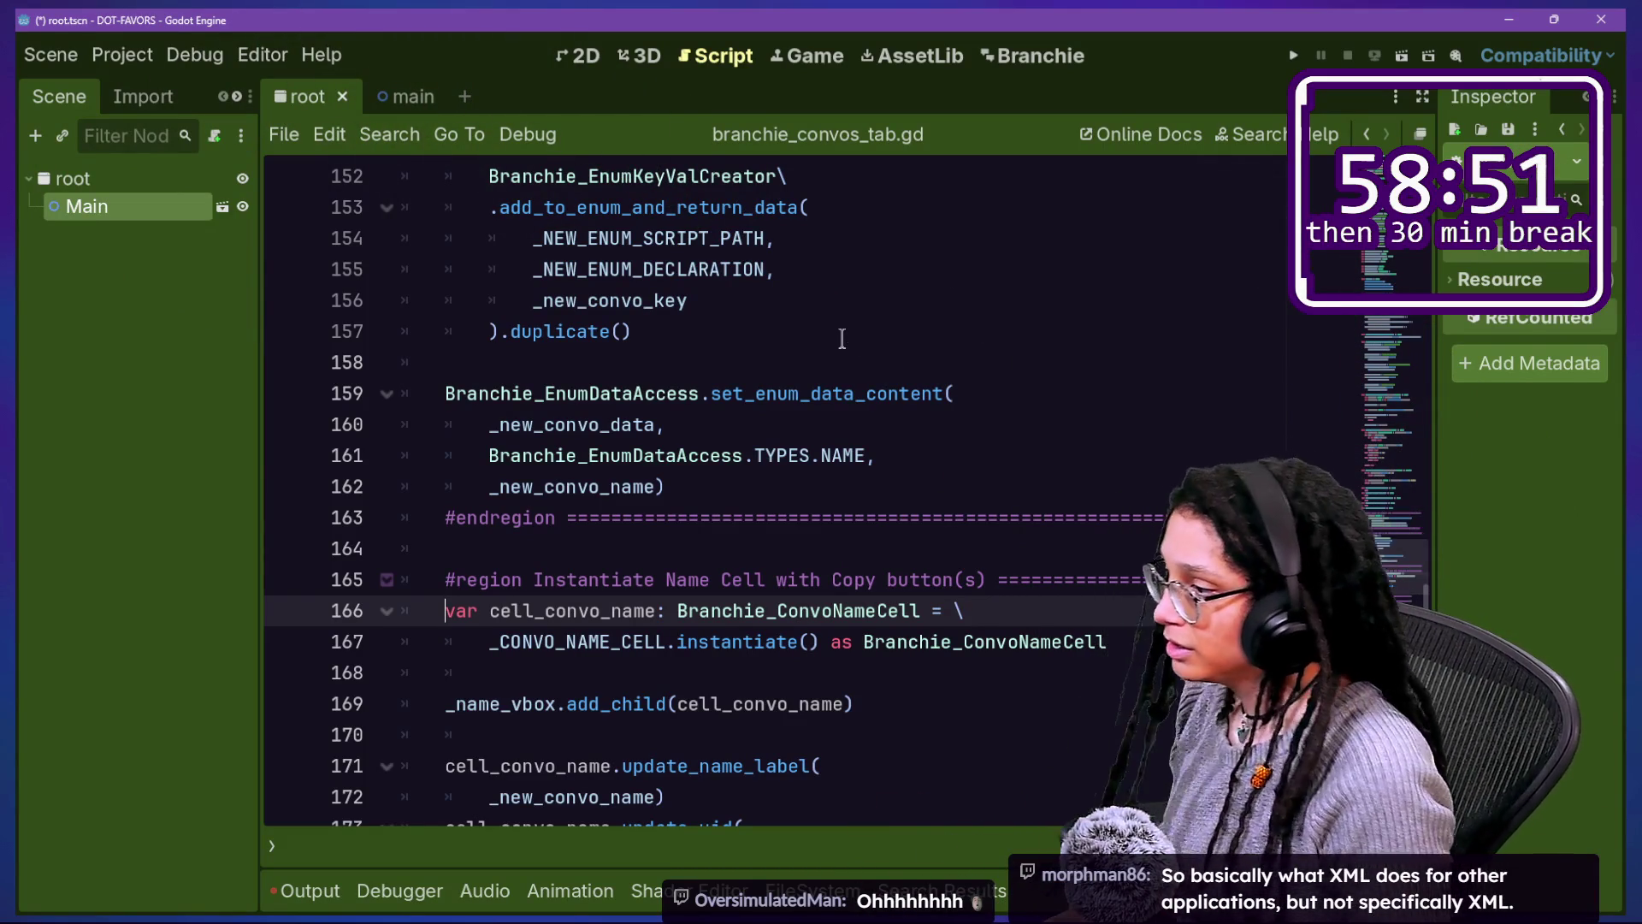
Step: Delete the update_cache_for_file_path call from branchie_gdscript_creator.gd, save, and disable the Branchie plugin
{"action": "key", "text": "shift+alt+o"}
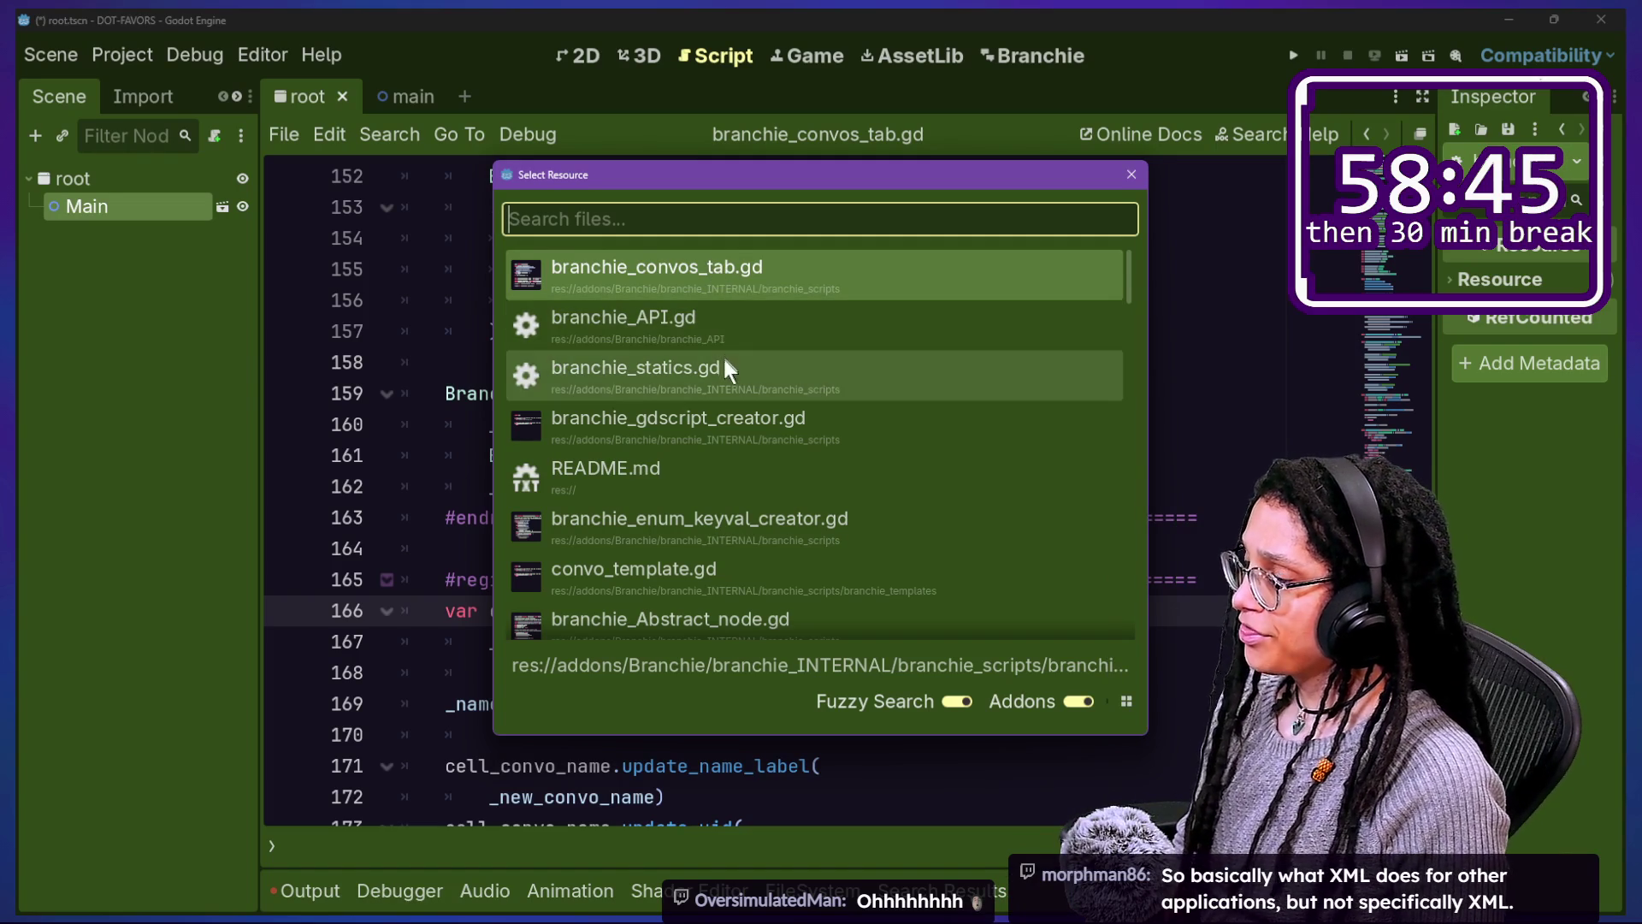
{"action": "left_click", "coordinate": [775, 412]}
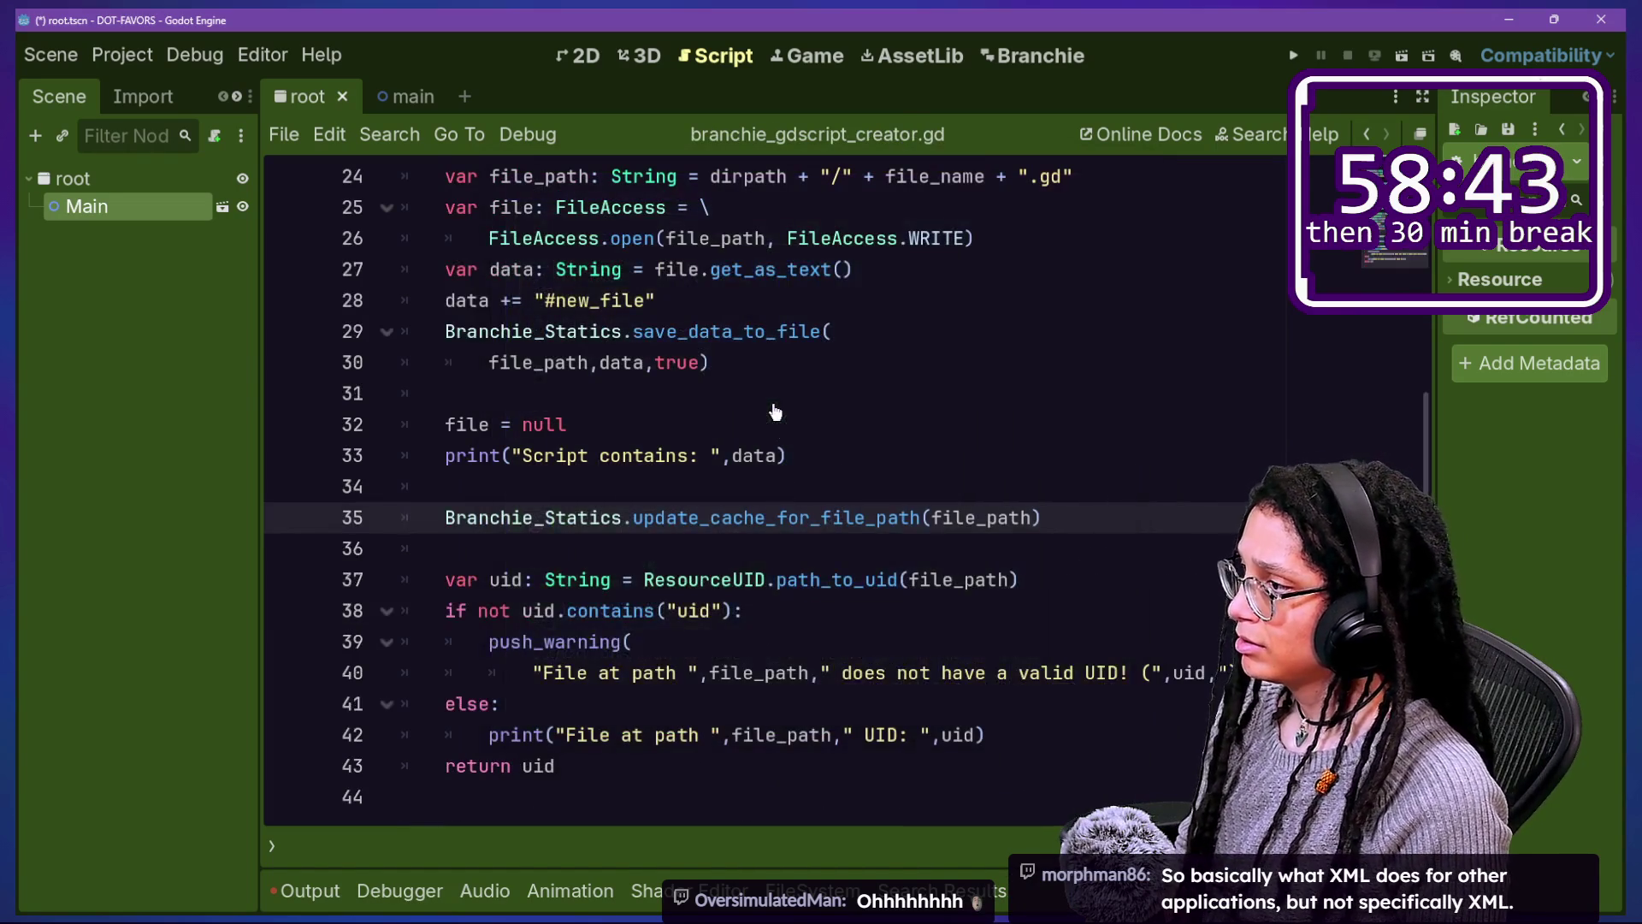
{"action": "scroll", "coordinate": [807, 601], "scroll_direction": "down", "scroll_amount": 1}
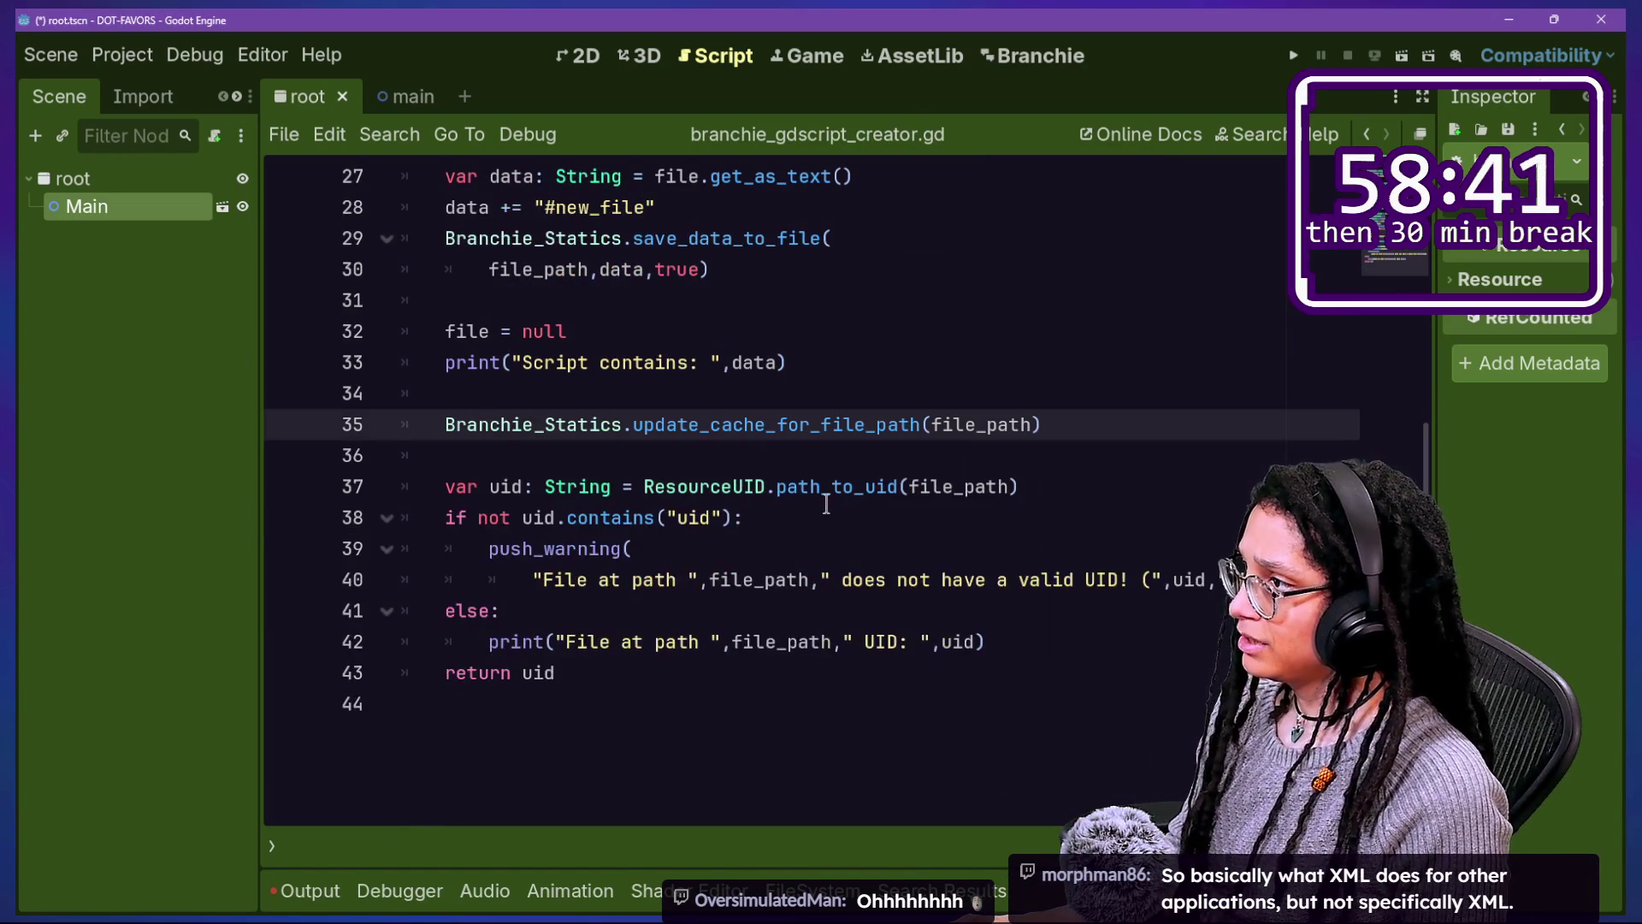
{"action": "scroll", "coordinate": [826, 505], "scroll_direction": "up", "scroll_amount": 1}
{"action": "left_click_drag", "start_coordinate": [1052, 484], "coordinate": [1207, 518]}
{"action": "key", "text": "BackSpace"}
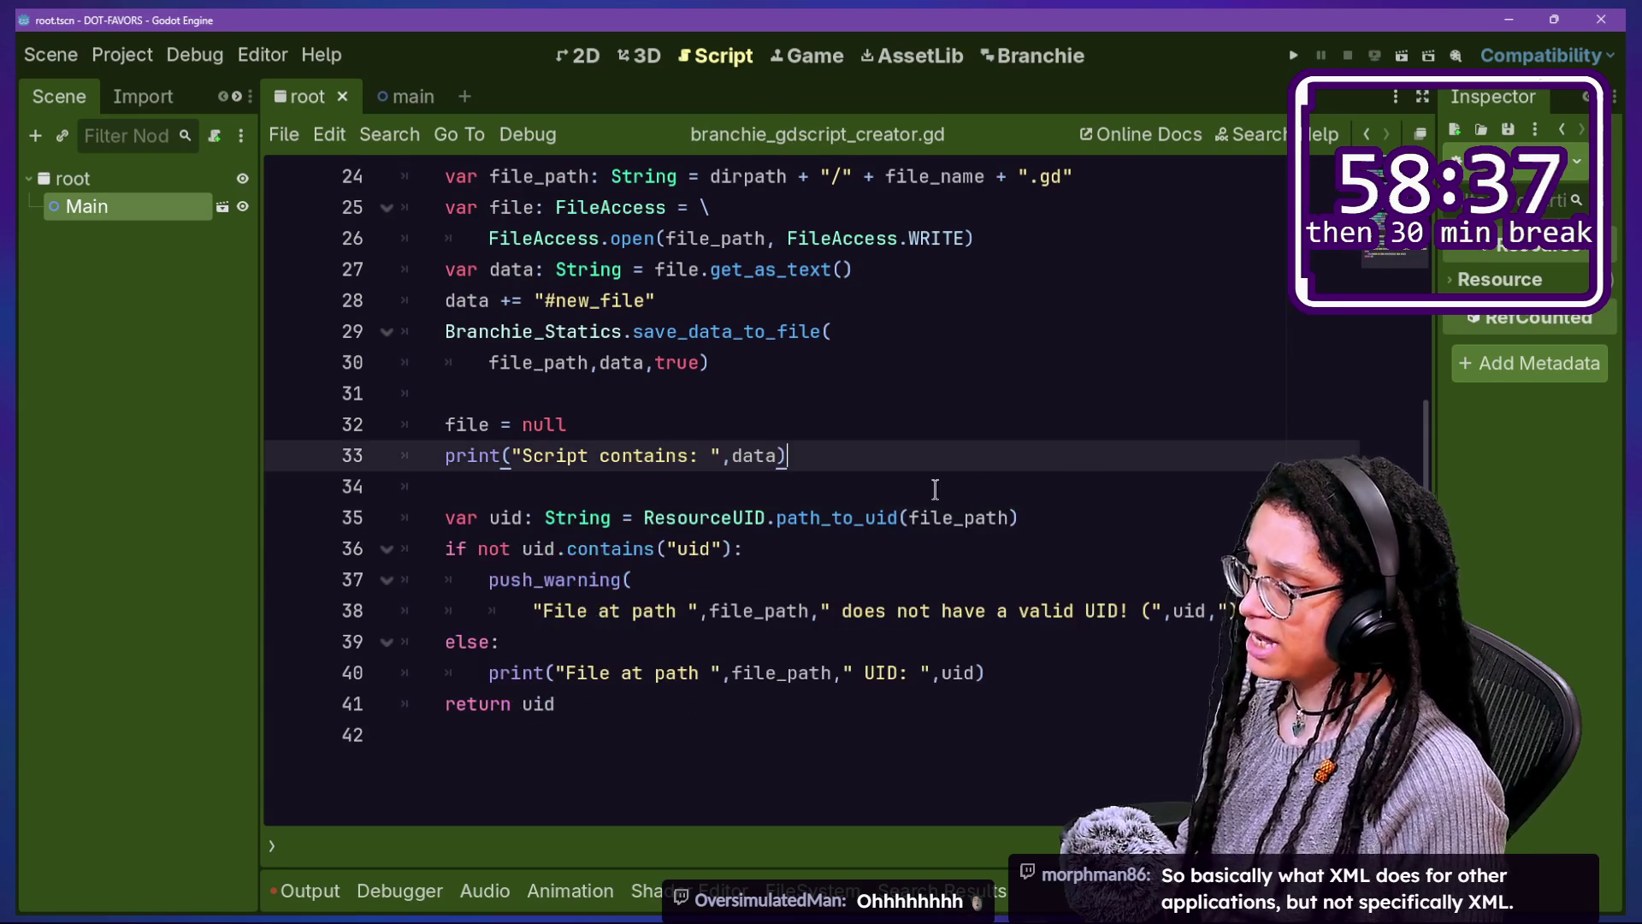
{"action": "key", "text": "ctrl+s"}
{"action": "left_click", "coordinate": [398, 318]}
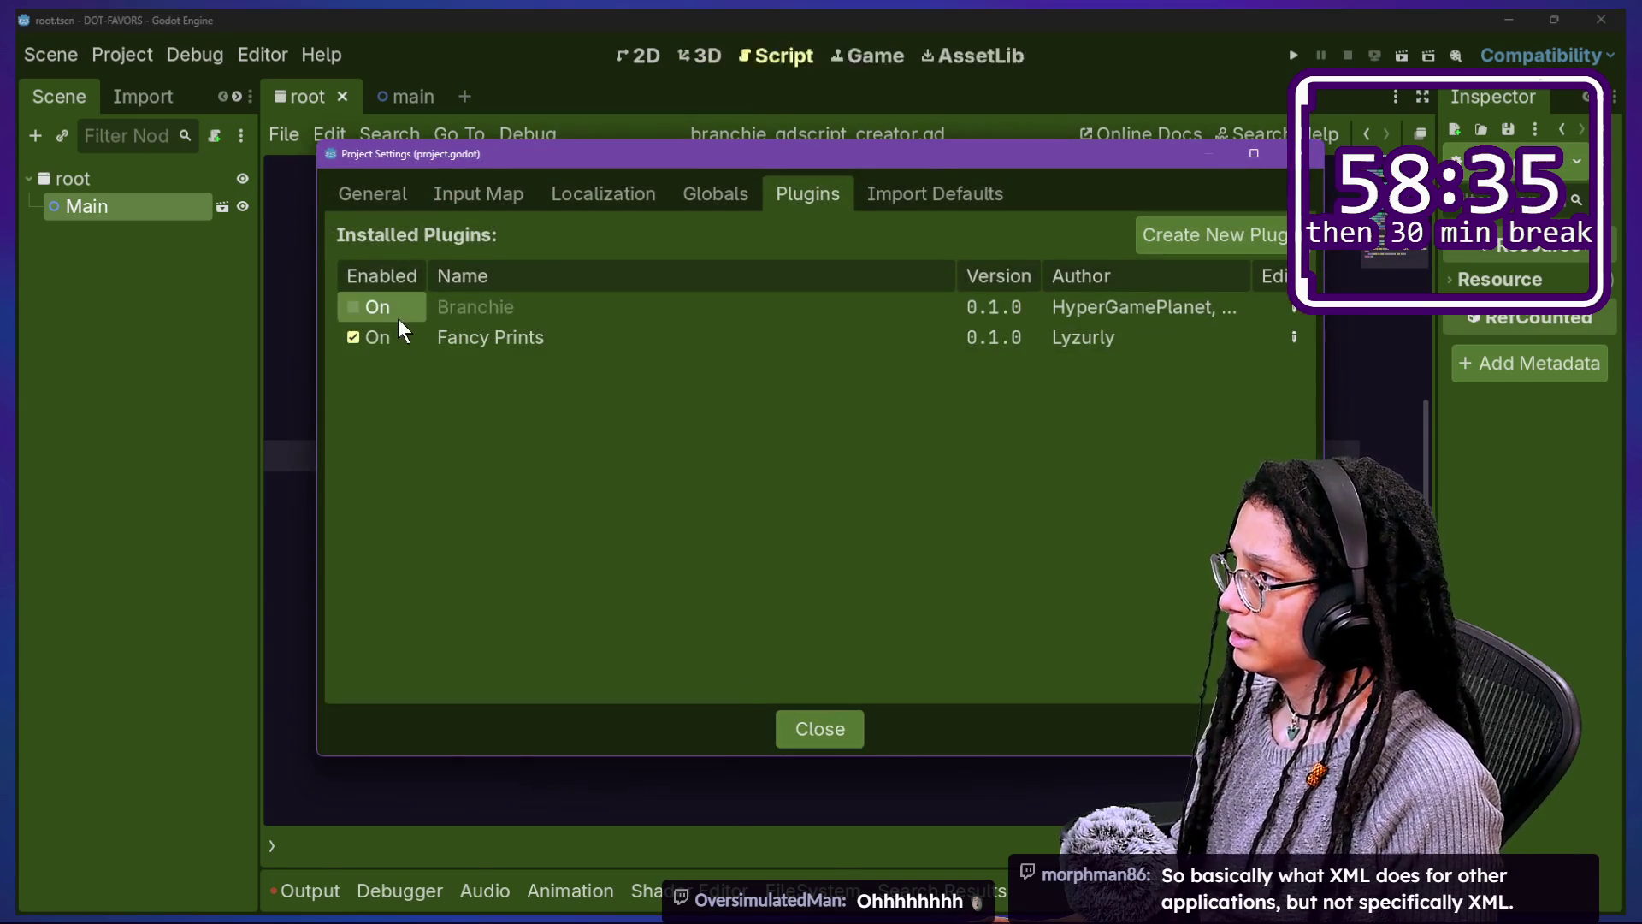
Step: Re-enable the Branchie plugin, close Project Settings, and clear the Output log
{"action": "left_click", "coordinate": [397, 318]}
{"action": "key", "text": "Escape"}
{"action": "left_click", "coordinate": [322, 886]}
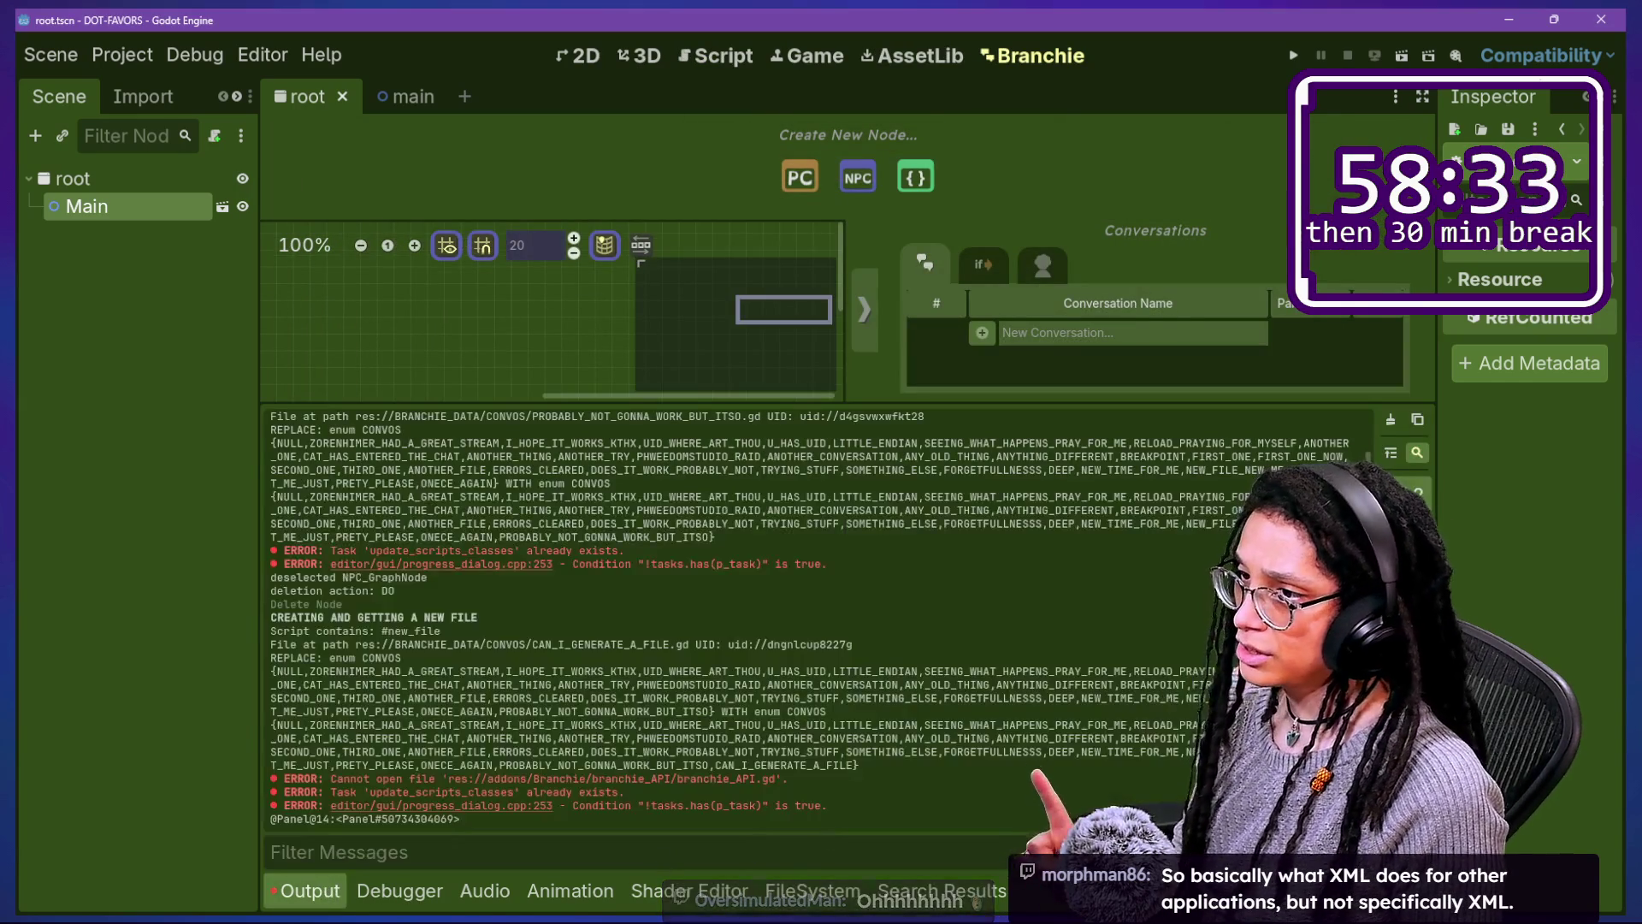
{"action": "left_click", "coordinate": [1394, 419]}
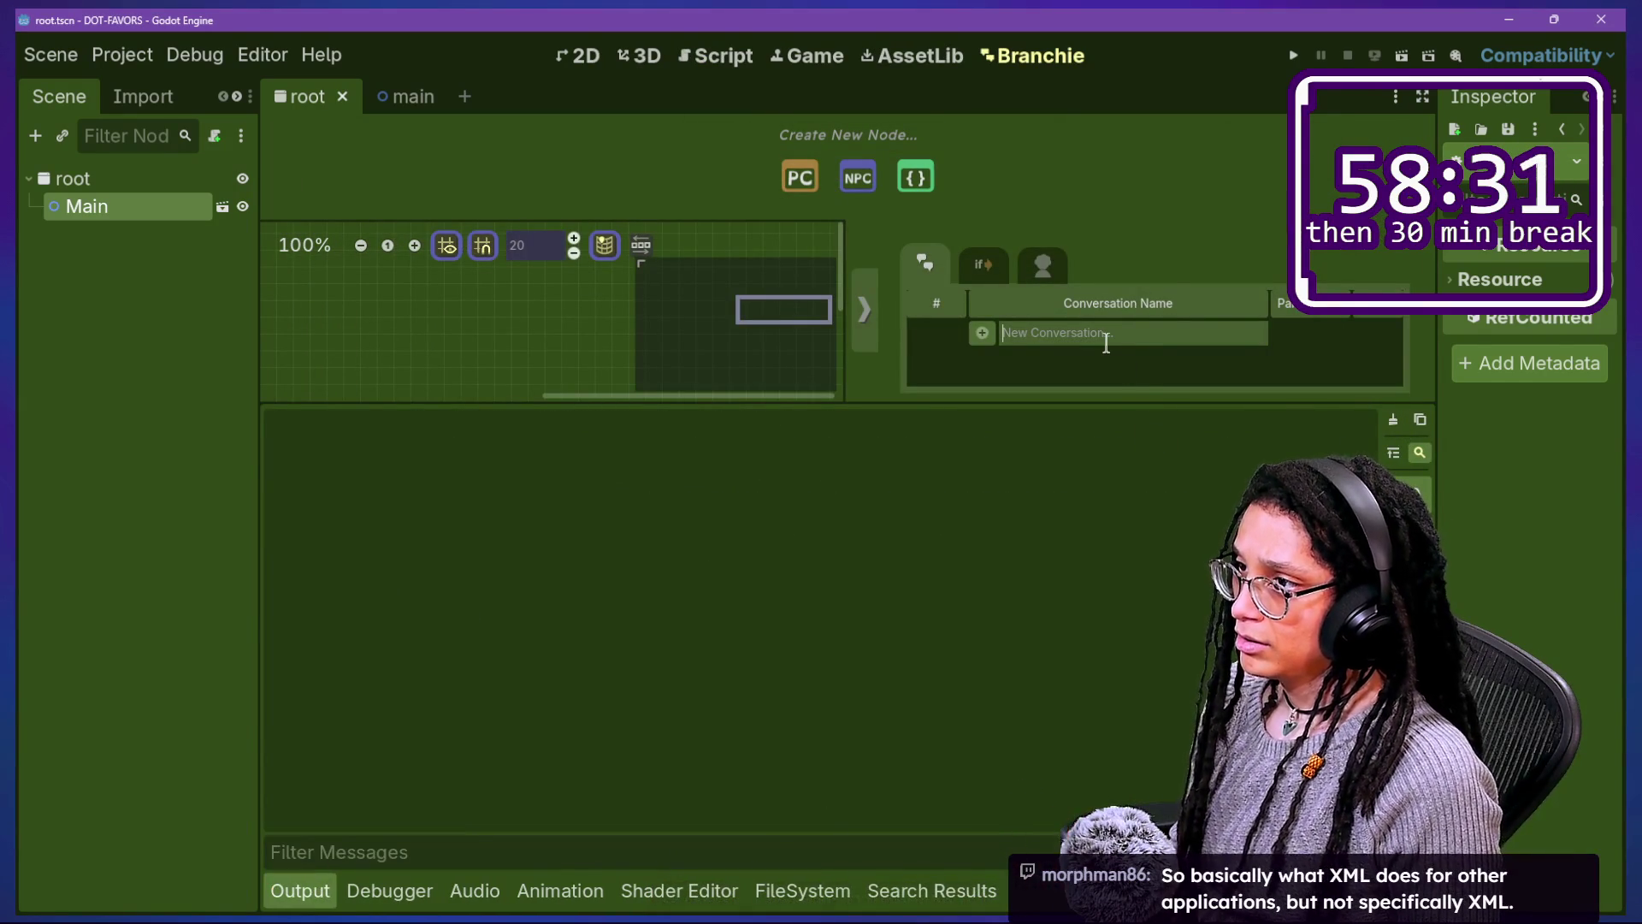
Step: Add conversation 'ONE CHANGE TO RULE THEM ALL', check its .gd file in CONVOS, and accept the reload
{"action": "type", "text": "ONE CHANGE TO RULE THEM "}
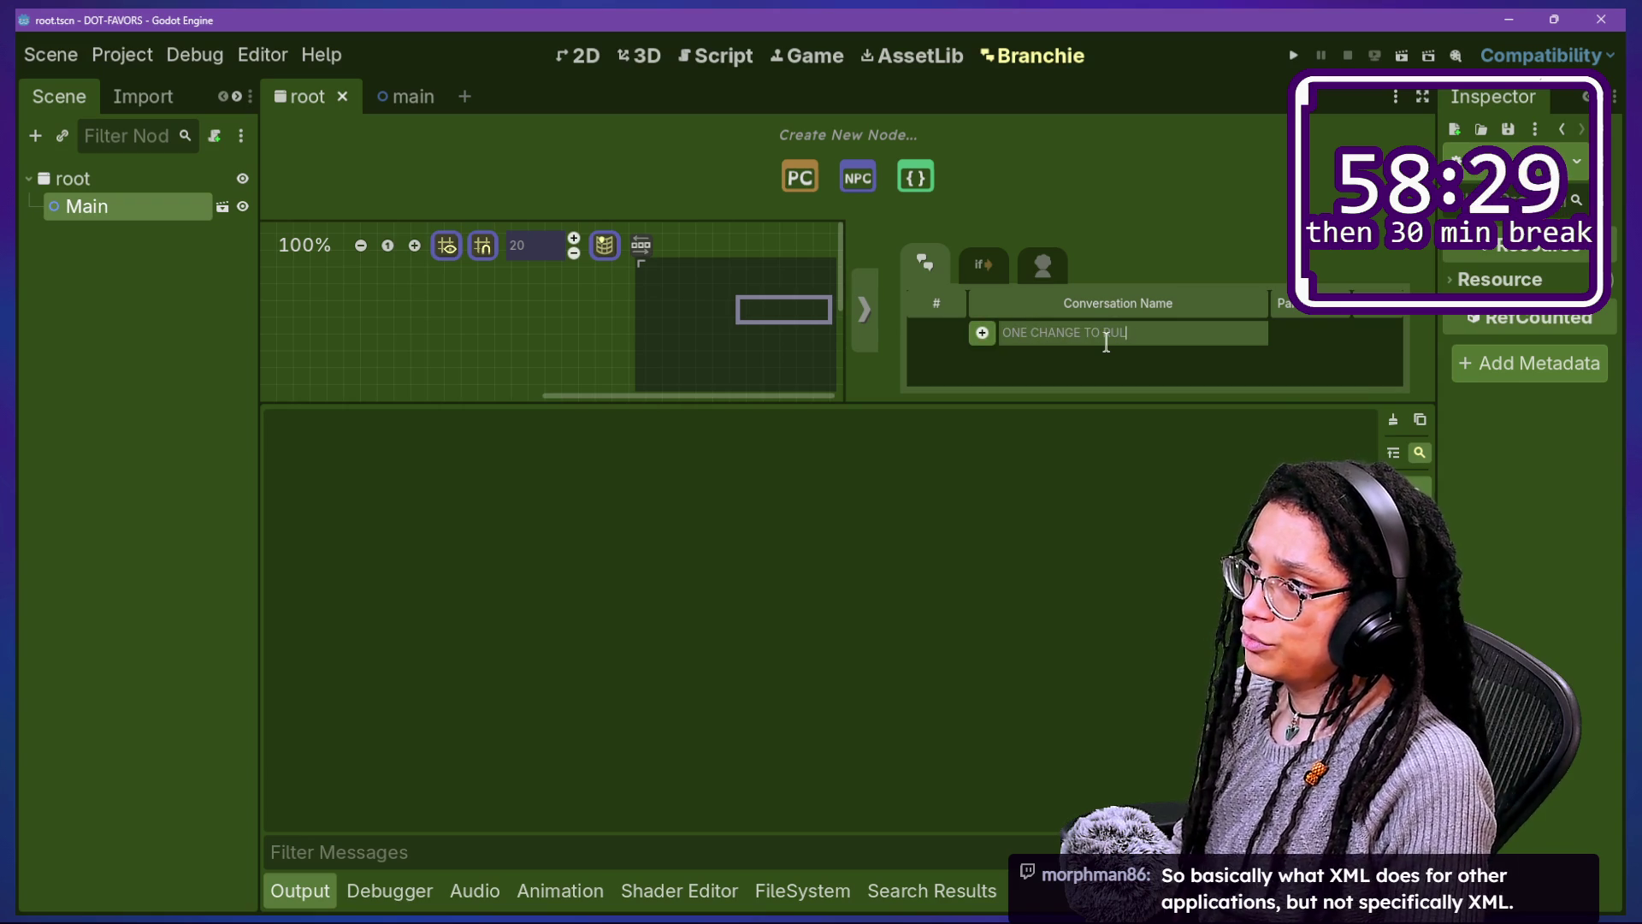
{"action": "type", "text": "ALL"}
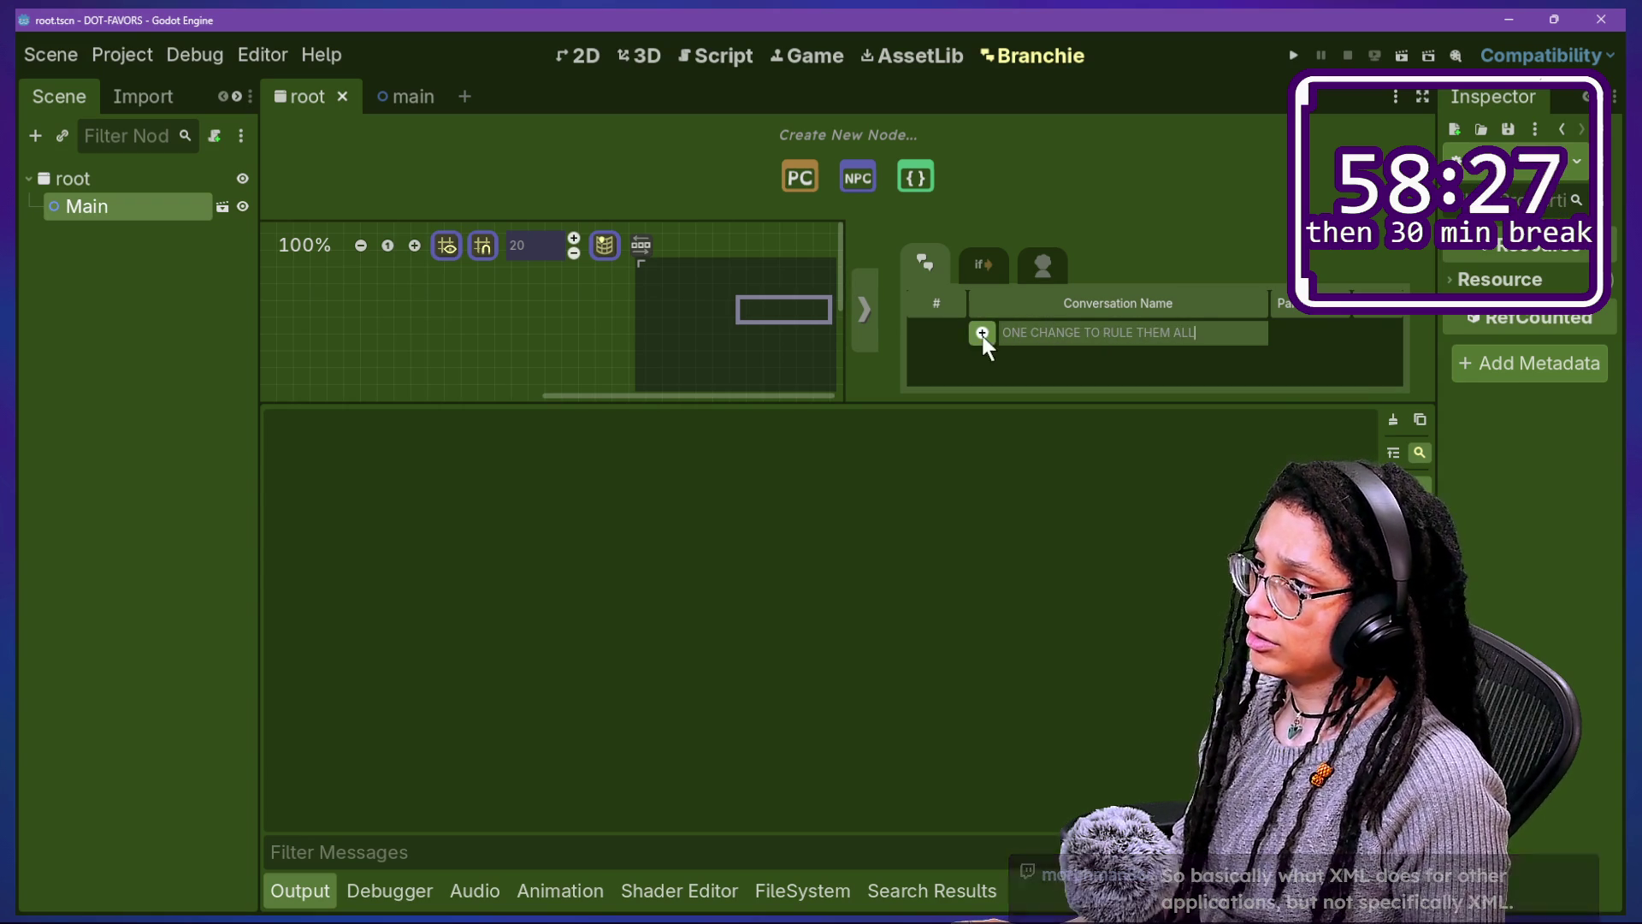
{"action": "left_click", "coordinate": [982, 333]}
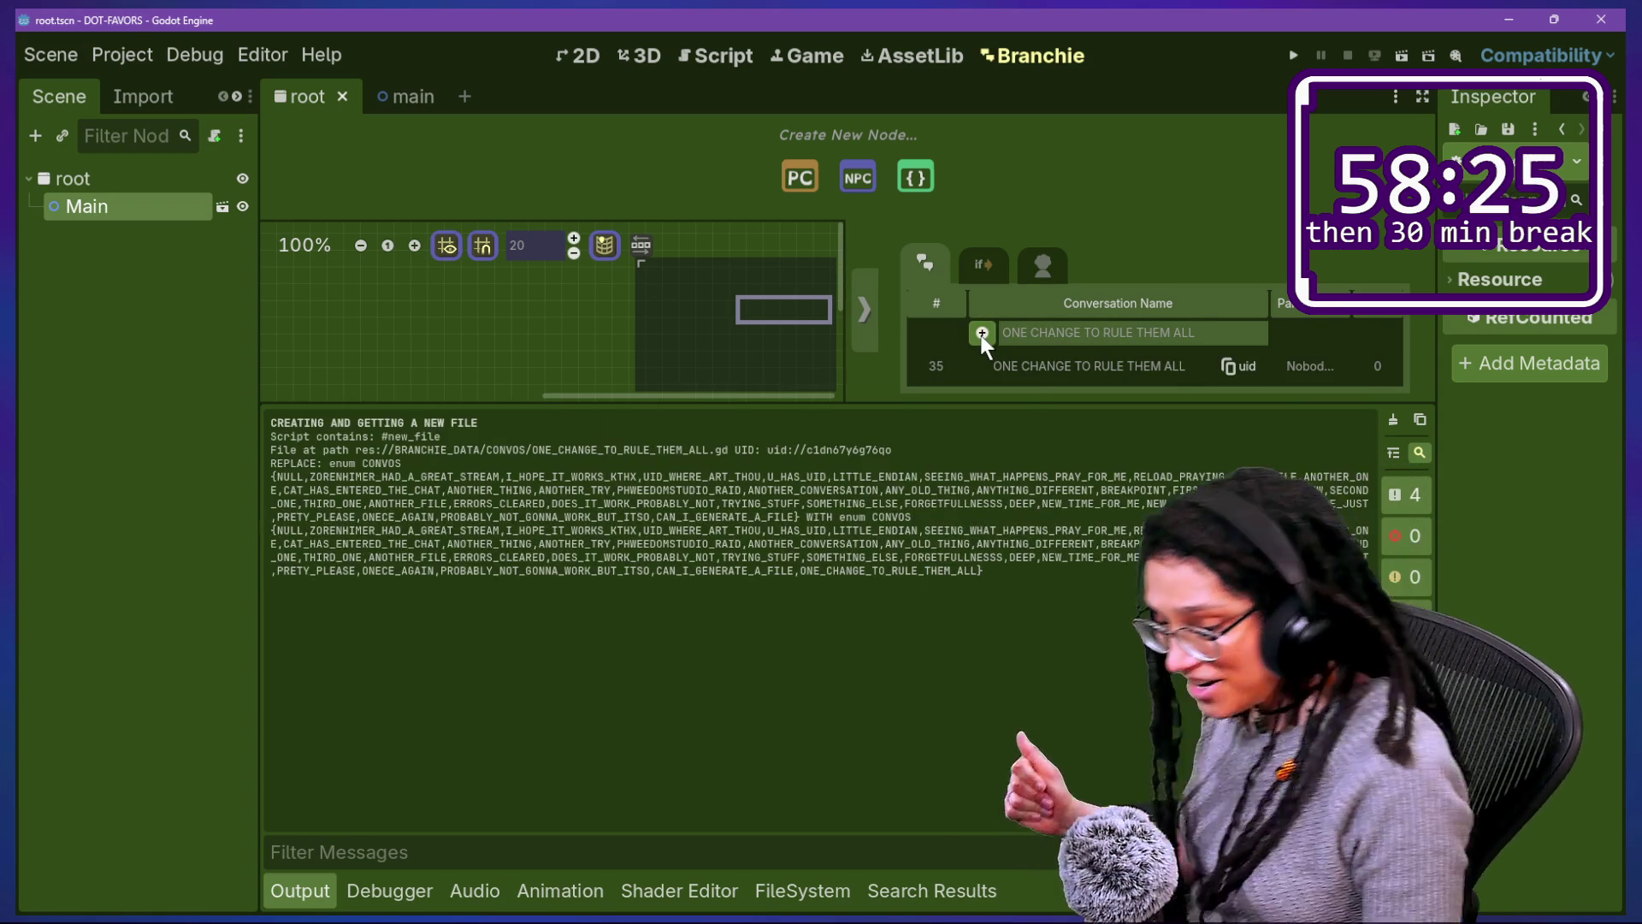
{"action": "left_click", "coordinate": [791, 891]}
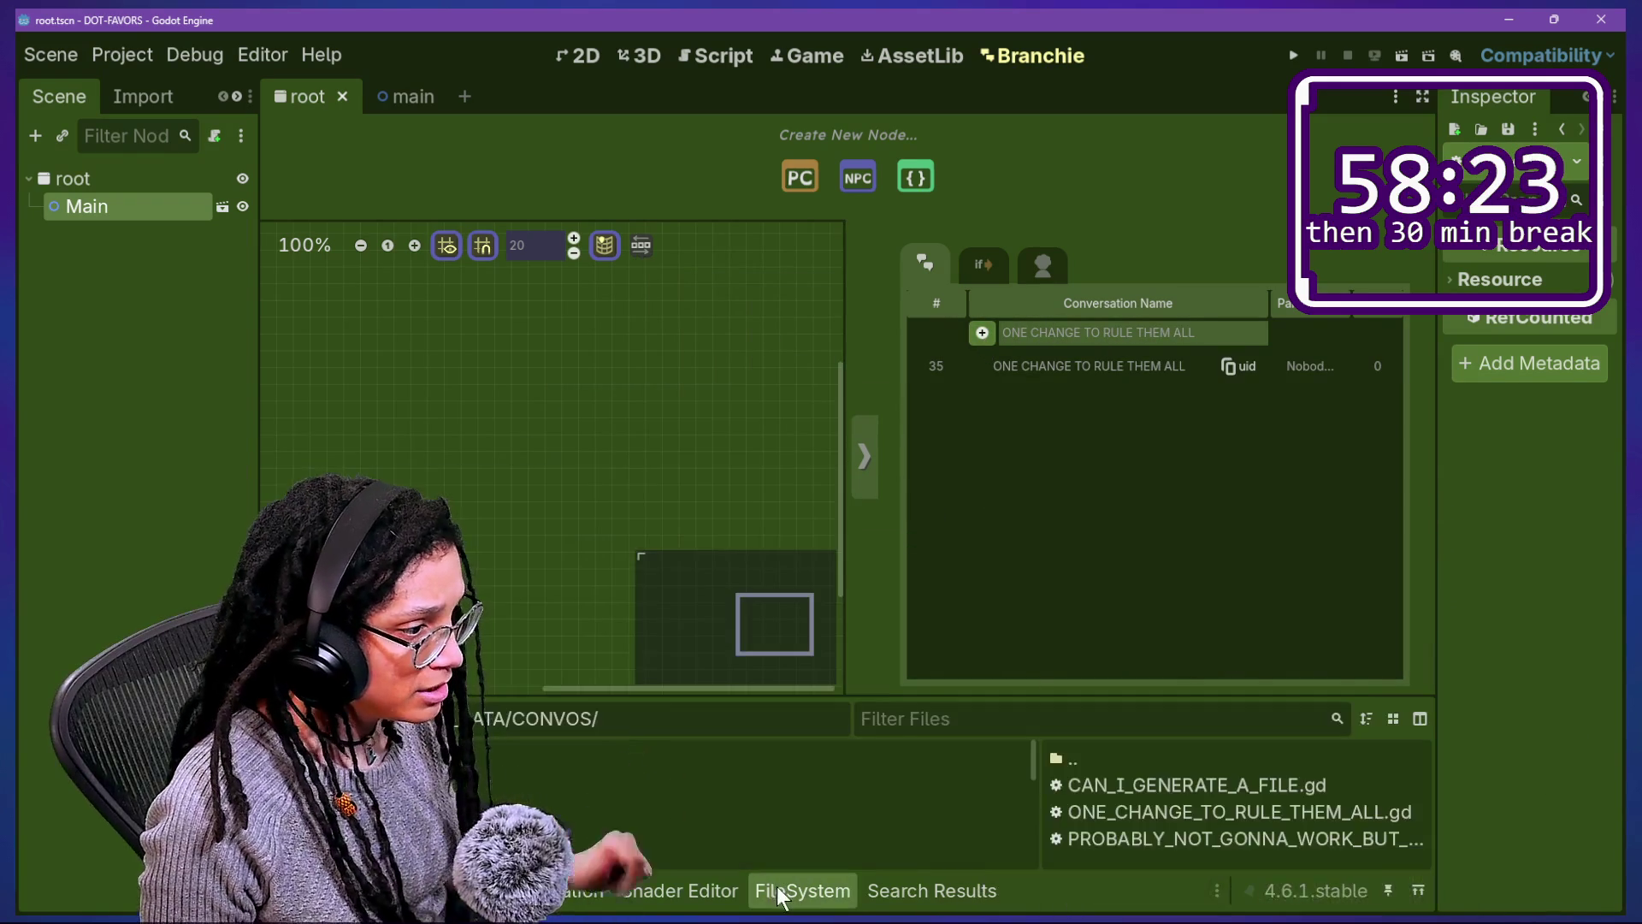
{"action": "mouse_move", "coordinate": [1221, 754]}
{"action": "left_mouse_down"}
{"action": "mouse_move", "coordinate": [881, 783]}
{"action": "mouse_move", "coordinate": [735, 774]}
{"action": "mouse_move", "coordinate": [1616, 856]}
{"action": "left_mouse_up"}
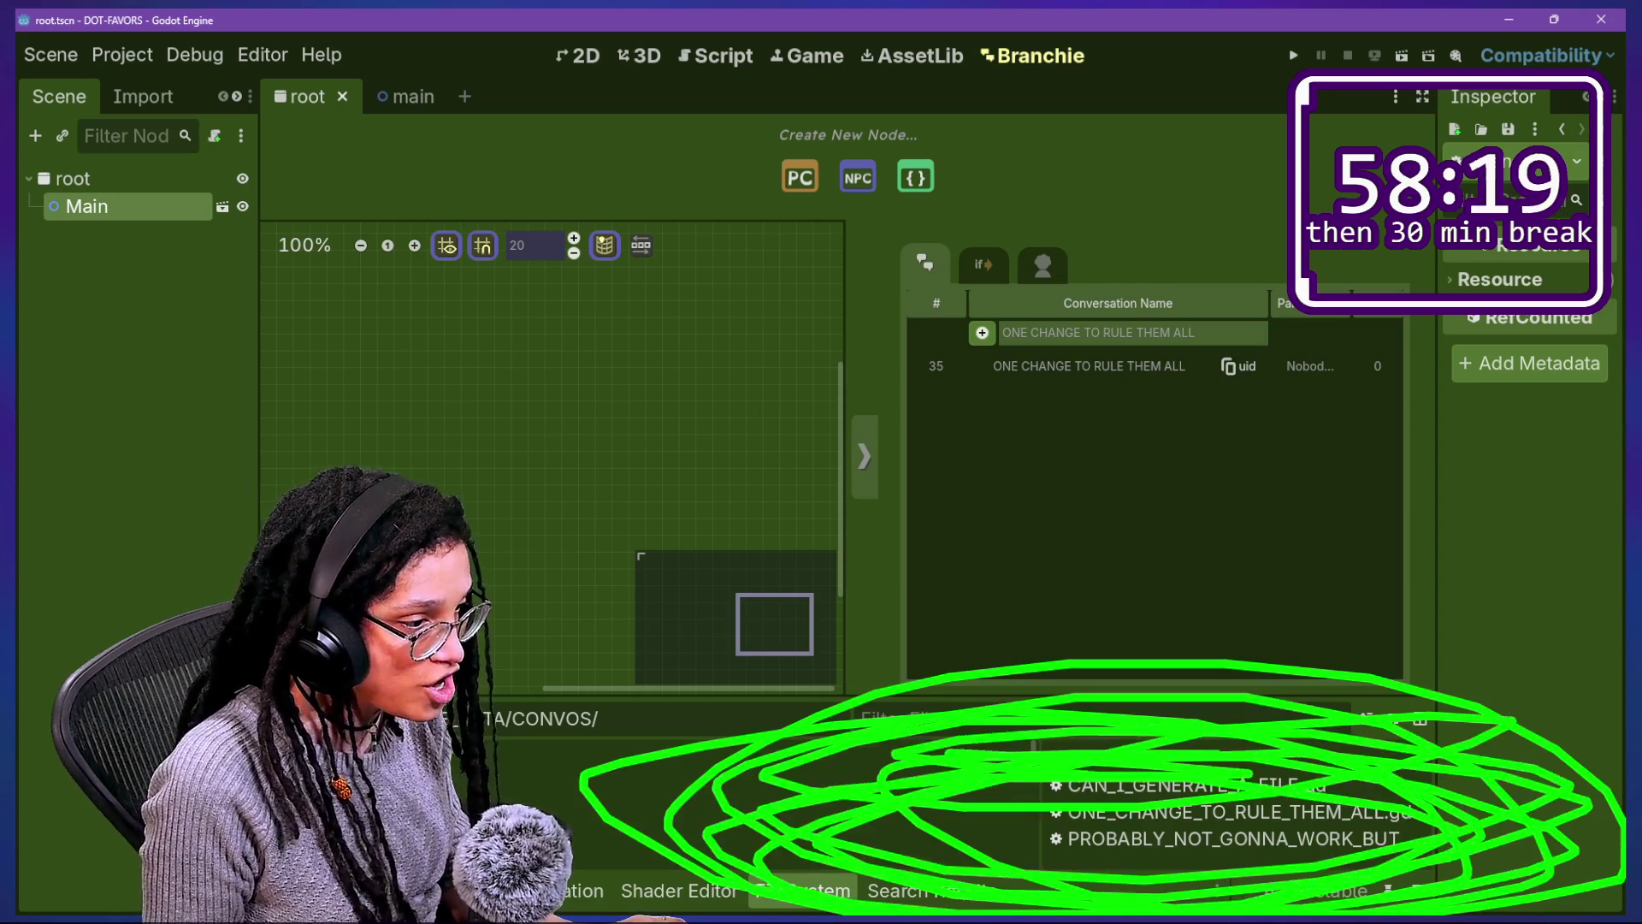
{"action": "key", "text": "Escape"}
{"action": "left_click", "coordinate": [823, 566]}
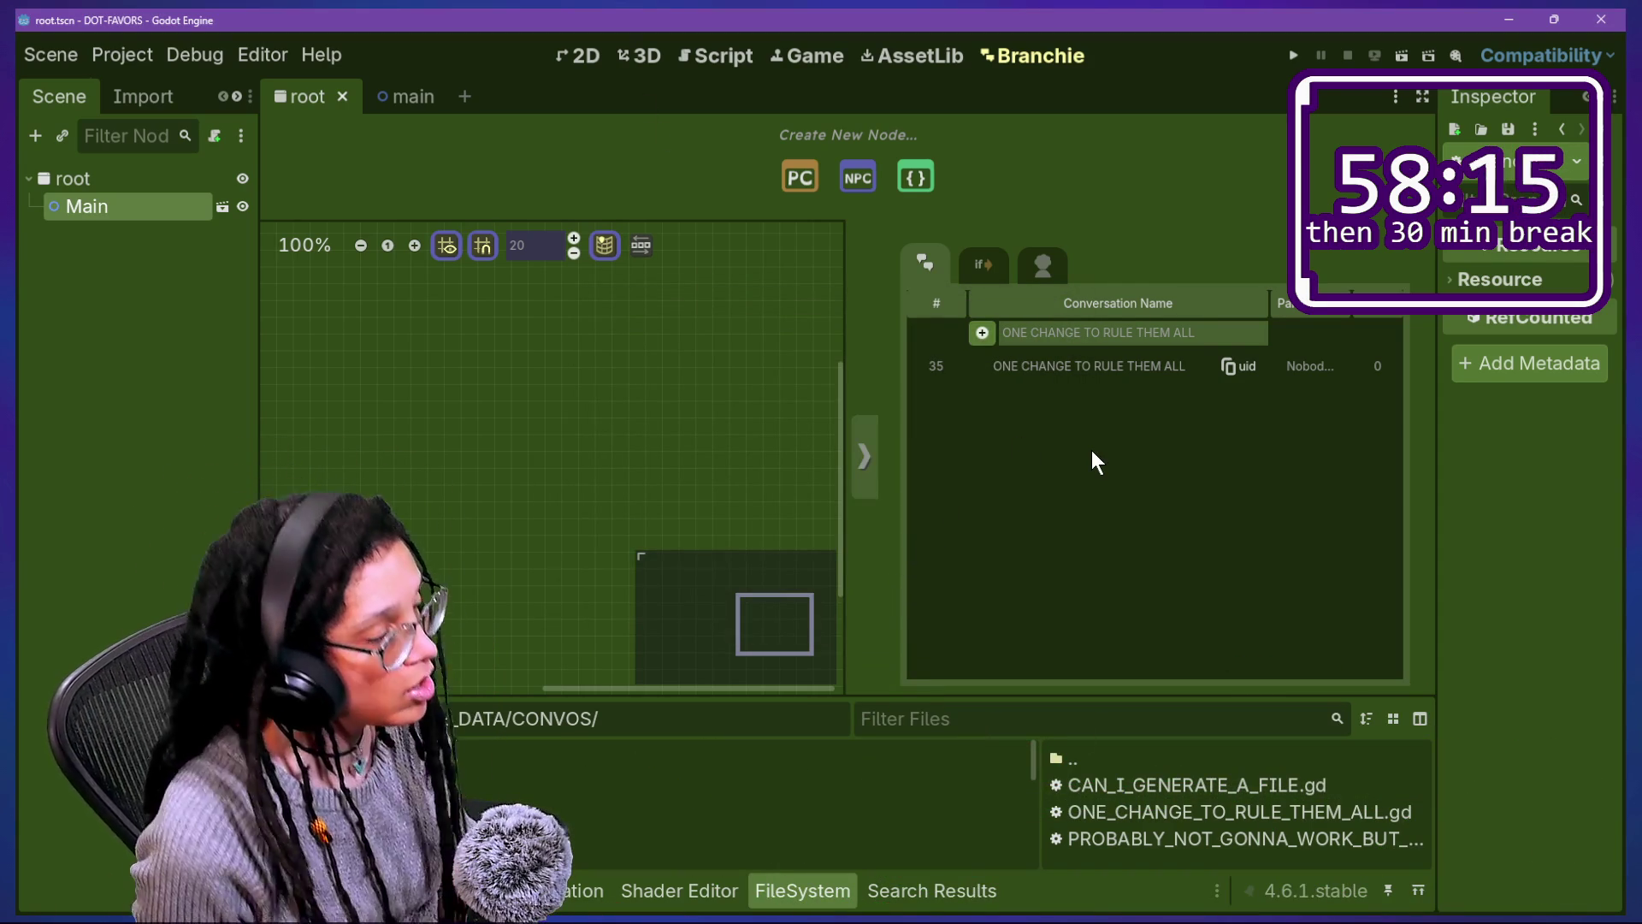
Step: Paste the update_cache_for_file_path call back into the script at line 35
{"action": "left_click", "coordinate": [721, 65]}
{"action": "left_click", "coordinate": [962, 517]}
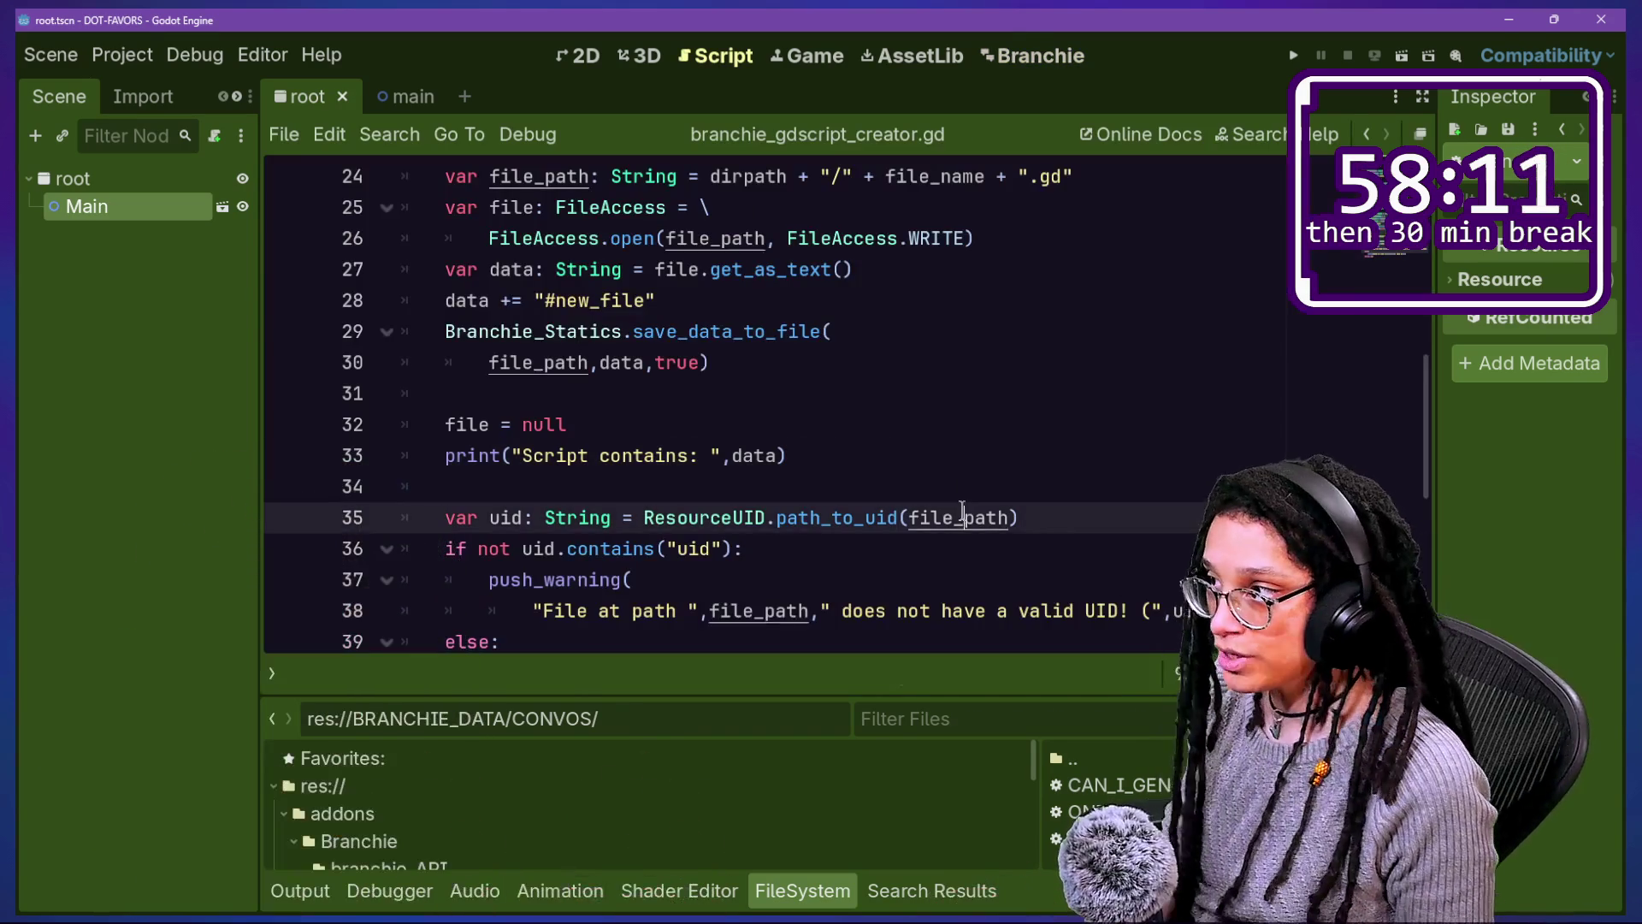
{"action": "type", "text": "Branchie_Statics.update_cache_for_file_path(file_path)"}
{"action": "key", "text": "Up"}
Step: Find update_cache_for_file_path across files and delete its definition from branchie_statics.gd
{"action": "left_click_drag", "start_coordinate": [633, 521], "coordinate": [907, 510]}
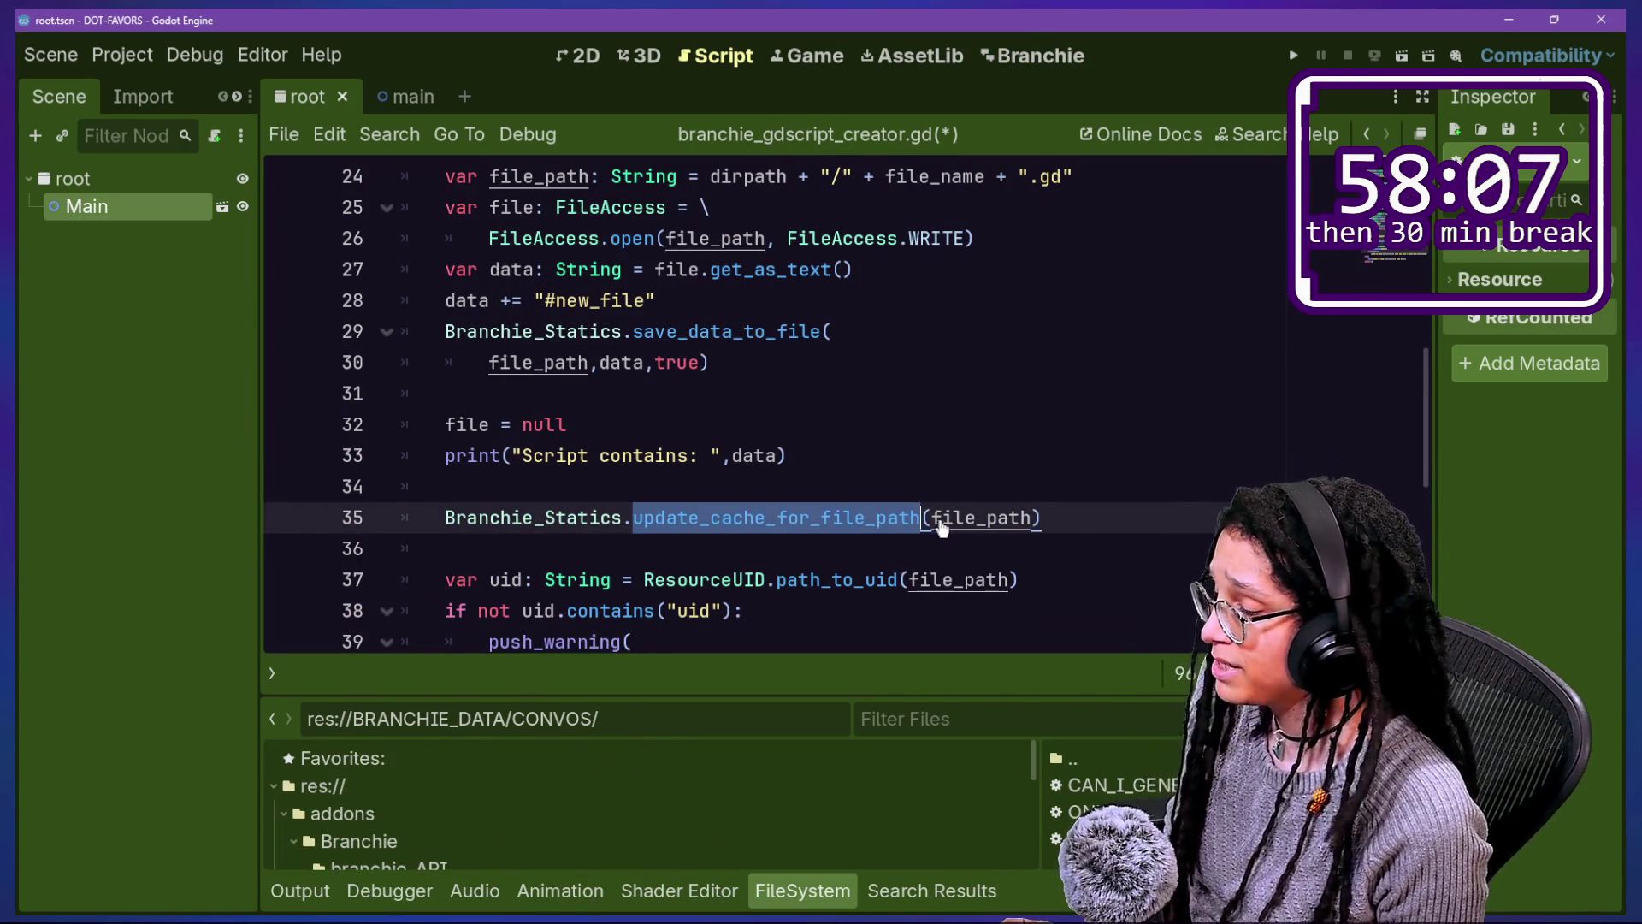
{"action": "key", "text": "ctrl+shift+f"}
{"action": "key", "text": "Return"}
{"action": "left_click", "coordinate": [692, 774]}
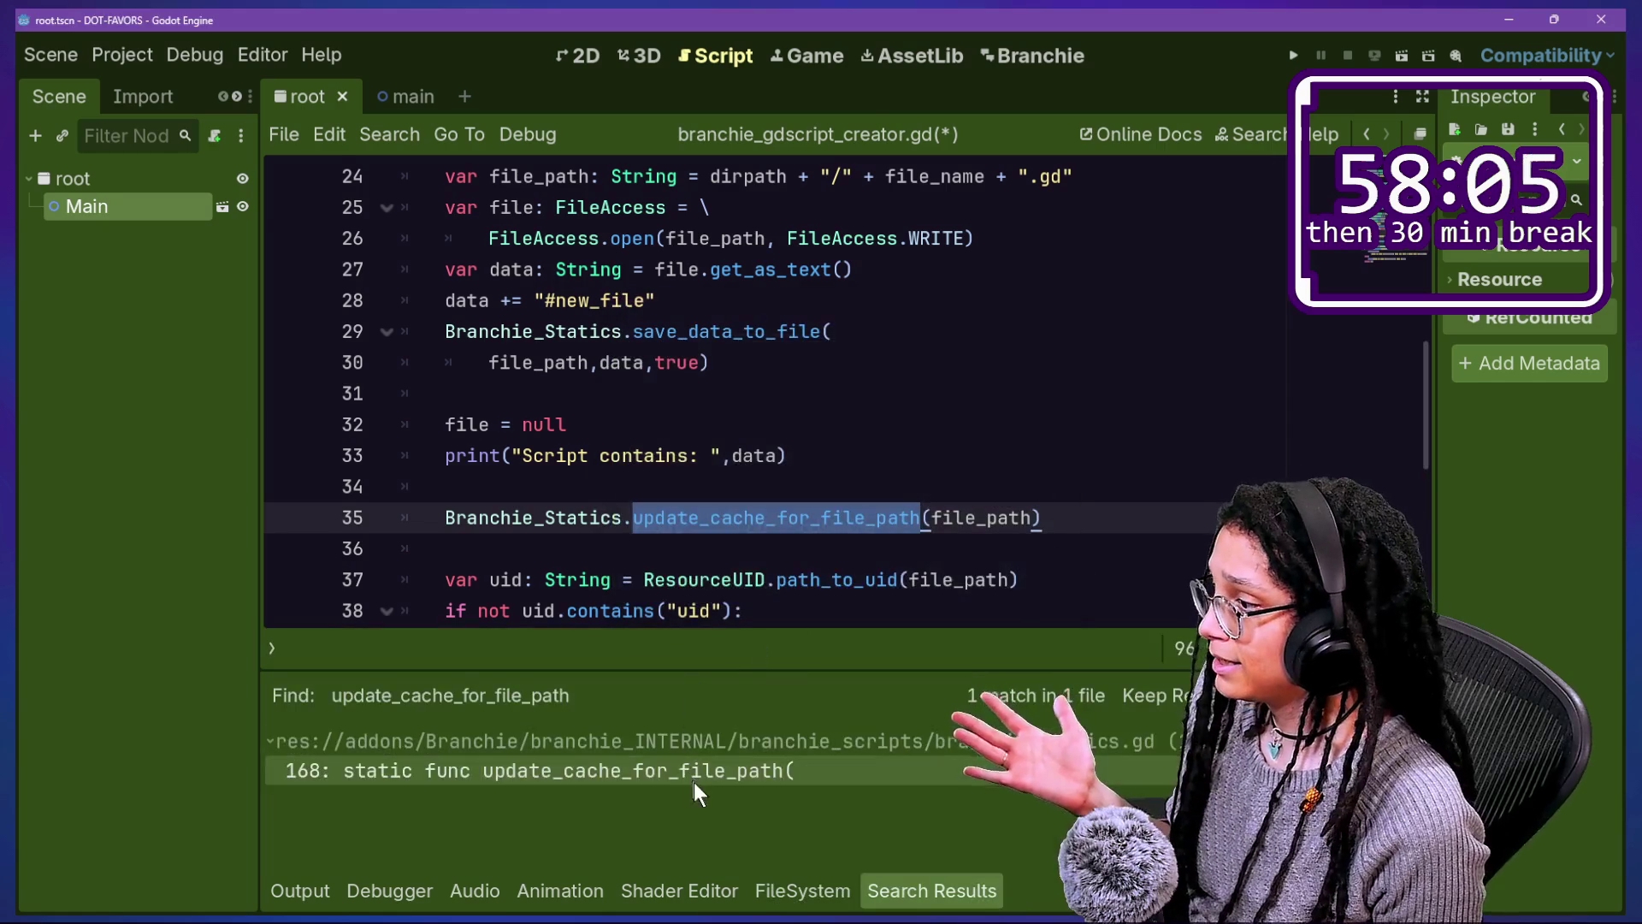
{"action": "scroll", "coordinate": [813, 483], "scroll_direction": "up", "scroll_amount": 1}
{"action": "mouse_move", "coordinate": [813, 485]}
{"action": "left_mouse_down"}
{"action": "mouse_move", "coordinate": [834, 385]}
{"action": "mouse_move", "coordinate": [821, 282]}
{"action": "left_mouse_up"}
{"action": "key", "text": "BackSpace"}
{"action": "key", "text": "BackSpace"}
{"action": "key", "text": "BackSpace"}
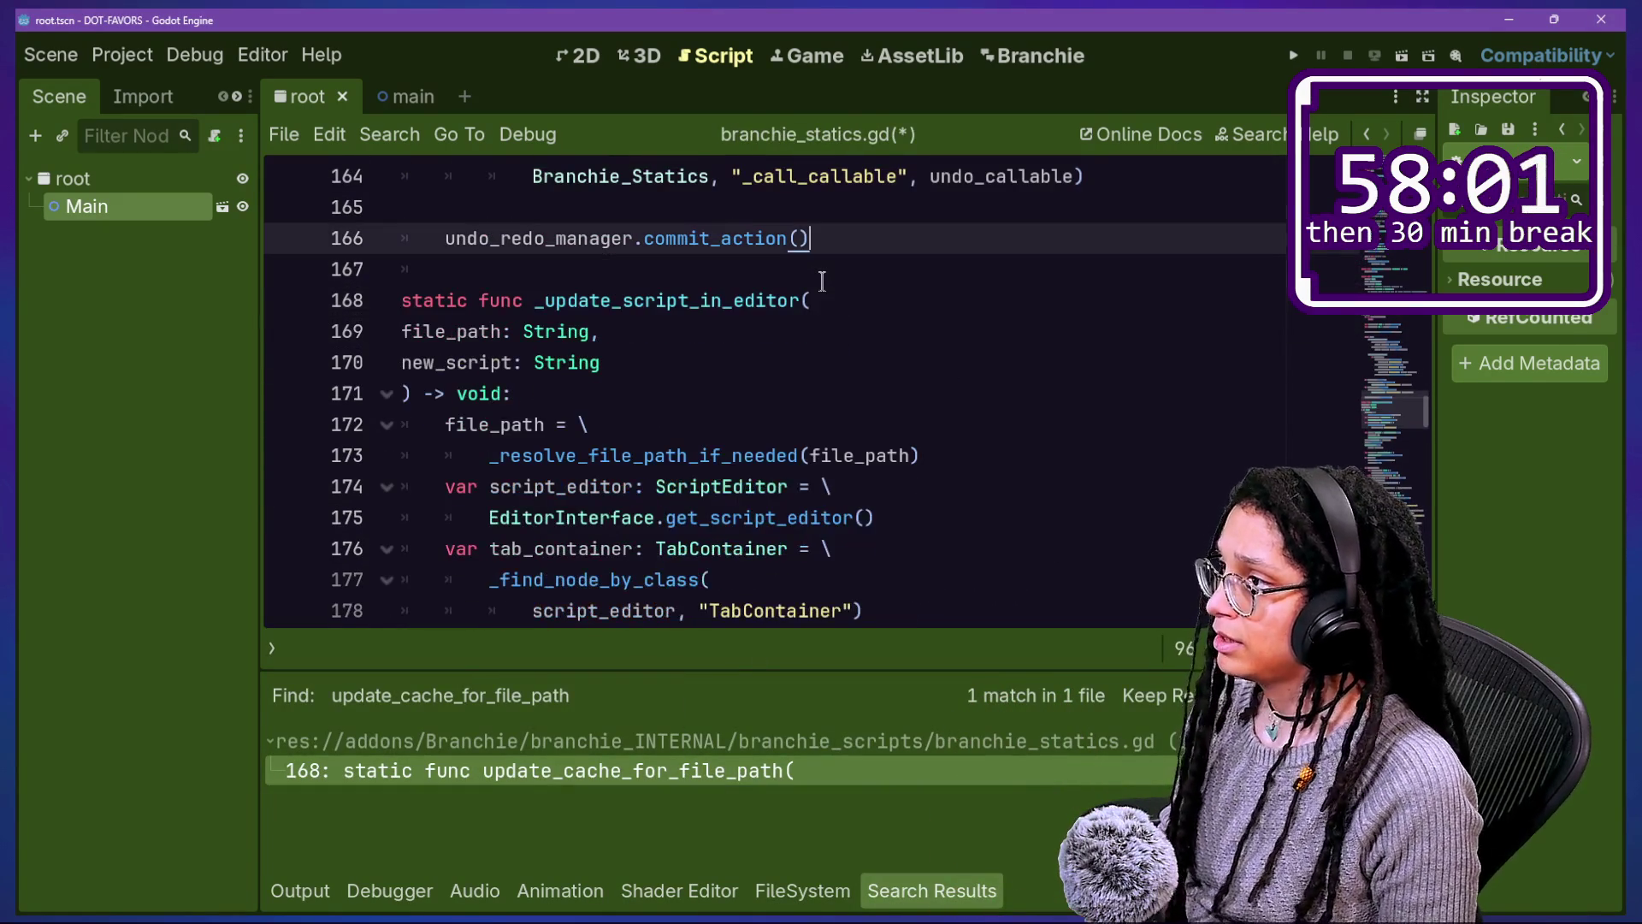
Step: Delete the leftover update_cache_for_file_path call line in branchie_gdscript_creator.gd
{"action": "key", "text": "ctrl+alt+o"}
{"action": "key", "text": "Return"}
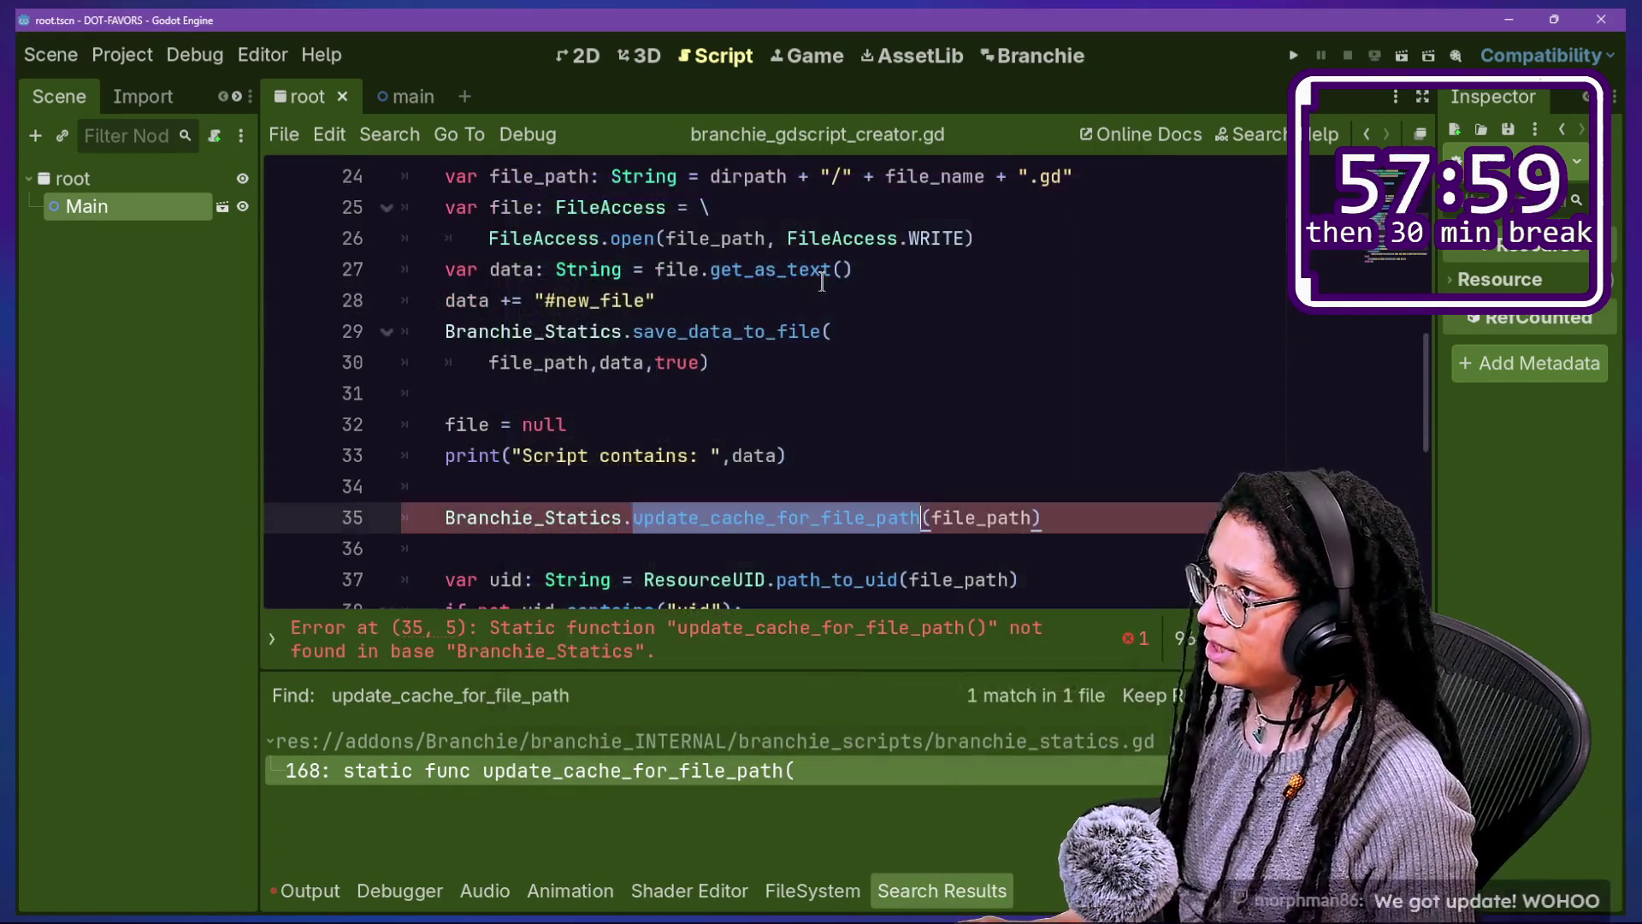
{"action": "left_click_drag", "start_coordinate": [1045, 513], "coordinate": [1064, 465]}
{"action": "key", "text": "BackSpace"}
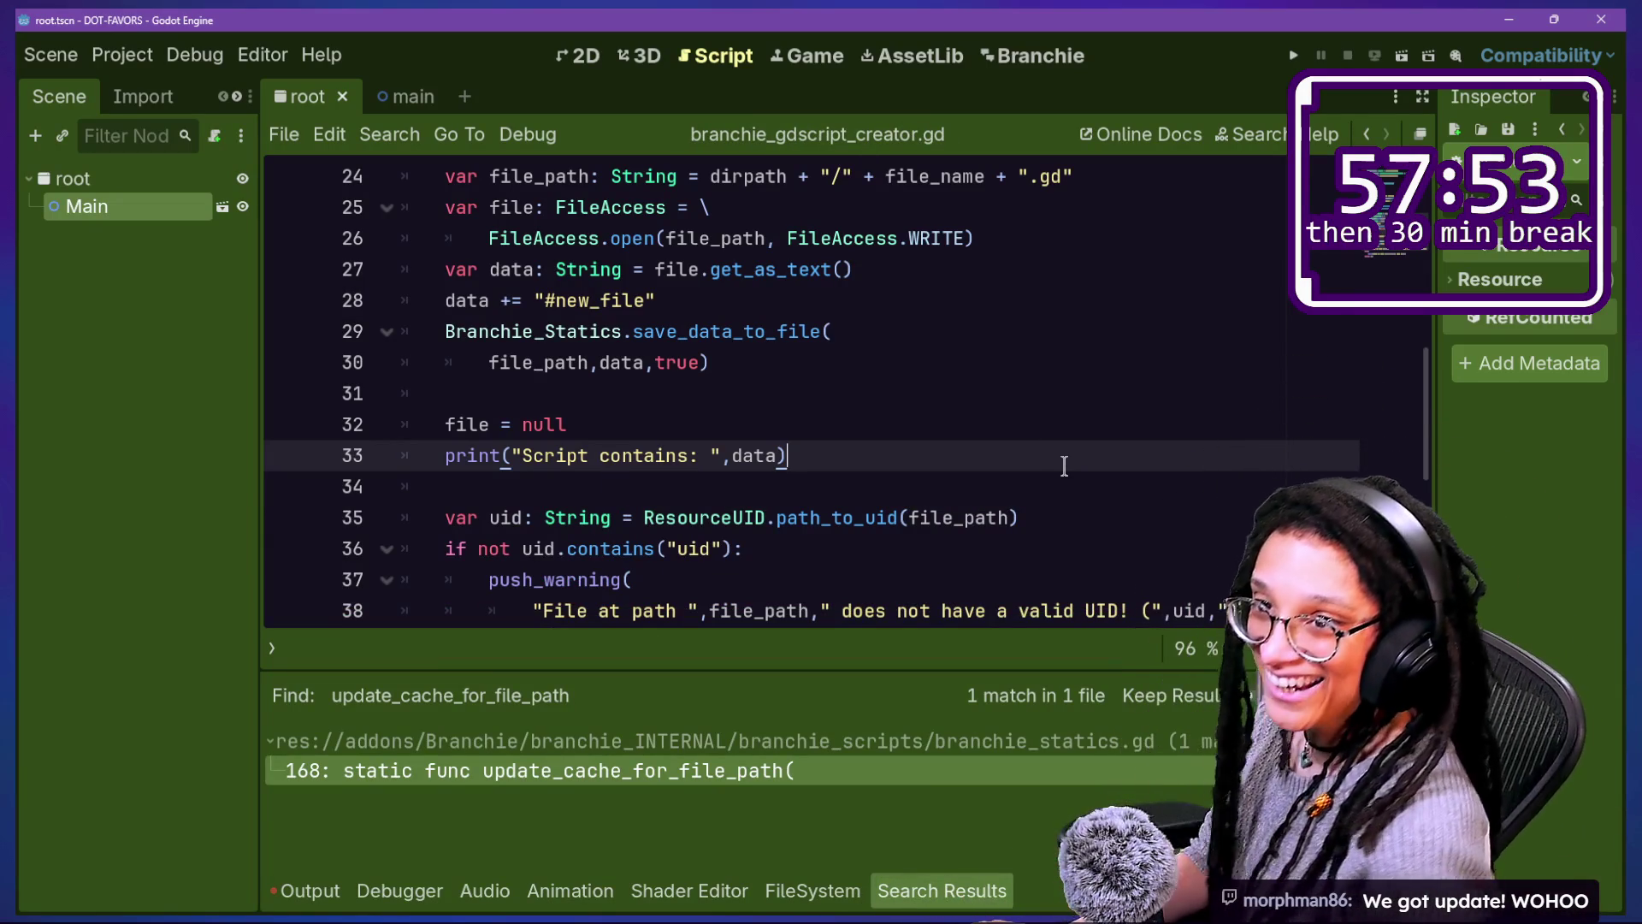
{"action": "left_click", "coordinate": [1063, 465]}
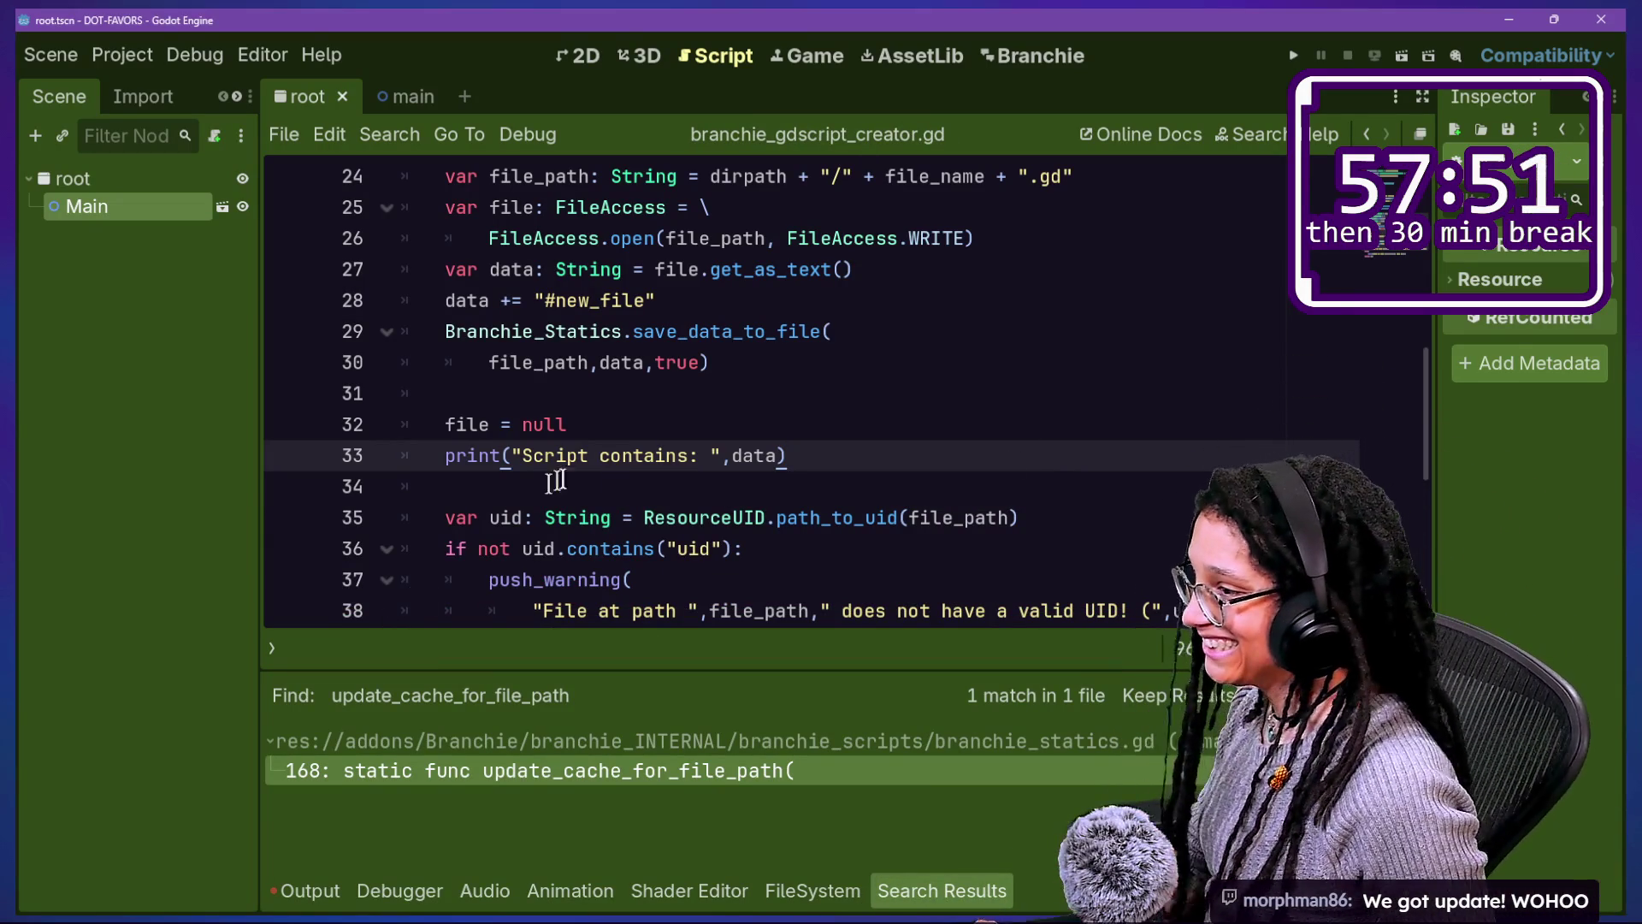
Step: Return to the Branchie conversation editor, then move to GitHub Desktop's commit summary field
{"action": "left_click", "coordinate": [941, 55]}
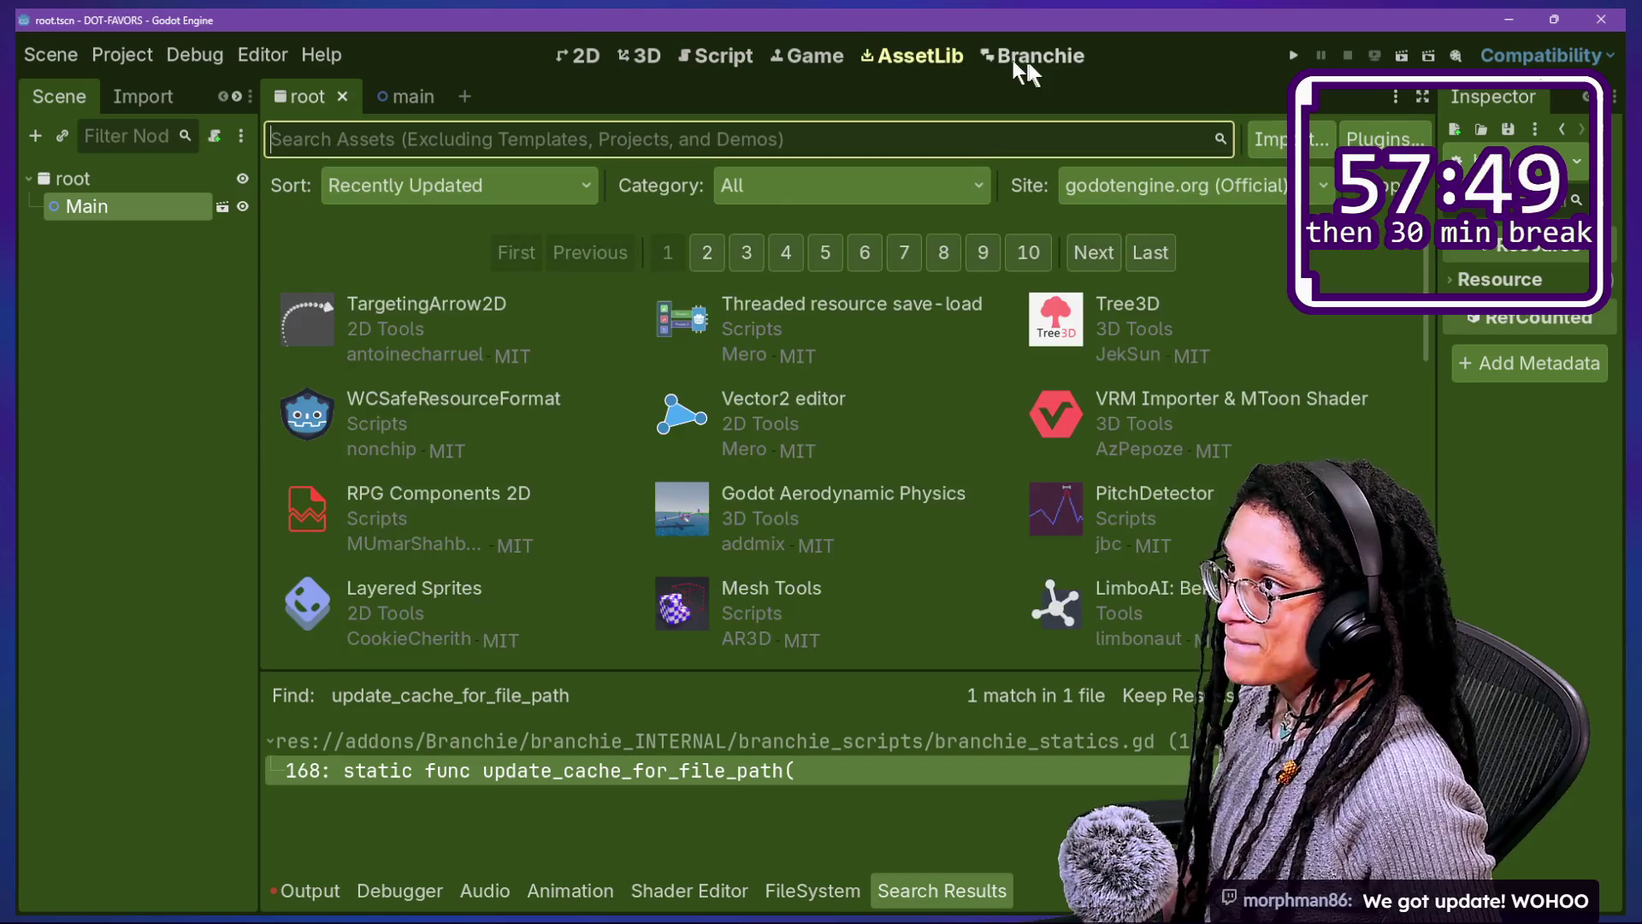
{"action": "left_click", "coordinate": [996, 54]}
{"action": "left_click", "coordinate": [1134, 340]}
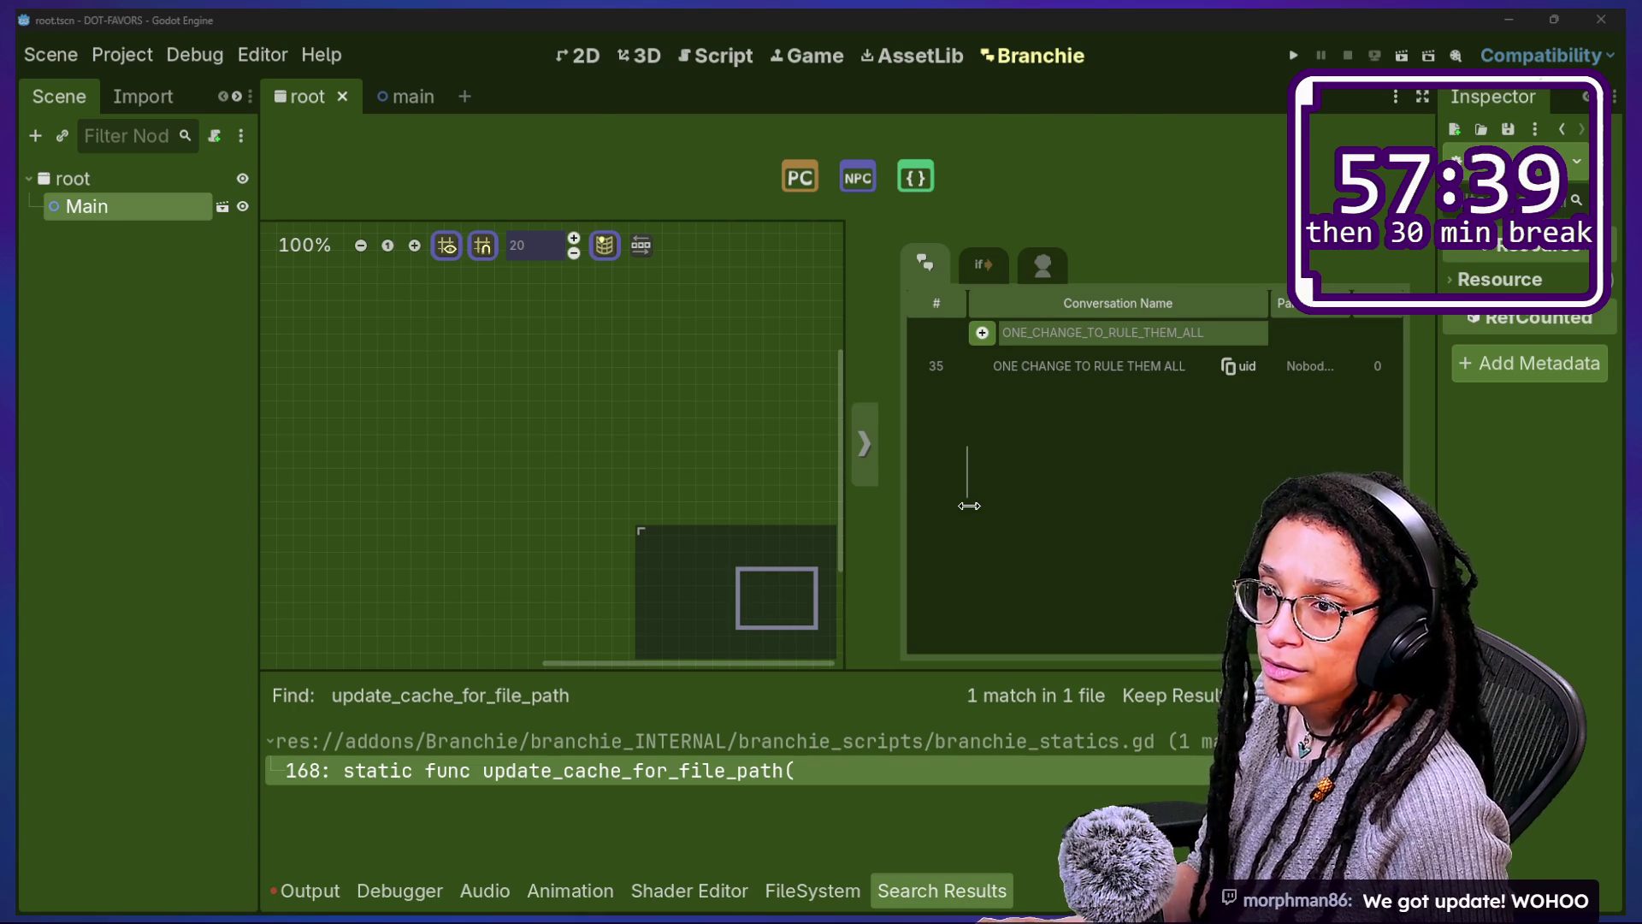
{"action": "key", "text": "alt+Tab"}
{"action": "left_click", "coordinate": [328, 747]}
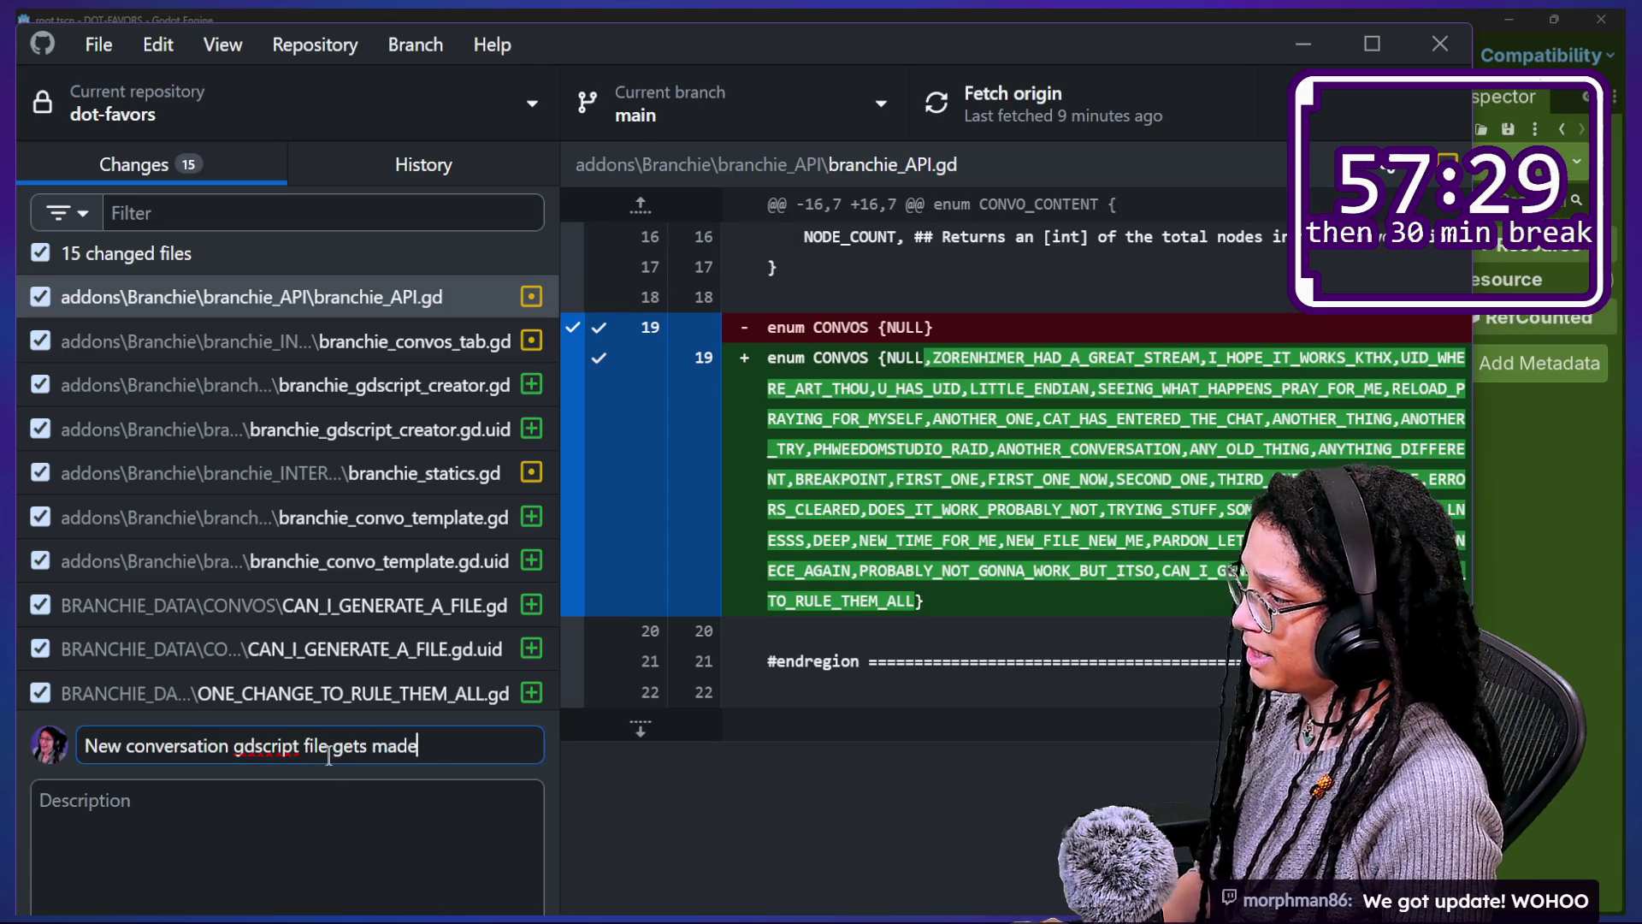
Step: Commit the 15 files to main as 'New conversation gdscript file gets made!!!' and push to origin
{"action": "type", "text": "!"}
{"action": "left_click", "coordinate": [768, 20]}
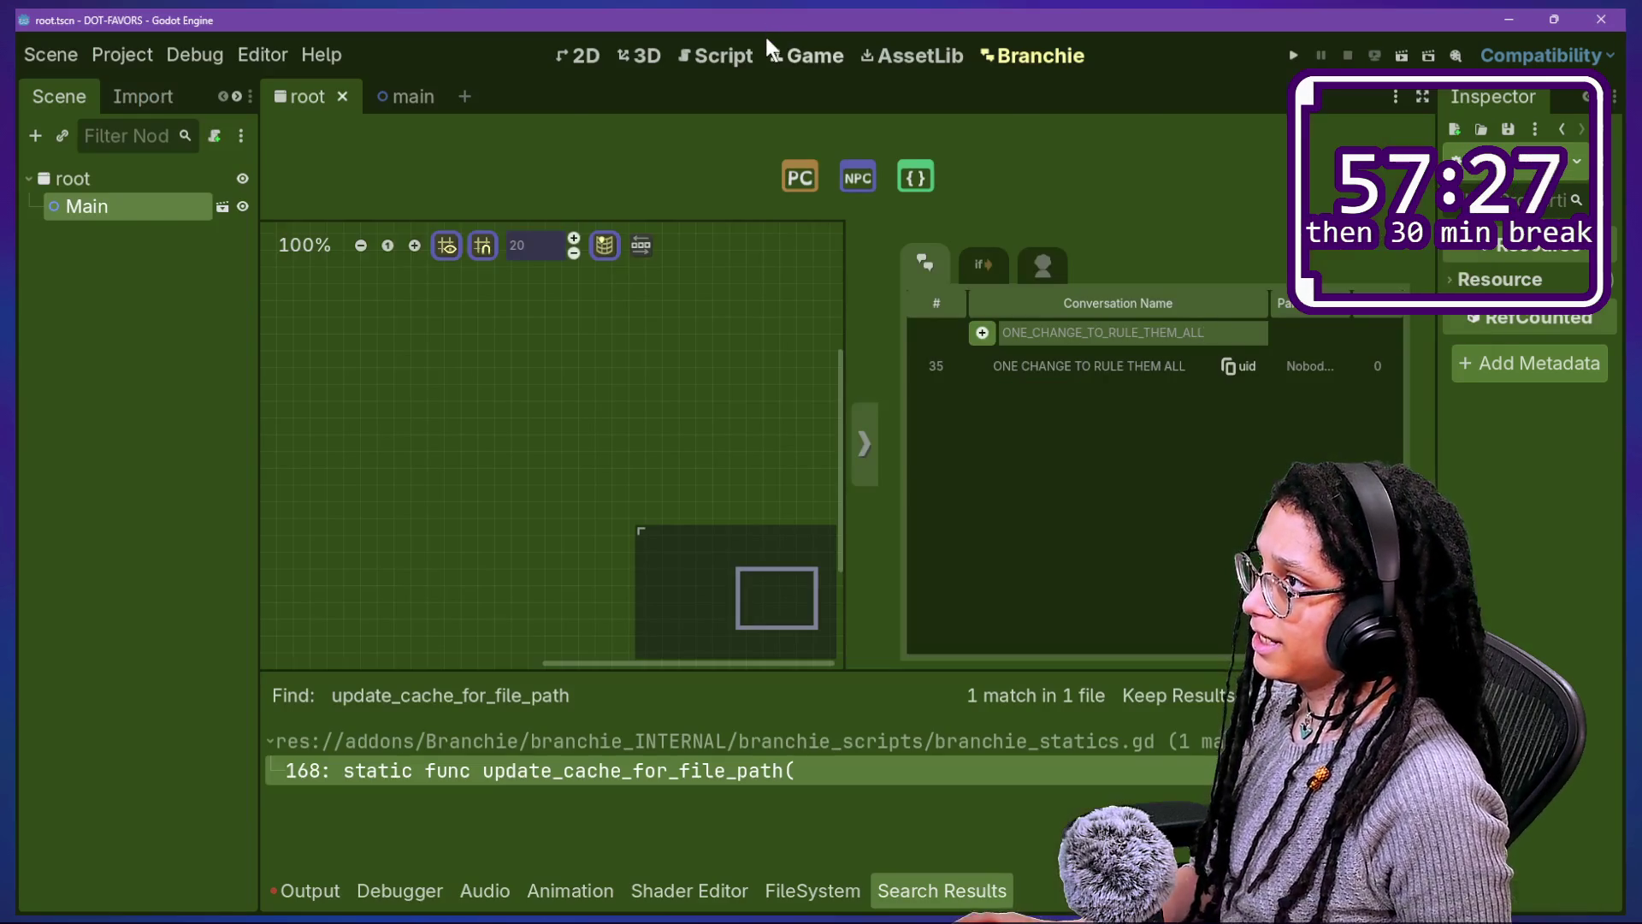
{"action": "key", "text": "alt+Tab"}
{"action": "double_click", "coordinate": [762, 39]}
{"action": "left_click", "coordinate": [417, 879]}
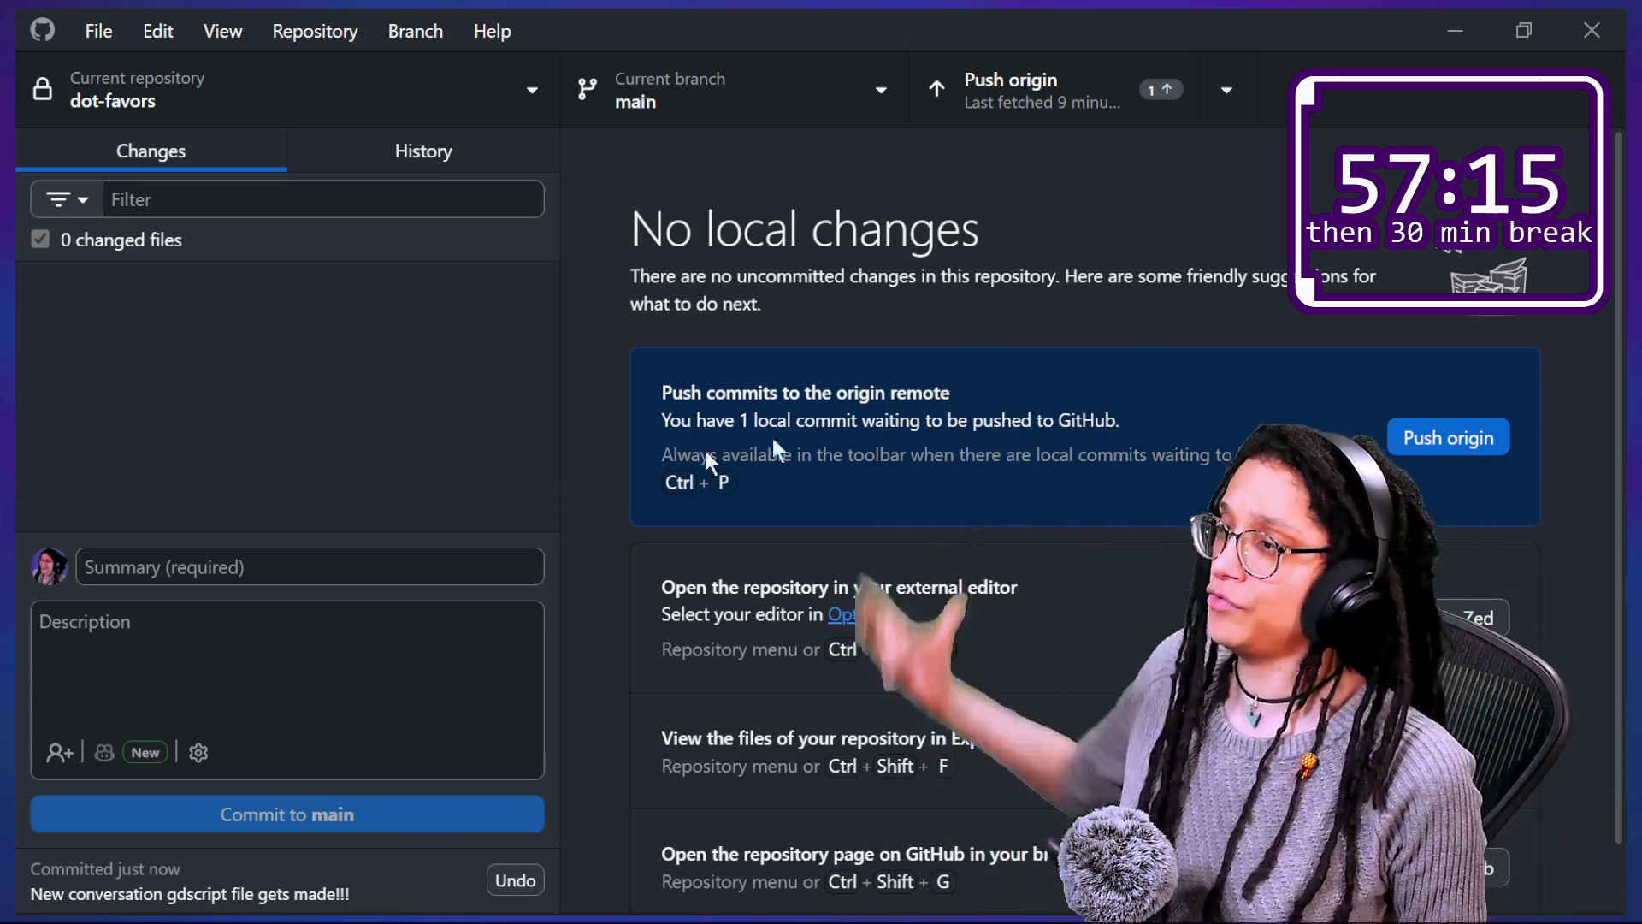
{"action": "left_click", "coordinate": [1423, 434]}
{"action": "key", "text": "alt+Tab"}
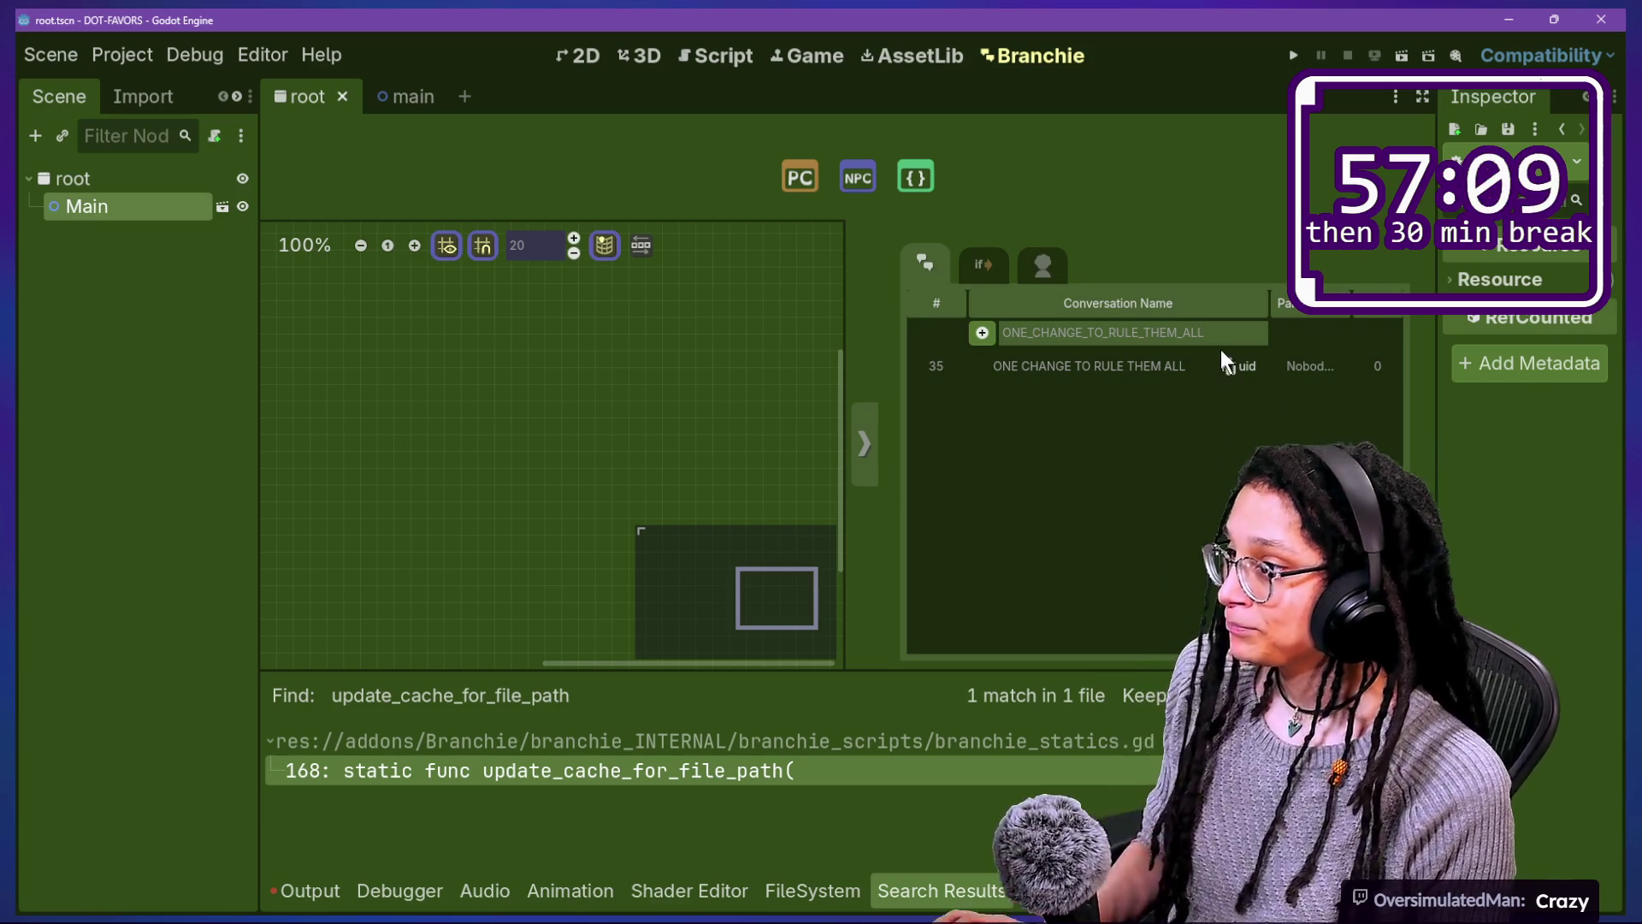
Step: Clear the new-conversation name and go back to branchie_gdscript_creator.gd in the script editor
{"action": "key", "text": "Return"}
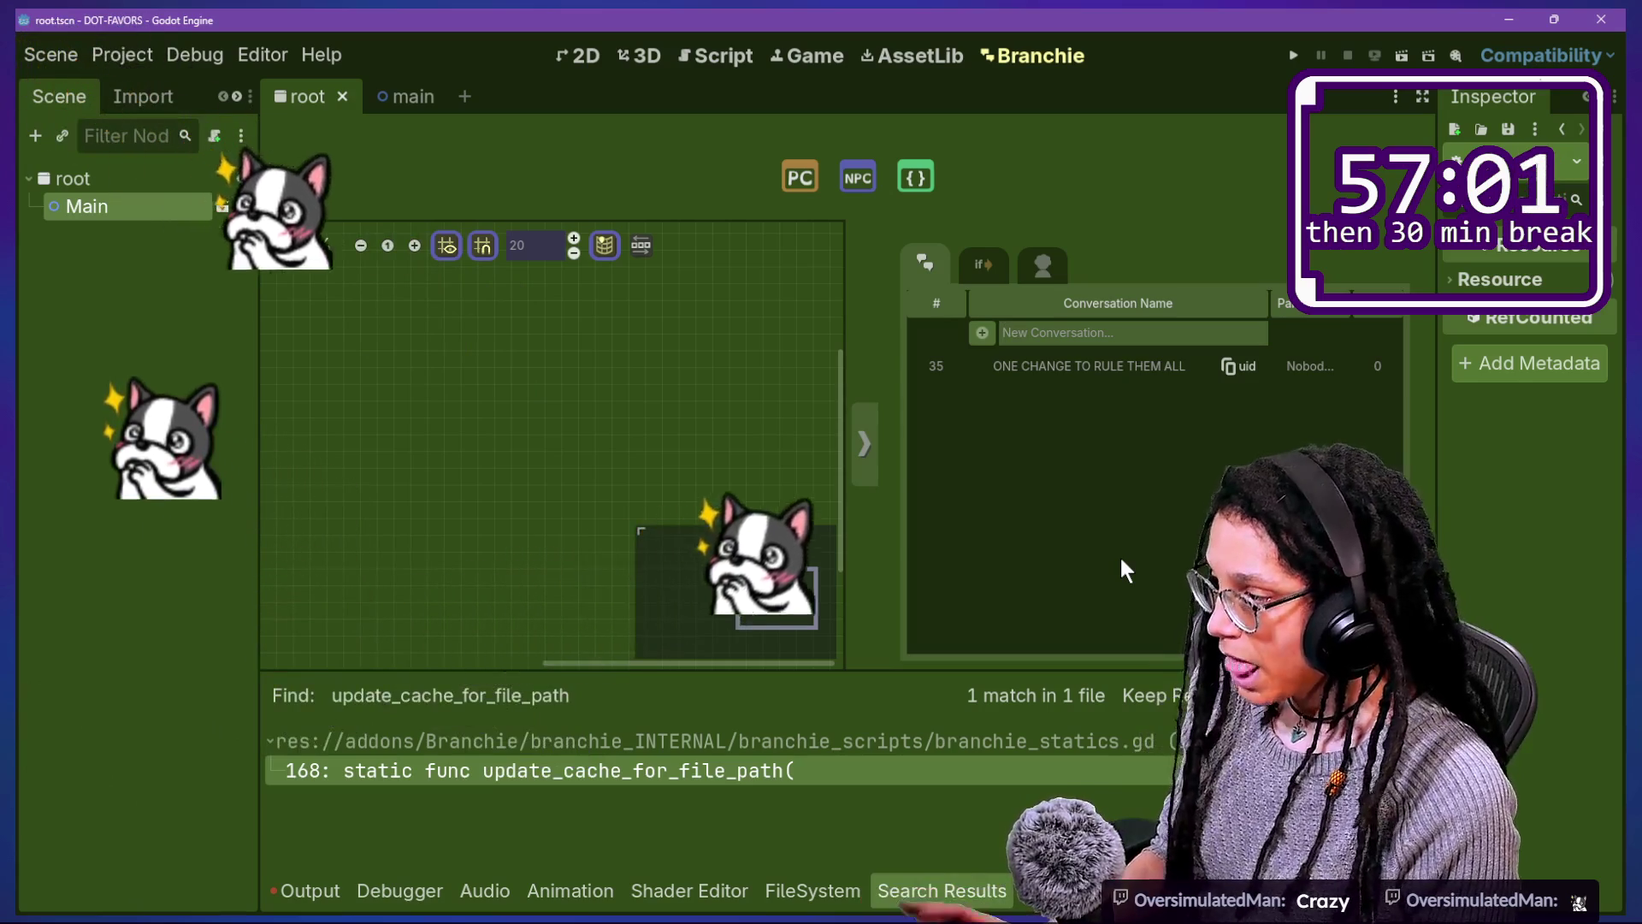
{"action": "left_click", "coordinate": [737, 59]}
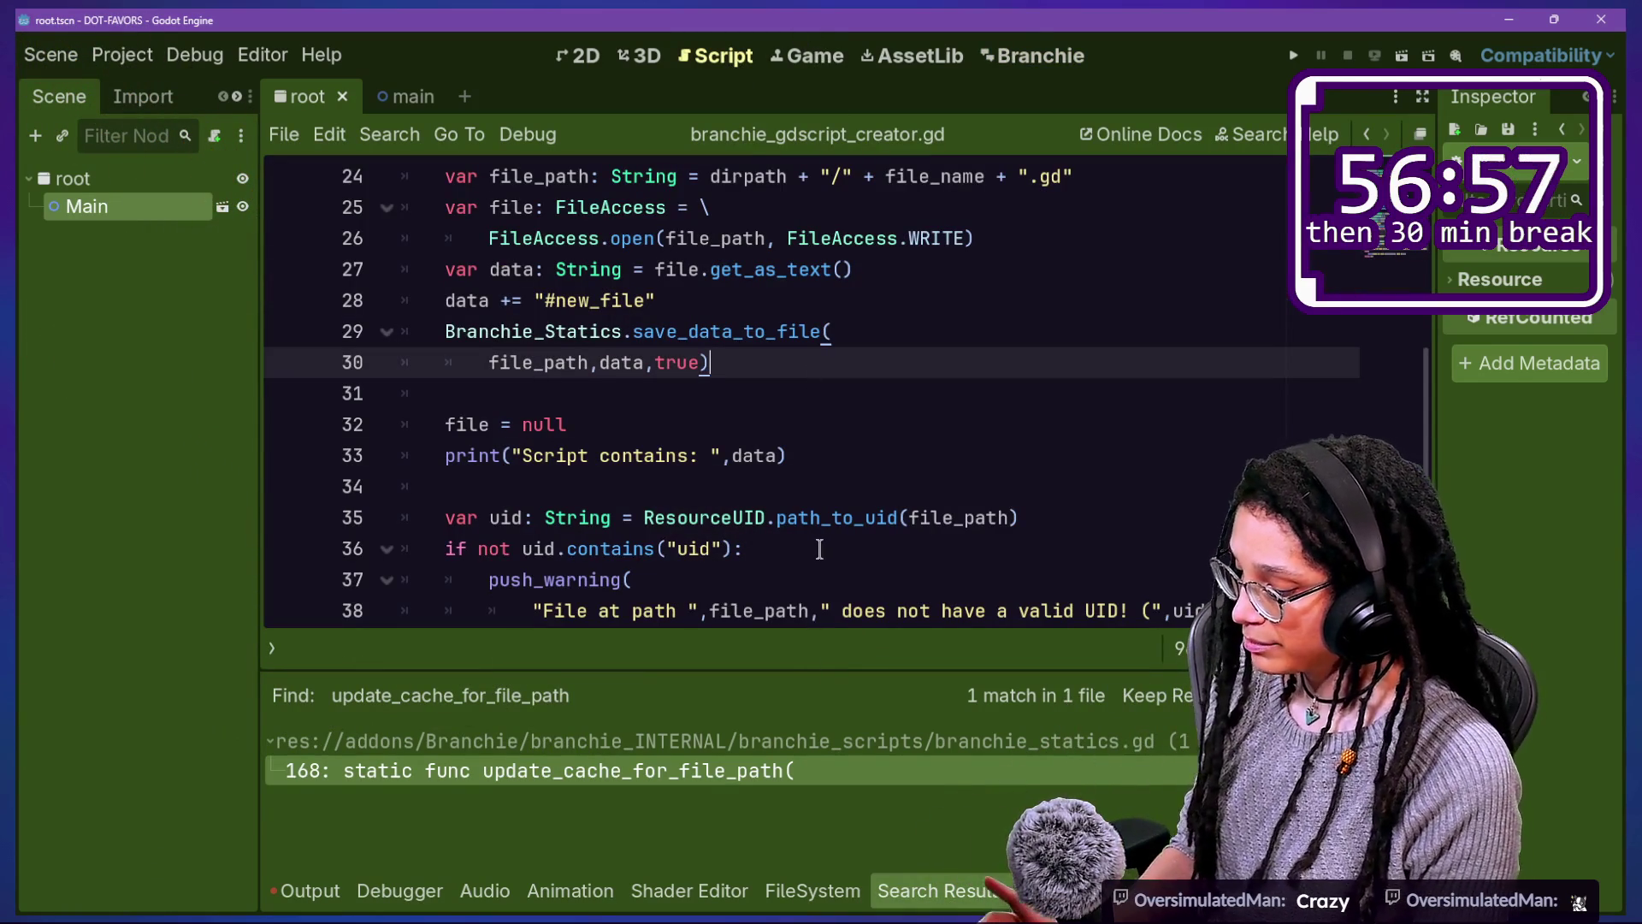
Step: Hide the bottom panel, then bring up quick-open with branchie_convos_tab.gd highlighted
{"action": "key", "text": "alt+o"}
{"action": "key", "text": "alt+o"}
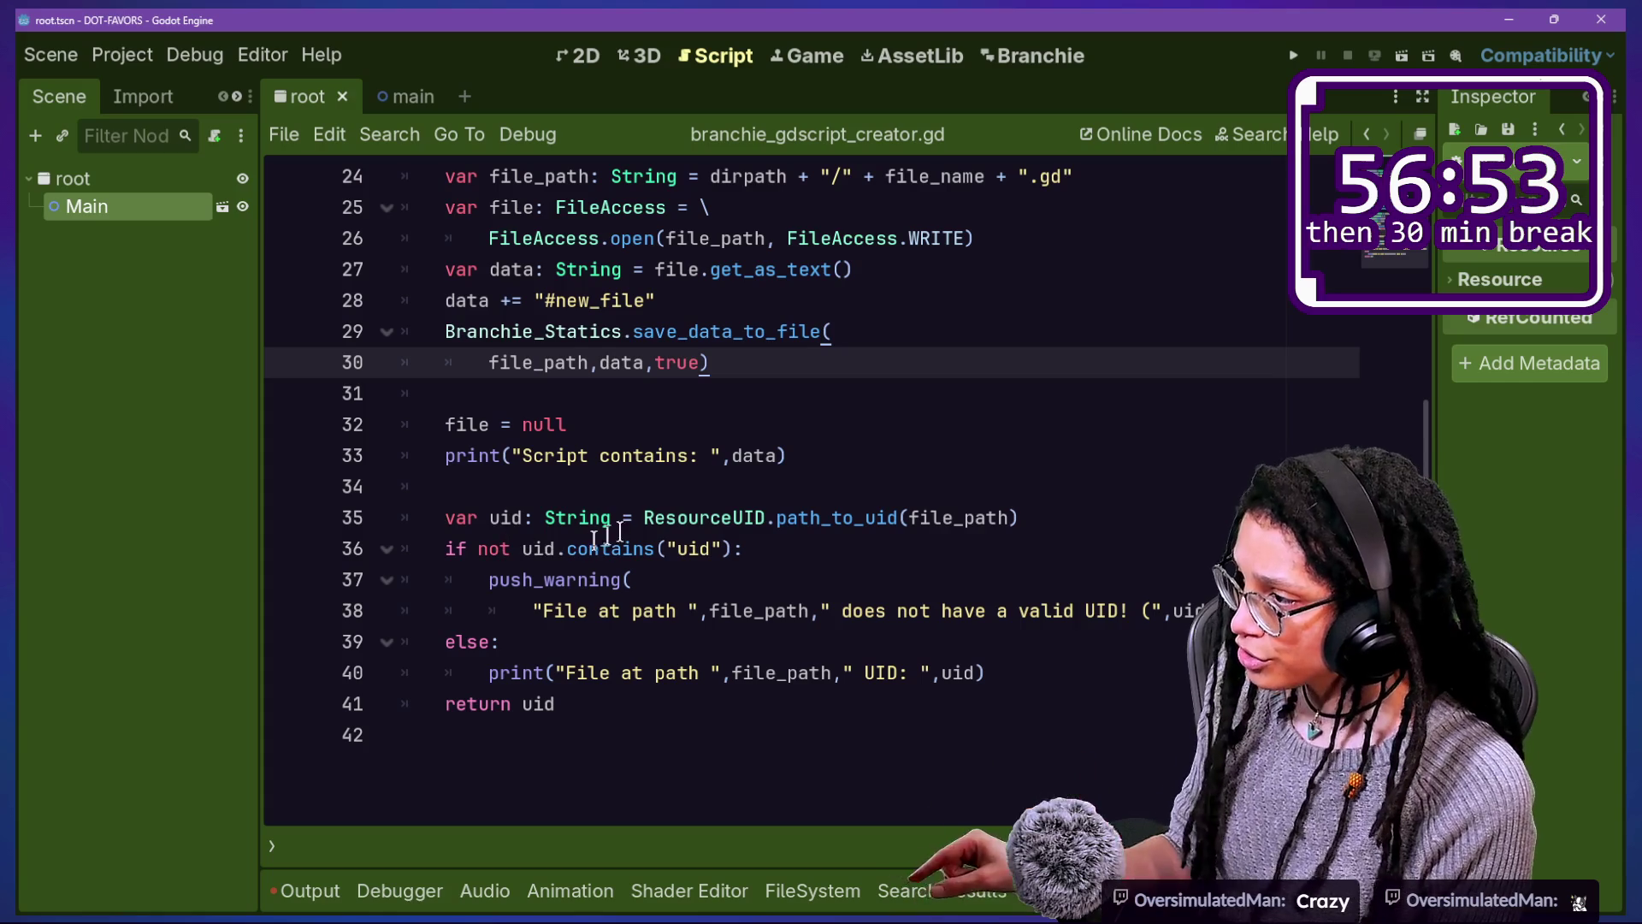
{"action": "left_click", "coordinate": [881, 517]}
{"action": "left_click", "coordinate": [832, 571]}
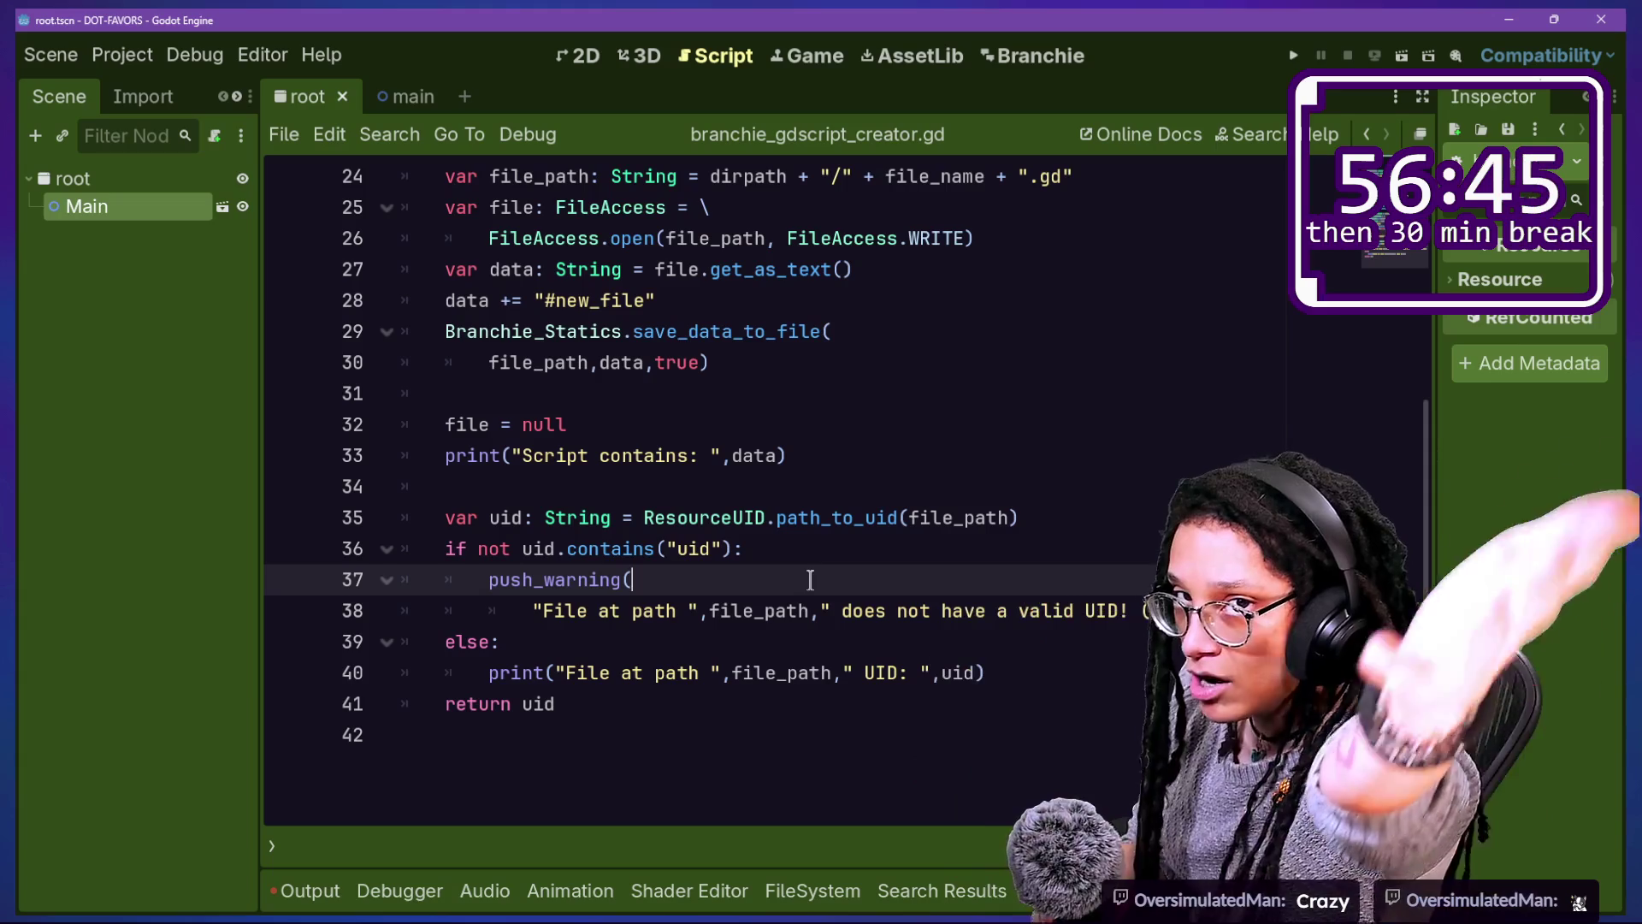
{"action": "key", "text": "shift+alt+o"}
{"action": "key", "text": "Down"}
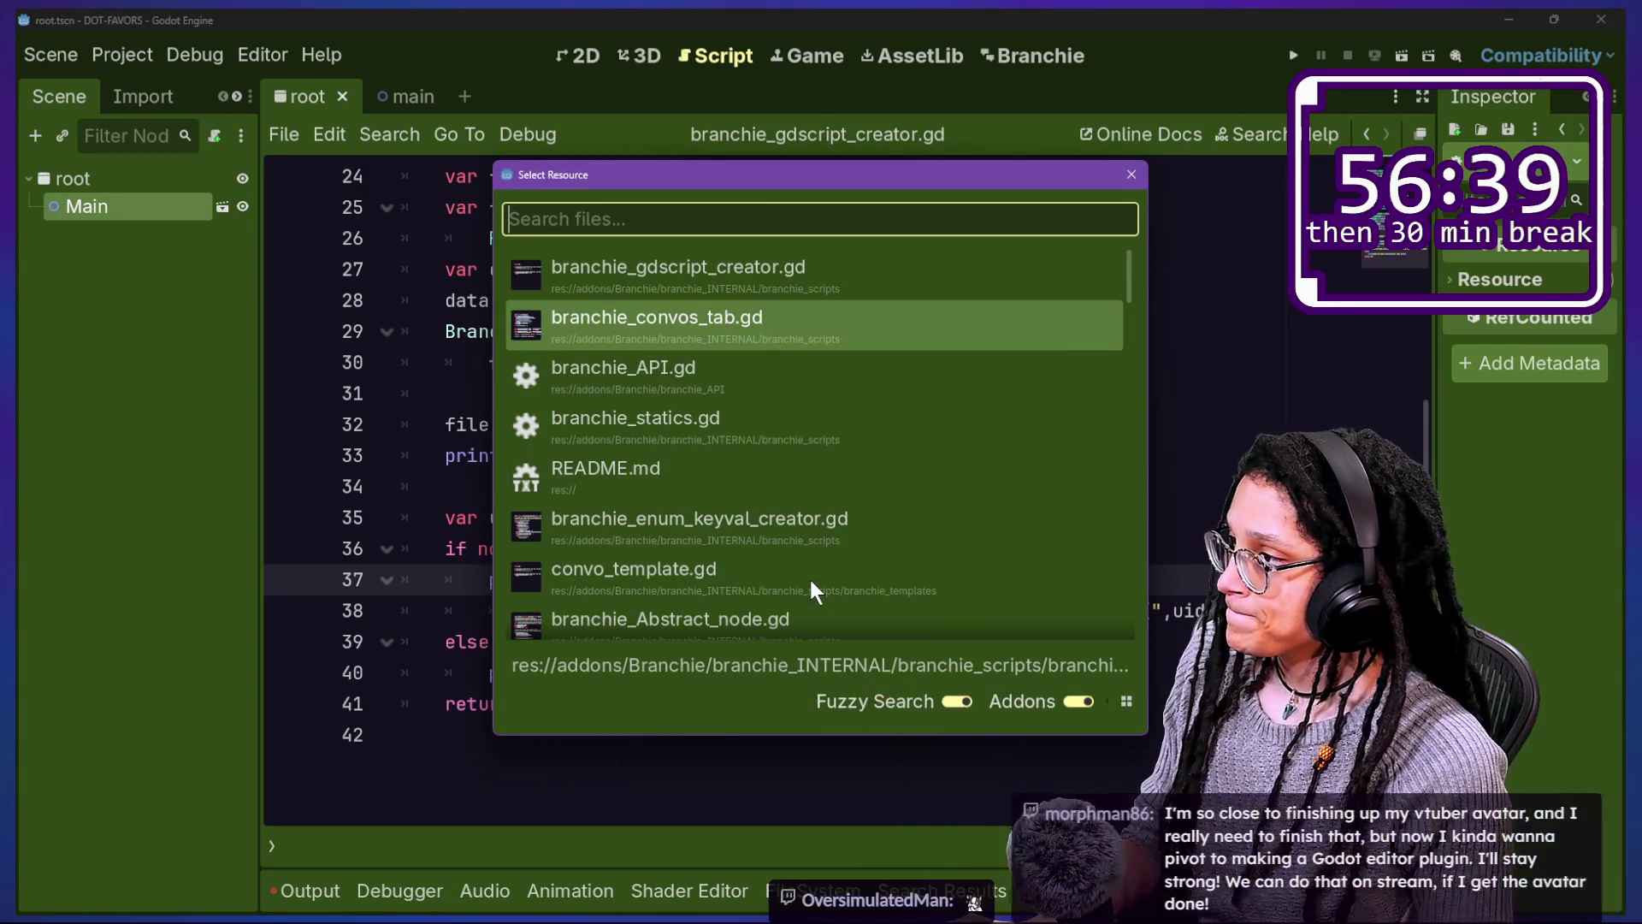
Step: Open branchie_convos_tab.gd and zoom the code out to see more lines
{"action": "key", "text": "Return"}
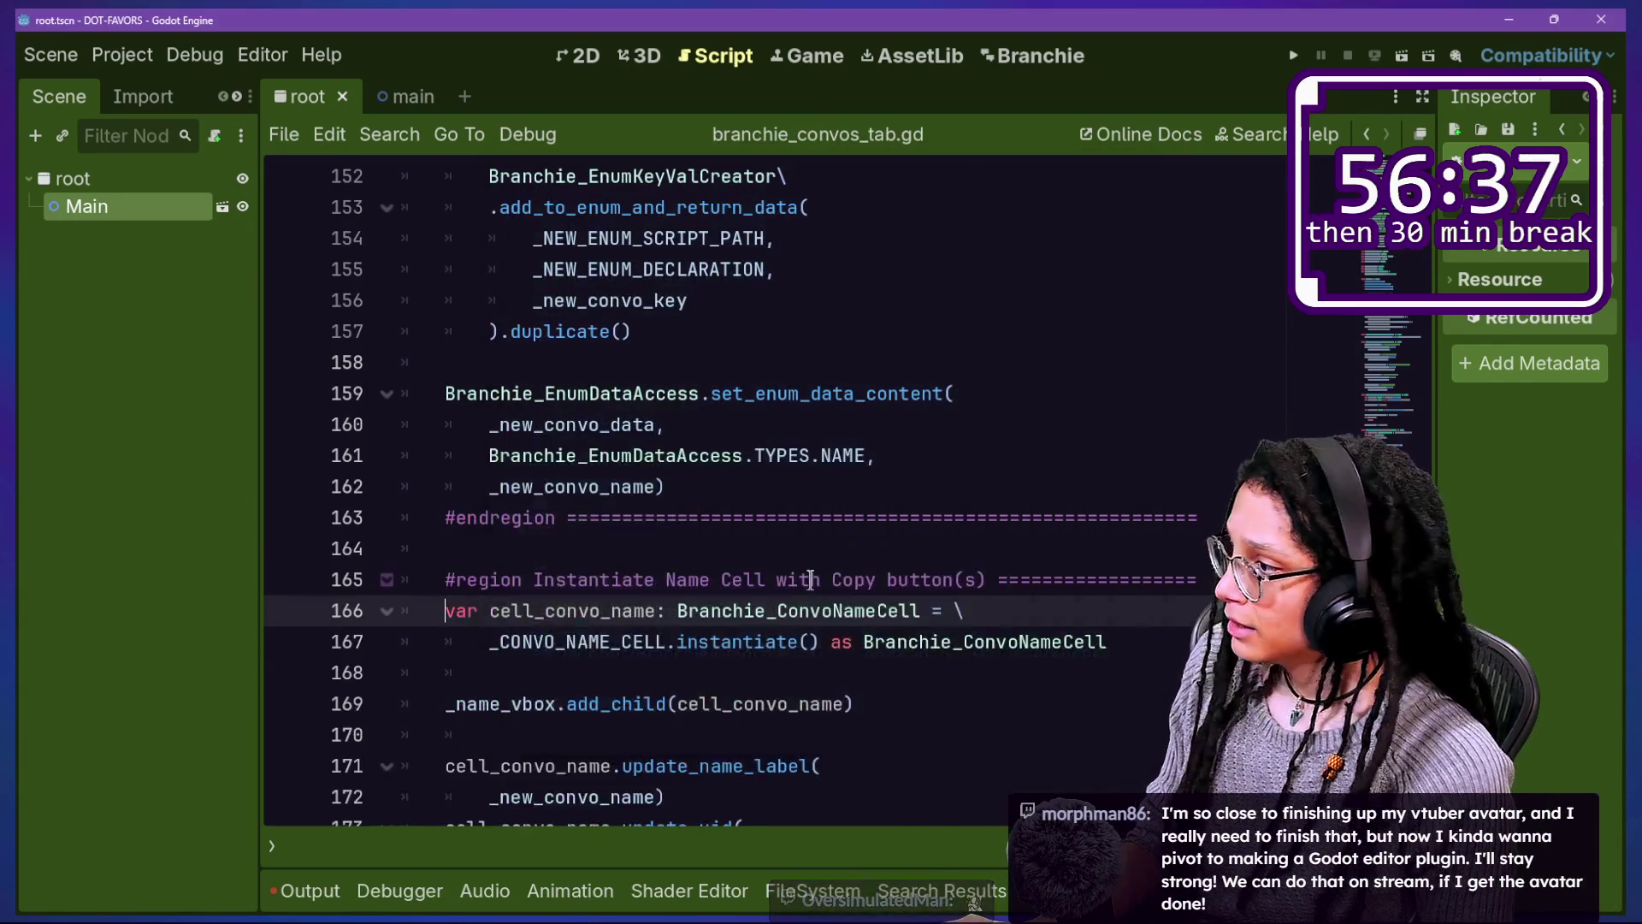
{"action": "scroll", "coordinate": [810, 564], "scroll_direction": "down", "scroll_amount": 1}
{"action": "scroll", "coordinate": [496, 568], "scroll_direction": "up", "scroll_amount": 4}
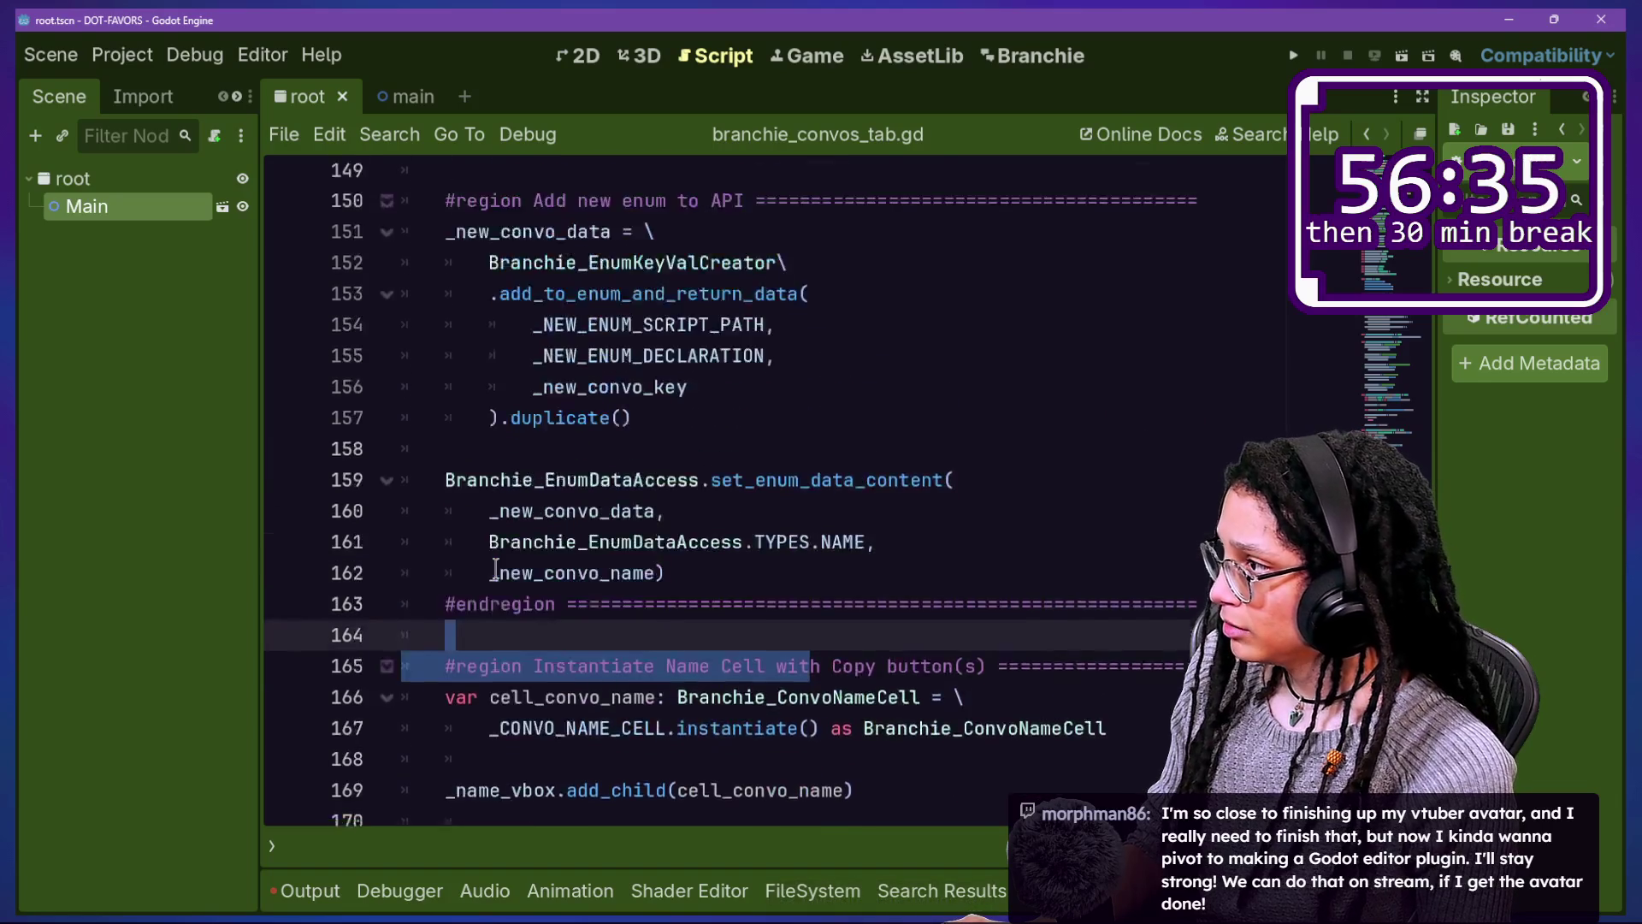
{"action": "scroll", "coordinate": [496, 481], "scroll_direction": "down", "scroll_amount": 7}
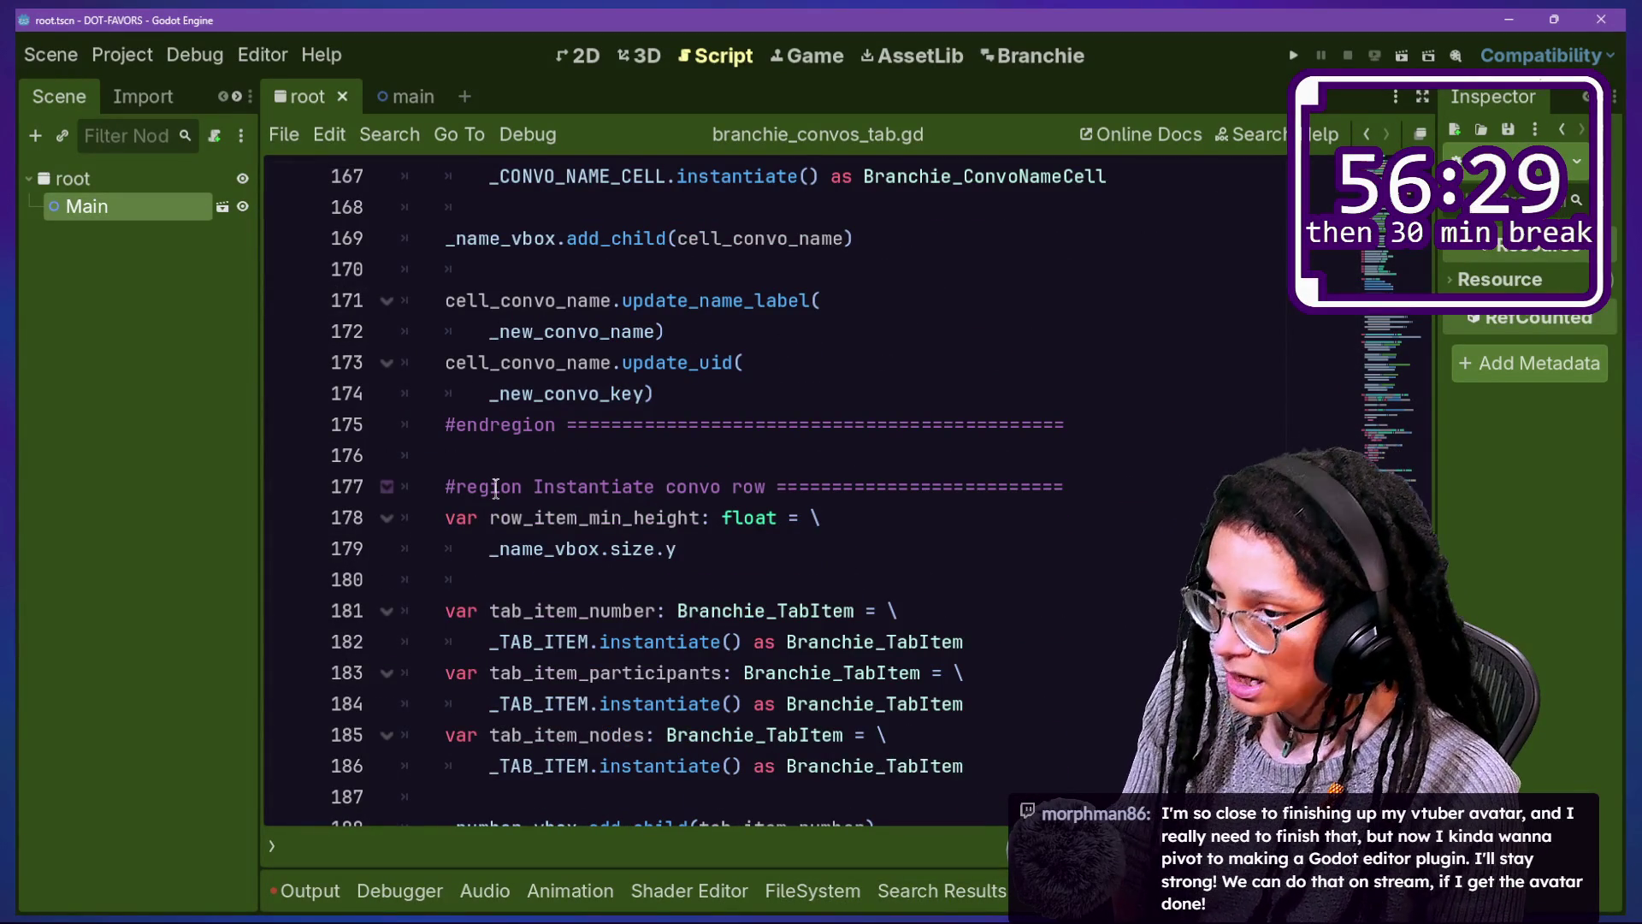
{"action": "left_click_drag", "start_coordinate": [821, 300], "coordinate": [837, 382]}
{"action": "left_click", "coordinate": [947, 539]}
{"action": "key", "text": "Down"}
{"action": "key", "text": "Down"}
{"action": "key", "text": "Down"}
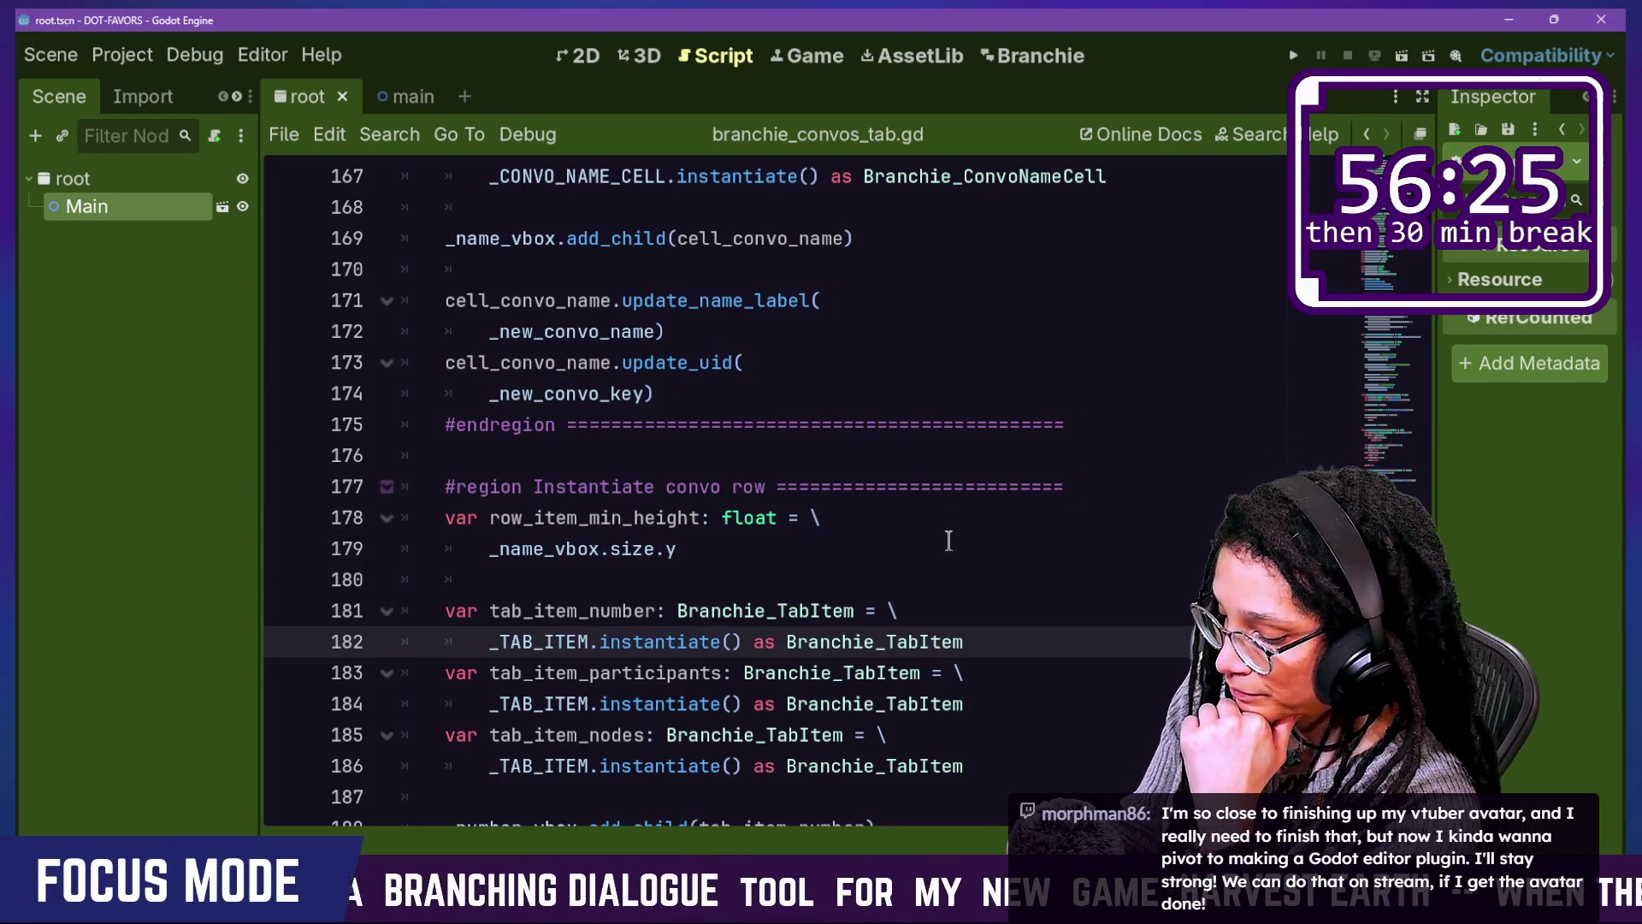
{"action": "left_click", "coordinate": [948, 540]}
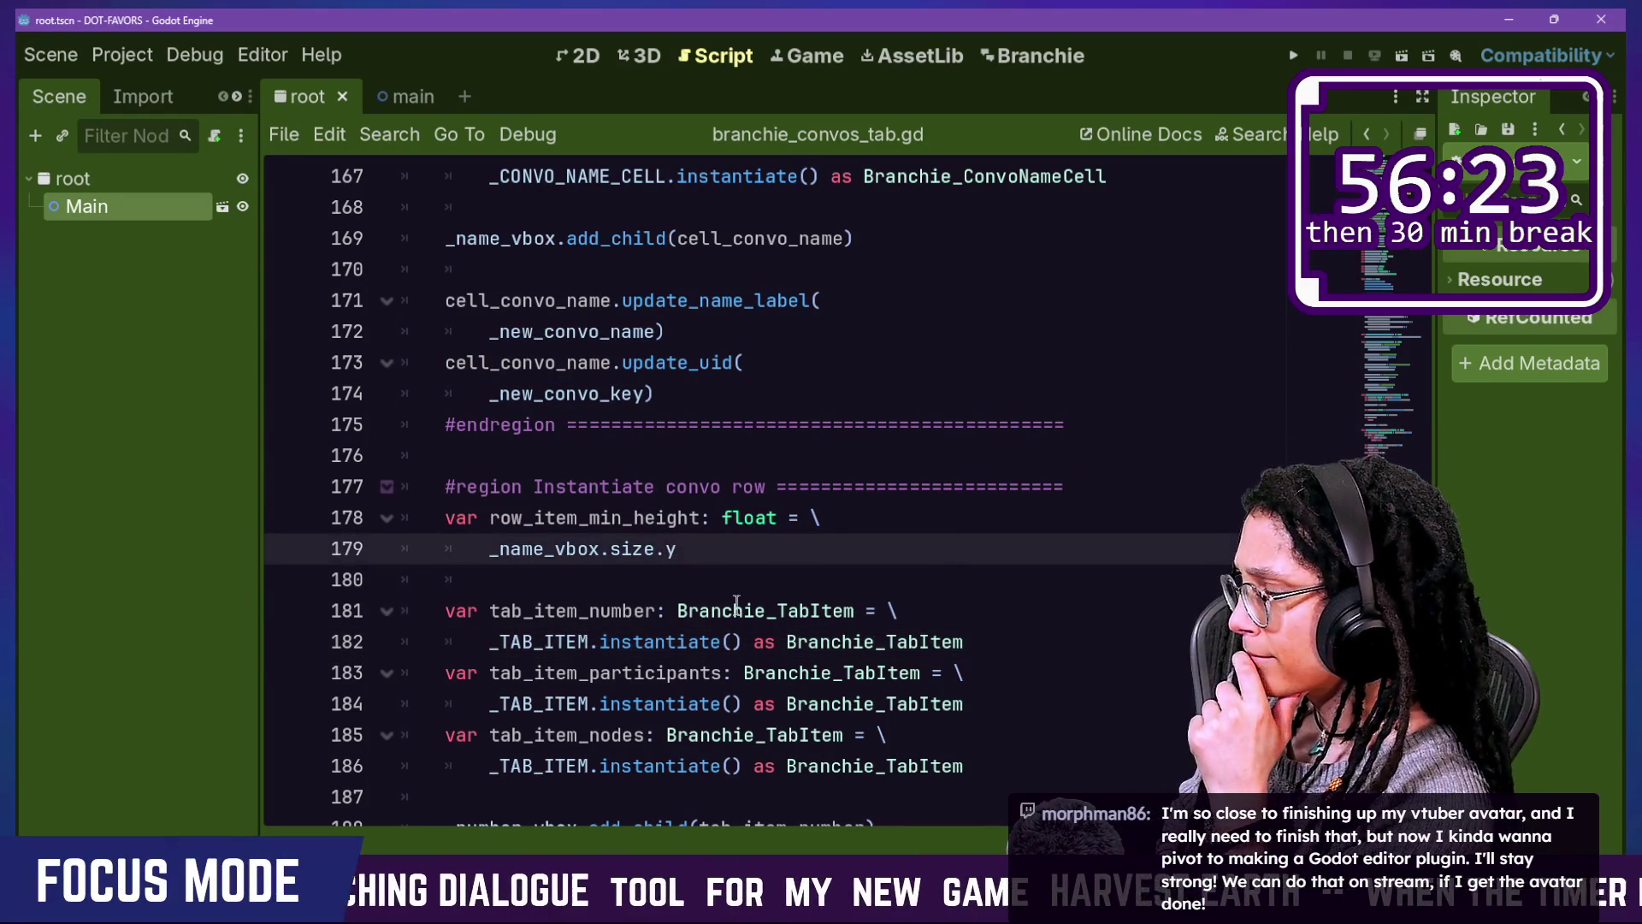
{"action": "scroll", "coordinate": [875, 364], "scroll_direction": "up", "scroll_amount": 8}
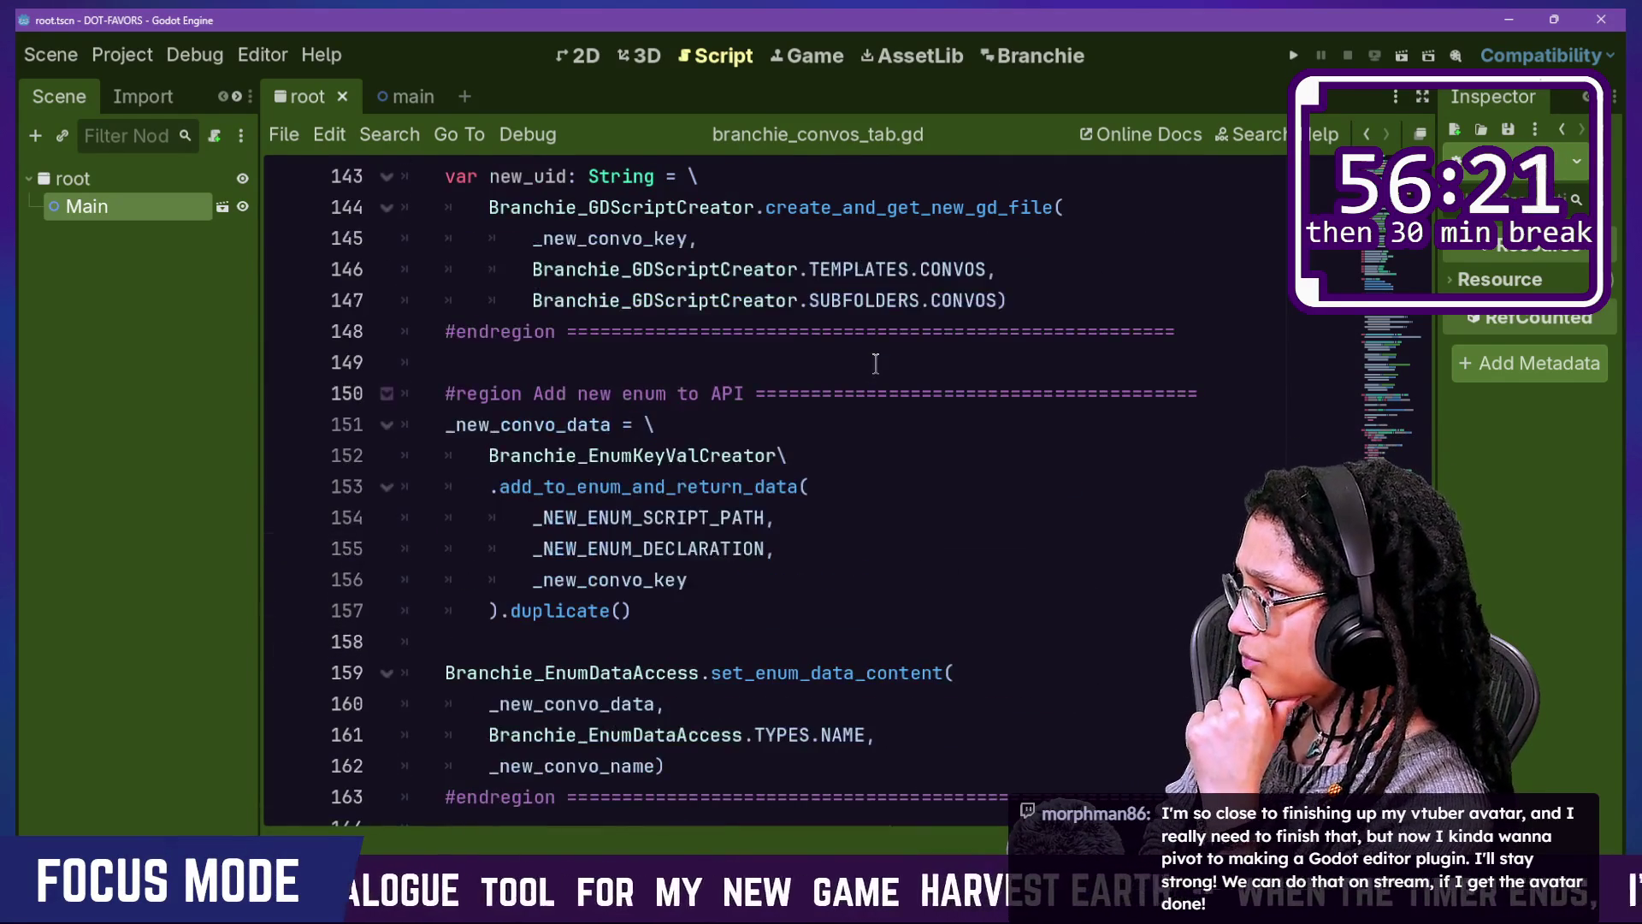
{"action": "key", "text": "ctrl+minus"}
{"action": "key", "text": "ctrl+minus"}
{"action": "key", "text": "ctrl+minus"}
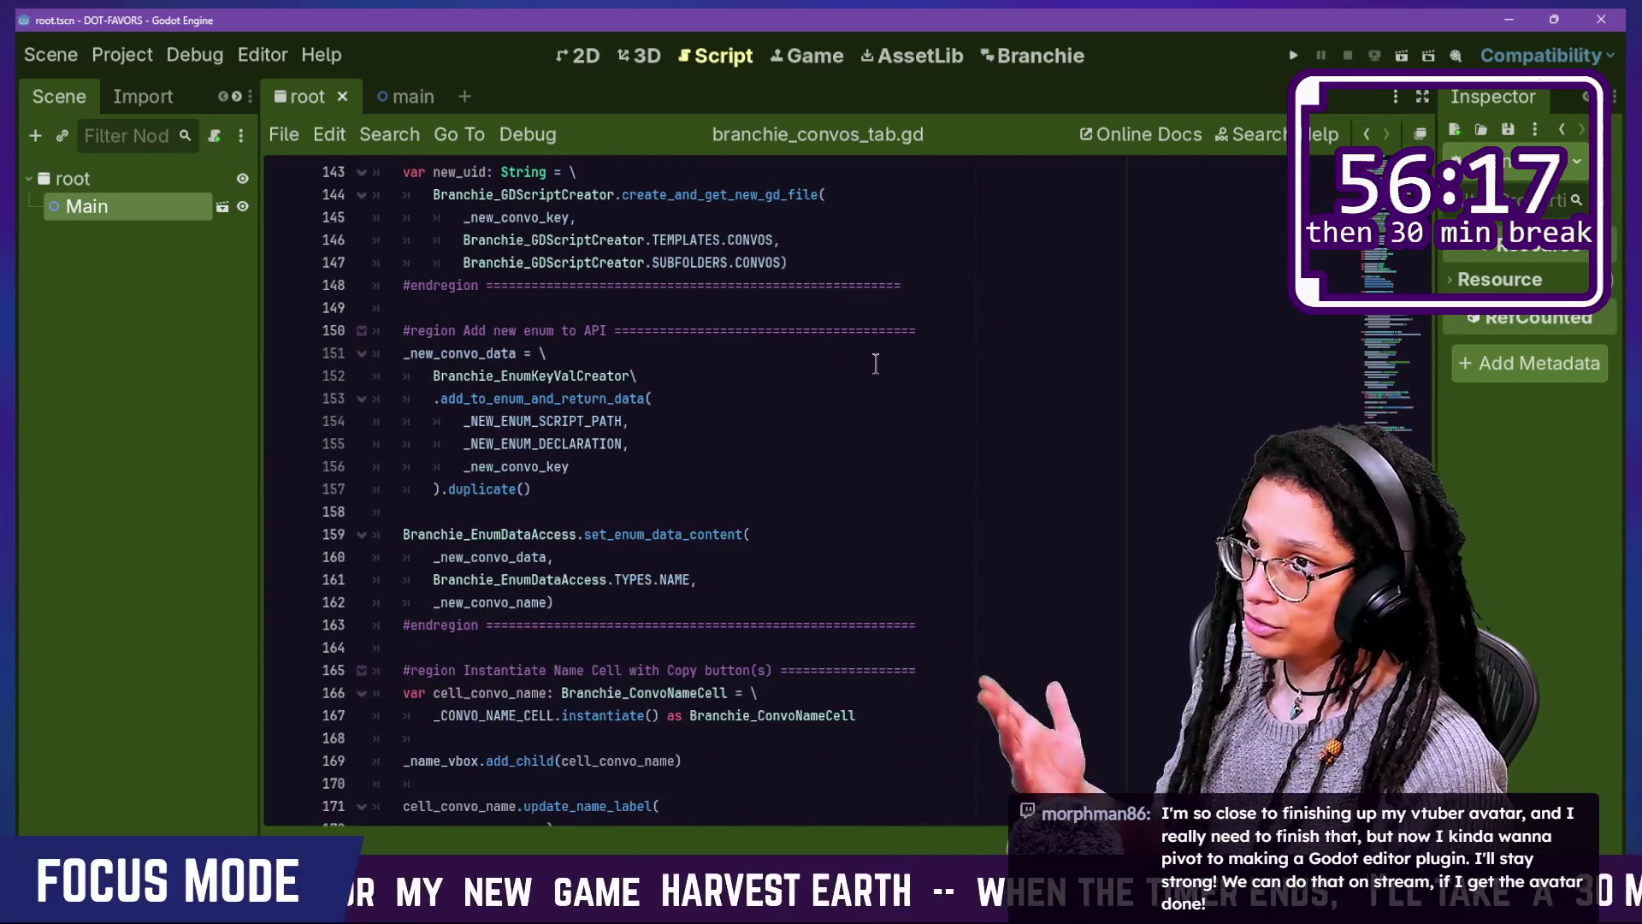
{"action": "scroll", "coordinate": [874, 363], "scroll_direction": "up", "scroll_amount": 2}
Step: Move the Create new GDScript file region below the enum region, then undo the move
{"action": "mouse_move", "coordinate": [400, 277]}
{"action": "left_mouse_down"}
{"action": "mouse_move", "coordinate": [953, 381]}
{"action": "mouse_move", "coordinate": [974, 418]}
{"action": "left_mouse_up"}
{"action": "key", "text": "Delete"}
{"action": "left_click", "coordinate": [945, 644]}
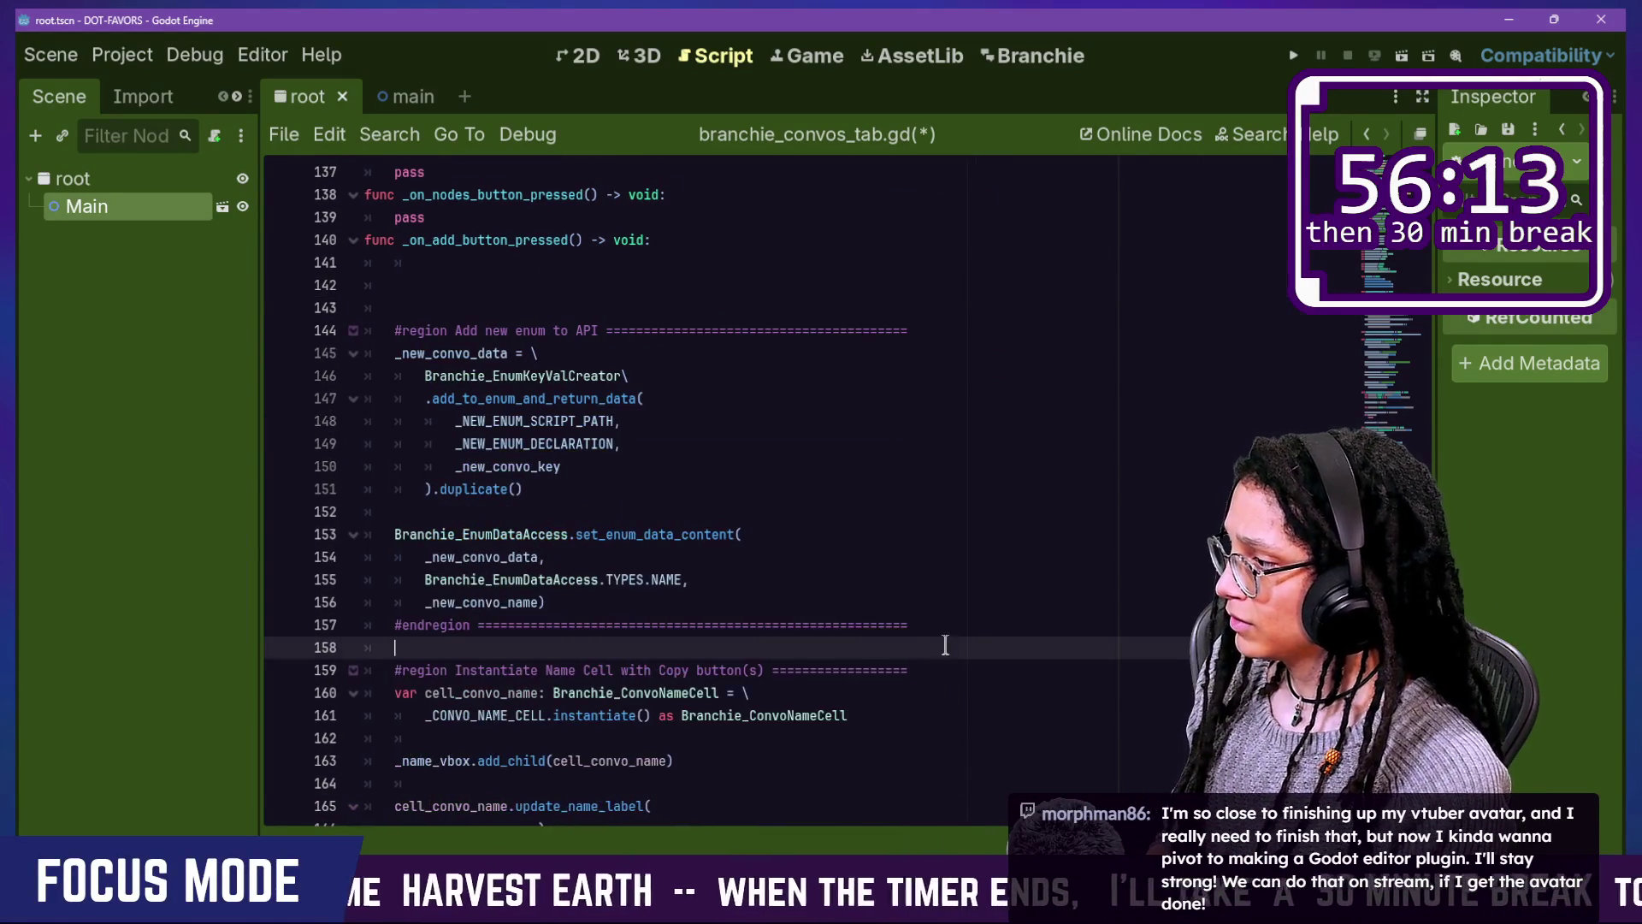
{"action": "key", "text": "ctrl+v"}
{"action": "key", "text": "ctrl+z"}
{"action": "key", "text": "ctrl+z"}
{"action": "left_click", "coordinate": [681, 511]}
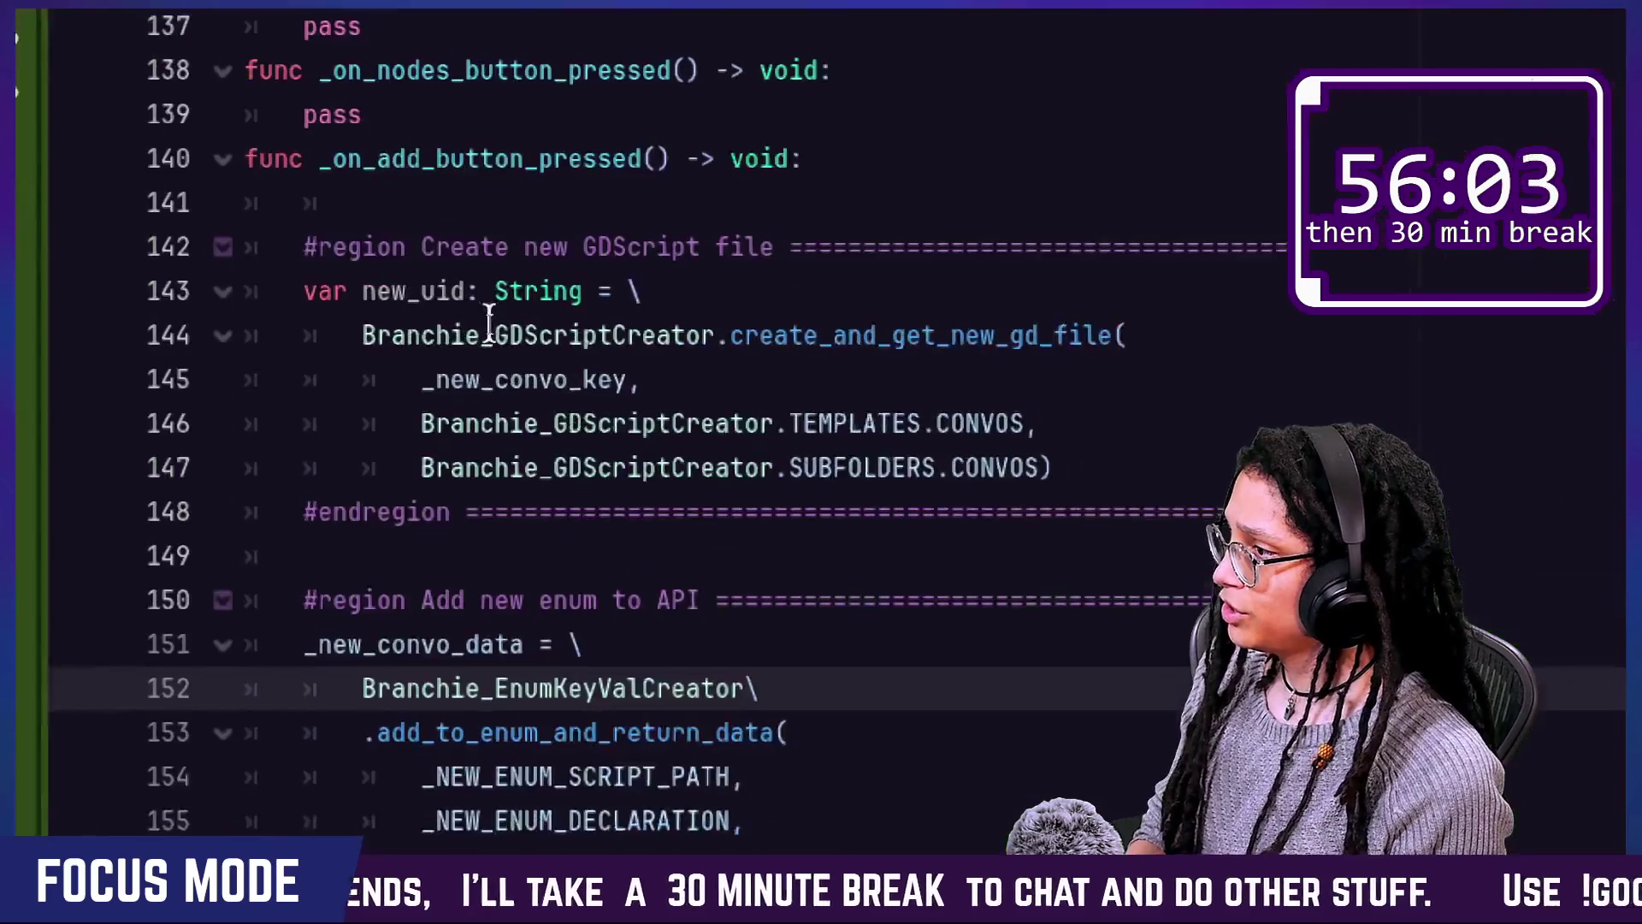
Step: Switch to distraction-free mode so the code fills the window
{"action": "mouse_move", "coordinate": [680, 377]}
{"action": "left_mouse_down"}
{"action": "mouse_move", "coordinate": [1137, 337]}
{"action": "mouse_move", "coordinate": [1235, 349]}
{"action": "left_mouse_up"}
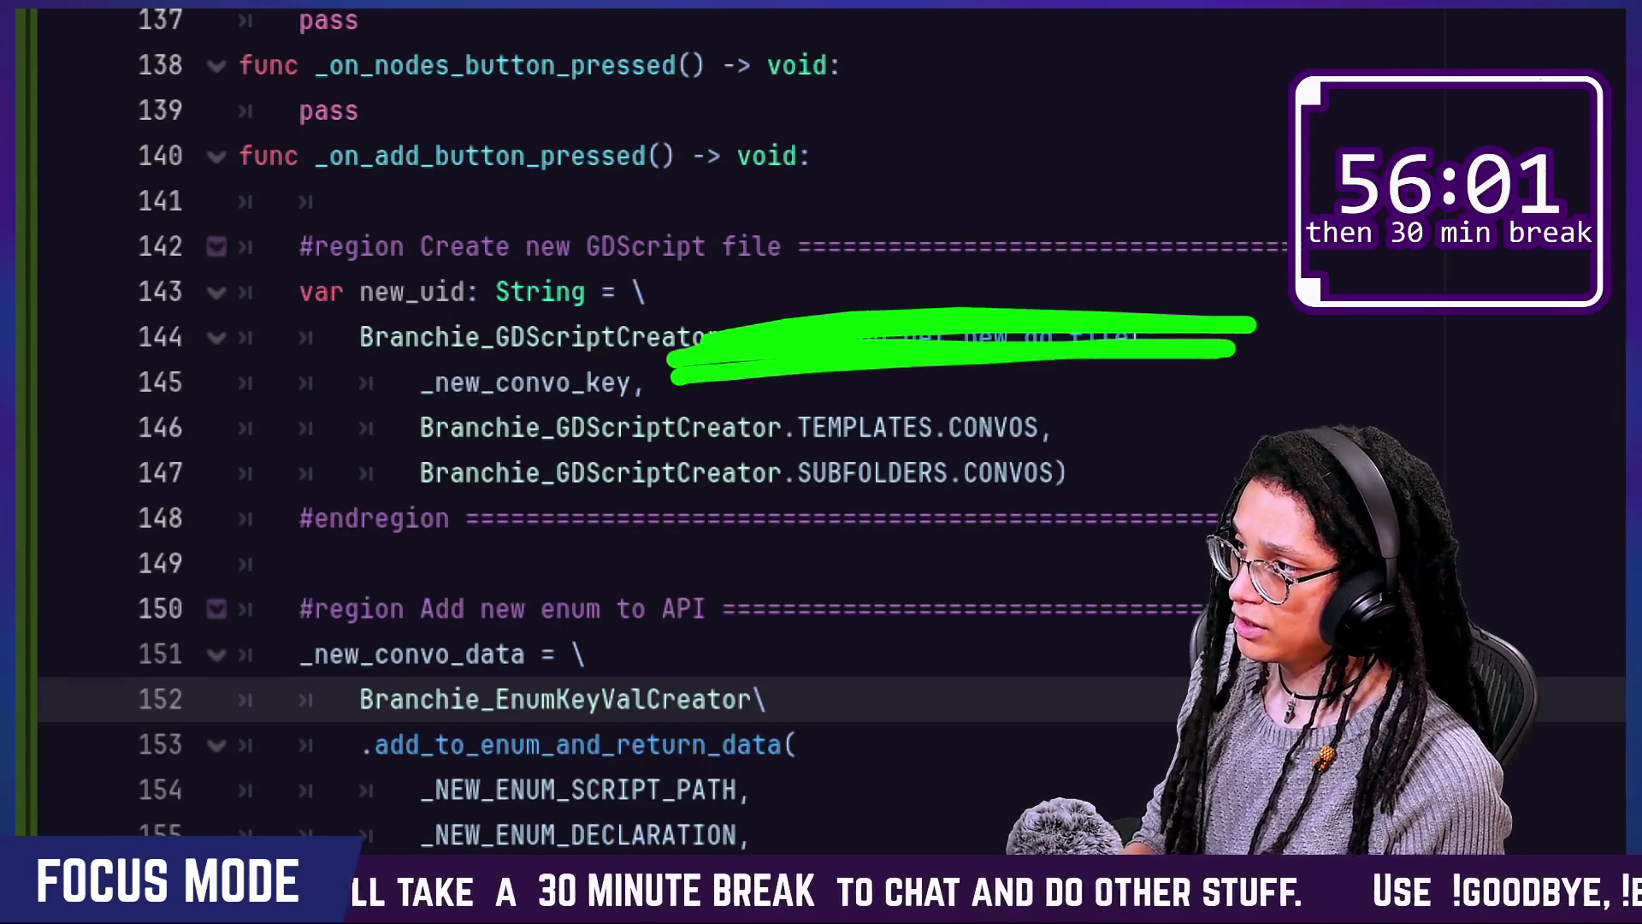
{"action": "key", "text": "Escape"}
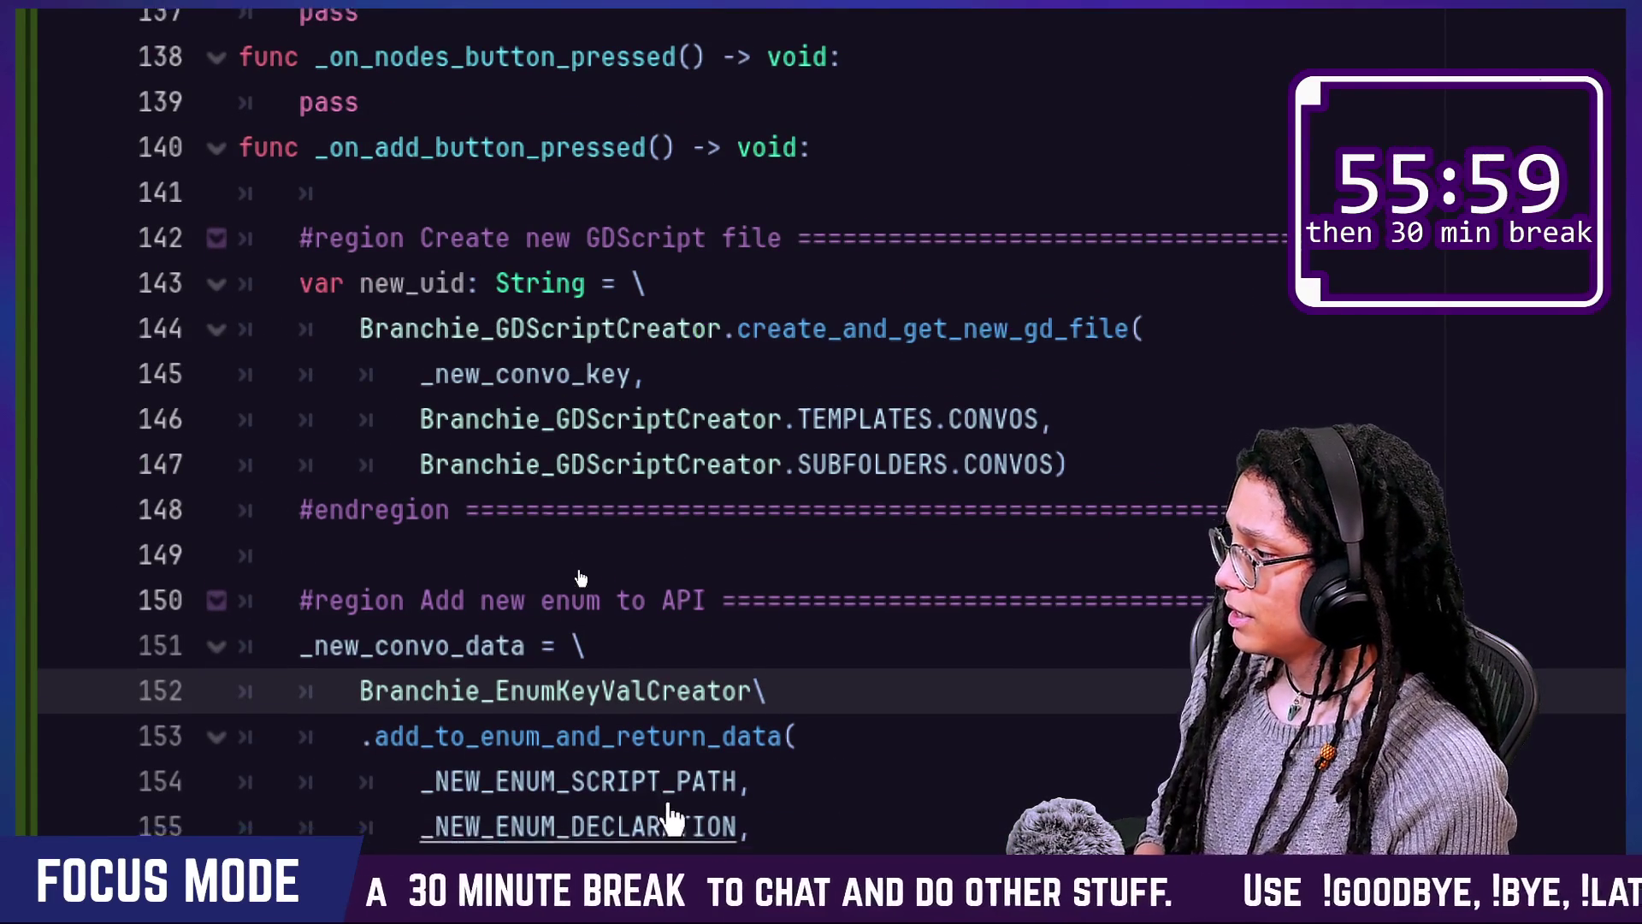
{"action": "scroll", "coordinate": [579, 571], "scroll_direction": "up", "scroll_amount": 2}
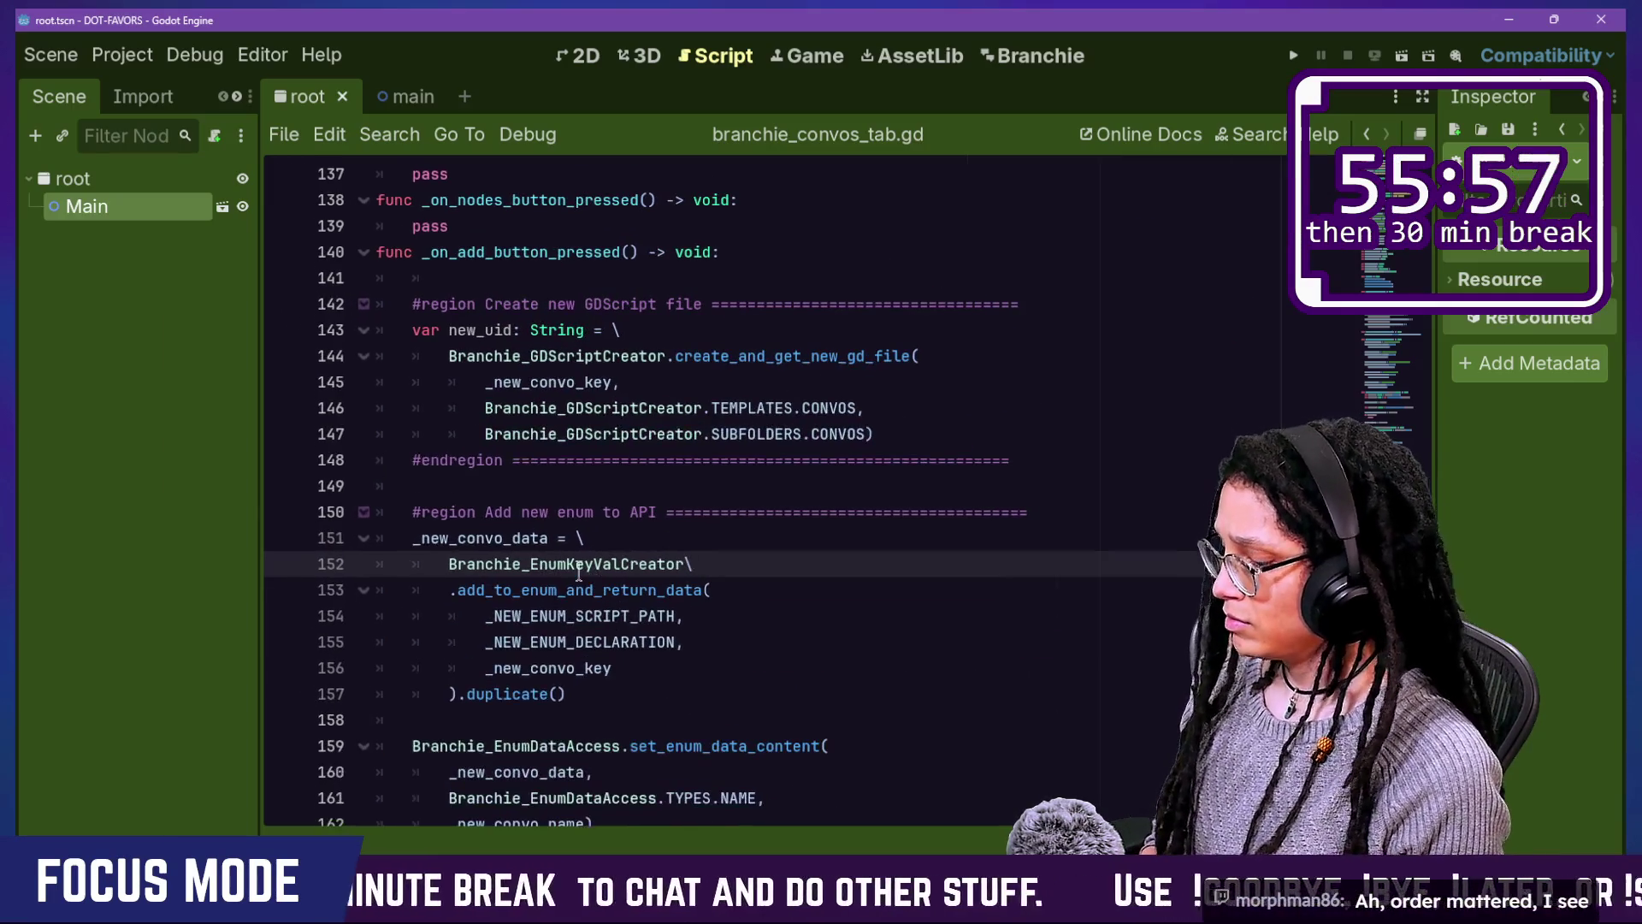
{"action": "key", "text": "ctrl+shift+F11"}
{"action": "scroll", "coordinate": [389, 577], "scroll_direction": "down", "scroll_amount": 1}
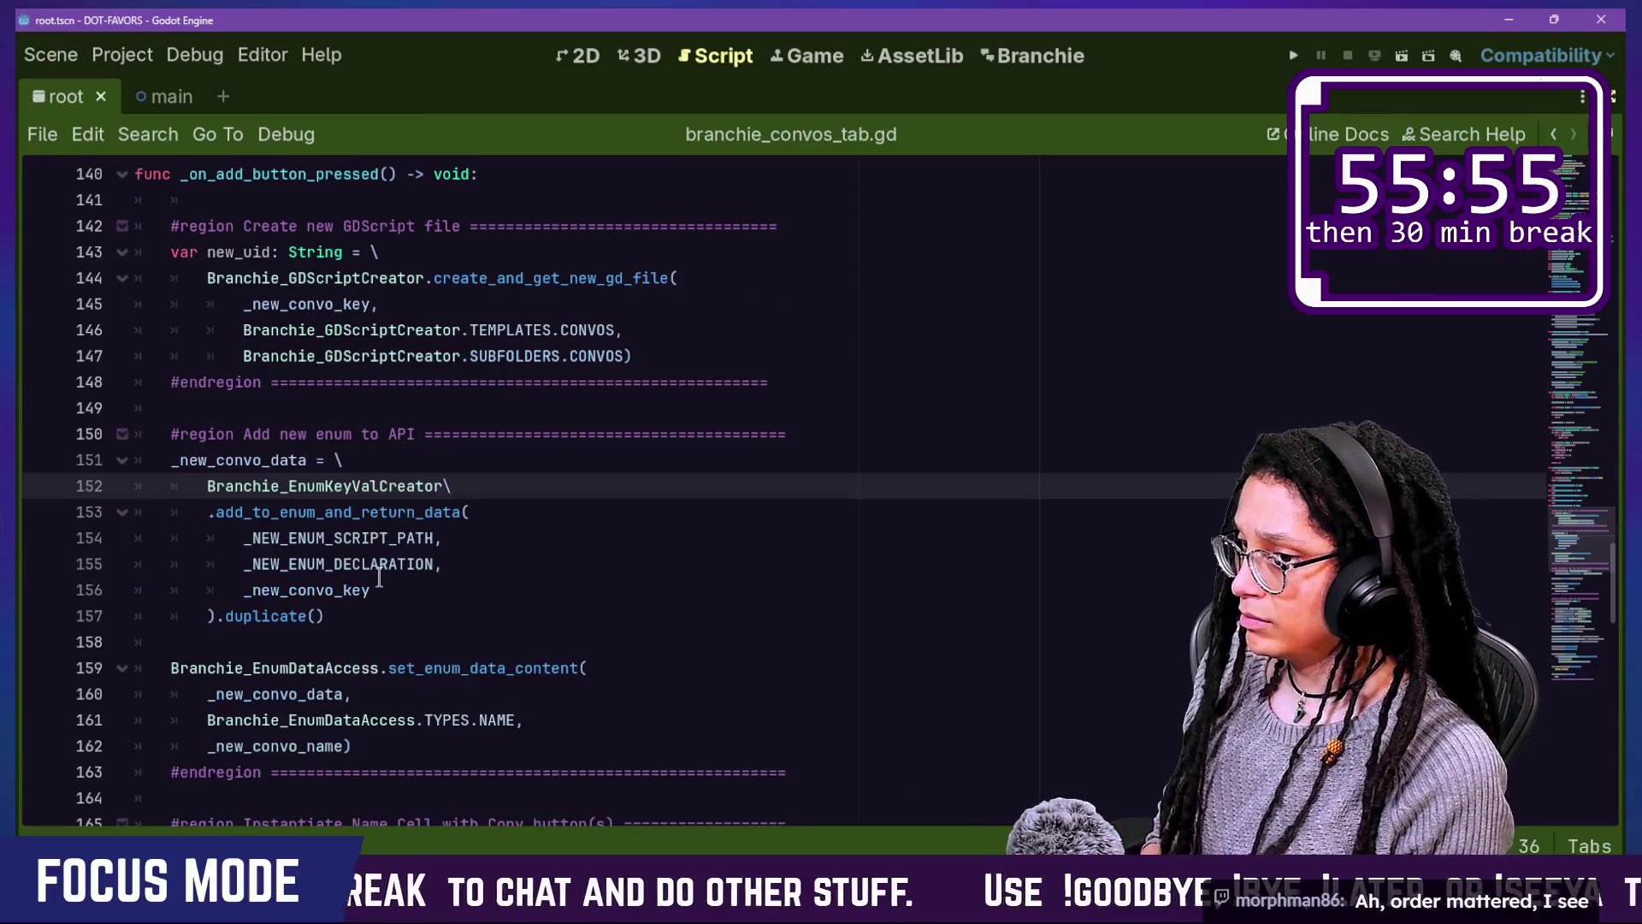
{"action": "scroll", "coordinate": [379, 577], "scroll_direction": "up", "scroll_amount": 3}
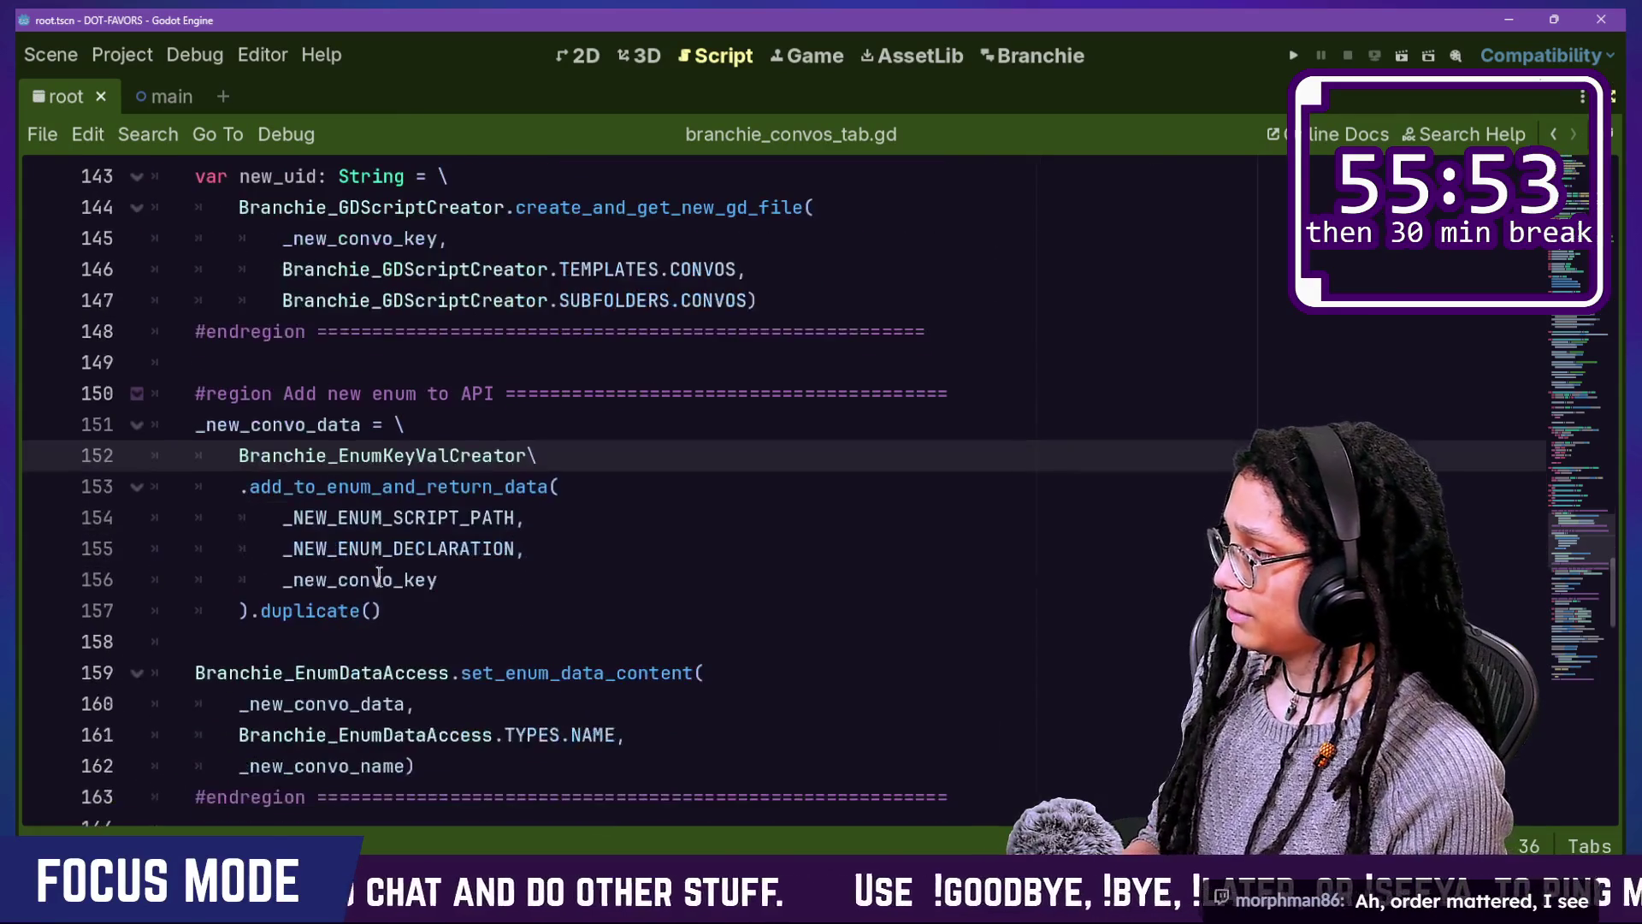
{"action": "scroll", "coordinate": [379, 571], "scroll_direction": "down", "scroll_amount": 2}
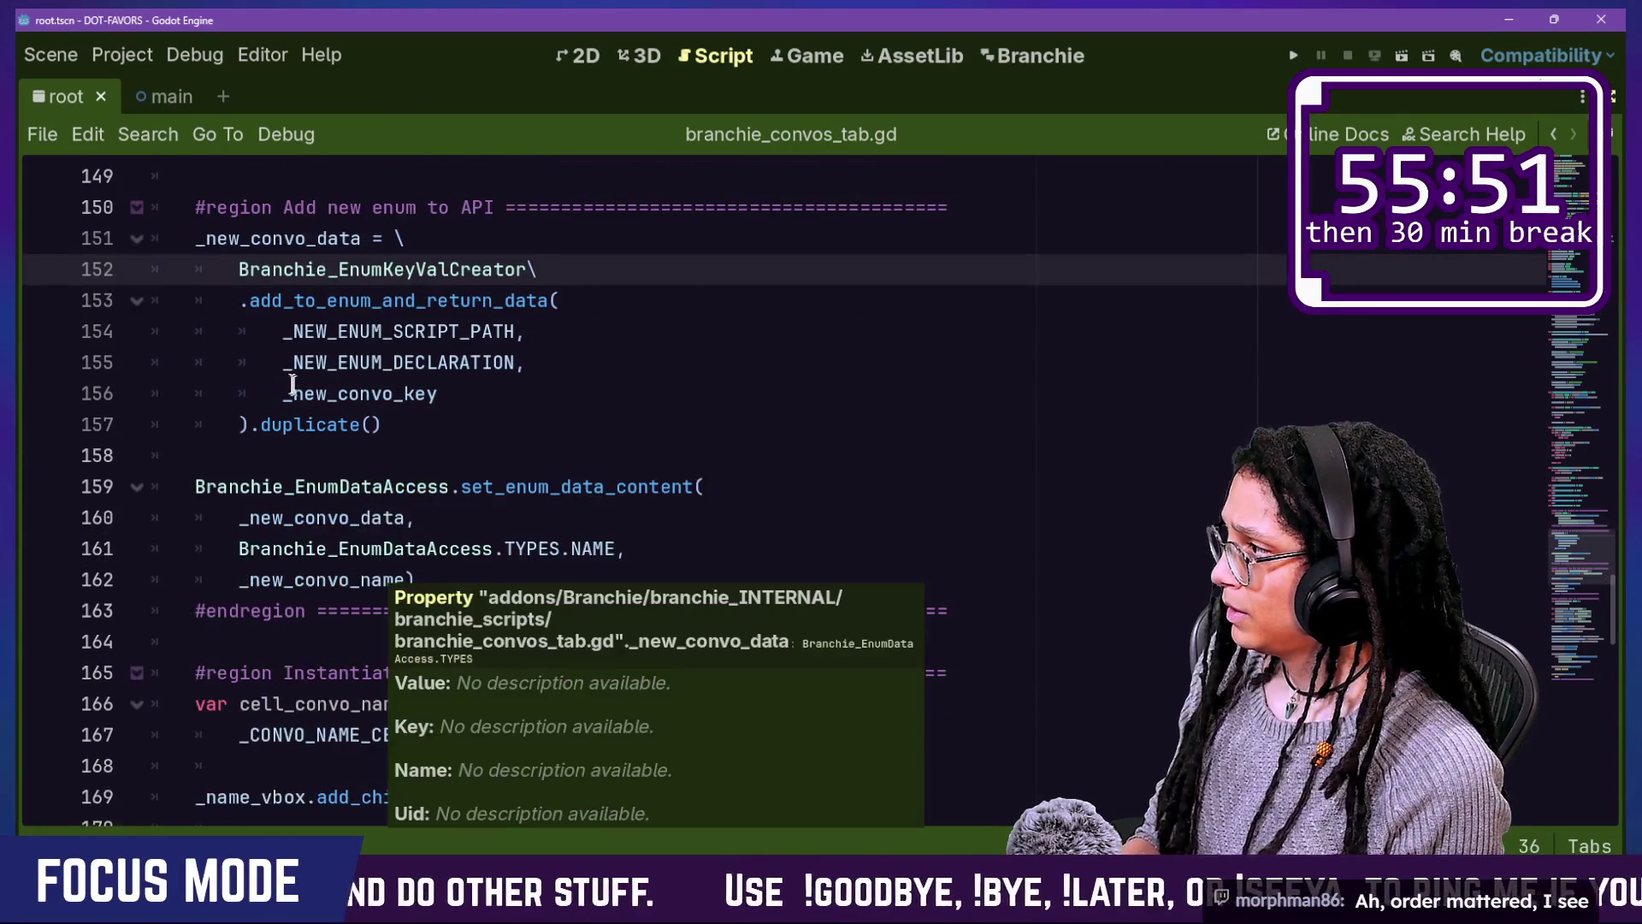
Step: Select the Add new enum to API region, then bring up the quick-open file list
{"action": "mouse_move", "coordinate": [239, 207]}
{"action": "left_mouse_down"}
{"action": "mouse_move", "coordinate": [513, 611]}
{"action": "mouse_move", "coordinate": [577, 569]}
{"action": "left_mouse_up"}
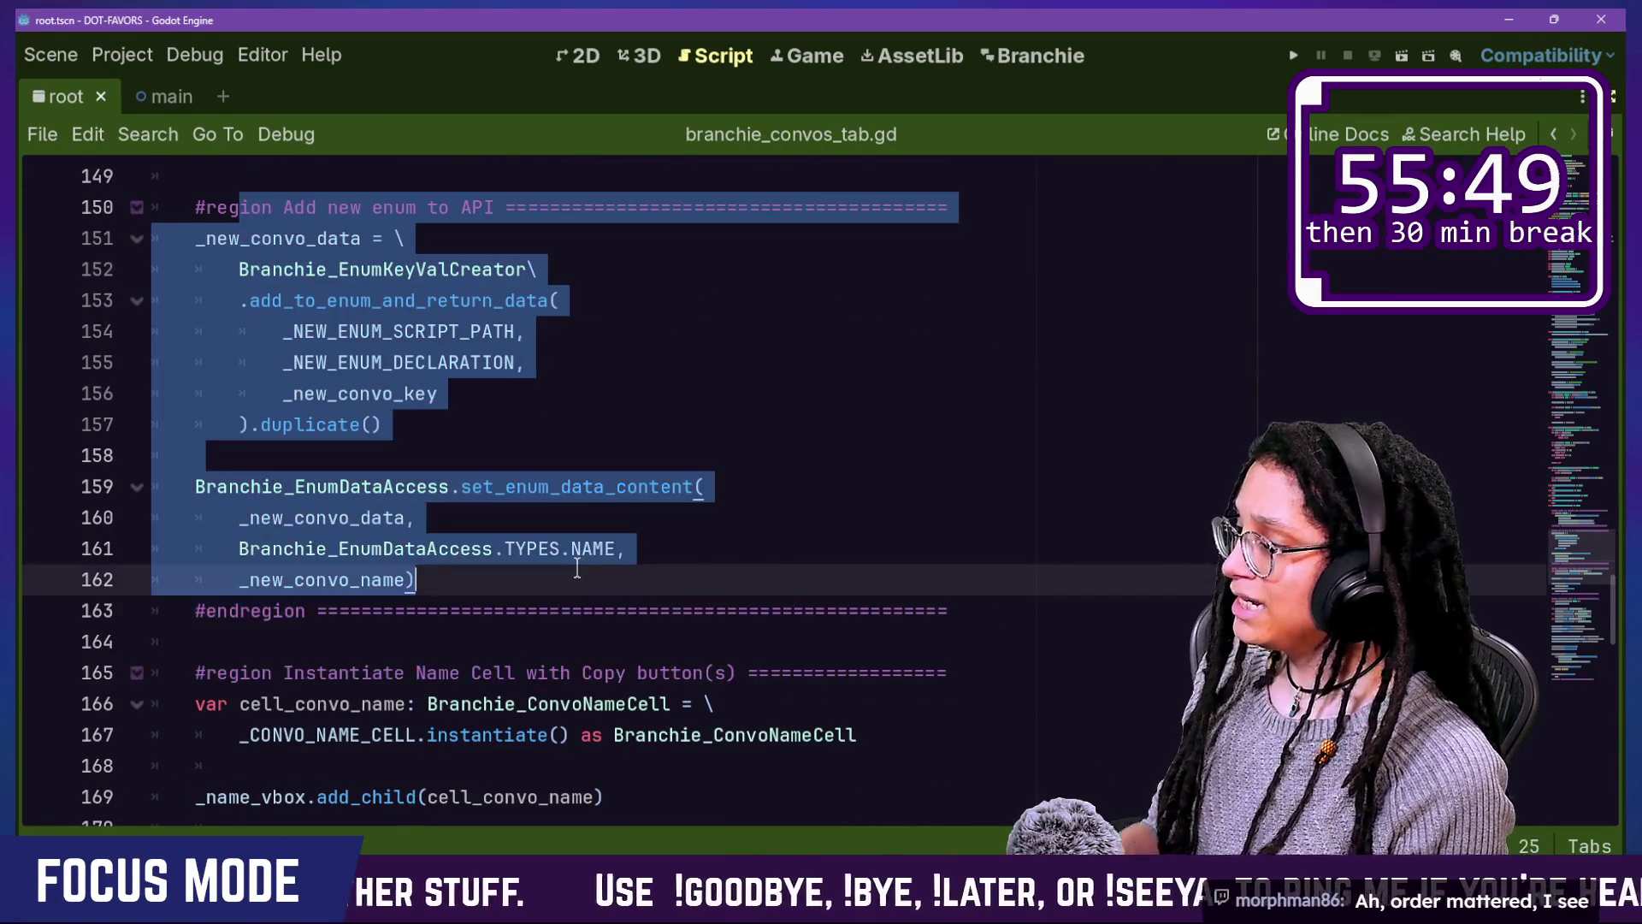
{"action": "left_click", "coordinate": [639, 300]}
{"action": "key", "text": "shift+alt+o"}
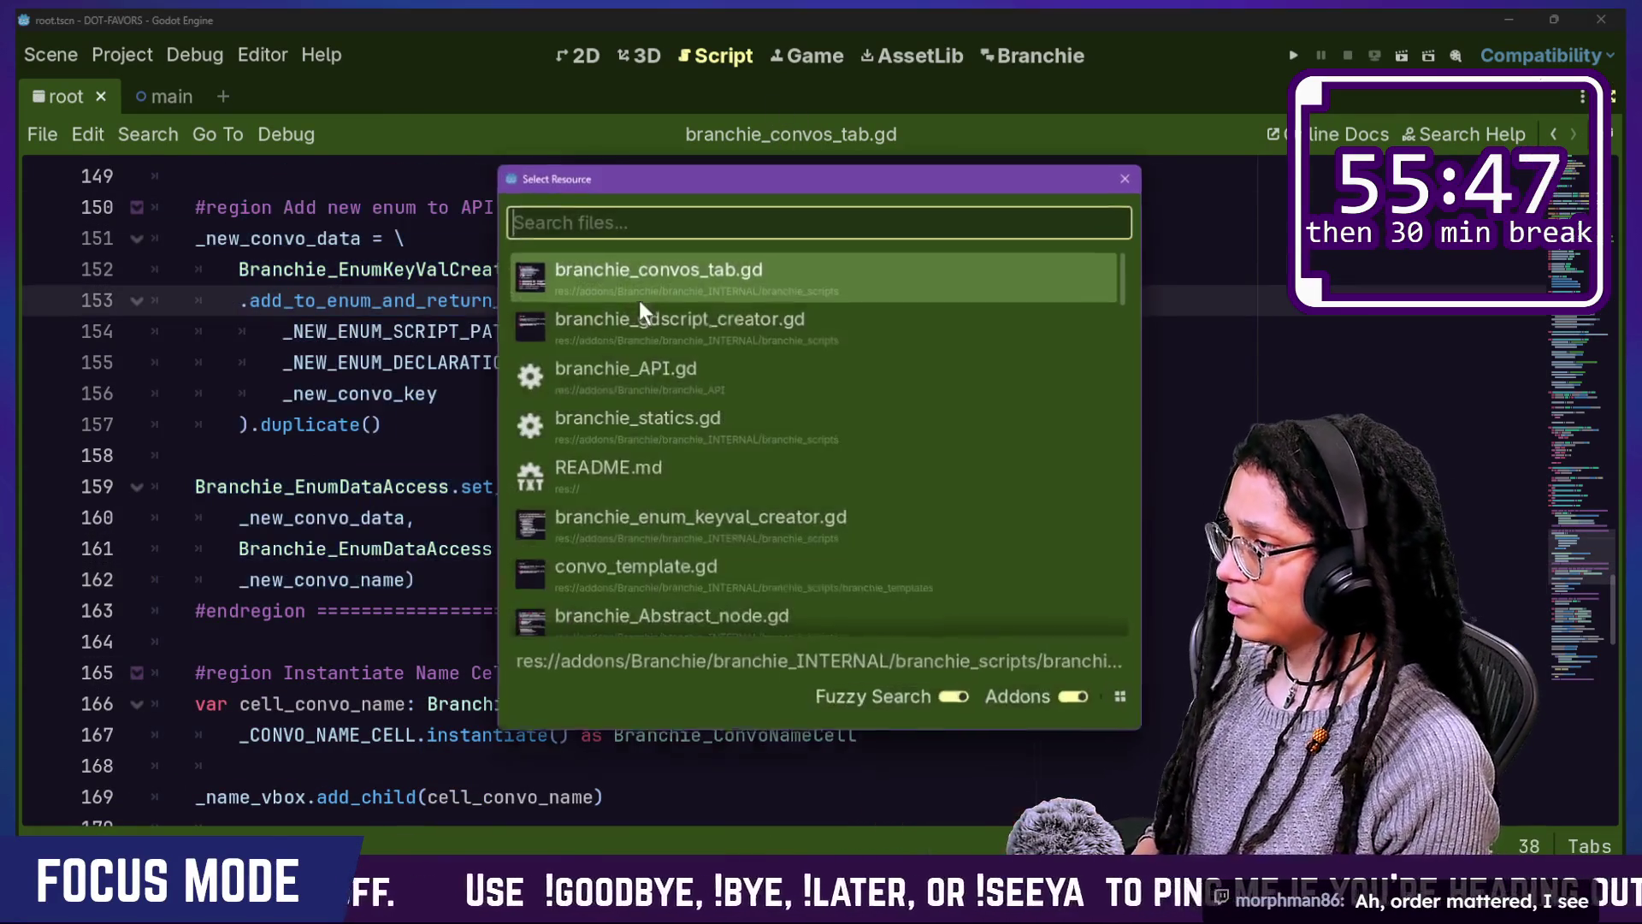
Step: Open branchie_API.gd, then reopen branchie_convos_tab.gd from the quick-open list
{"action": "key", "text": "Down"}
{"action": "key", "text": "Return"}
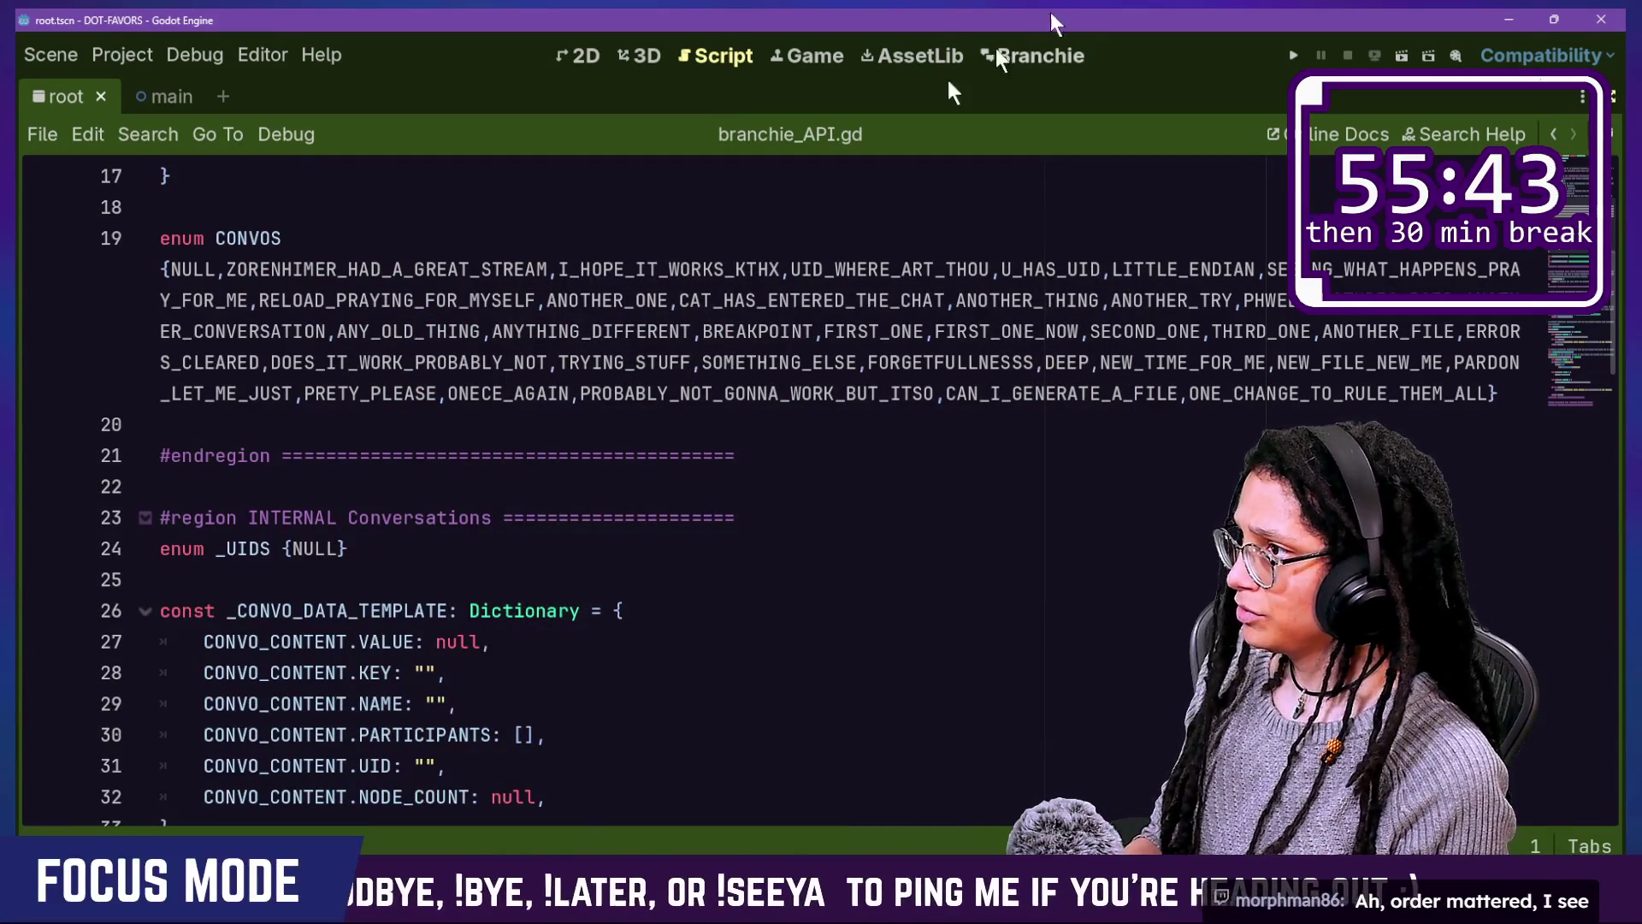
{"action": "left_click", "coordinate": [803, 66]}
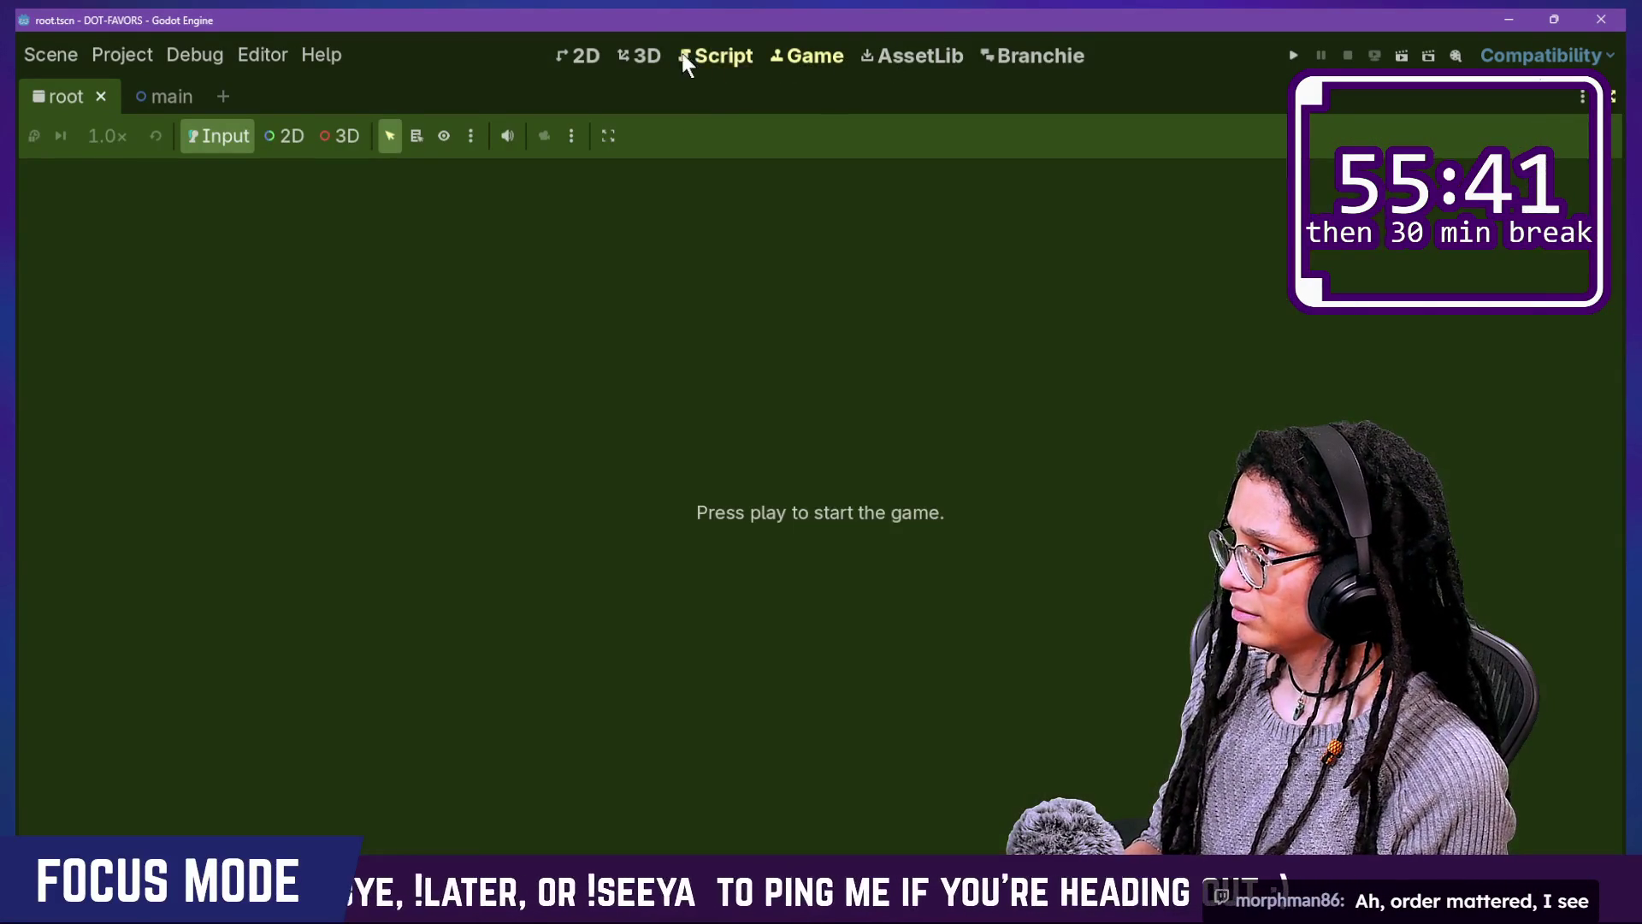
{"action": "left_click", "coordinate": [684, 57]}
{"action": "key", "text": "shift+alt+o"}
{"action": "left_click", "coordinate": [777, 318]}
{"action": "double_click", "coordinate": [777, 317]}
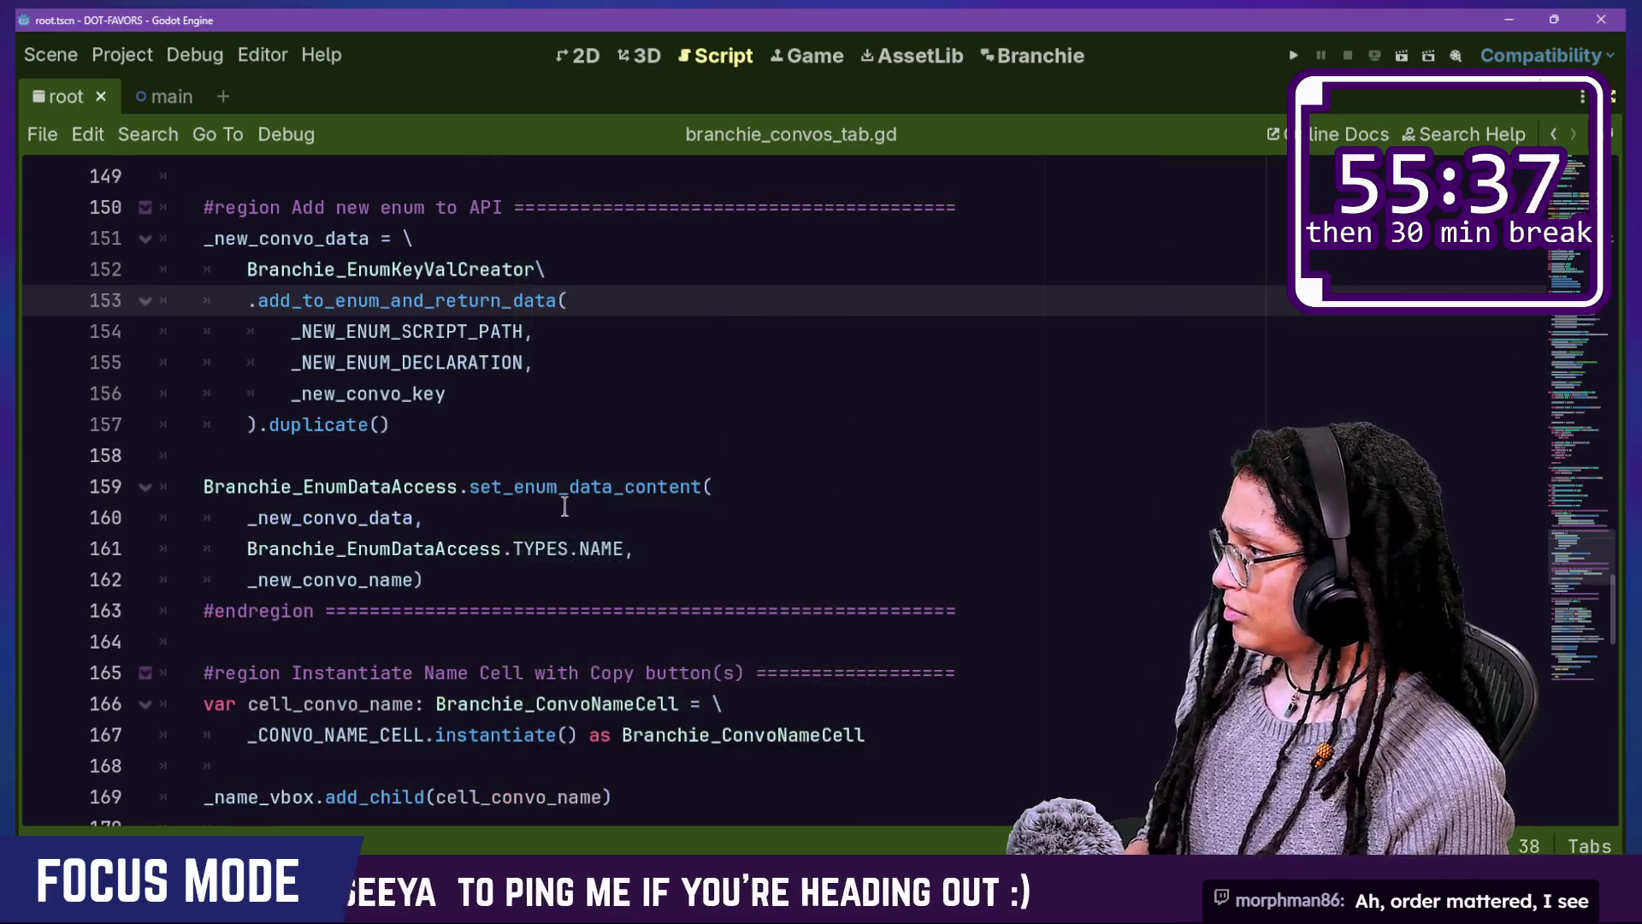
Step: Review the code in branchie_convos_tab.gd, briefly checking the Branchie plugin screen
{"action": "left_click_drag", "start_coordinate": [161, 238], "coordinate": [568, 548]}
{"action": "scroll", "coordinate": [567, 557], "scroll_direction": "down", "scroll_amount": 1}
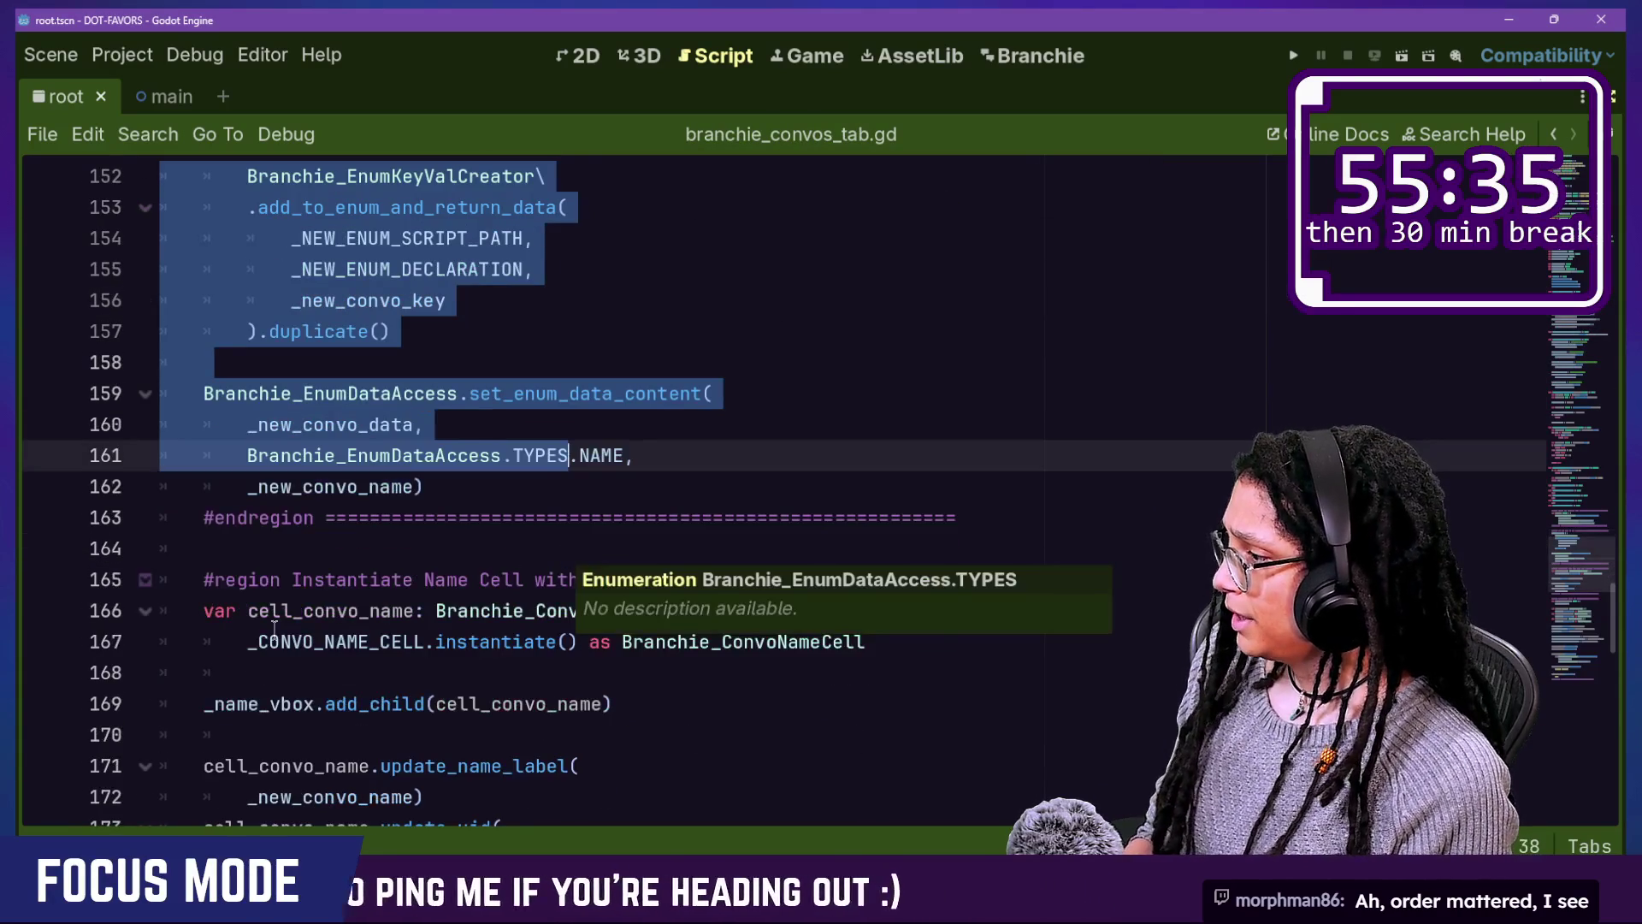
{"action": "scroll", "coordinate": [273, 629], "scroll_direction": "down", "scroll_amount": 2}
{"action": "mouse_move", "coordinate": [516, 333]}
{"action": "left_mouse_down"}
{"action": "mouse_move", "coordinate": [813, 574]}
{"action": "mouse_move", "coordinate": [812, 611]}
{"action": "left_mouse_up"}
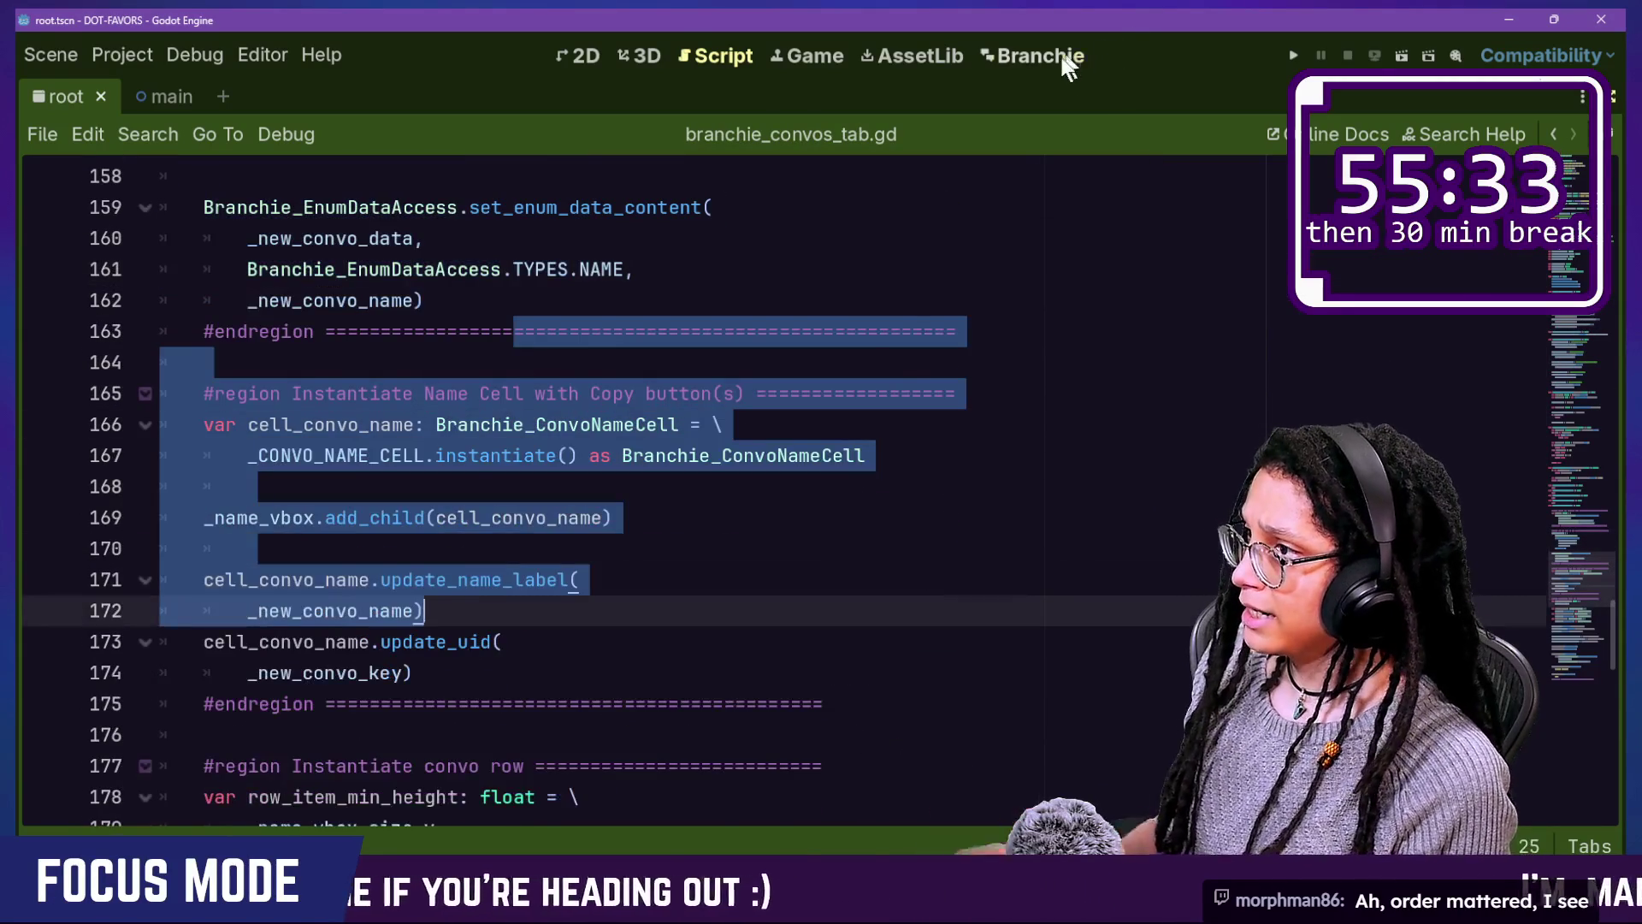
{"action": "left_click", "coordinate": [1066, 56]}
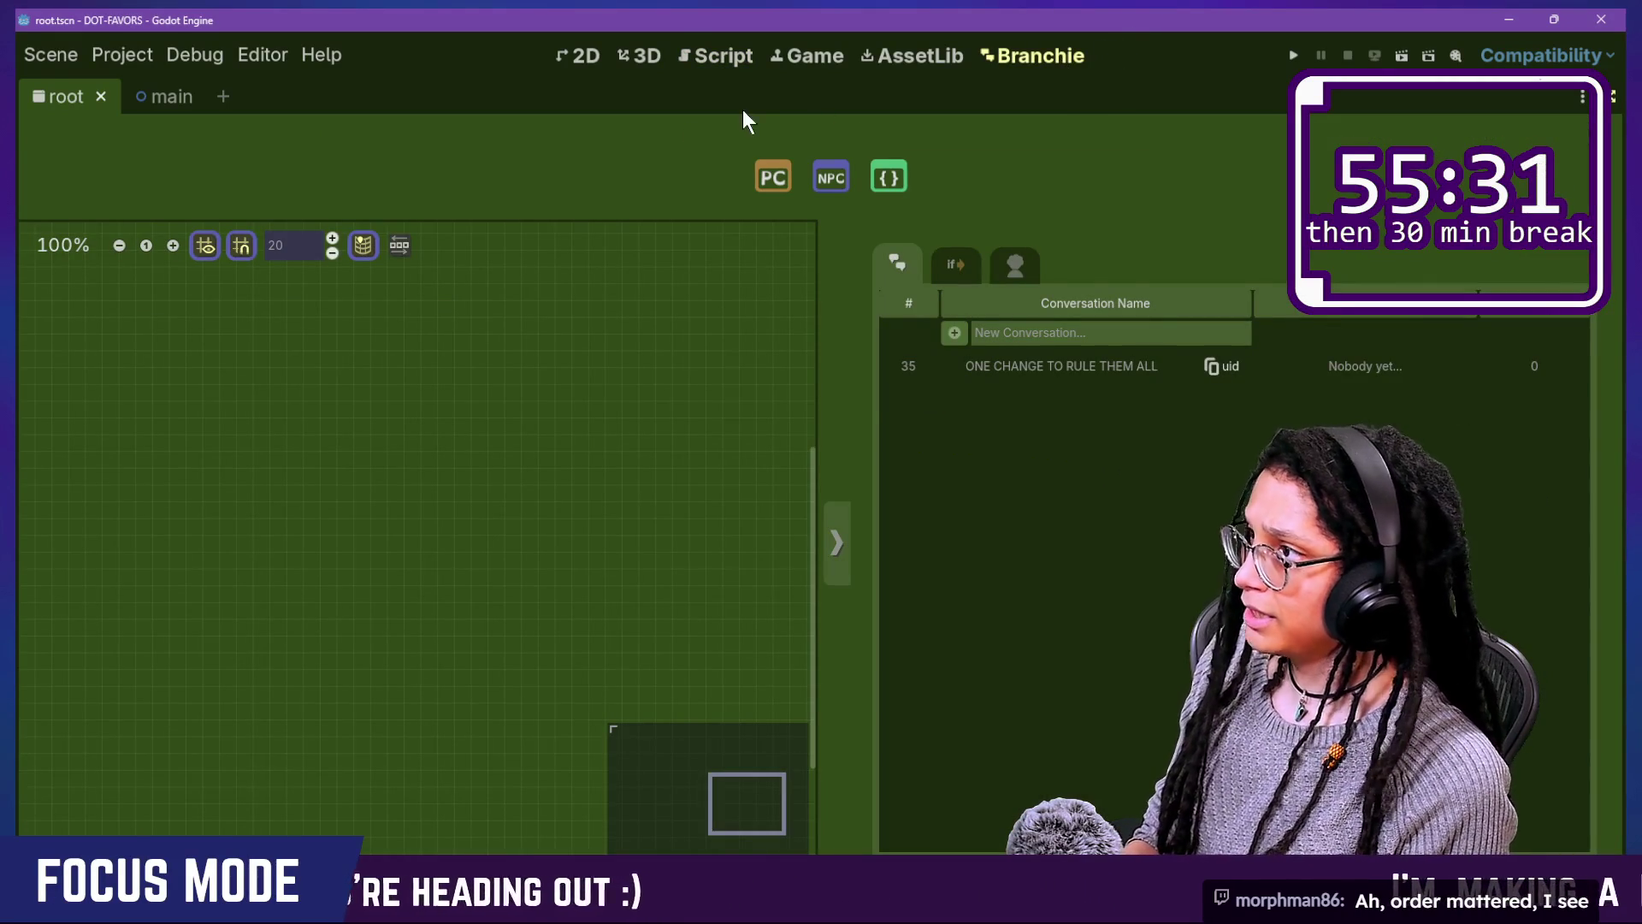
{"action": "left_click", "coordinate": [686, 59]}
{"action": "scroll", "coordinate": [409, 548], "scroll_direction": "down", "scroll_amount": 2}
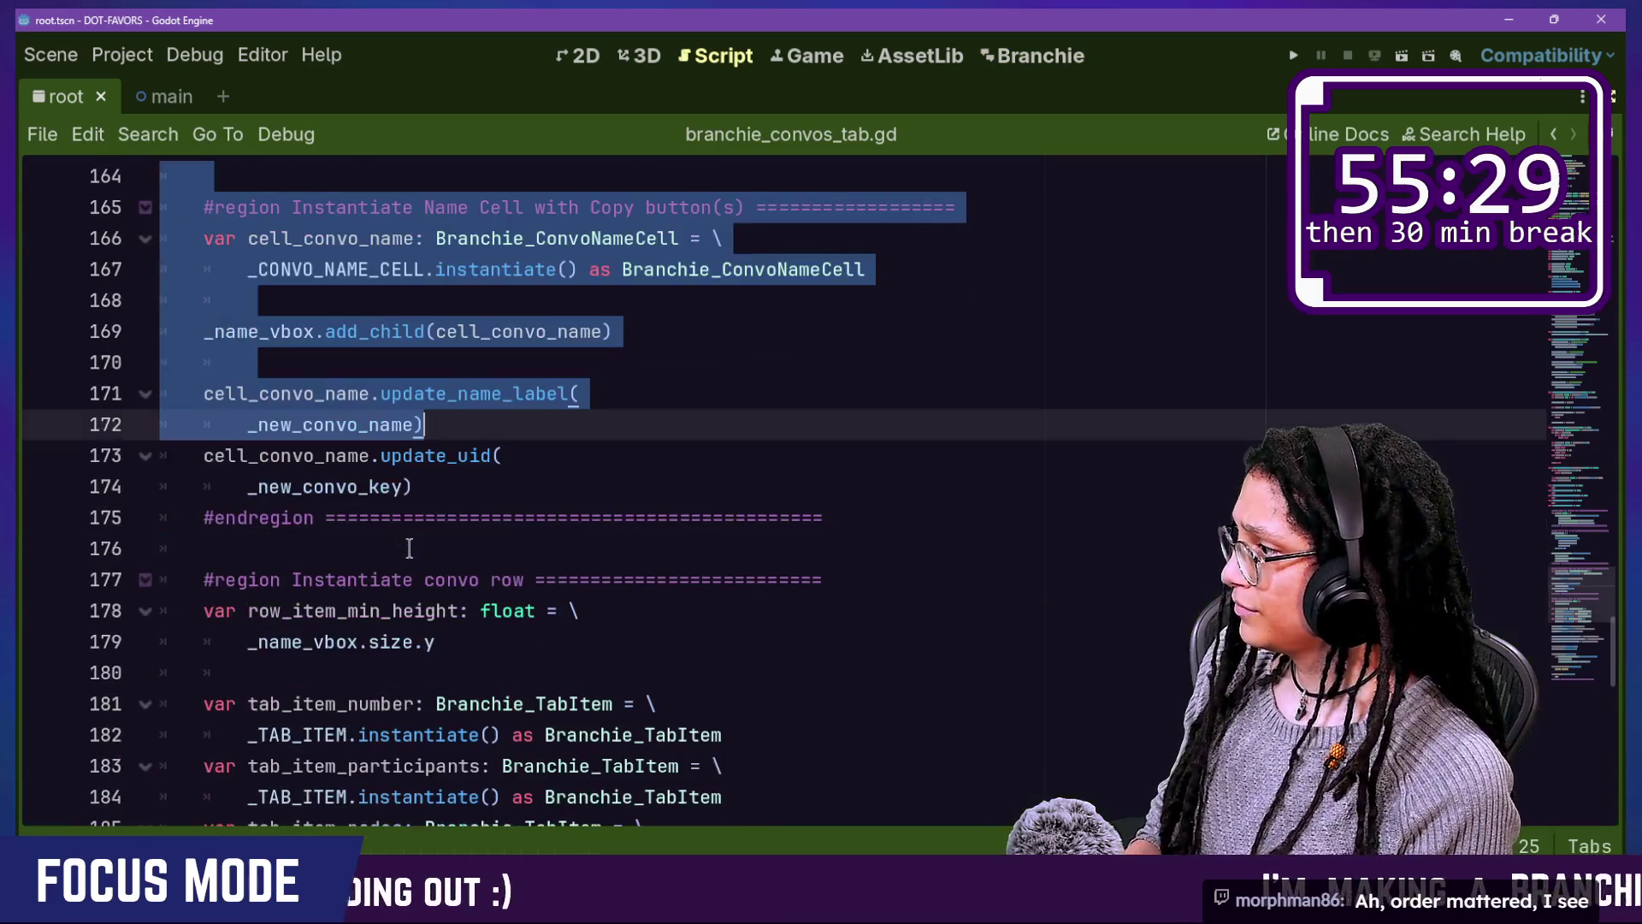
{"action": "left_click", "coordinate": [380, 517]}
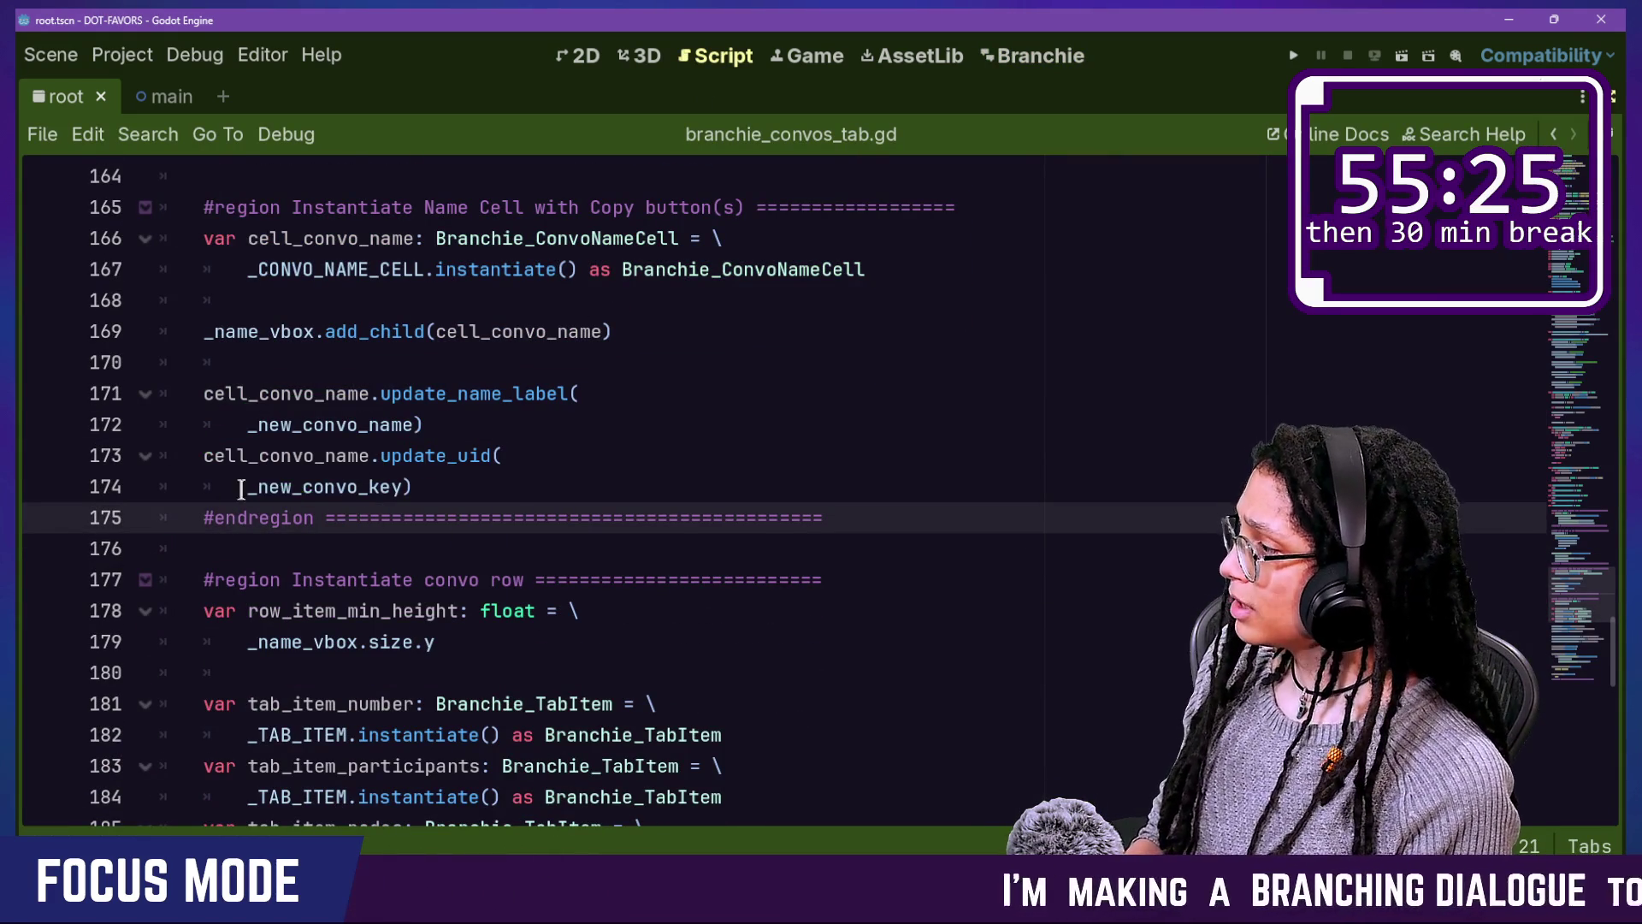
Step: Replace _new_convo_key with new_uid in the update_uid call on line 174 and save
{"action": "left_click_drag", "start_coordinate": [247, 486], "coordinate": [391, 487]}
{"action": "key", "text": "BackSpace"}
{"action": "key", "text": "Delete"}
{"action": "type", "text": "_"}
{"action": "key", "text": "Return"}
{"action": "key", "text": "ctrl+s"}
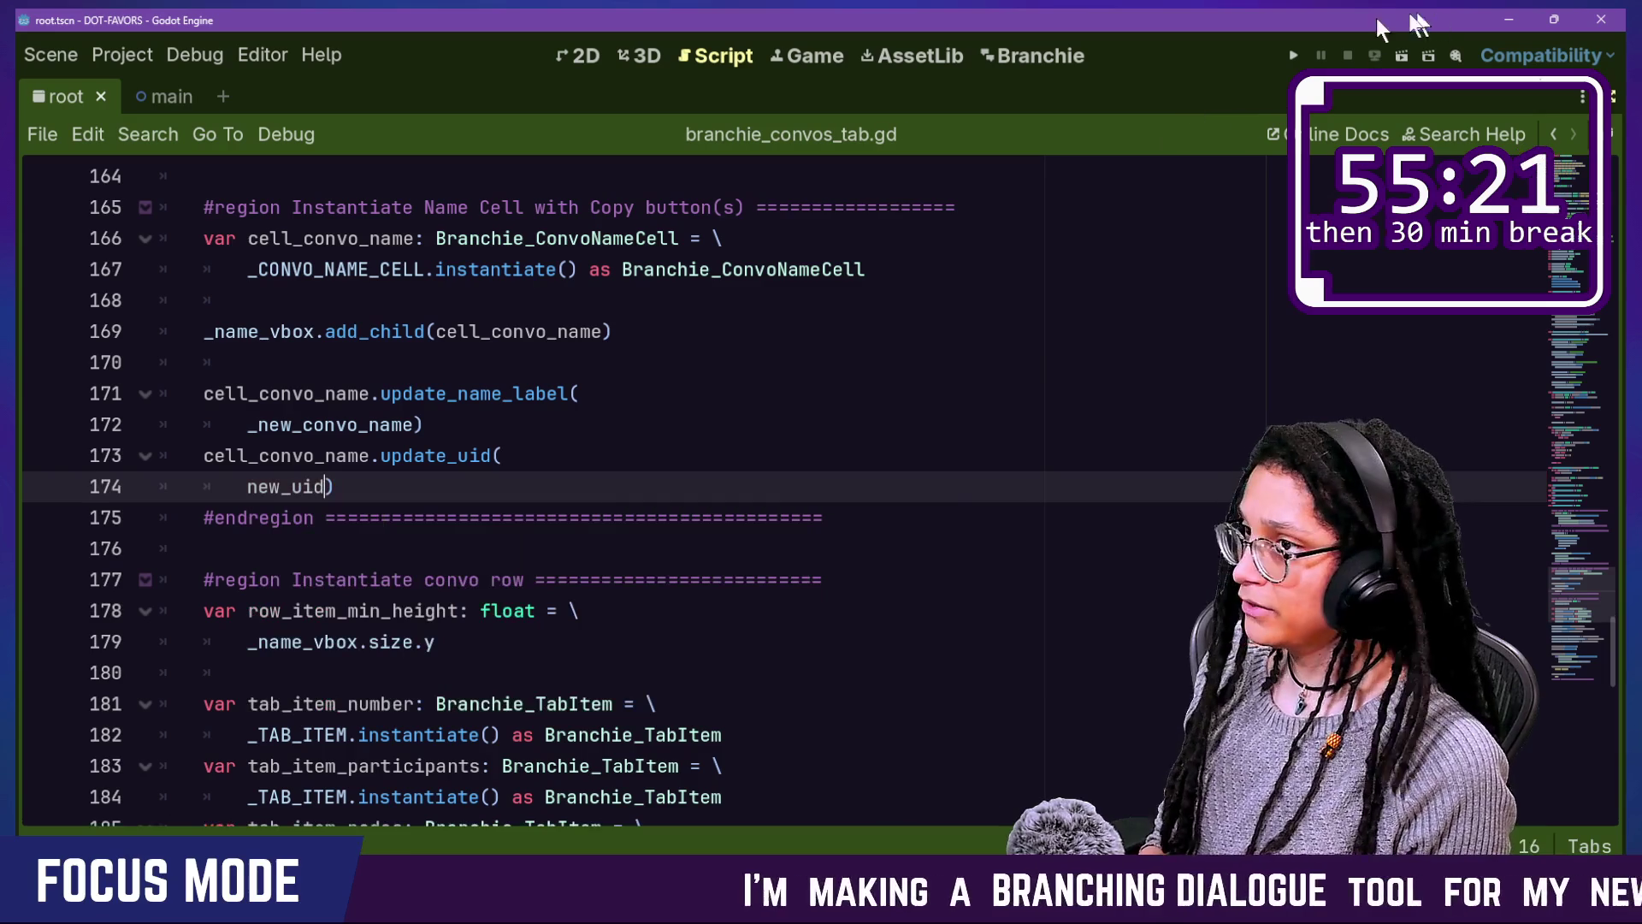
Step: Go to the Branchie screen showing conversation 35, "ONE CHANGE TO RULE THEM ALL"
{"action": "key", "text": "shift+alt+o"}
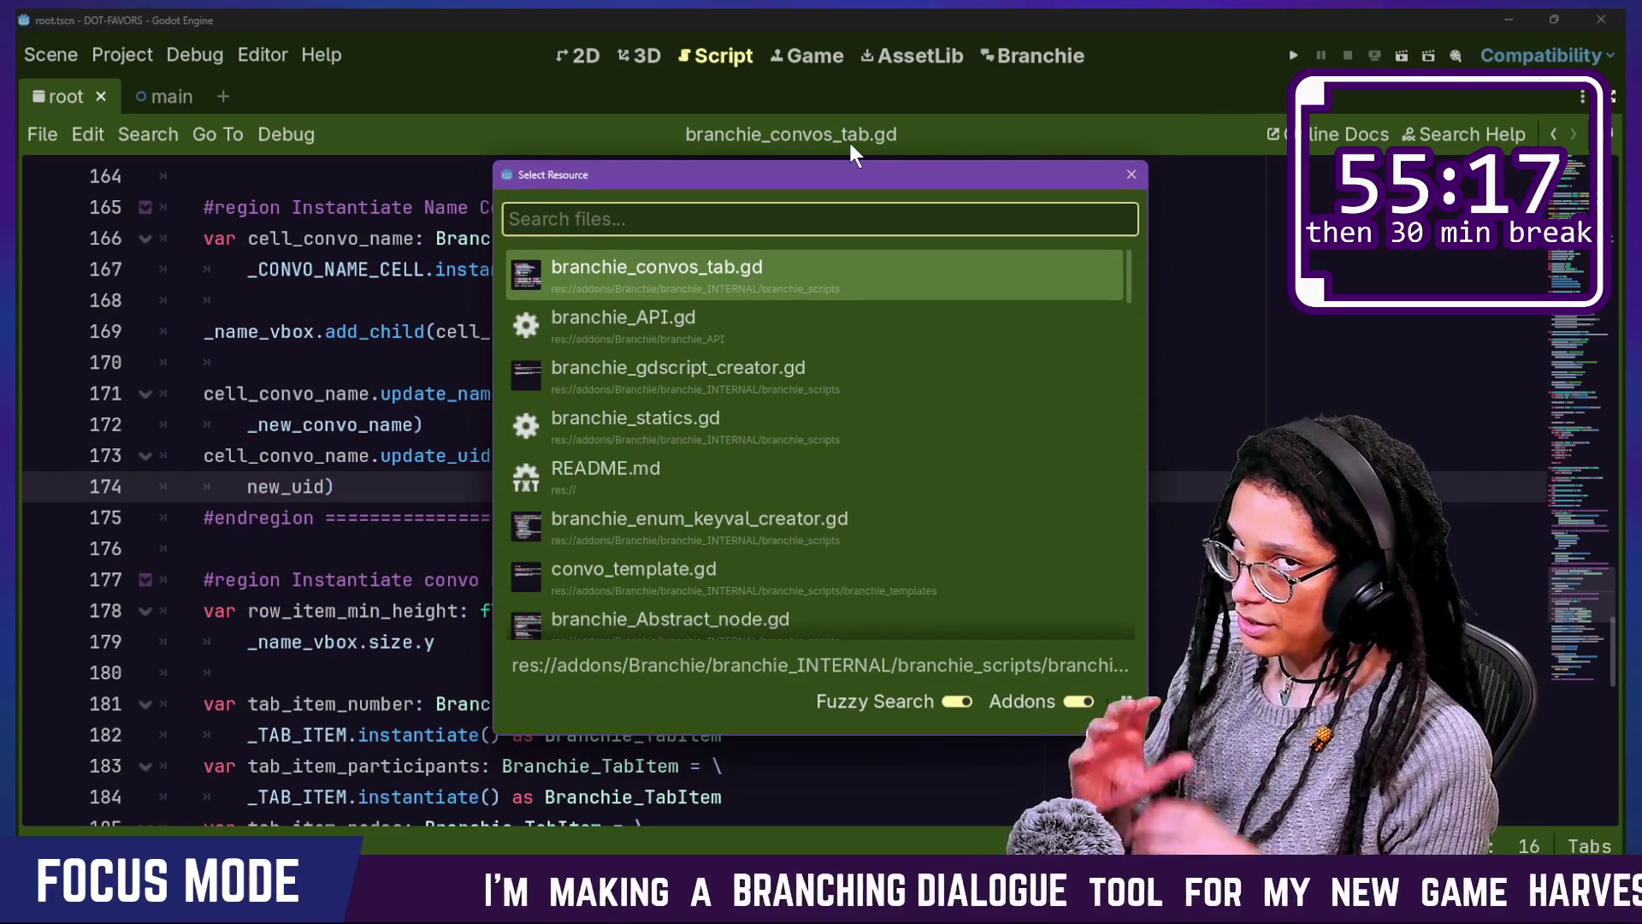
{"action": "key", "text": "Escape"}
{"action": "left_click", "coordinate": [1033, 55]}
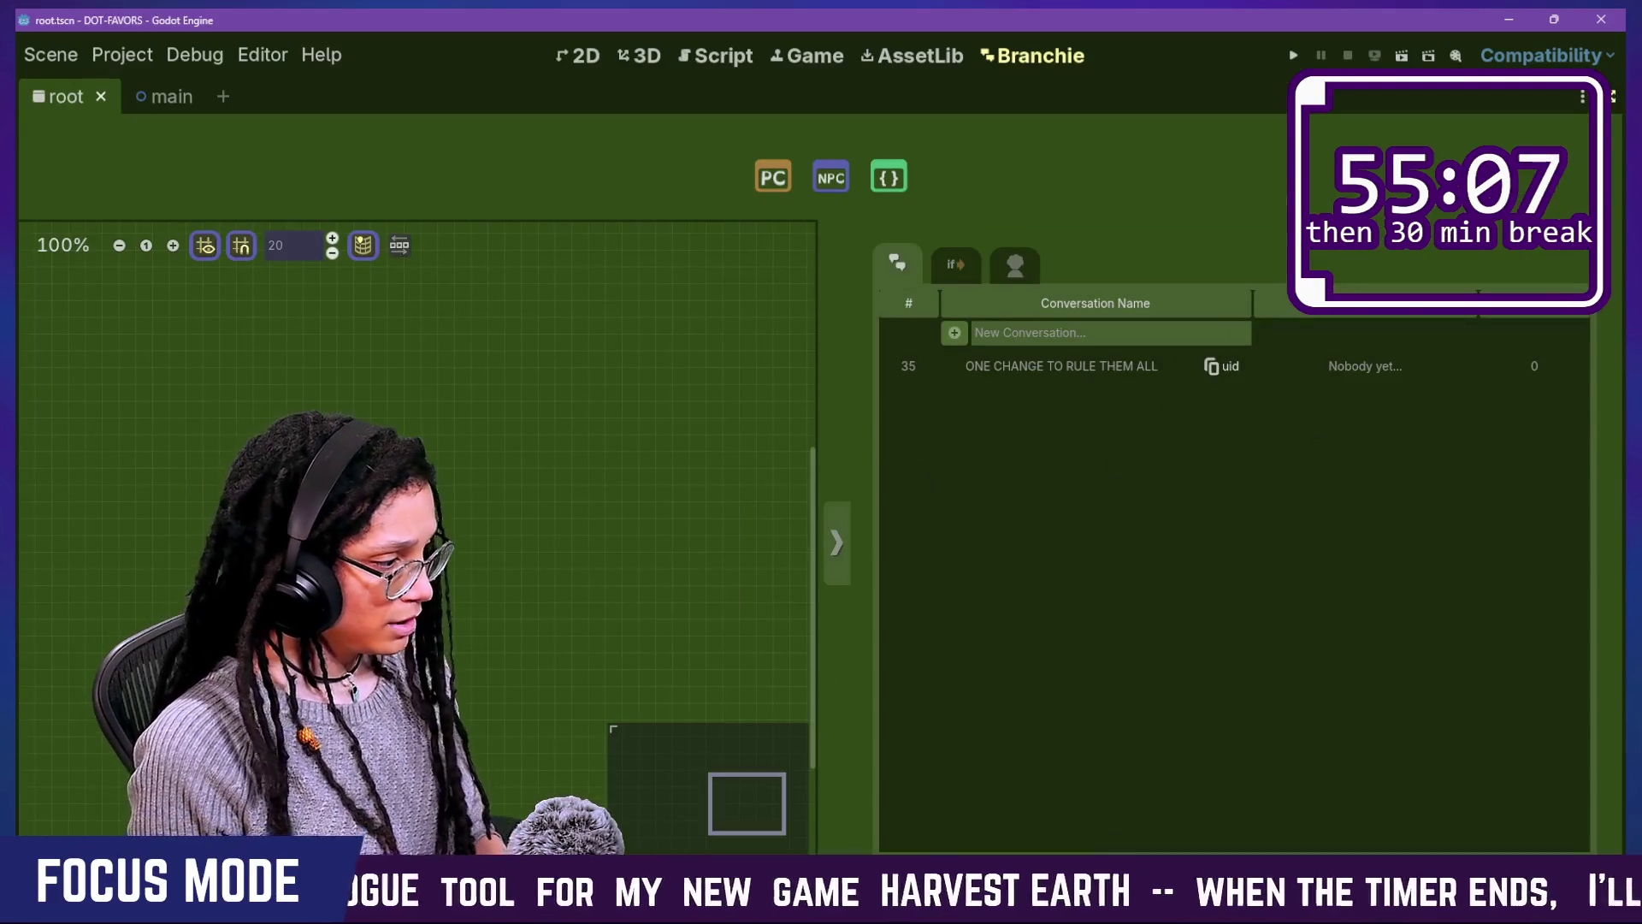
Step: Filter the FileSystem dock by 'pop' and open branchie_popup_panelcontainer.gd
{"action": "key", "text": "alt+f"}
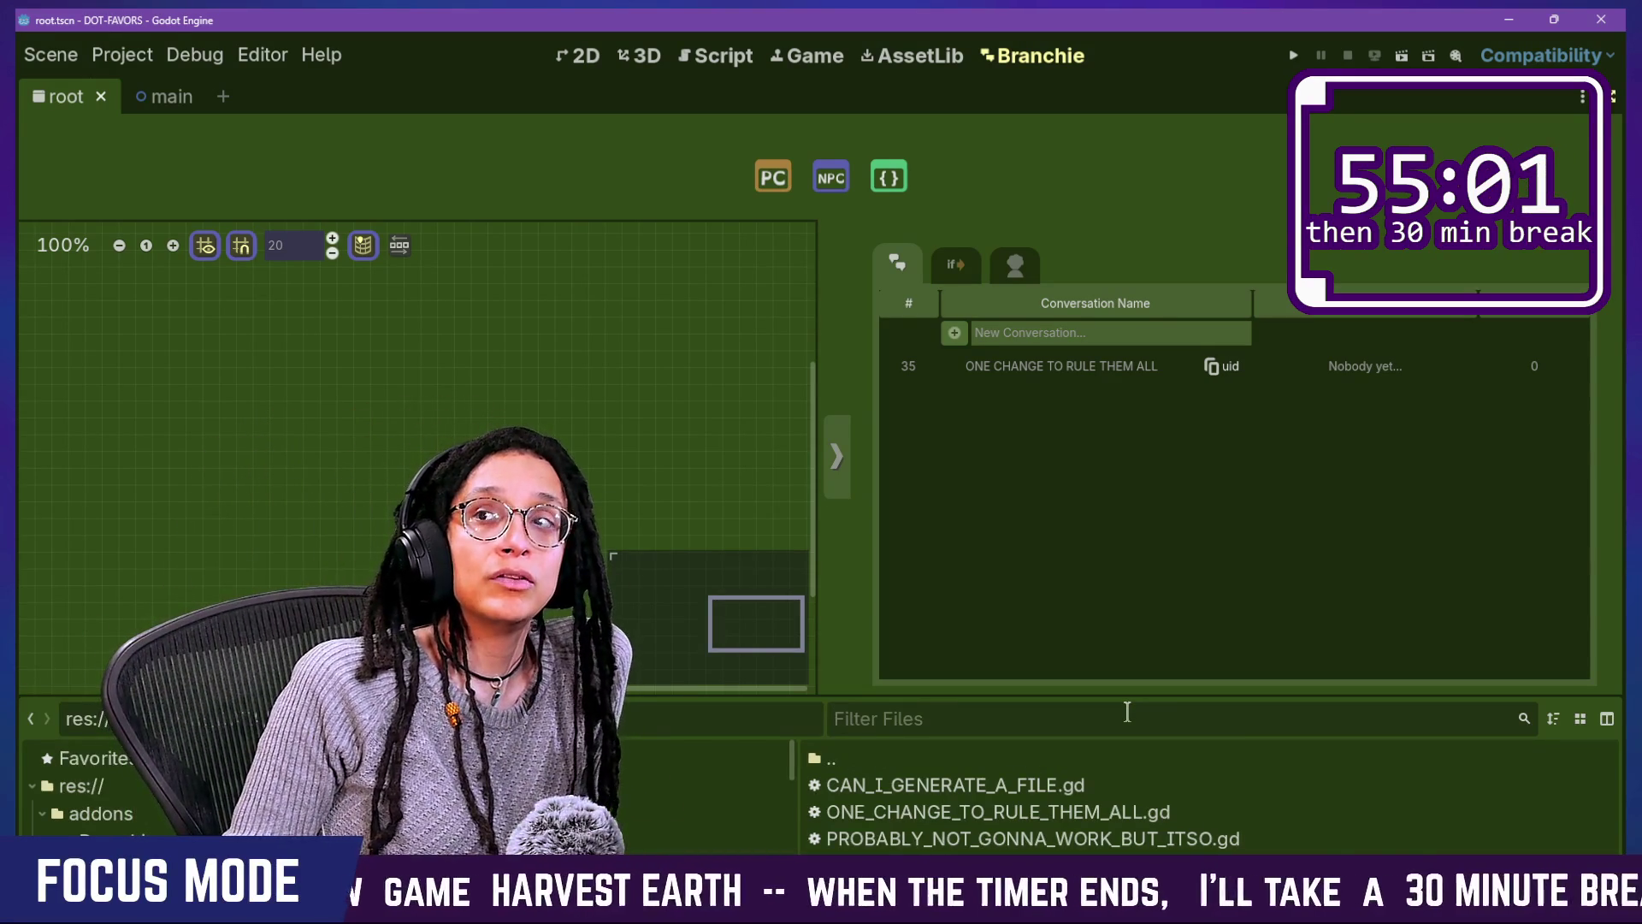
{"action": "type", "text": "pop"}
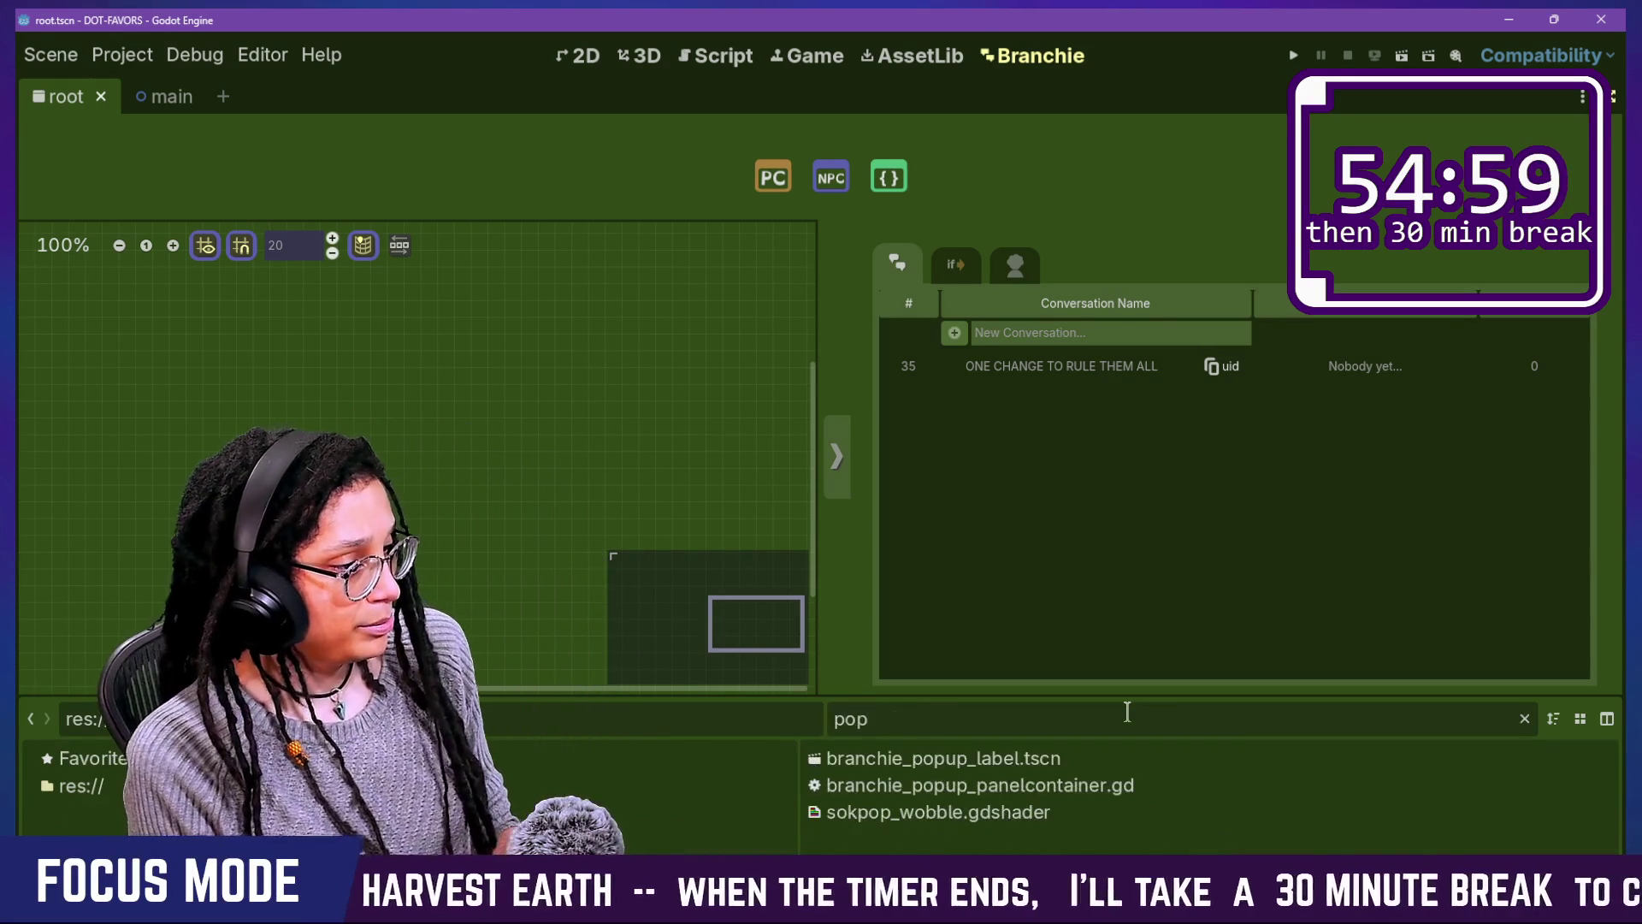
{"action": "double_click", "coordinate": [1052, 787]}
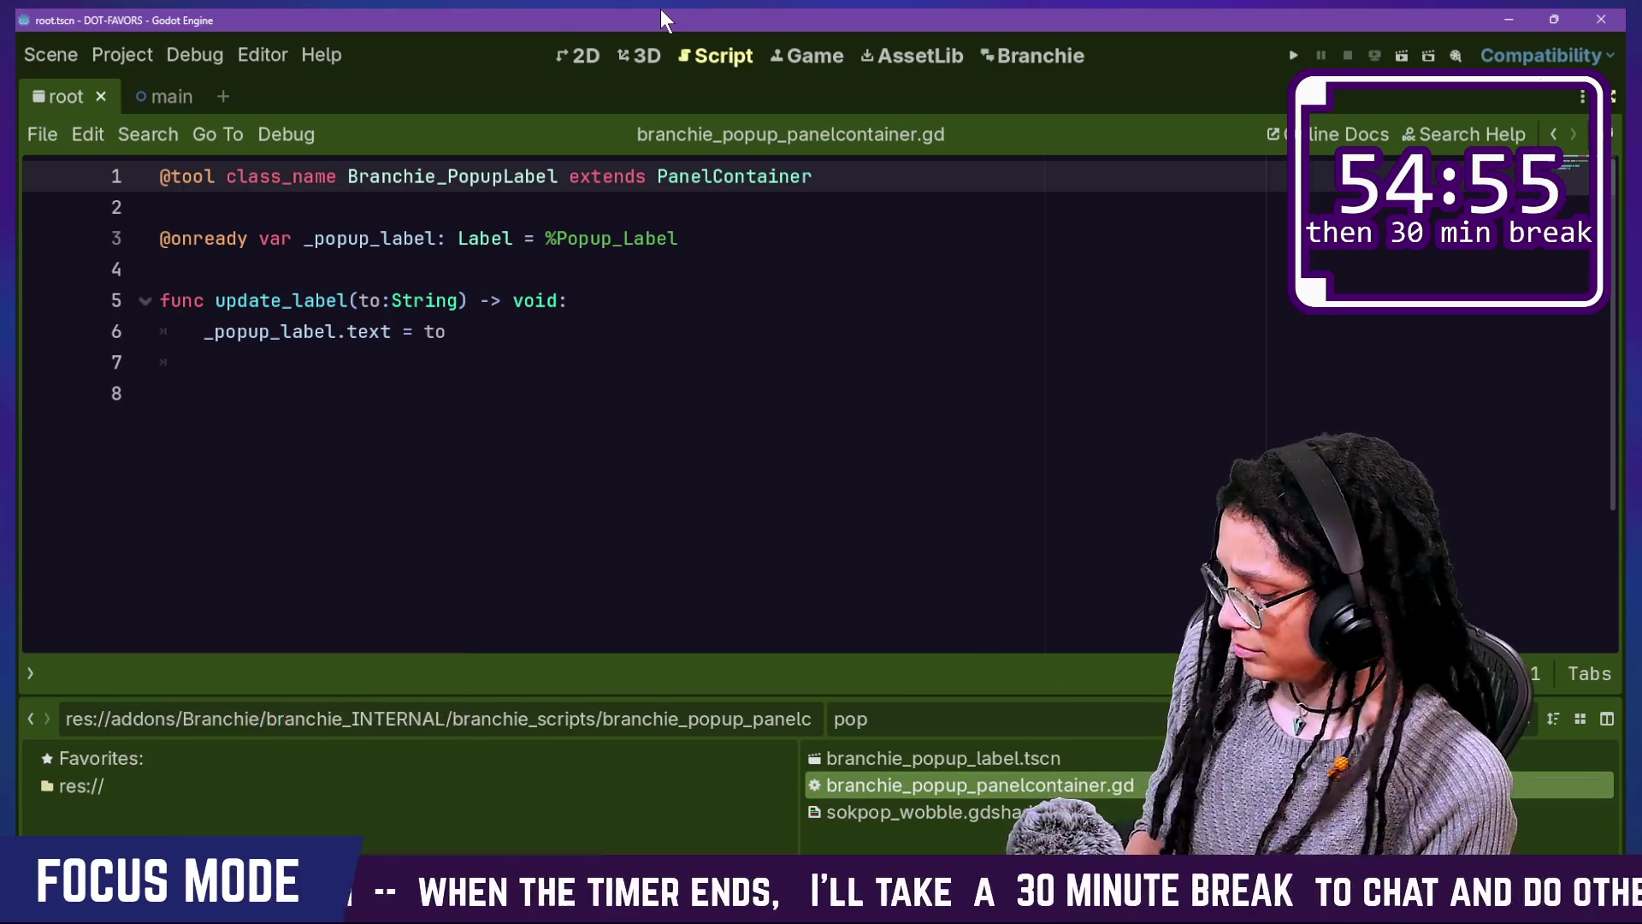
Step: Restore the docks and open the branchie_popup_label scene alongside the popup script
{"action": "left_click", "coordinate": [357, 448]}
{"action": "key", "text": "ctrl+shift+F11"}
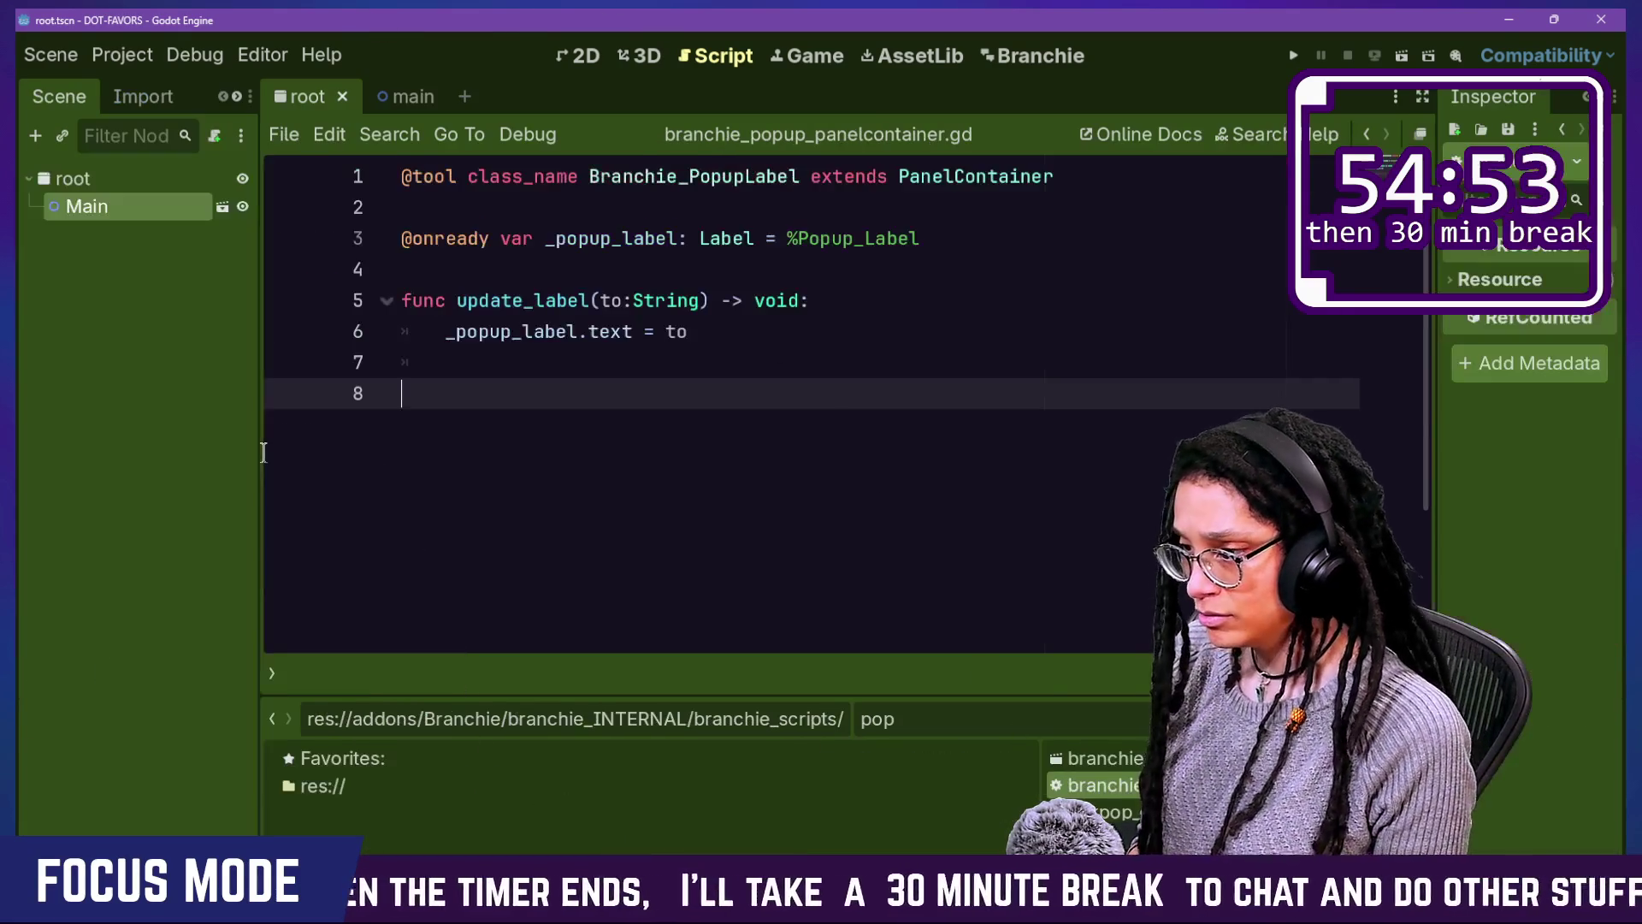
{"action": "double_click", "coordinate": [1103, 758]}
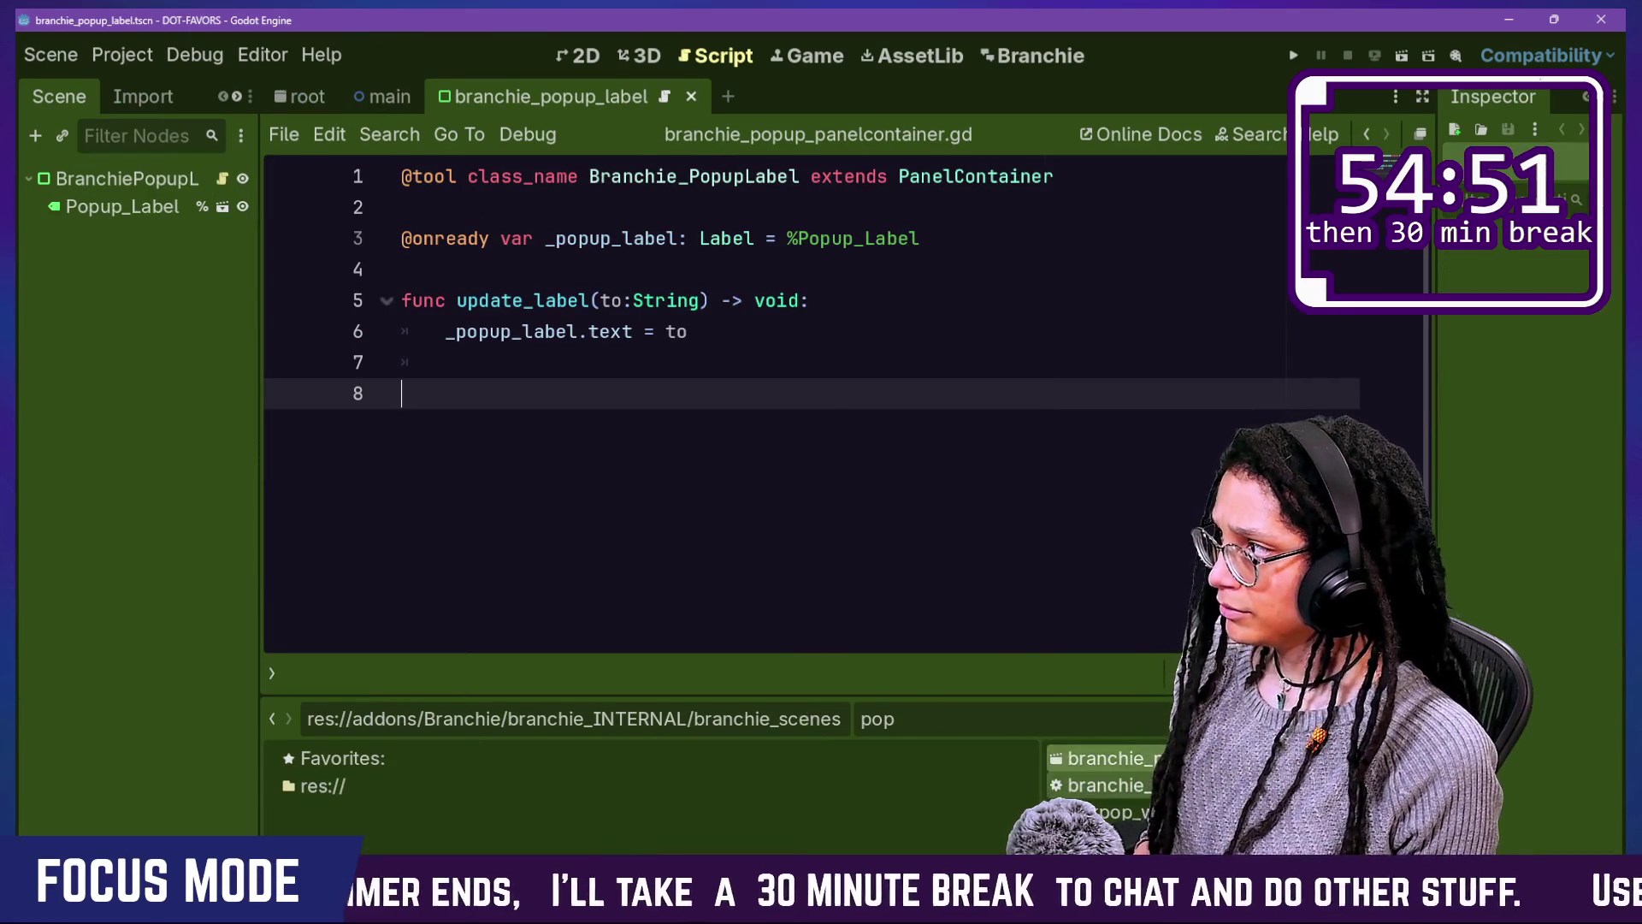
{"action": "left_click", "coordinate": [566, 48]}
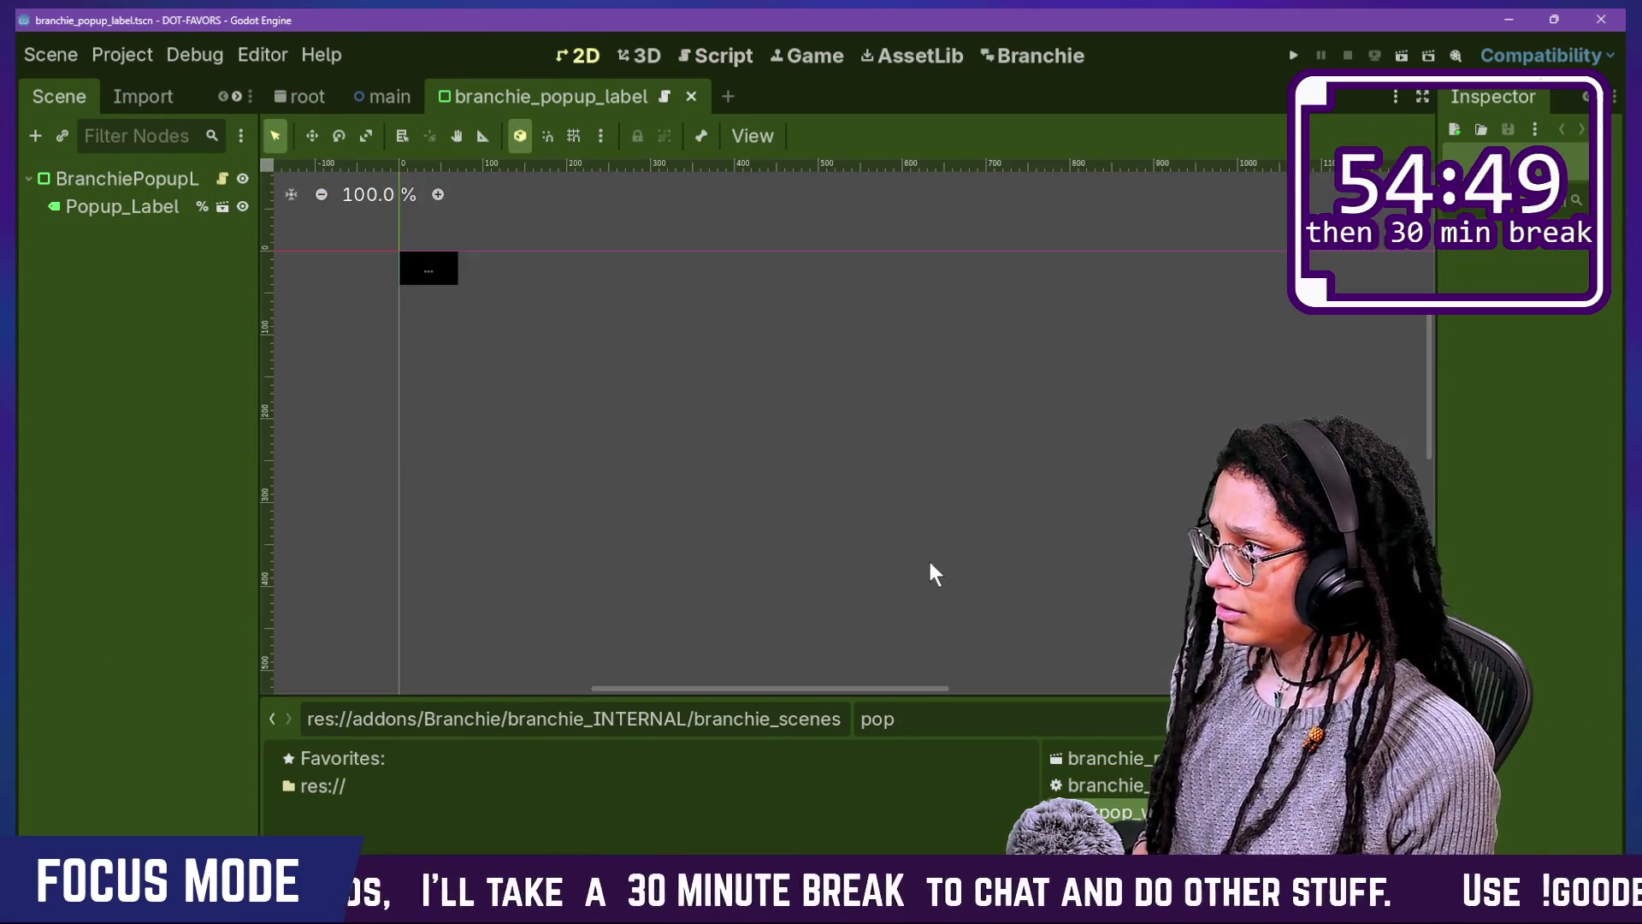
{"action": "double_click", "coordinate": [1103, 785]}
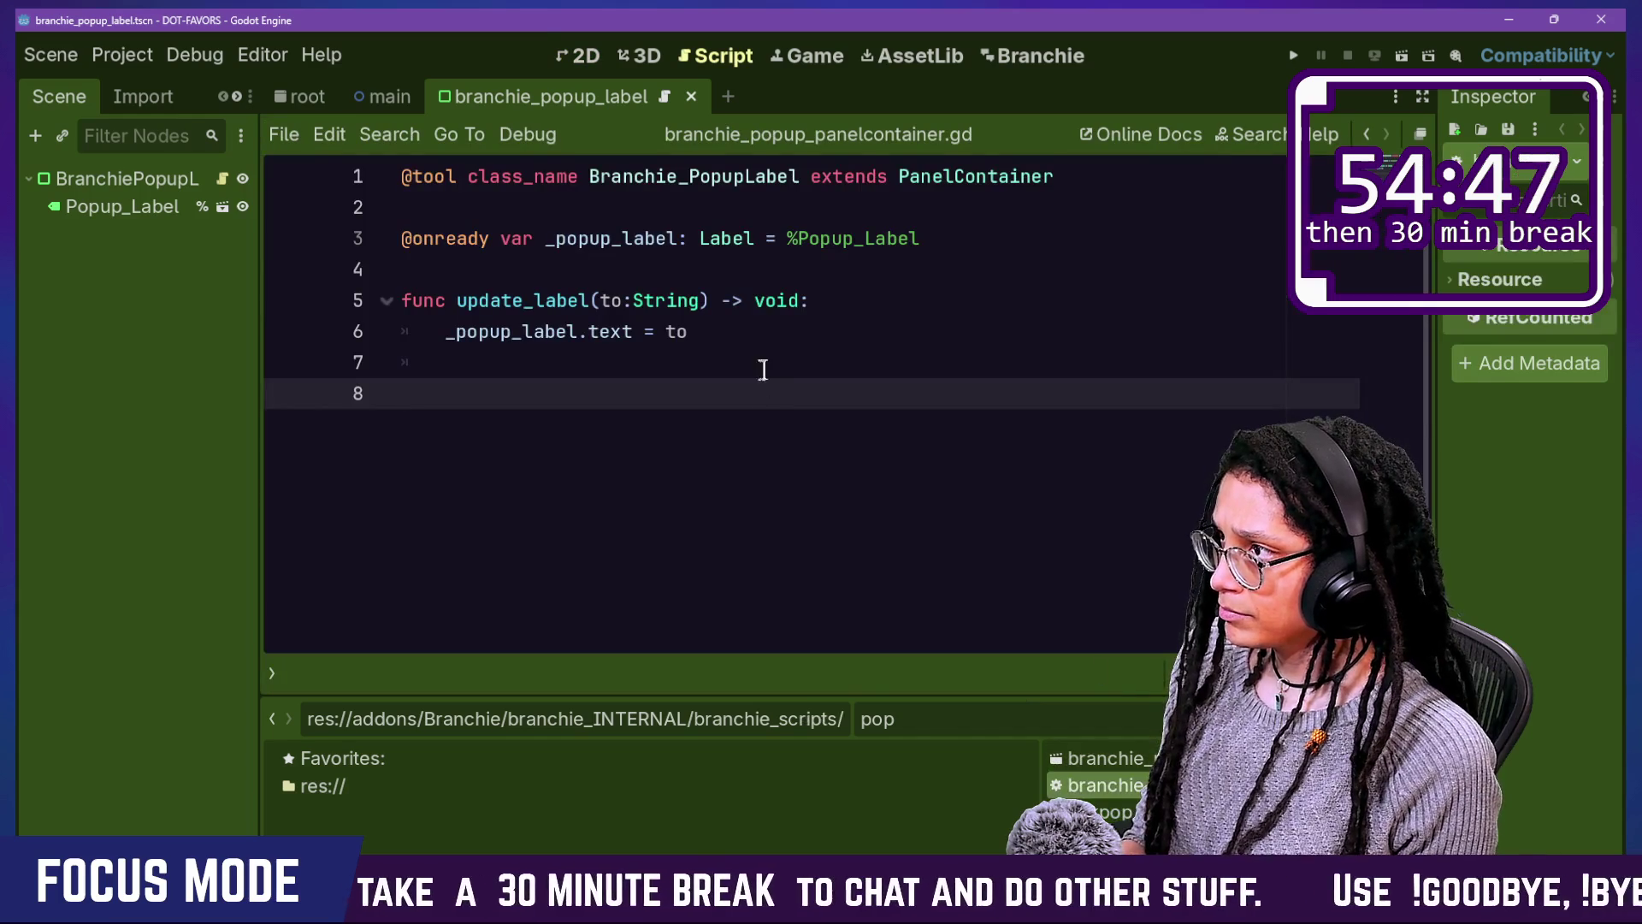
{"action": "left_click", "coordinate": [1141, 758]}
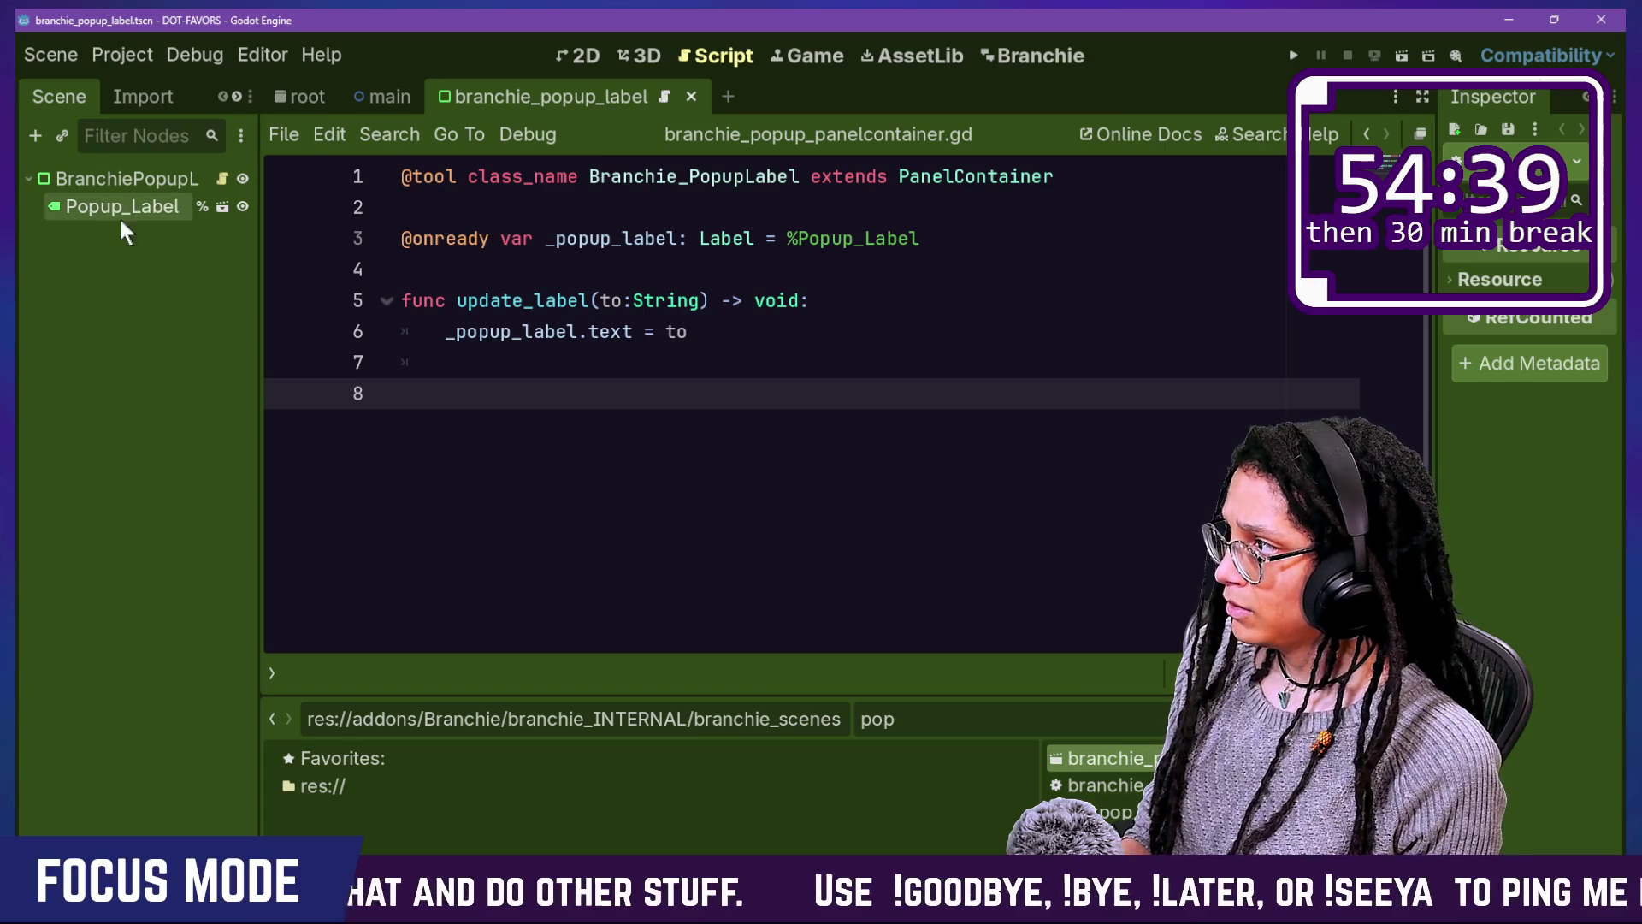
Step: Widen the Scene dock and bring up the context menu for the popup script file
{"action": "mouse_move", "coordinate": [266, 175]}
{"action": "left_mouse_down"}
{"action": "mouse_move", "coordinate": [479, 188]}
{"action": "mouse_move", "coordinate": [246, 189]}
{"action": "left_mouse_up"}
{"action": "left_click", "coordinate": [306, 205]}
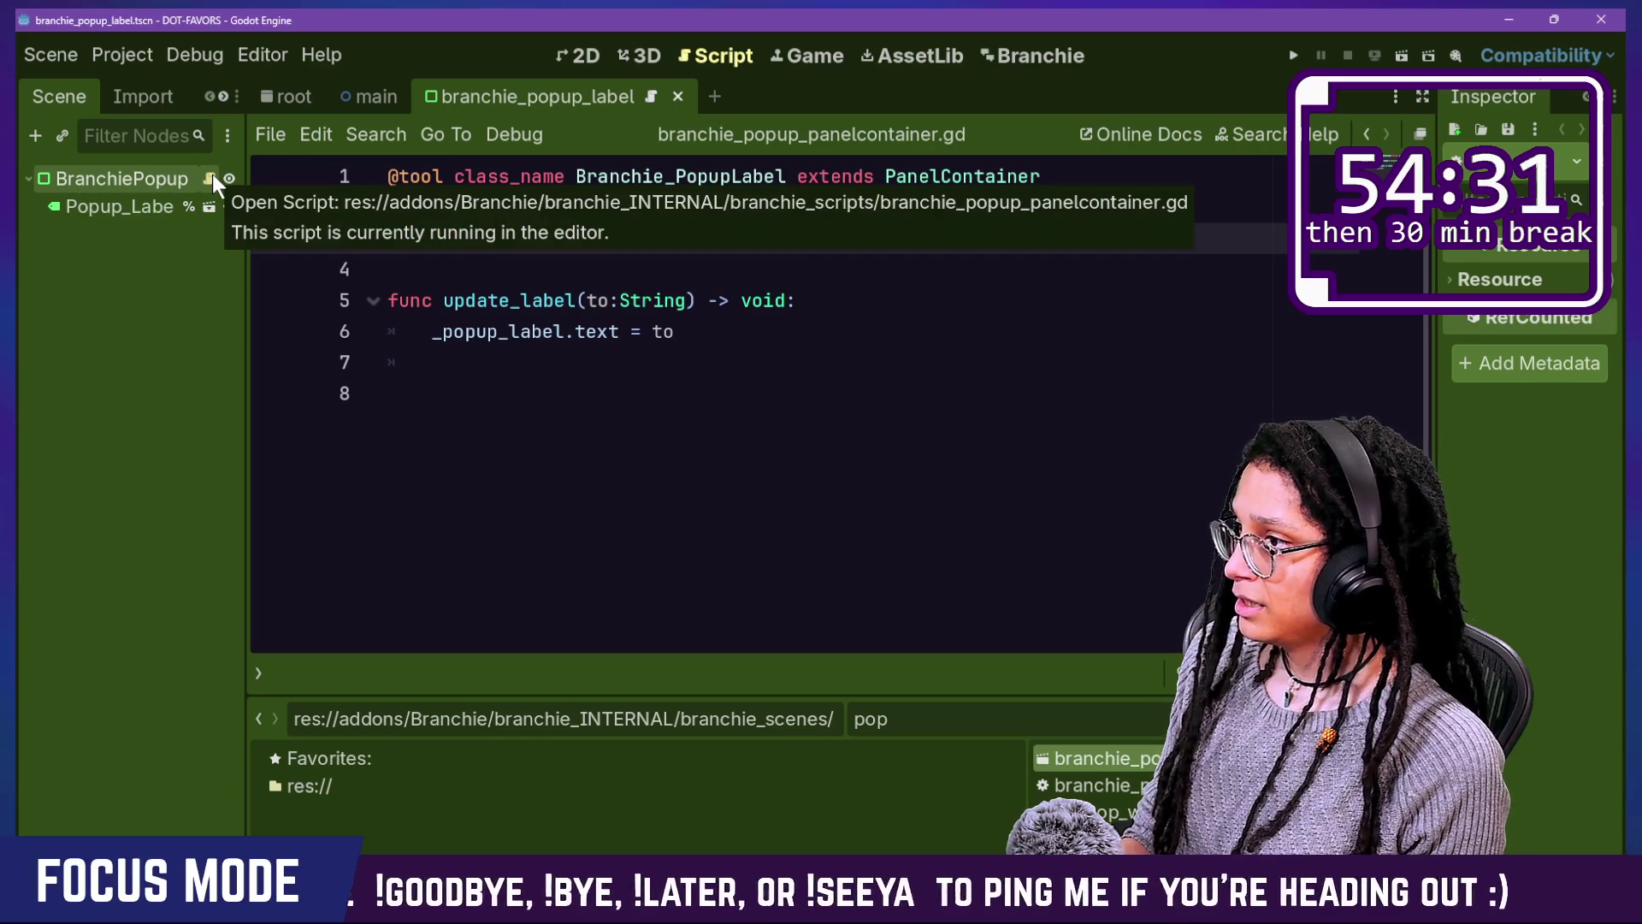
{"action": "left_click", "coordinate": [678, 176]}
{"action": "left_click", "coordinate": [804, 176]}
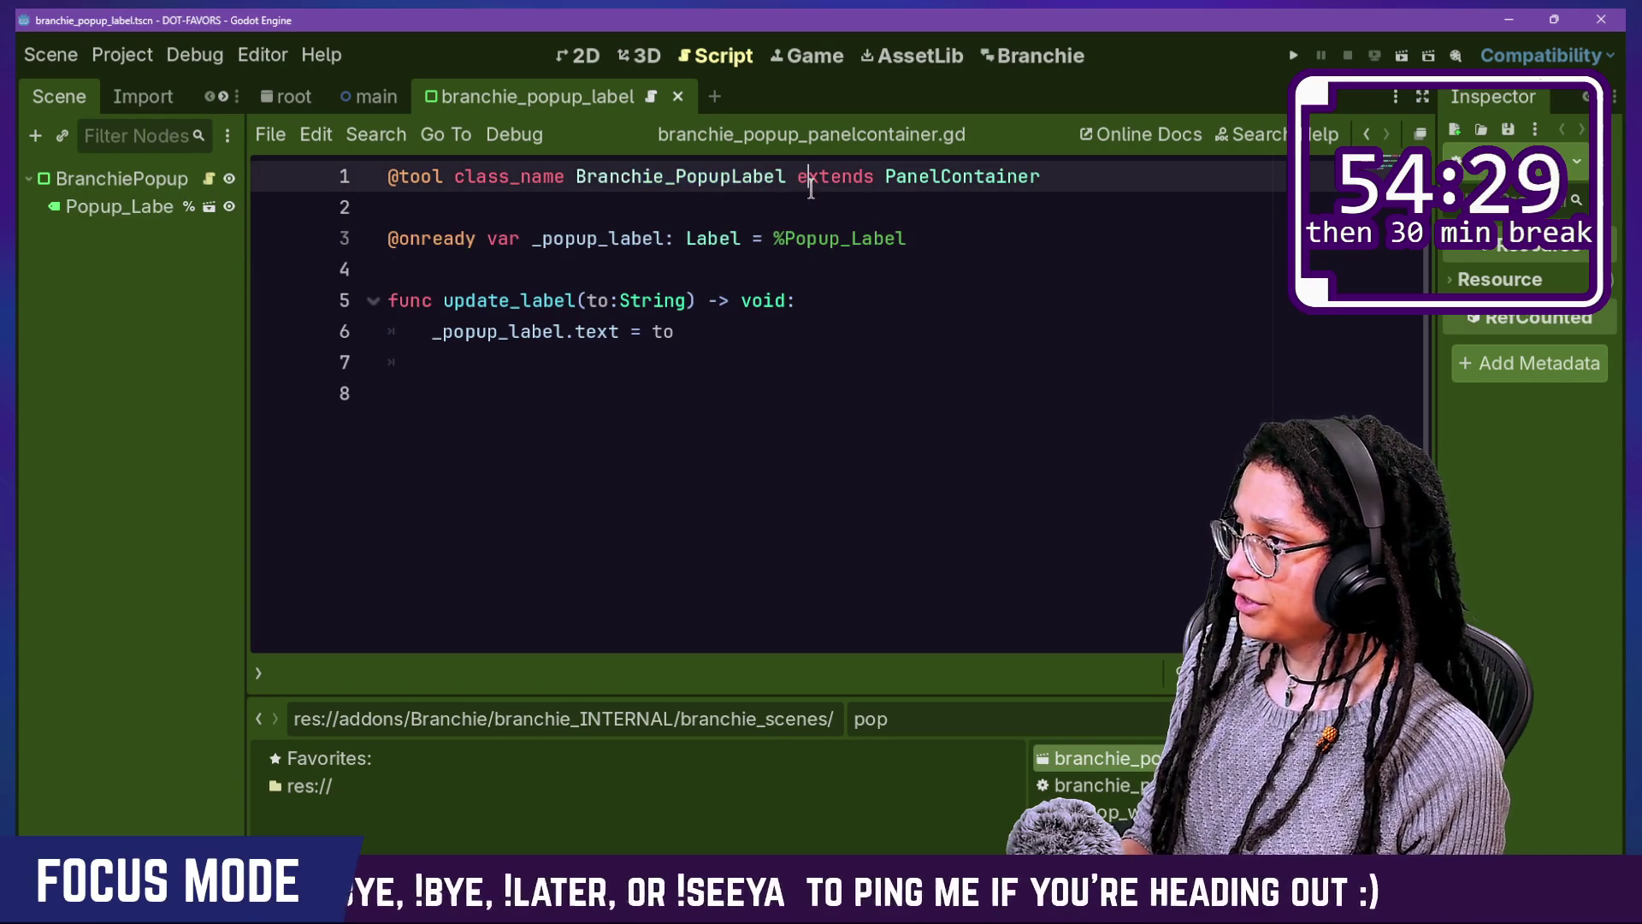
{"action": "right_click", "coordinate": [150, 177]}
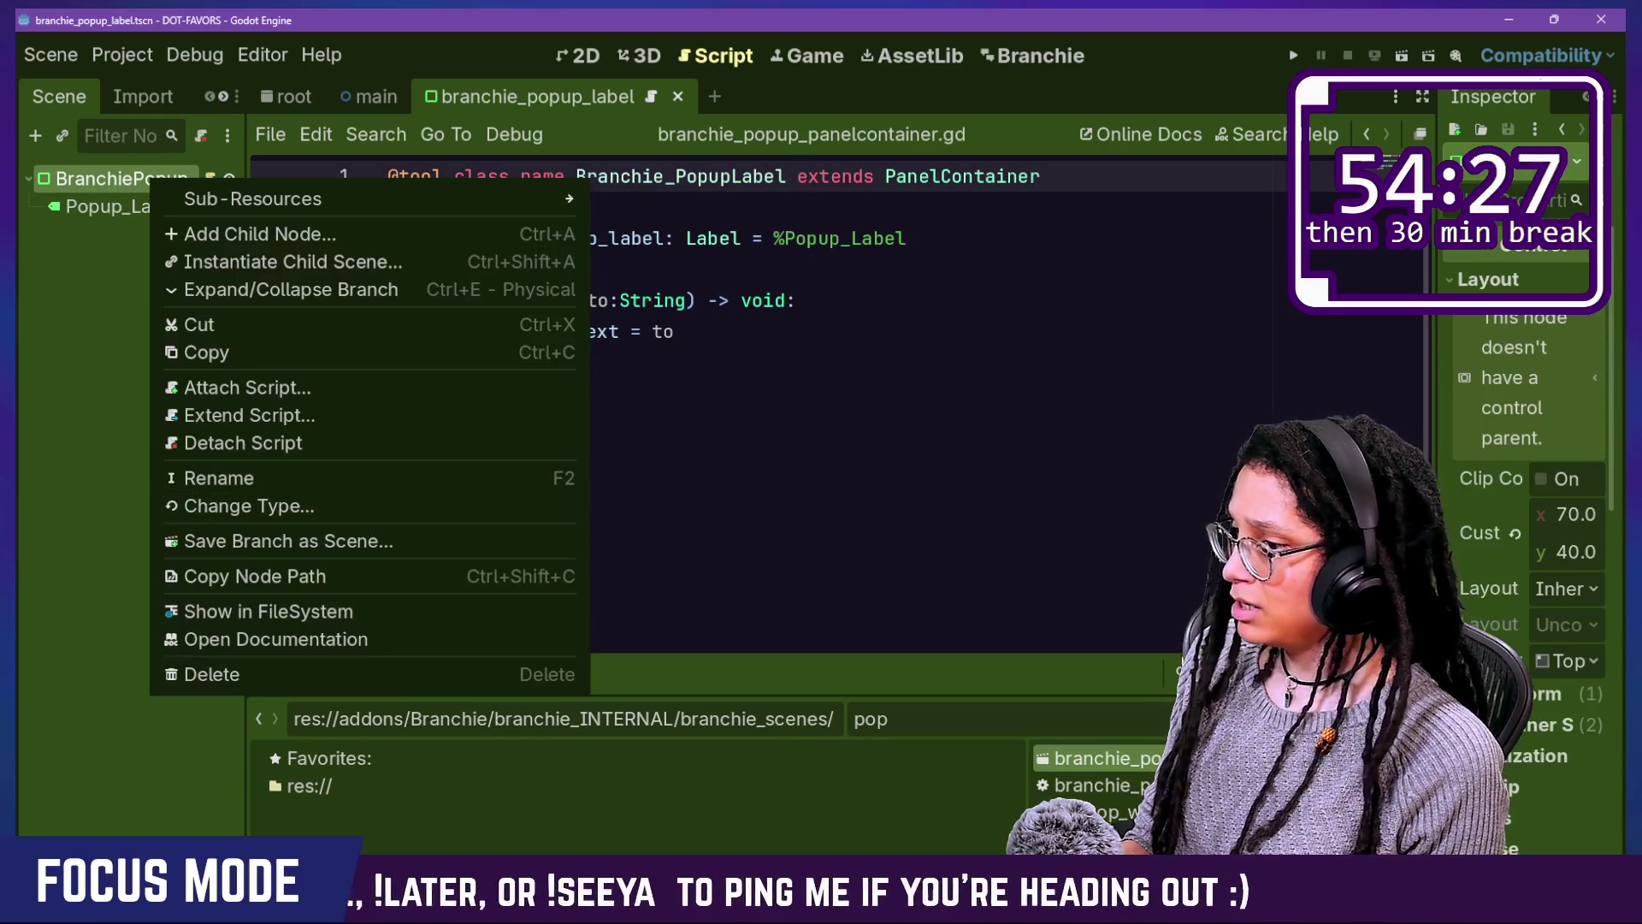
{"action": "key", "text": "Escape"}
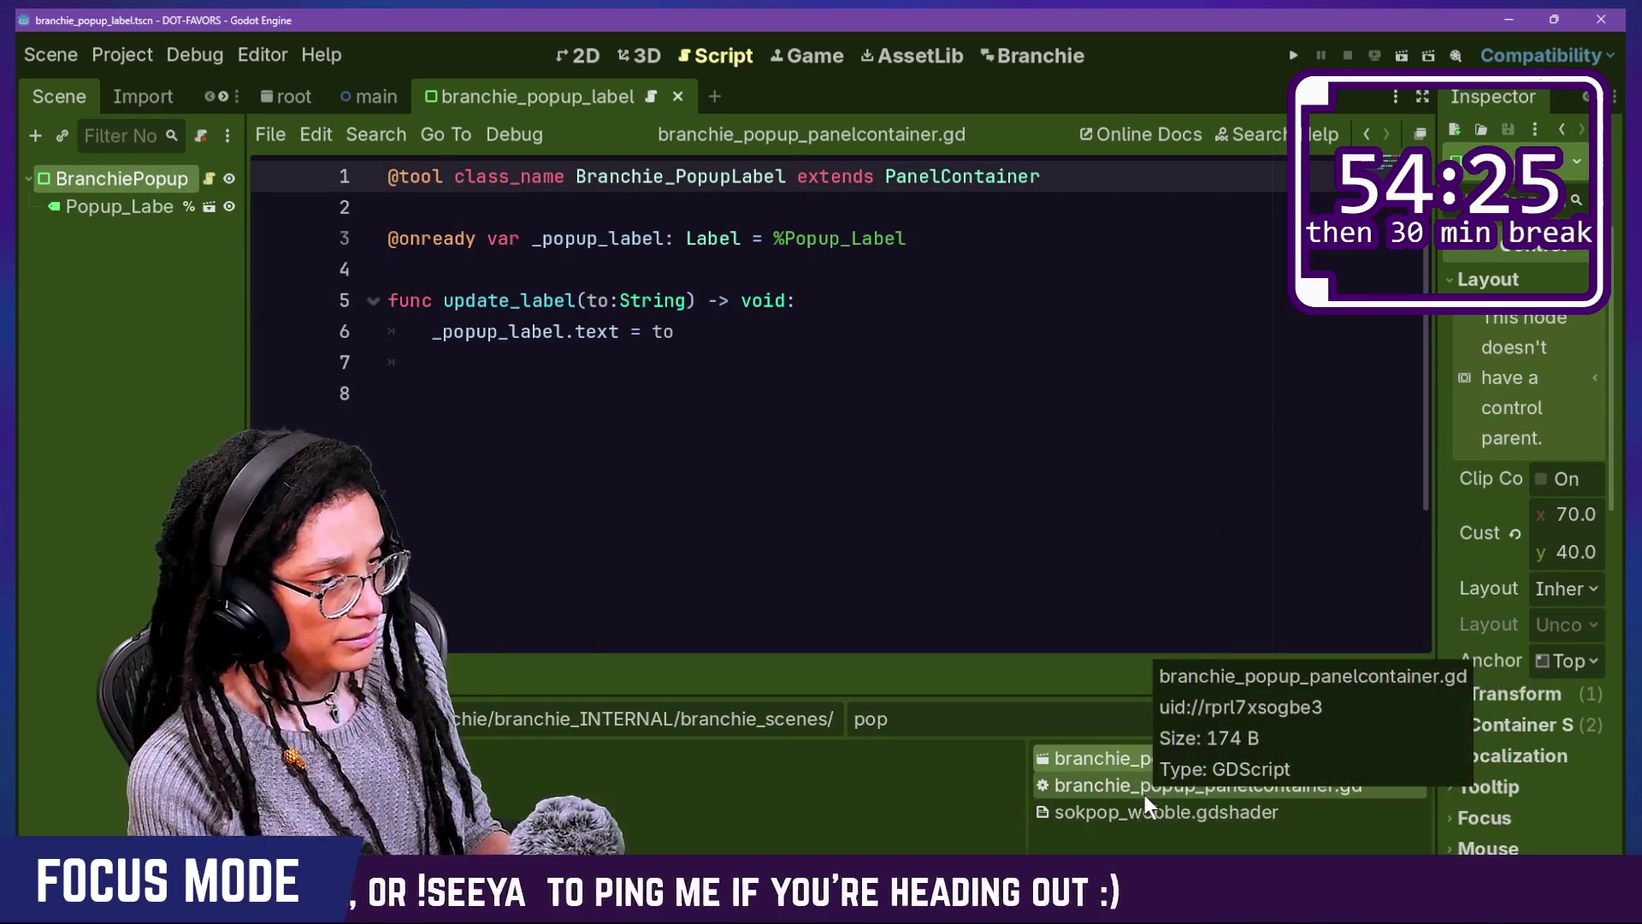
{"action": "right_click", "coordinate": [1144, 793]}
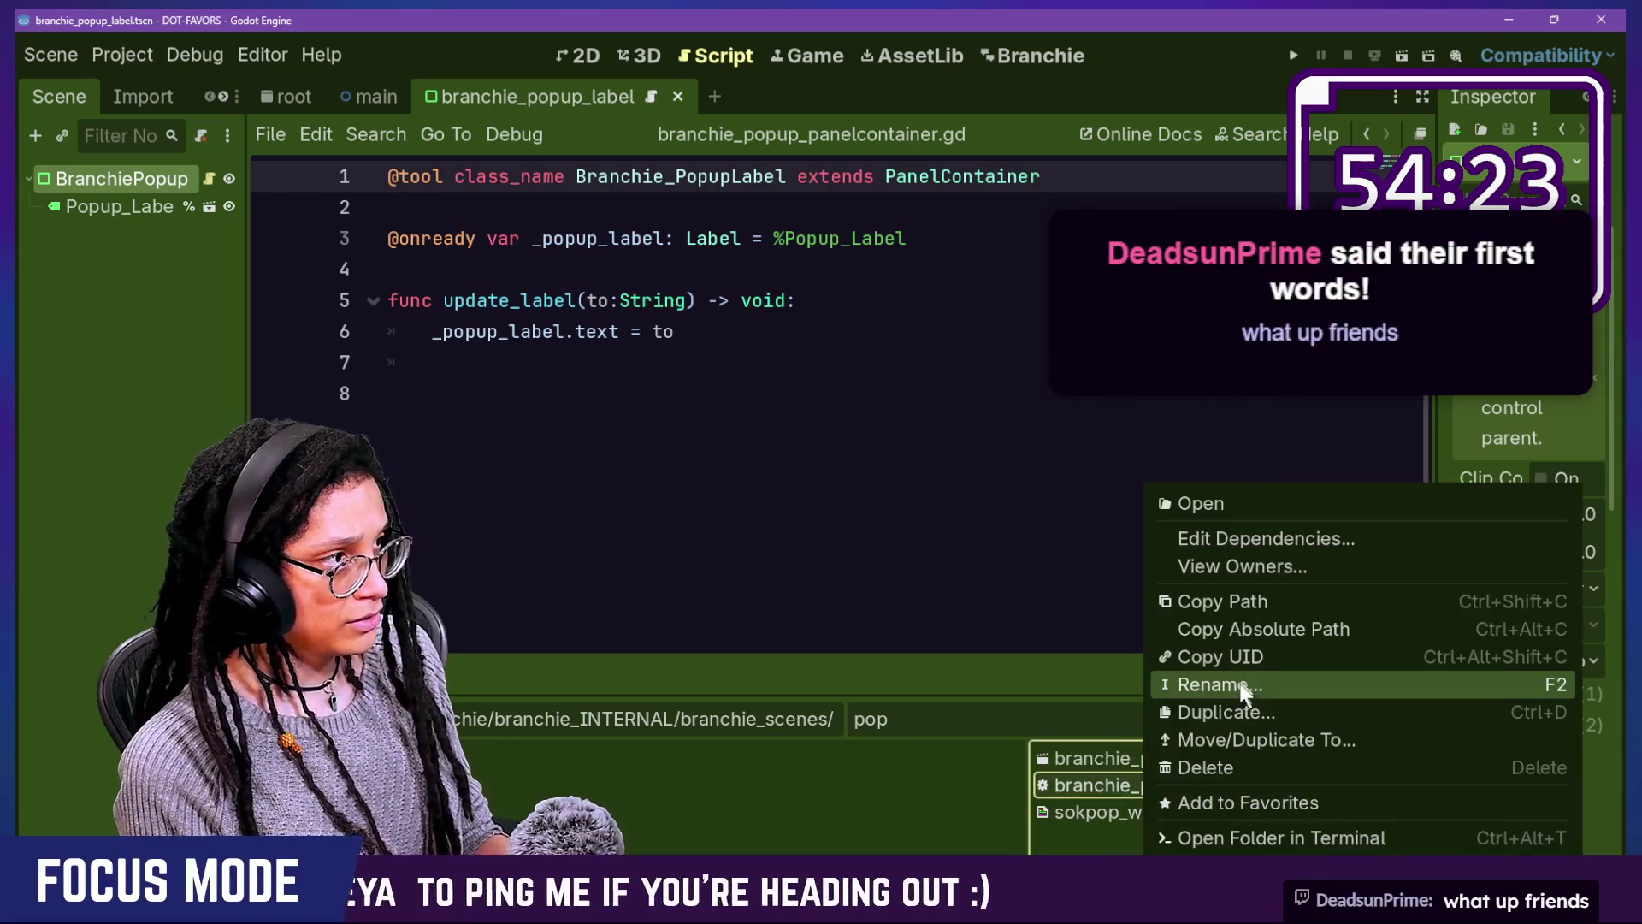
Step: Rename branchie_popup_panelcontainer.gd to branchie_popup_label.gd in the FileSystem dock
{"action": "left_click", "coordinate": [1240, 682]}
{"action": "key", "text": "Delete"}
{"action": "key", "text": "BackSpace"}
{"action": "key", "text": "BackSpace"}
{"action": "key", "text": "BackSpace"}
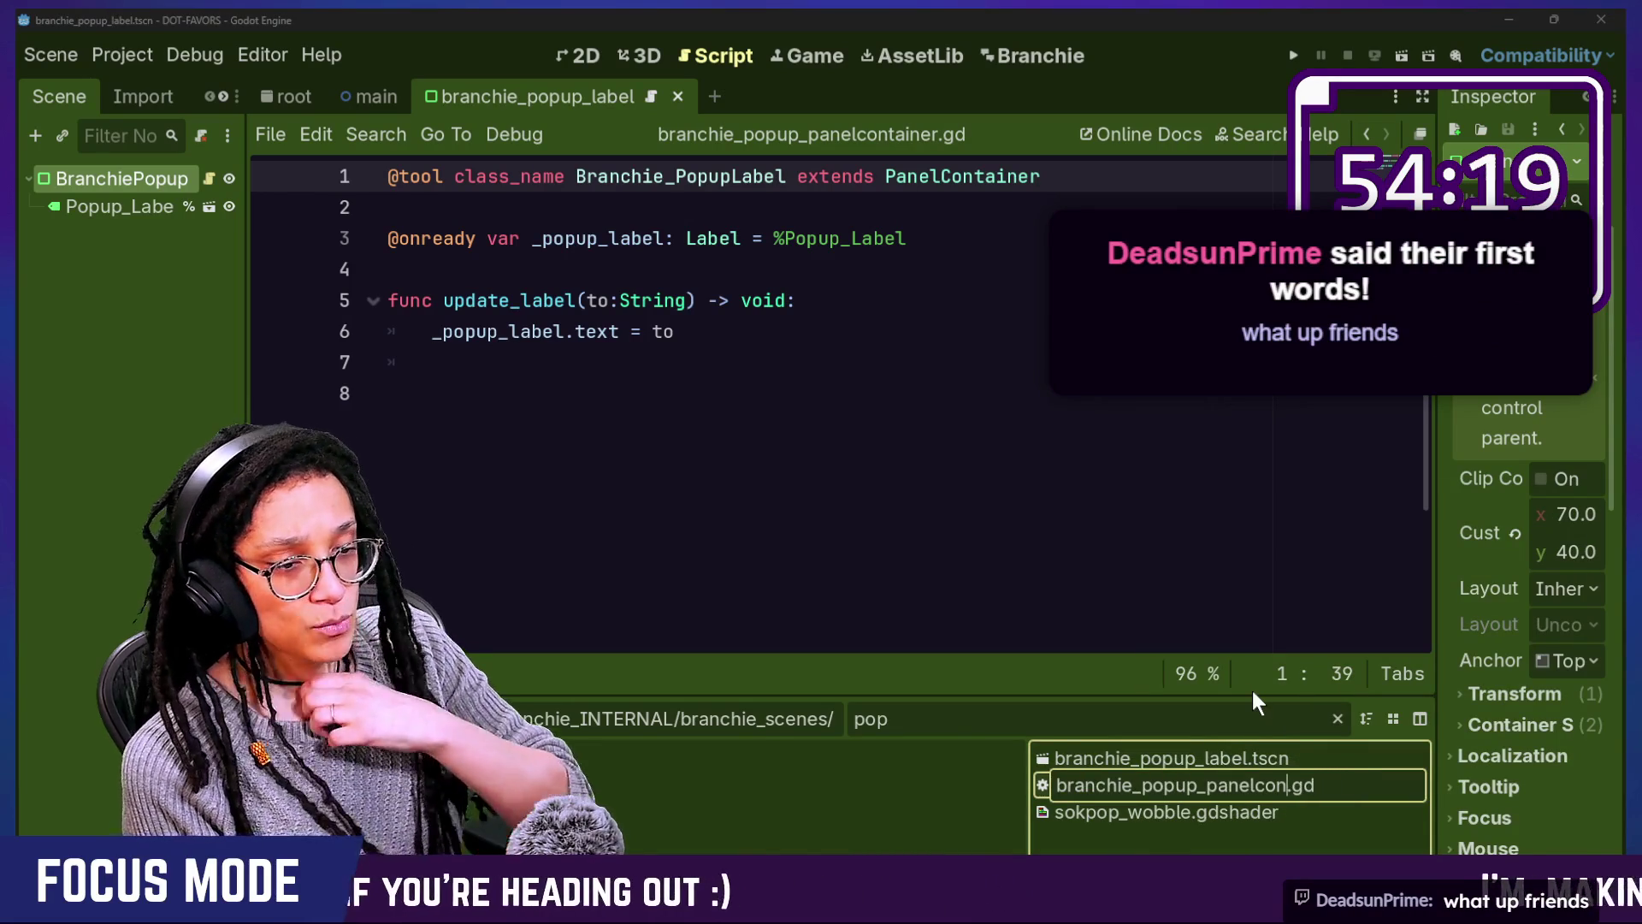
{"action": "key", "text": "BackSpace"}
{"action": "key", "text": "BackSpace"}
{"action": "key", "text": "BackSpace"}
{"action": "type", "text": "_la"}
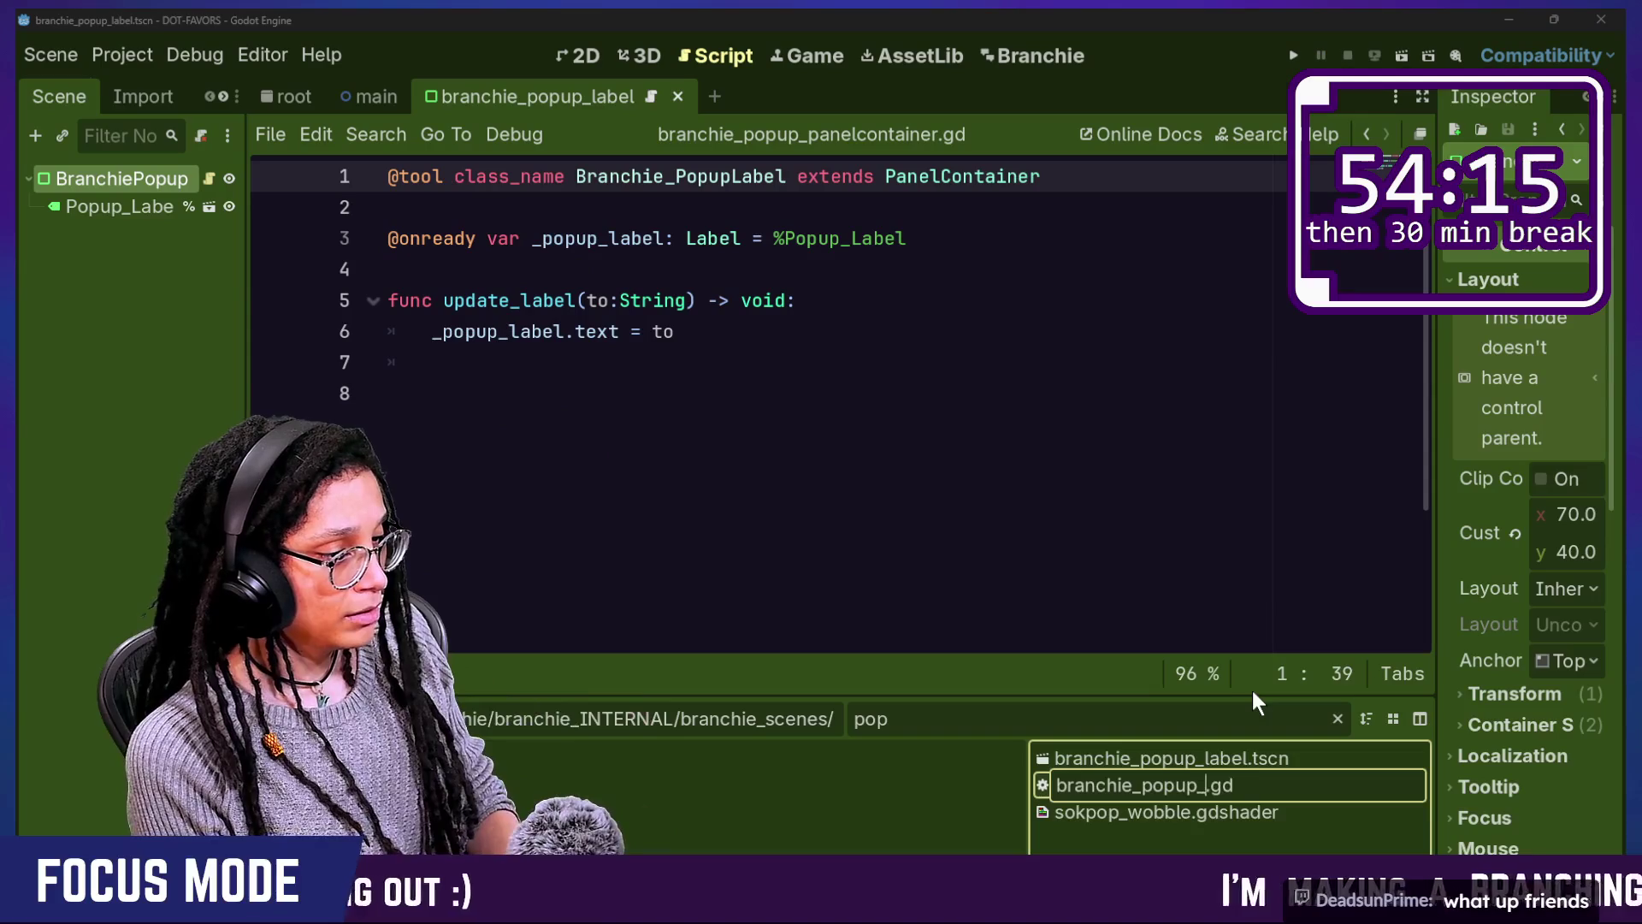
{"action": "type", "text": "bel"}
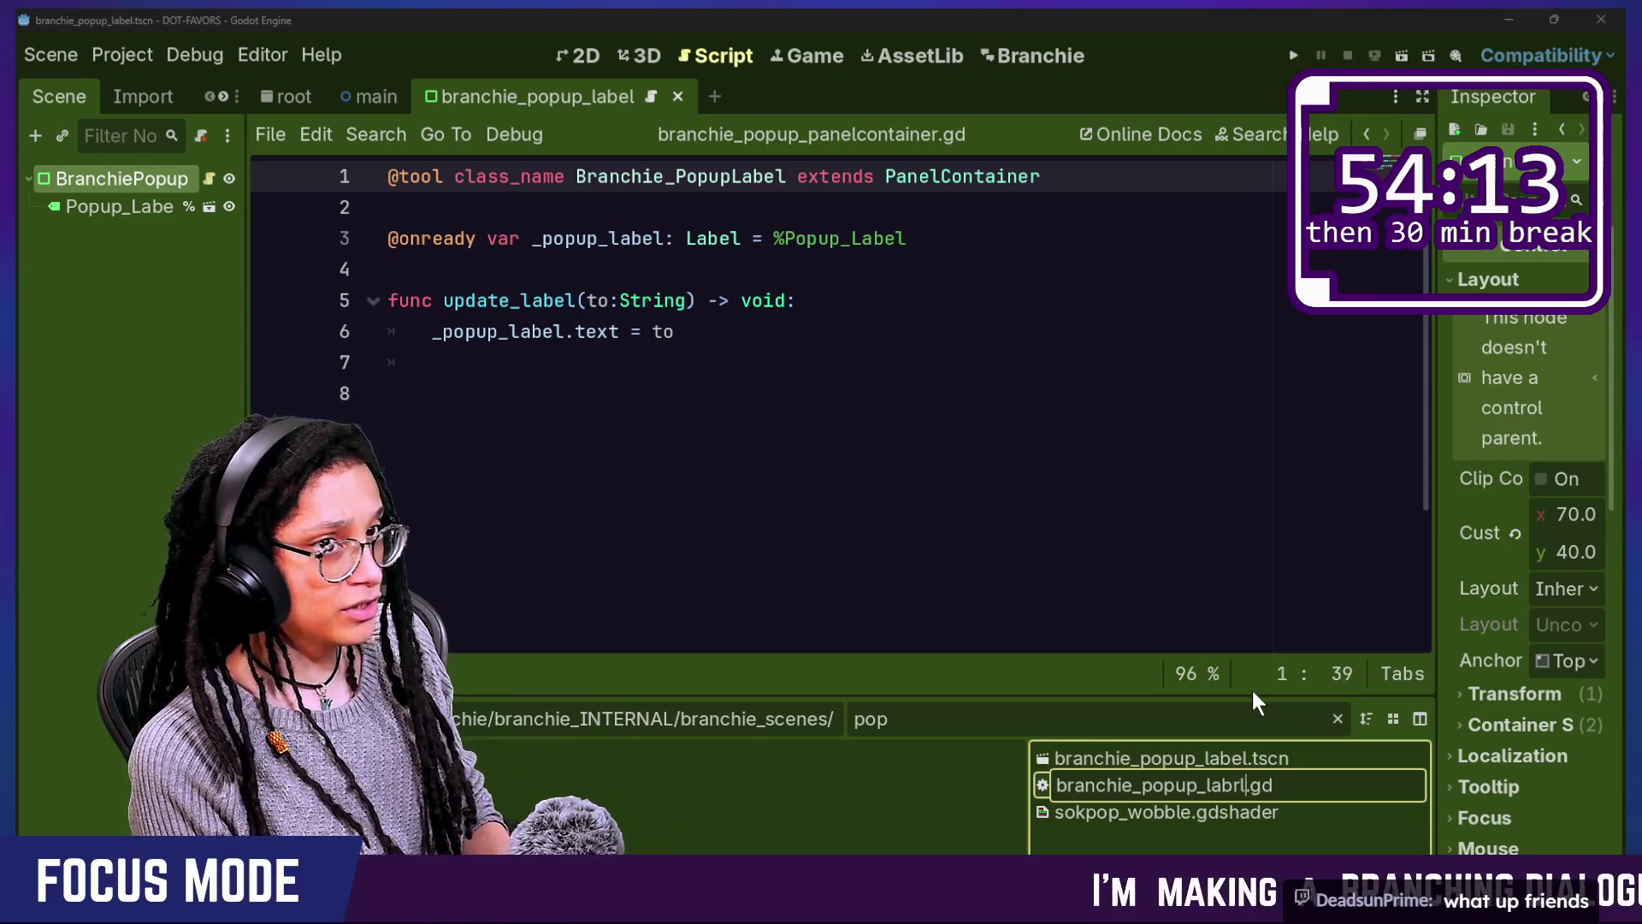
{"action": "key", "text": "Return"}
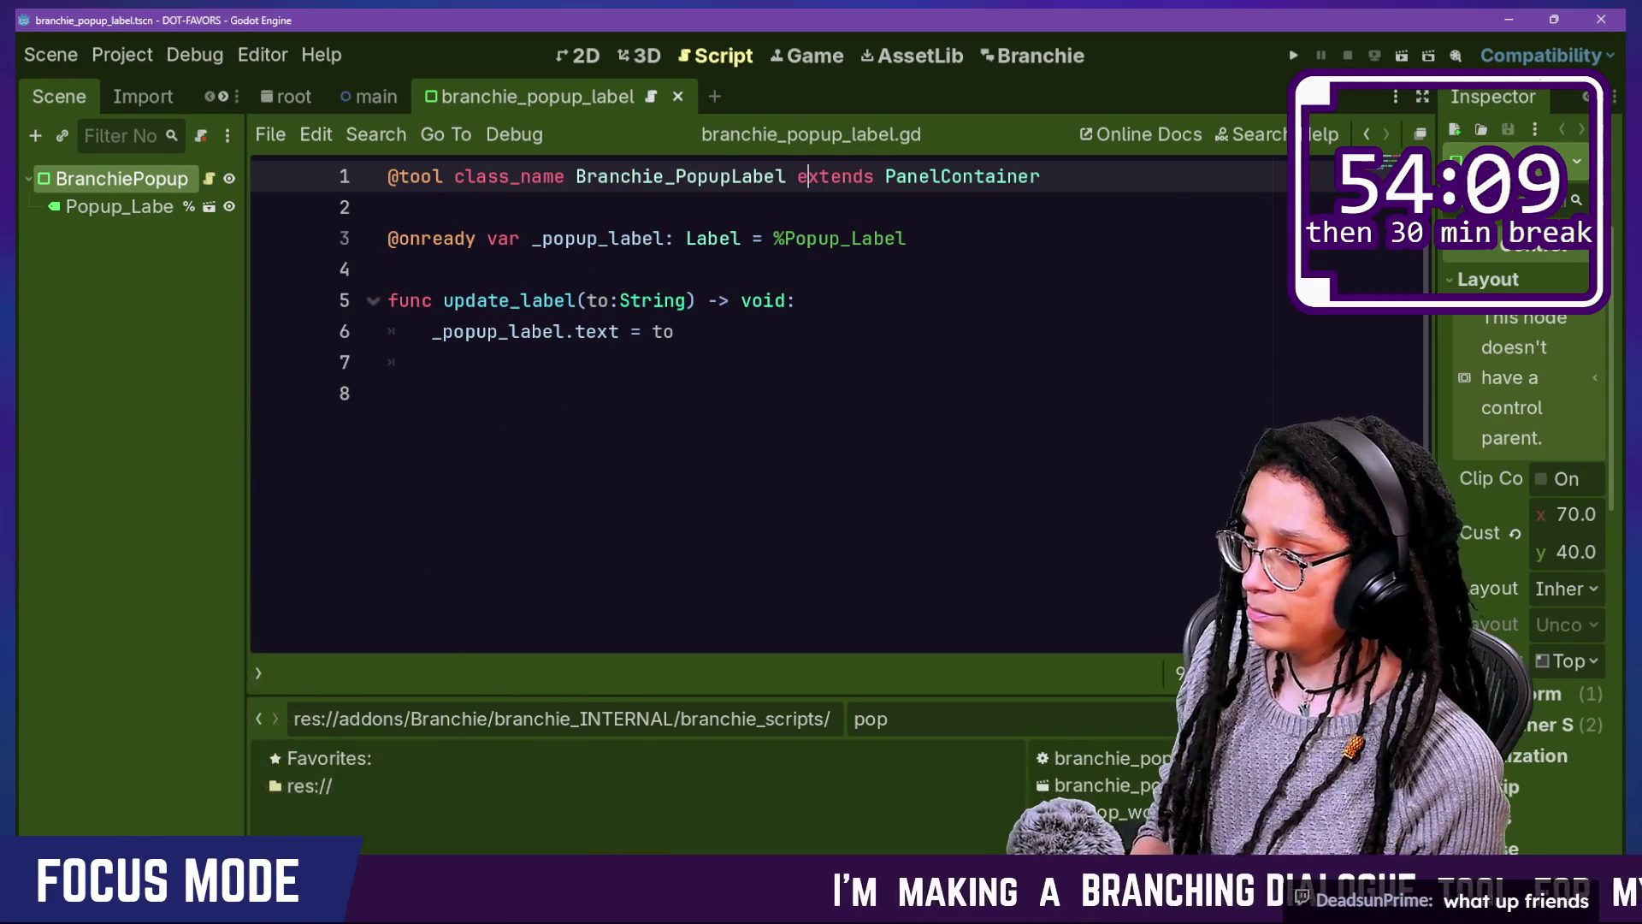
Step: Enlarge the script font one step and look over the update_label function
{"action": "left_click", "coordinate": [951, 447]}
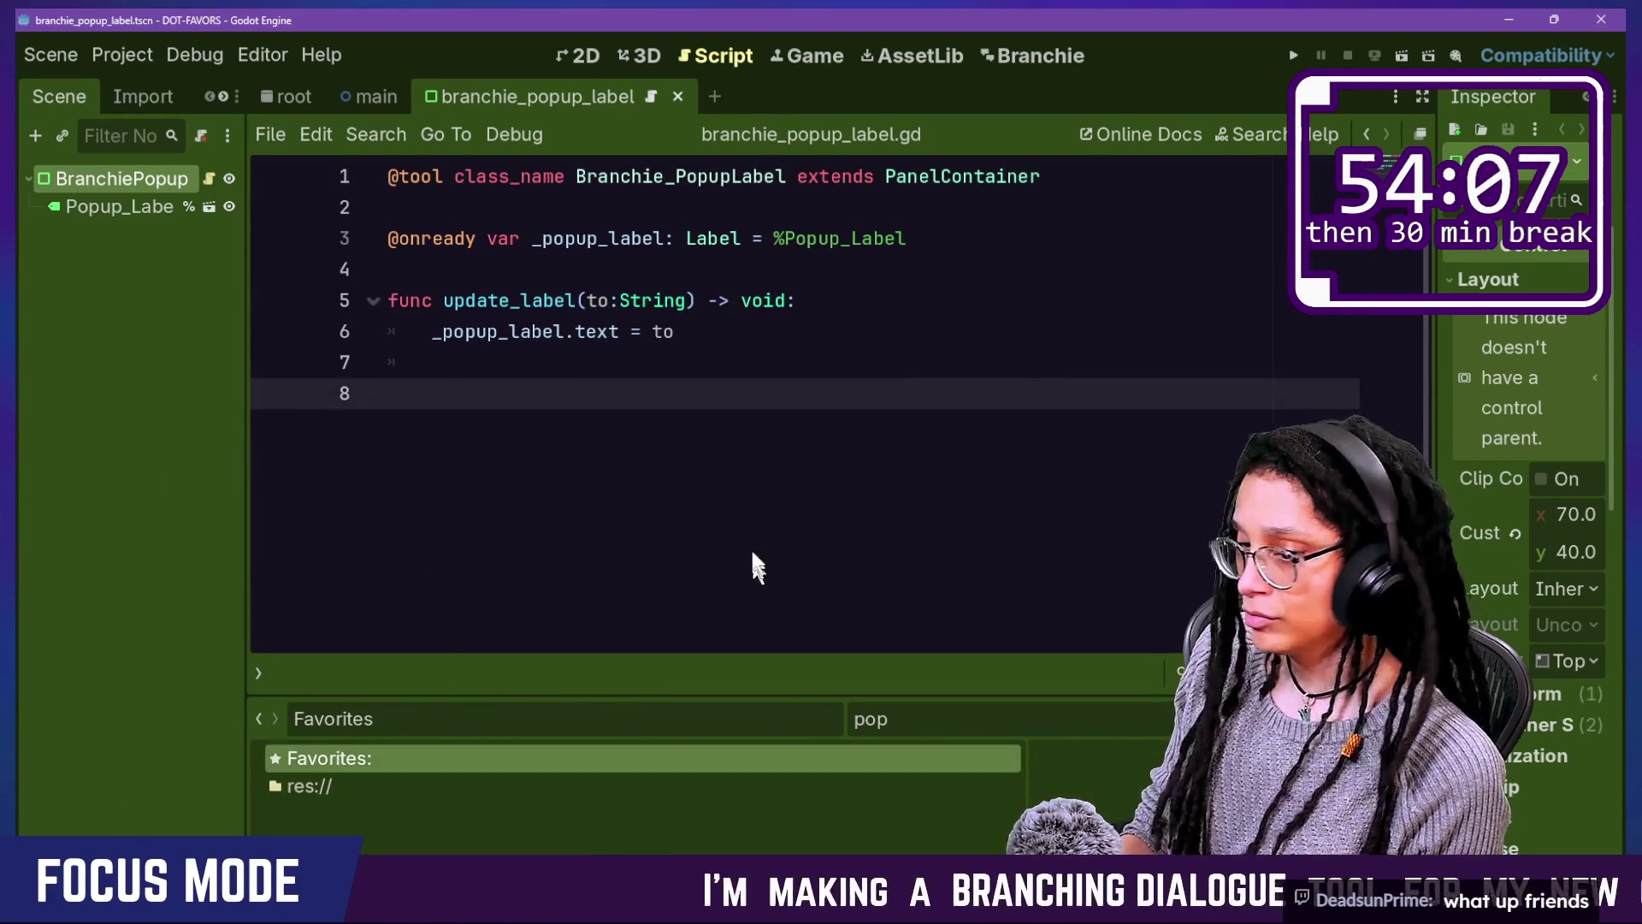
{"action": "key", "text": "Up"}
{"action": "key", "text": "Up"}
{"action": "key", "text": "Up"}
{"action": "key", "text": "Up"}
{"action": "key", "text": "Up"}
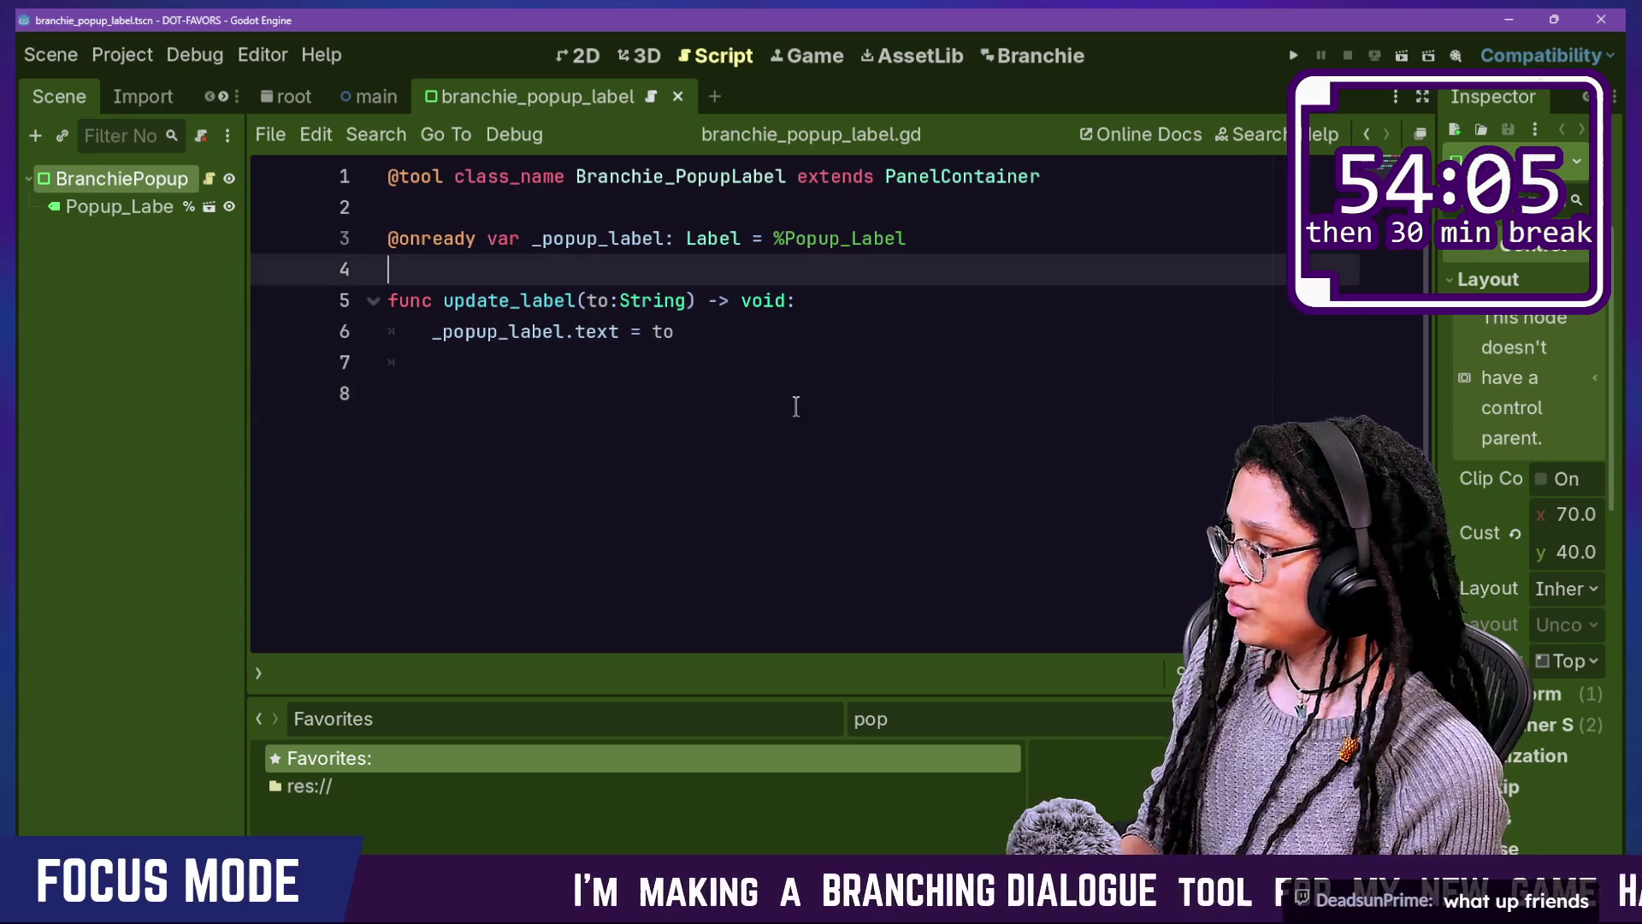
{"action": "left_click", "coordinate": [855, 425]}
{"action": "key", "text": "ctrl+equal"}
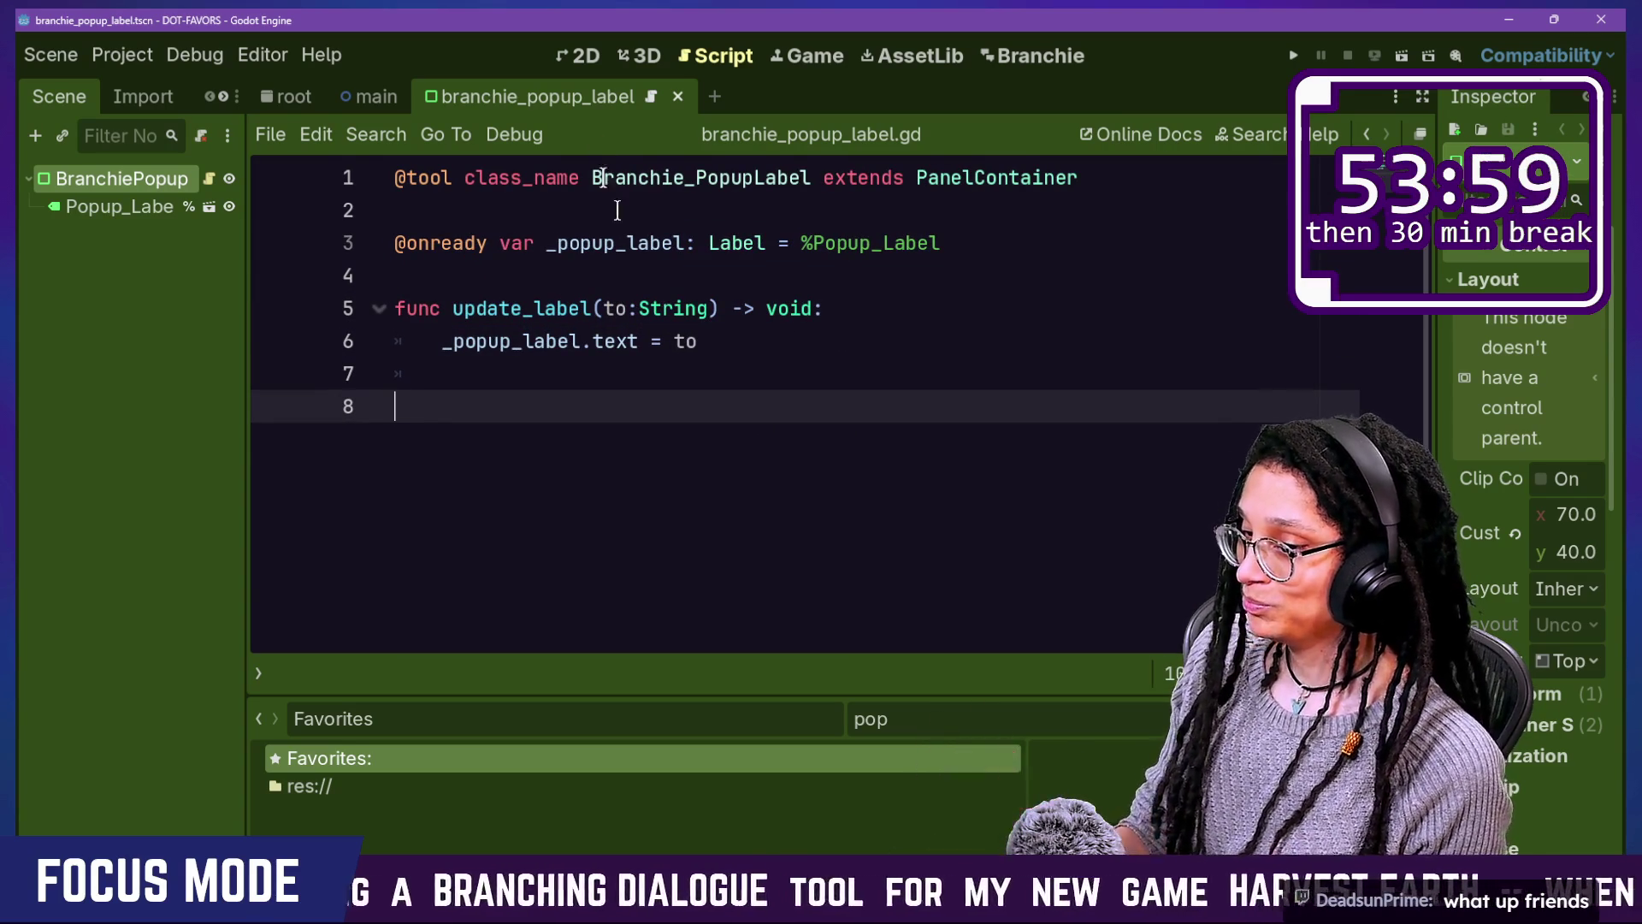
{"action": "left_click_drag", "start_coordinate": [395, 308], "coordinate": [732, 310]}
{"action": "left_click", "coordinate": [770, 373]}
{"action": "left_click", "coordinate": [630, 486]}
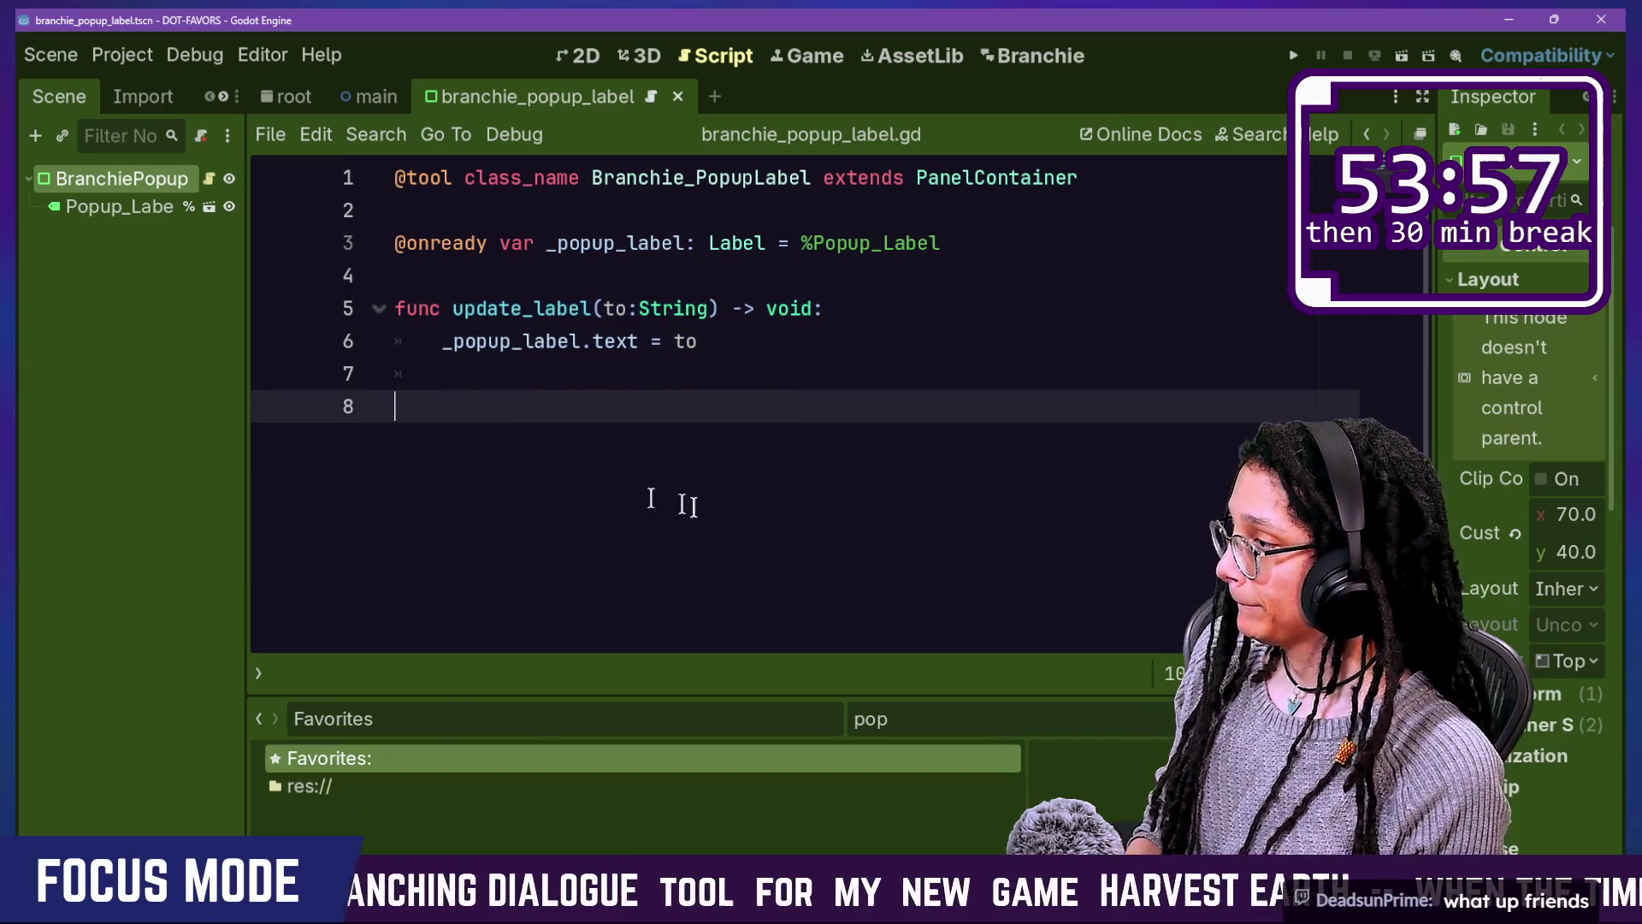
{"action": "left_click", "coordinate": [943, 715]}
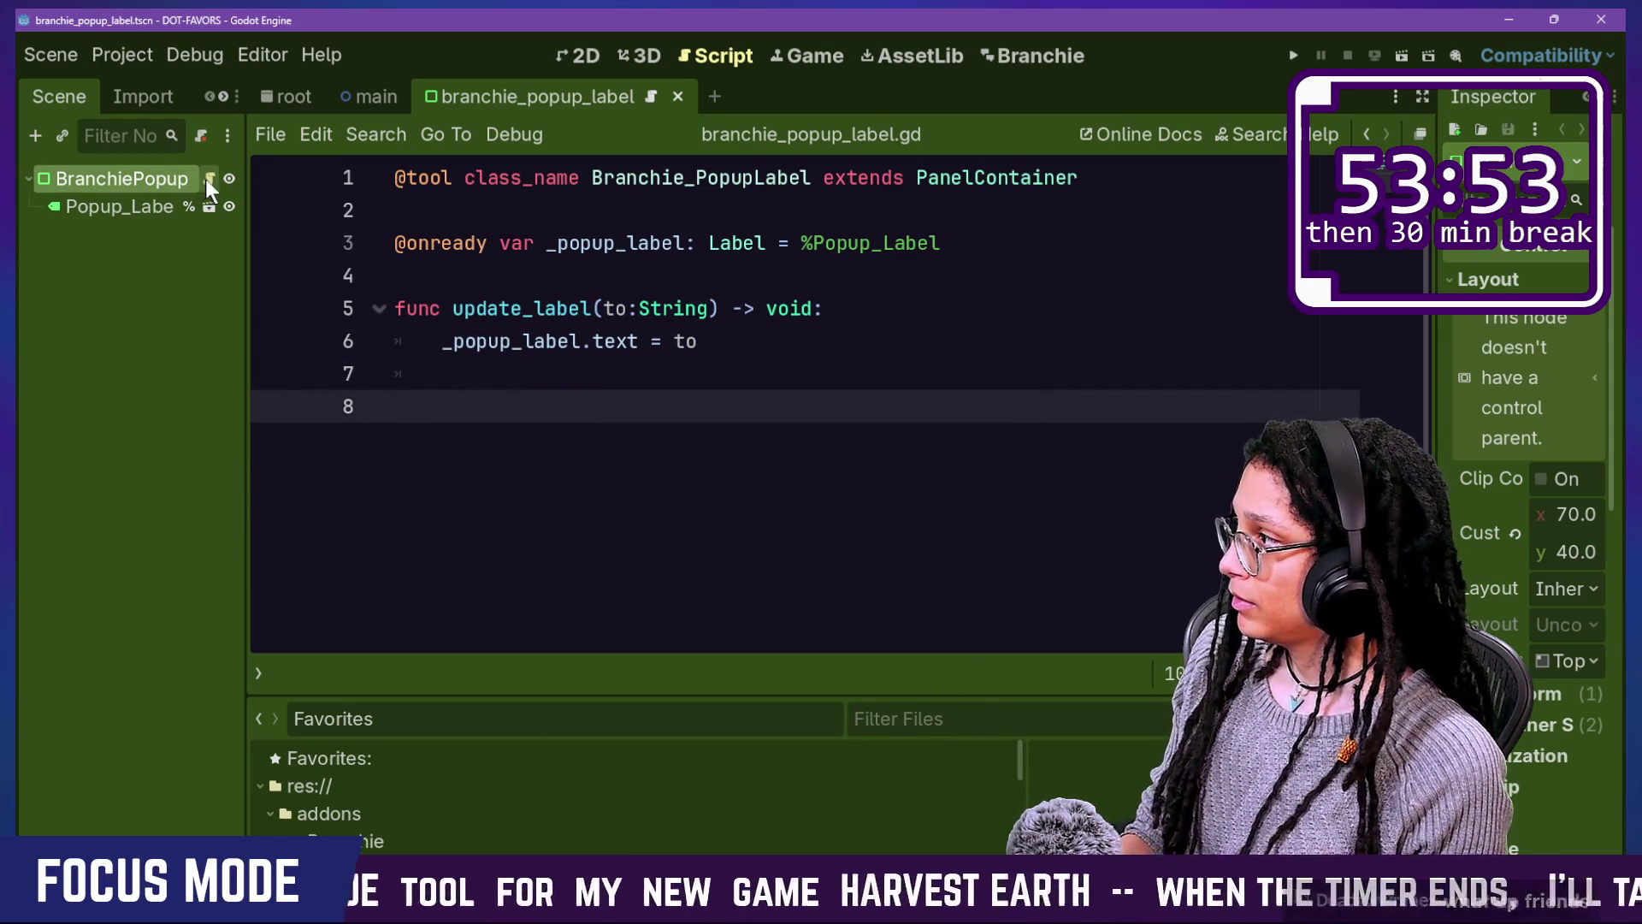
{"action": "left_click", "coordinate": [581, 57]}
Step: Fill the Popup_Label text with a long test string and widen the Inspector
{"action": "scroll", "coordinate": [366, 182], "scroll_direction": "up", "scroll_amount": 3}
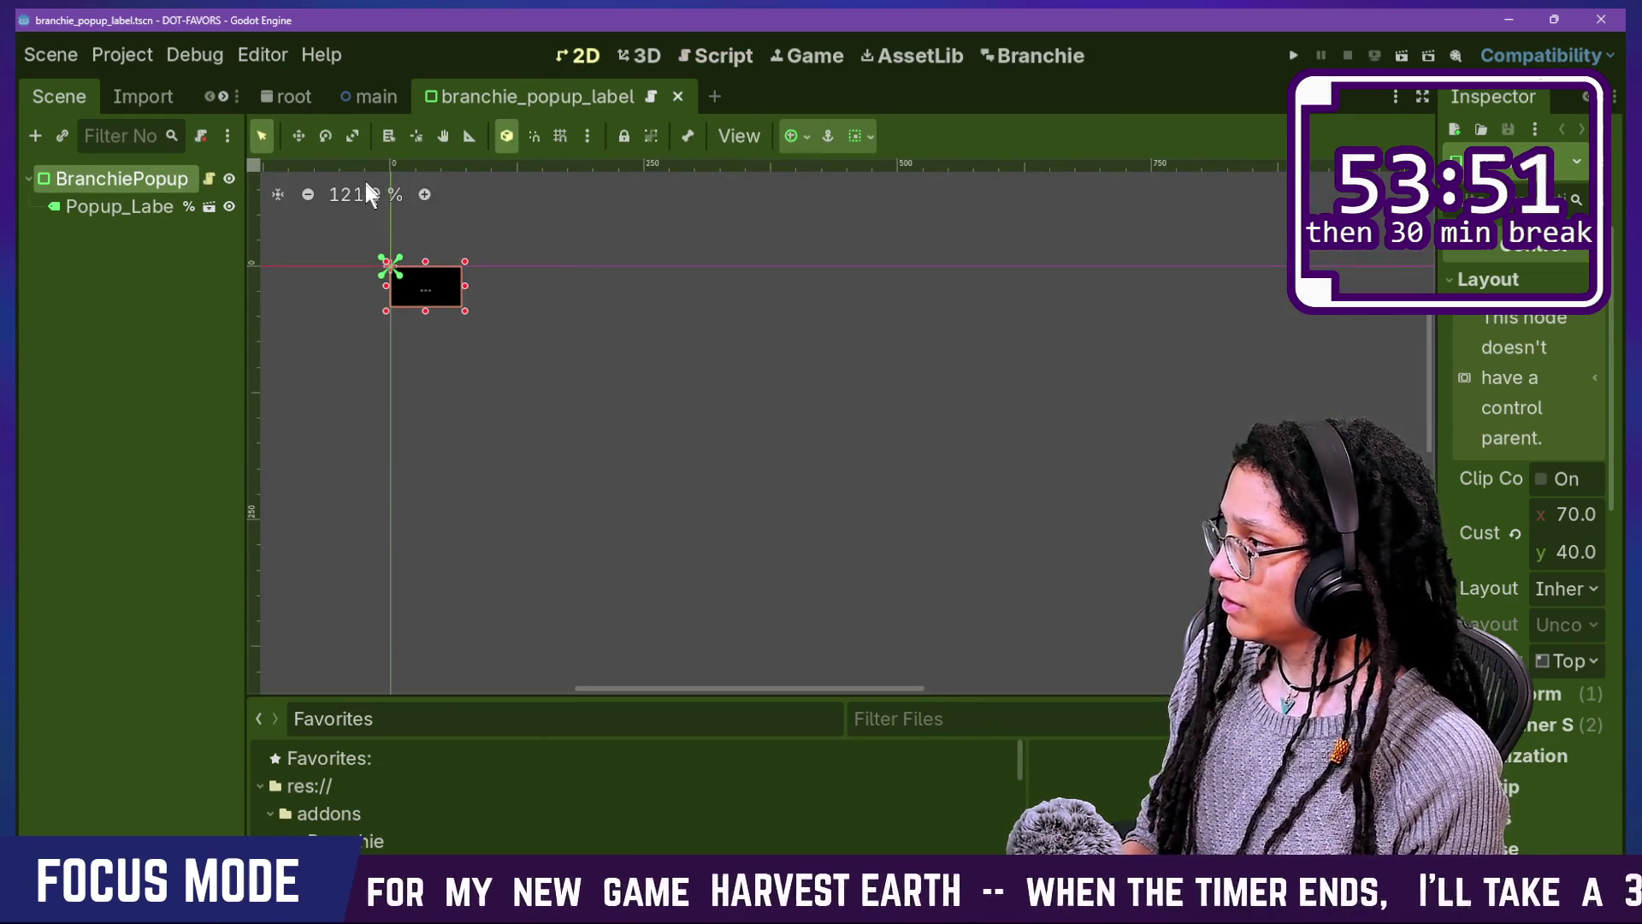
{"action": "left_click", "coordinate": [167, 212]}
{"action": "left_click", "coordinate": [1480, 324]}
{"action": "type", "text": "sdofnosawnfoawnfoawfoi"}
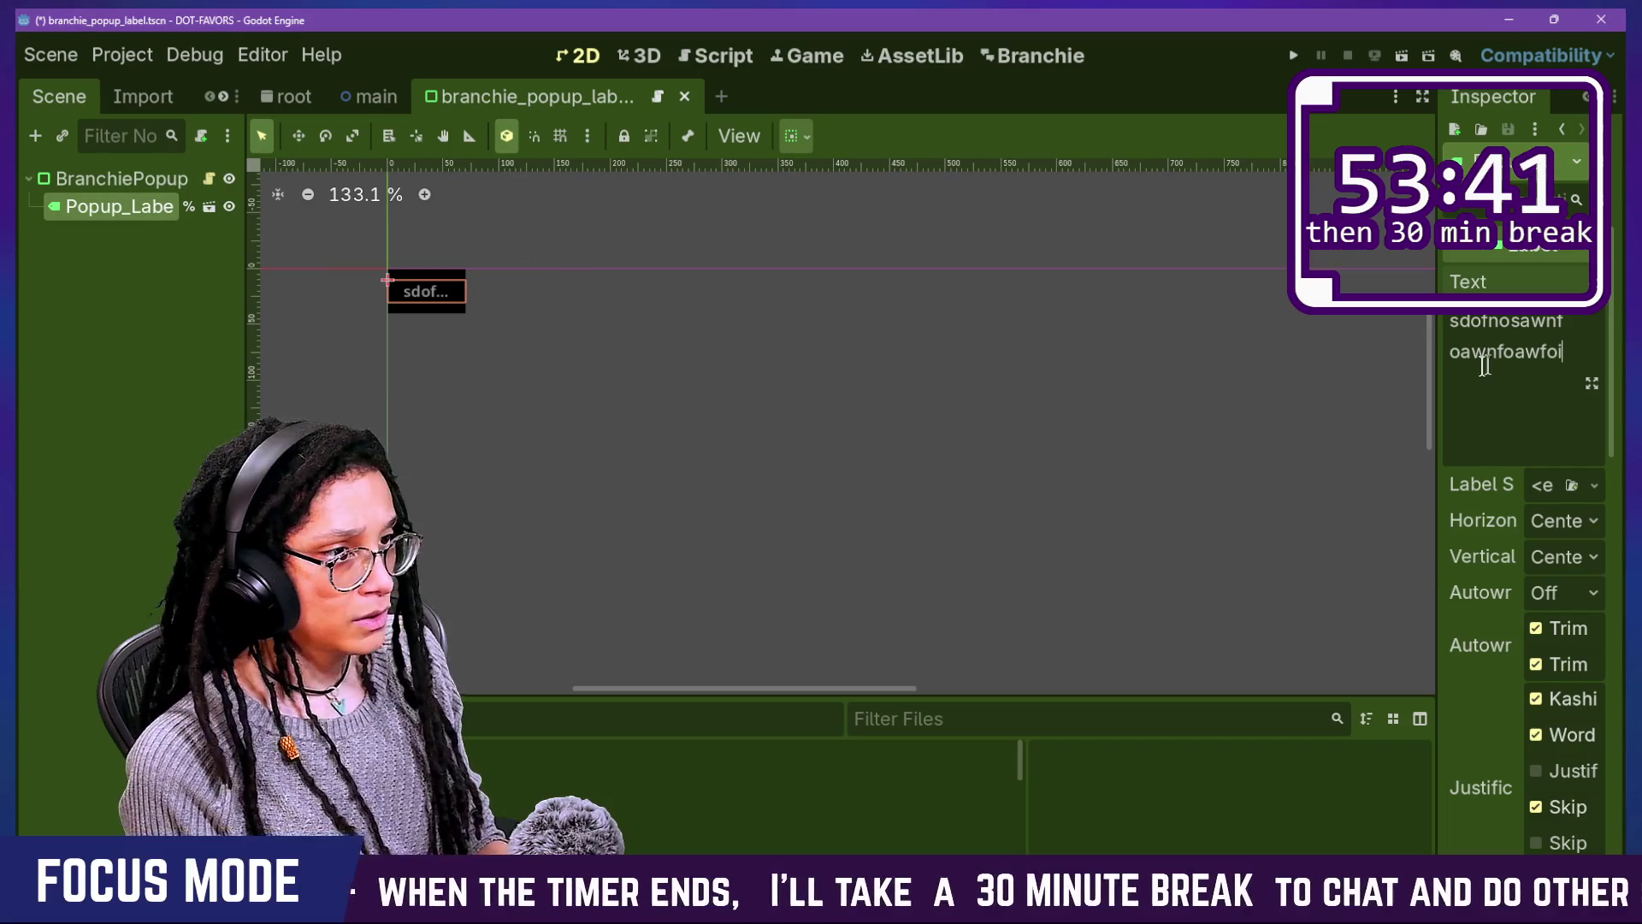
{"action": "left_click_drag", "start_coordinate": [1436, 463], "coordinate": [934, 462]}
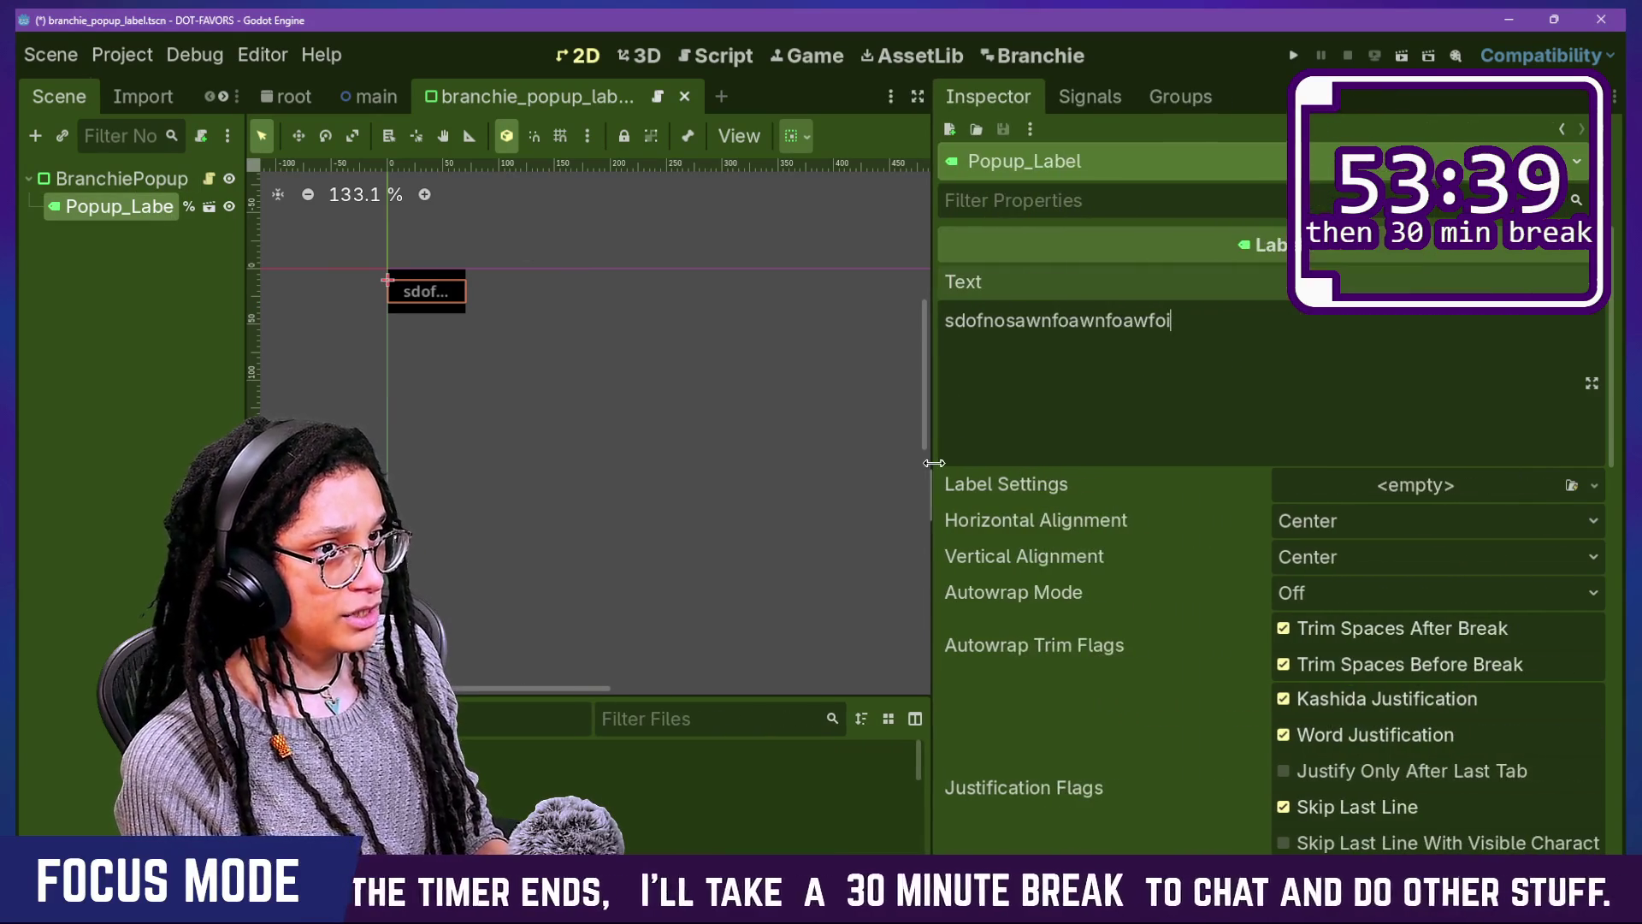
{"action": "scroll", "coordinate": [366, 256], "scroll_direction": "up", "scroll_amount": 8}
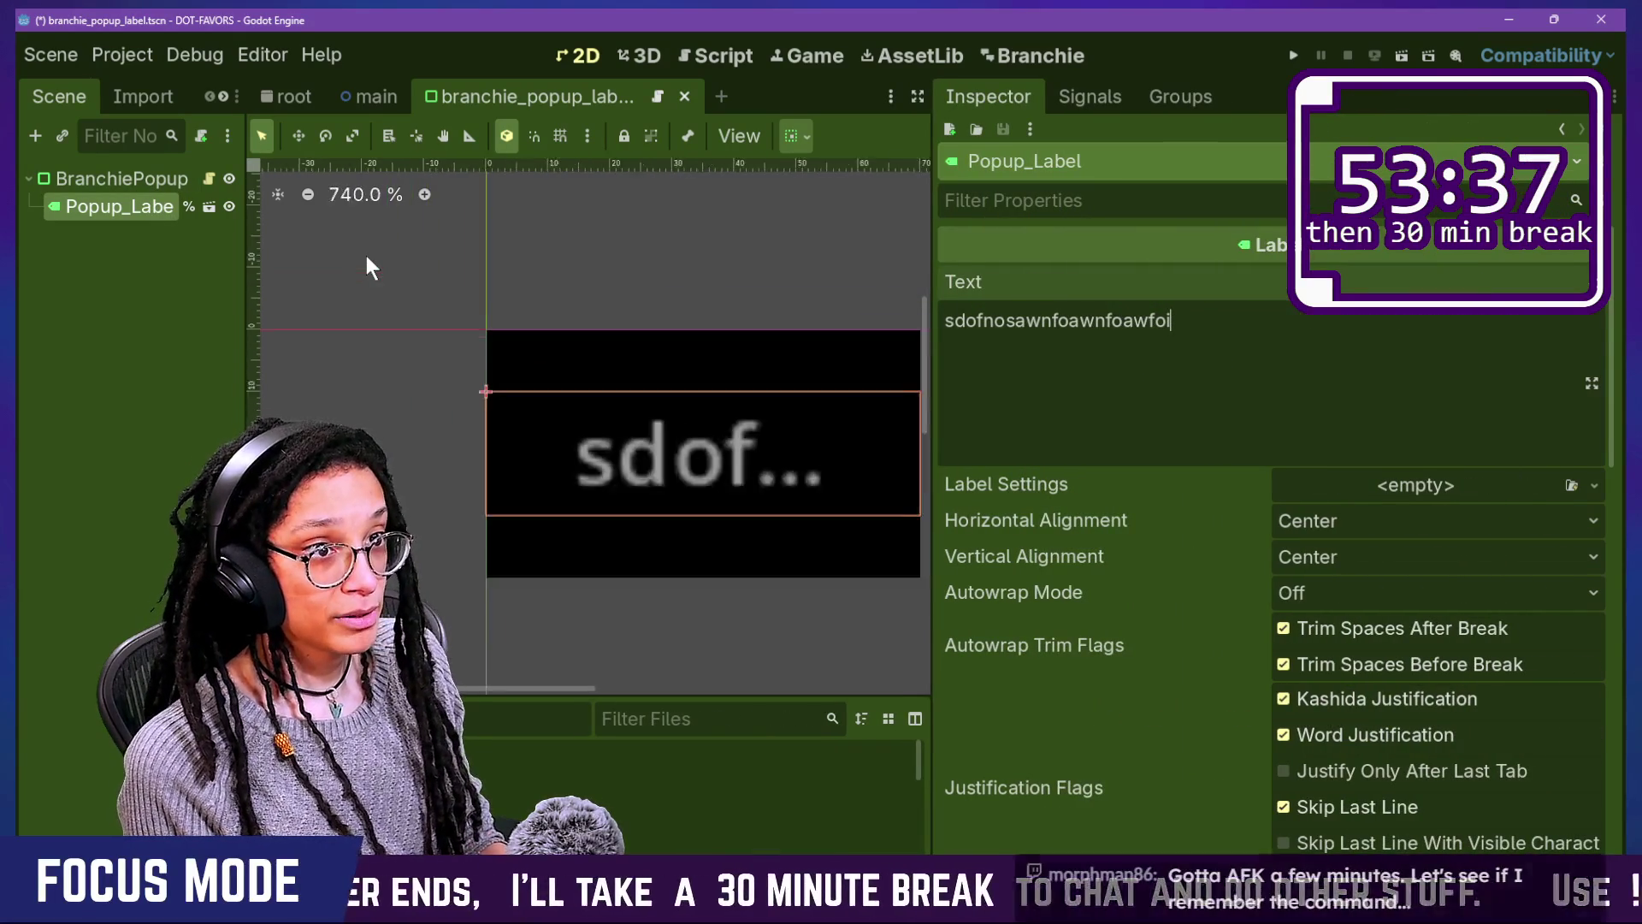
{"action": "scroll", "coordinate": [366, 256], "scroll_direction": "down", "scroll_amount": 3}
{"action": "scroll", "coordinate": [1156, 660], "scroll_direction": "down", "scroll_amount": 6}
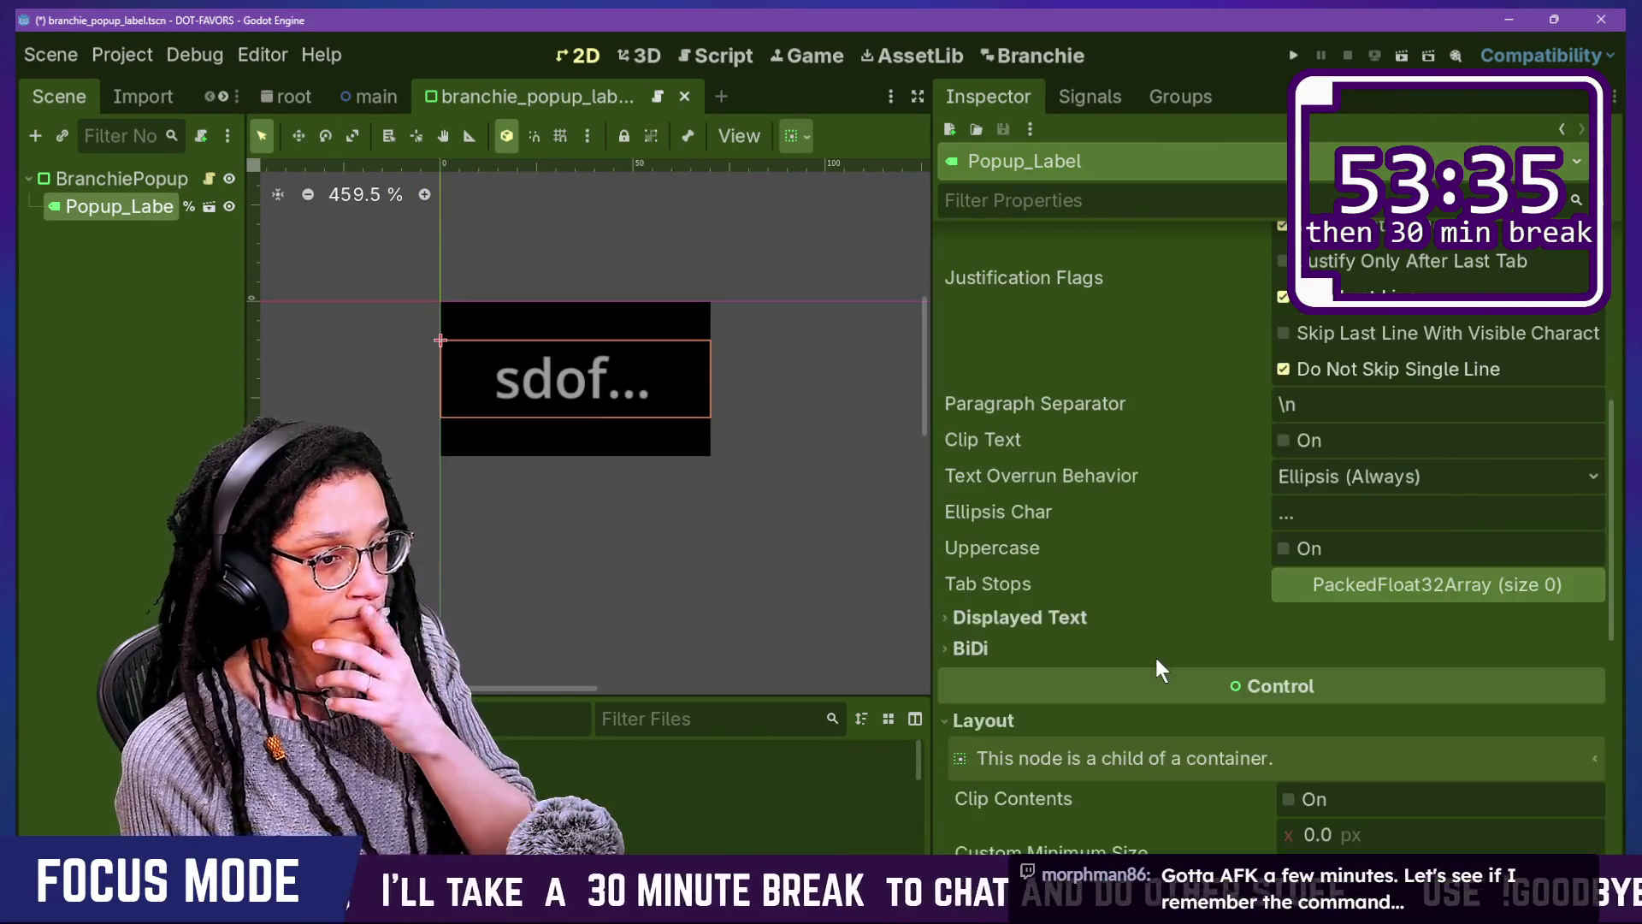
{"action": "scroll", "coordinate": [1157, 660], "scroll_direction": "down", "scroll_amount": 3}
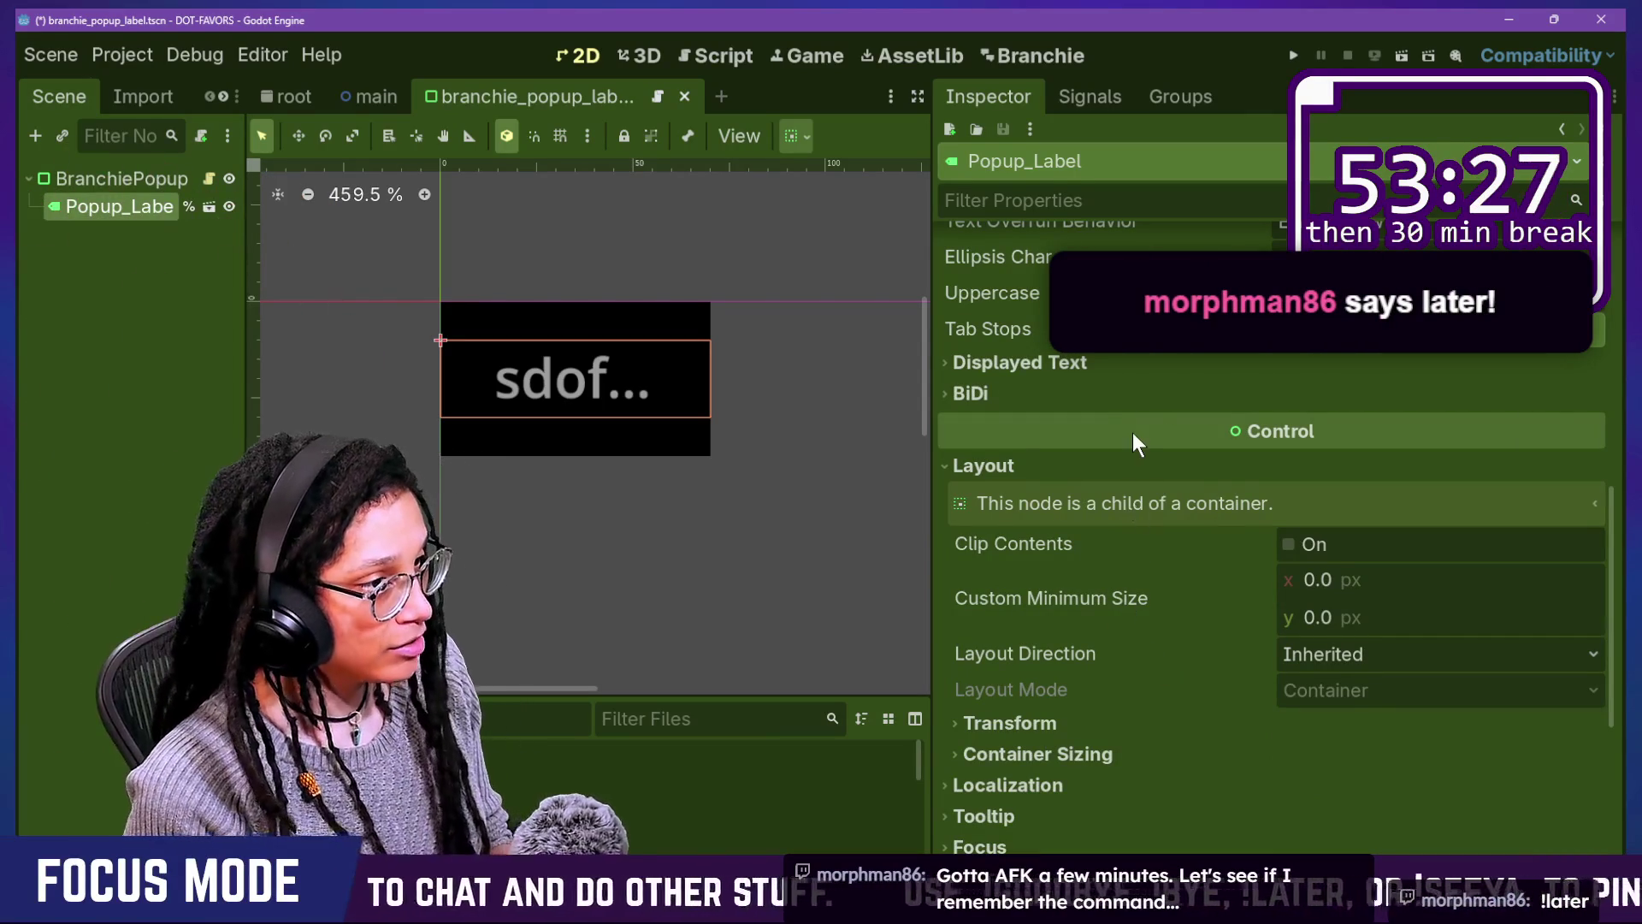
{"action": "scroll", "coordinate": [1132, 433], "scroll_direction": "up", "scroll_amount": 3}
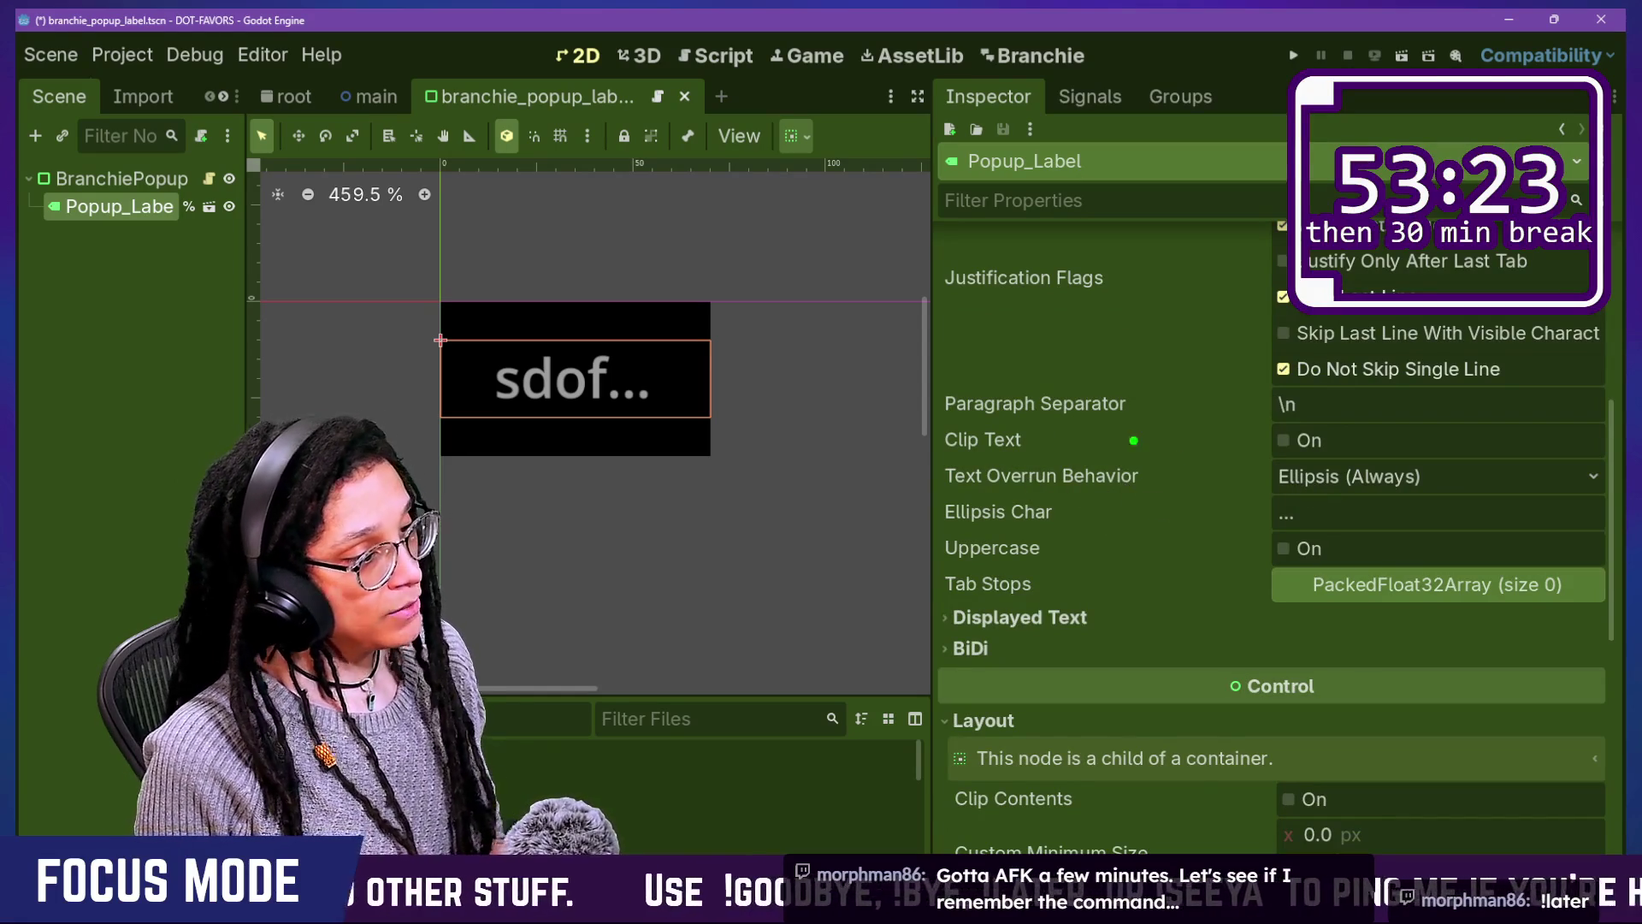
Step: Set the label's Text Overrun Behavior to Trim Nothing and save the scene
{"action": "left_click", "coordinate": [1380, 478]}
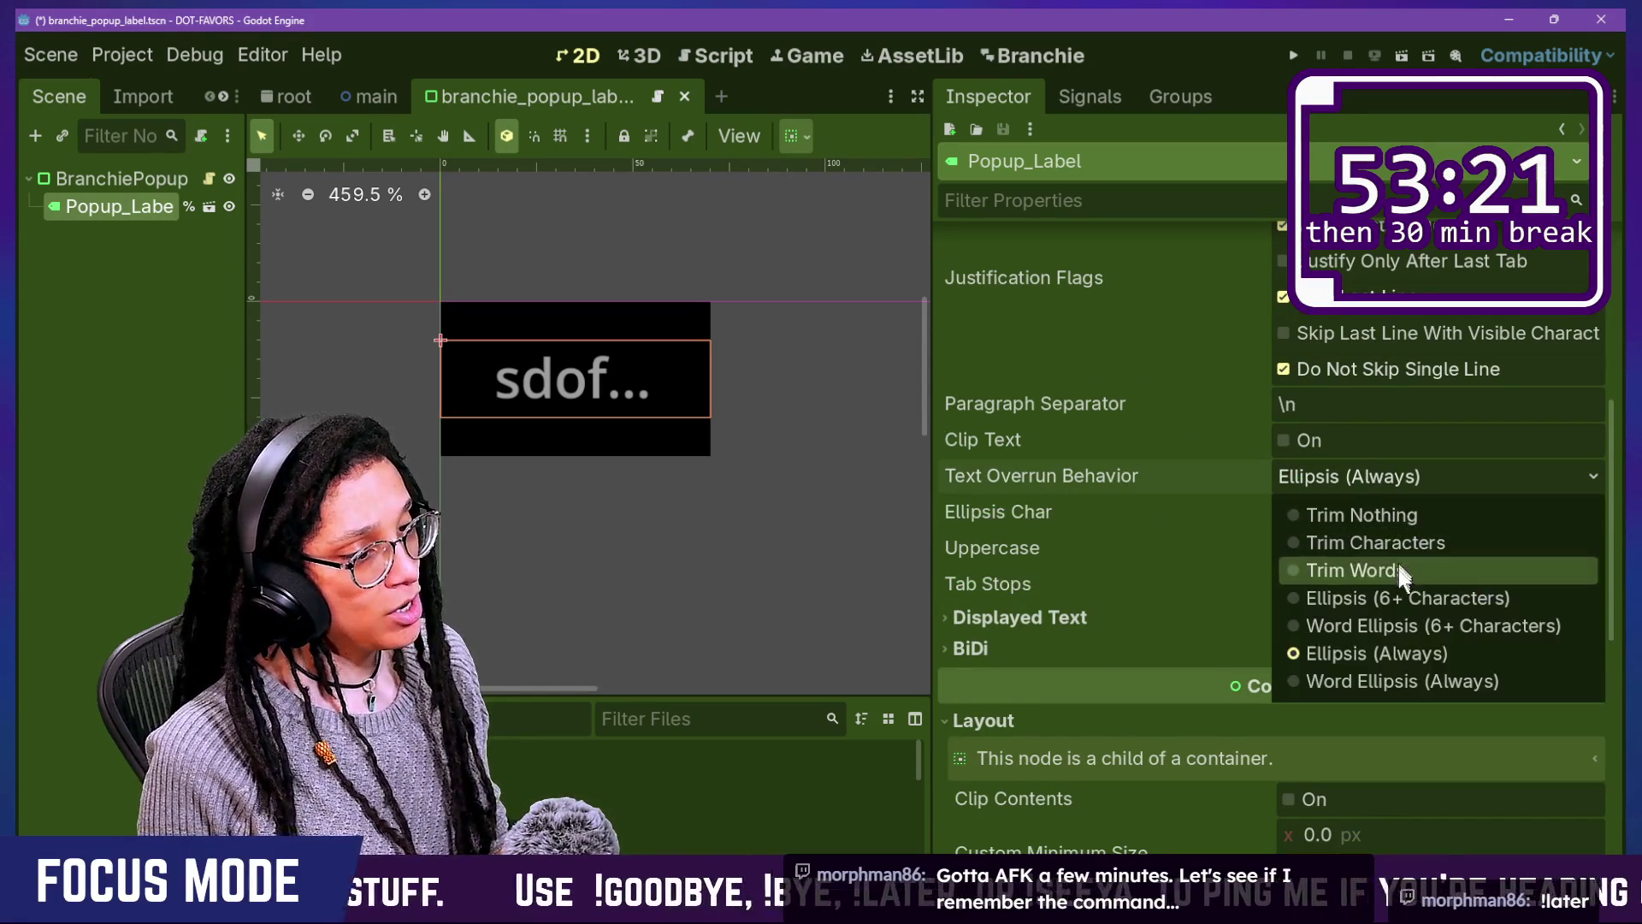
{"action": "left_click", "coordinate": [1378, 513]}
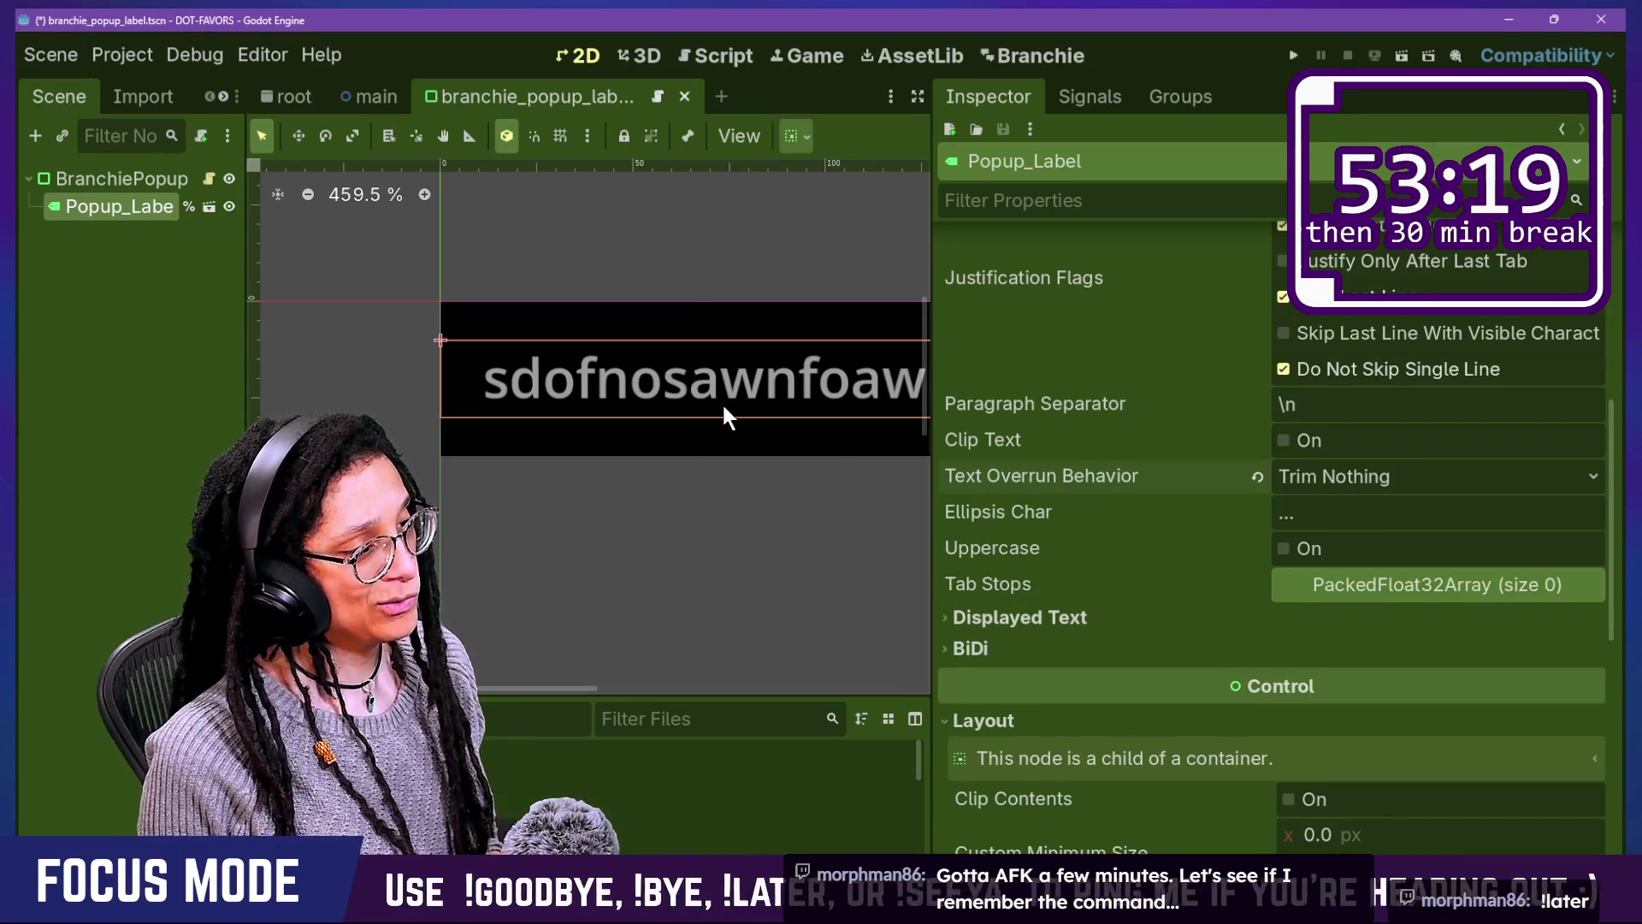
{"action": "scroll", "coordinate": [722, 406], "scroll_direction": "down", "scroll_amount": 6}
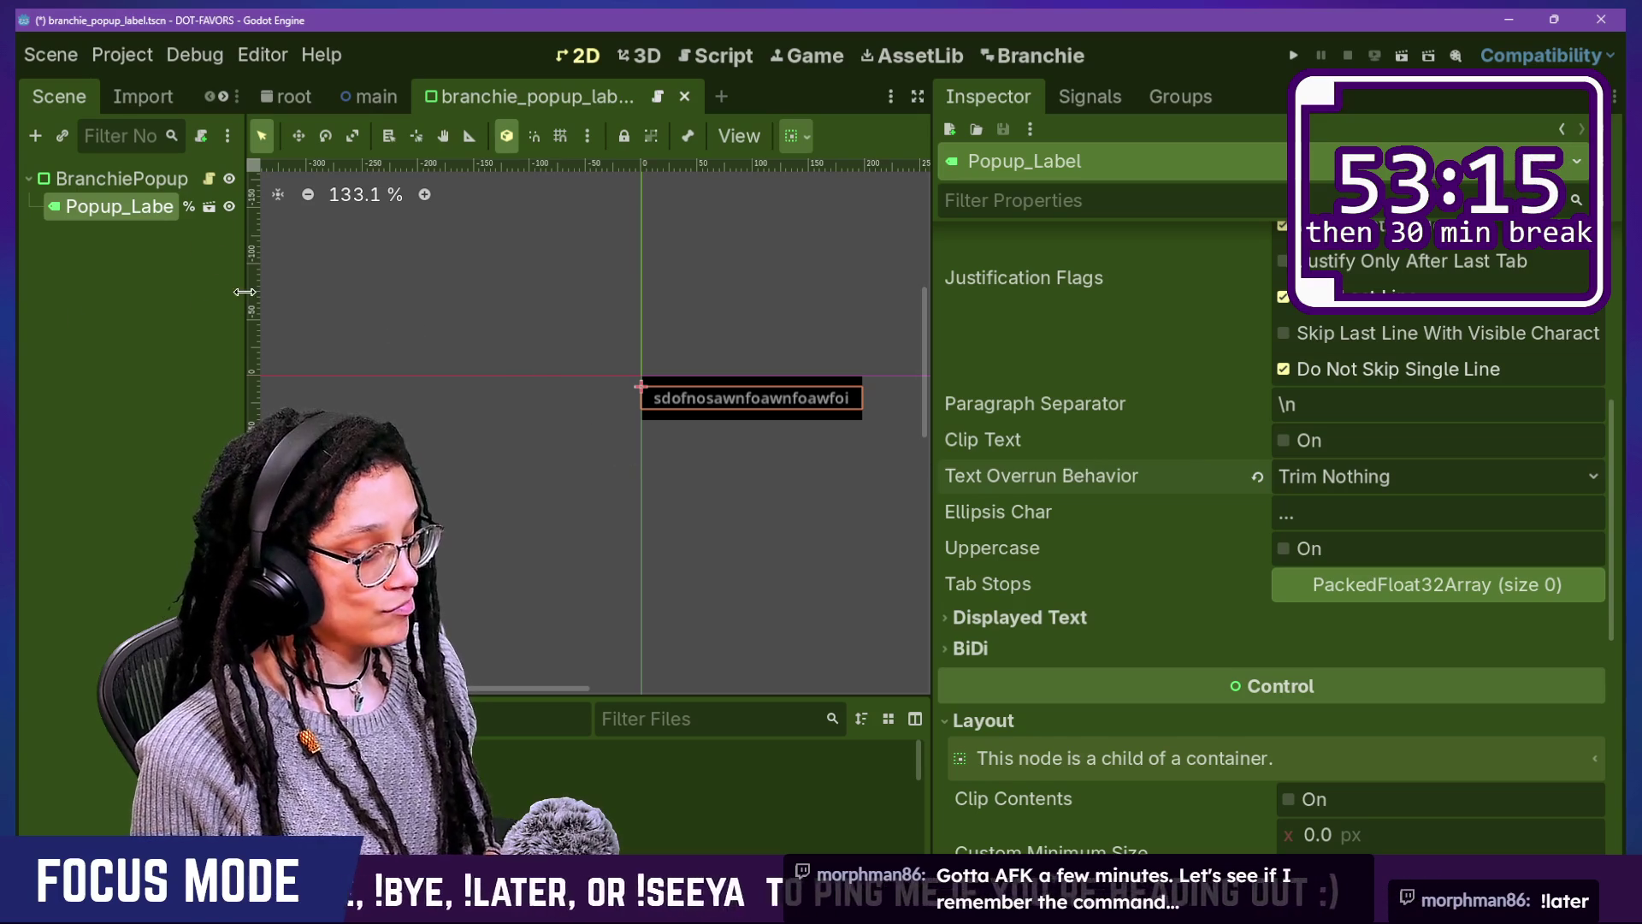
{"action": "key", "text": "ctrl+s"}
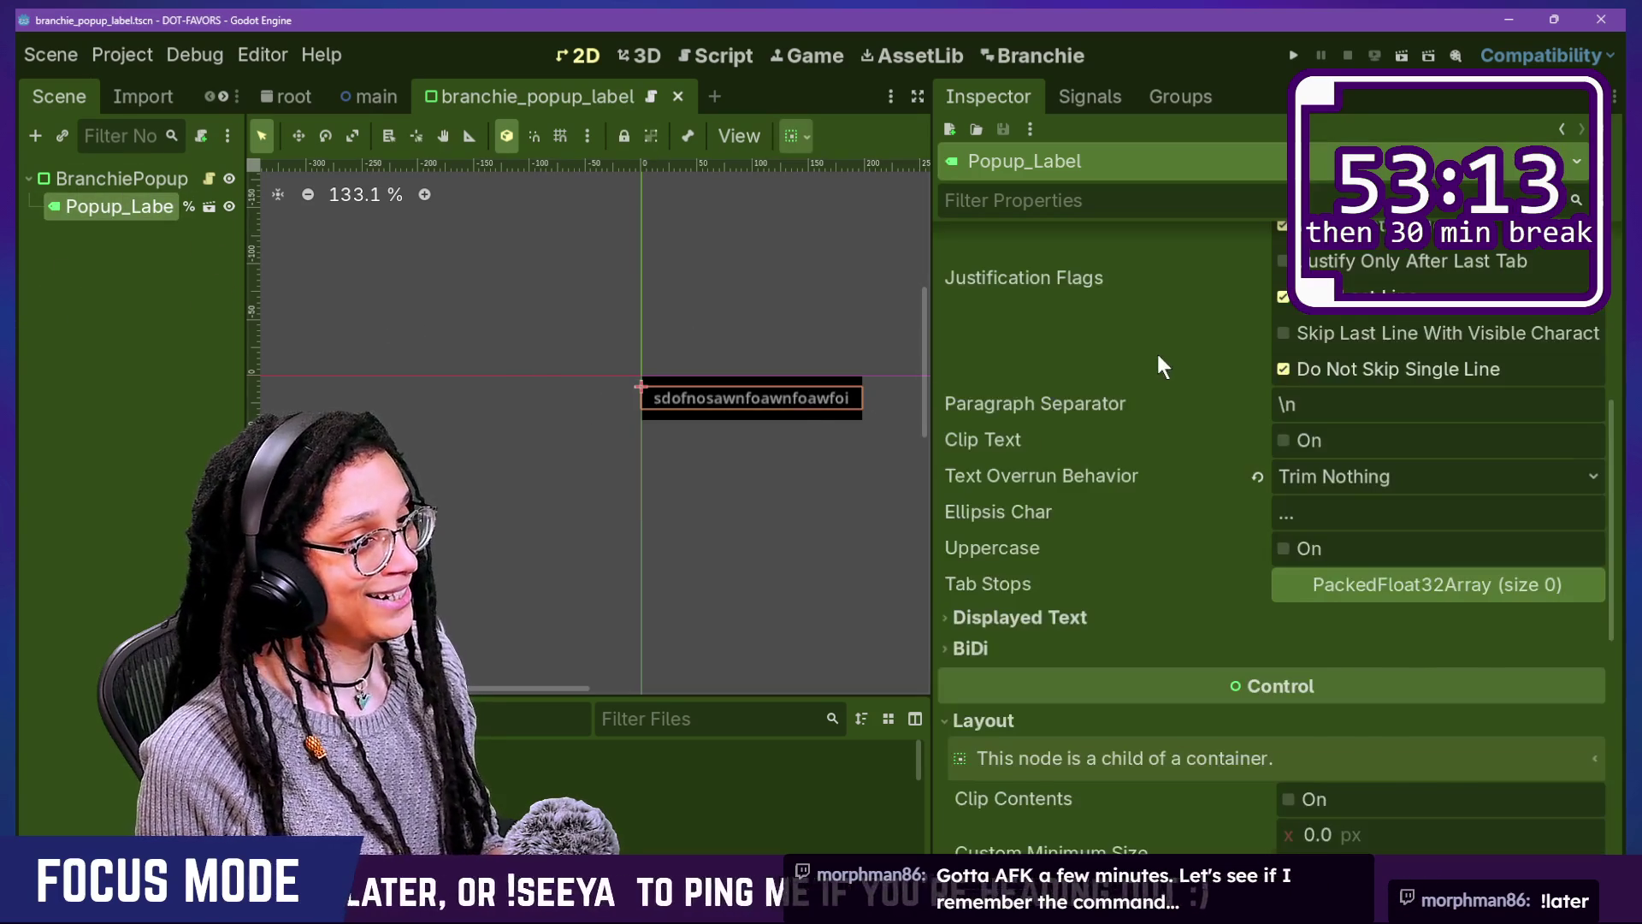
Step: Change the label text to "...", save, and toggle the Branchie plugin off and on
{"action": "scroll", "coordinate": [1156, 351], "scroll_direction": "up", "scroll_amount": 5}
{"action": "triple_click", "coordinate": [1174, 345]}
{"action": "key", "text": "BackSpace"}
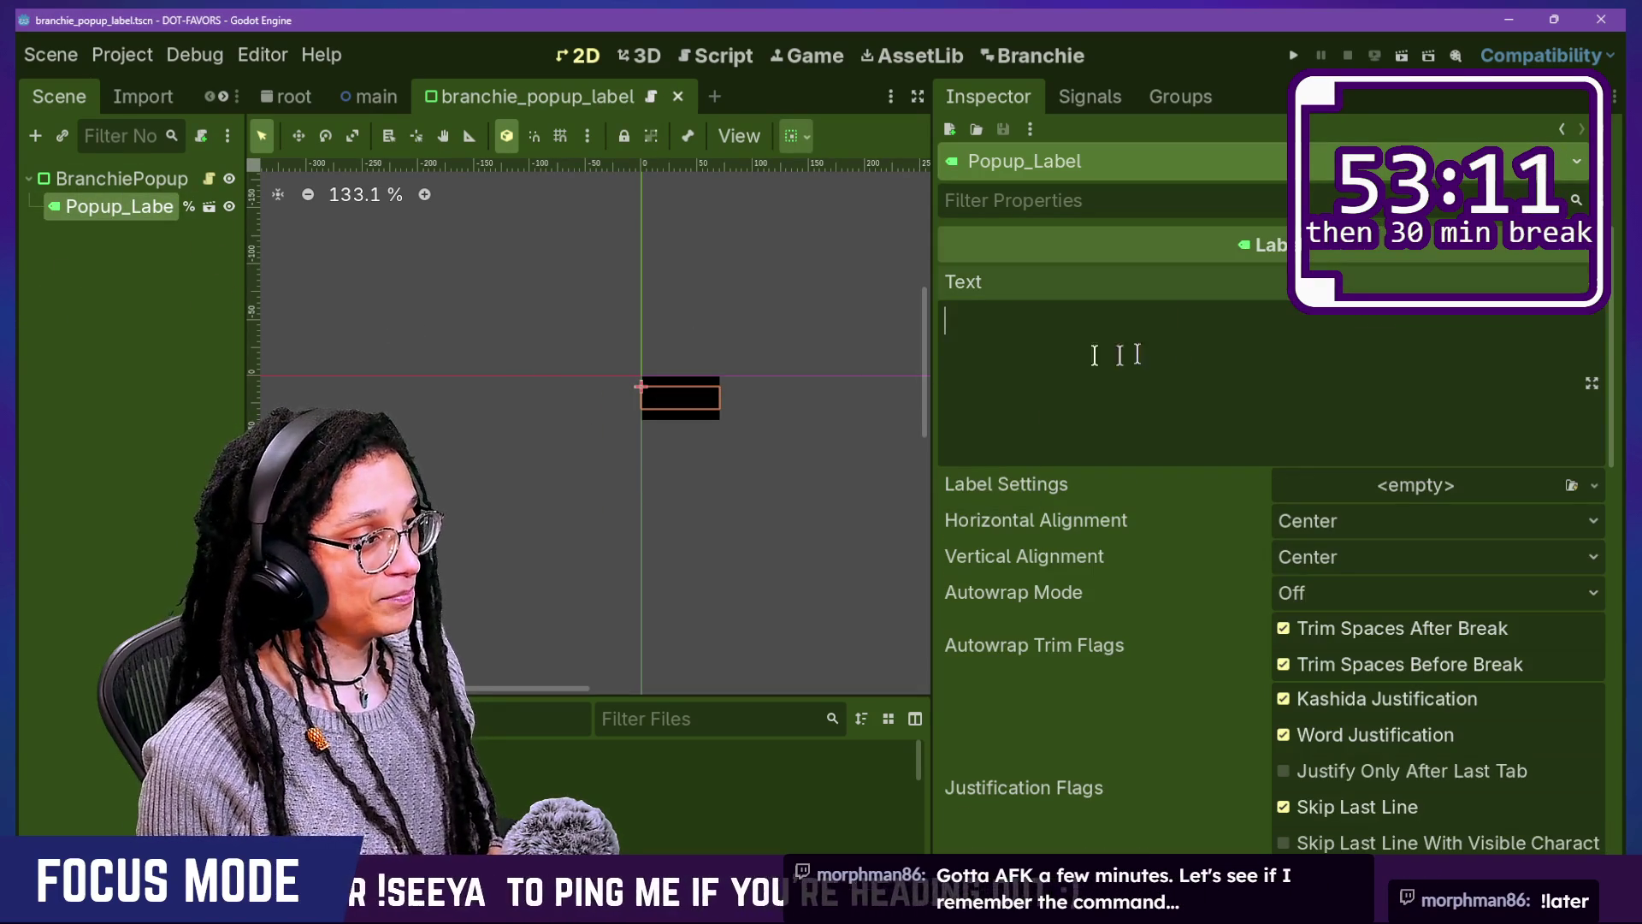
{"action": "type", "text": "..."}
{"action": "key", "text": "ctrl+s"}
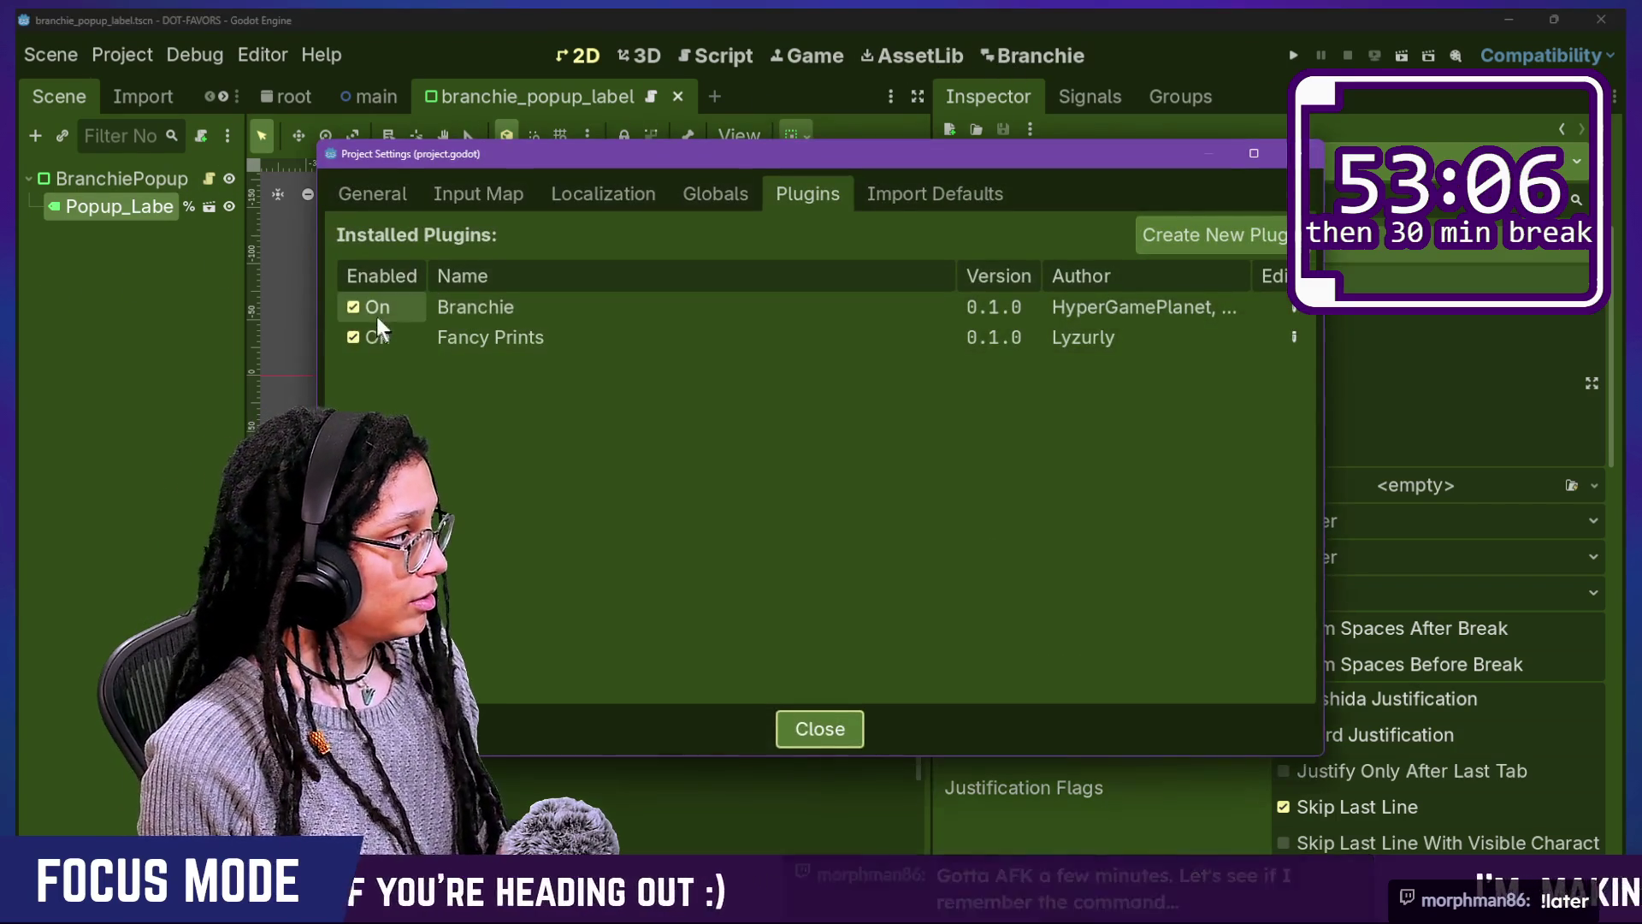
{"action": "double_click", "coordinate": [376, 308]}
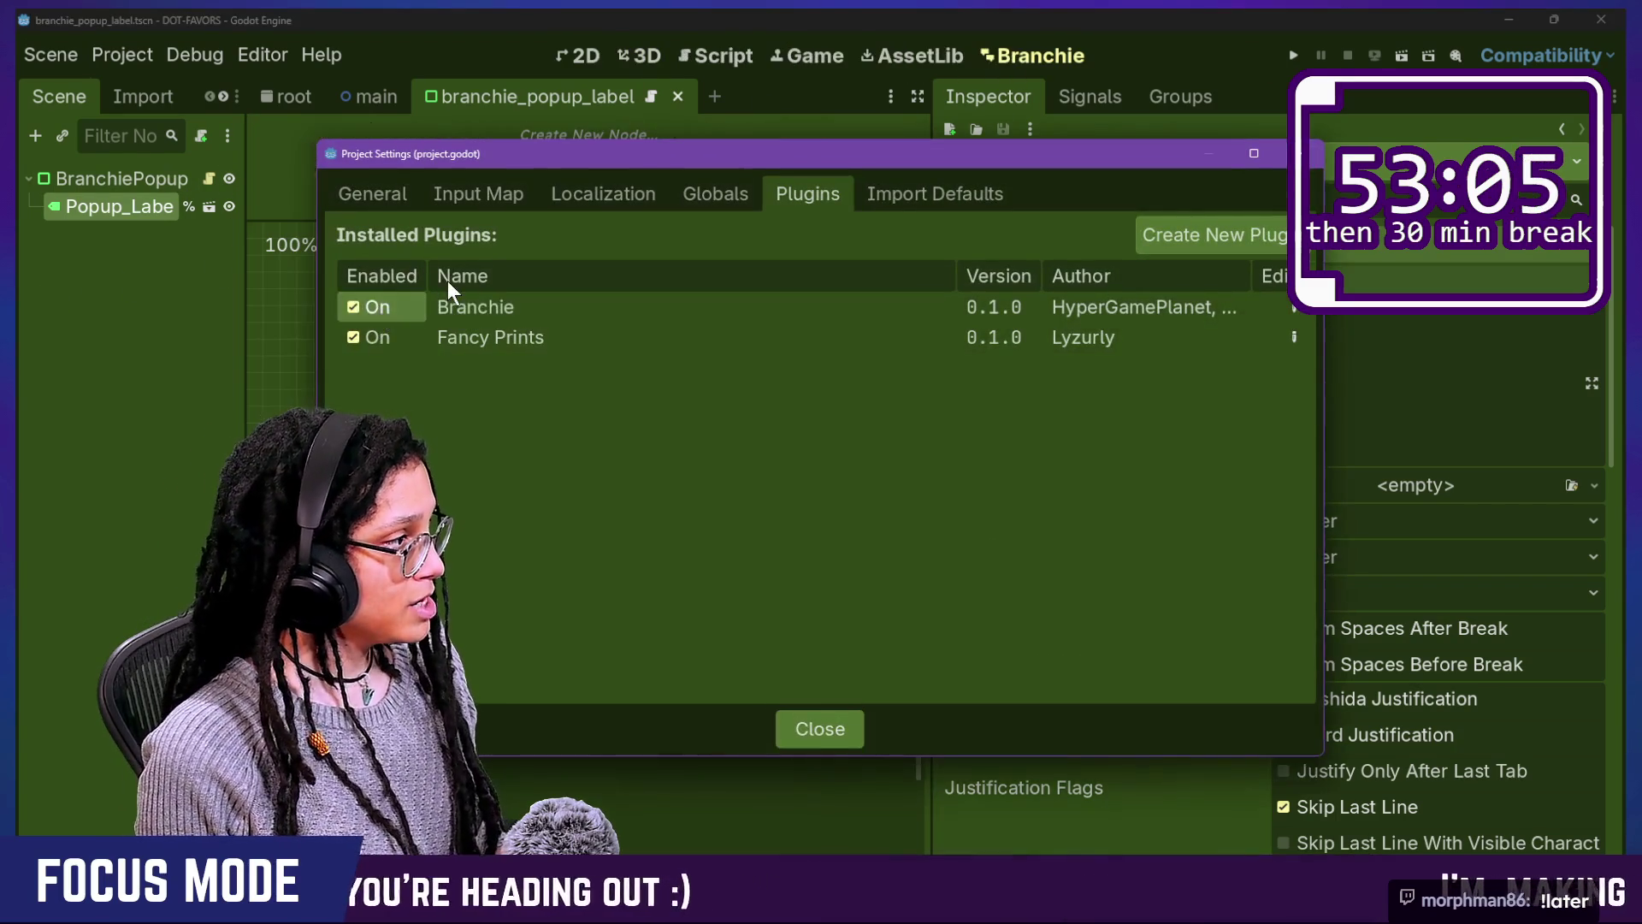
Step: Close Project Settings, hide the side docks, and begin typing a new conversation name
{"action": "key", "text": "Escape"}
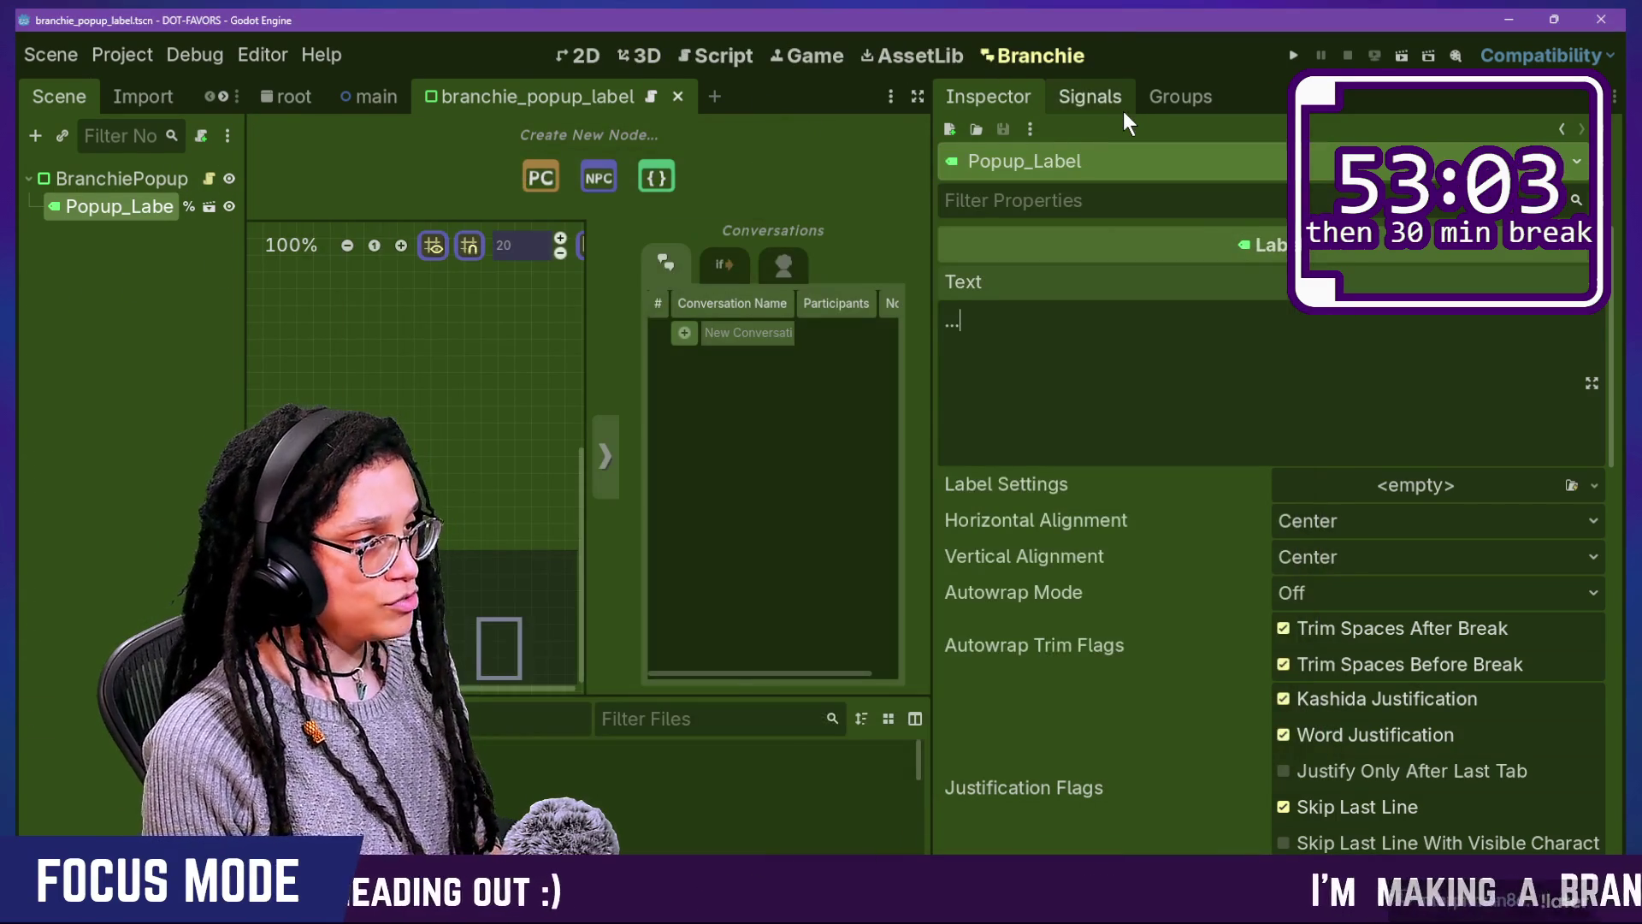
{"action": "key", "text": "ctrl+shift+F11"}
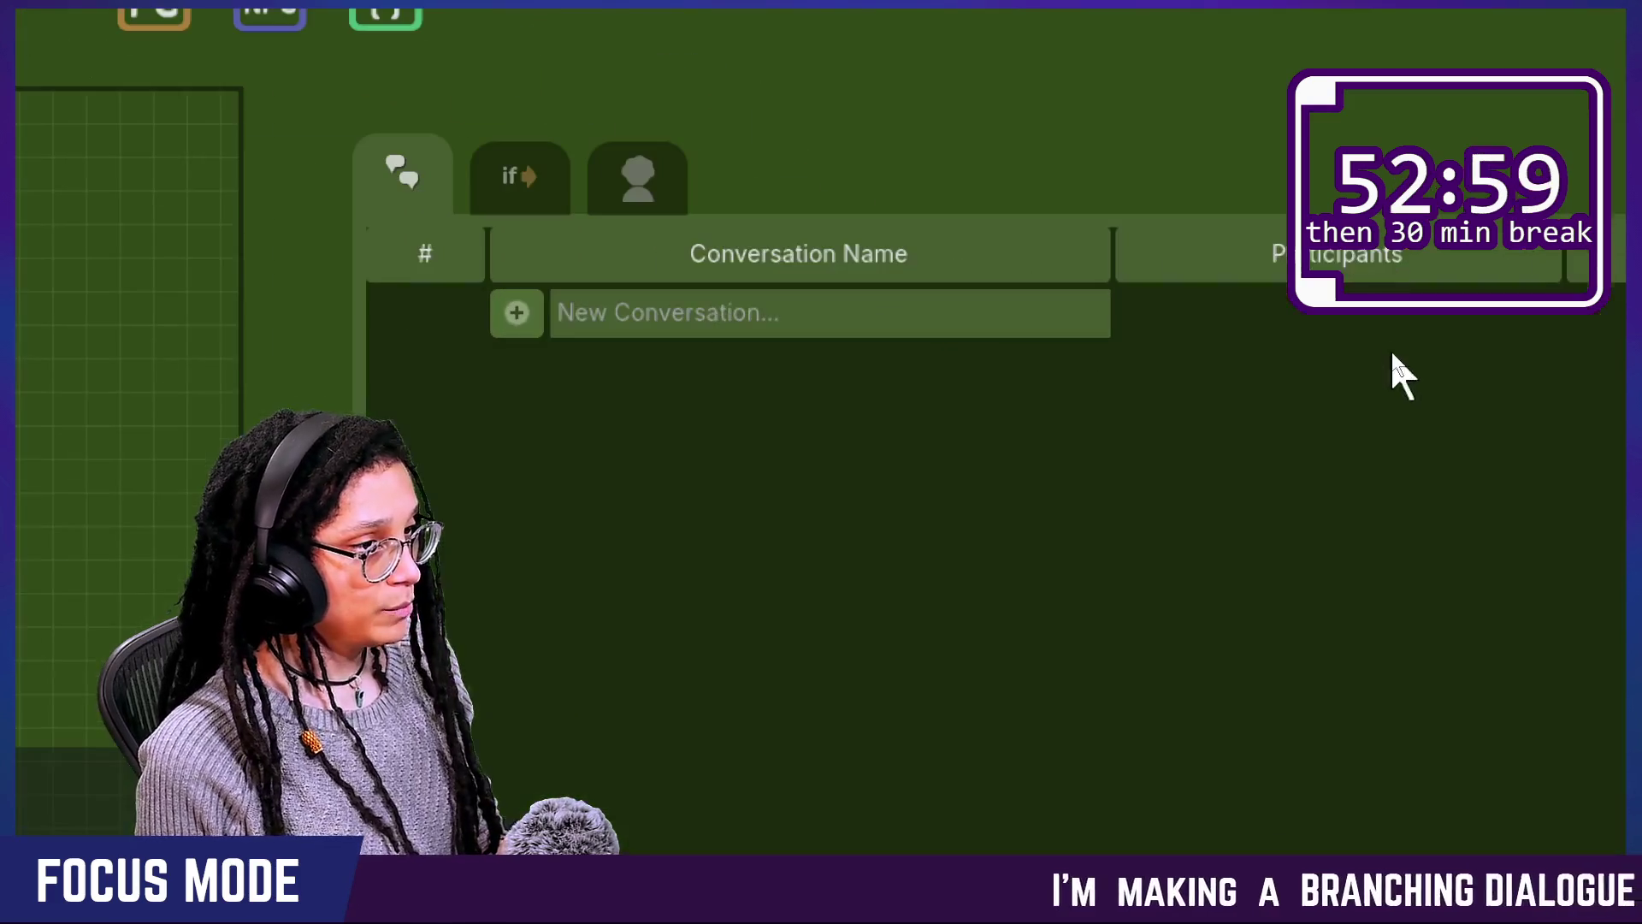
{"action": "type", "text": "THING"}
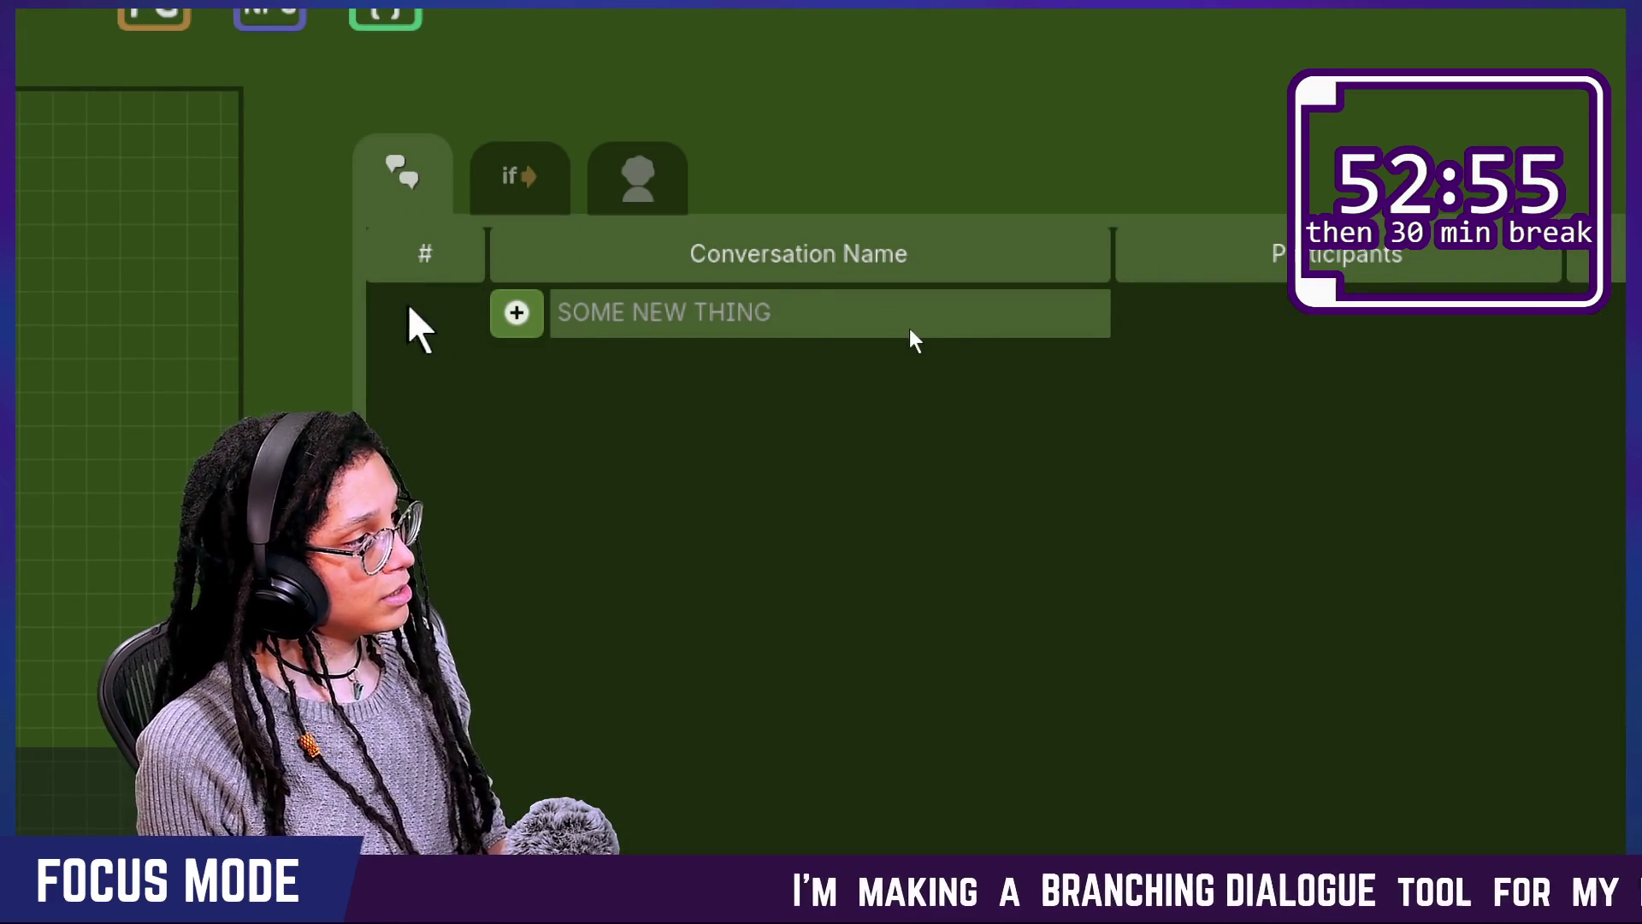
Step: Add a new Branchie conversation named SOME NEW THING
{"action": "left_click", "coordinate": [517, 313]}
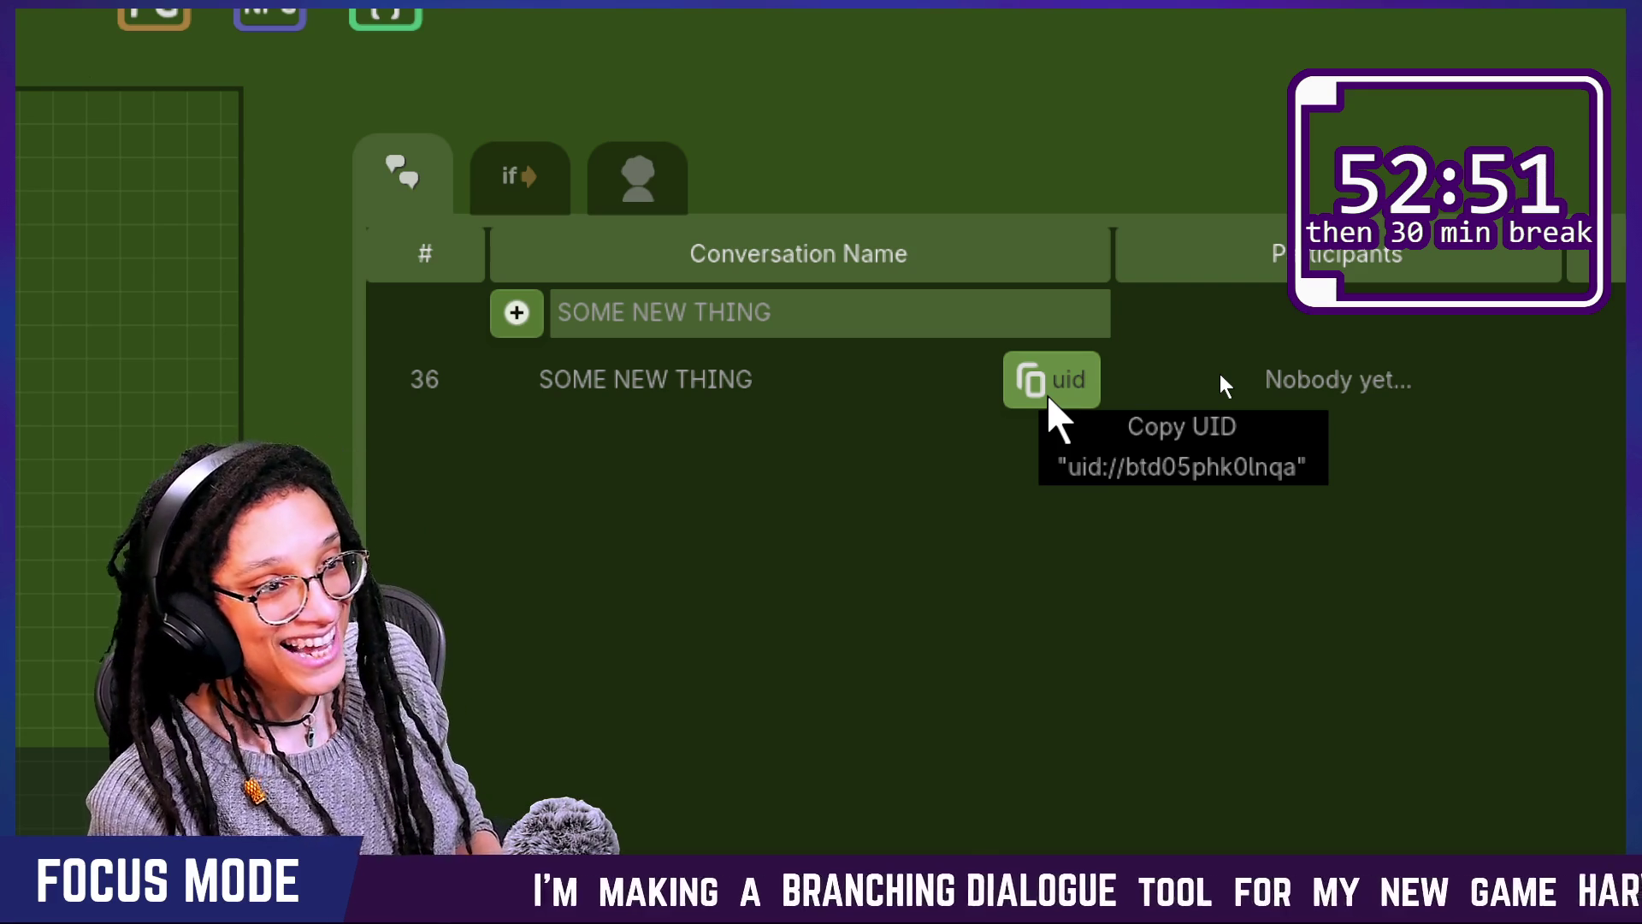
{"action": "mouse_move", "coordinate": [1019, 403]}
{"action": "left_mouse_down"}
{"action": "mouse_move", "coordinate": [850, 347]}
{"action": "mouse_move", "coordinate": [1248, 734]}
{"action": "mouse_move", "coordinate": [844, 616]}
{"action": "left_mouse_up"}
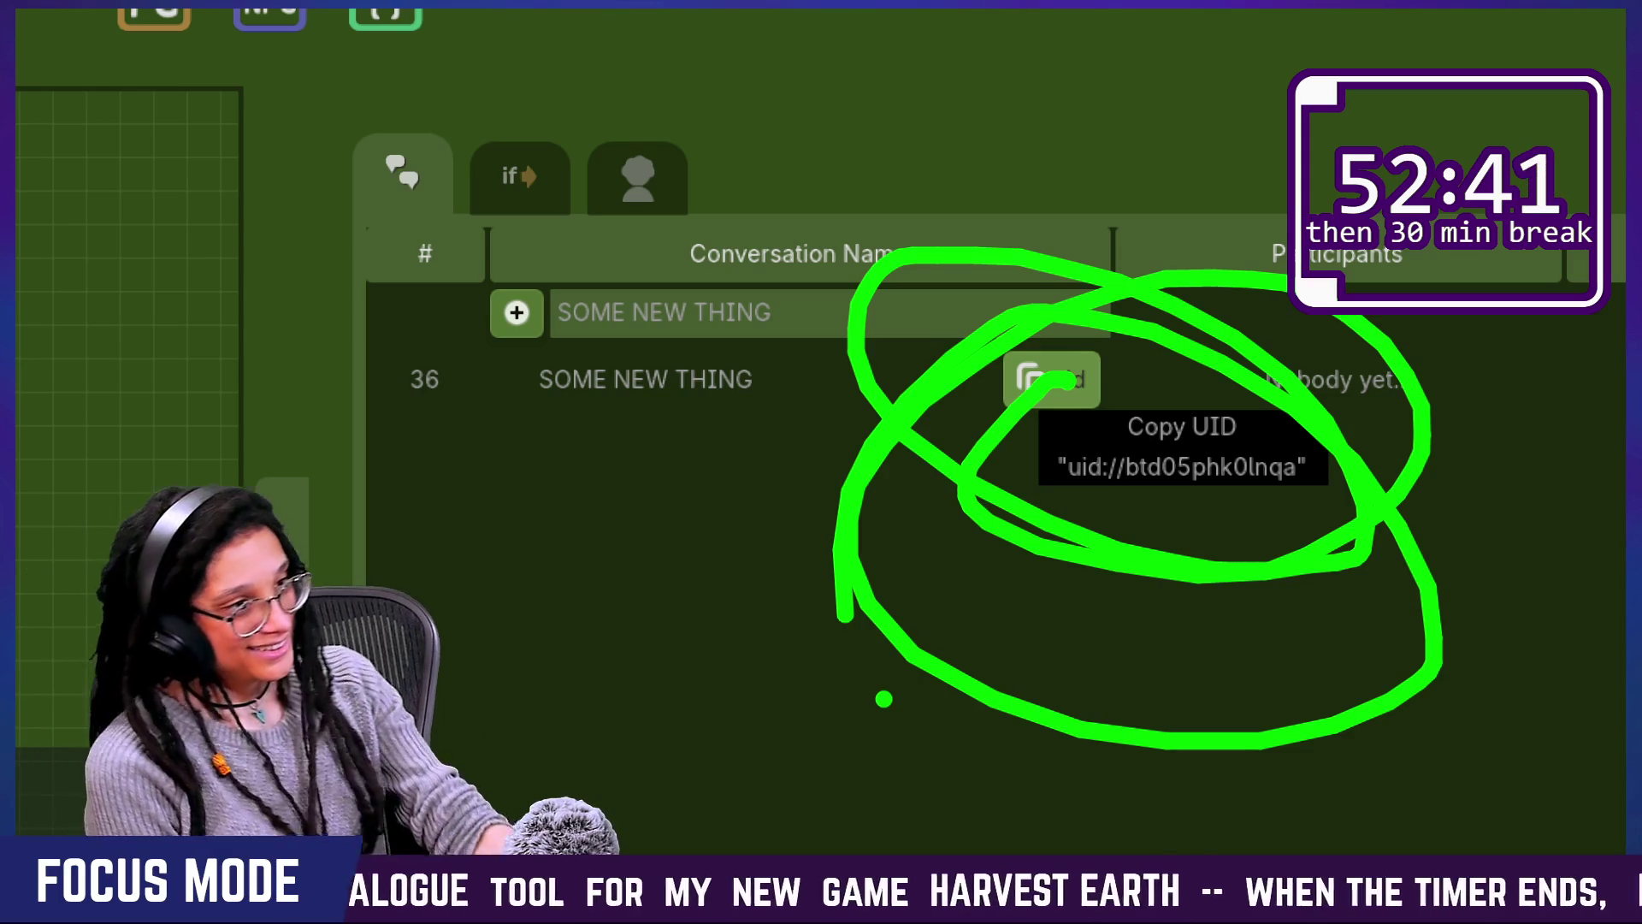
{"action": "key", "text": "Escape"}
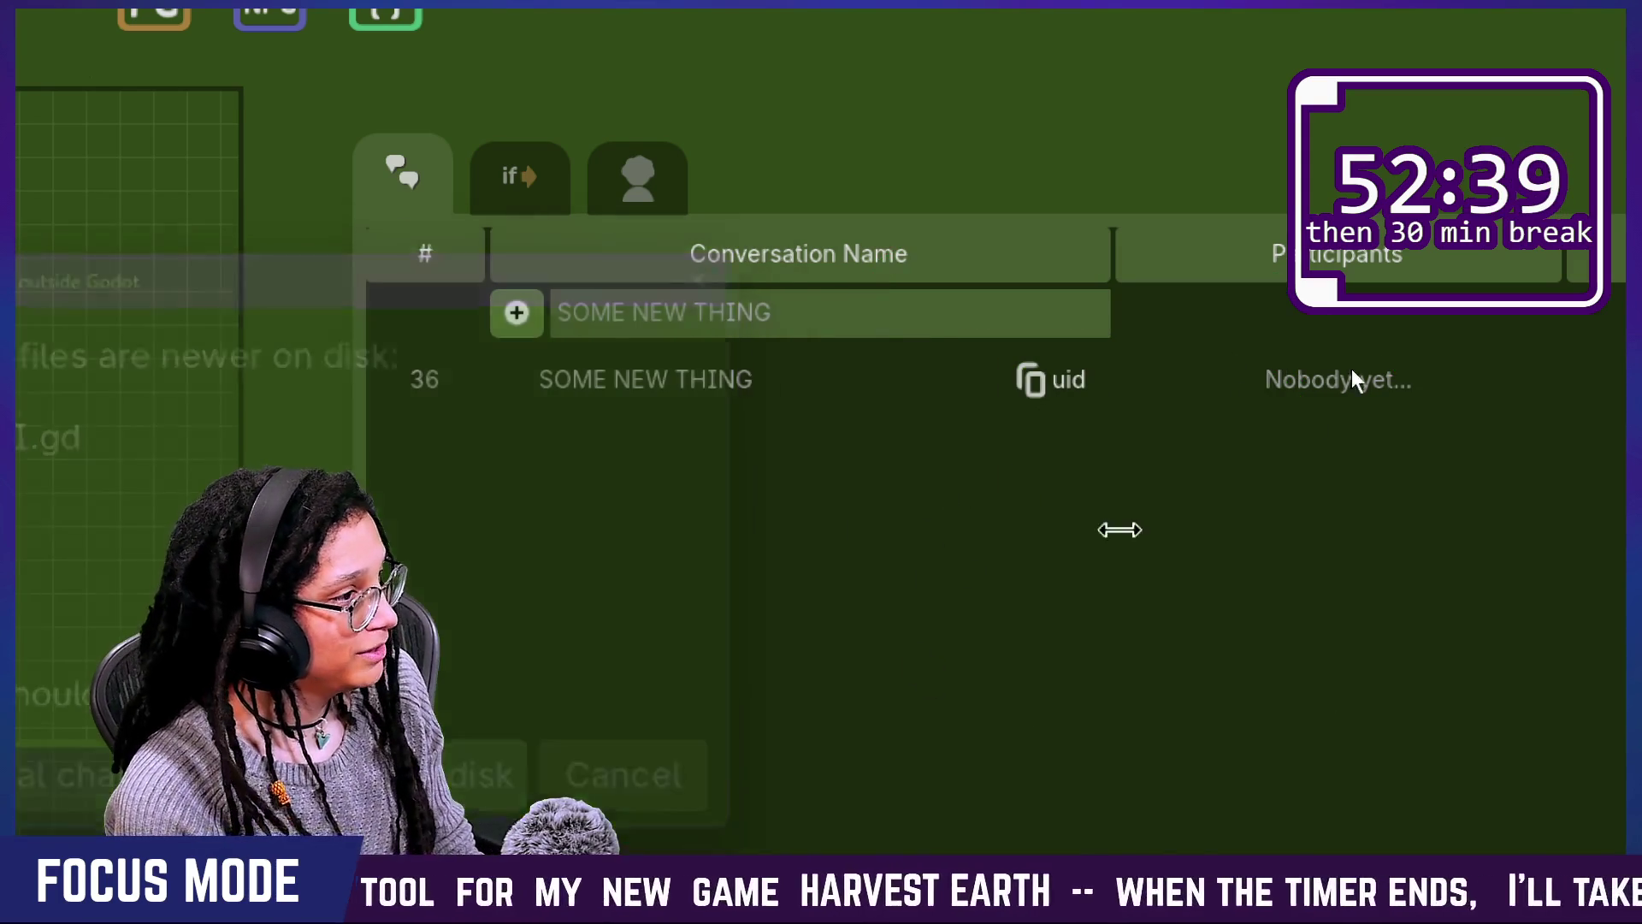
Step: Paste the copied conversation UID into the new-conversation name entry to test copying
{"action": "left_click", "coordinate": [1063, 394]}
{"action": "triple_click", "coordinate": [869, 315]}
{"action": "type", "text": "uid://btd05phk0lnqa"}
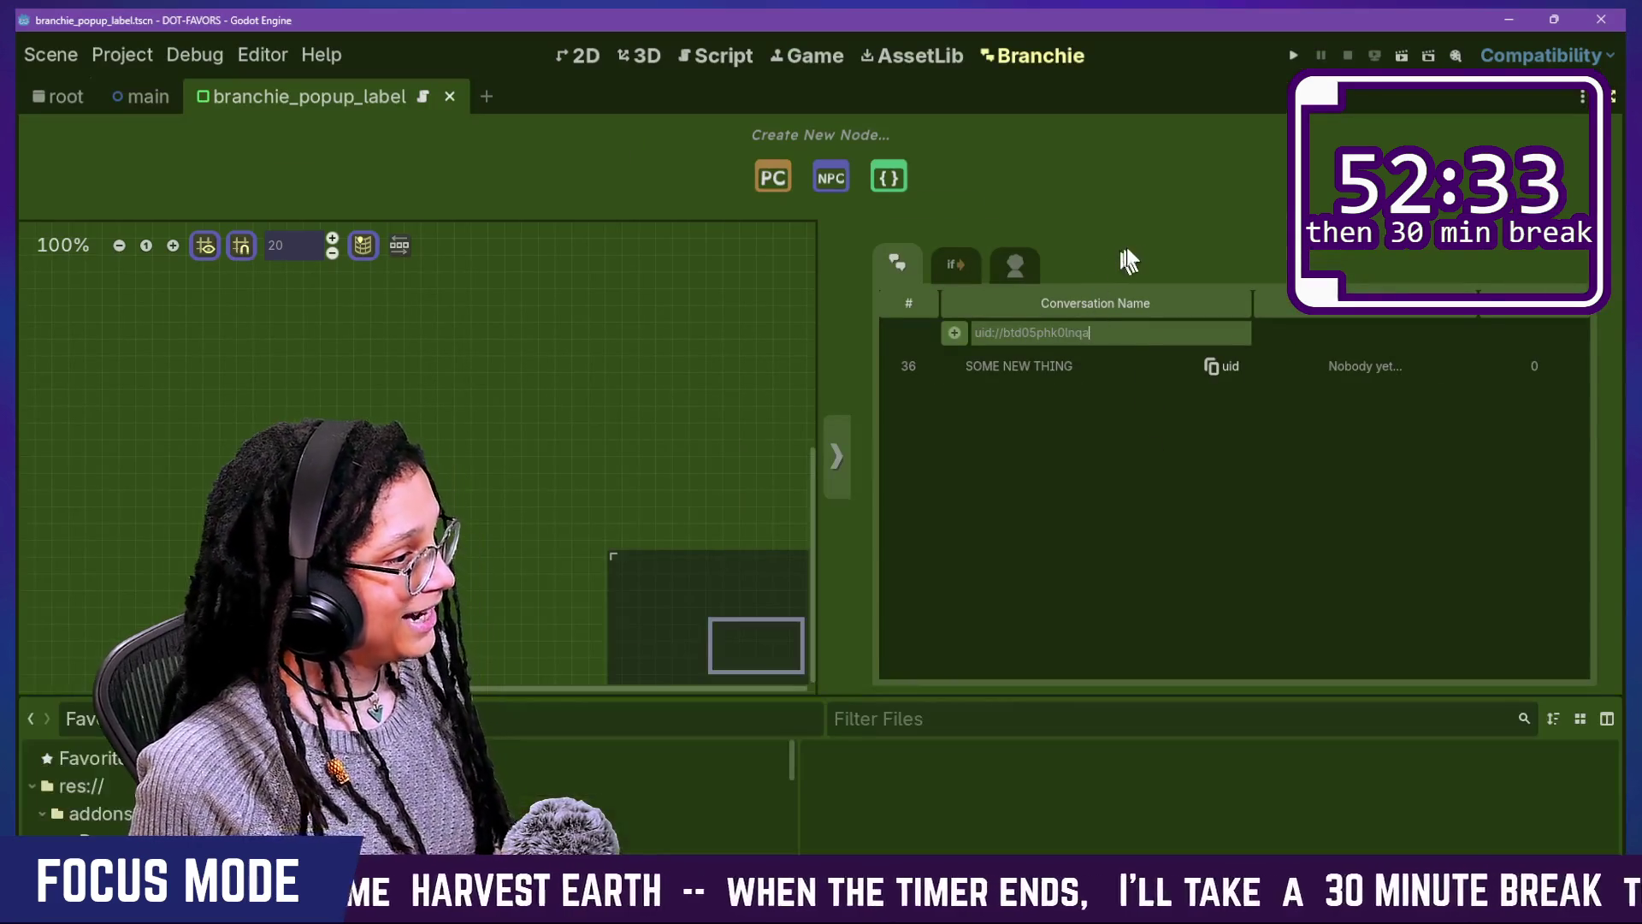
{"action": "key", "text": "alt+Tab"}
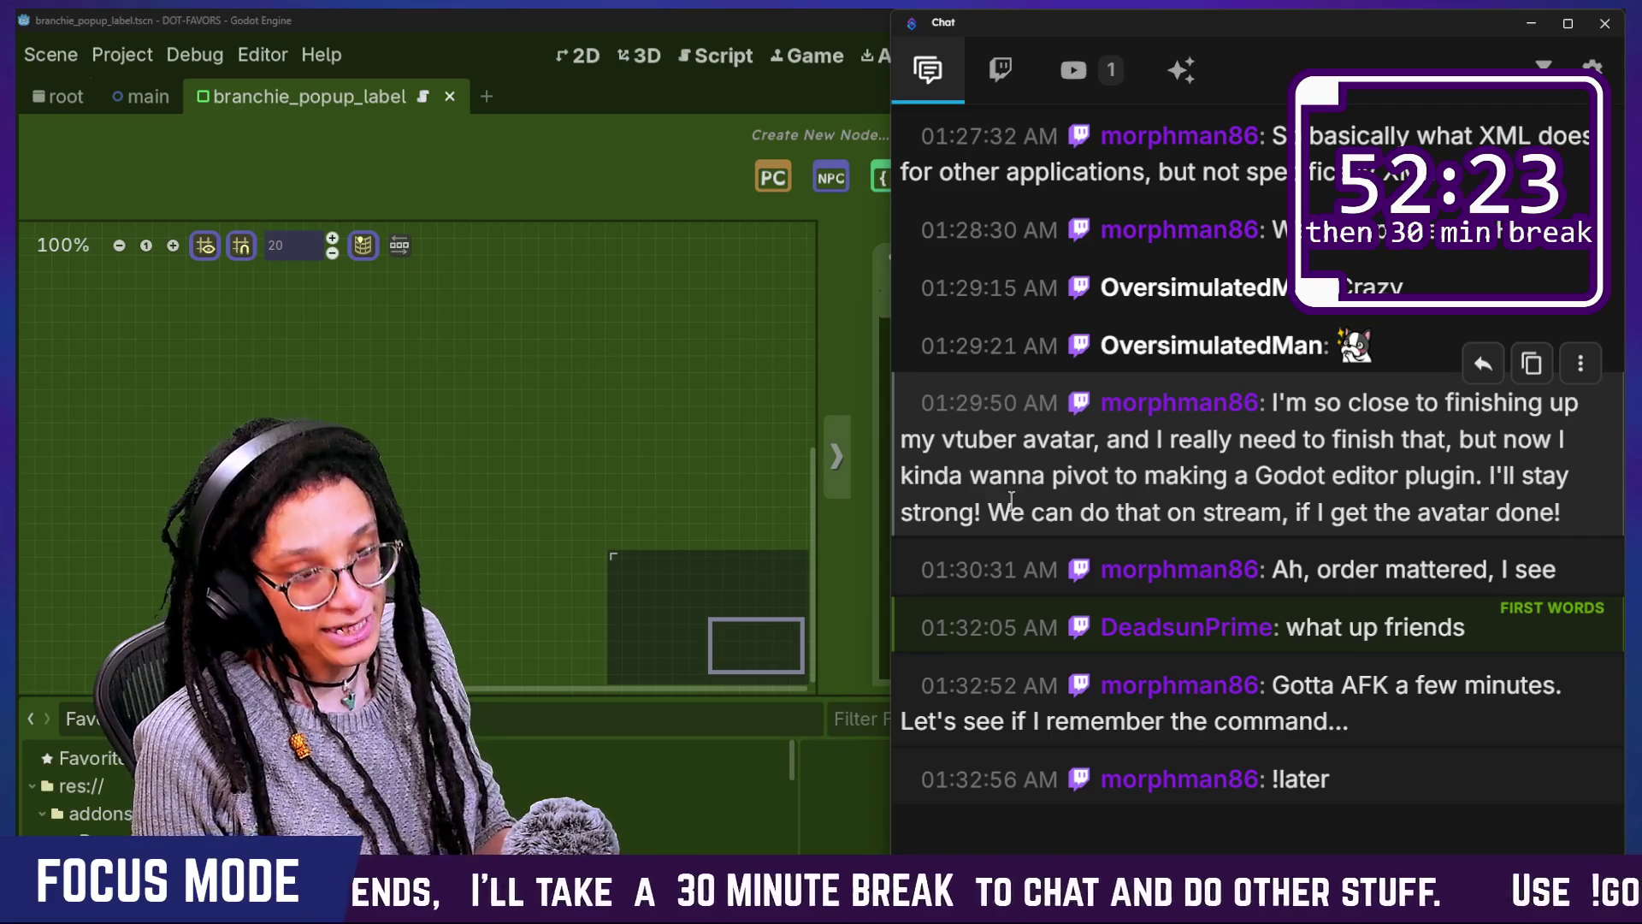
Step: In GitHub Desktop, commit the nine changes to main about the copyable UID and visible label, then push
{"action": "key", "text": "alt+Tab"}
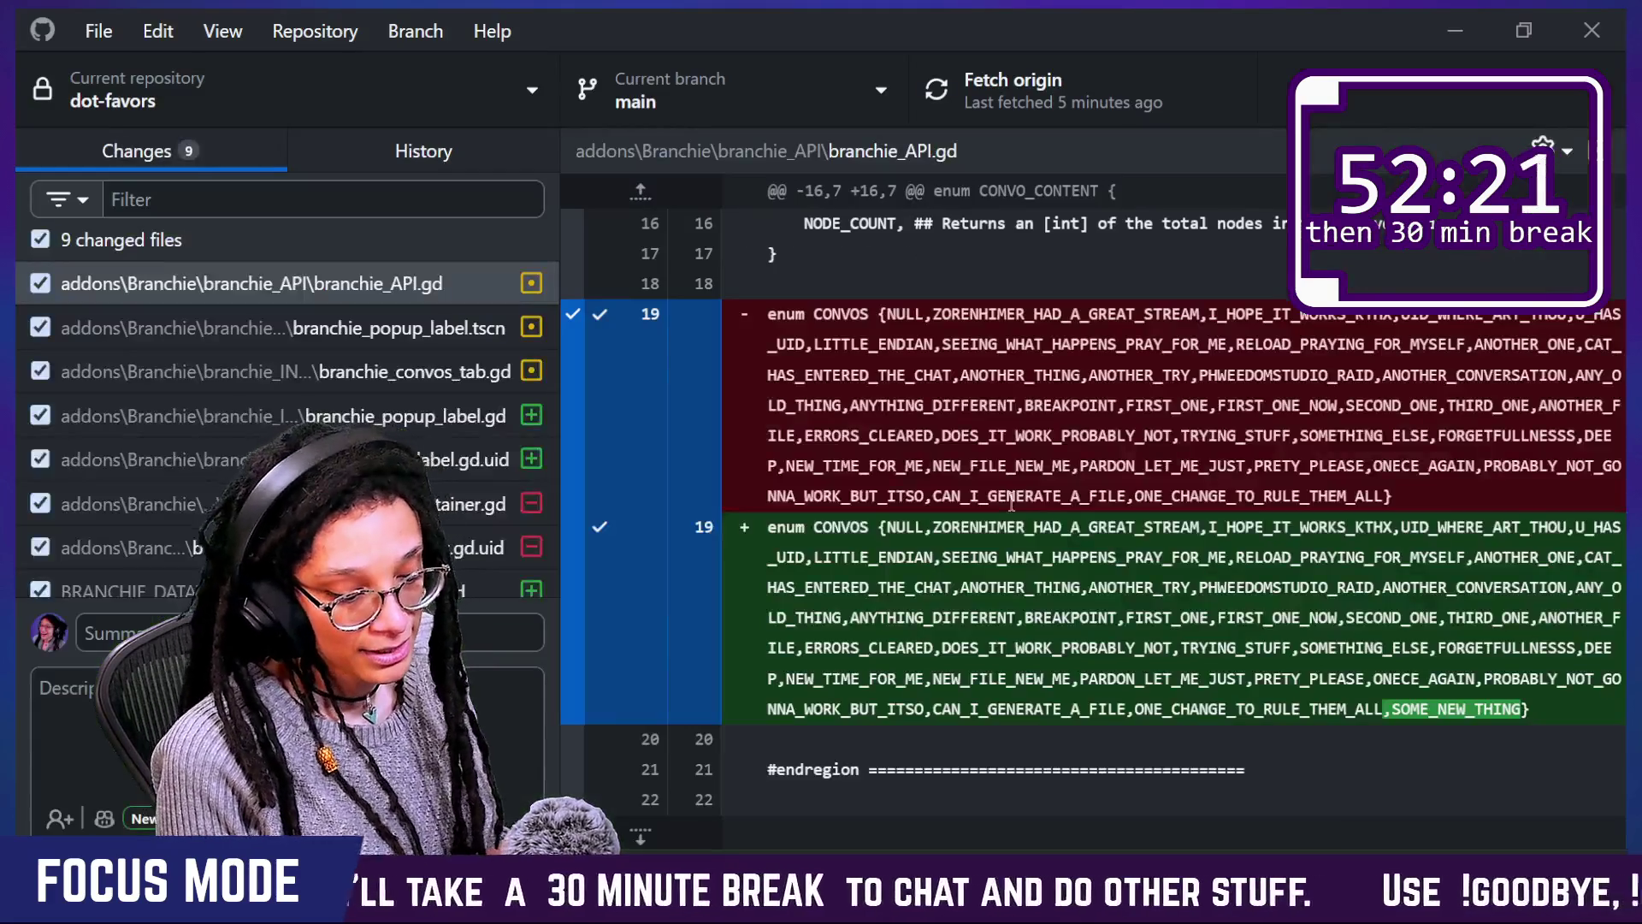
{"action": "left_click", "coordinate": [530, 626]}
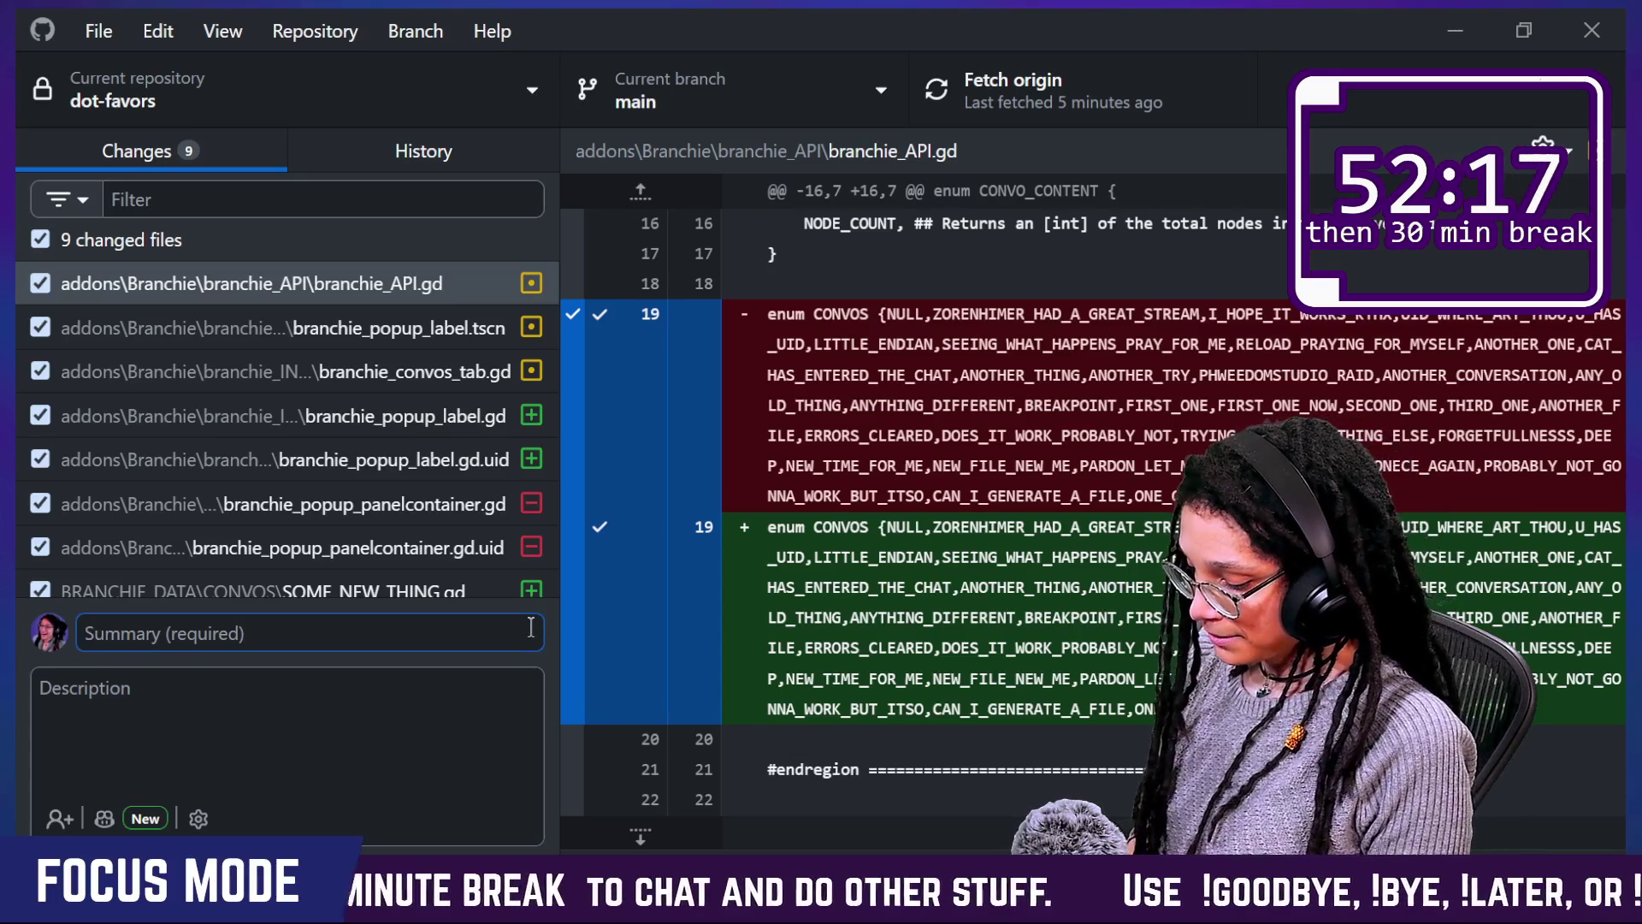
{"action": "type", "text": "U"}
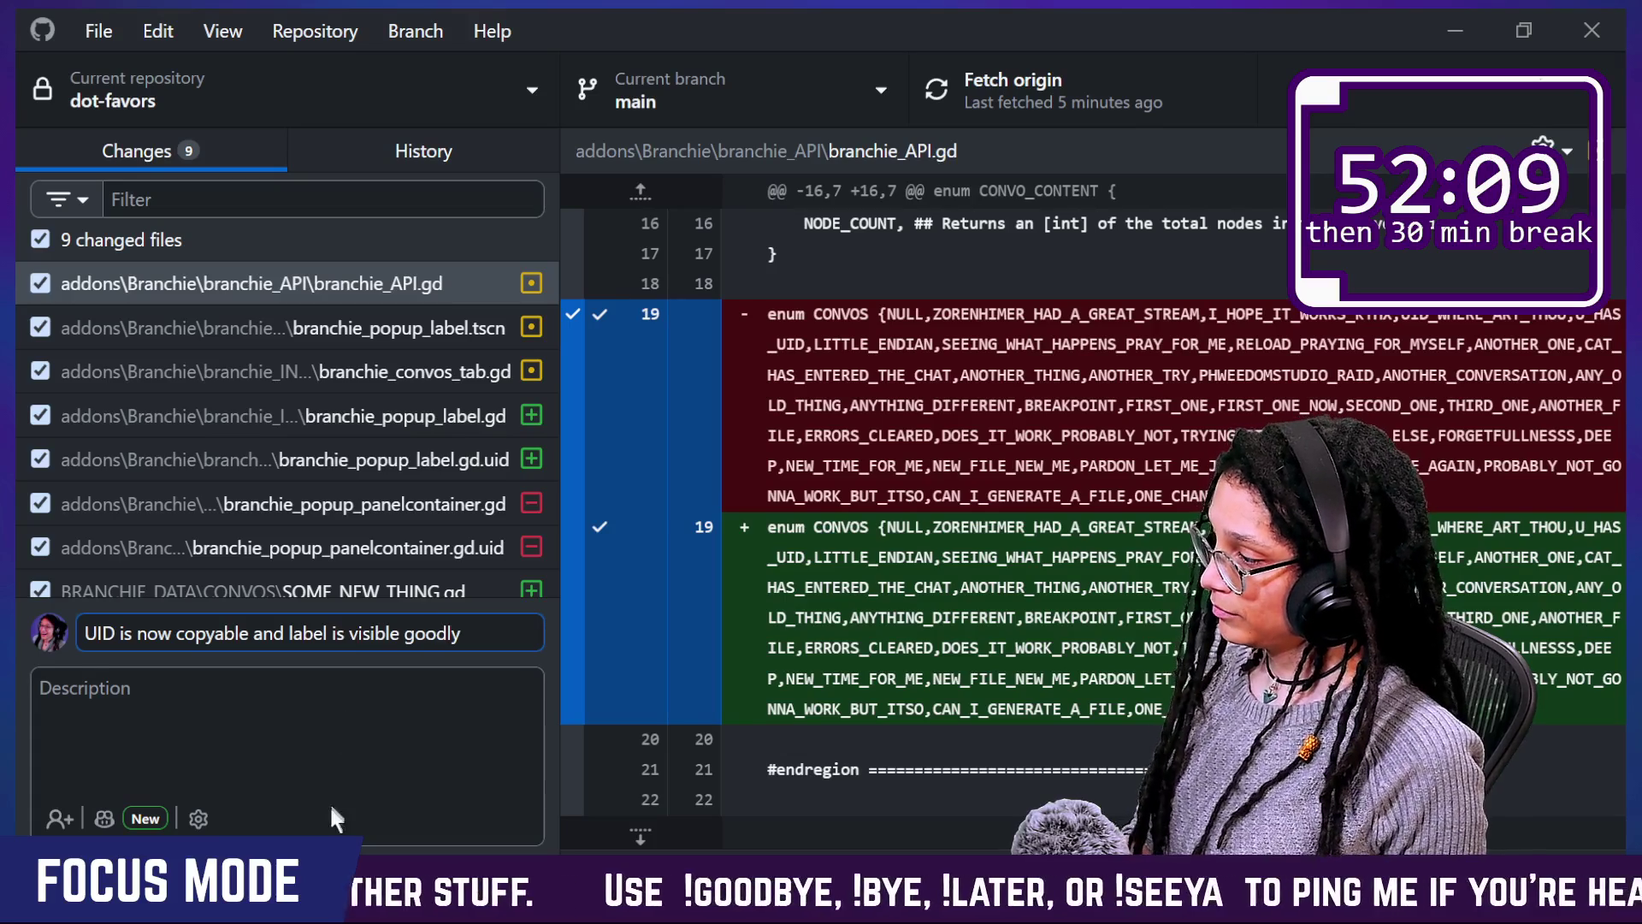
{"action": "left_click", "coordinate": [336, 864]}
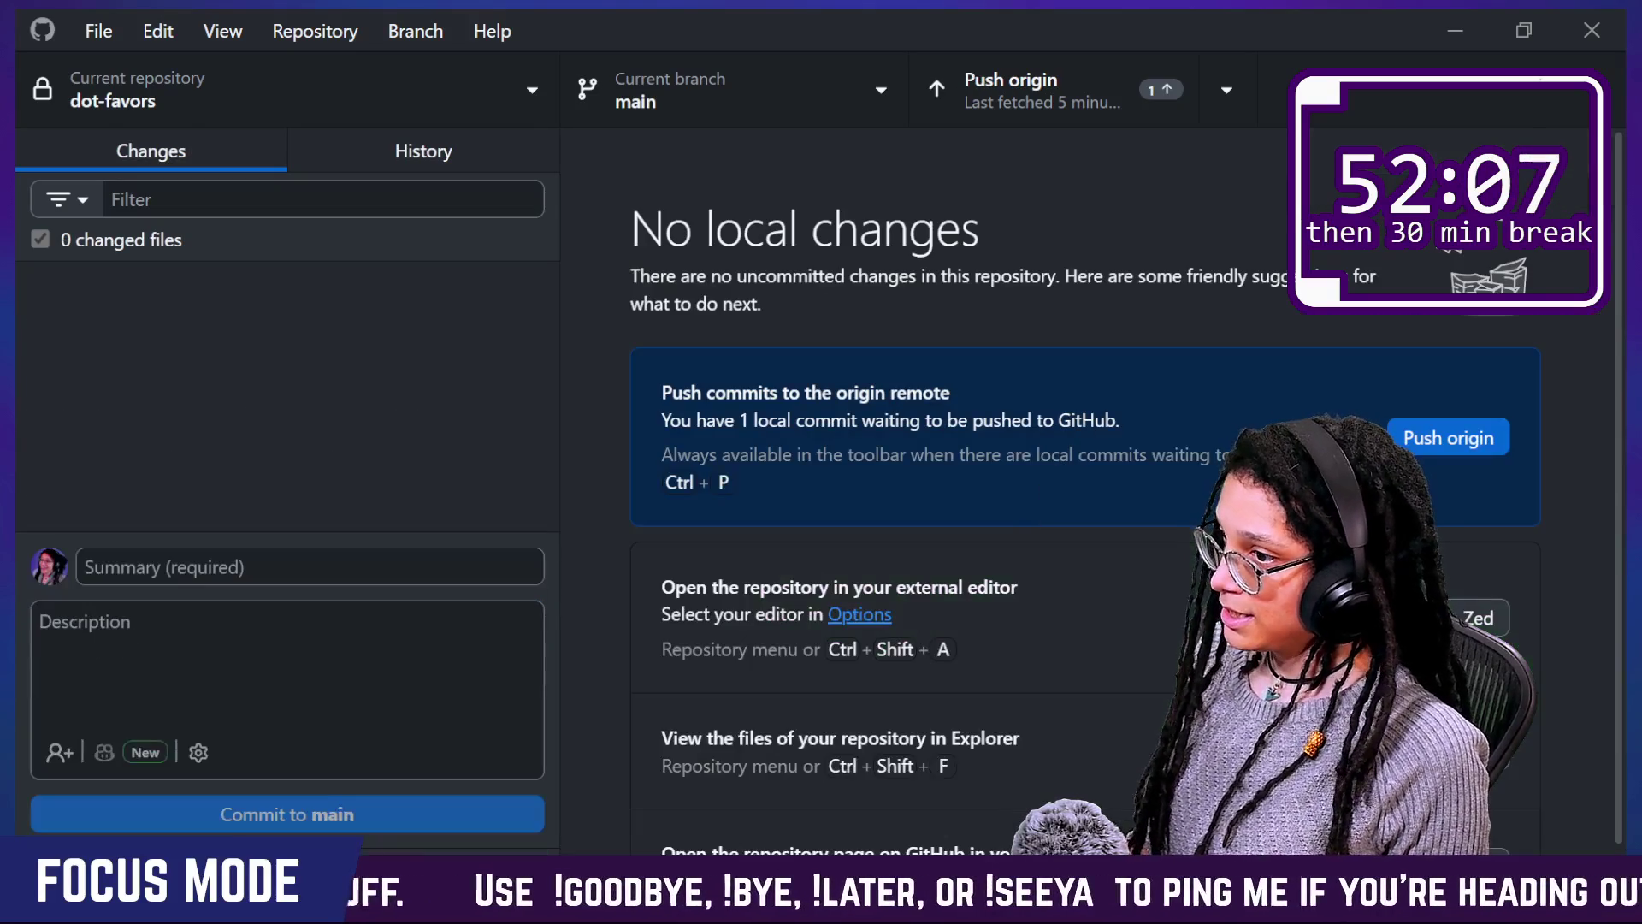
{"action": "left_click", "coordinate": [1484, 434]}
{"action": "key", "text": "alt+Tab"}
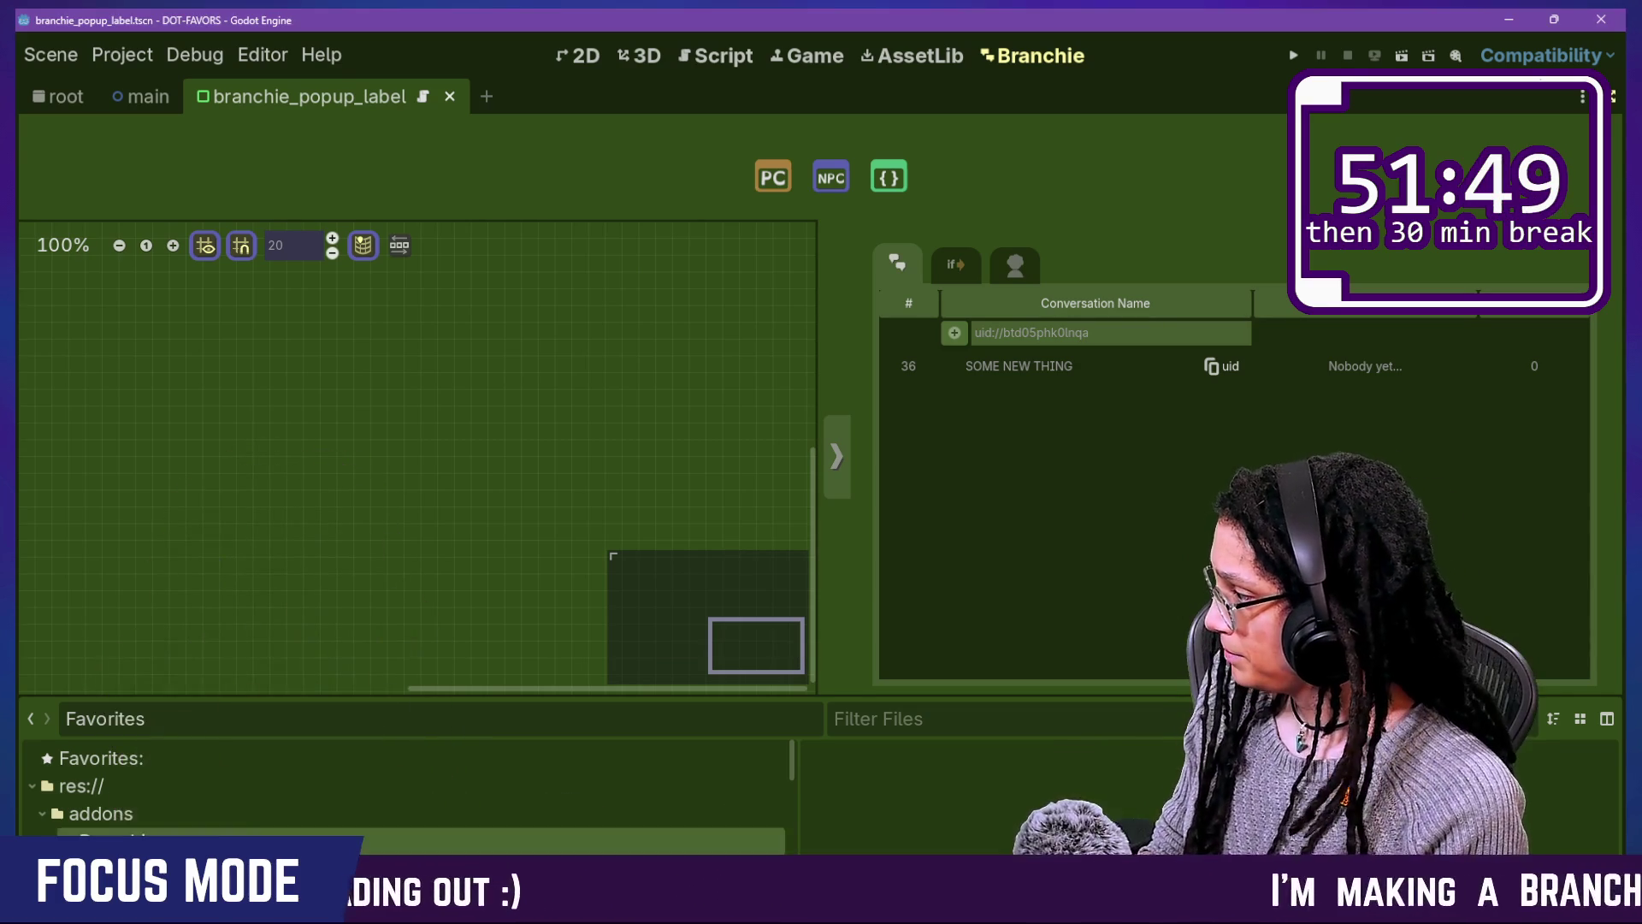
Step: Enlarge the FileSystem dock and list the files in res://BRANCHIE_DATA/CONVOS
{"action": "scroll", "coordinate": [224, 786], "scroll_direction": "down", "scroll_amount": 3}
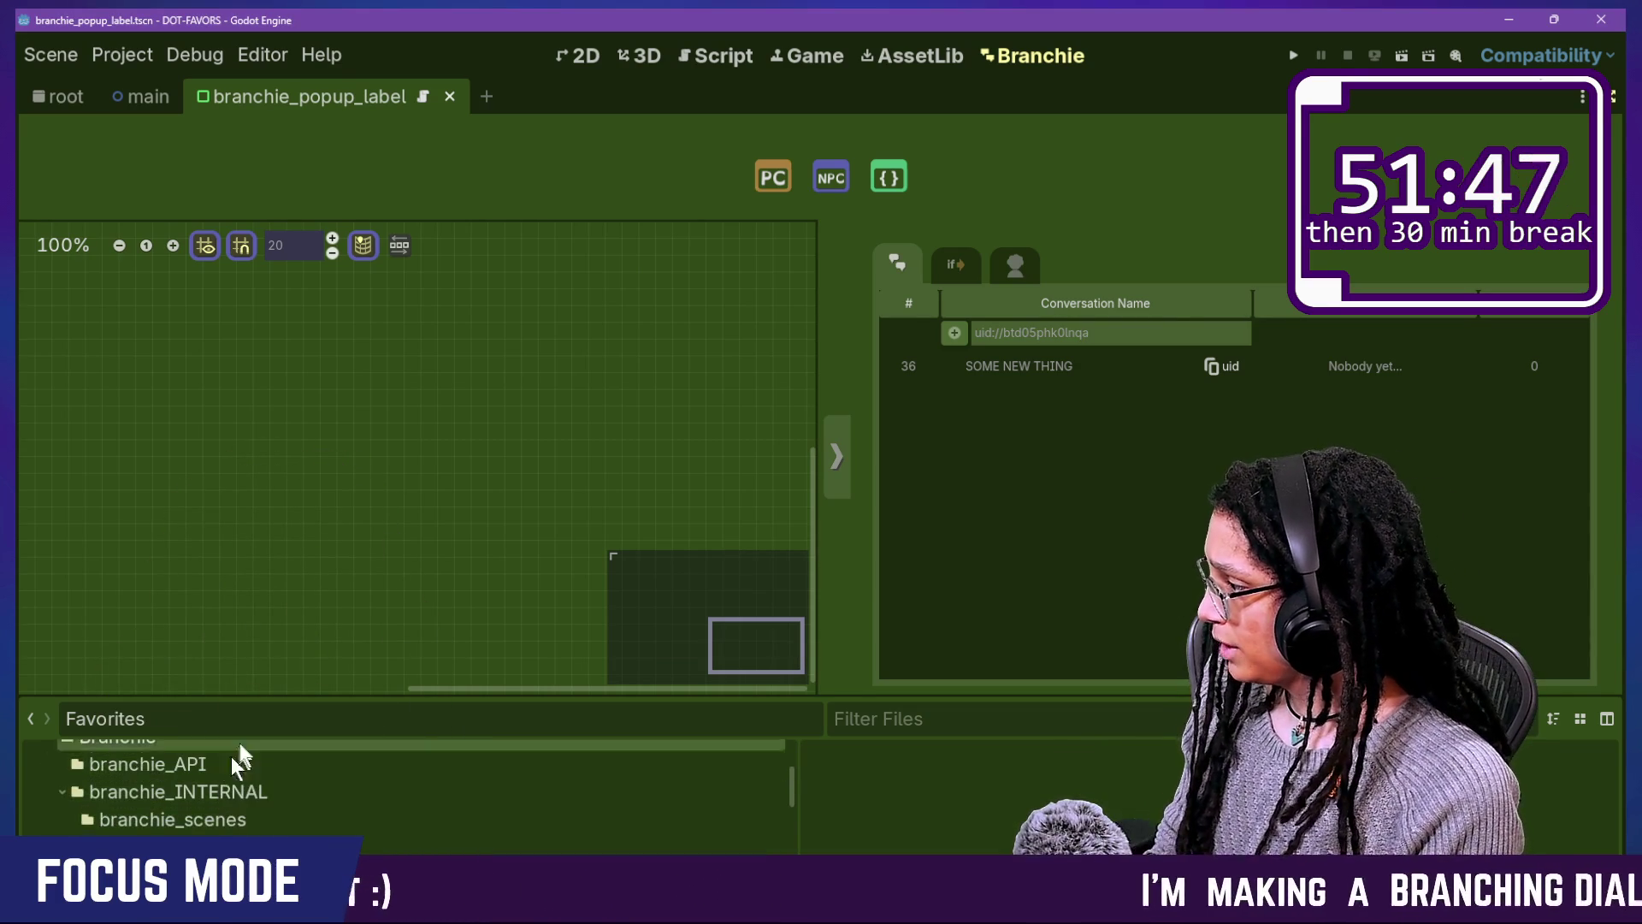
{"action": "left_click_drag", "start_coordinate": [268, 696], "coordinate": [268, 450]}
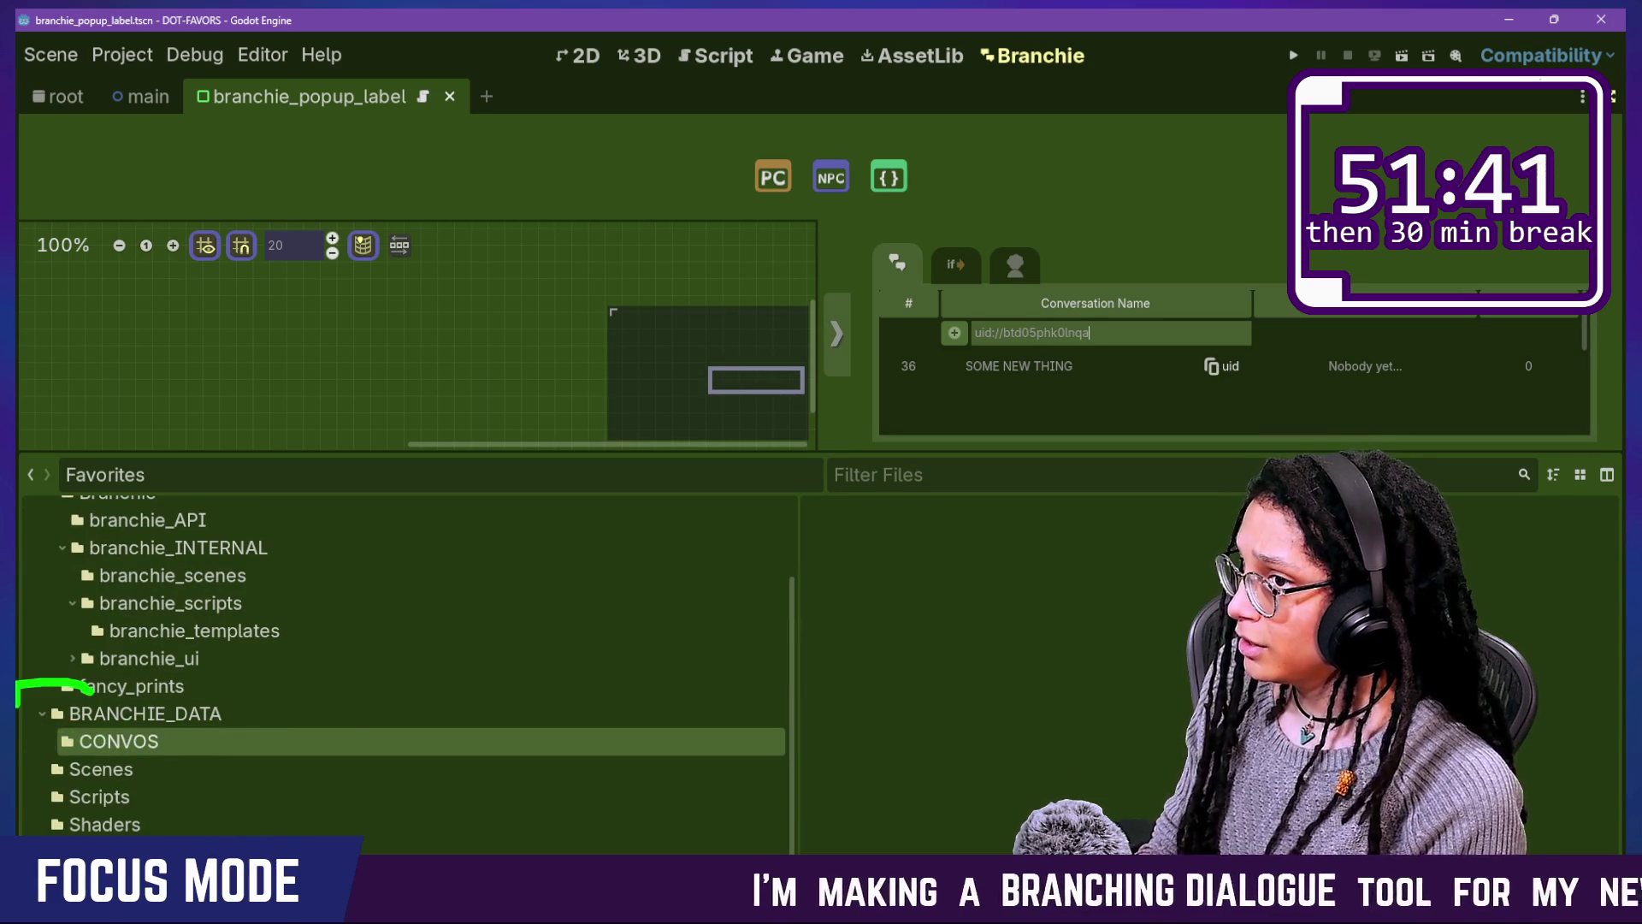
{"action": "left_click_drag", "start_coordinate": [376, 847], "coordinate": [415, 796]}
{"action": "left_click", "coordinate": [86, 742]}
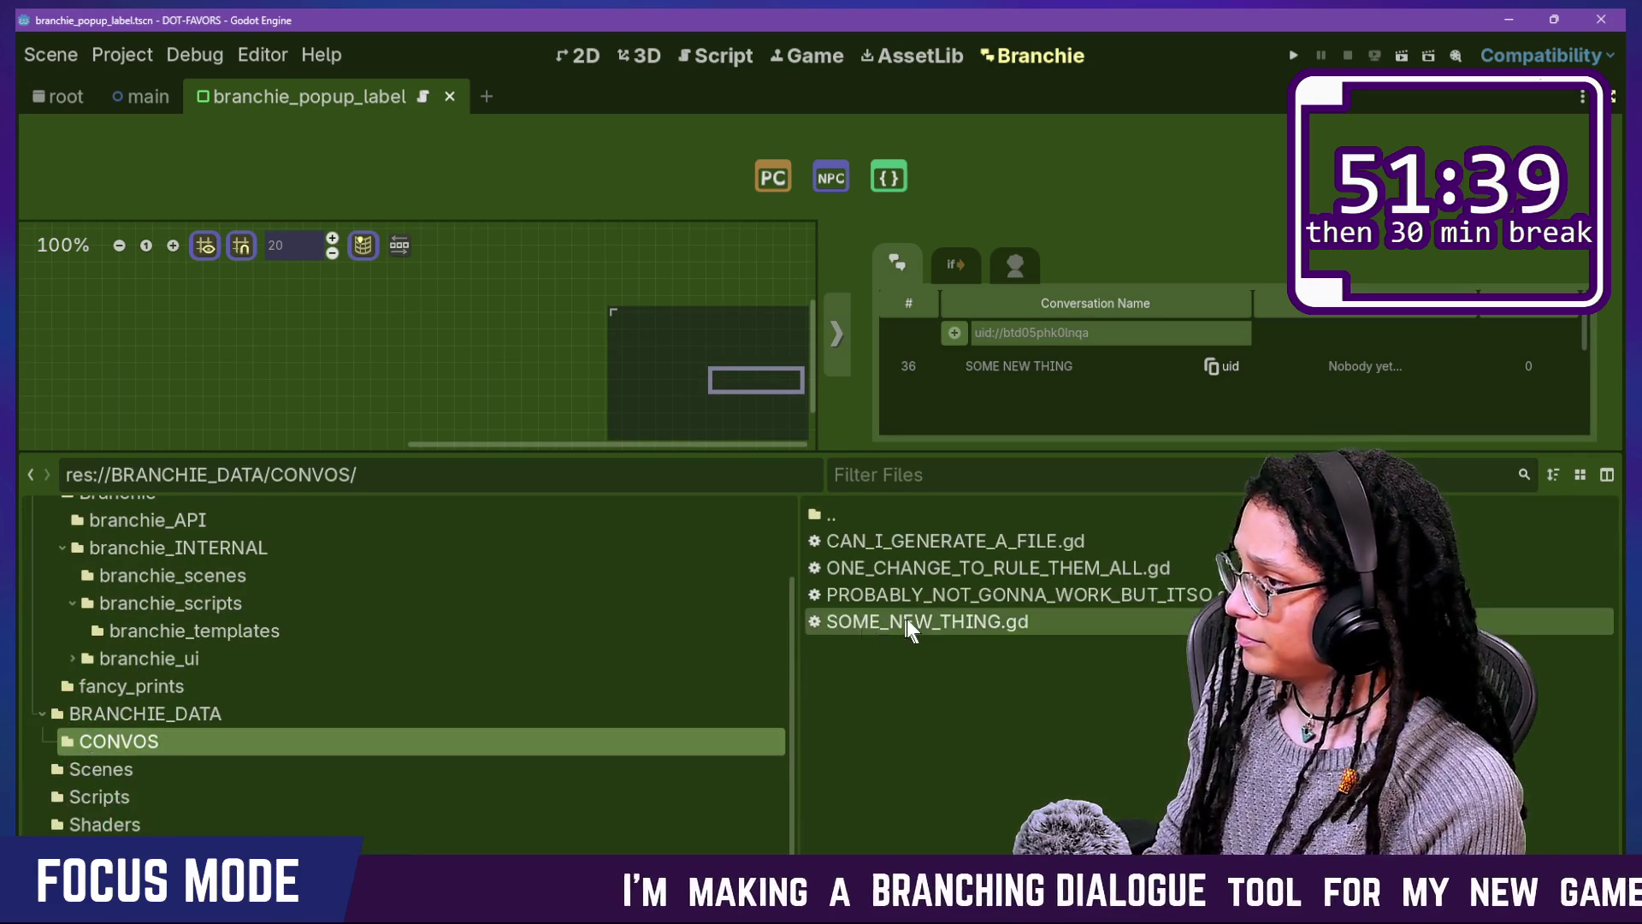
Step: Open the generated convo scripts, ending with the empty SOME_NEW_THING.gd, and show the output log
{"action": "double_click", "coordinate": [1002, 596]}
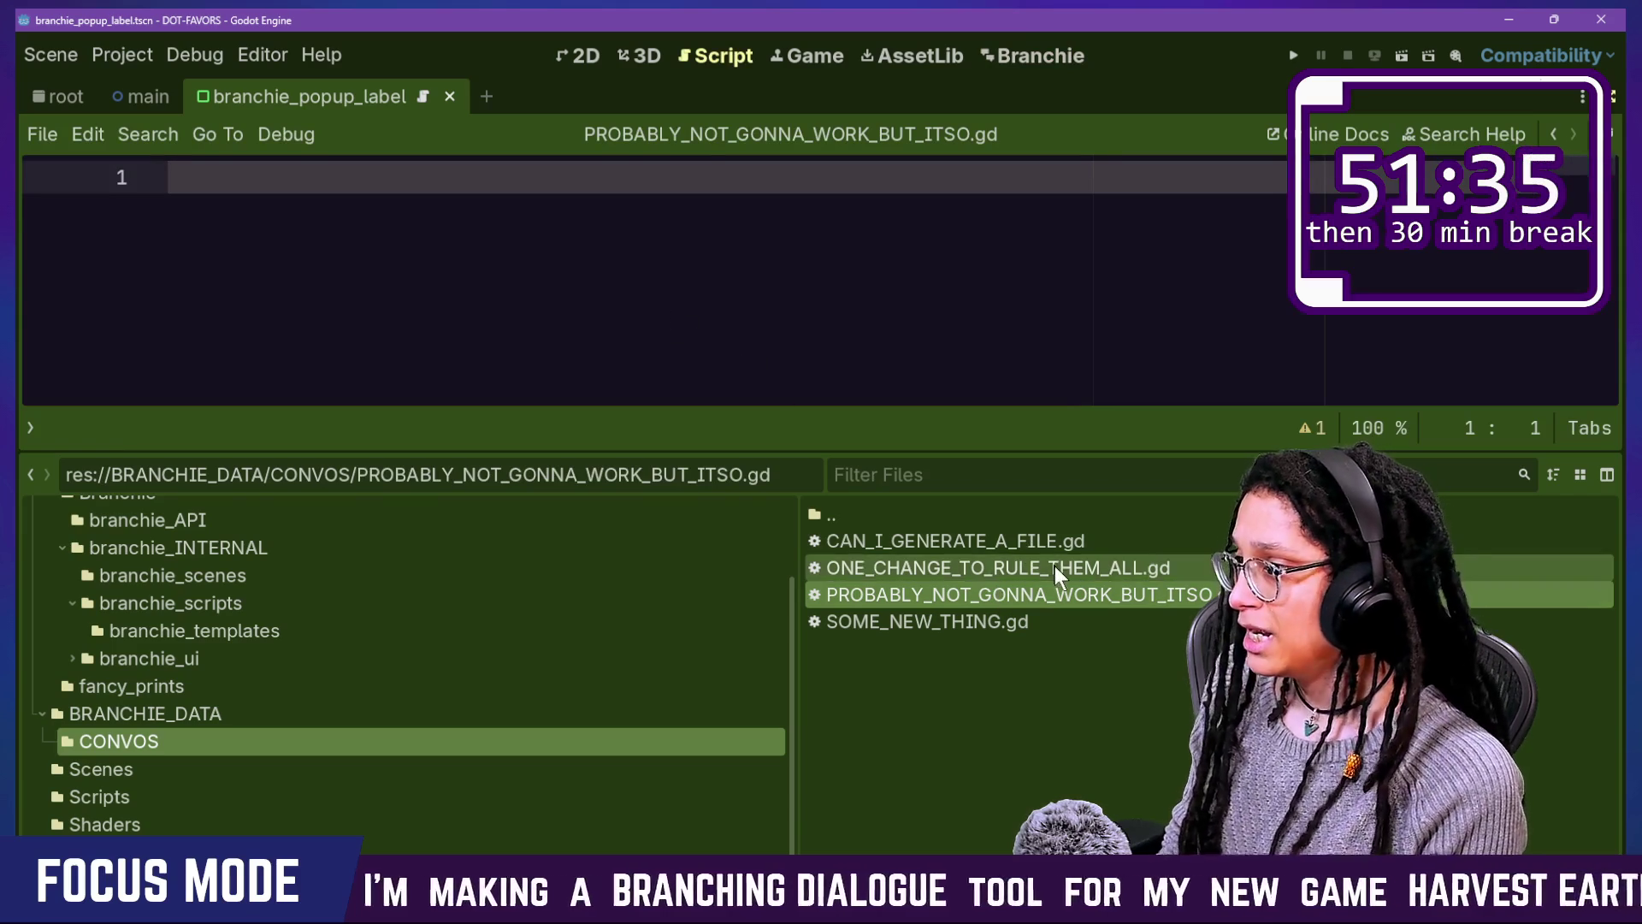
{"action": "double_click", "coordinate": [1050, 560]}
{"action": "double_click", "coordinate": [1037, 550]}
{"action": "double_click", "coordinate": [1020, 622]}
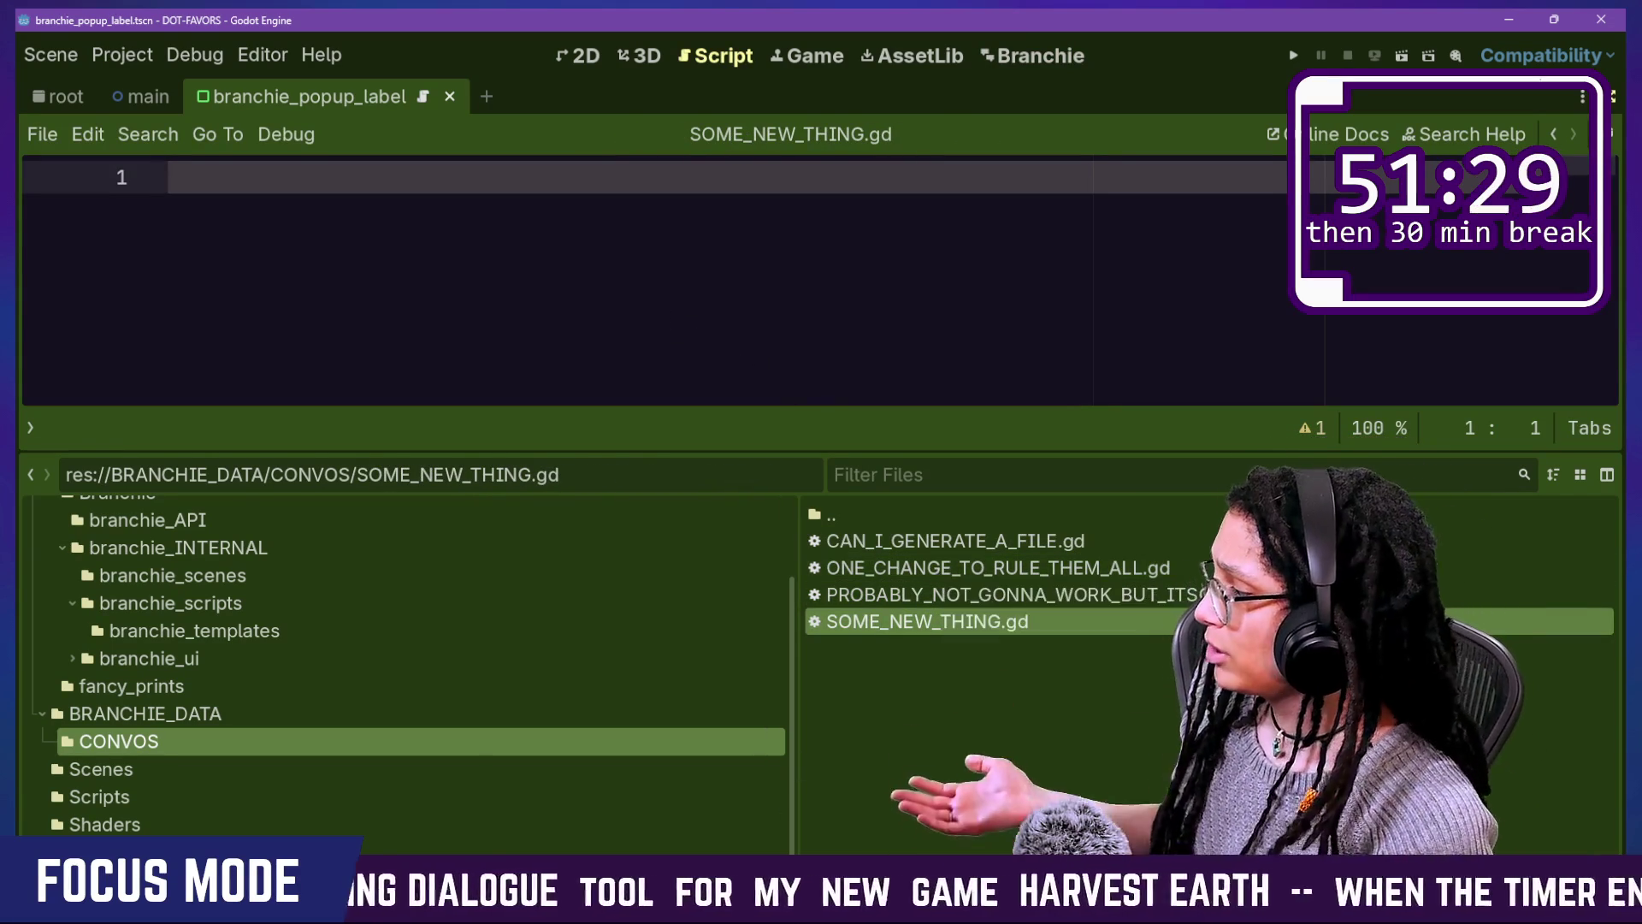
{"action": "left_click", "coordinate": [60, 865]}
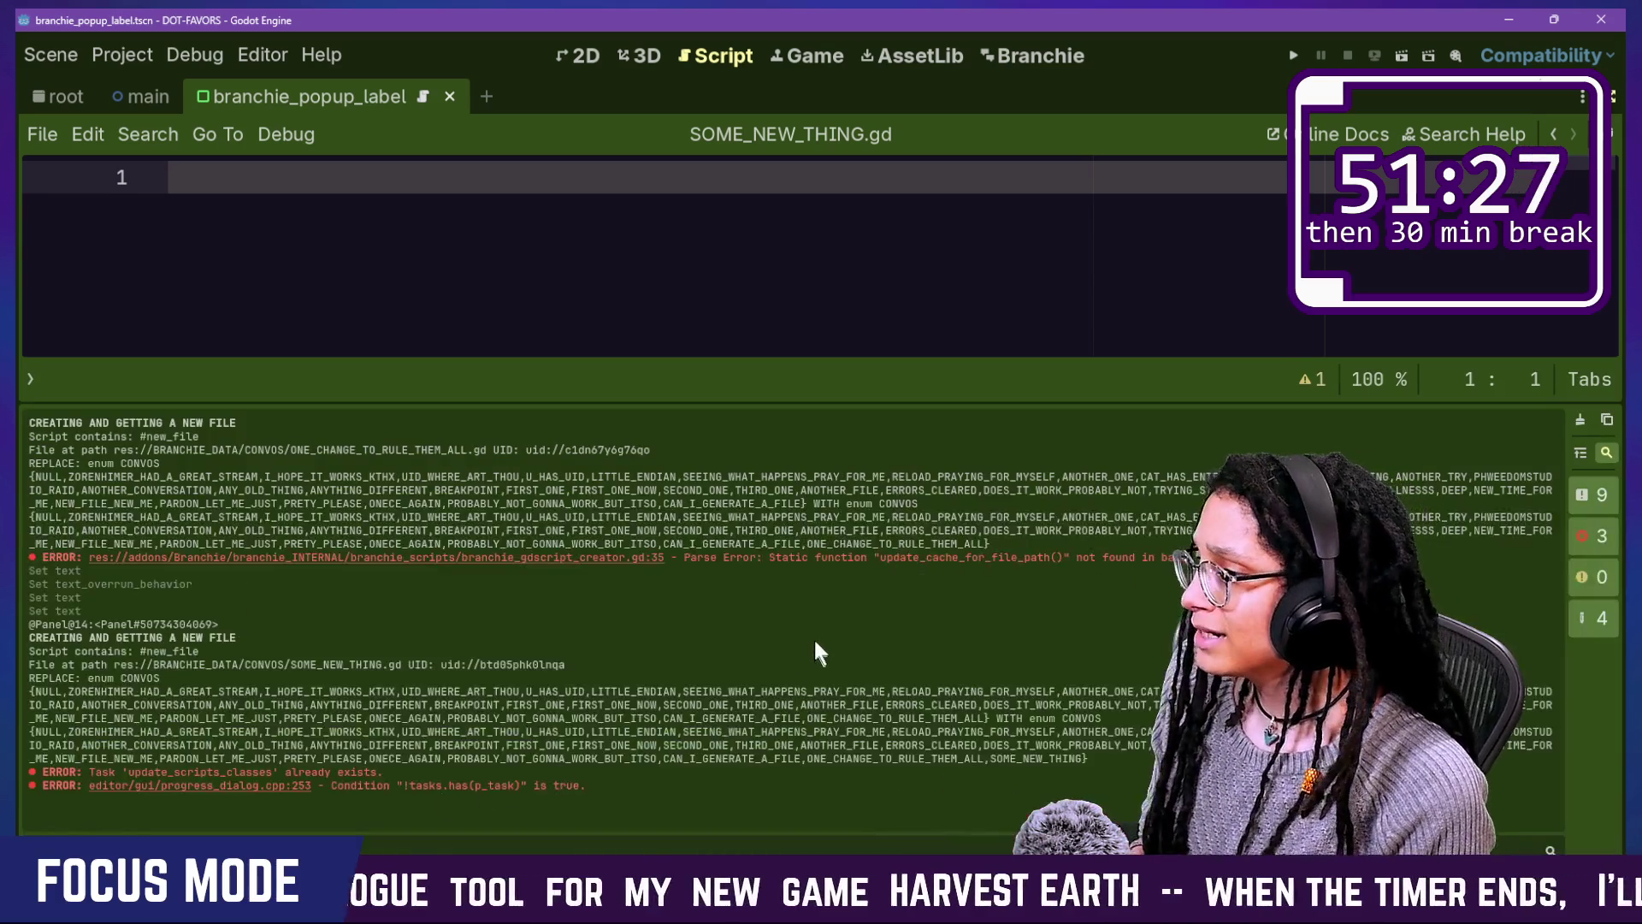
Step: Read the output log's 'File at path … UID' line and the CONVOS enum ending with SOME_NEW_THING
{"action": "mouse_move", "coordinate": [41, 570]}
{"action": "left_mouse_down"}
{"action": "mouse_move", "coordinate": [513, 612]}
{"action": "mouse_move", "coordinate": [1193, 582]}
{"action": "left_mouse_up"}
{"action": "left_click_drag", "start_coordinate": [1086, 588], "coordinate": [291, 517]}
{"action": "key", "text": "Escape"}
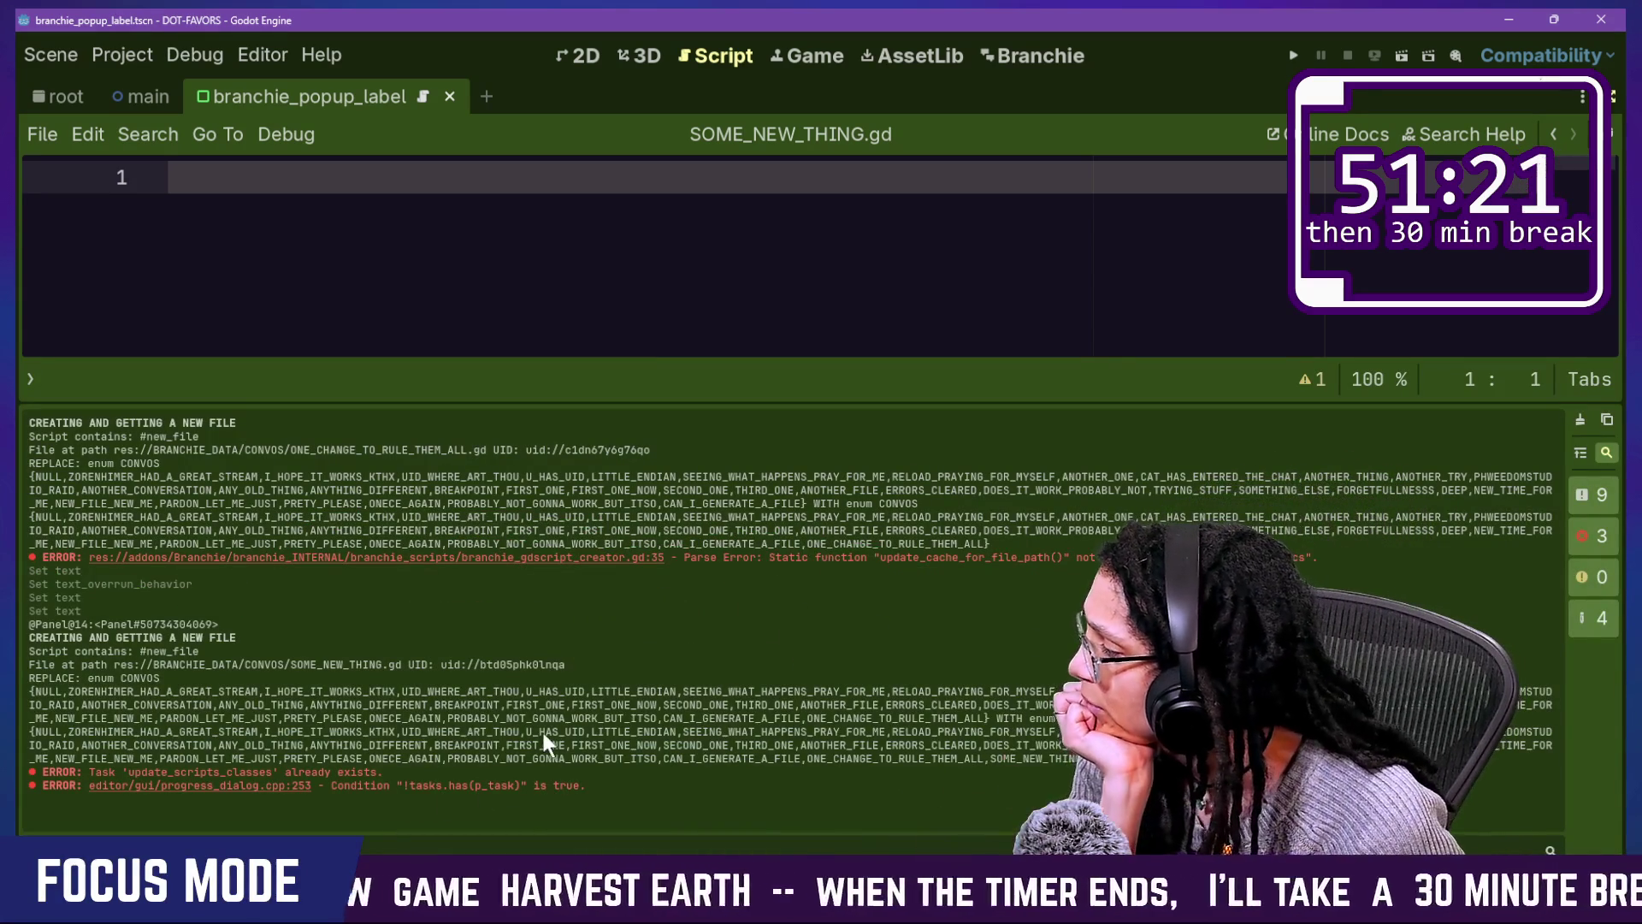
{"action": "left_click_drag", "start_coordinate": [111, 748], "coordinate": [527, 792]}
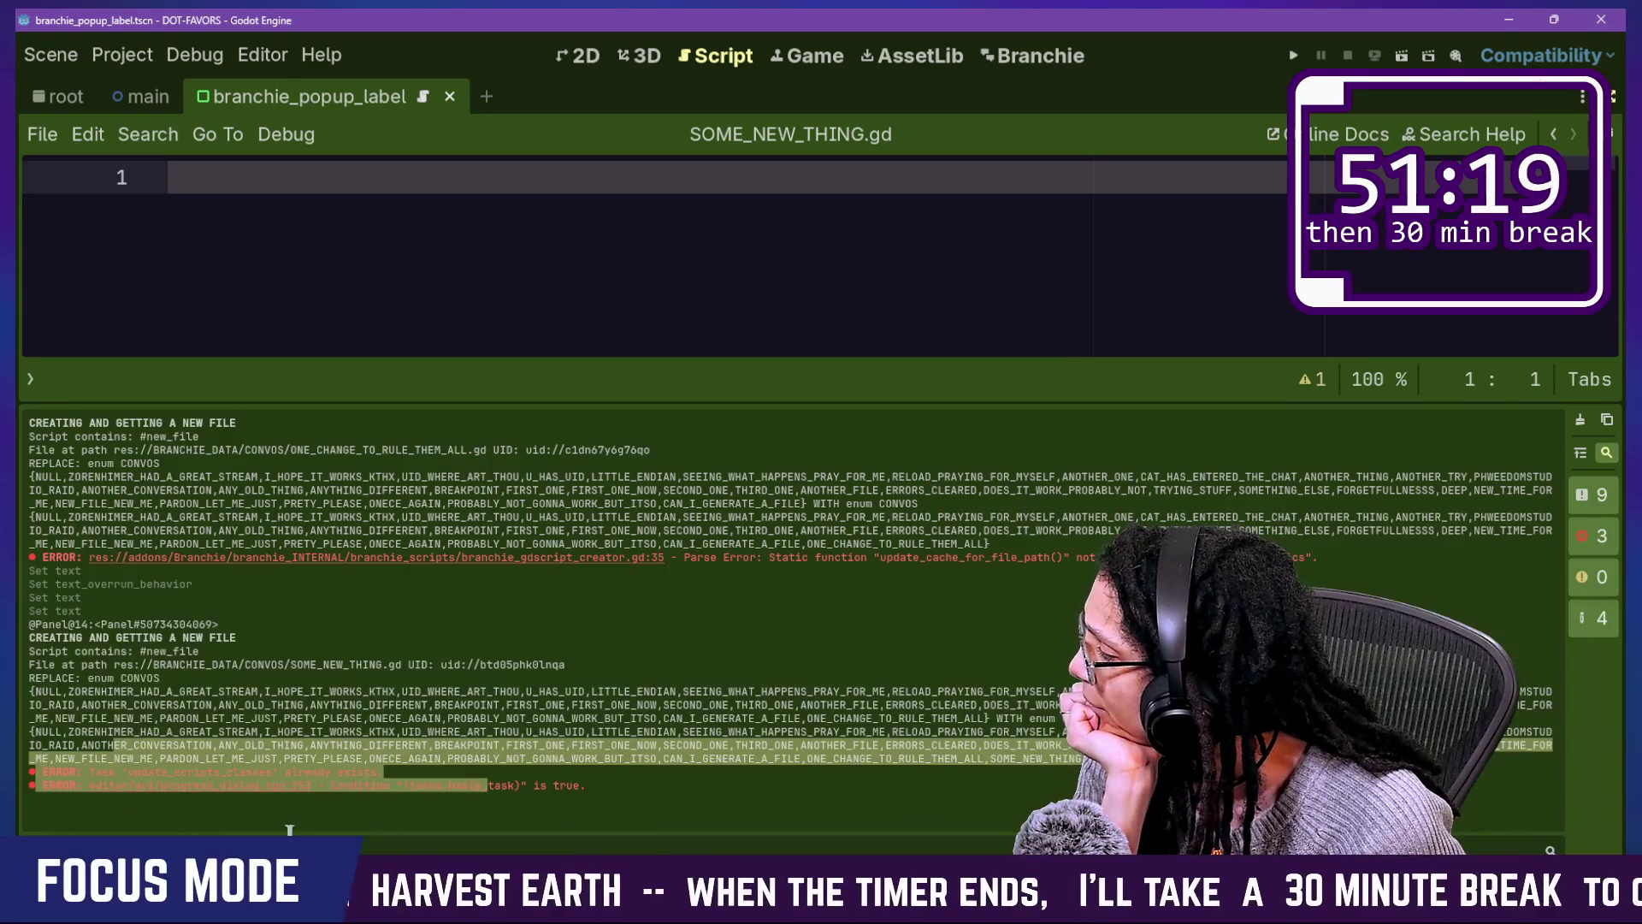
{"action": "left_click", "coordinate": [275, 762]}
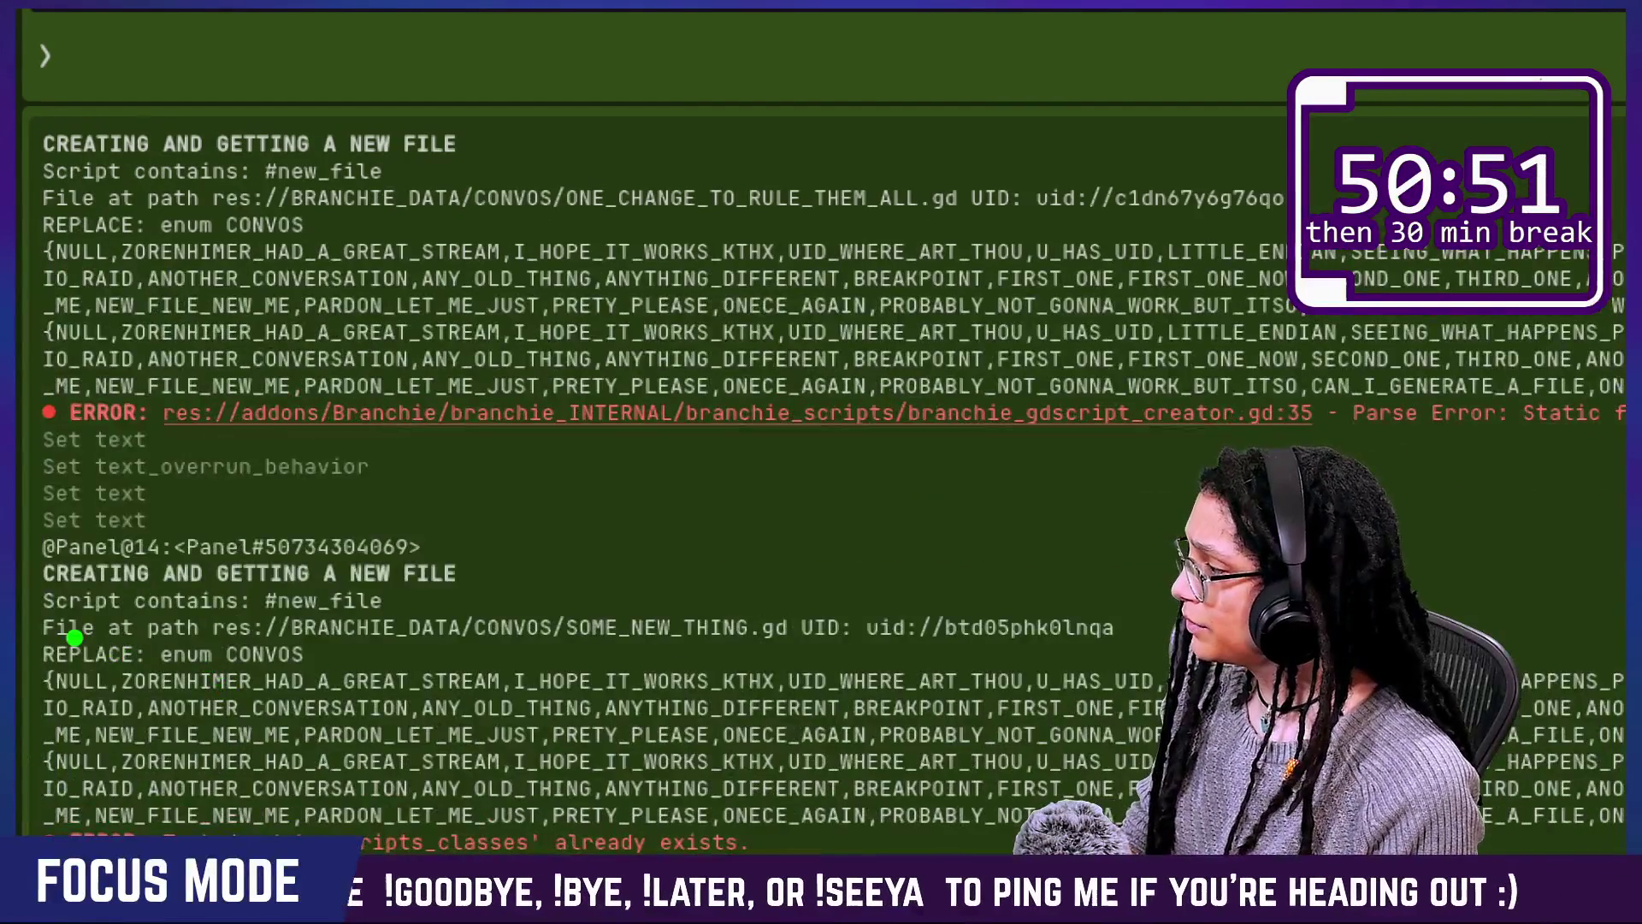
{"action": "left_click_drag", "start_coordinate": [38, 625], "coordinate": [366, 631]}
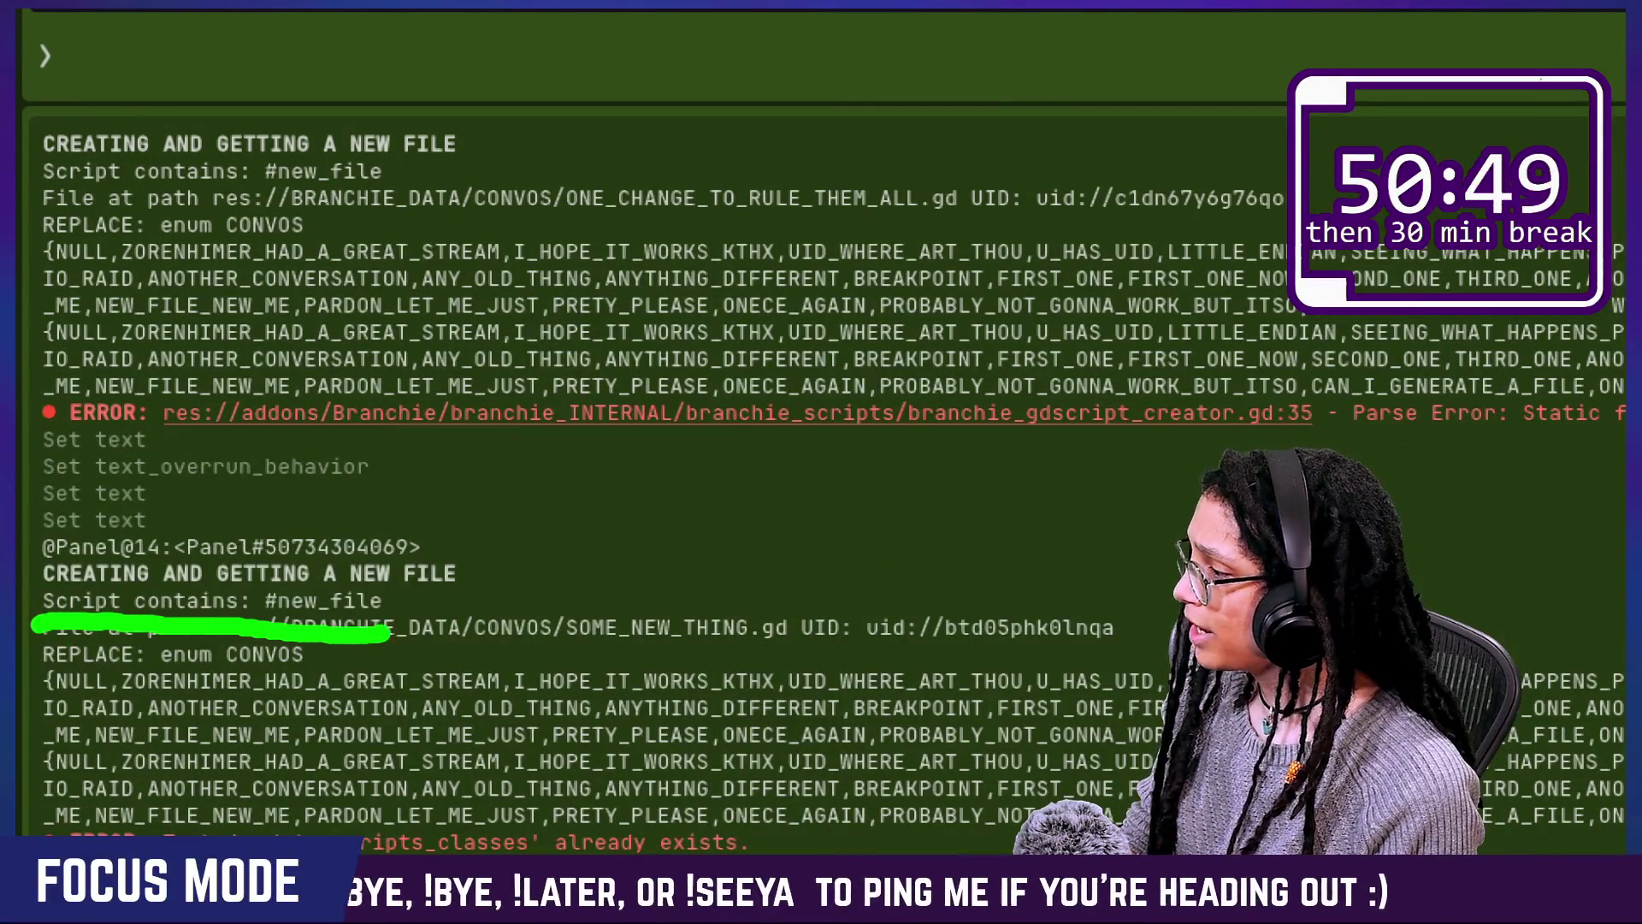
{"action": "left_click_drag", "start_coordinate": [231, 617], "coordinate": [392, 628]}
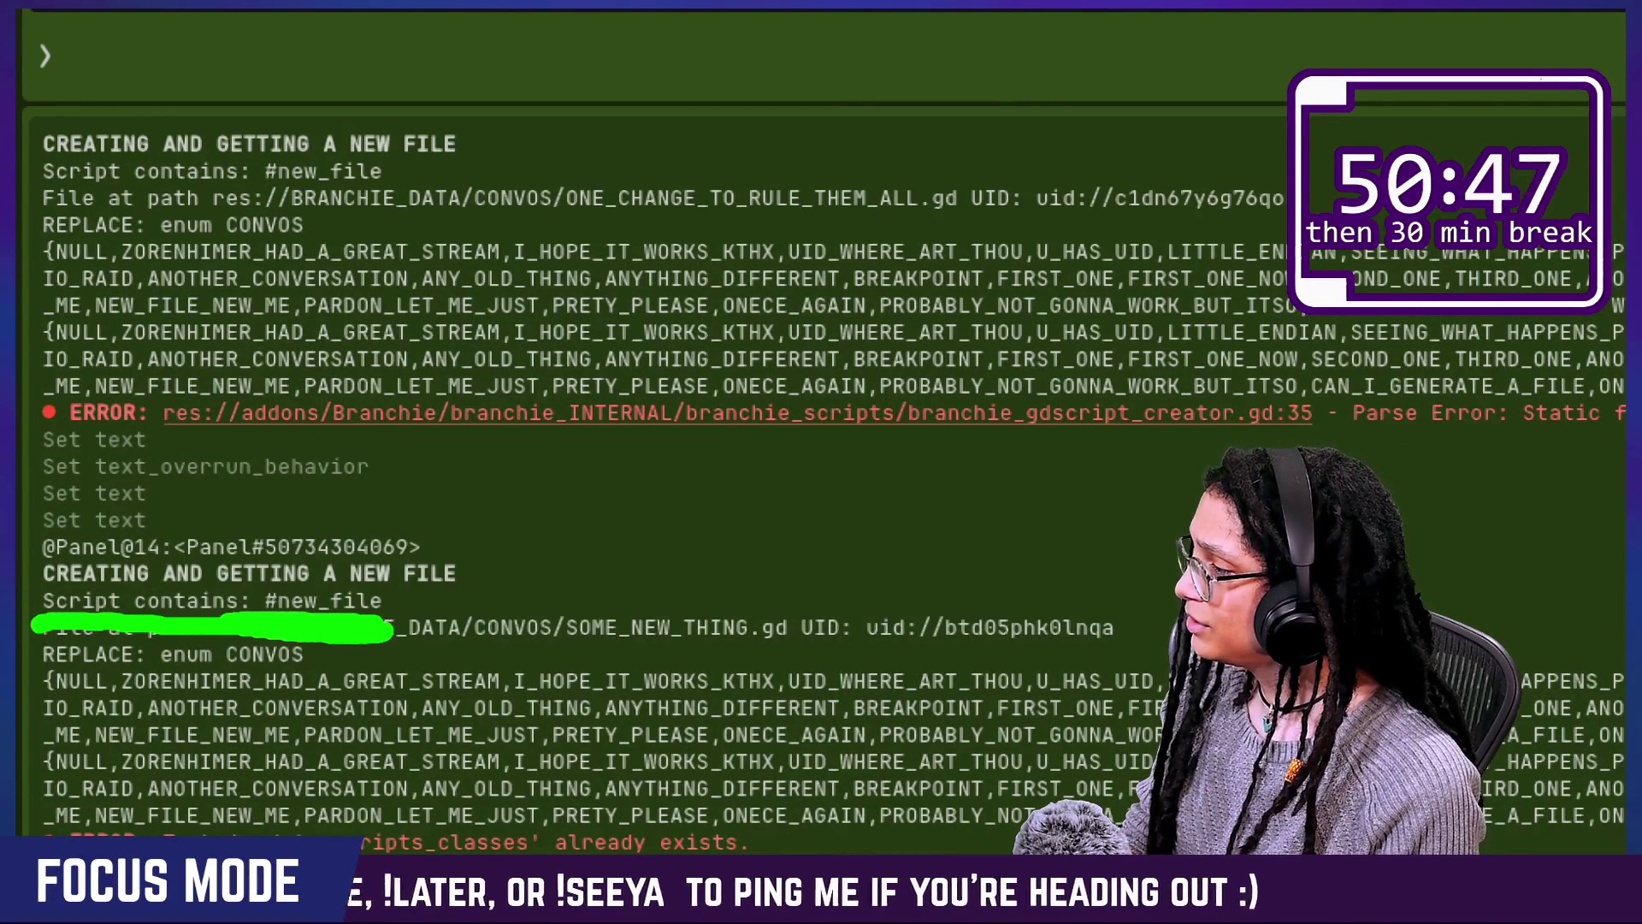
{"action": "left_click_drag", "start_coordinate": [68, 631], "coordinate": [17, 629]}
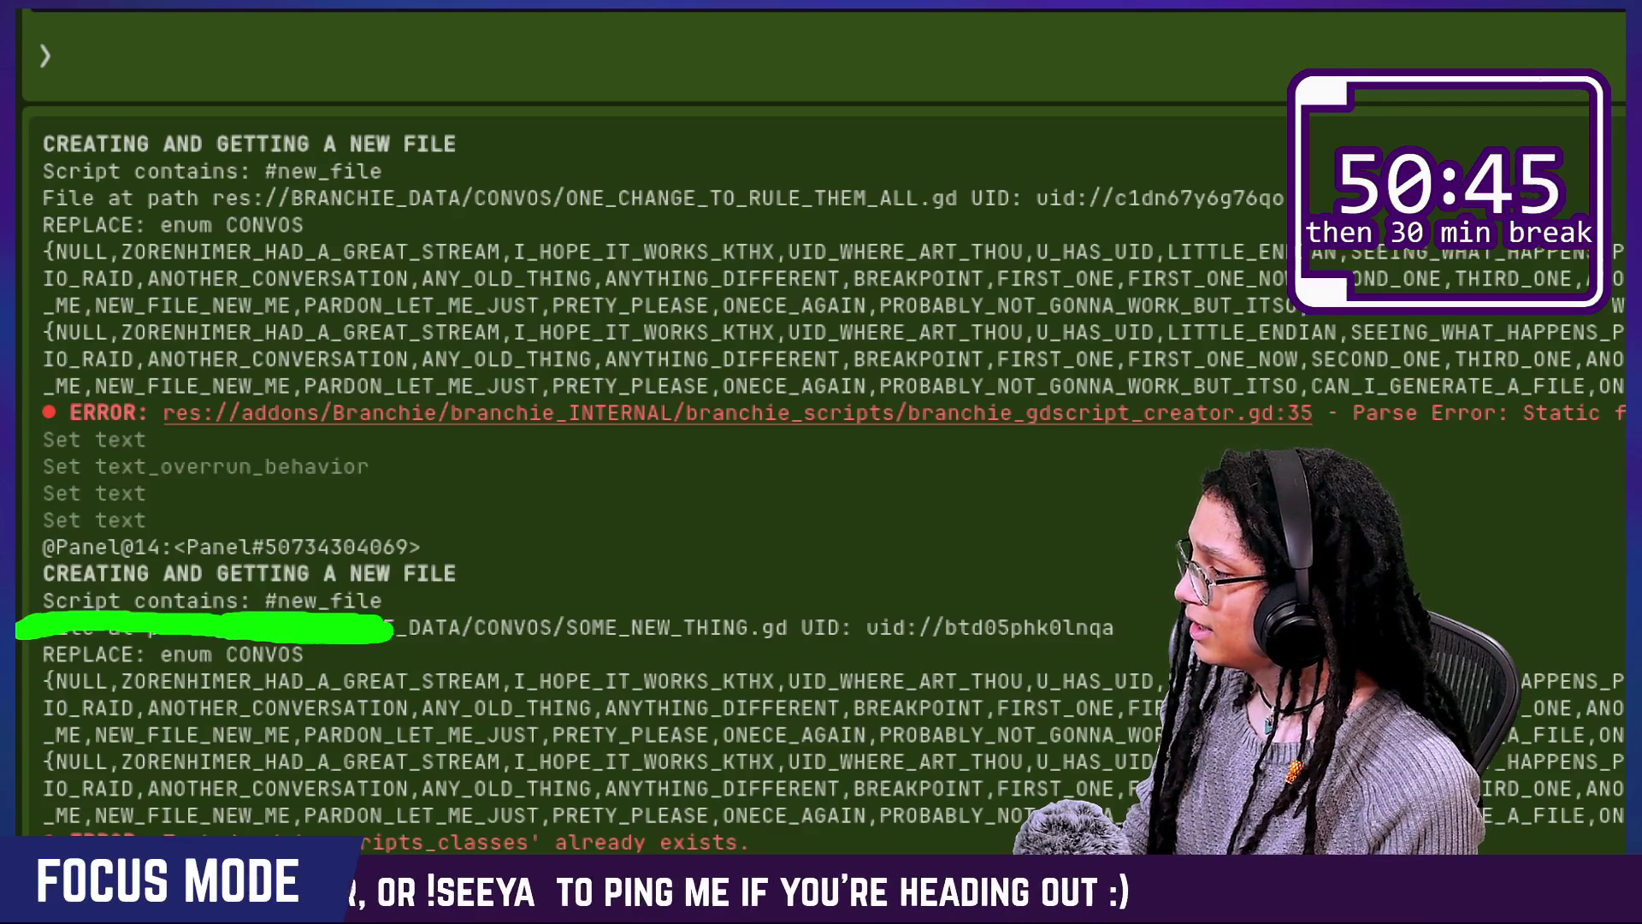
{"action": "key", "text": "Escape"}
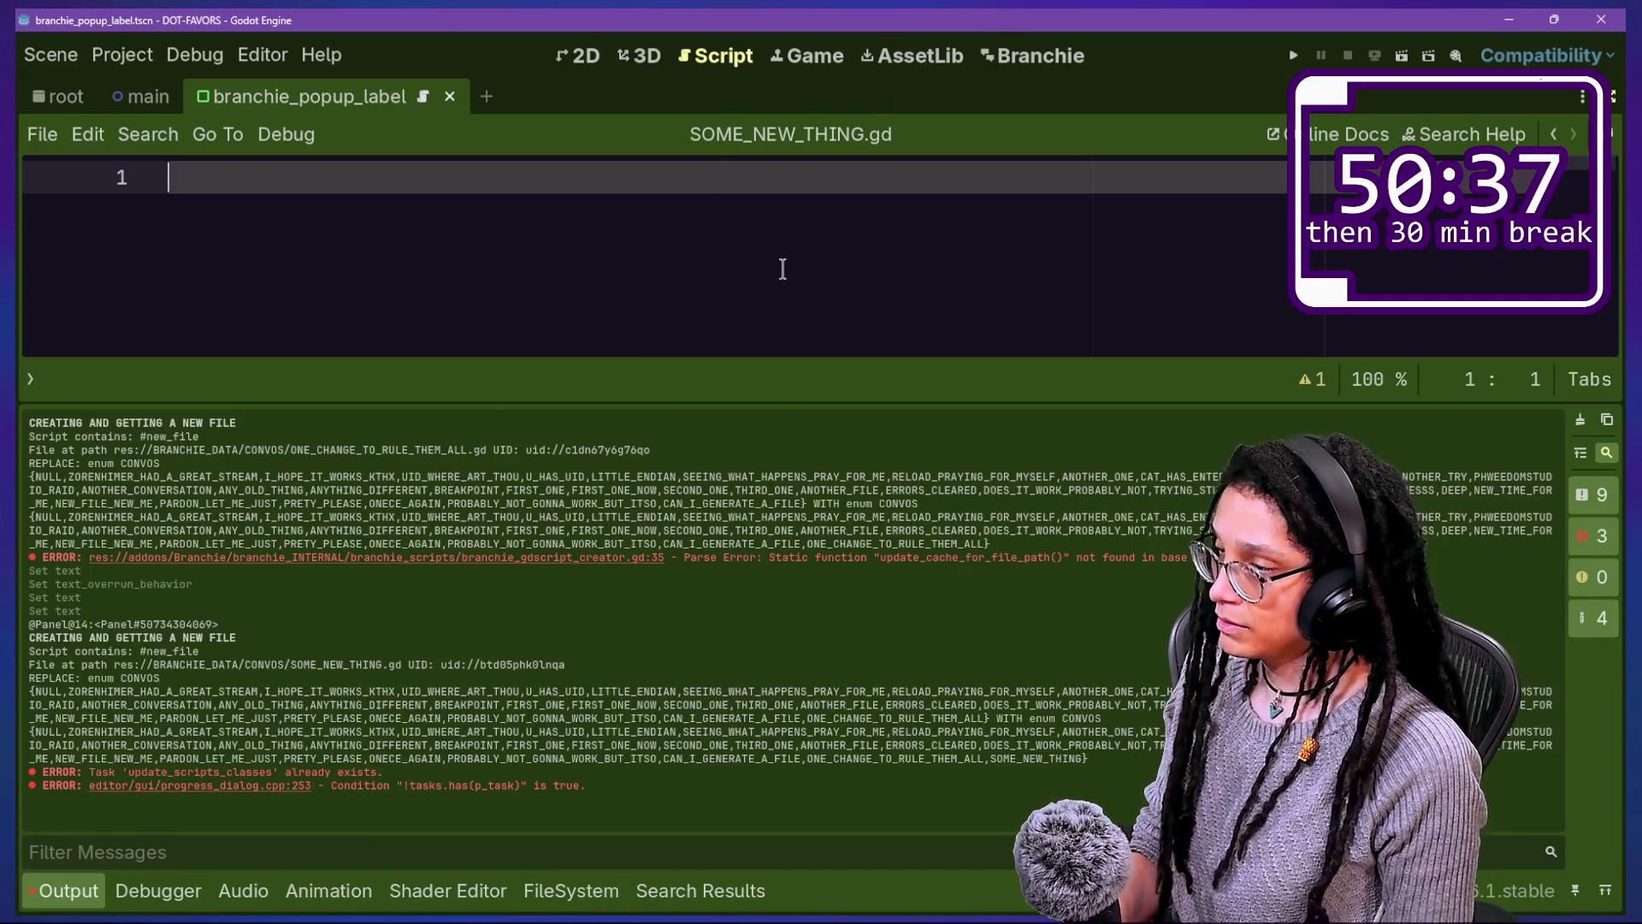
Step: Quick-open branchie_gdscript_creator.gd
{"action": "key", "text": "ctrl+j"}
{"action": "key", "text": "shift+alt+o"}
{"action": "key", "text": "Down"}
{"action": "key", "text": "Down"}
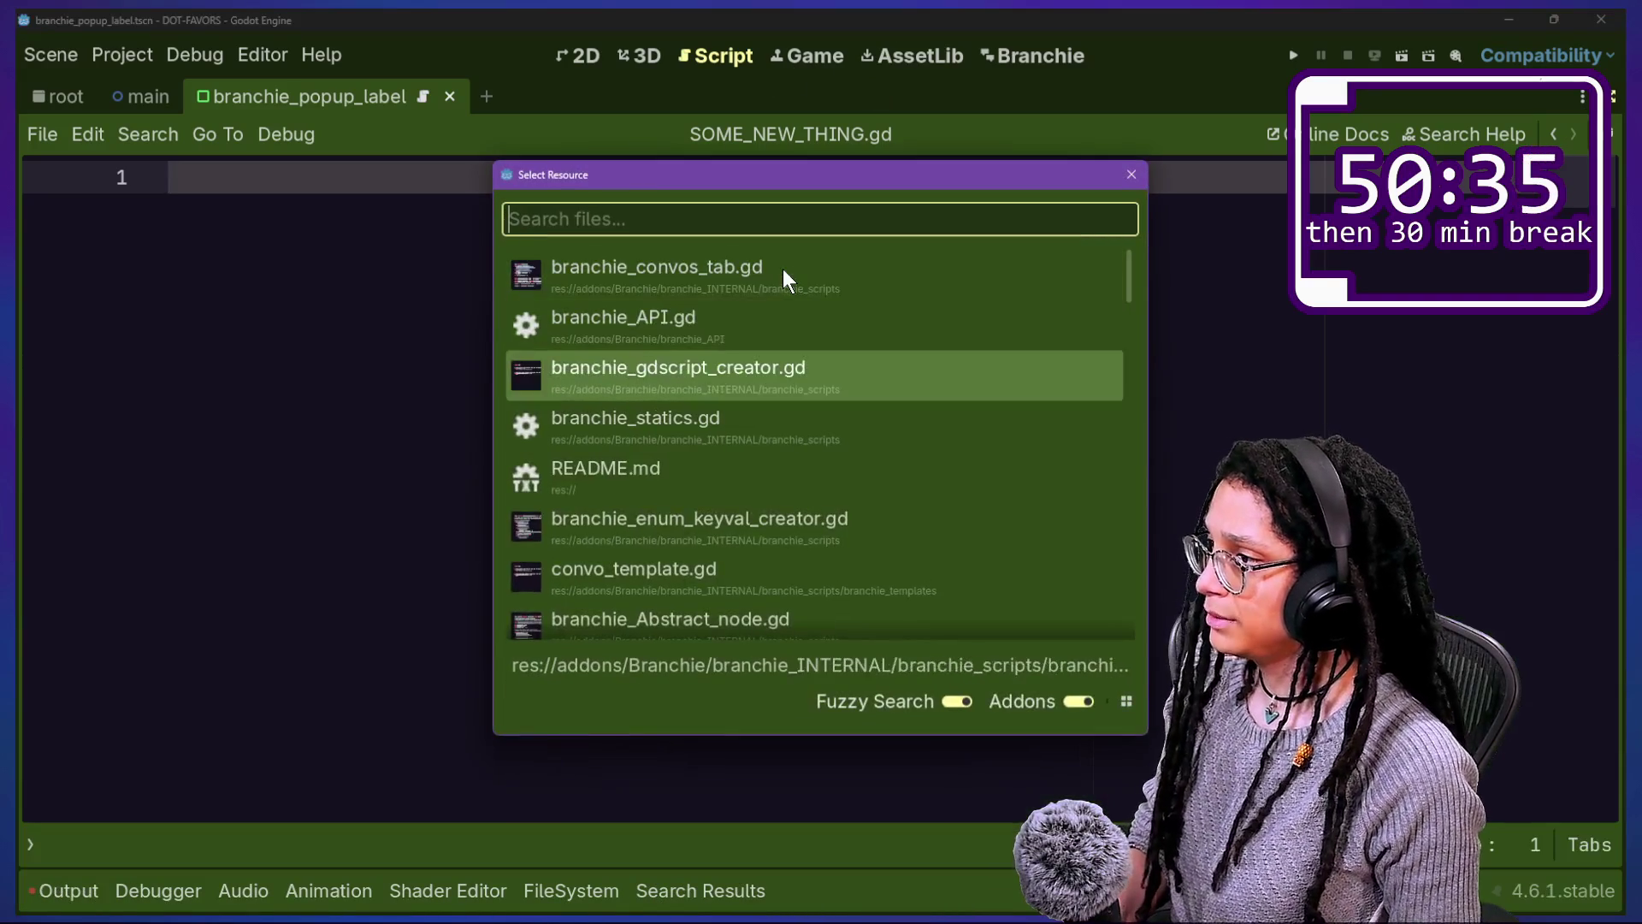
{"action": "key", "text": "Return"}
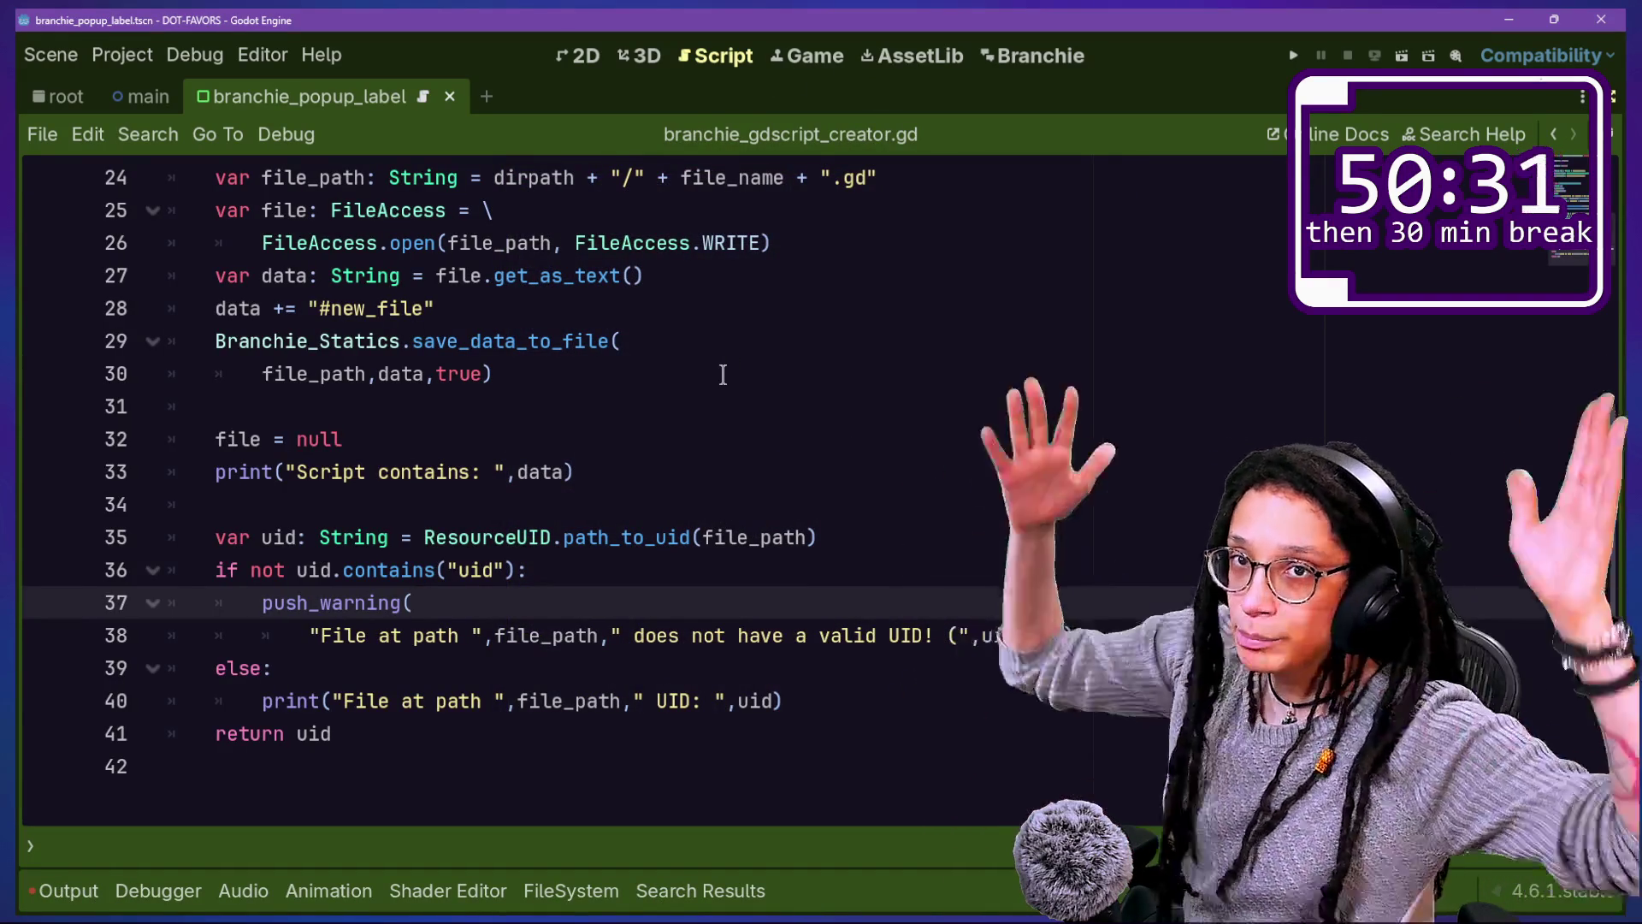
Step: Review the file-creation code, from the data declaration on line 27 to the UID warning on line 38
{"action": "left_click", "coordinate": [762, 641]}
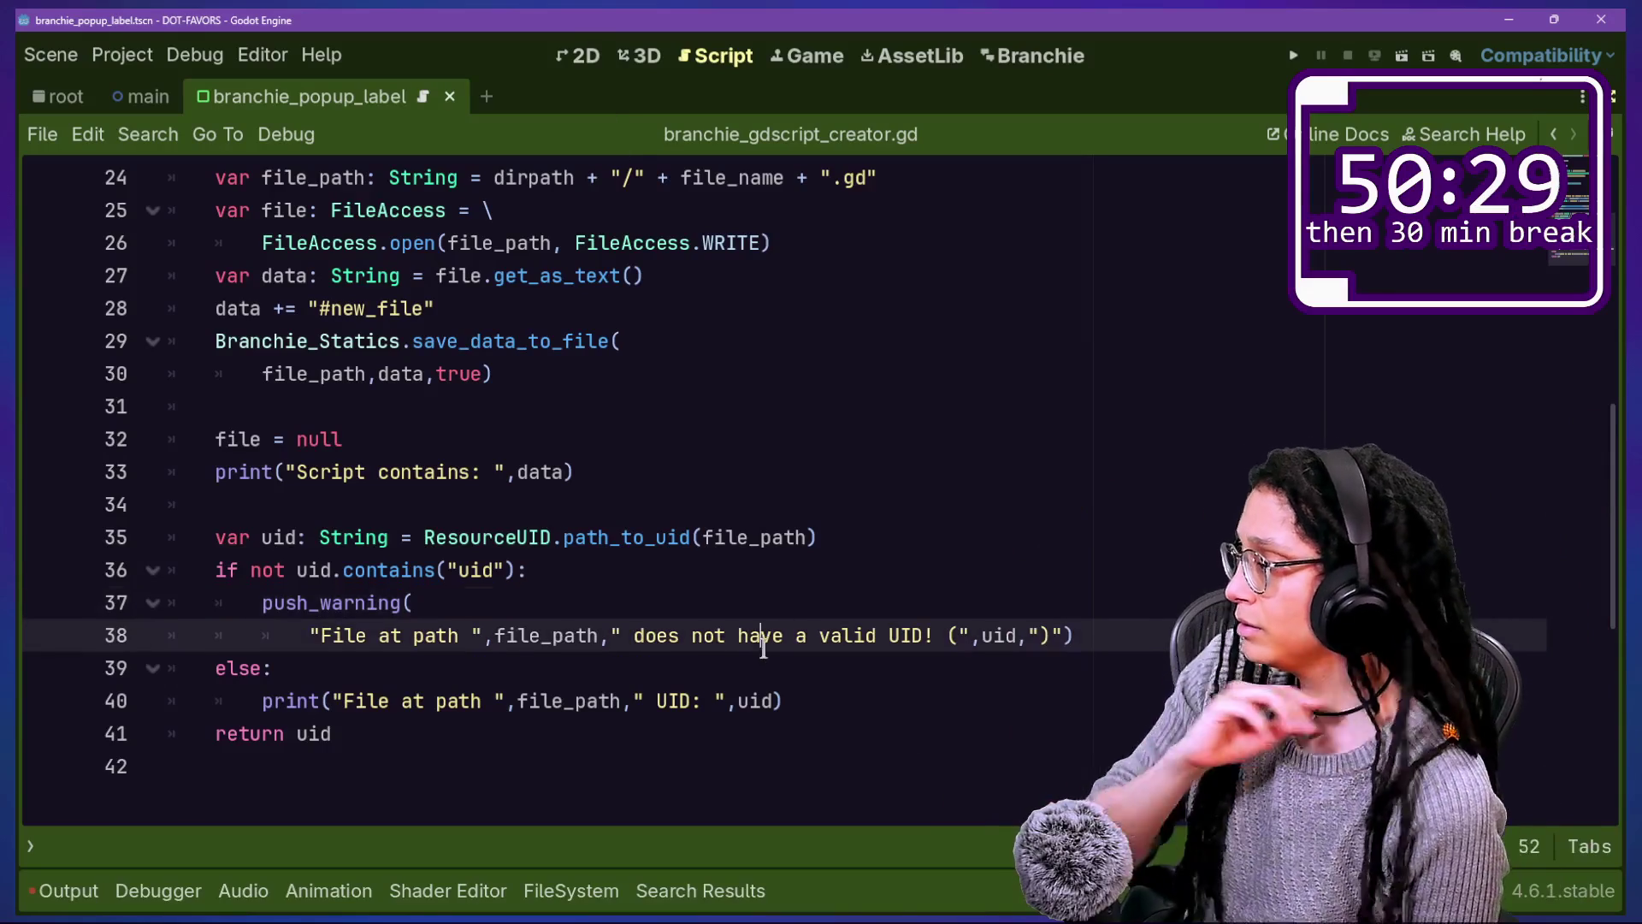
{"action": "scroll", "coordinate": [760, 648], "scroll_direction": "up", "scroll_amount": 1}
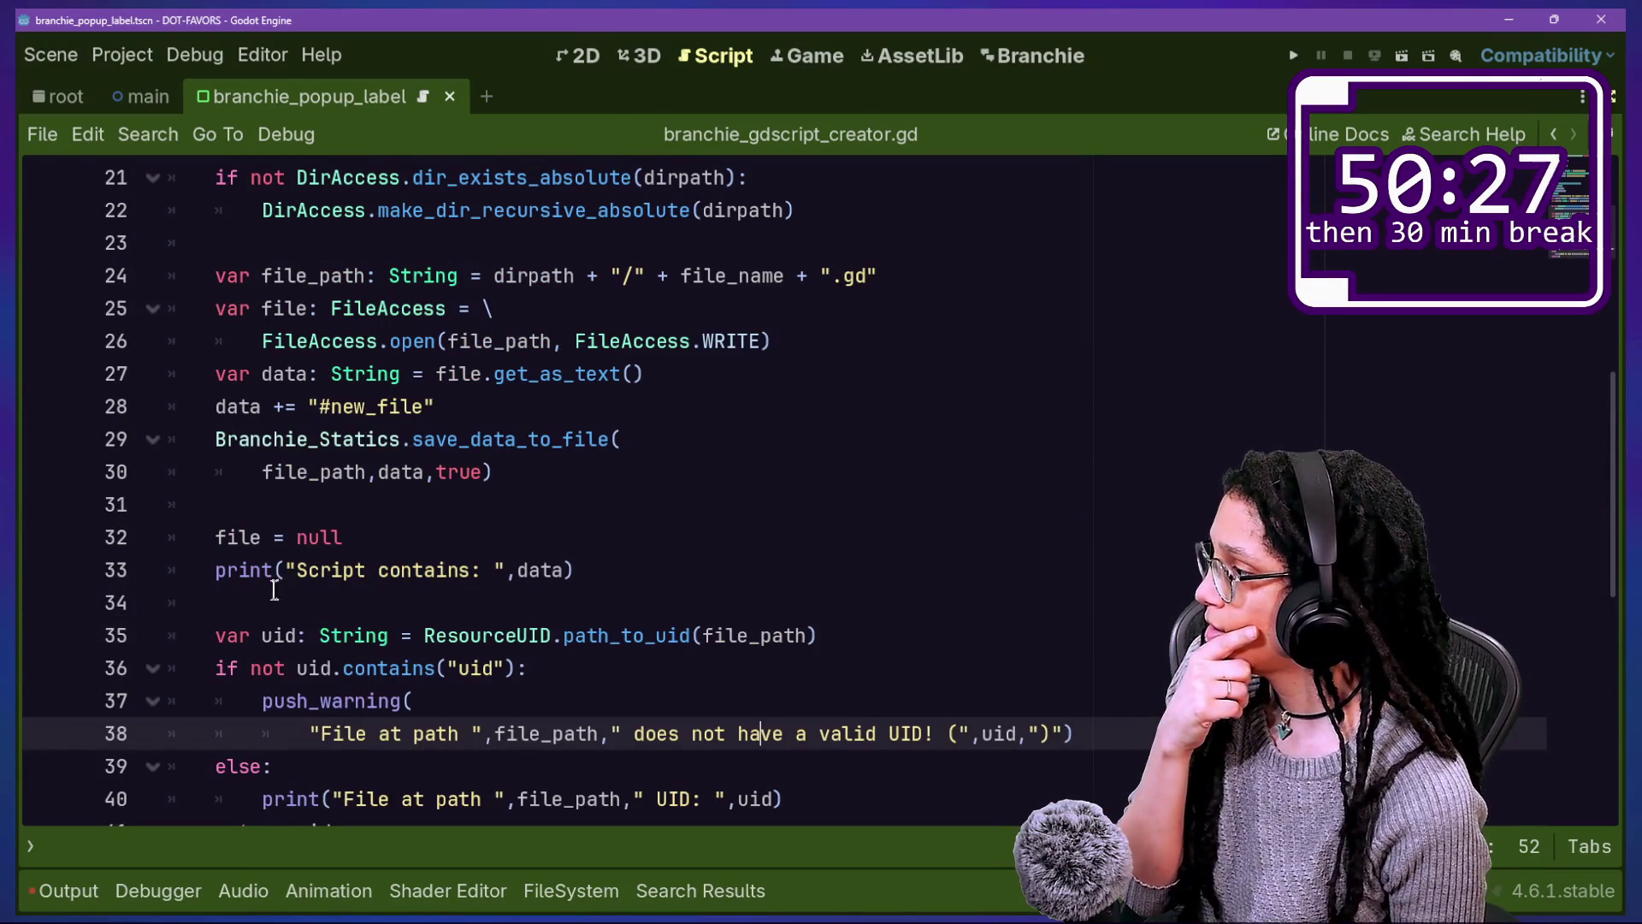
{"action": "left_click", "coordinate": [502, 570]}
{"action": "double_click", "coordinate": [546, 570]}
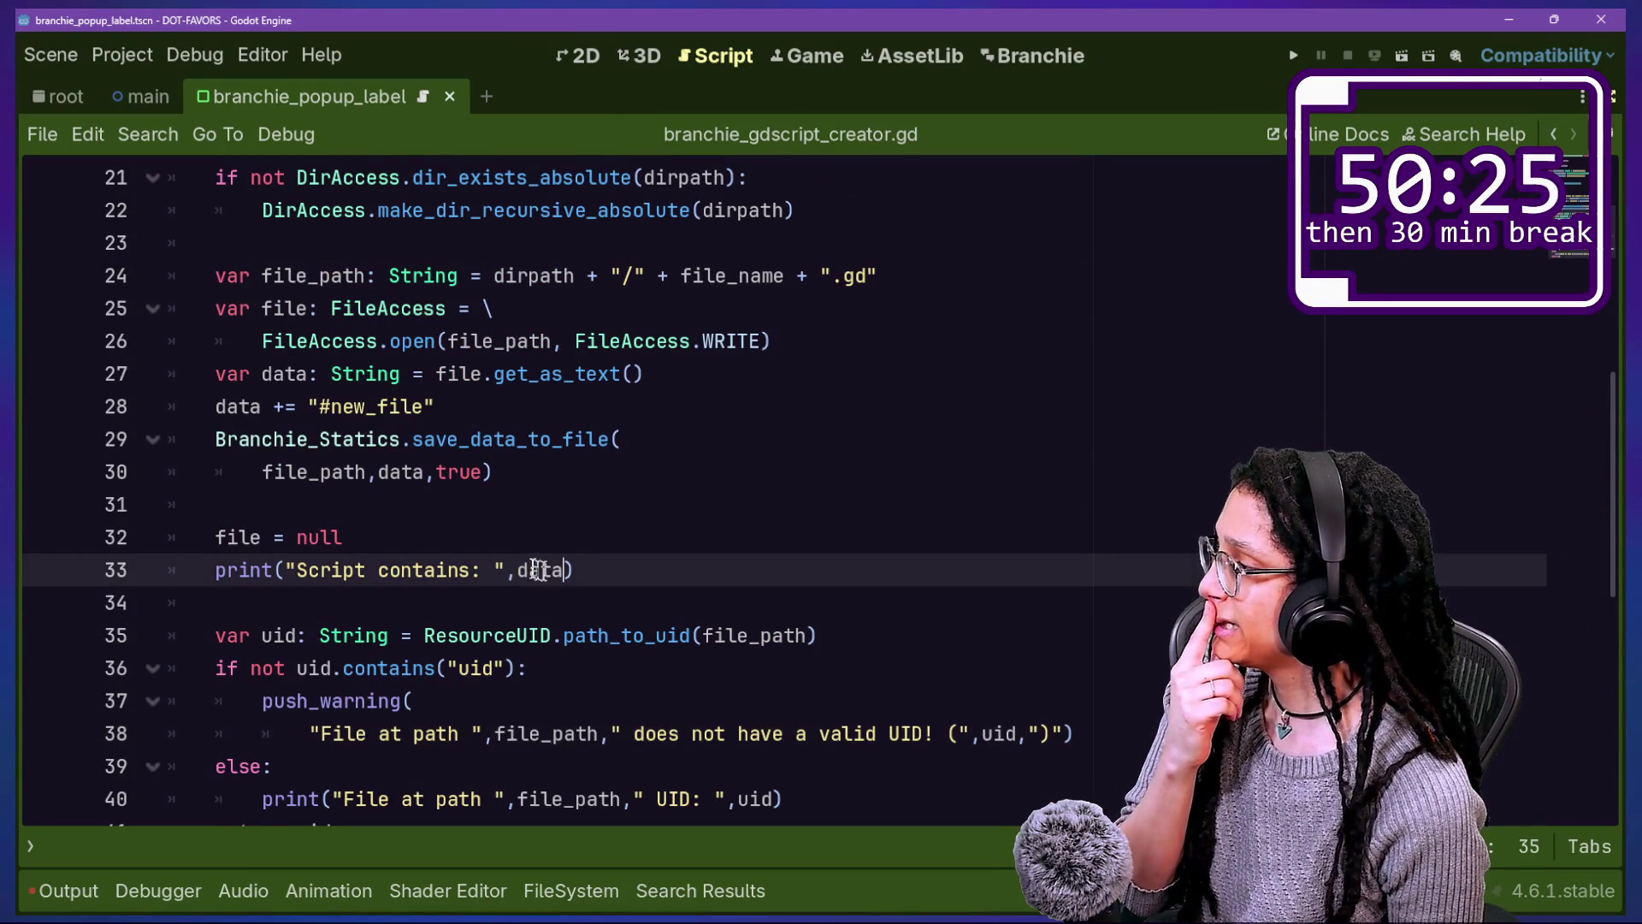
{"action": "left_click_drag", "start_coordinate": [252, 374], "coordinate": [506, 374]}
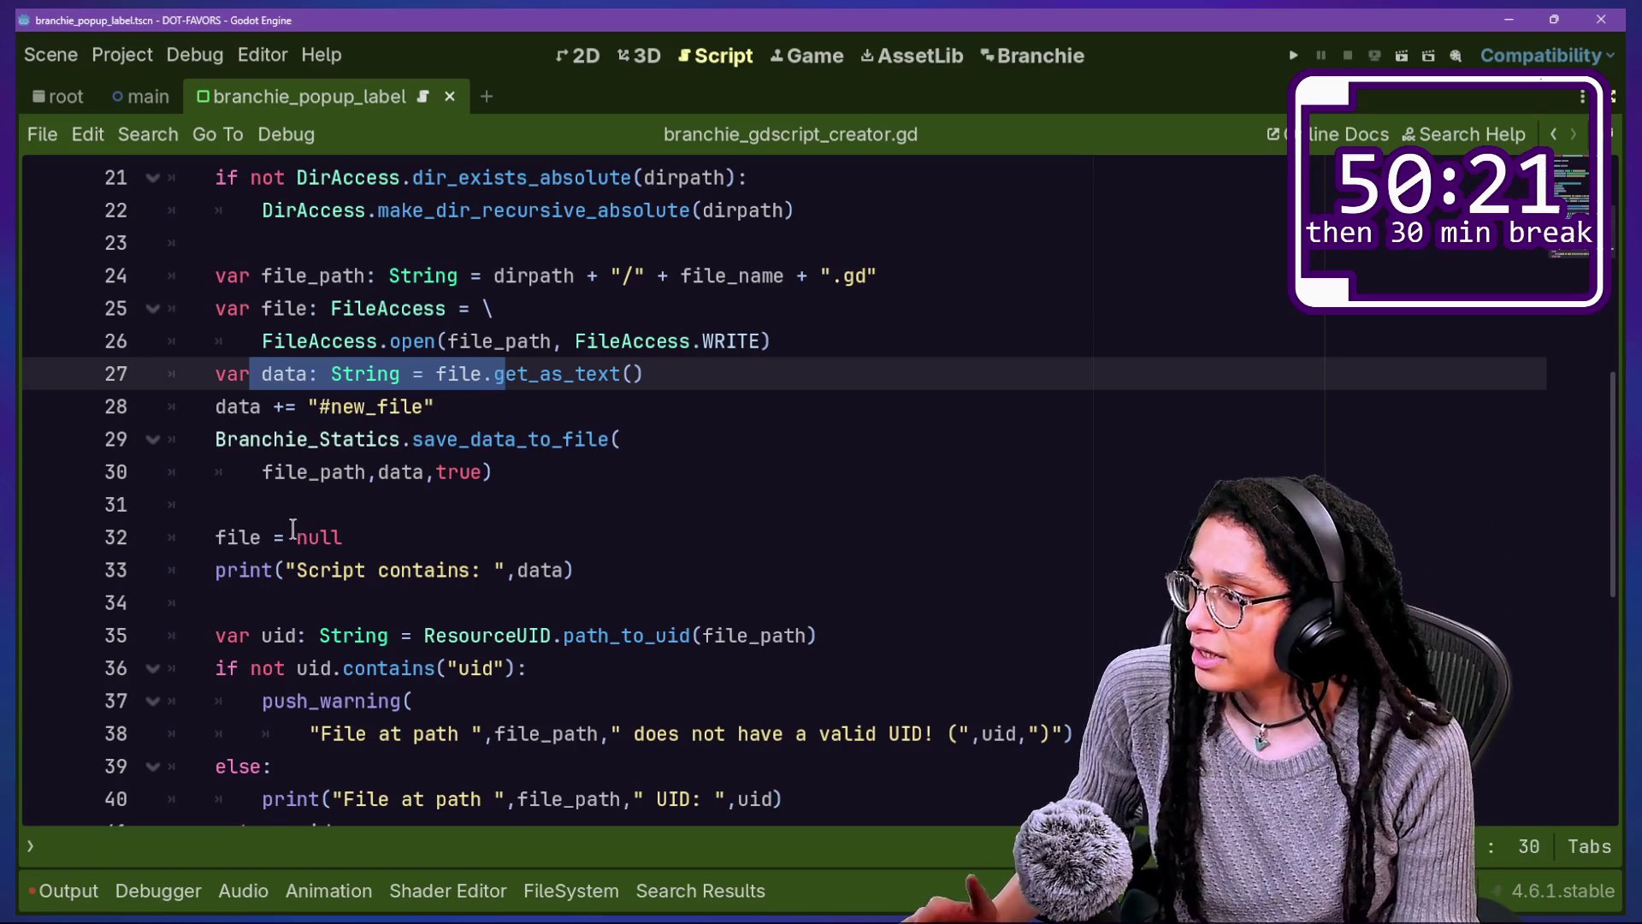
Step: Jump from the save_data_to_file call on line 29 to its definition in branchie_statics.gd
{"action": "mouse_move", "coordinate": [418, 462]}
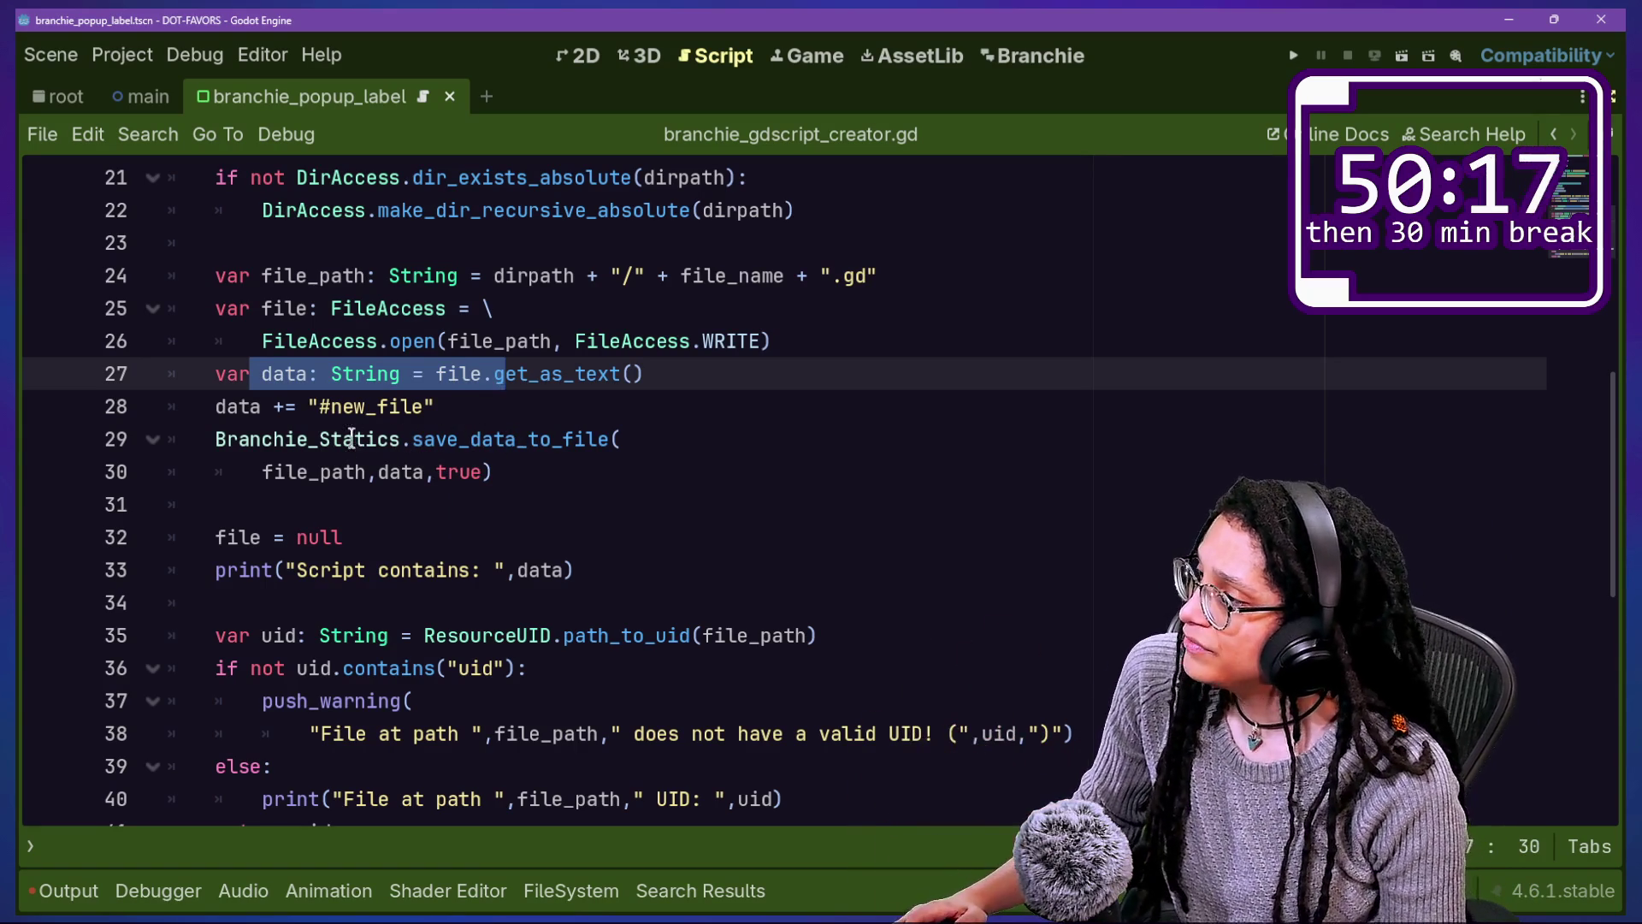
{"action": "left_click", "coordinate": [722, 432]}
{"action": "scroll", "coordinate": [749, 435], "scroll_direction": "down", "scroll_amount": 1}
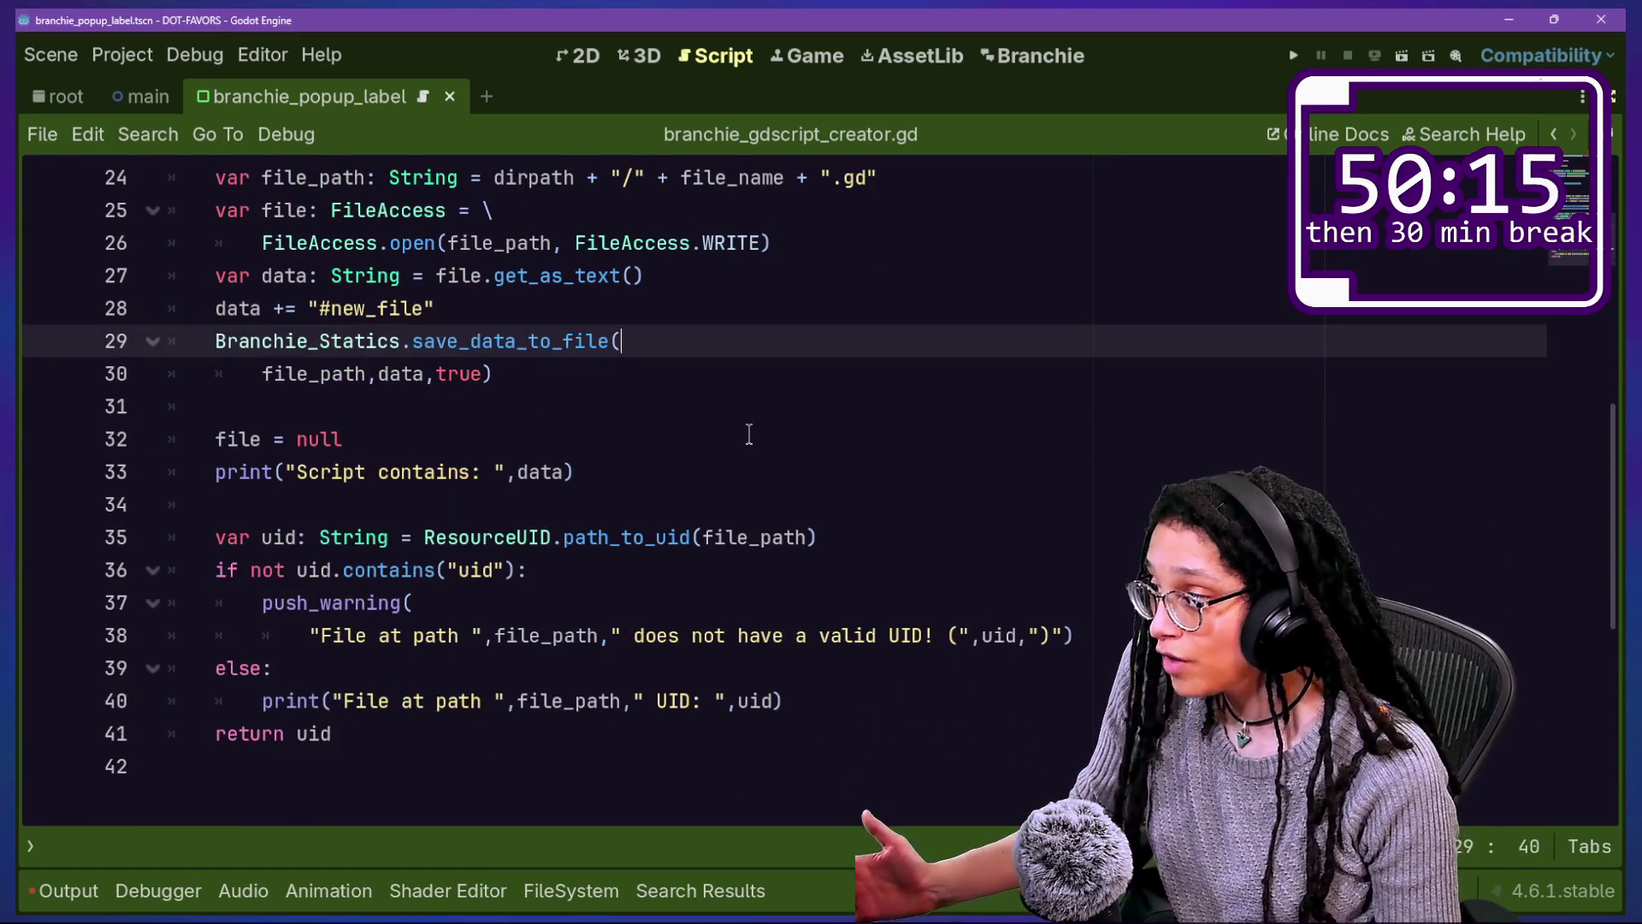
{"action": "scroll", "coordinate": [749, 434], "scroll_direction": "up", "scroll_amount": 1}
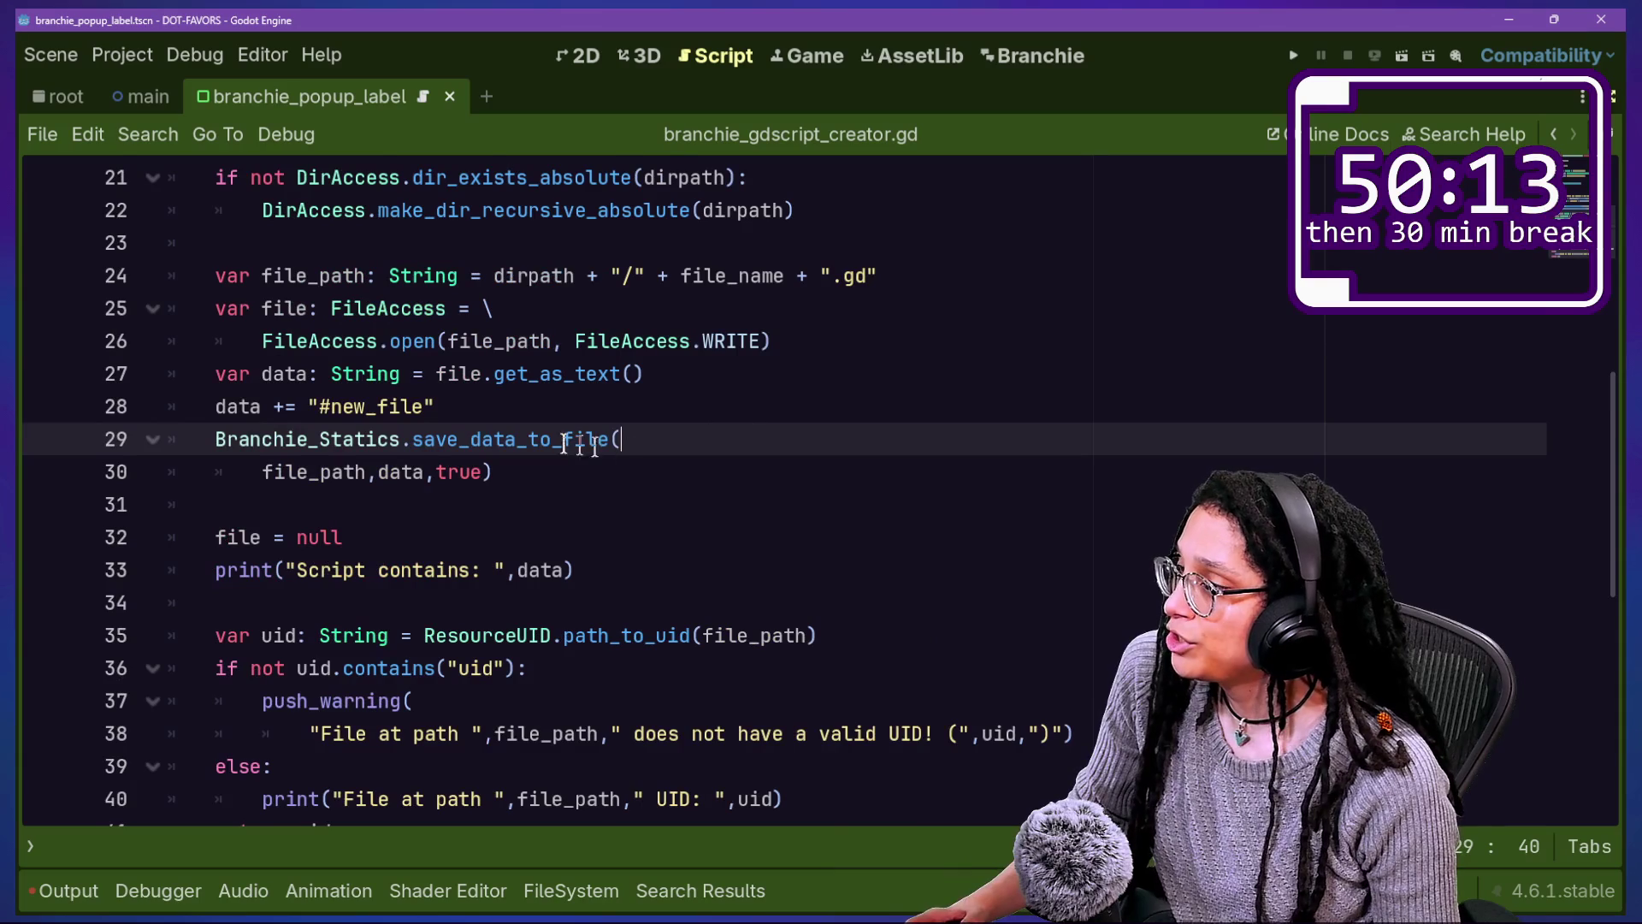
{"action": "left_click", "coordinate": [518, 441], "text": "ctrl"}
{"action": "scroll", "coordinate": [427, 667], "scroll_direction": "down", "scroll_amount": 3}
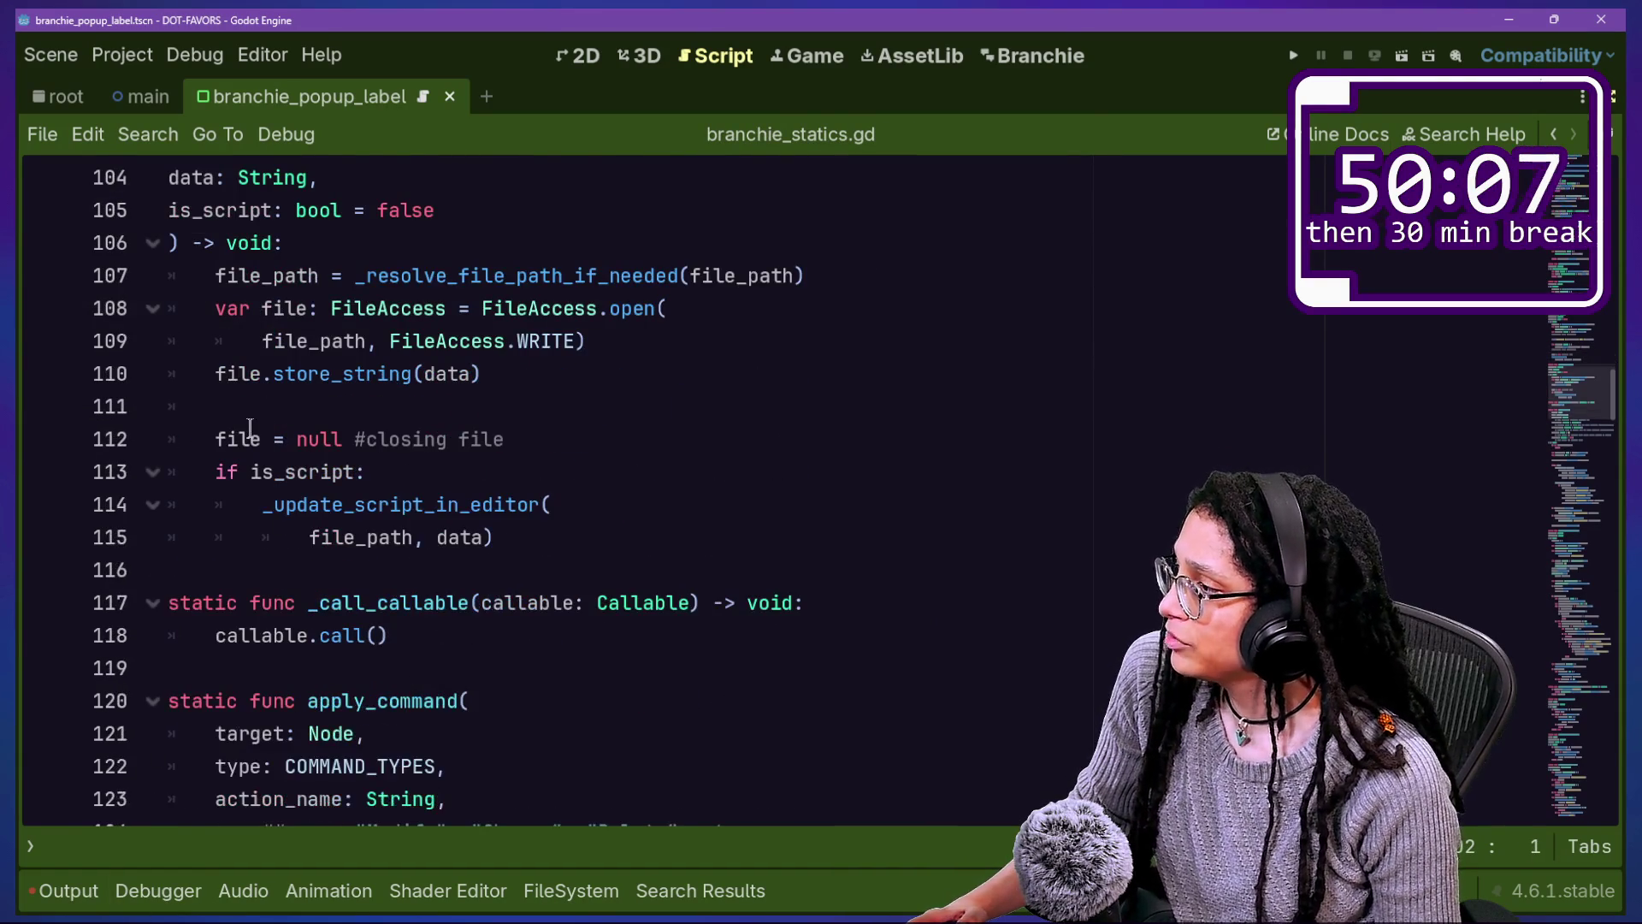
Step: Inspect the is_script block on lines 113–115, undoing an accidental text move
{"action": "left_click", "coordinate": [531, 441]}
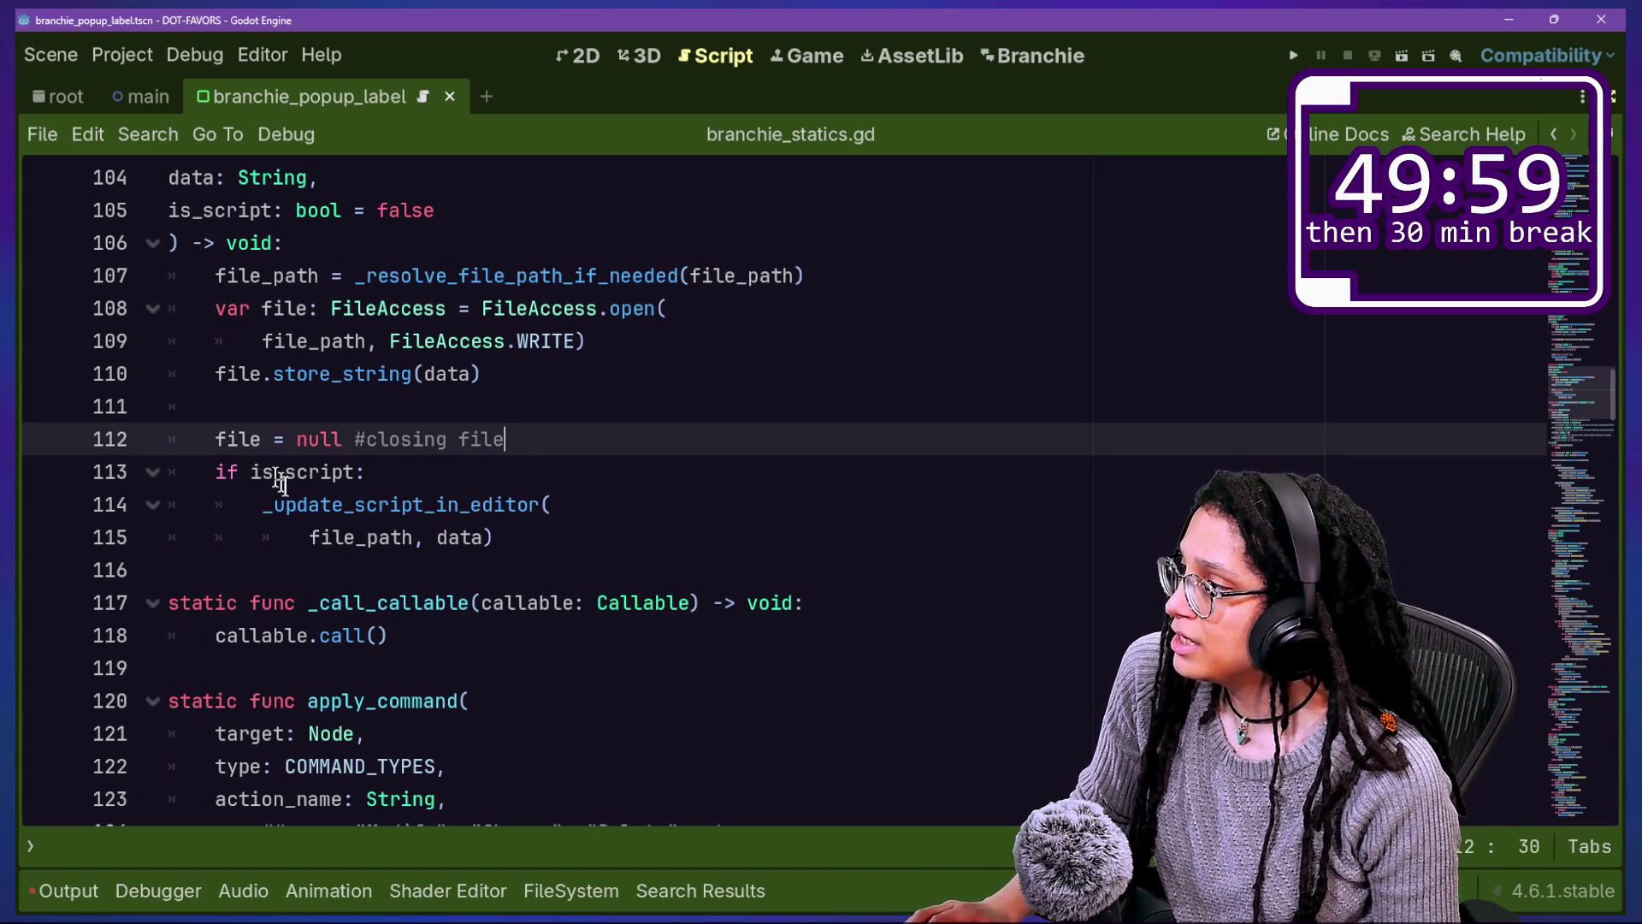
{"action": "mouse_move", "coordinate": [207, 459]}
{"action": "left_mouse_down"}
{"action": "mouse_move", "coordinate": [634, 536]}
{"action": "mouse_move", "coordinate": [169, 473]}
{"action": "mouse_move", "coordinate": [433, 498]}
{"action": "mouse_move", "coordinate": [188, 468]}
{"action": "left_mouse_up"}
{"action": "left_click_drag", "start_coordinate": [309, 439], "coordinate": [398, 498]}
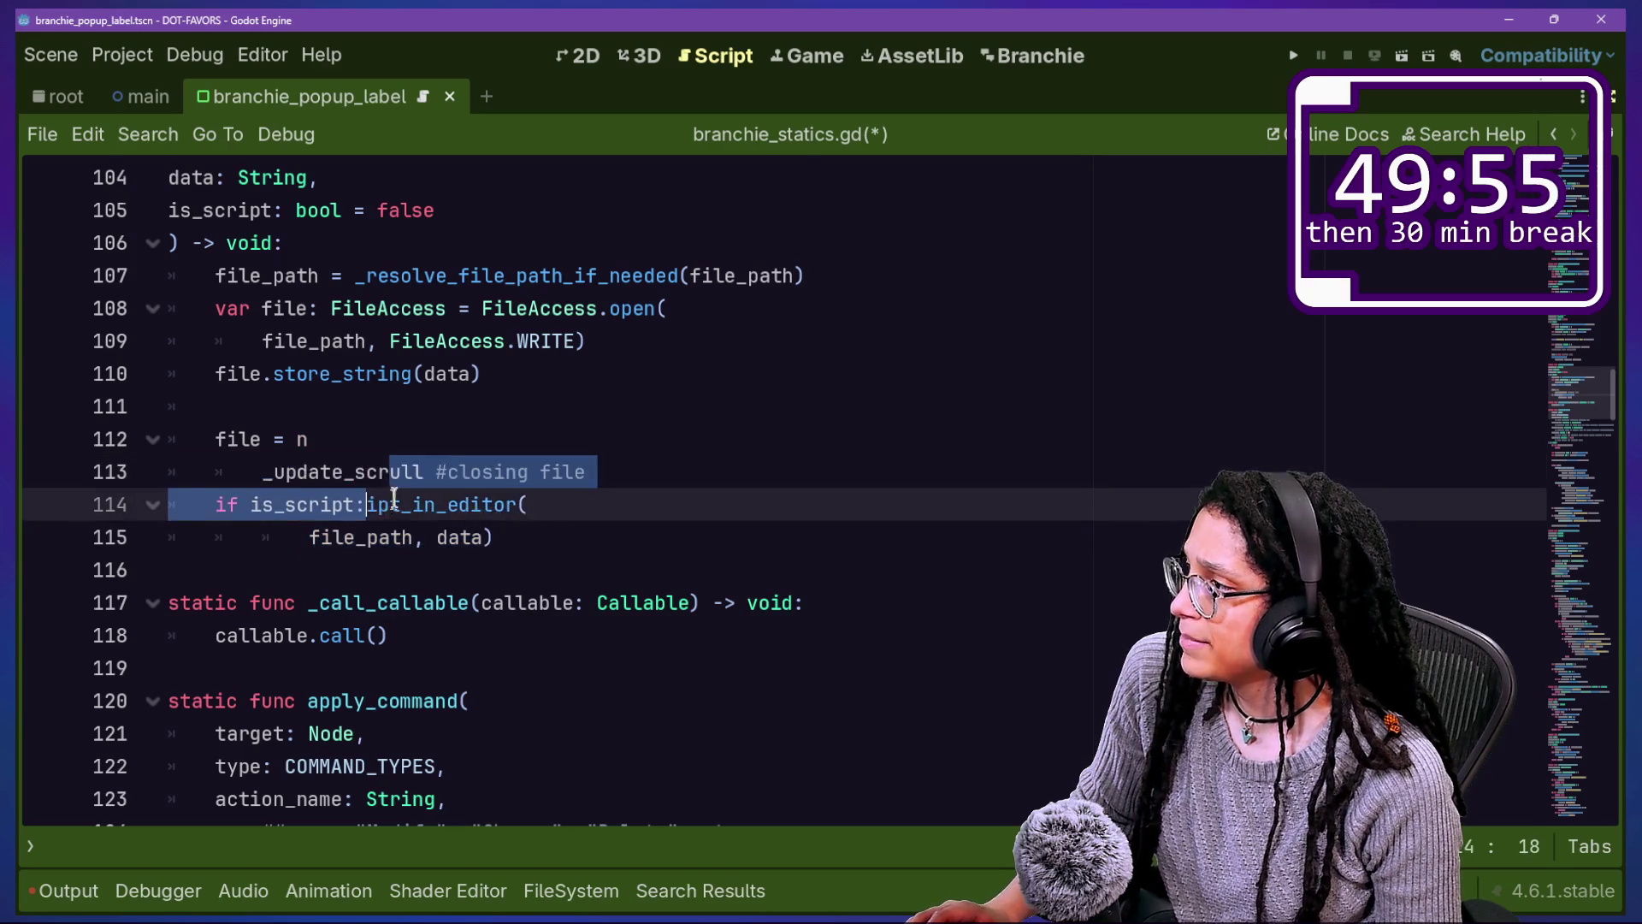
{"action": "key", "text": "ctrl+z"}
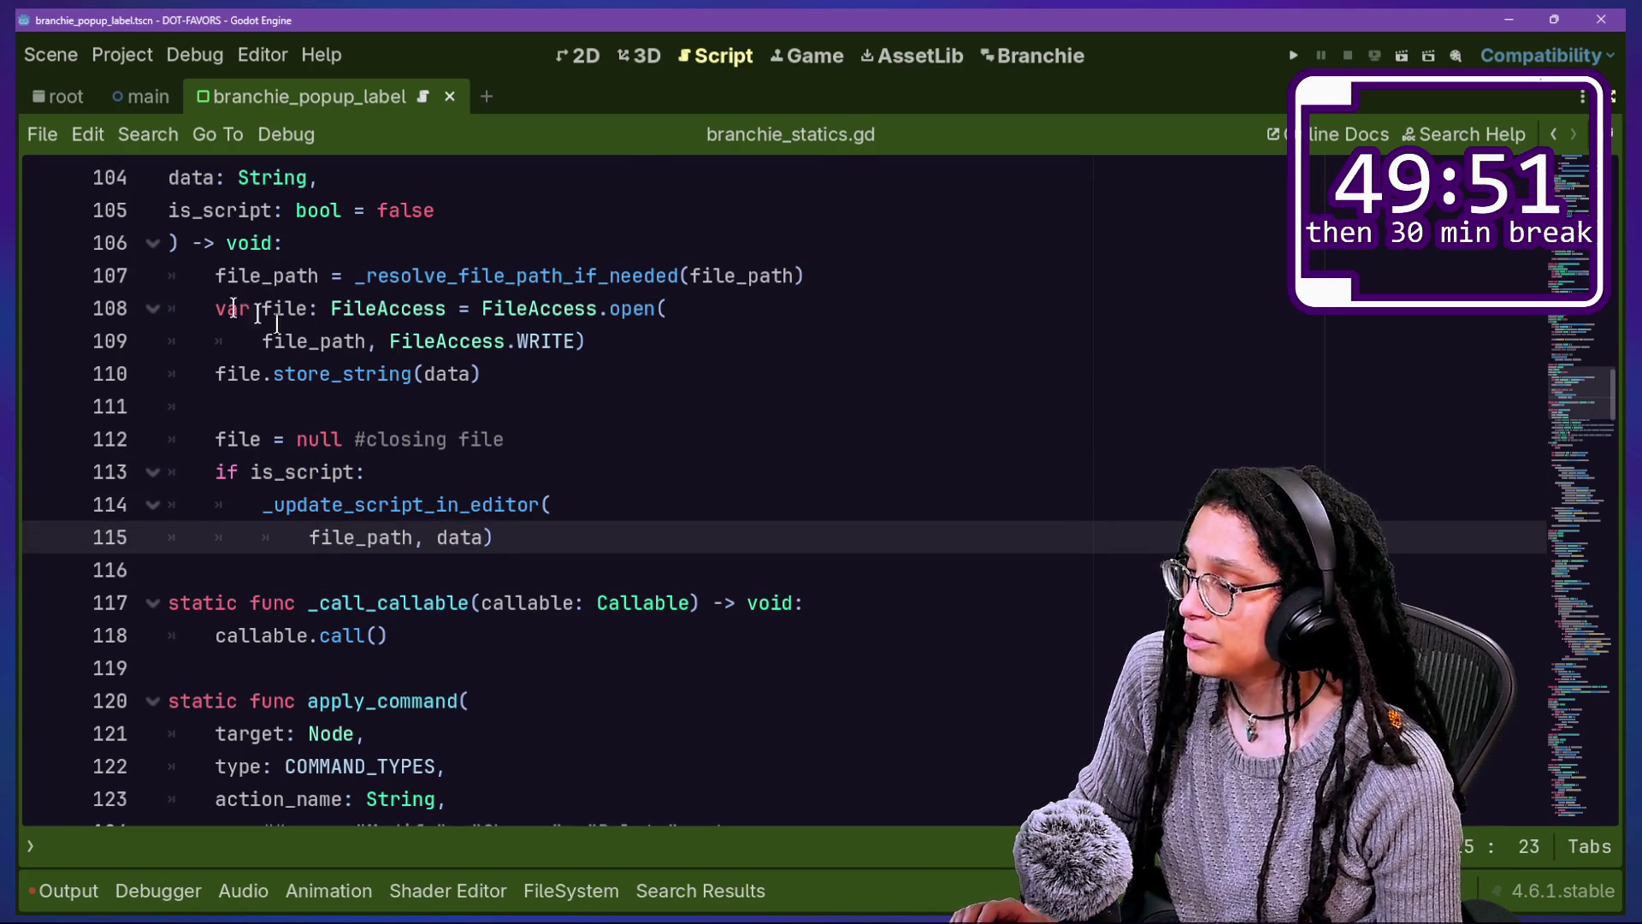
Step: Quick-open branchie_convos_tab.gd
{"action": "key", "text": "ctrl+alt+o"}
{"action": "key", "text": "Down"}
{"action": "key", "text": "Return"}
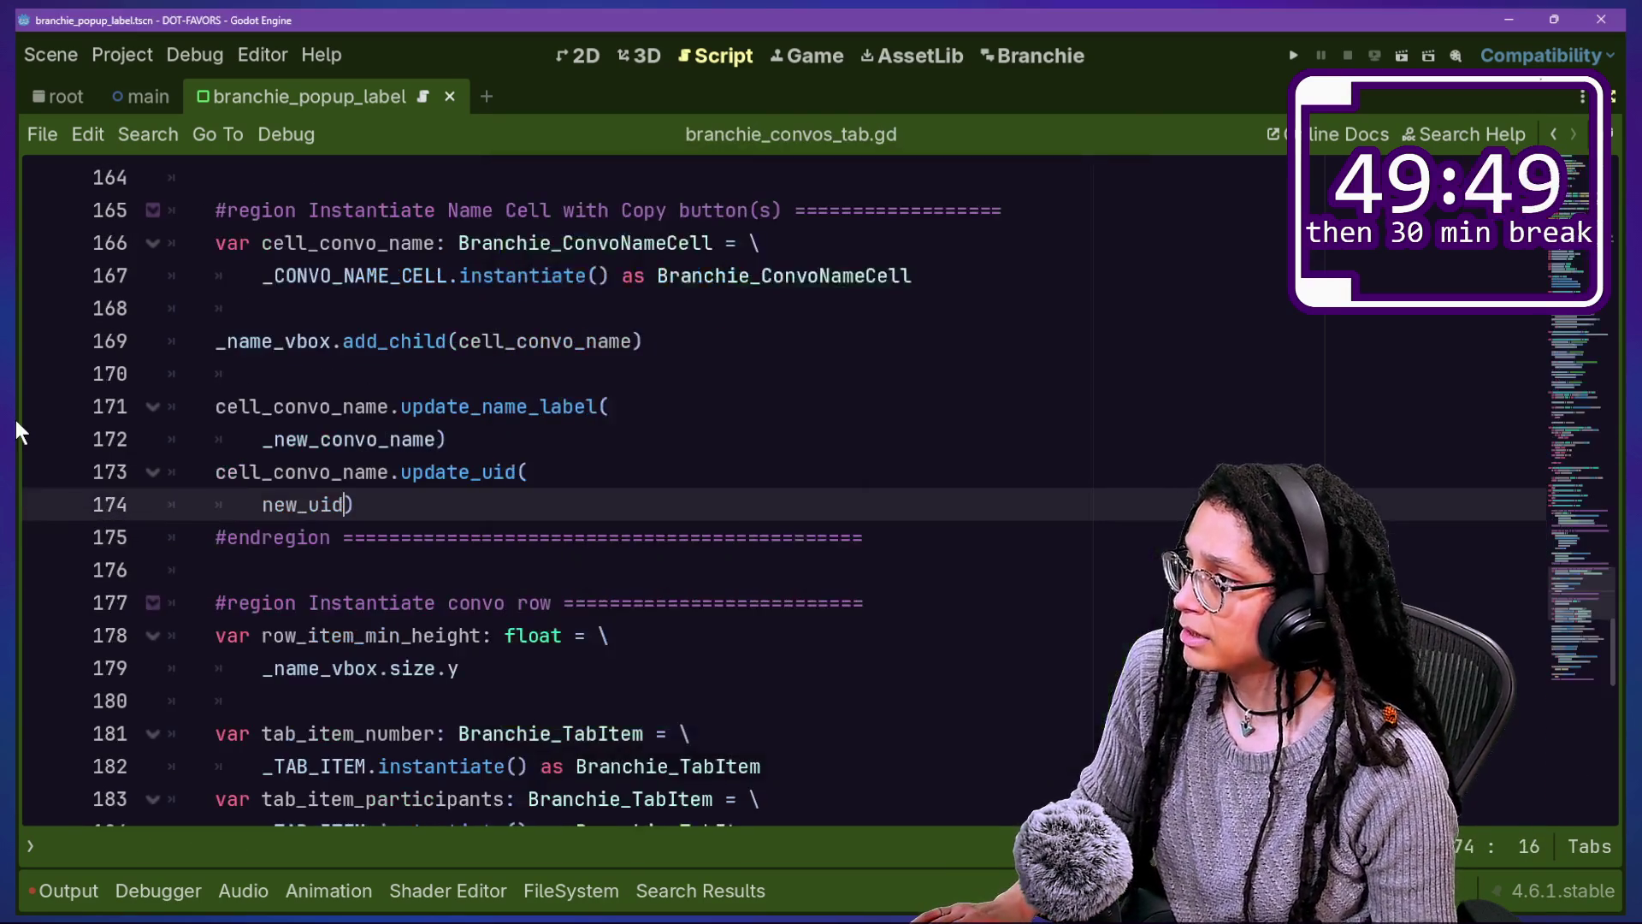
Step: In branchie_gdscript_creator.gd, change the save_data_to_file argument on line 30 from true to false
{"action": "key", "text": "ctrl+alt+o"}
{"action": "key", "text": "Down"}
{"action": "key", "text": "Return"}
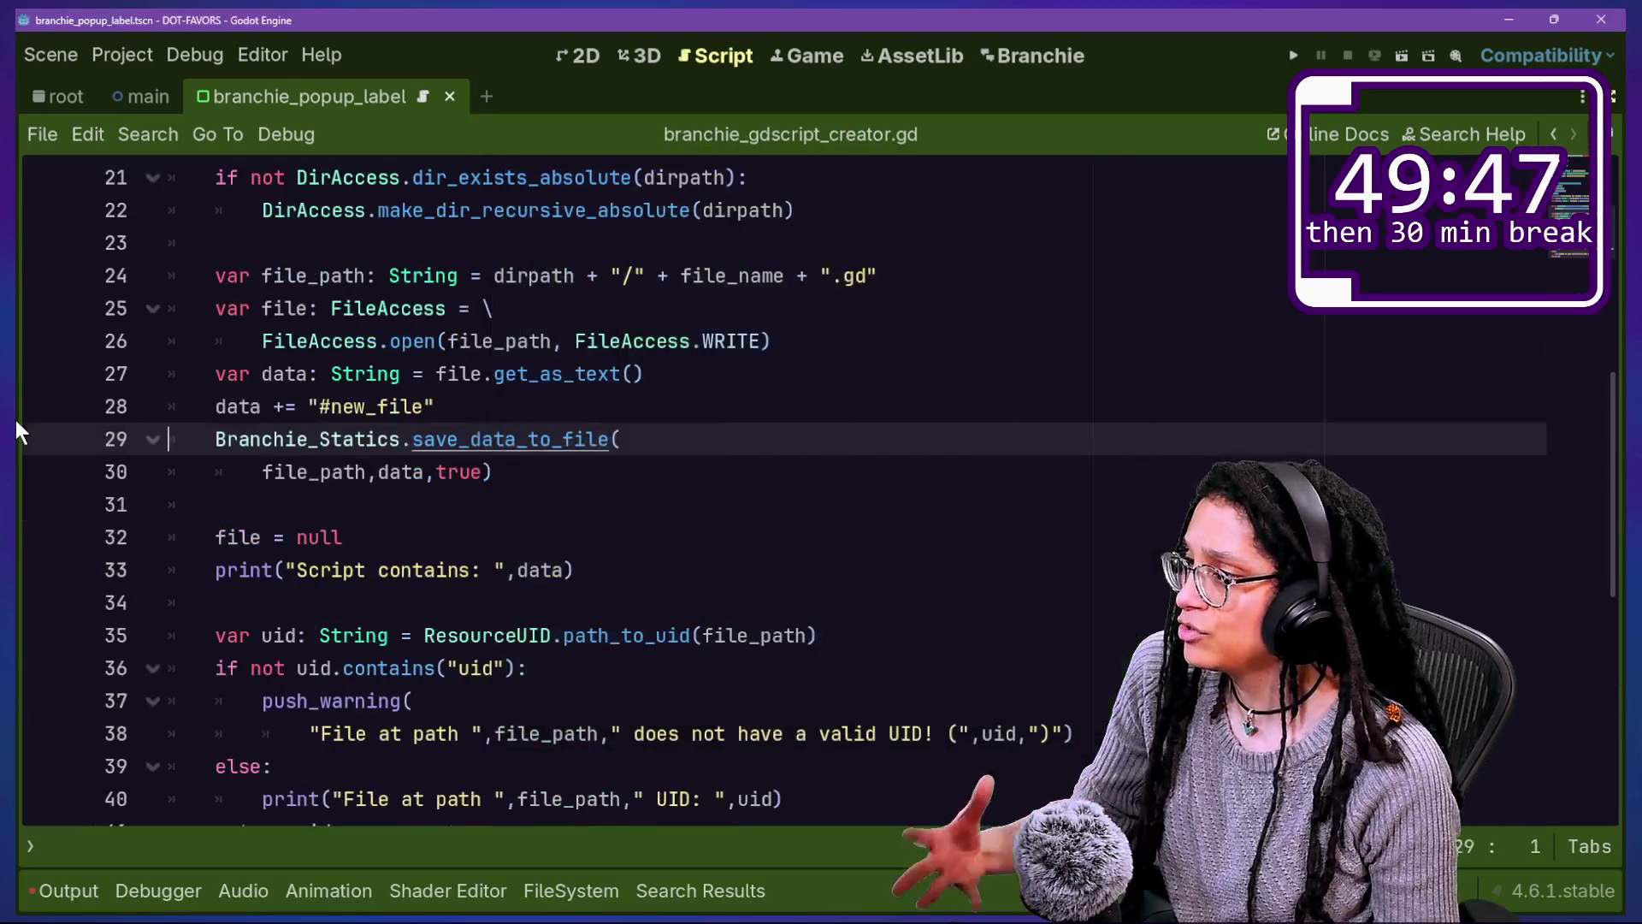
{"action": "double_click", "coordinate": [470, 471]}
{"action": "type", "text": "se"}
{"action": "left_click_drag", "start_coordinate": [426, 373], "coordinate": [215, 506]}
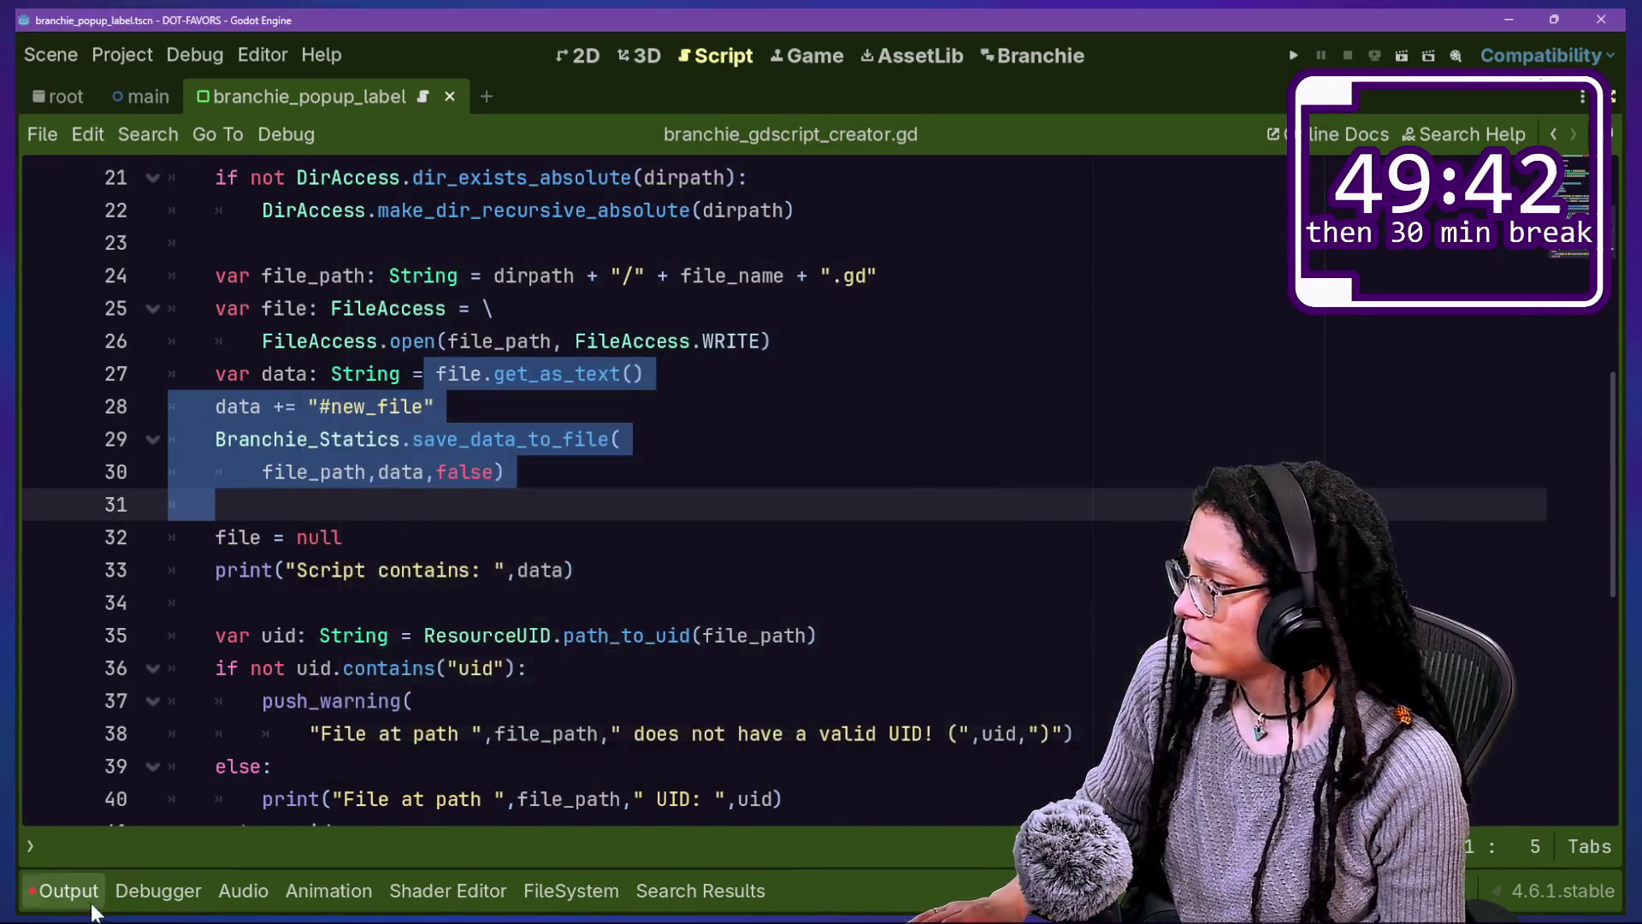
Step: Clear the output log, hide it, and leave distraction-free mode to show the docks
{"action": "left_click", "coordinate": [64, 890]}
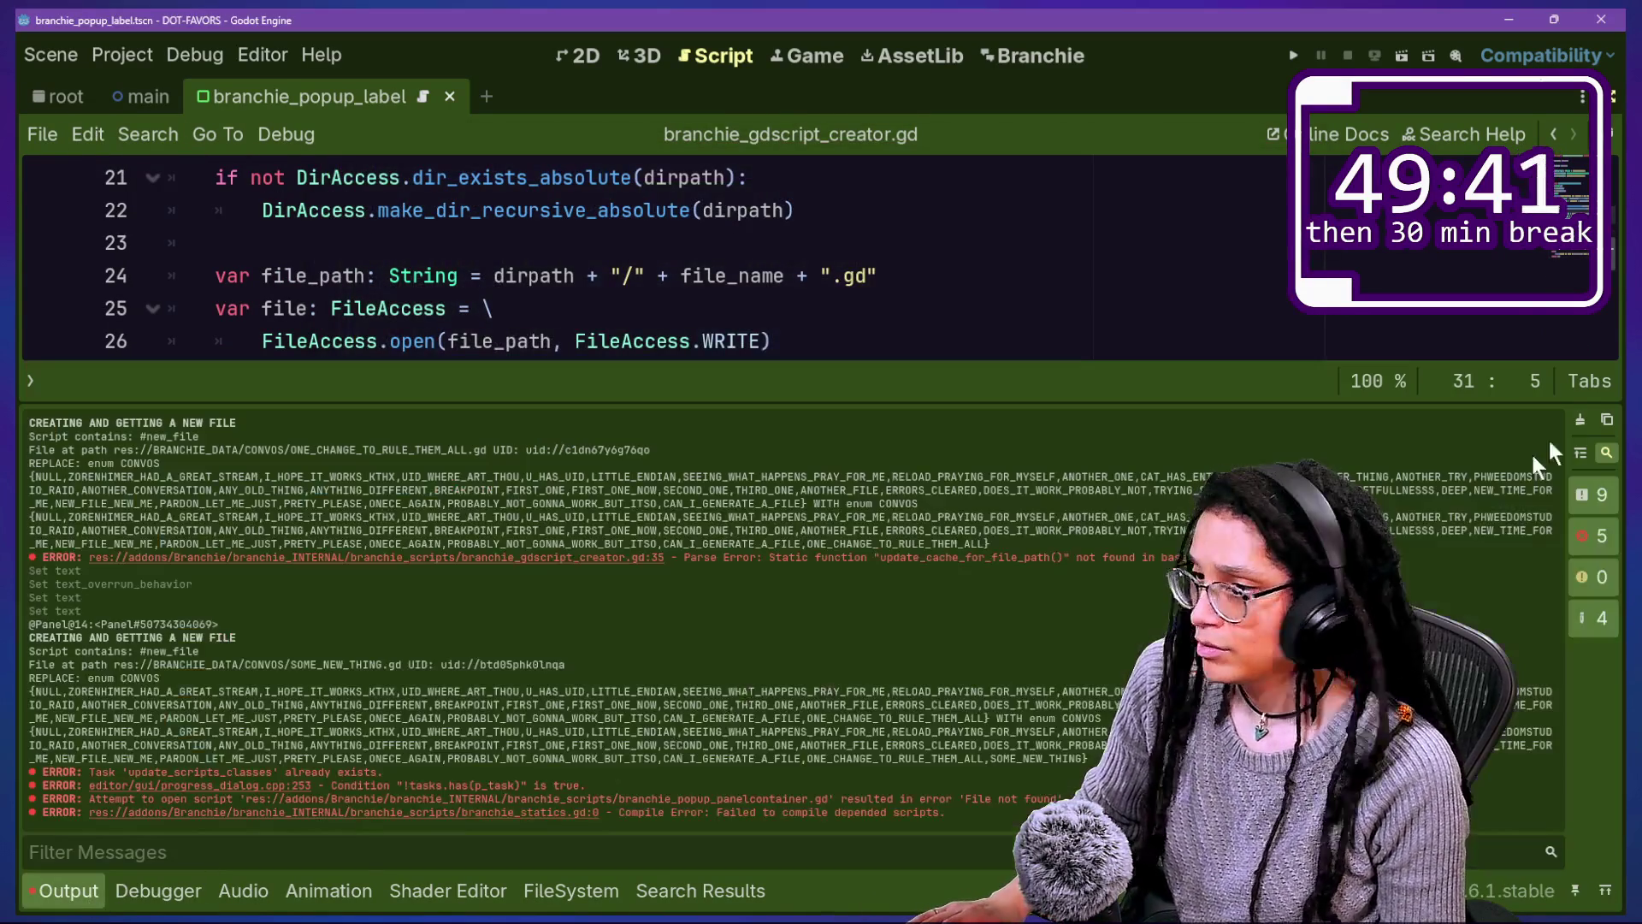
{"action": "left_click", "coordinate": [1580, 421]}
{"action": "left_click", "coordinate": [1185, 310]}
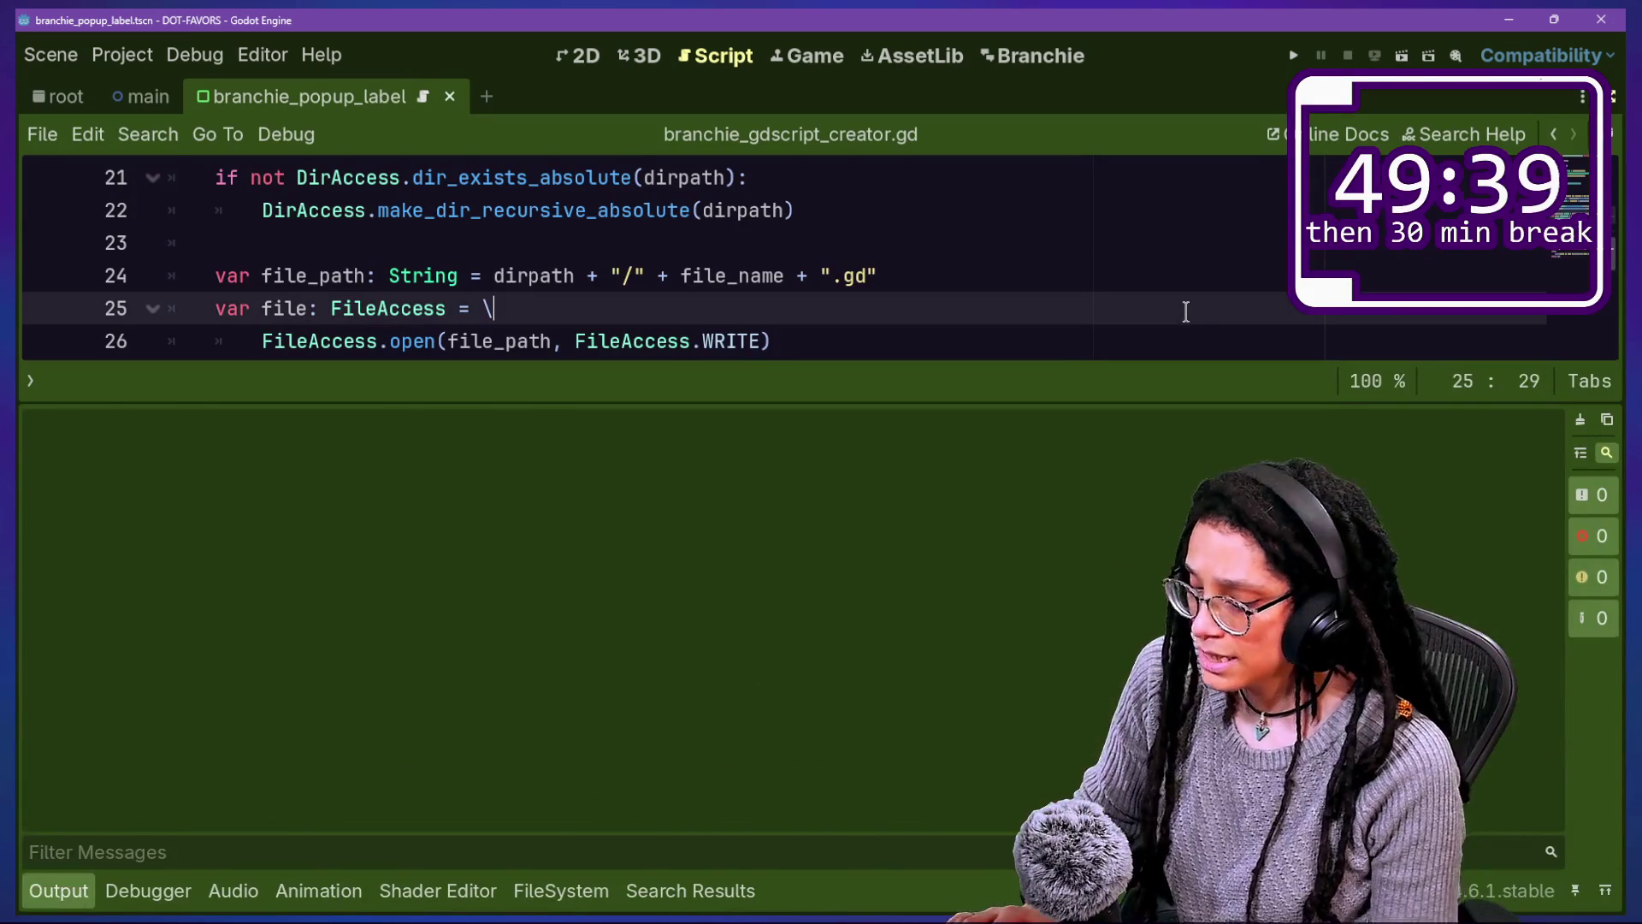
{"action": "key", "text": "ctrl+j"}
{"action": "key", "text": "ctrl+shift+F11"}
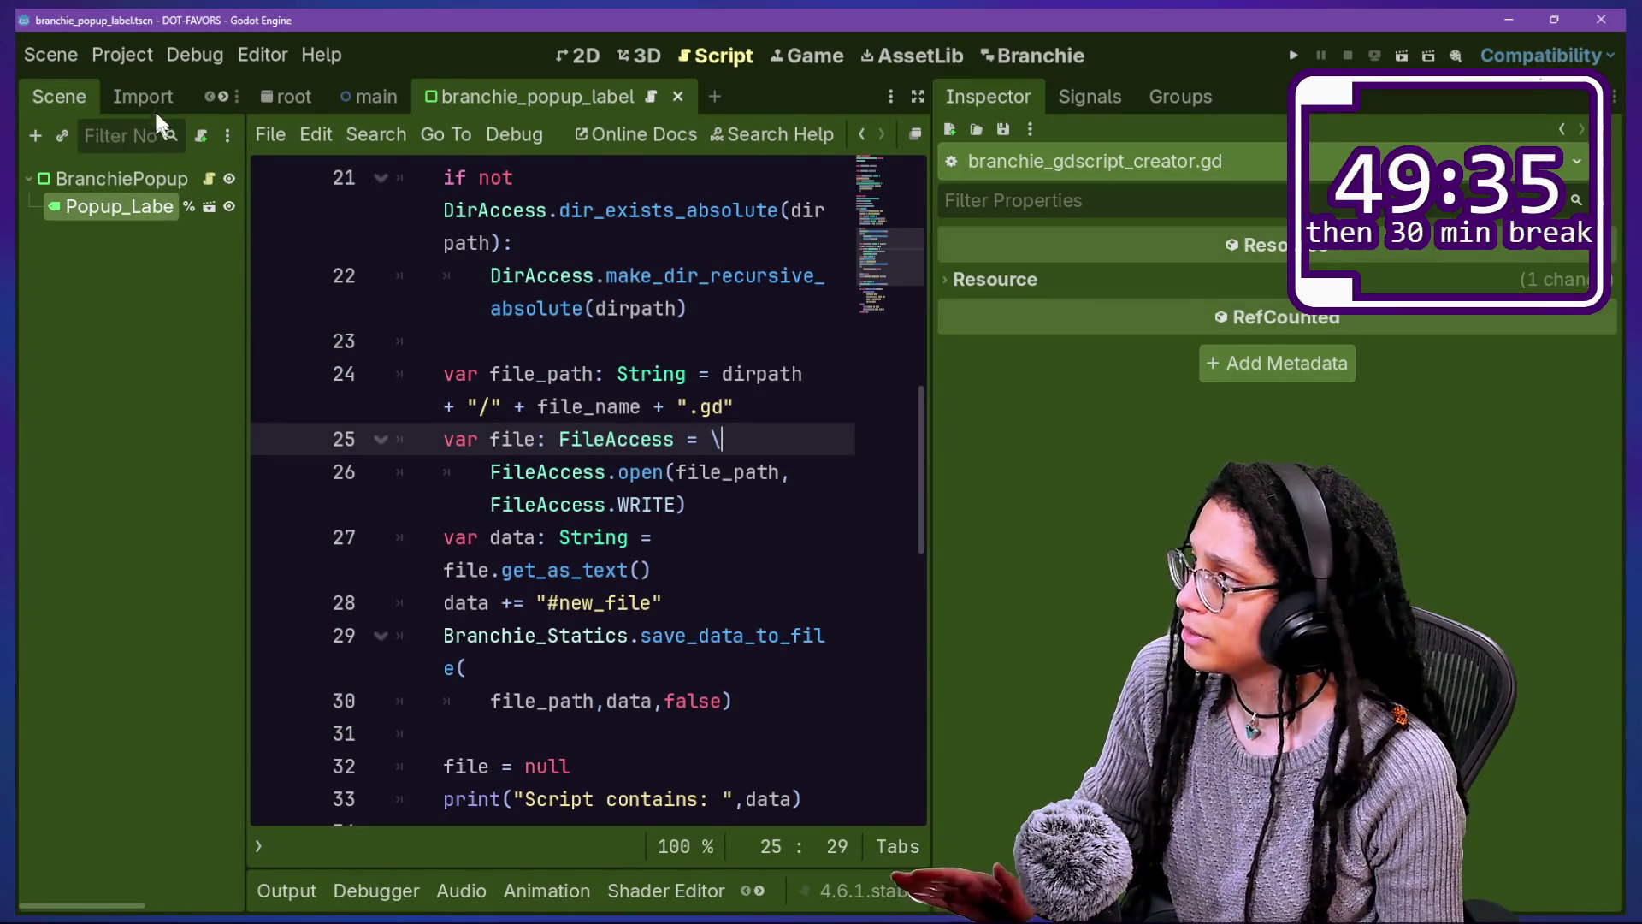
Step: Re-enable the Branchie plugin in the project's plugin settings
{"action": "left_click", "coordinate": [125, 59]}
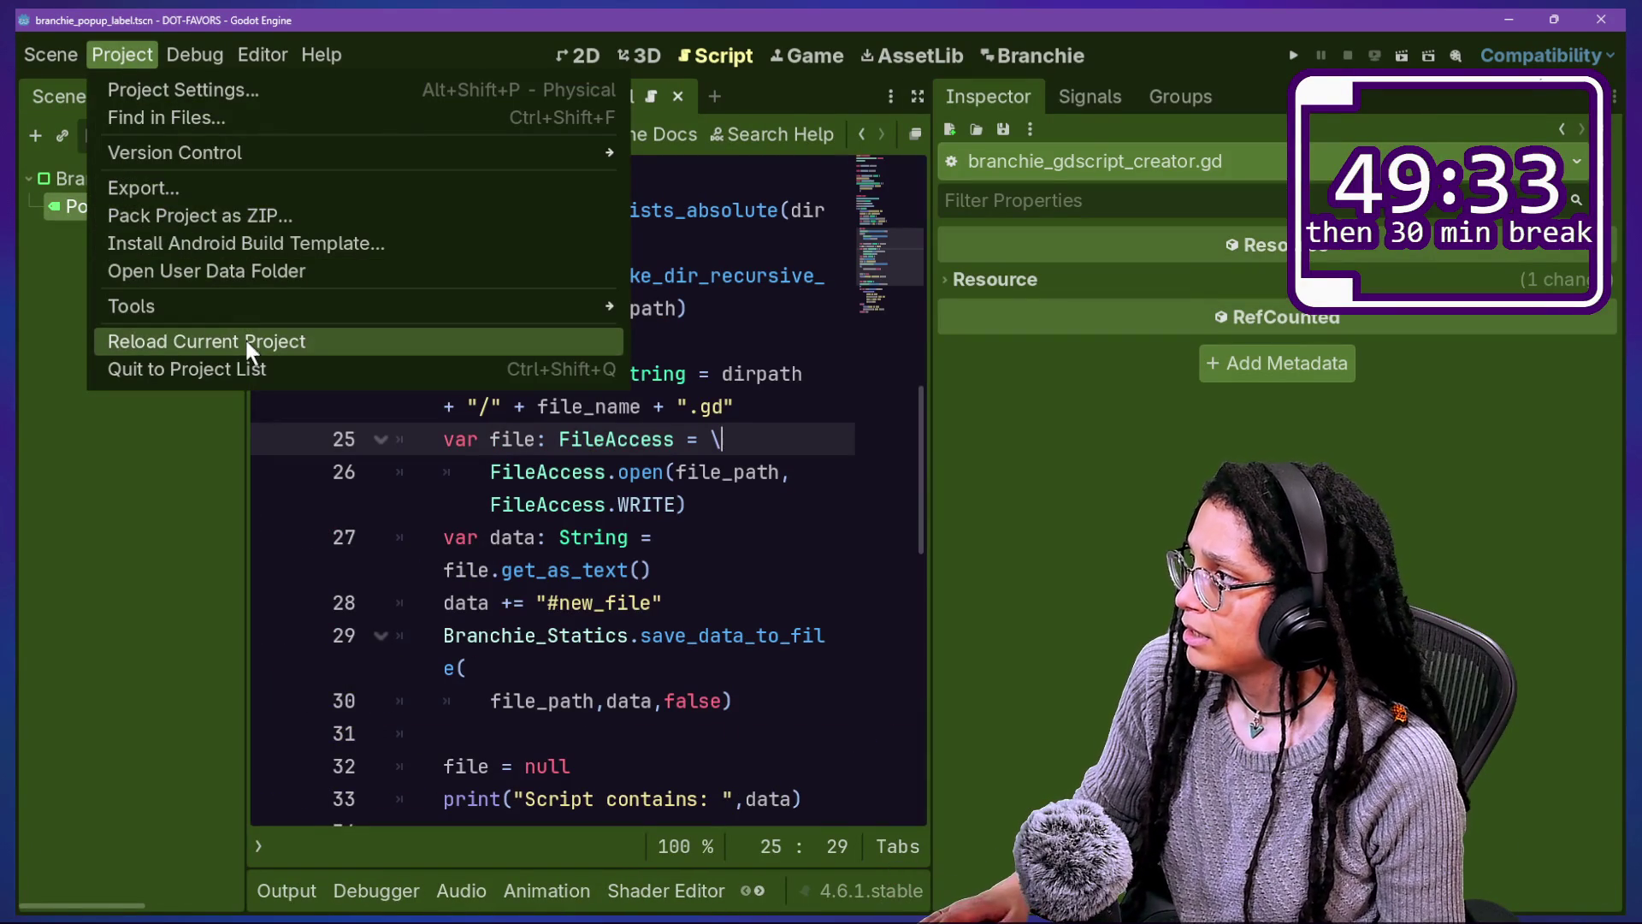
{"action": "left_click", "coordinate": [183, 89]}
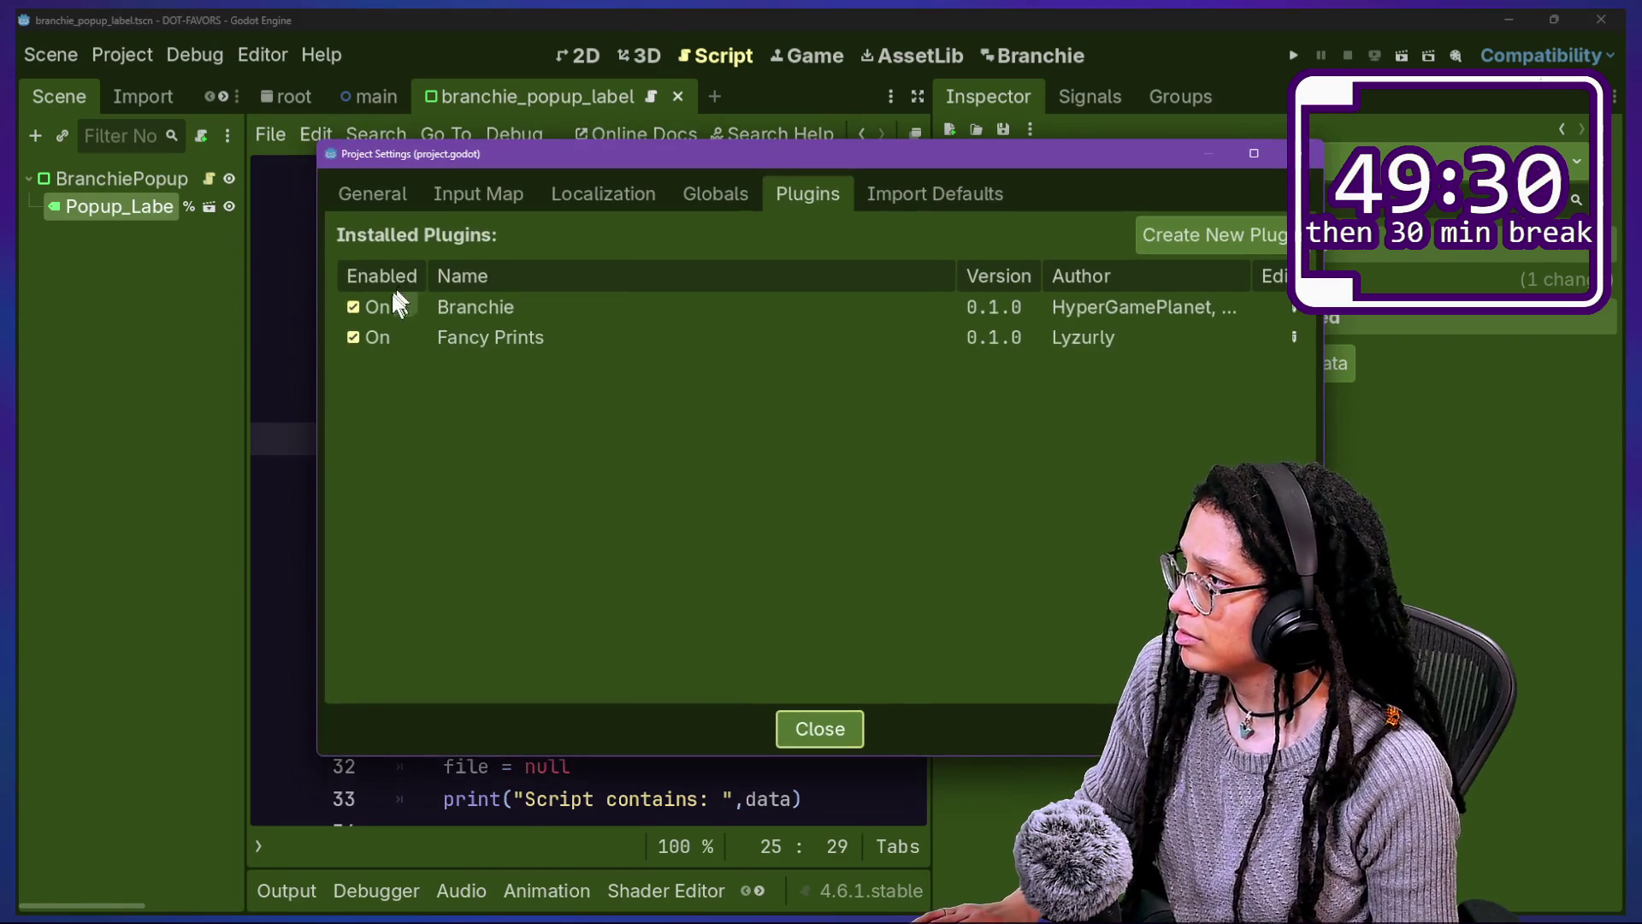
{"action": "double_click", "coordinate": [394, 295]}
{"action": "key", "text": "Escape"}
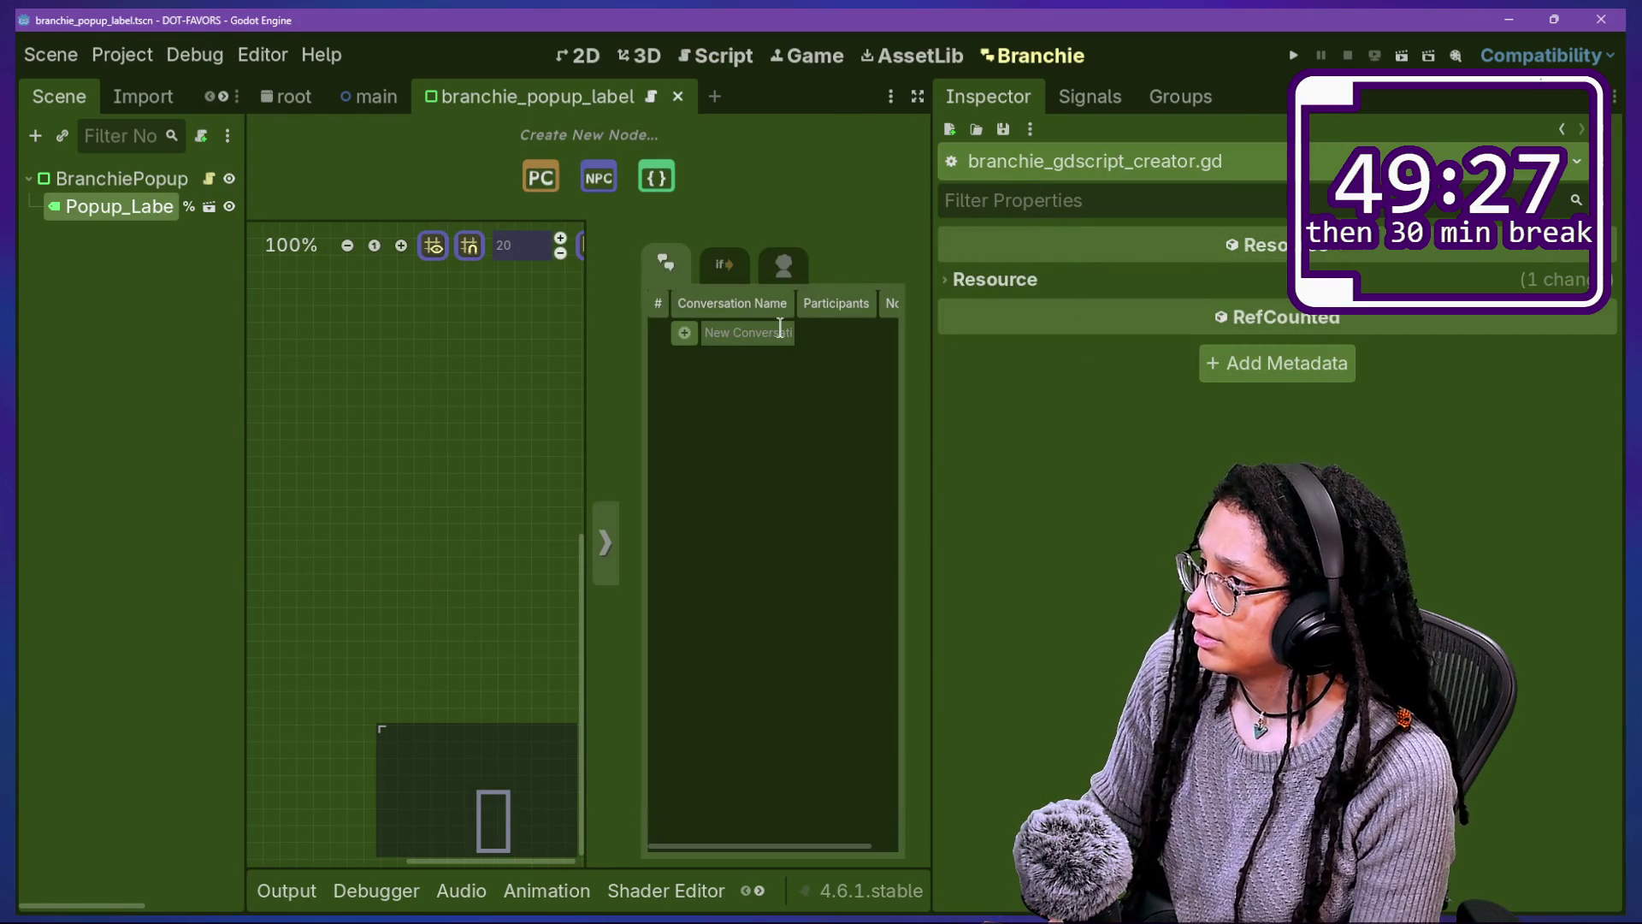
Step: Create a Branchie conversation named 'stuff in my file'
{"action": "type", "text": "stuff in my fi"}
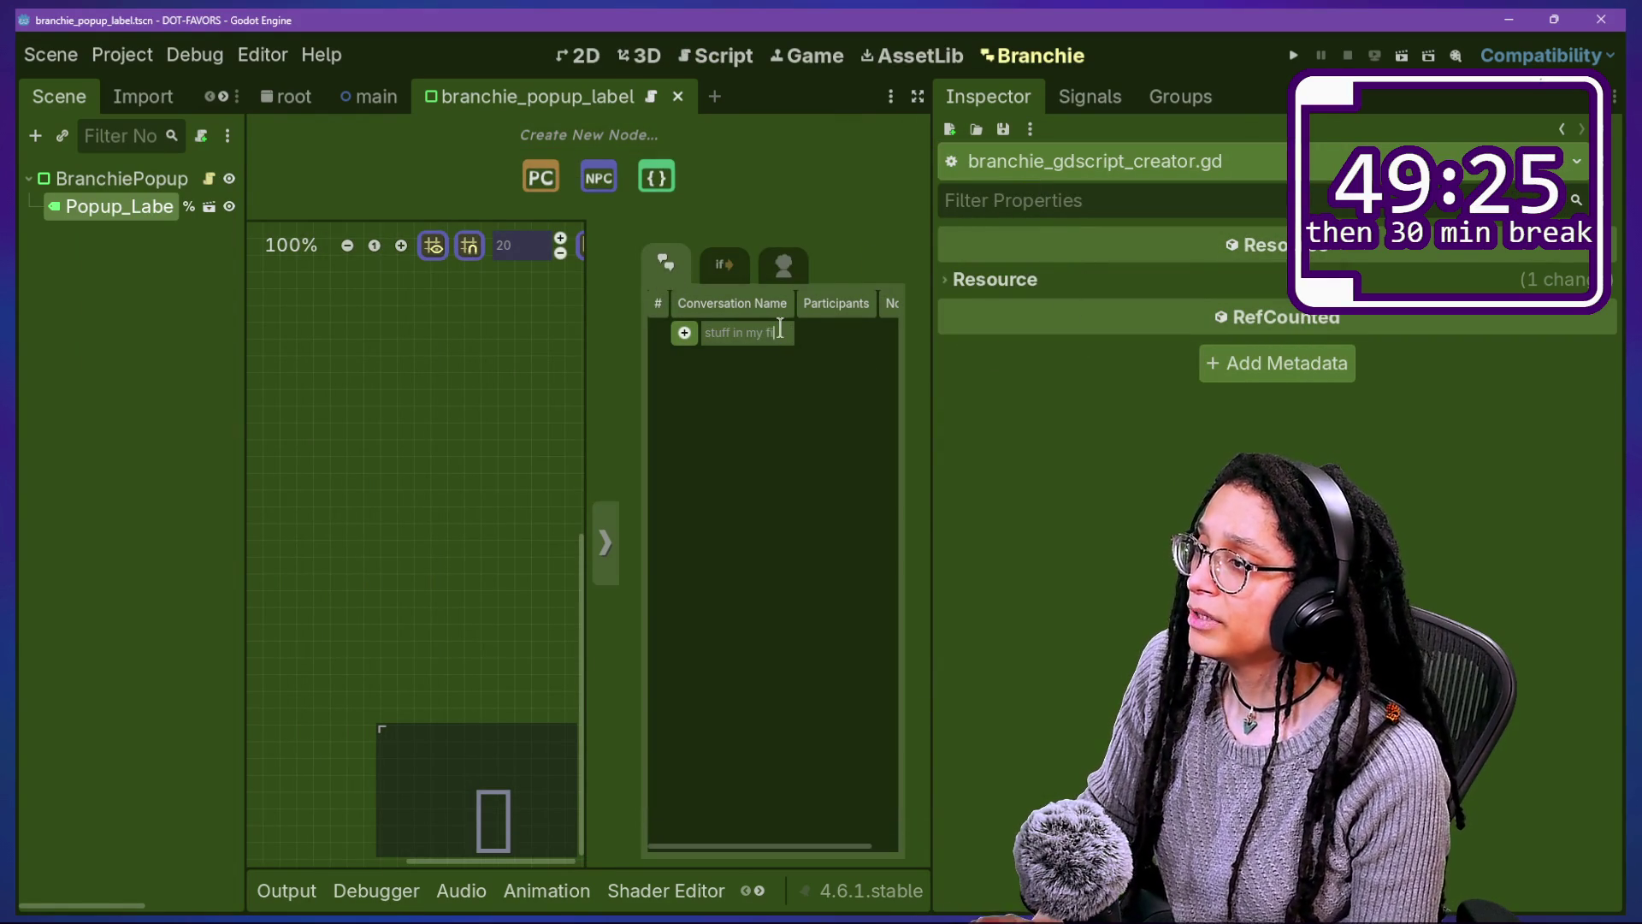
{"action": "left_click", "coordinate": [684, 333]}
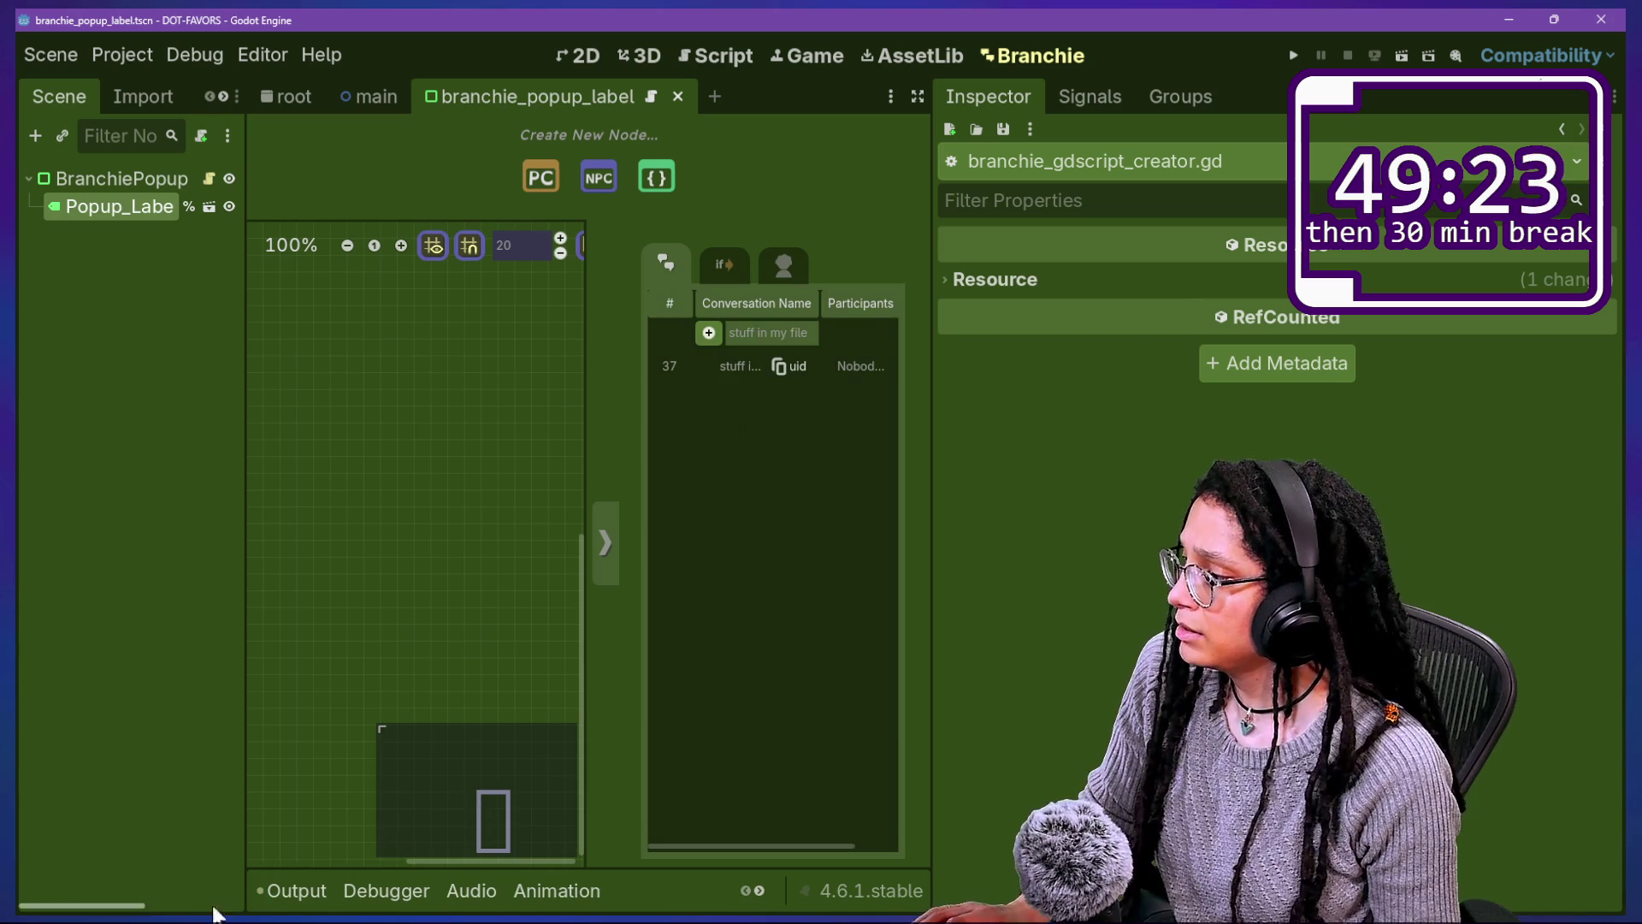
{"action": "left_click", "coordinate": [295, 892]}
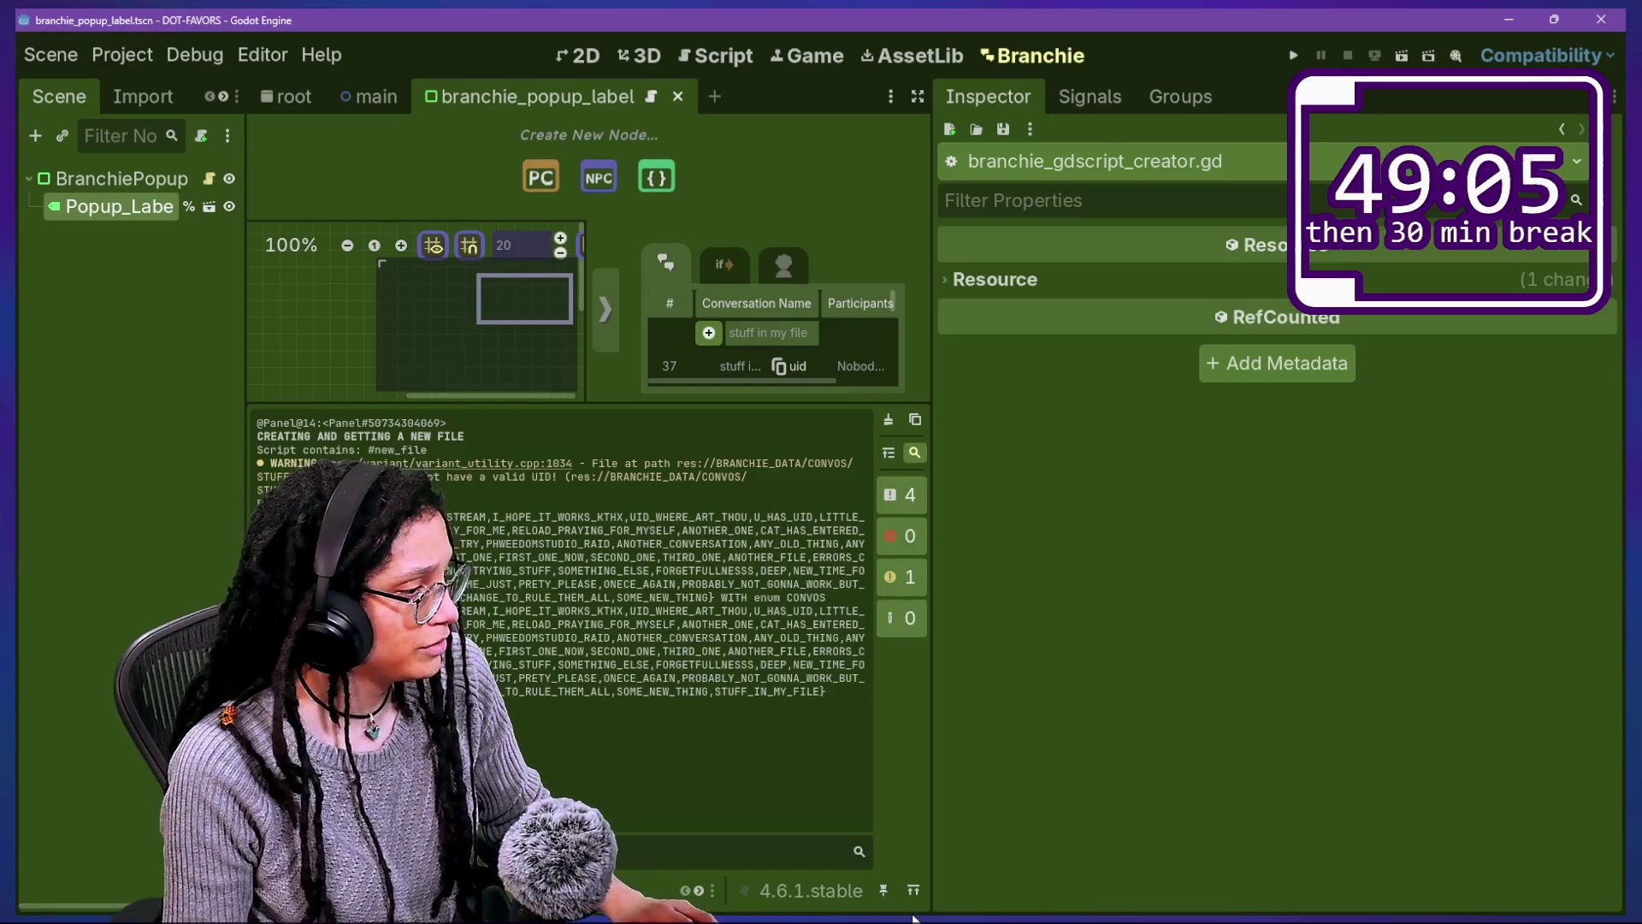
Step: Reload the changed files from disk, then paste the conversation's copied UID into the conversation filter
{"action": "left_click_drag", "start_coordinate": [932, 791], "coordinate": [1272, 791]}
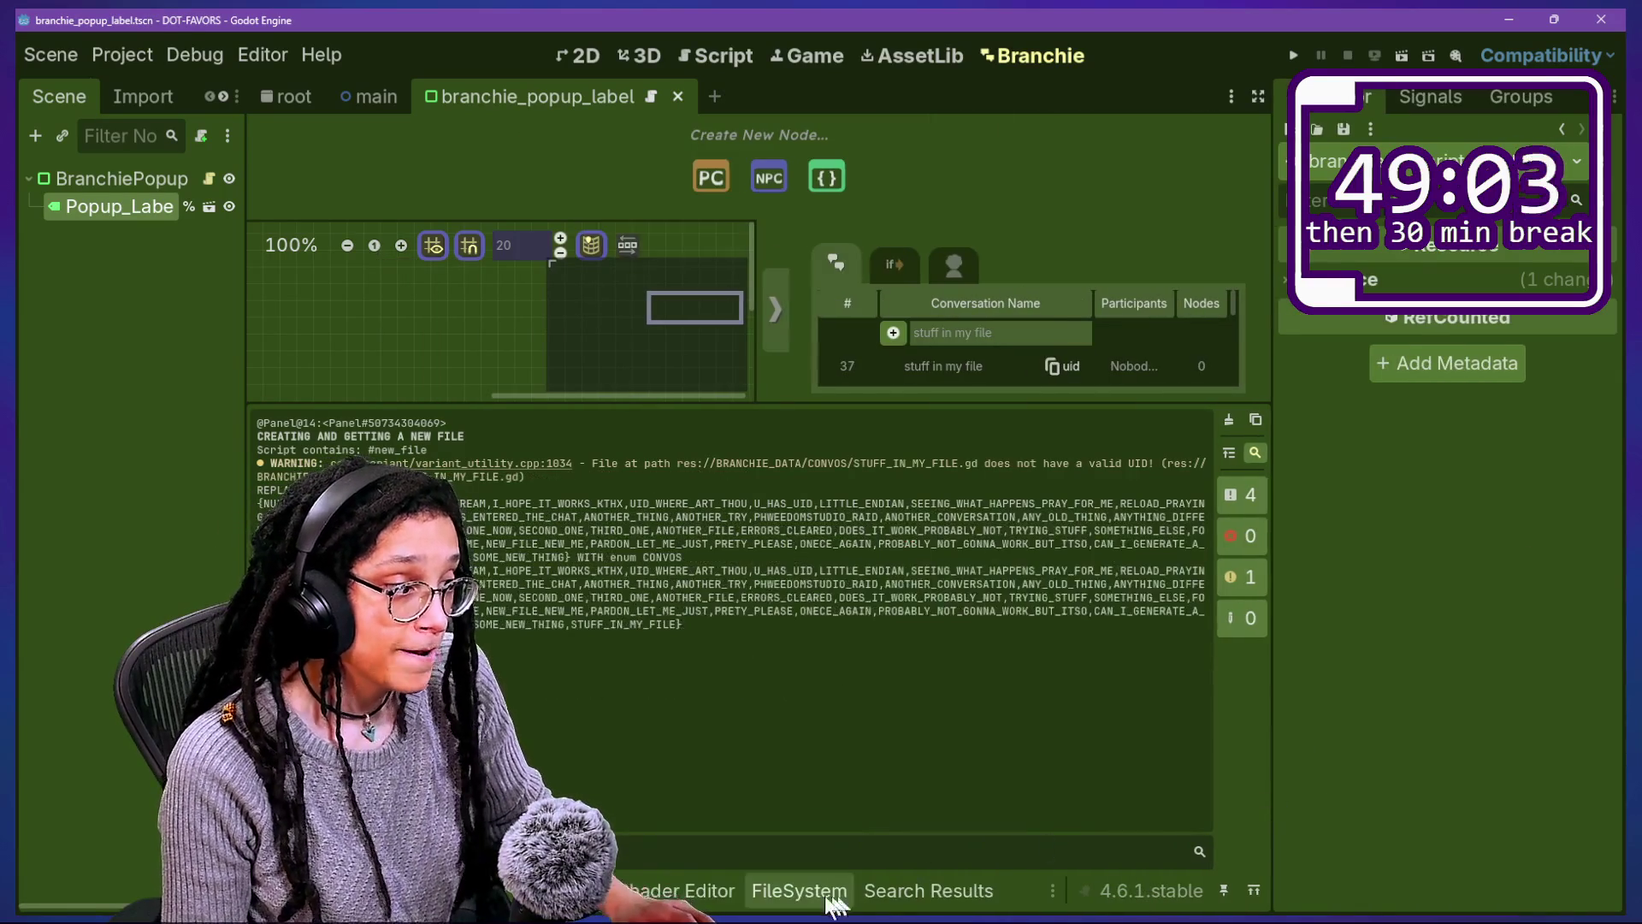
{"action": "left_click", "coordinate": [798, 890]}
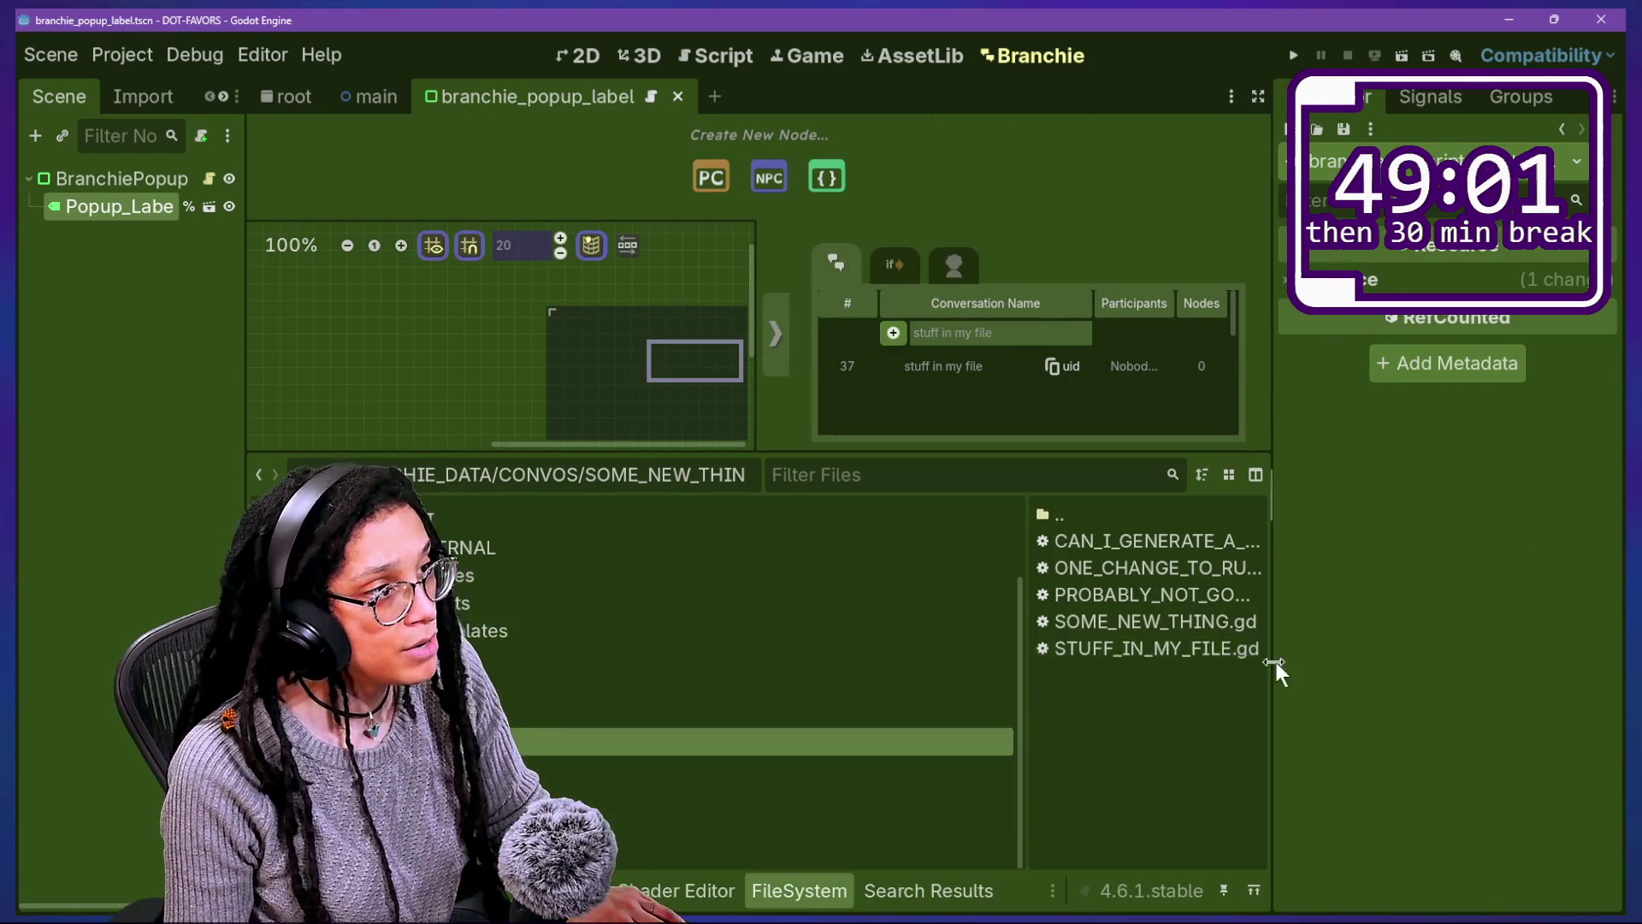
{"action": "mouse_move", "coordinate": [1111, 627]}
{"action": "left_mouse_down"}
{"action": "mouse_move", "coordinate": [1274, 731]}
{"action": "mouse_move", "coordinate": [1107, 594]}
{"action": "left_mouse_up"}
{"action": "left_click", "coordinate": [934, 571]}
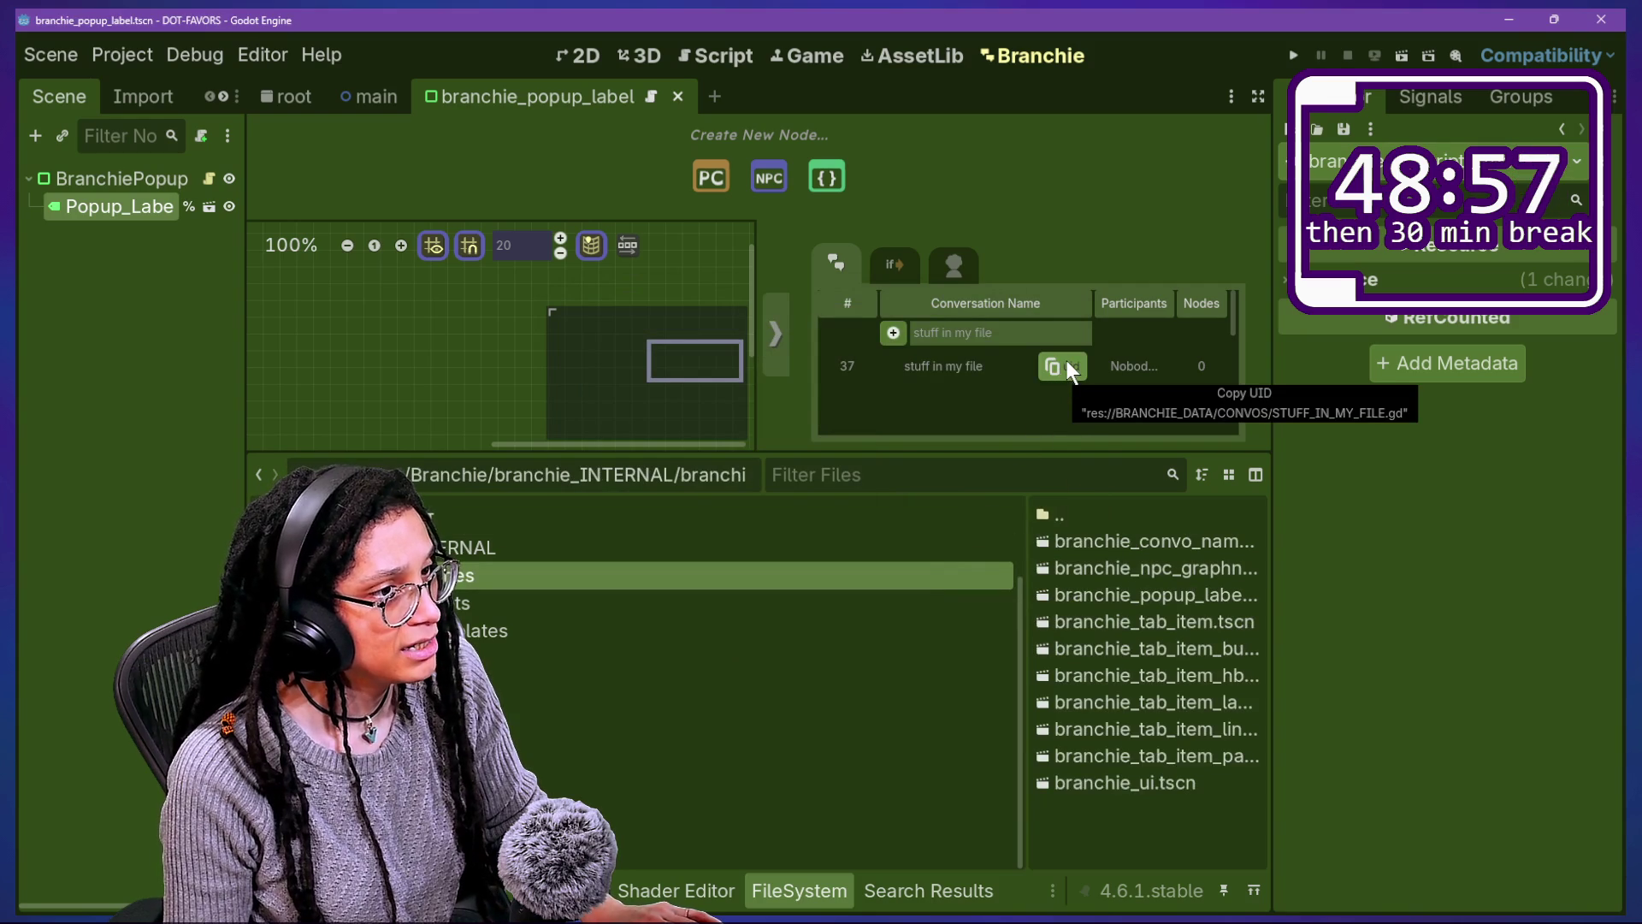
{"action": "left_click", "coordinate": [1066, 361]}
{"action": "triple_click", "coordinate": [1031, 333]}
{"action": "key", "text": "ctrl+v"}
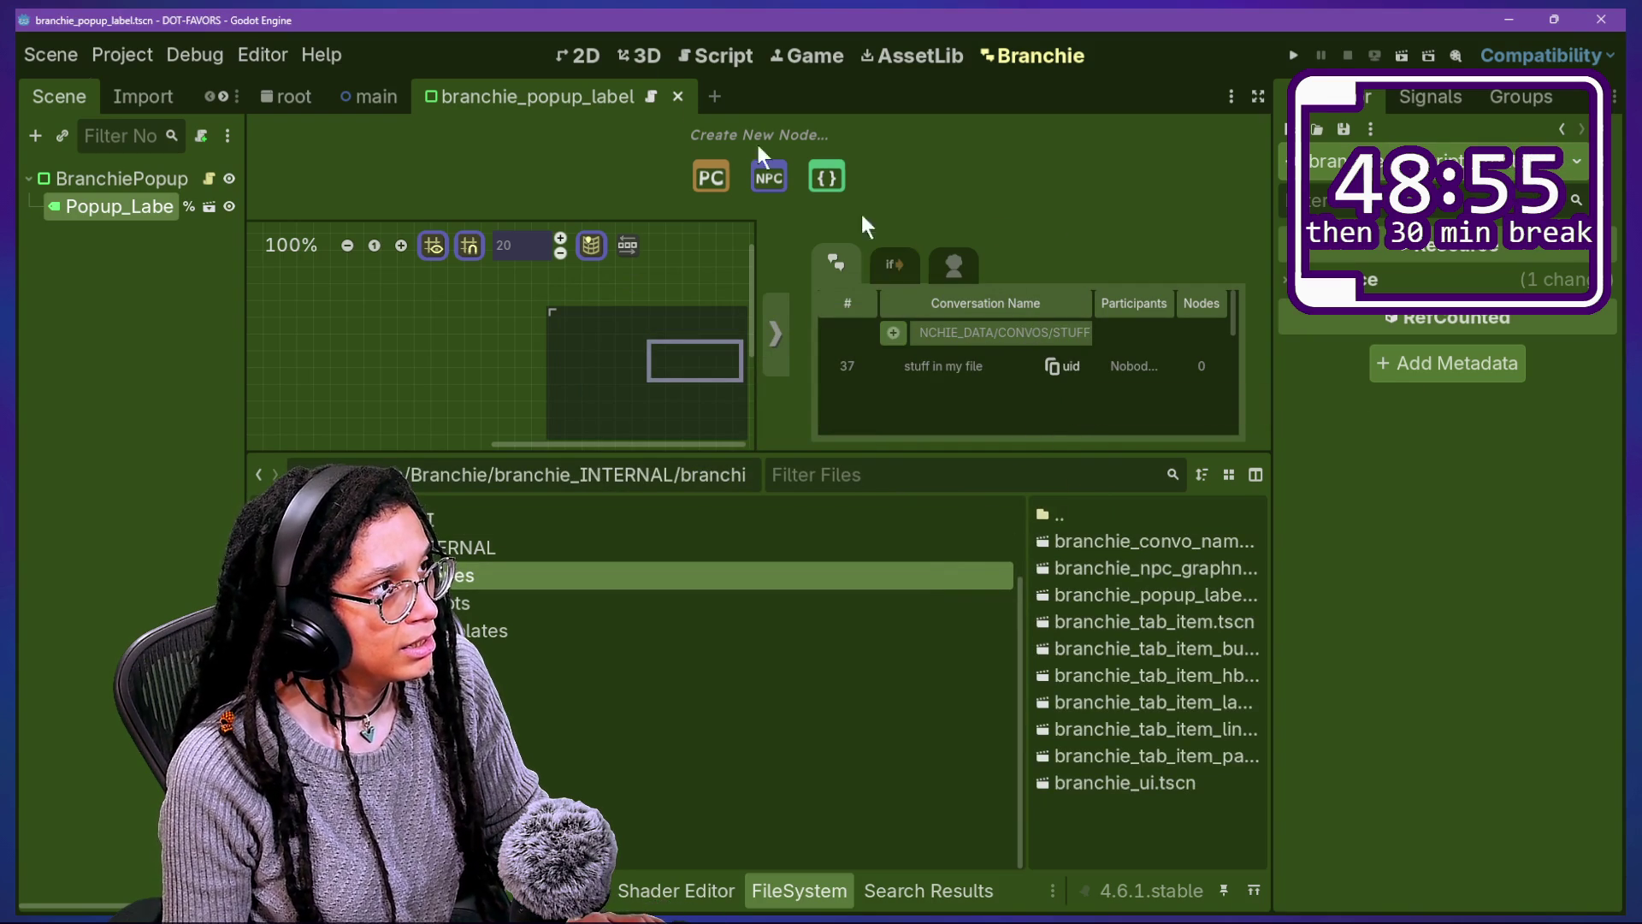
{"action": "left_click", "coordinate": [739, 44]}
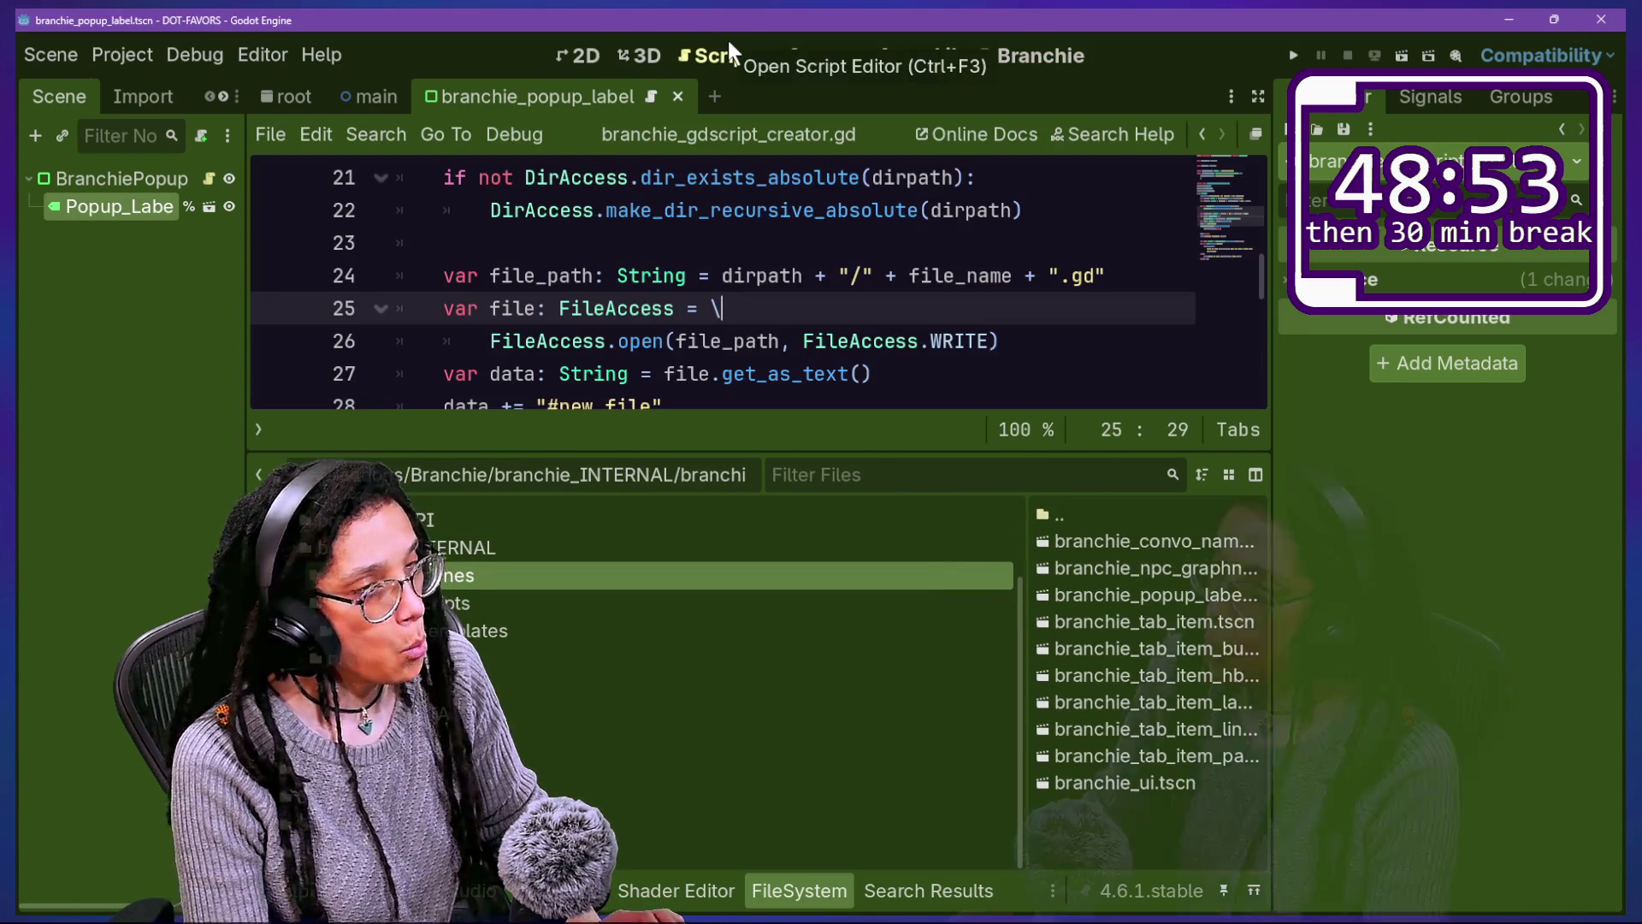
Step: Go from the save_data_to_file definition to update_cache_for_file_path in branchie_statics.gd
{"action": "left_click", "coordinate": [846, 341]}
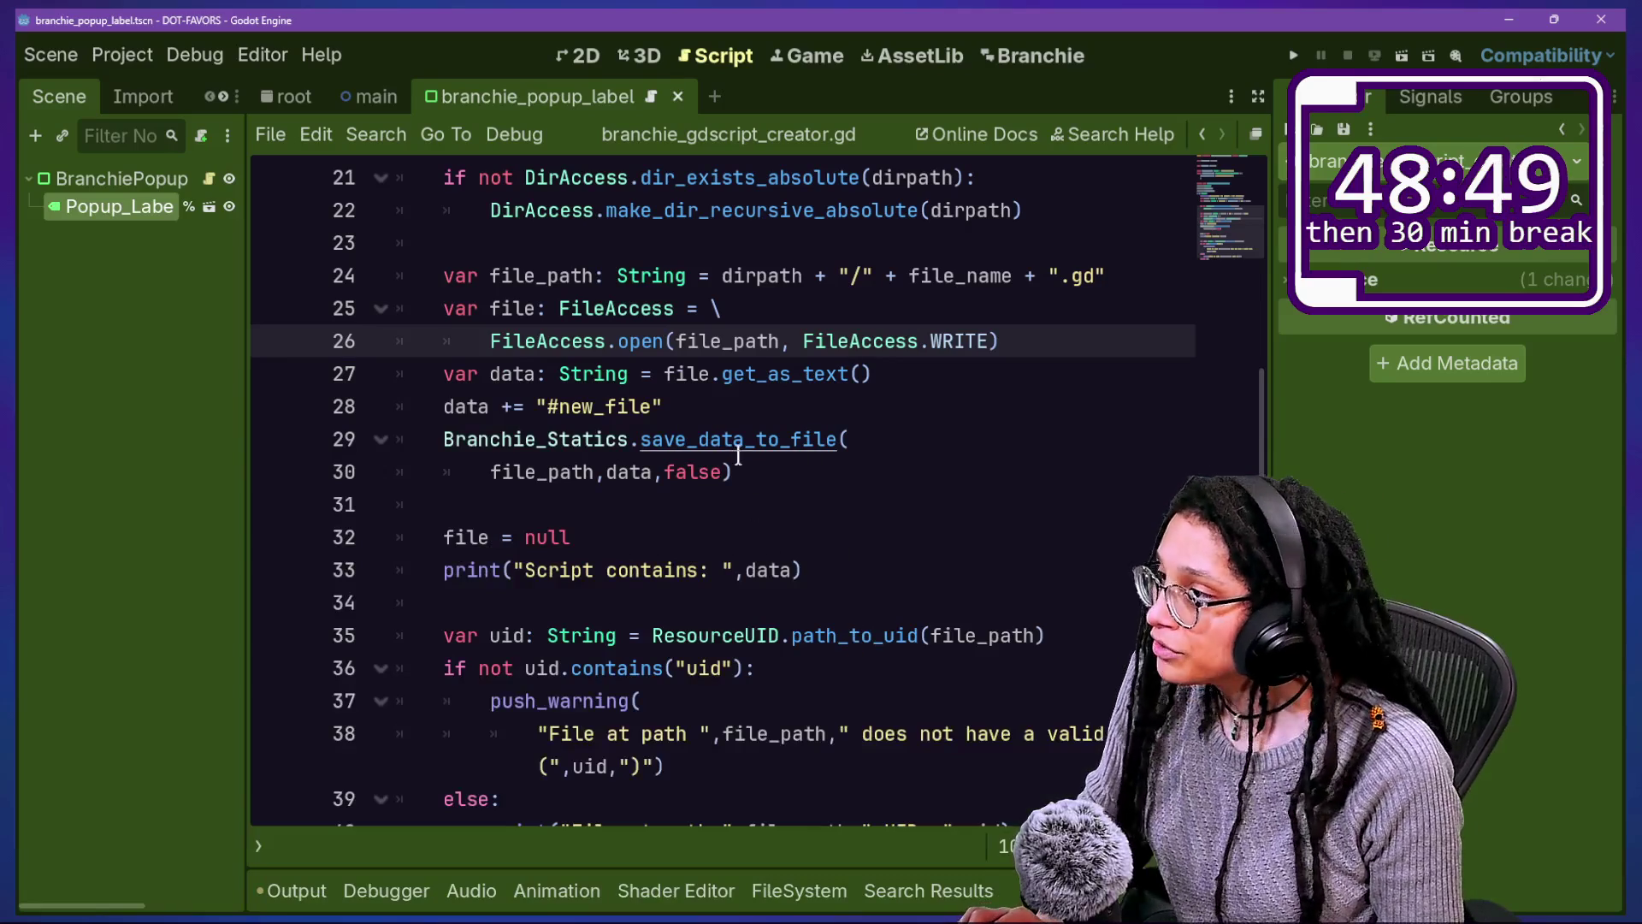
{"action": "left_click", "coordinate": [733, 440], "text": "ctrl"}
{"action": "scroll", "coordinate": [769, 526], "scroll_direction": "down", "scroll_amount": 3}
{"action": "scroll", "coordinate": [769, 527], "scroll_direction": "down", "scroll_amount": 2}
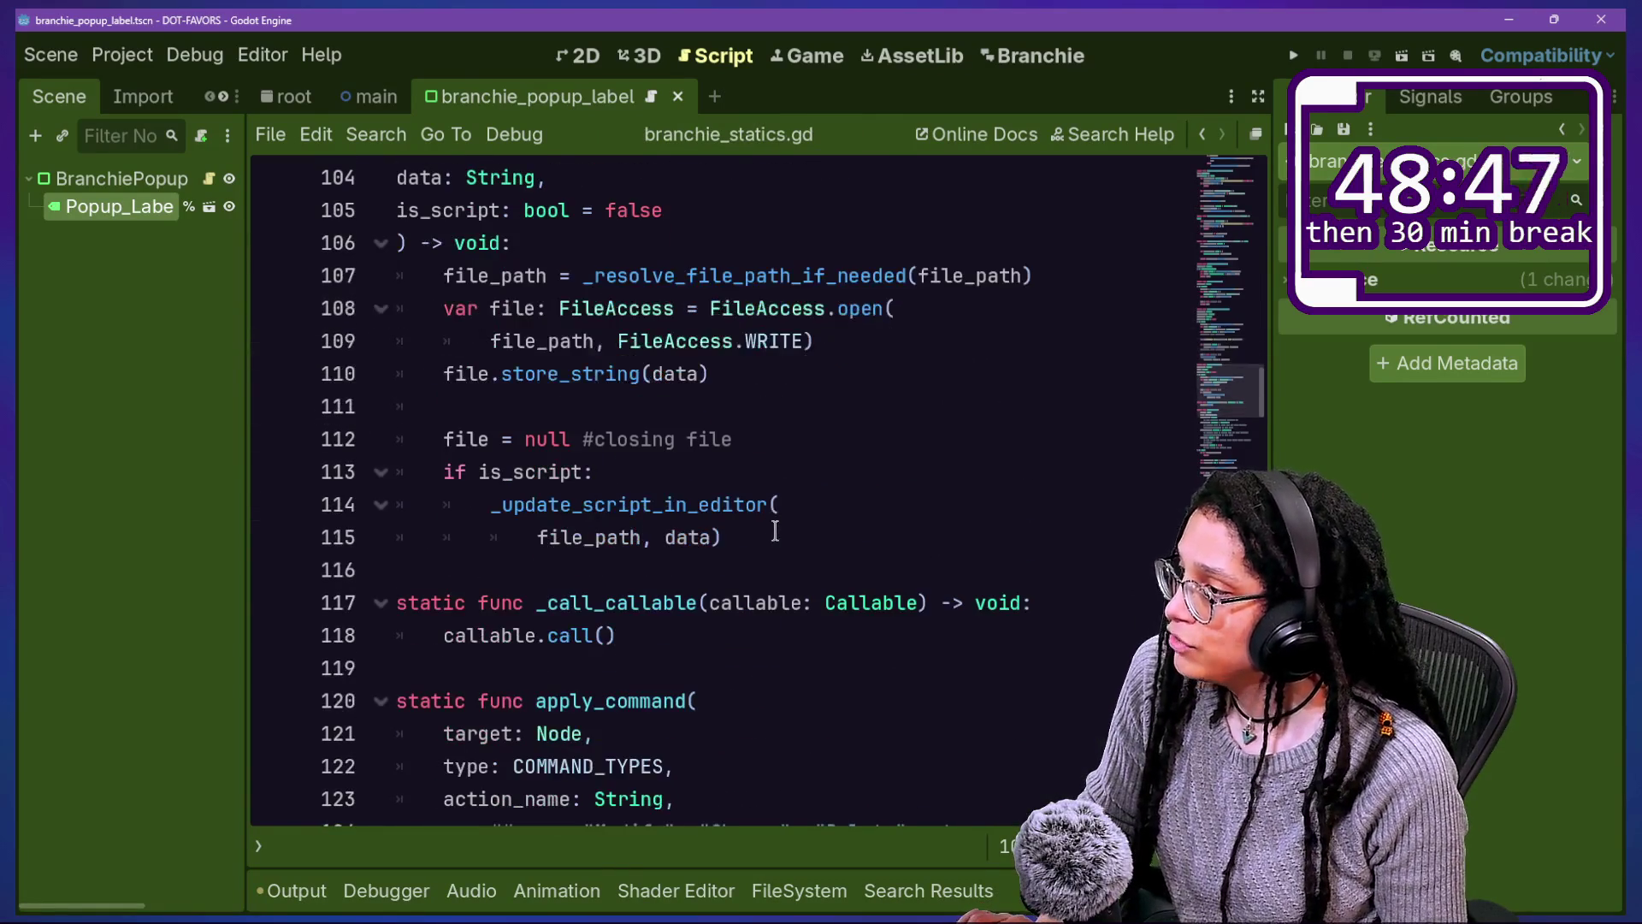
{"action": "left_click", "coordinate": [794, 548]}
{"action": "key", "text": "ctrl+z"}
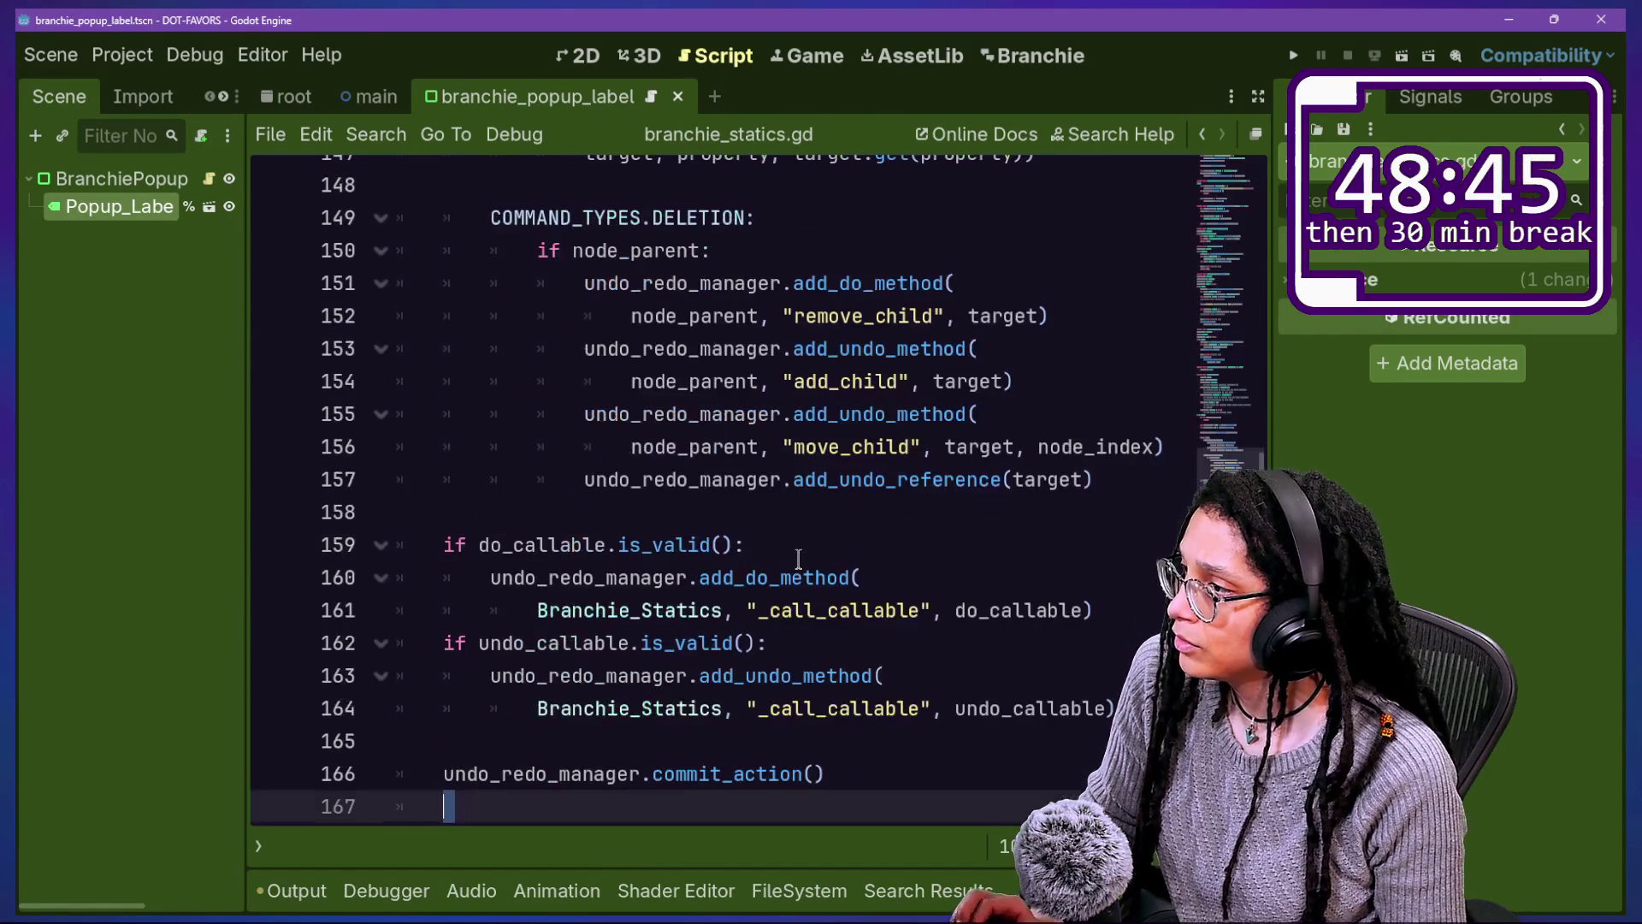
{"action": "key", "text": "ctrl+y"}
{"action": "key", "text": "ctrl+y"}
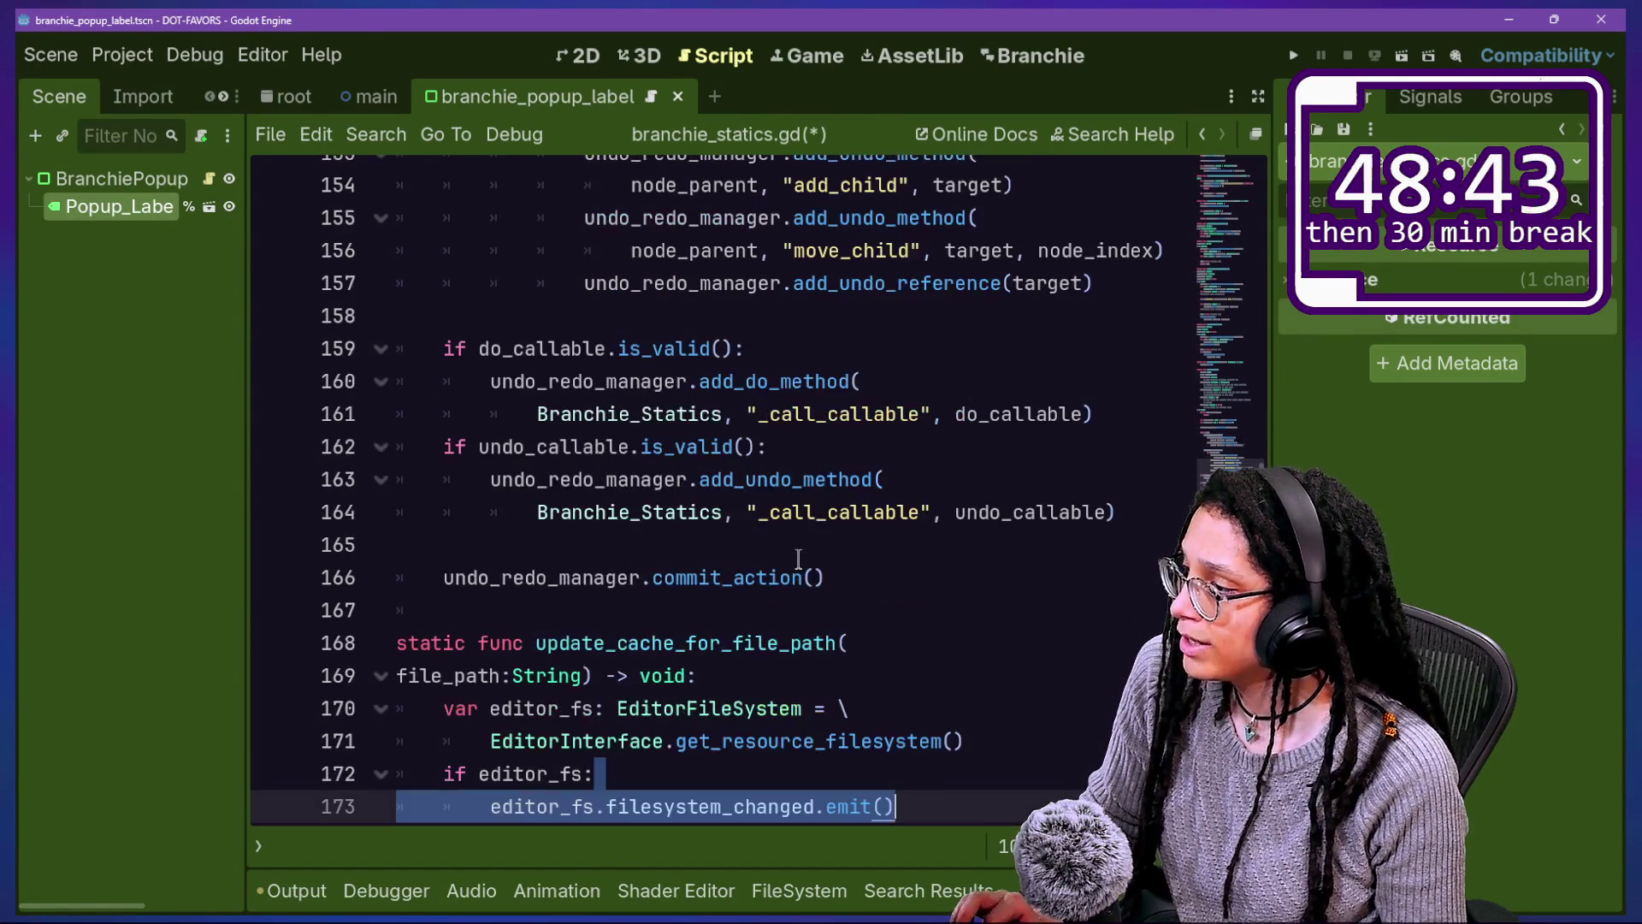
{"action": "scroll", "coordinate": [798, 558], "scroll_direction": "down", "scroll_amount": 2}
{"action": "key", "text": "Up"}
{"action": "key", "text": "Up"}
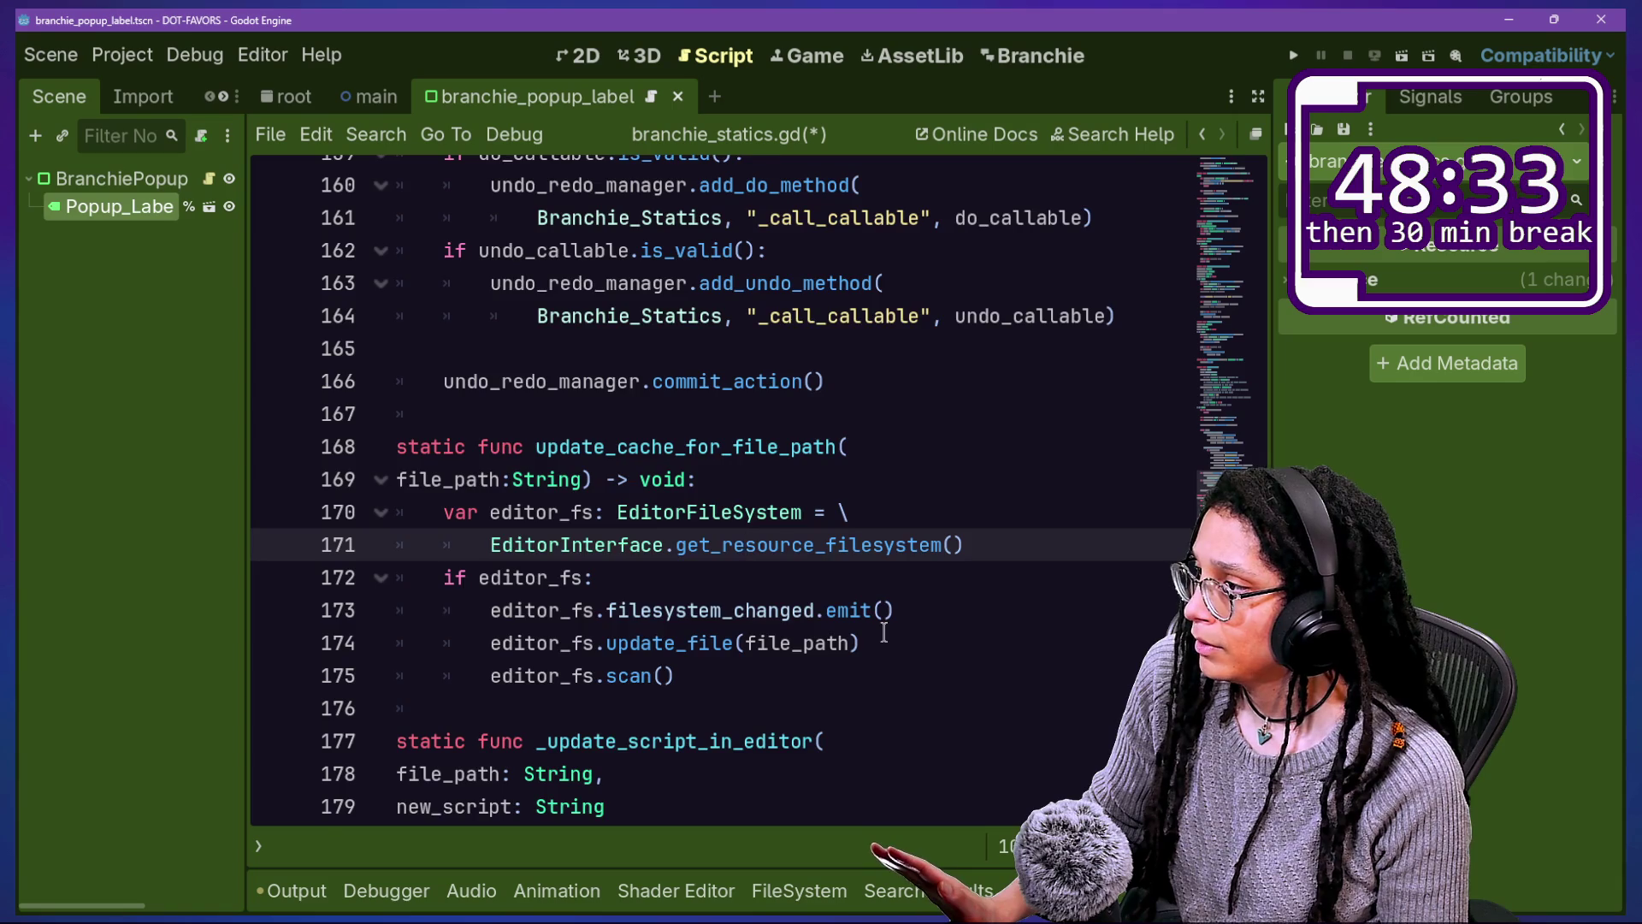
{"action": "scroll", "coordinate": [855, 599], "scroll_direction": "down", "scroll_amount": 2}
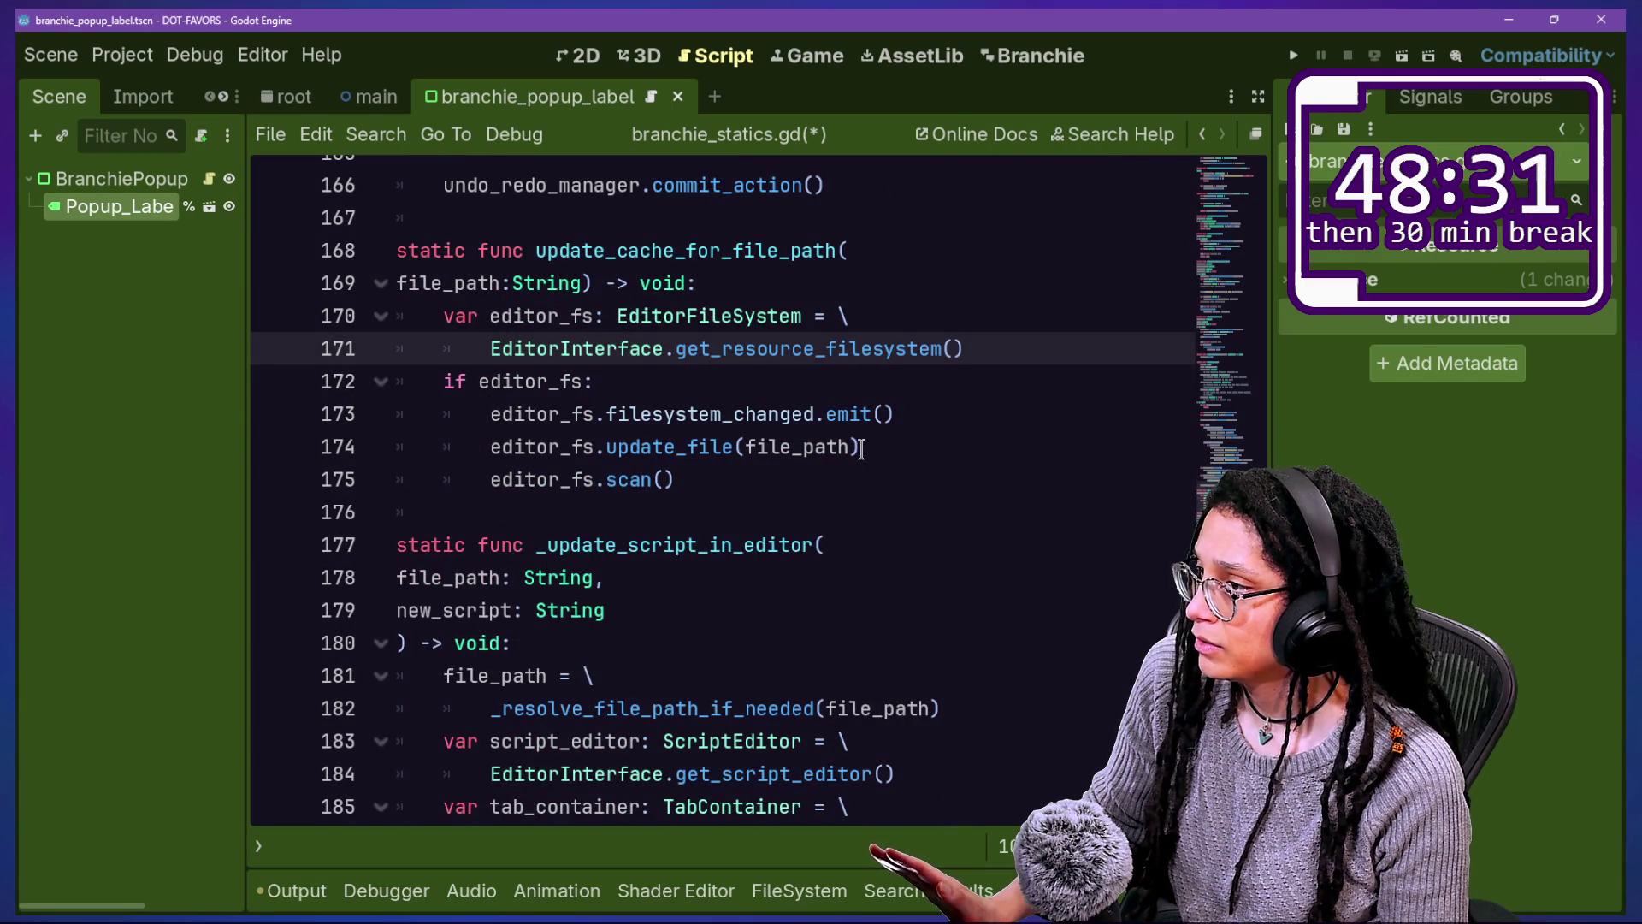
Step: Delete the filesystem_changed.emit line, save, and comment out the update_file call, leaving only scan()
{"action": "left_click_drag", "start_coordinate": [909, 426], "coordinate": [913, 393]}
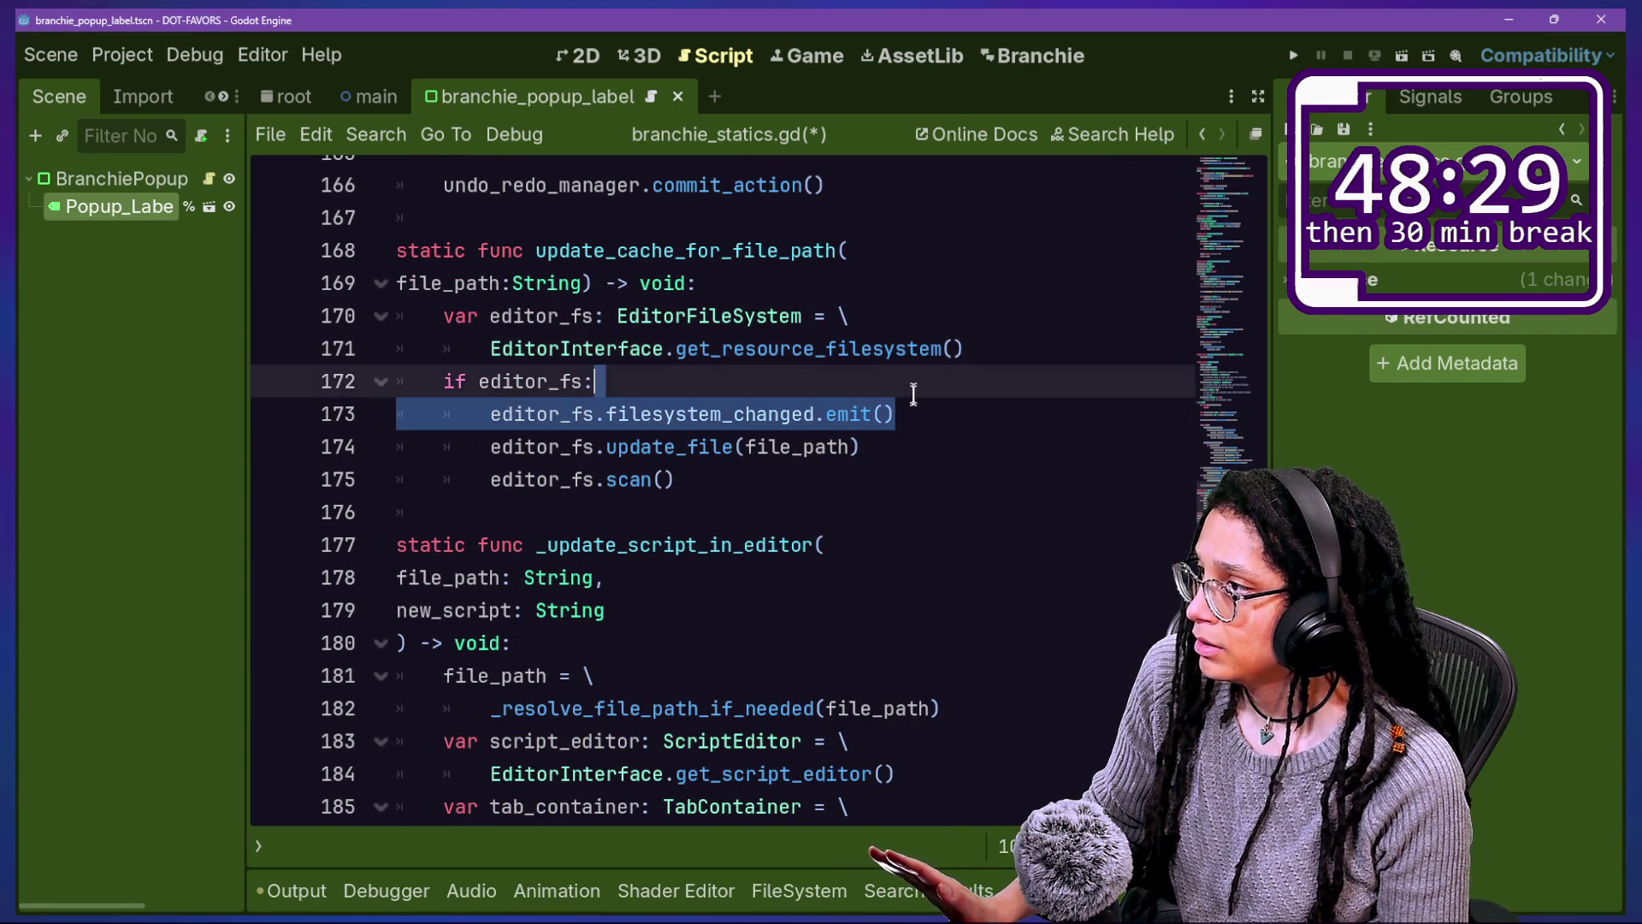
{"action": "key", "text": "BackSpace"}
{"action": "key", "text": "ctrl+s"}
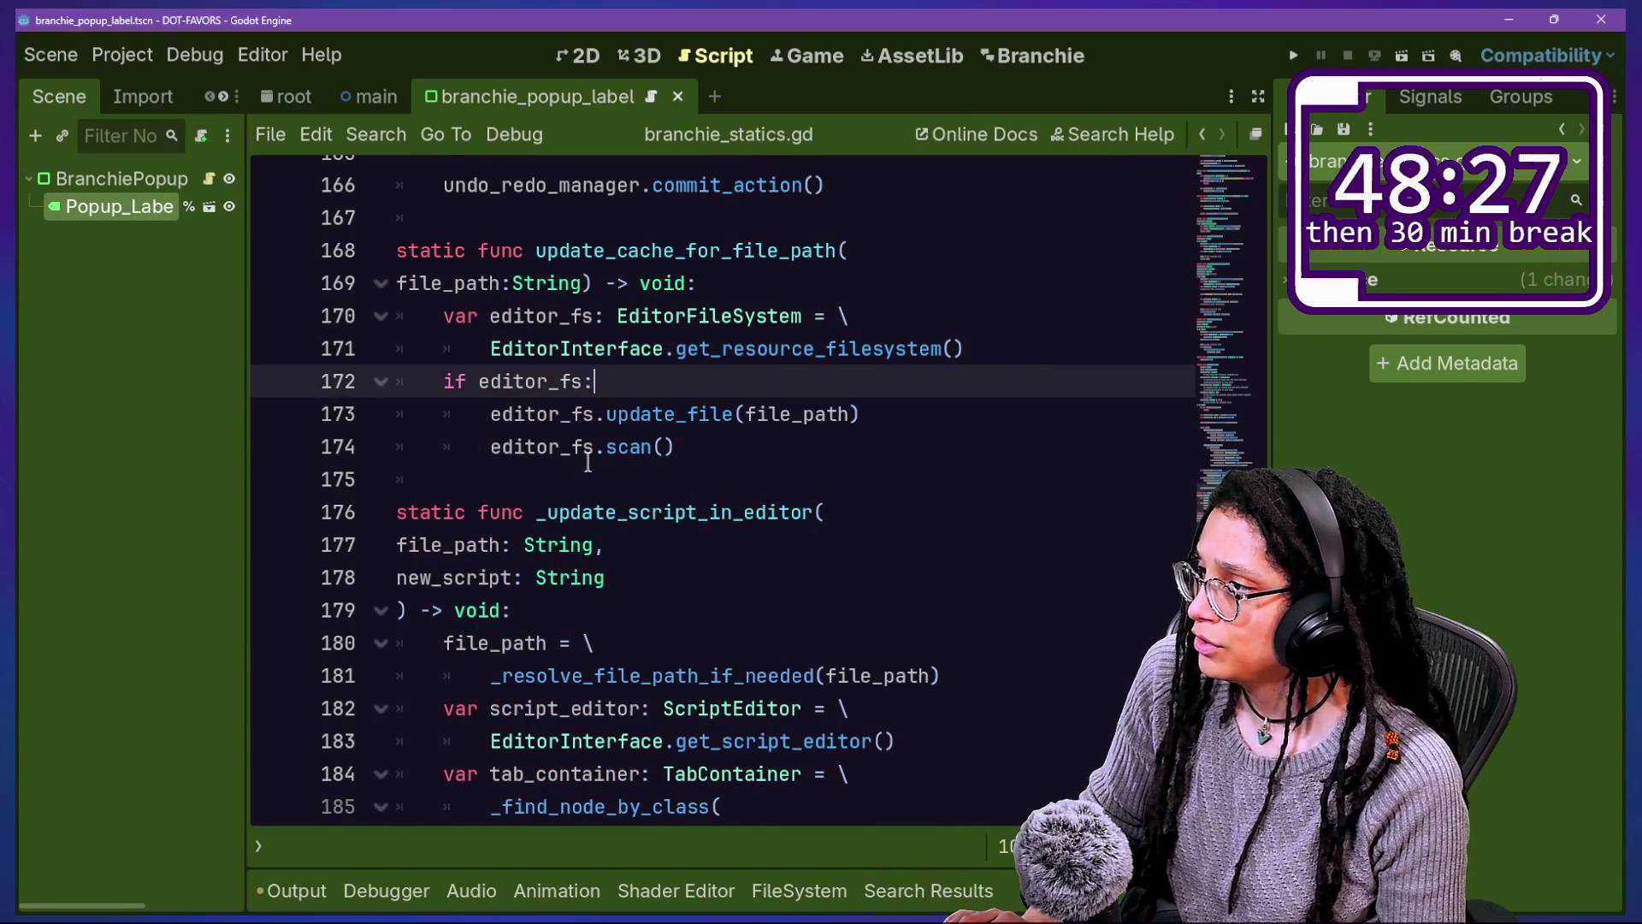
{"action": "left_click", "coordinate": [865, 416]}
{"action": "key", "text": "ctrl+k"}
{"action": "left_click", "coordinate": [759, 438]}
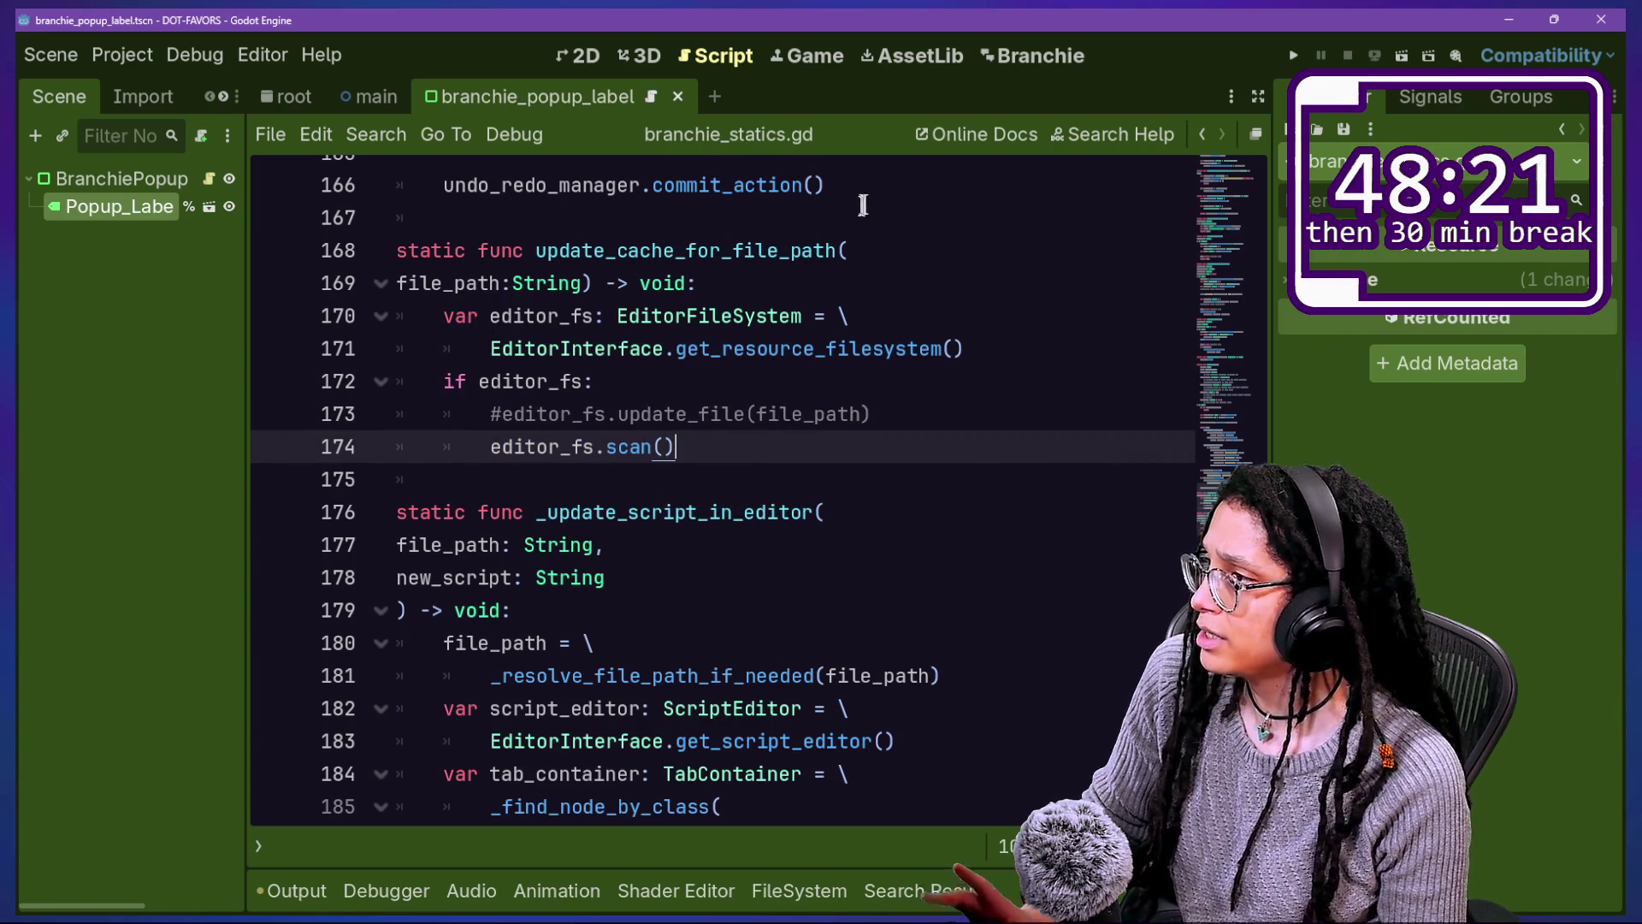
{"action": "key", "text": "shift+alt+o"}
{"action": "key", "text": "Down"}
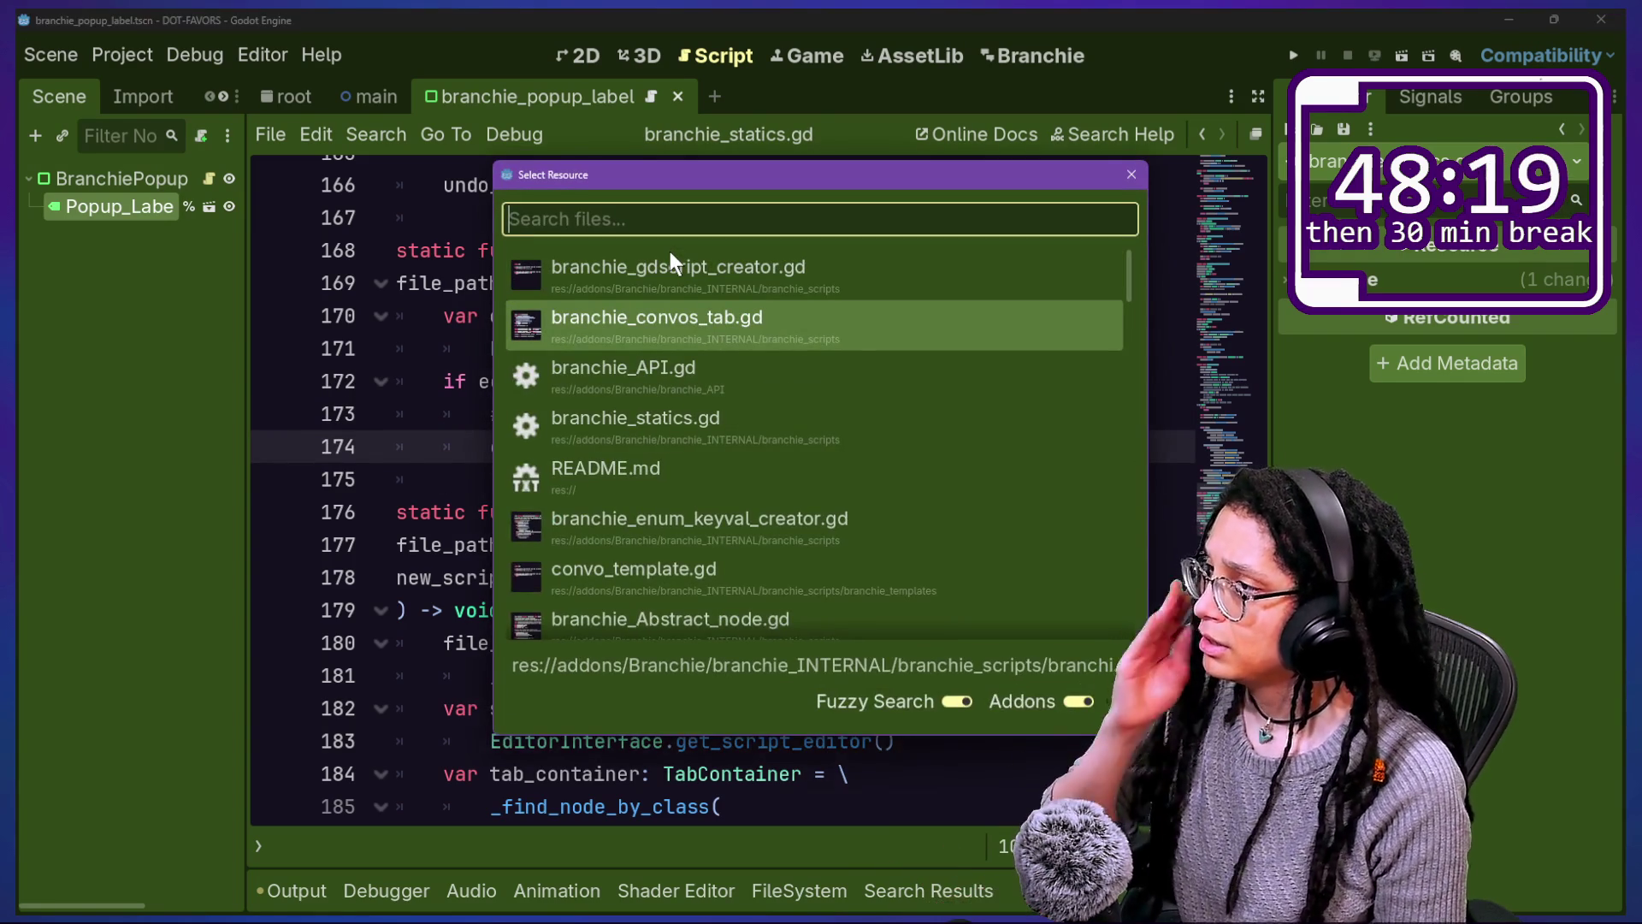
Step: Open branchie_gdscript_creator.gd from the quick file search
{"action": "key", "text": "Up"}
{"action": "key", "text": "Down"}
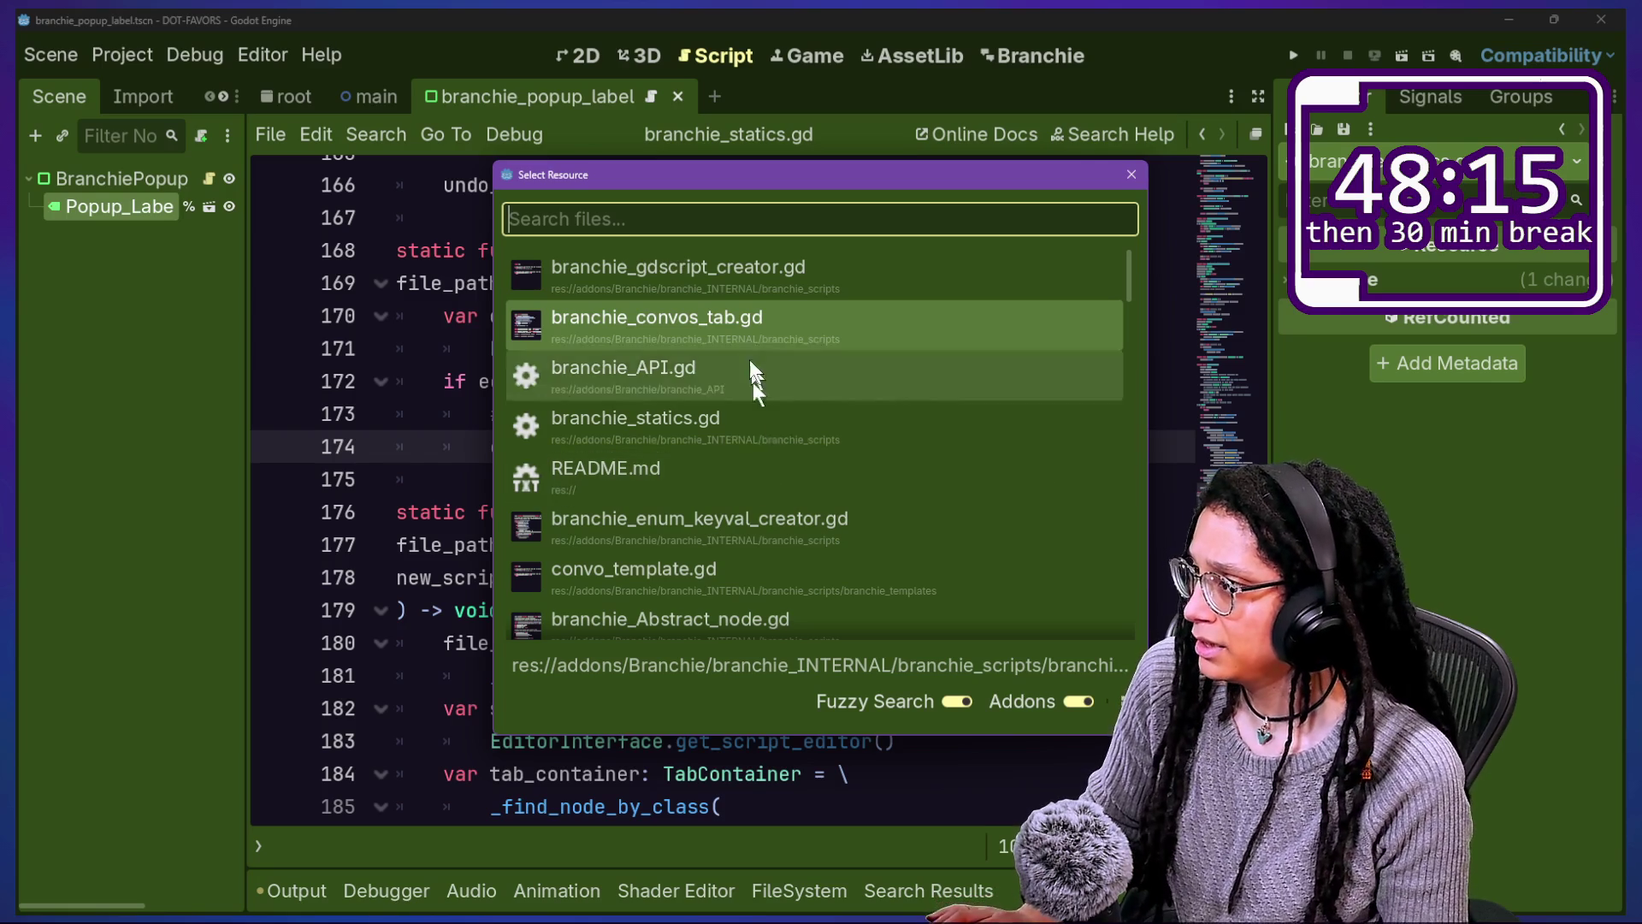
{"action": "left_click", "coordinate": [741, 294]}
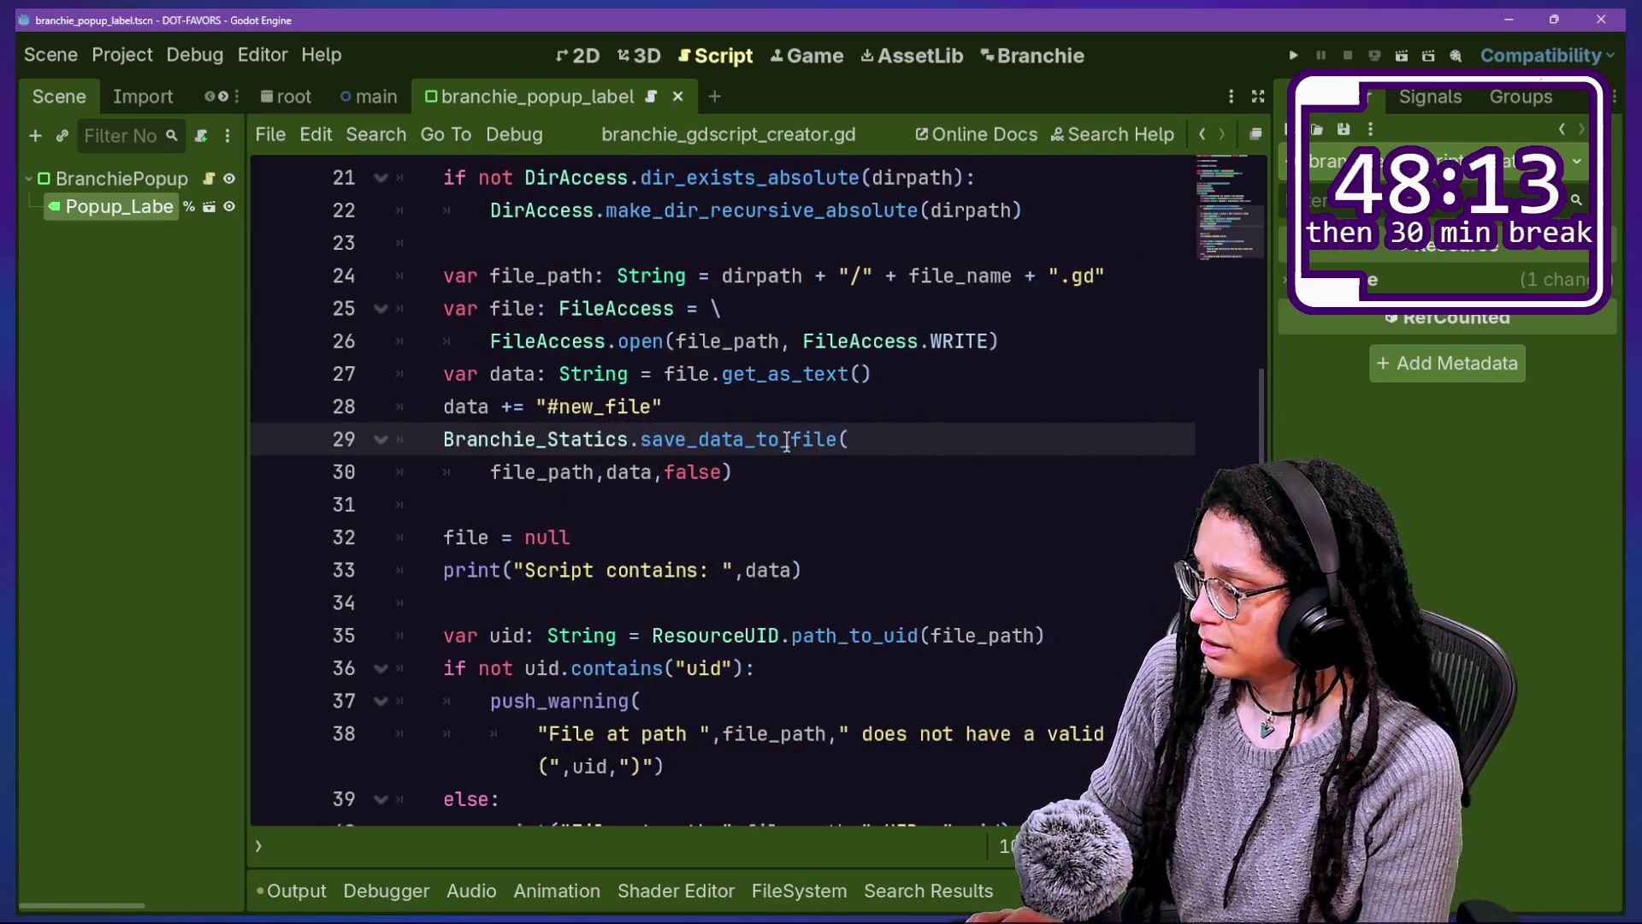
{"action": "key", "text": "ctrl+alt+o"}
{"action": "key", "text": "Escape"}
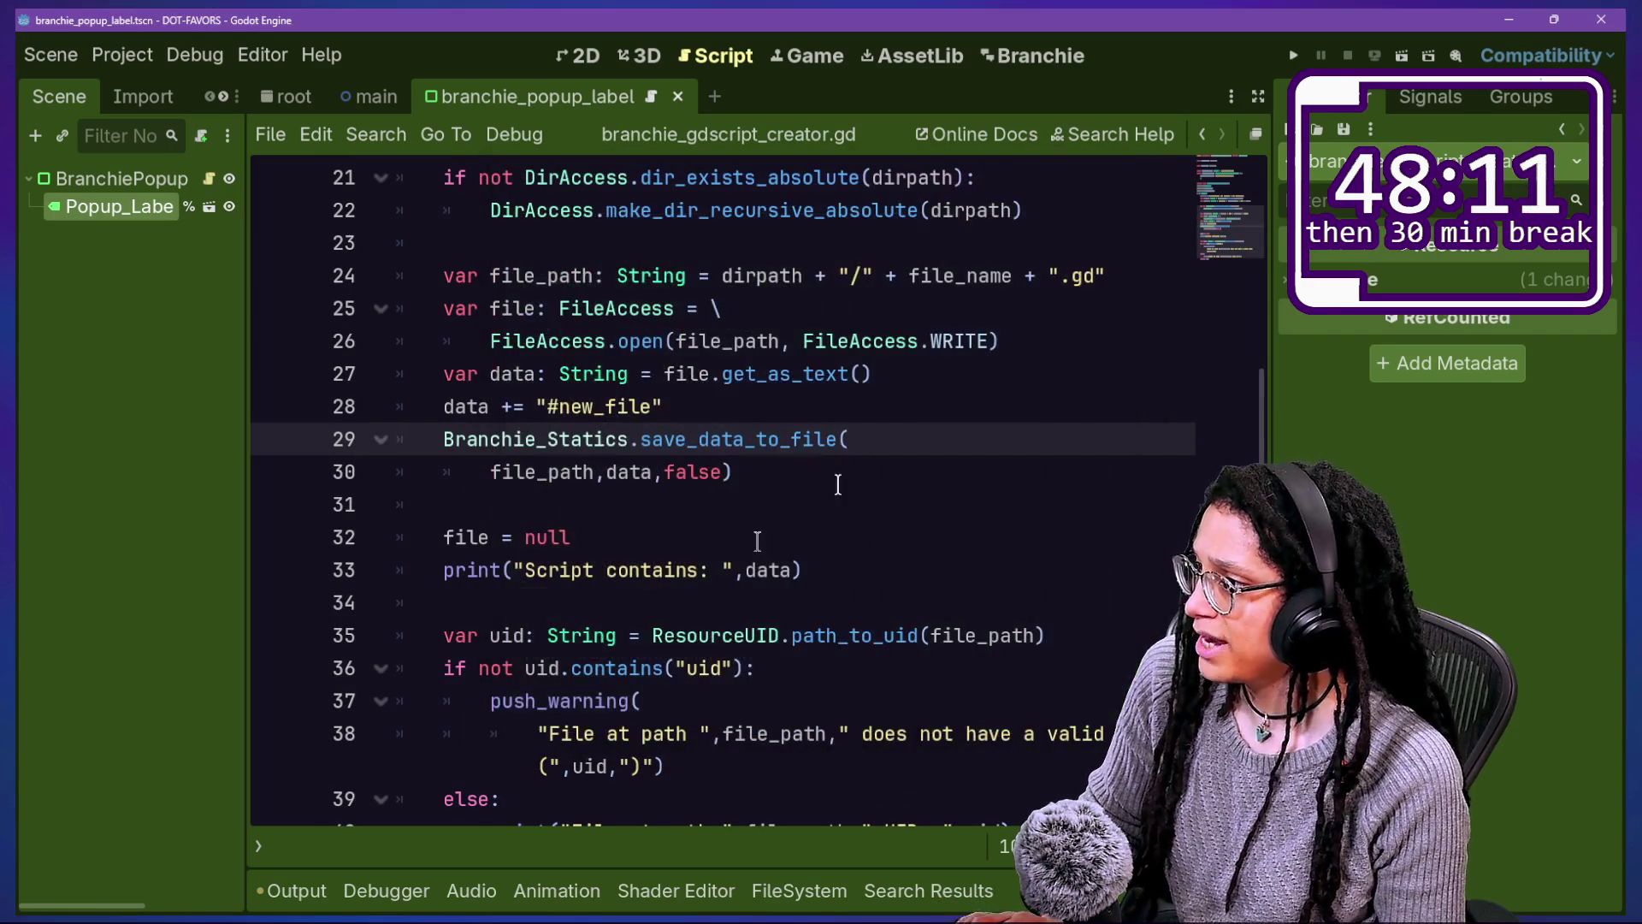
Step: Review the UID check code block, undoing an accidental paste after the print line
{"action": "scroll", "coordinate": [757, 540], "scroll_direction": "up", "scroll_amount": 1}
{"action": "scroll", "coordinate": [833, 479], "scroll_direction": "down", "scroll_amount": 2}
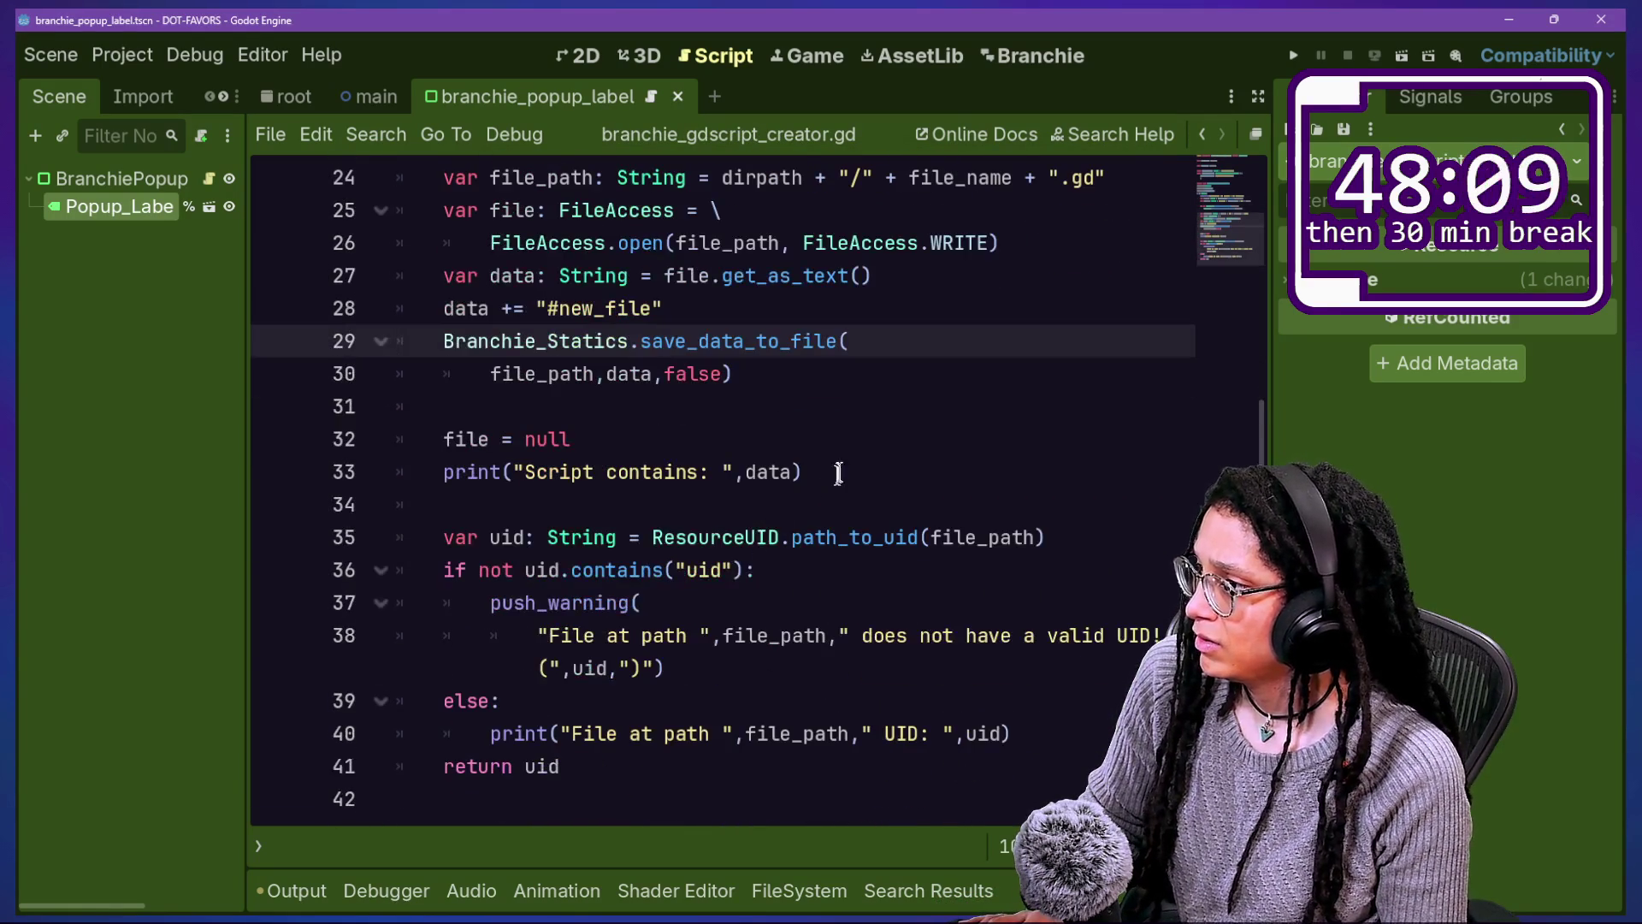
{"action": "mouse_move", "coordinate": [454, 537]}
{"action": "left_mouse_down"}
{"action": "mouse_move", "coordinate": [855, 800]}
{"action": "mouse_move", "coordinate": [879, 670]}
{"action": "left_mouse_up"}
{"action": "left_click", "coordinate": [879, 675]}
{"action": "mouse_move", "coordinate": [560, 530]}
{"action": "left_mouse_down"}
{"action": "mouse_move", "coordinate": [317, 575]}
{"action": "mouse_move", "coordinate": [906, 893]}
{"action": "mouse_move", "coordinate": [94, 594]}
{"action": "left_mouse_up"}
{"action": "left_click_drag", "start_coordinate": [860, 652], "coordinate": [496, 714]}
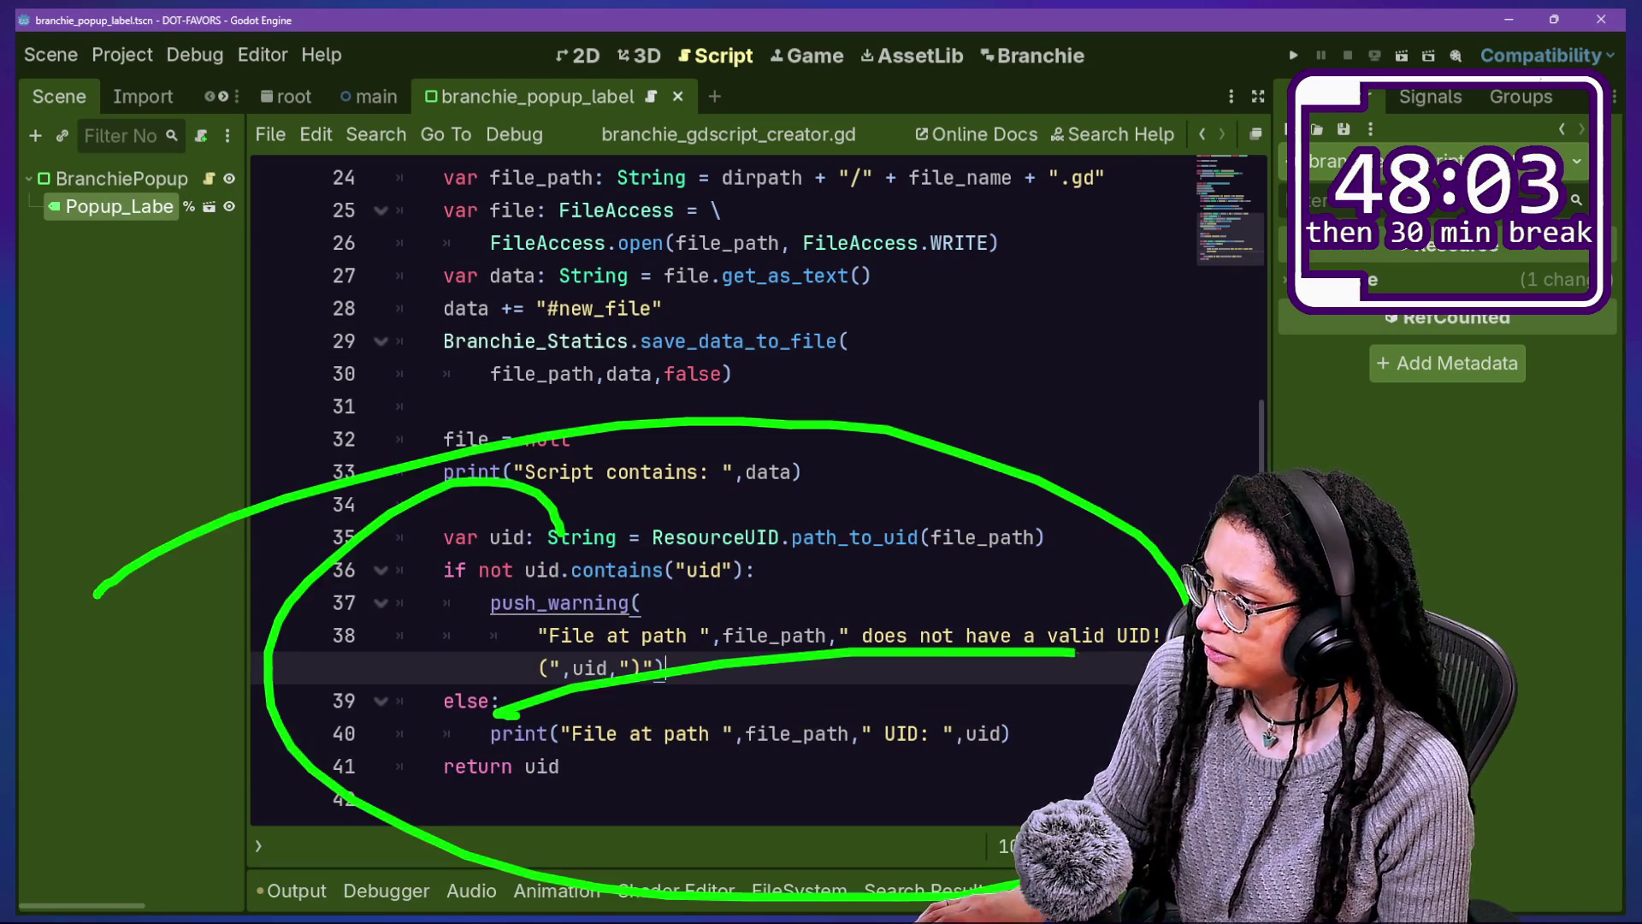
{"action": "left_click", "coordinate": [877, 461]}
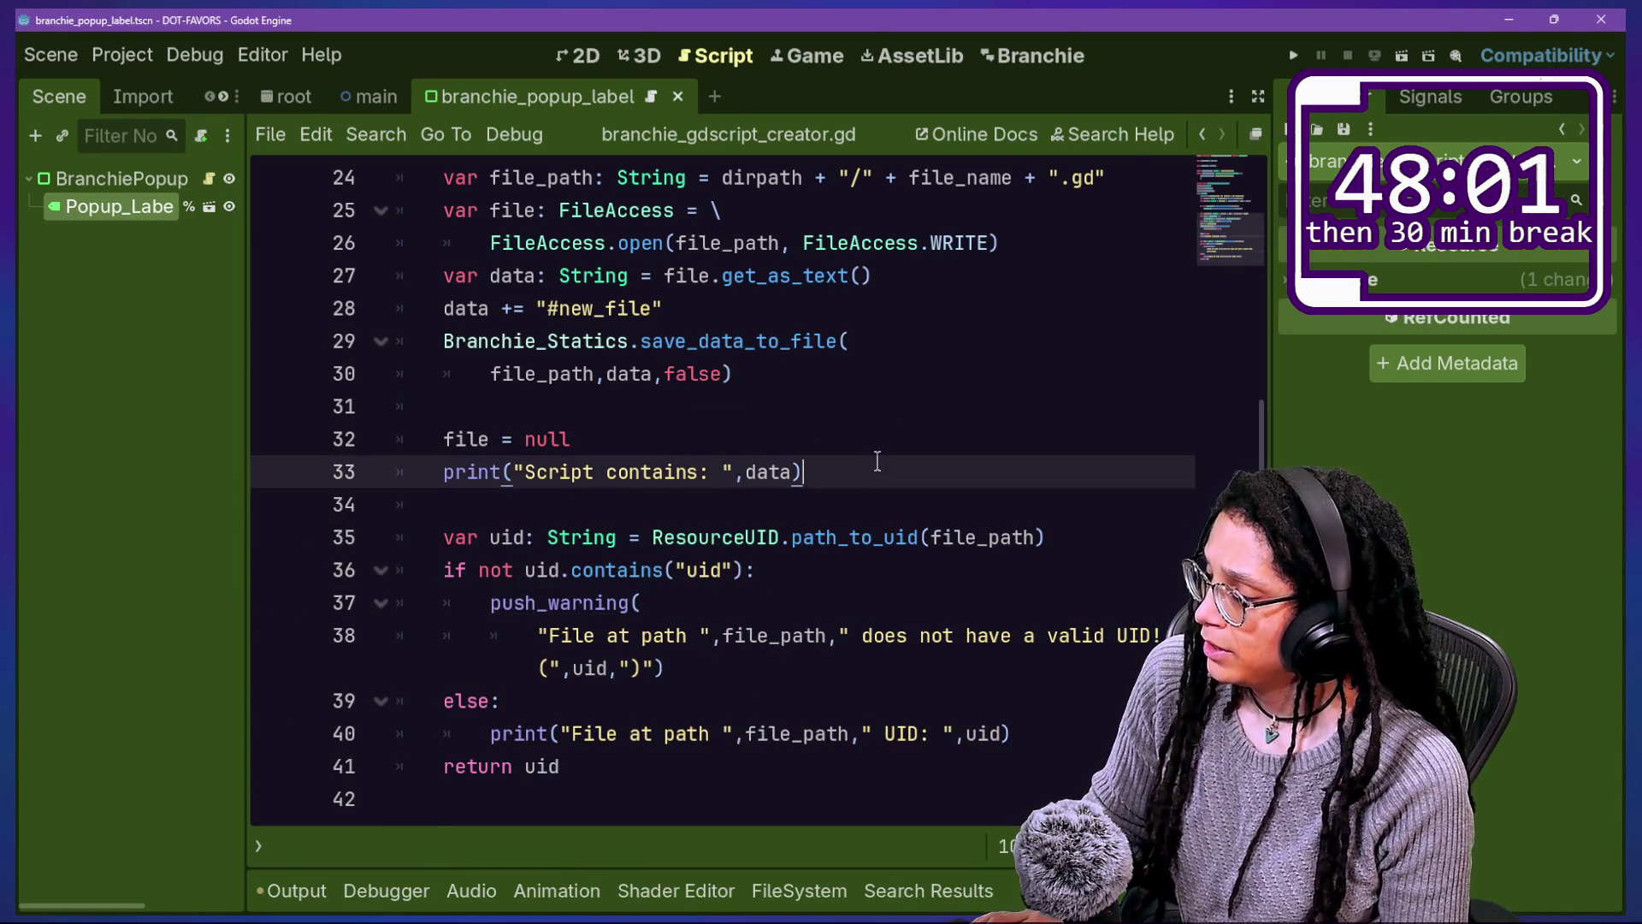
{"action": "type", "text": "res://BRANCHIE_DATA/CONVOS/STUFF_IN_MY_FILE.gd"}
{"action": "key", "text": "ctrl+z"}
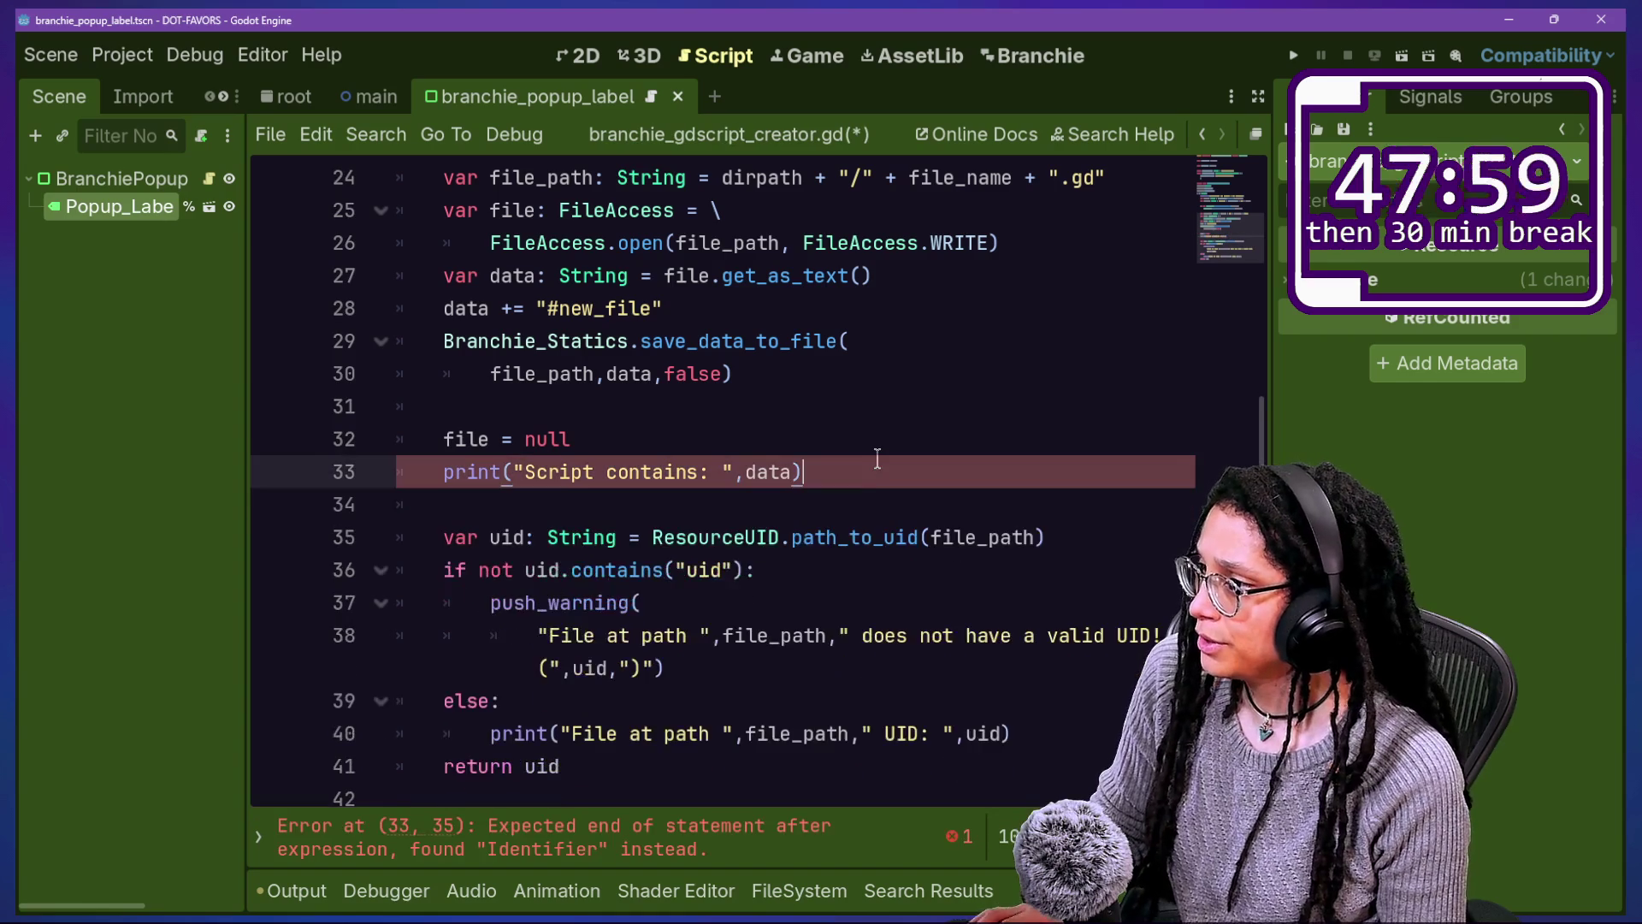
Step: Add Branchie_Statics.update_cache_for_file_path(file_path) after the print line and save the script
{"action": "key", "text": "Return"}
{"action": "key", "text": "Return"}
{"action": "type", "text": "Bran"}
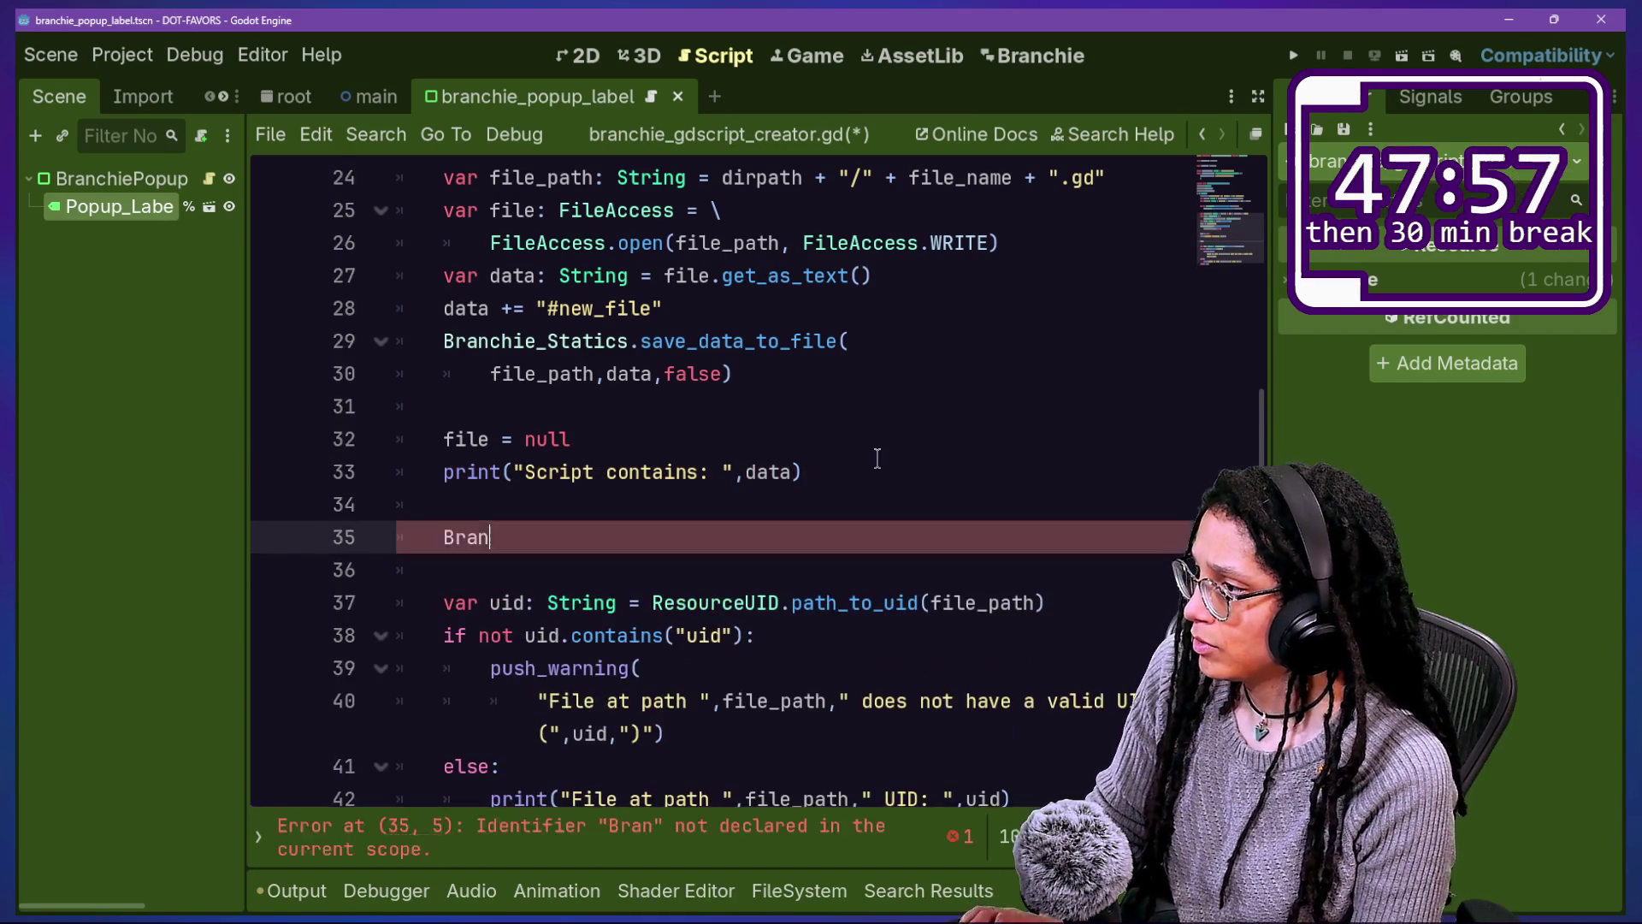
{"action": "type", "text": "chie."}
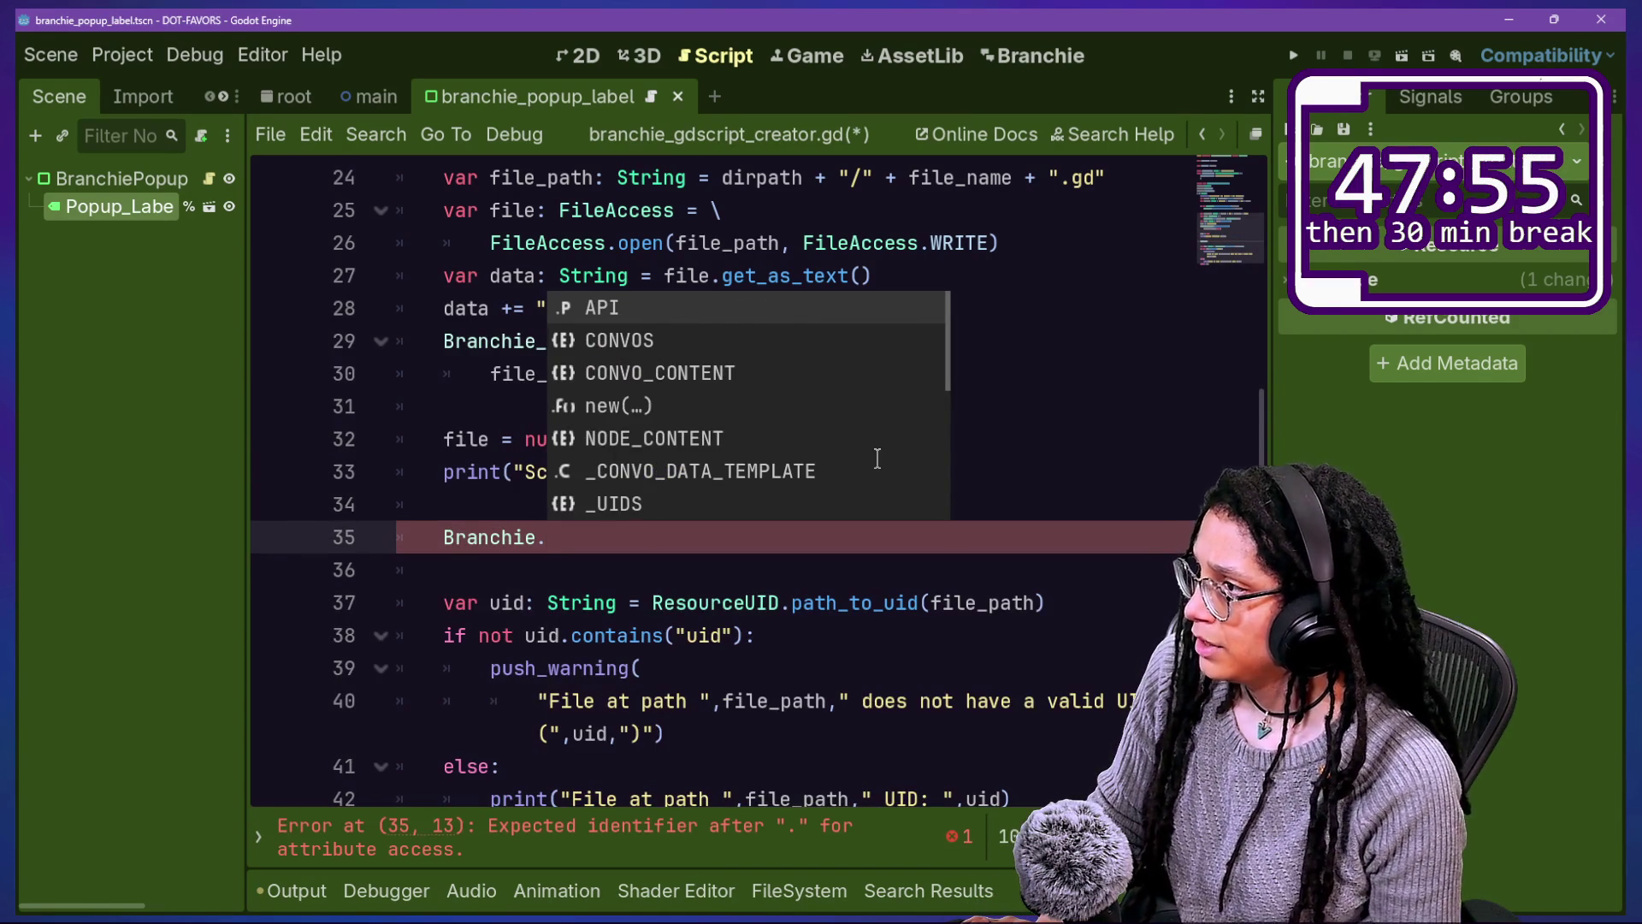
{"action": "key", "text": "BackSpace"}
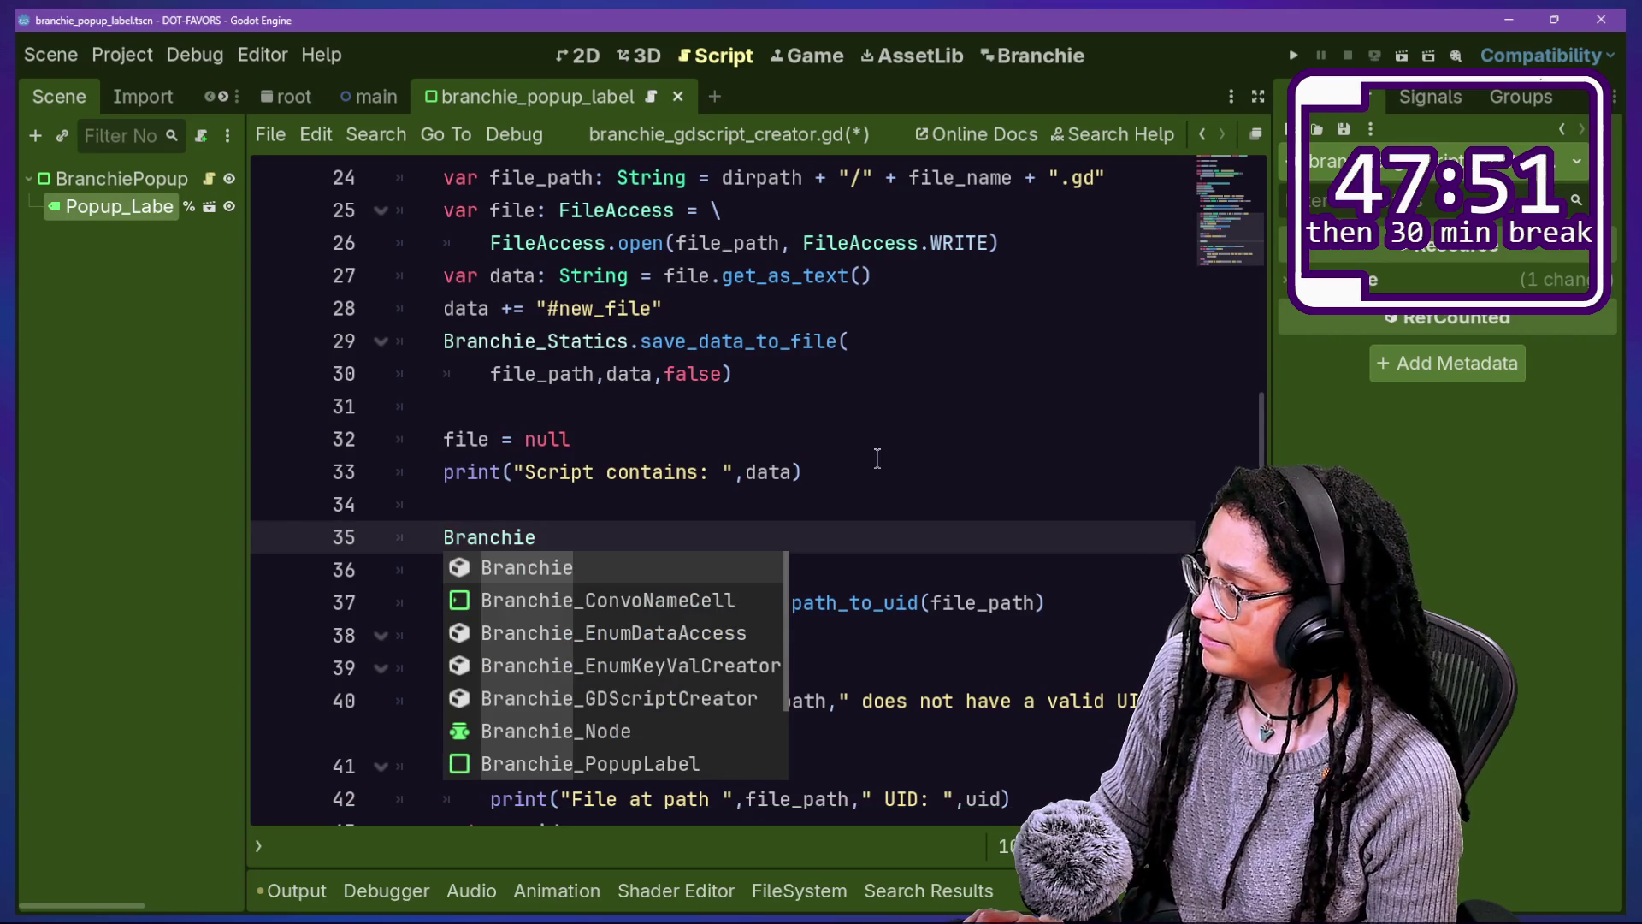
{"action": "type", "text": "_S"}
{"action": "key", "text": "Return"}
{"action": "type", "text": "."}
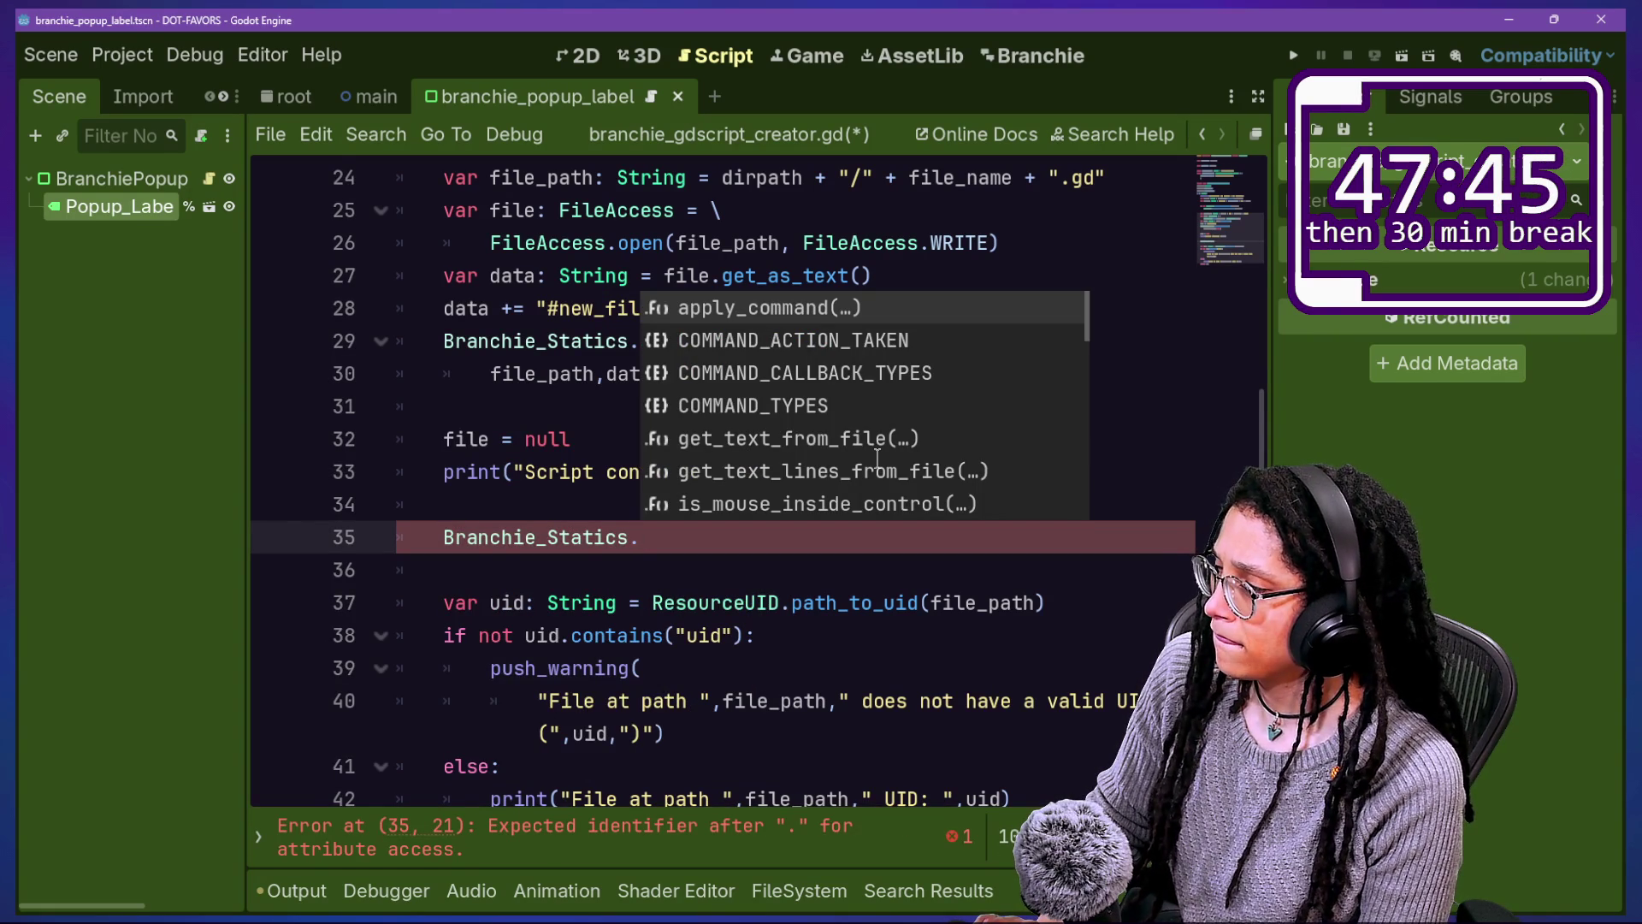
{"action": "type", "text": "upda"}
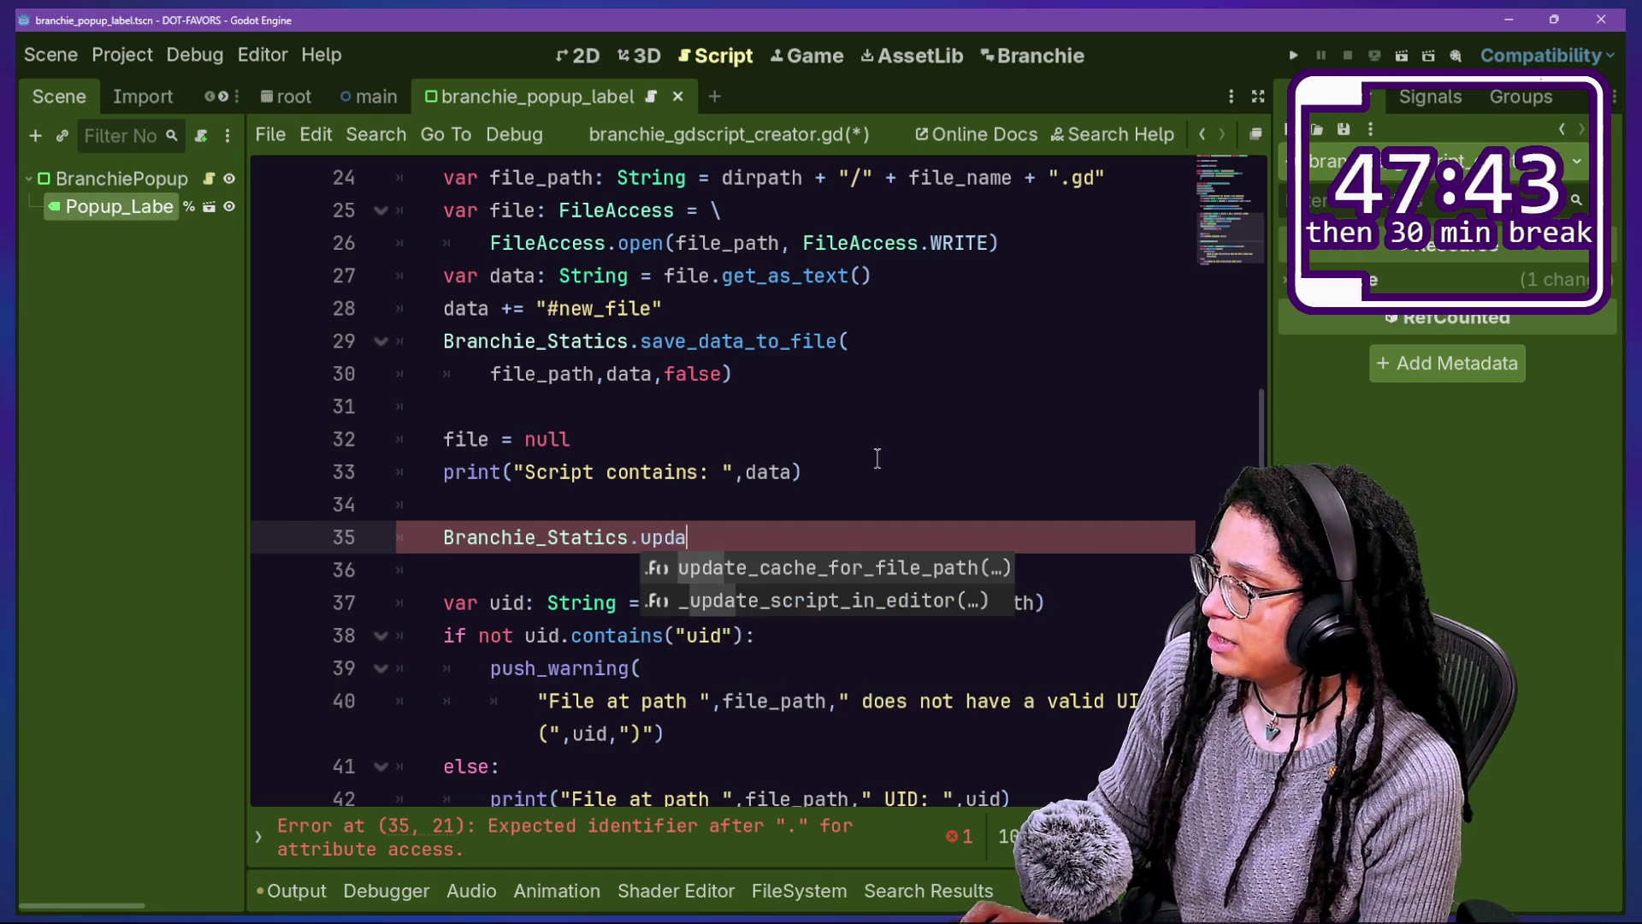
{"action": "key", "text": "Return"}
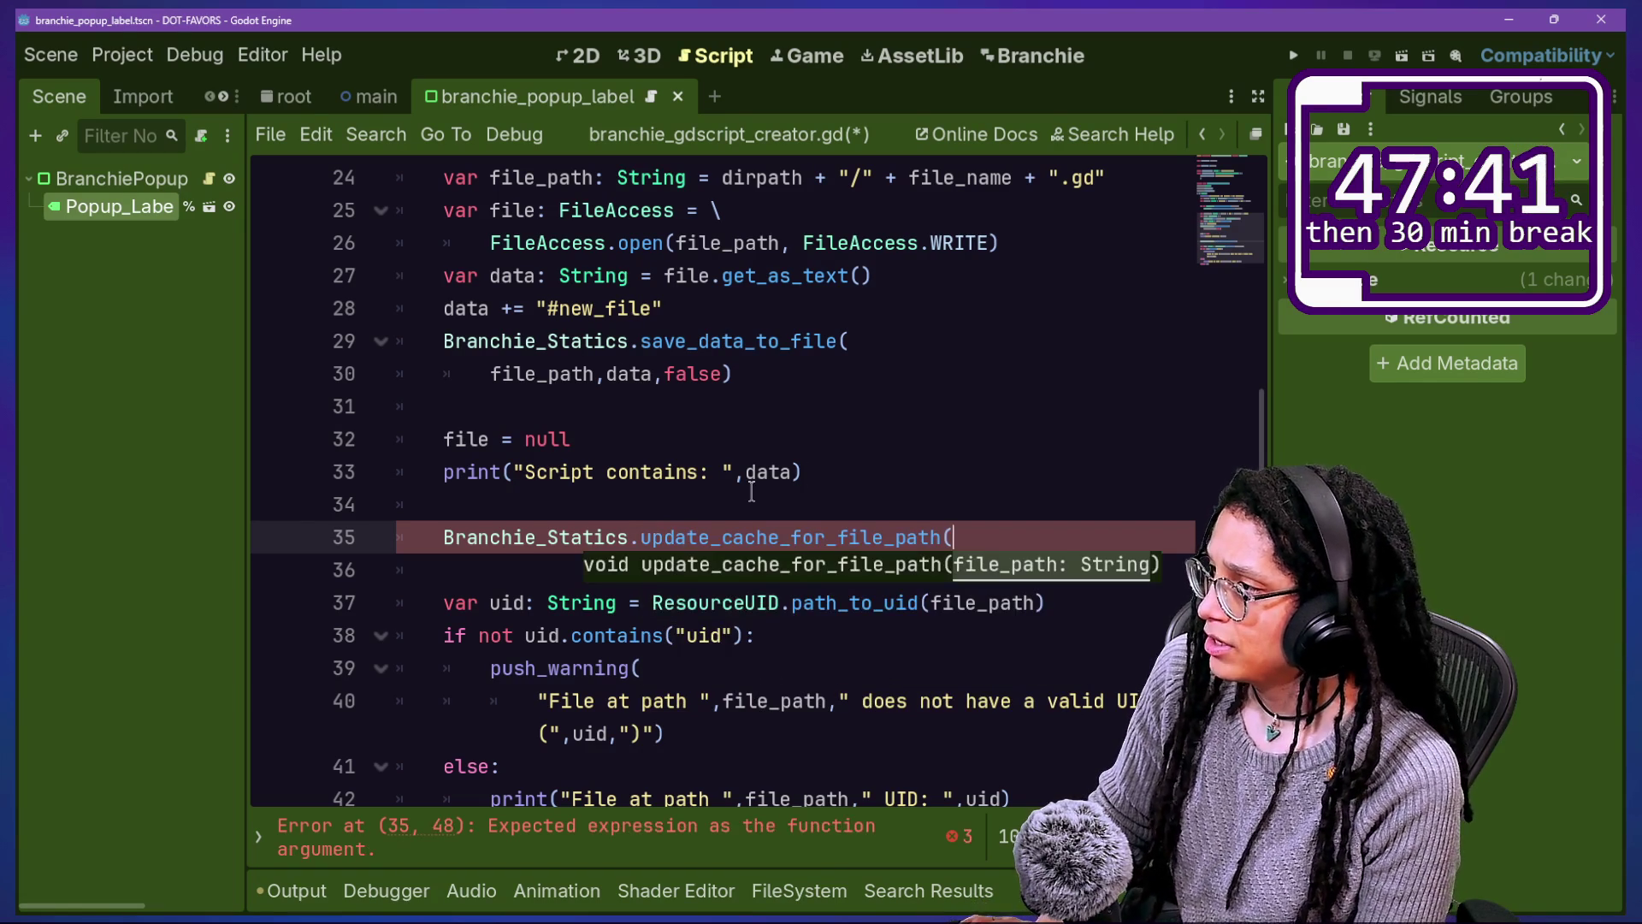
{"action": "type", "text": "h)"}
{"action": "key", "text": "ctrl+shift+Left"}
{"action": "key", "text": "ctrl+shift+Left"}
{"action": "key", "text": "ctrl+shift+Left"}
{"action": "key", "text": "ctrl+s"}
{"action": "key", "text": "Down"}
{"action": "key", "text": "Down"}
{"action": "key", "text": "Down"}
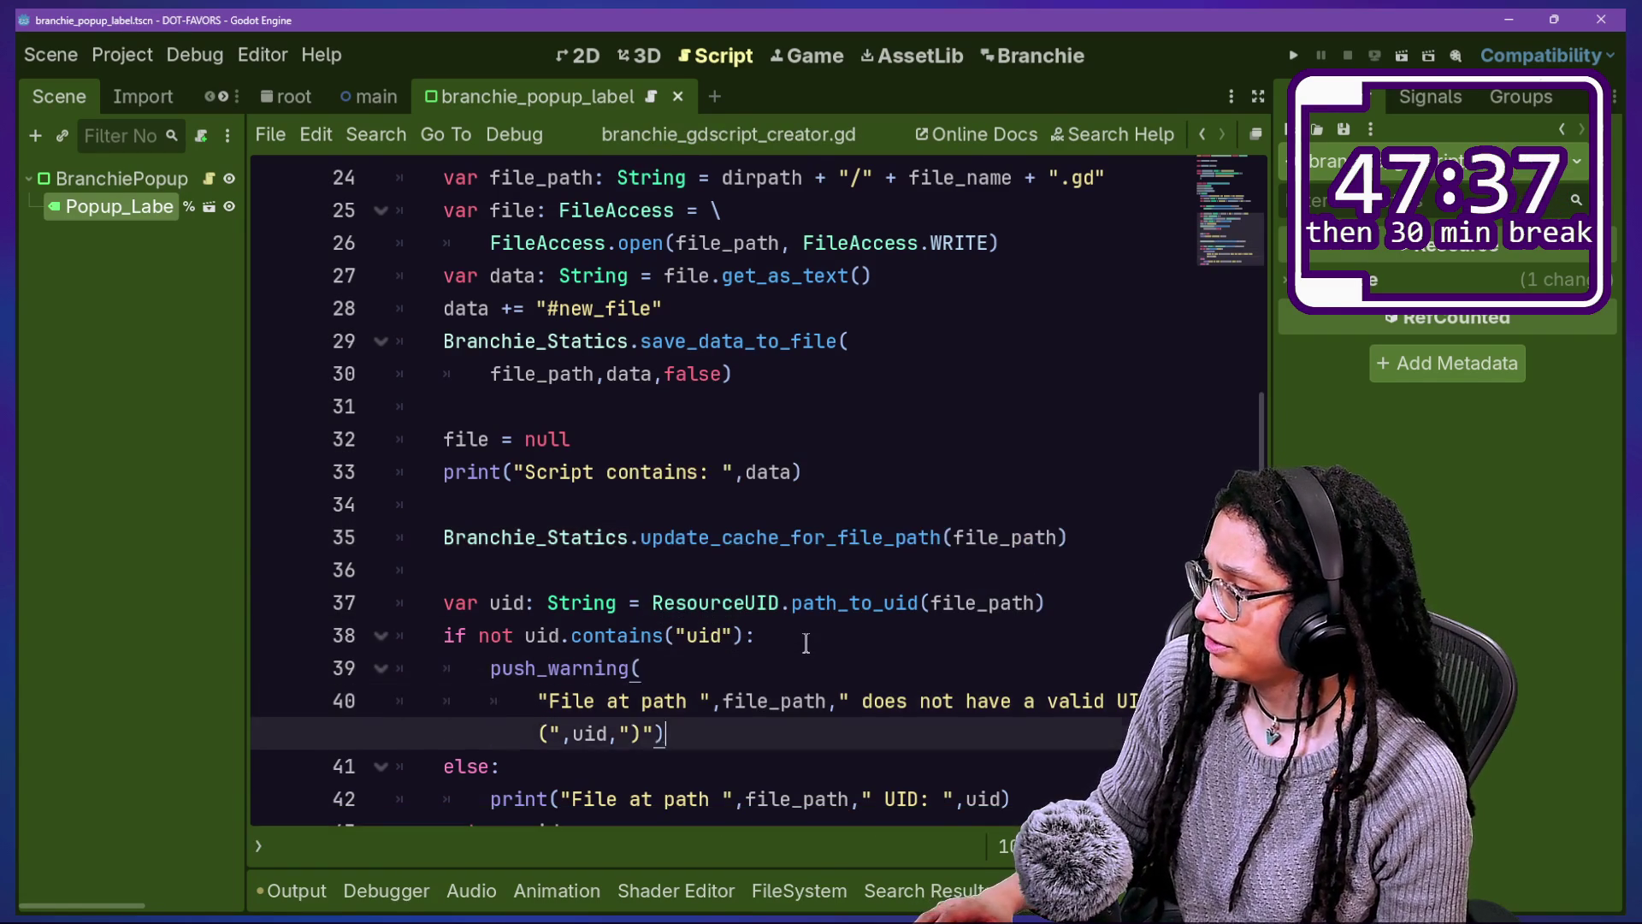
Step: Open the Output log beneath the code and clear it
{"action": "left_click", "coordinate": [675, 540]}
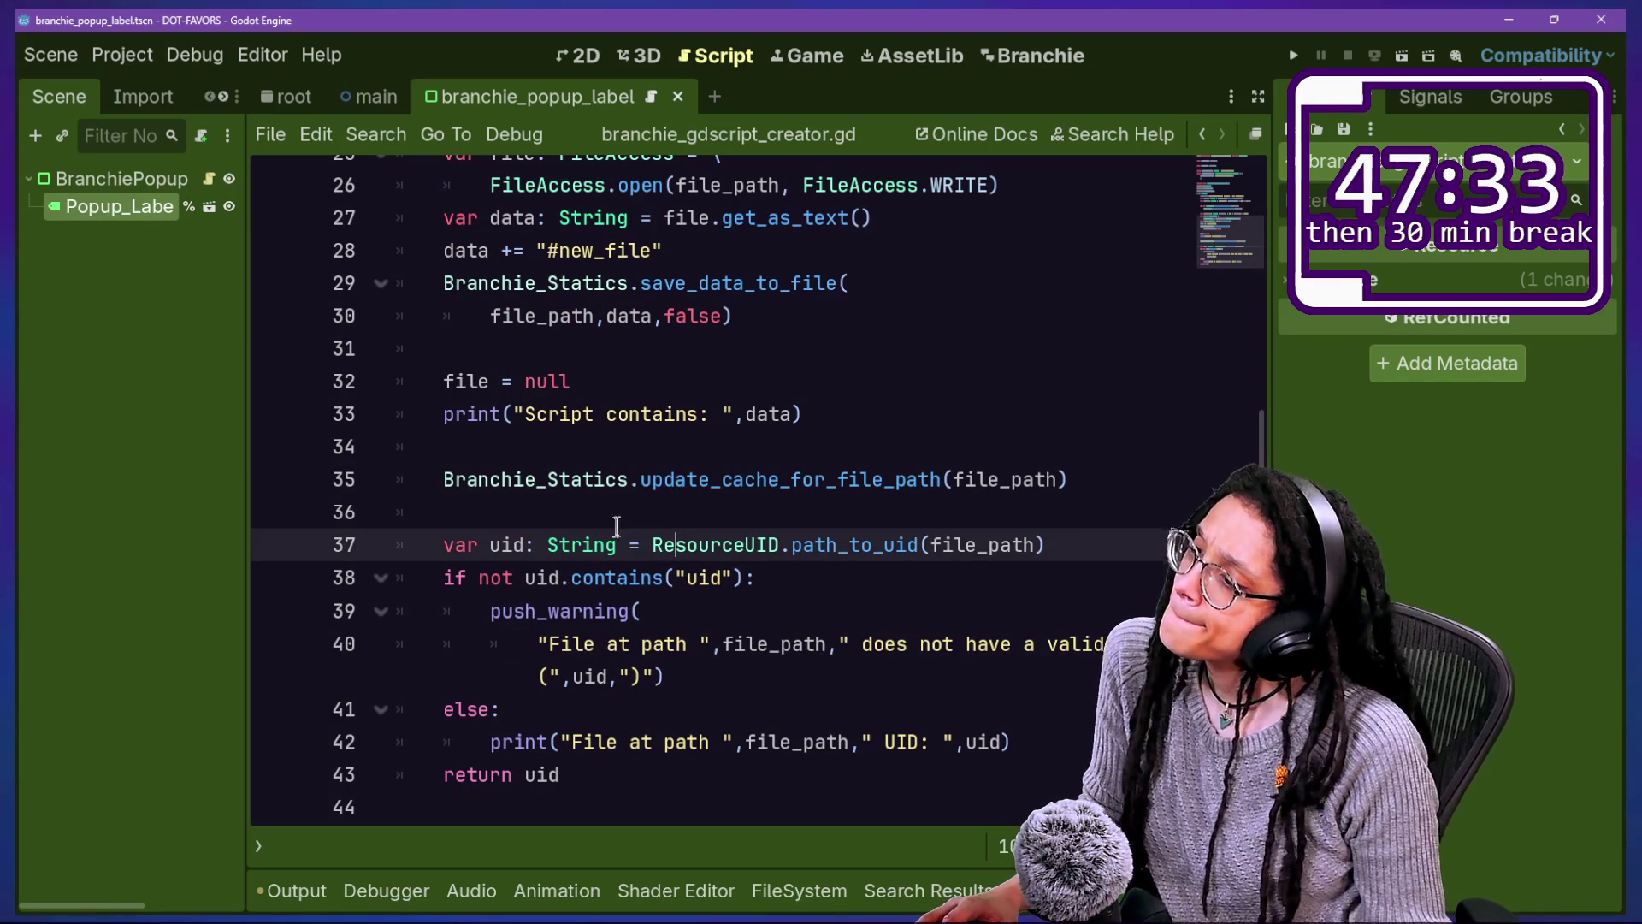
{"action": "left_click_drag", "start_coordinate": [1103, 479], "coordinate": [1097, 446]}
{"action": "left_click", "coordinate": [454, 381]}
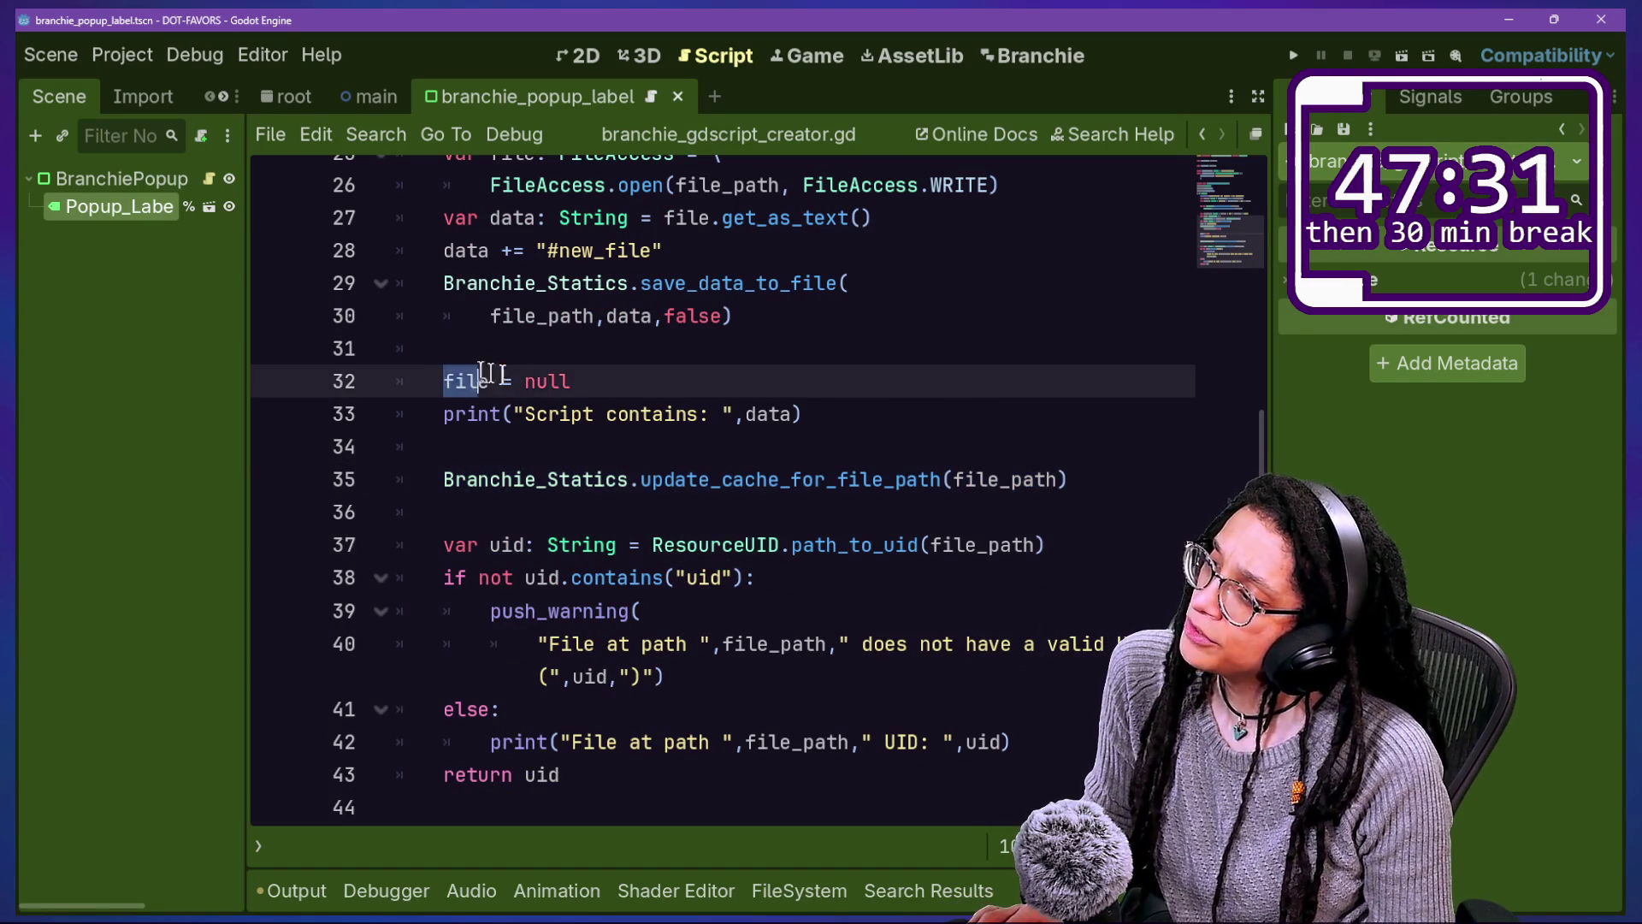
{"action": "left_click", "coordinate": [282, 889]}
{"action": "left_click", "coordinate": [1229, 419]}
{"action": "left_click", "coordinate": [960, 242]}
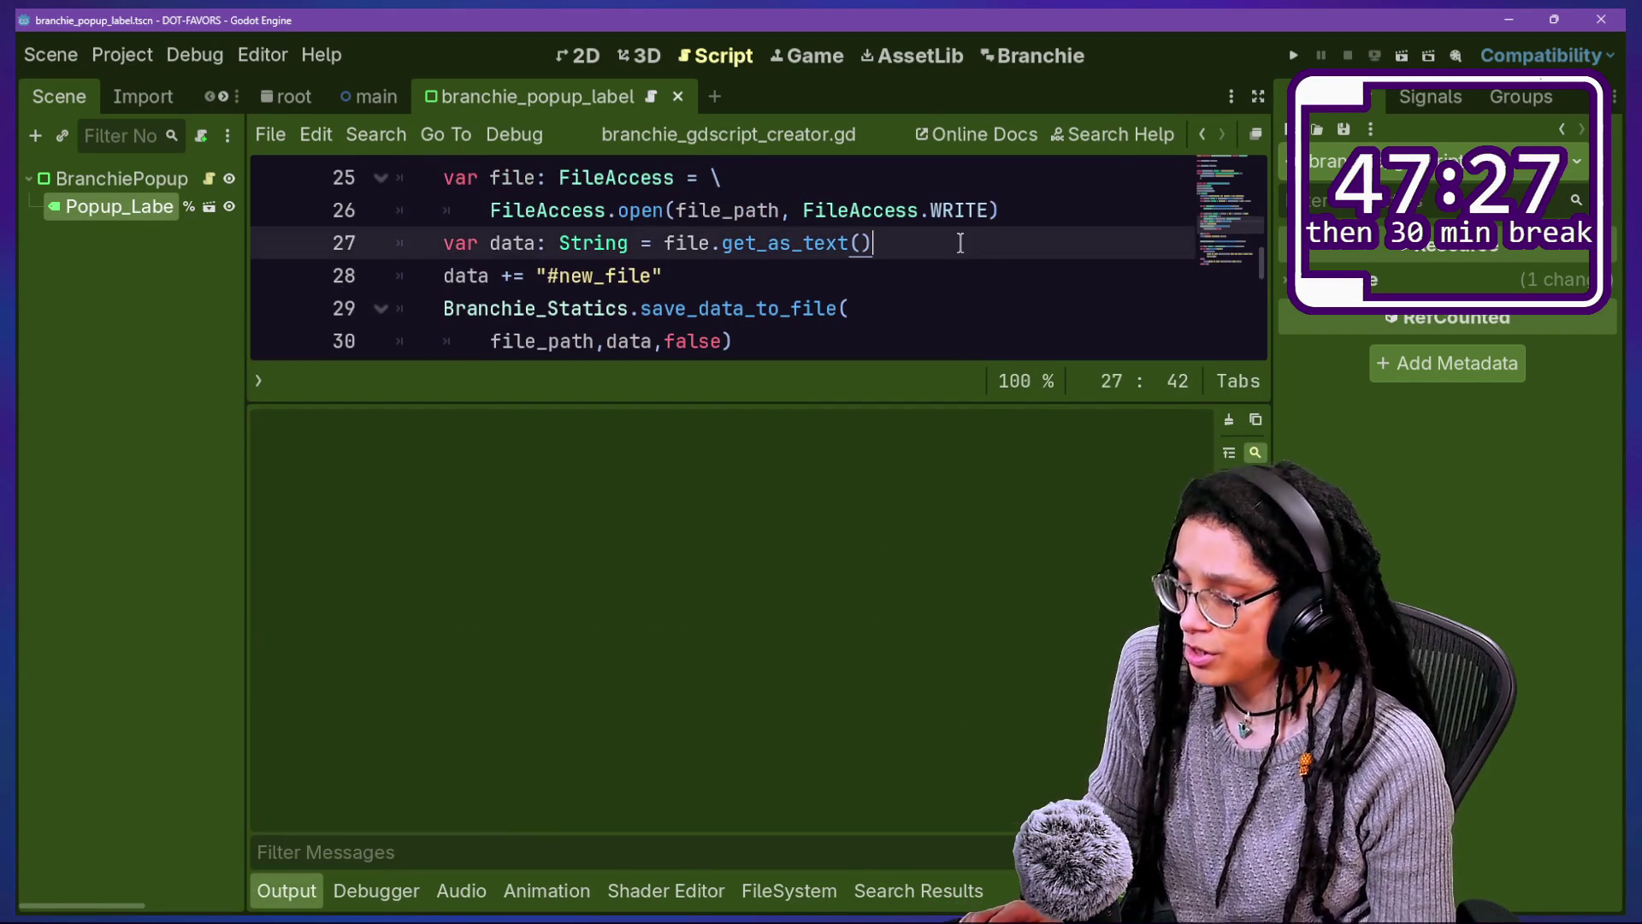
Step: Reload the Branchie plugin by toggling it in Project Settings > Plugins
{"action": "key", "text": "shift+alt+o"}
{"action": "left_click", "coordinate": [788, 276]}
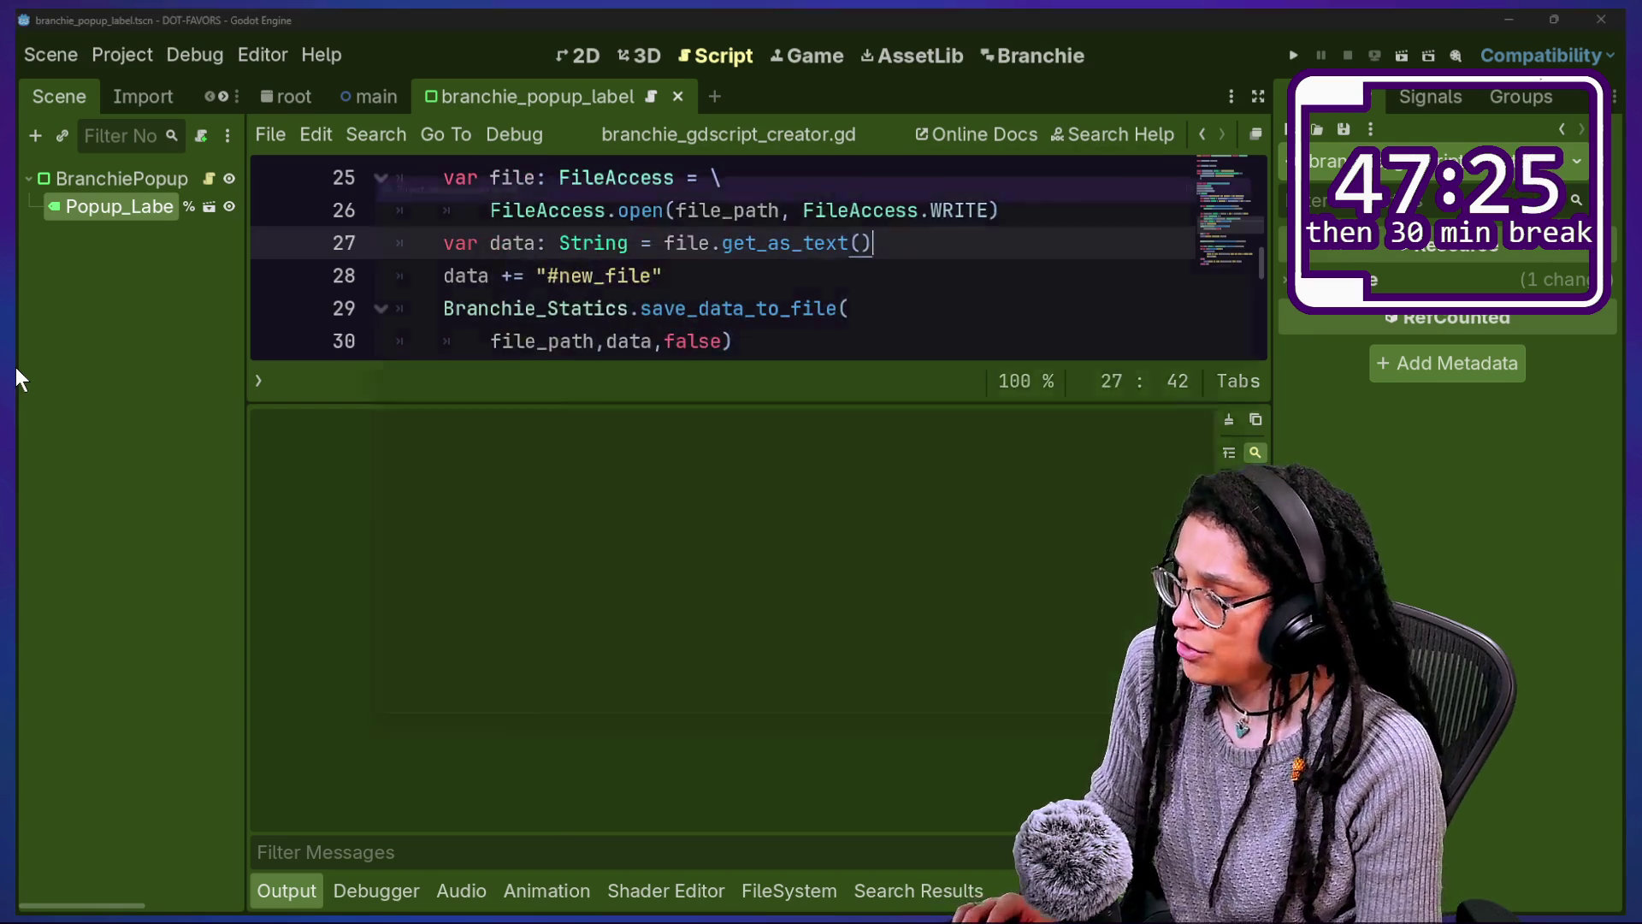
{"action": "key", "text": "alt+p"}
{"action": "left_click", "coordinate": [352, 306]}
{"action": "key", "text": "Escape"}
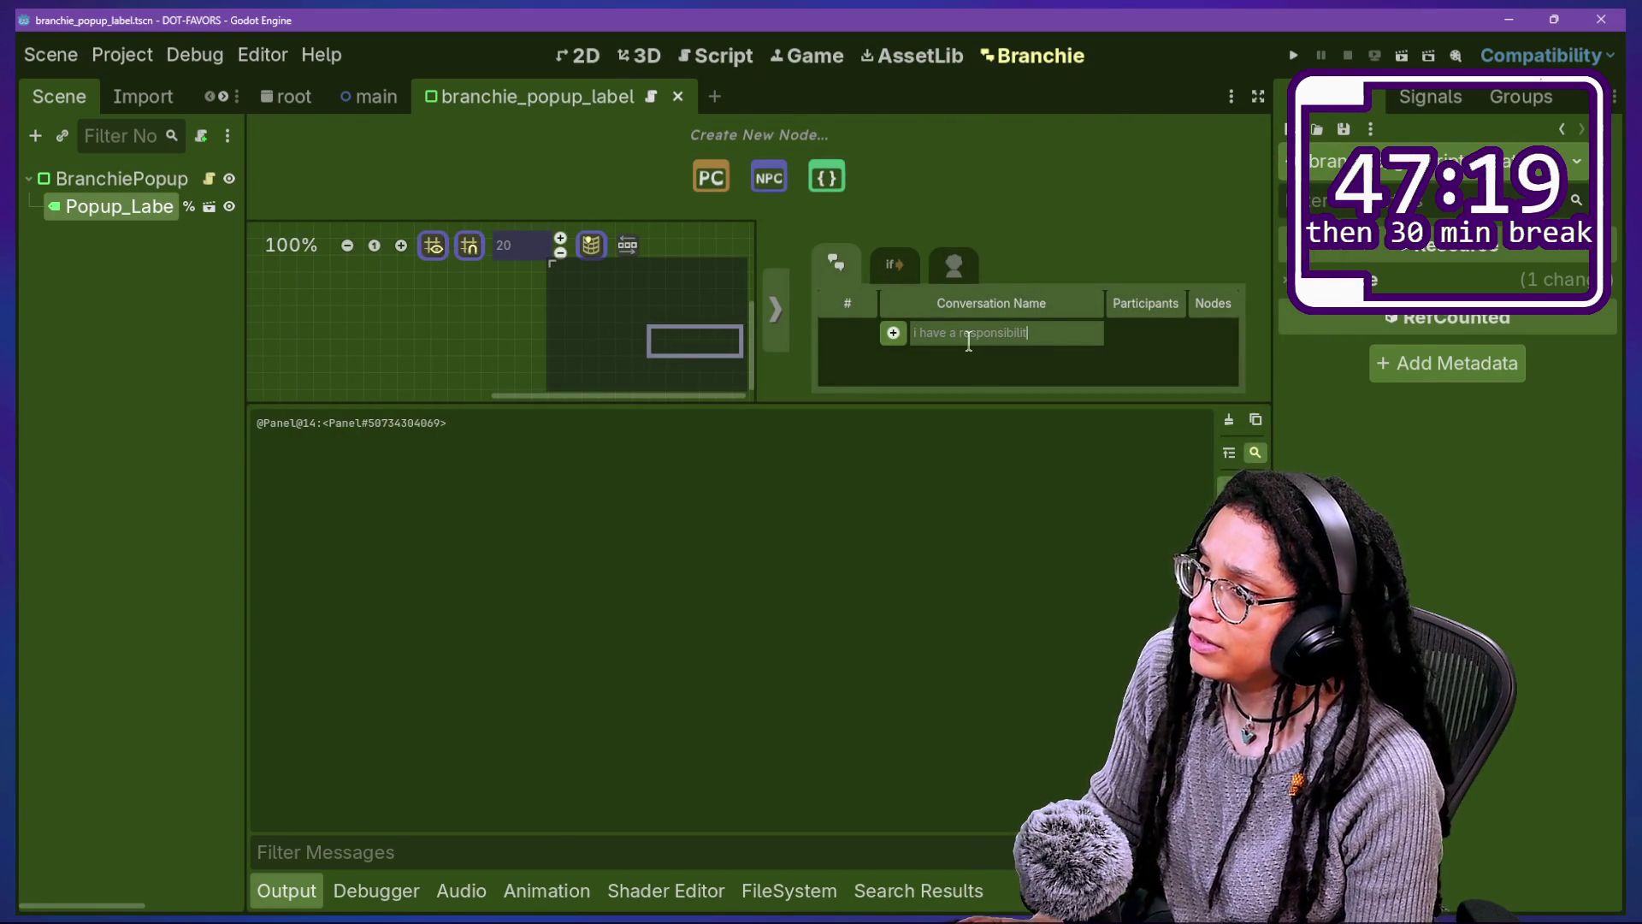
Step: Add the conversation 'i have a responsibility' and reload the changed API file from disk
{"action": "left_click", "coordinate": [893, 333]}
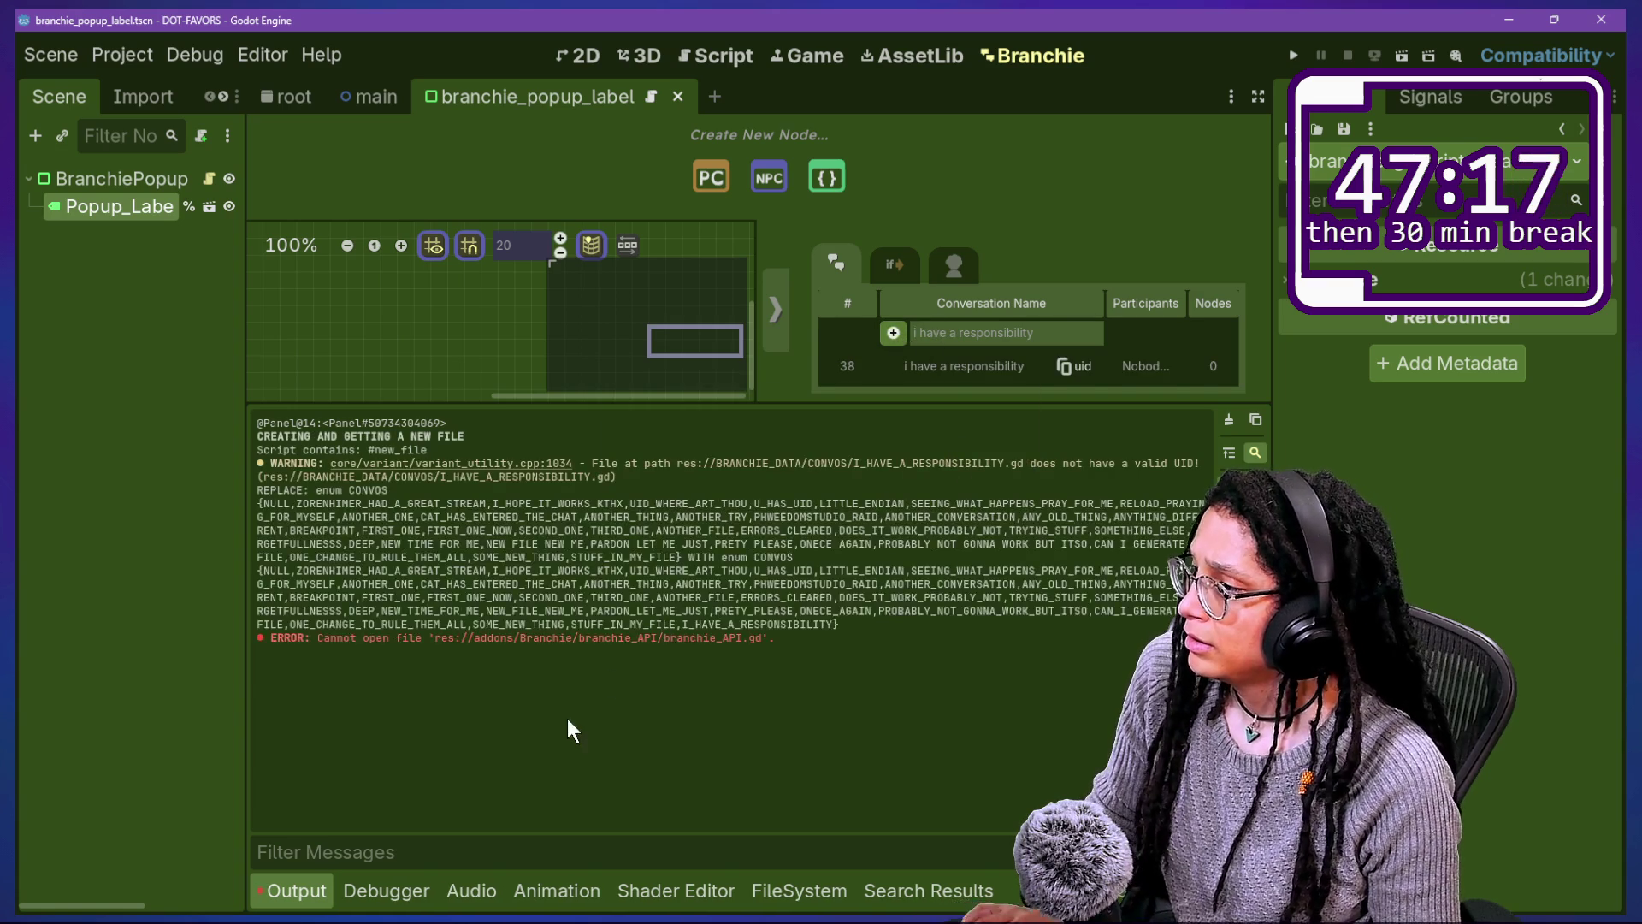
{"action": "left_click_drag", "start_coordinate": [318, 669], "coordinate": [817, 660]}
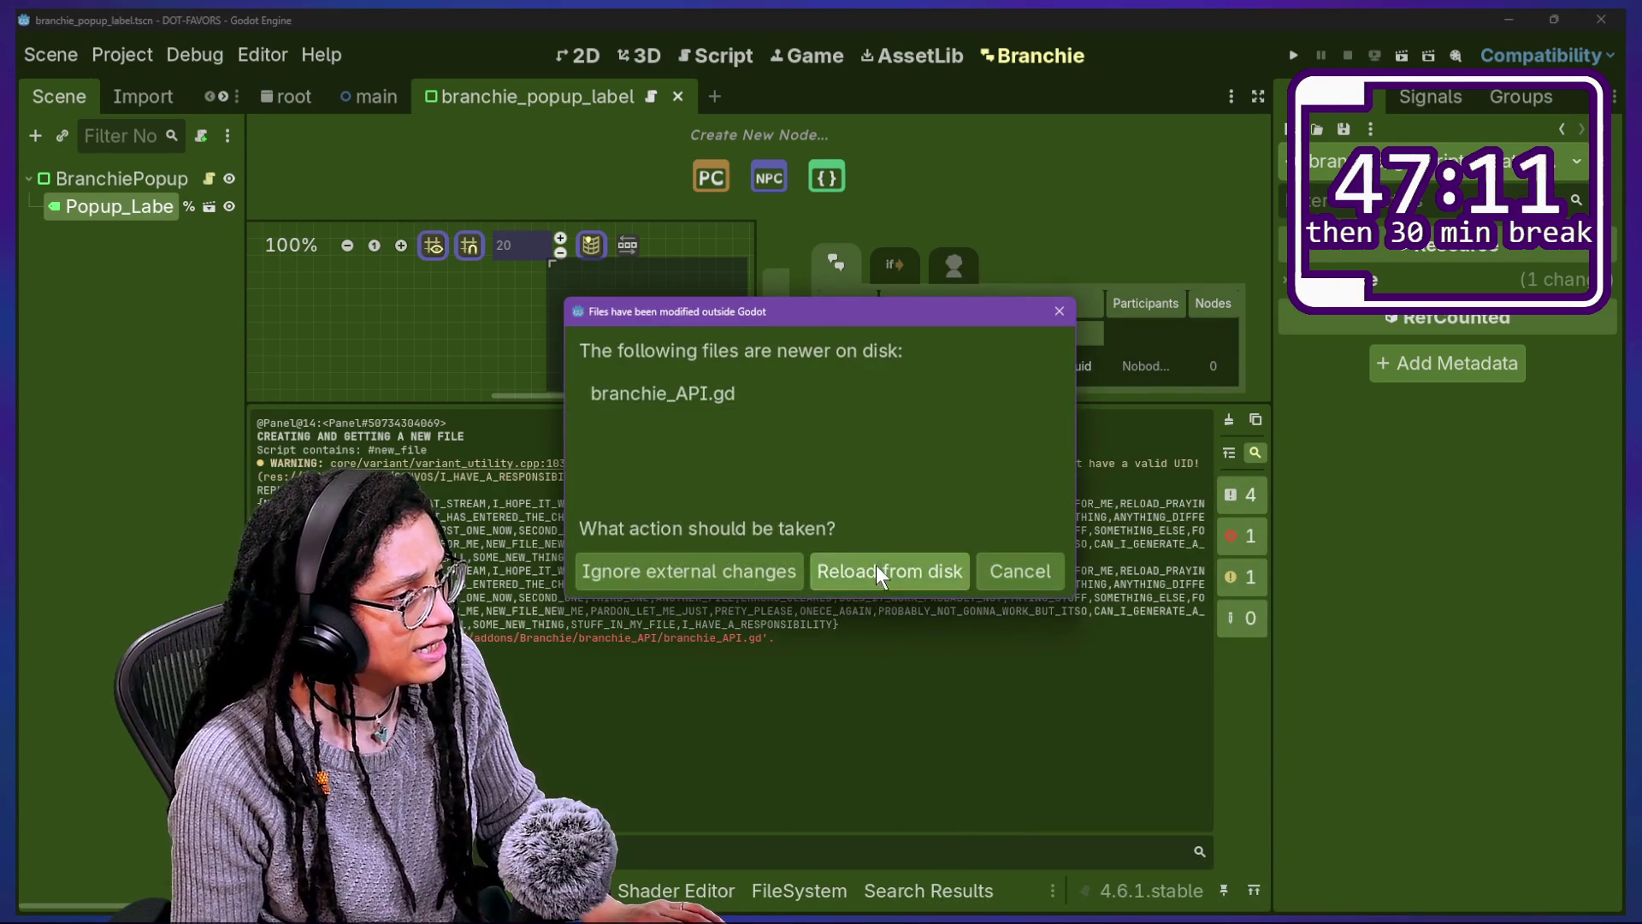
{"action": "left_click", "coordinate": [889, 571]}
Step: Browse BRANCHIE_DATA/CONVOS for the generated I_HAVE_A_RESPONSIBILITY.gd, then return to the script editor
{"action": "left_click", "coordinate": [799, 891]}
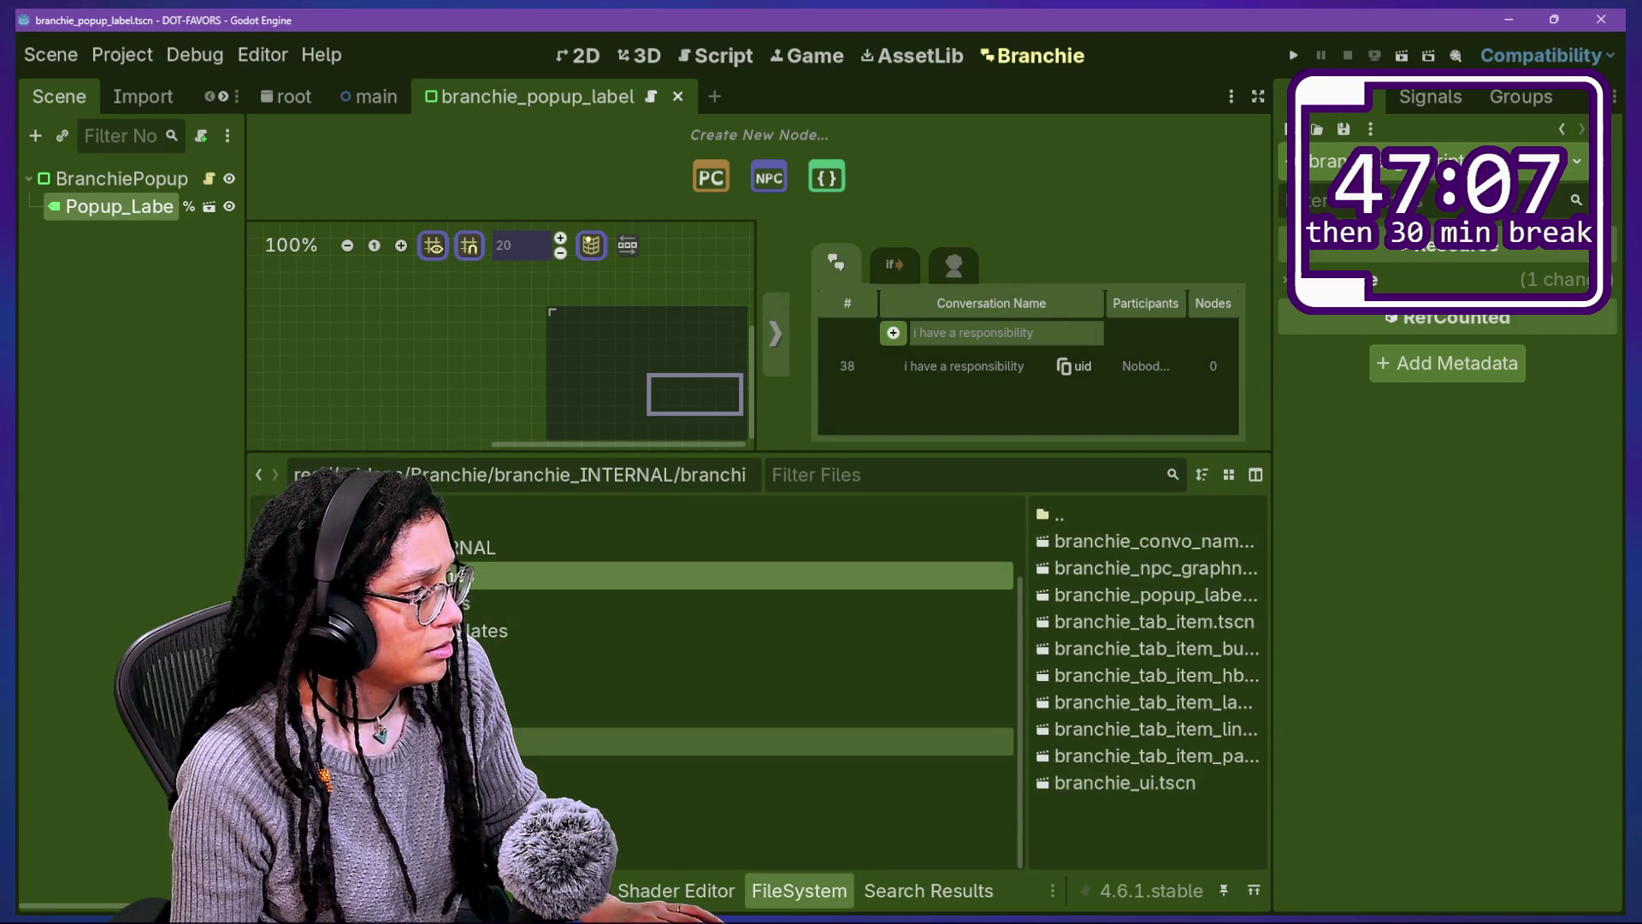
{"action": "left_click", "coordinate": [984, 741]}
{"action": "left_click_drag", "start_coordinate": [1146, 622], "coordinate": [742, 61]}
{"action": "left_click", "coordinate": [742, 62]}
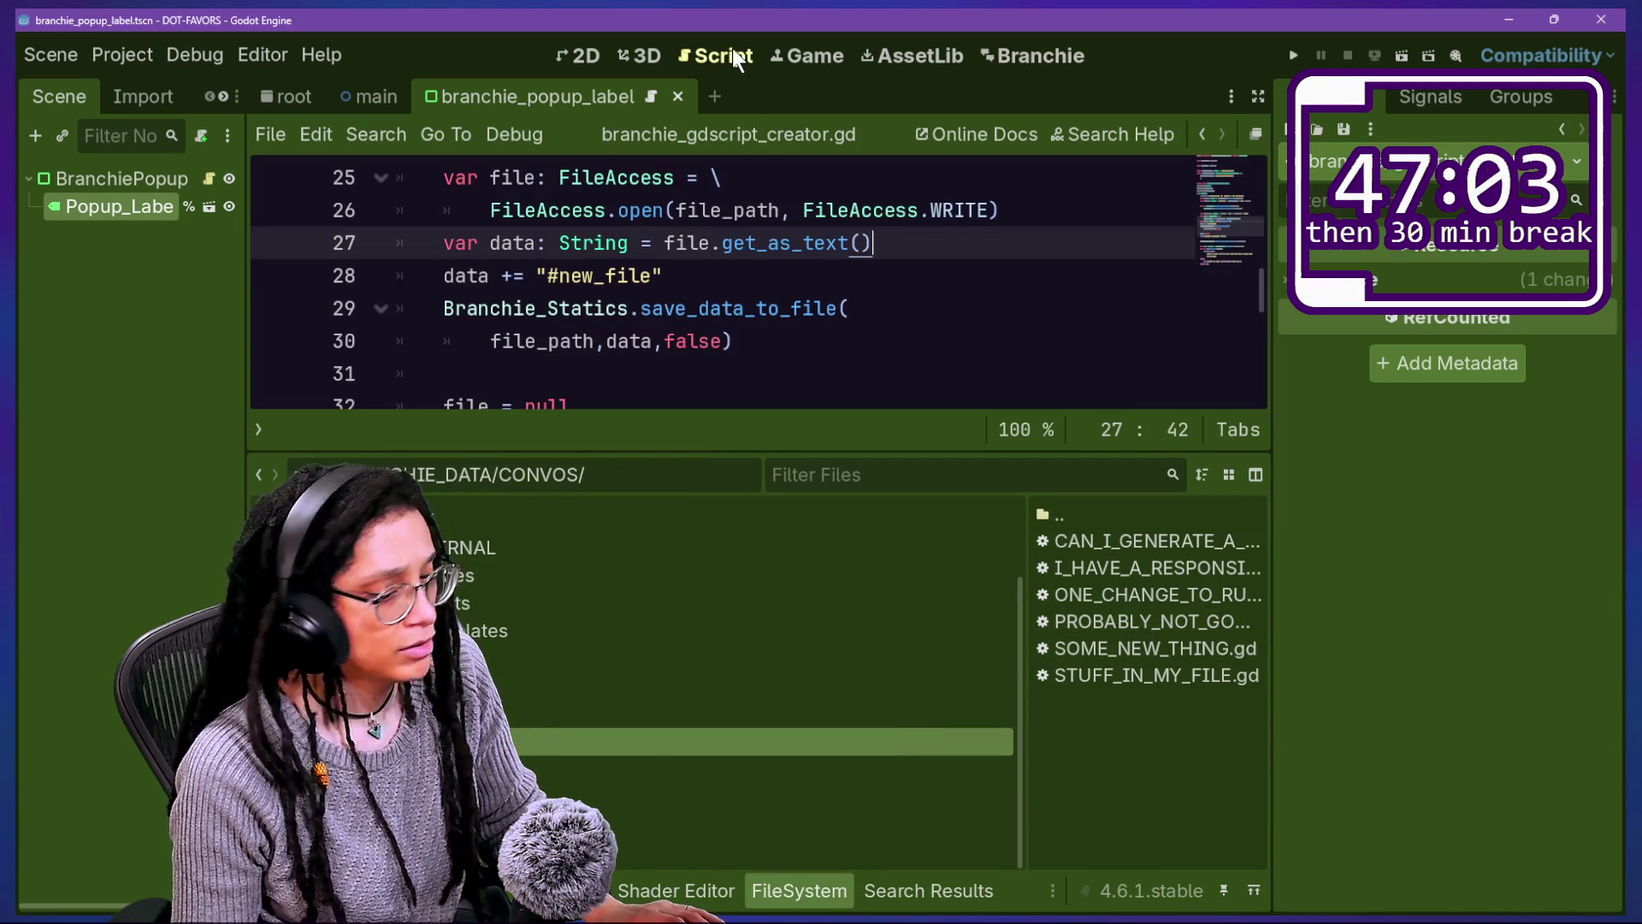
Step: Move the update_cache_for_file_path call to just above file = null and save the script
{"action": "key", "text": "Down"}
{"action": "key", "text": "Down"}
{"action": "key", "text": "Down"}
{"action": "key", "text": "ctrl+j"}
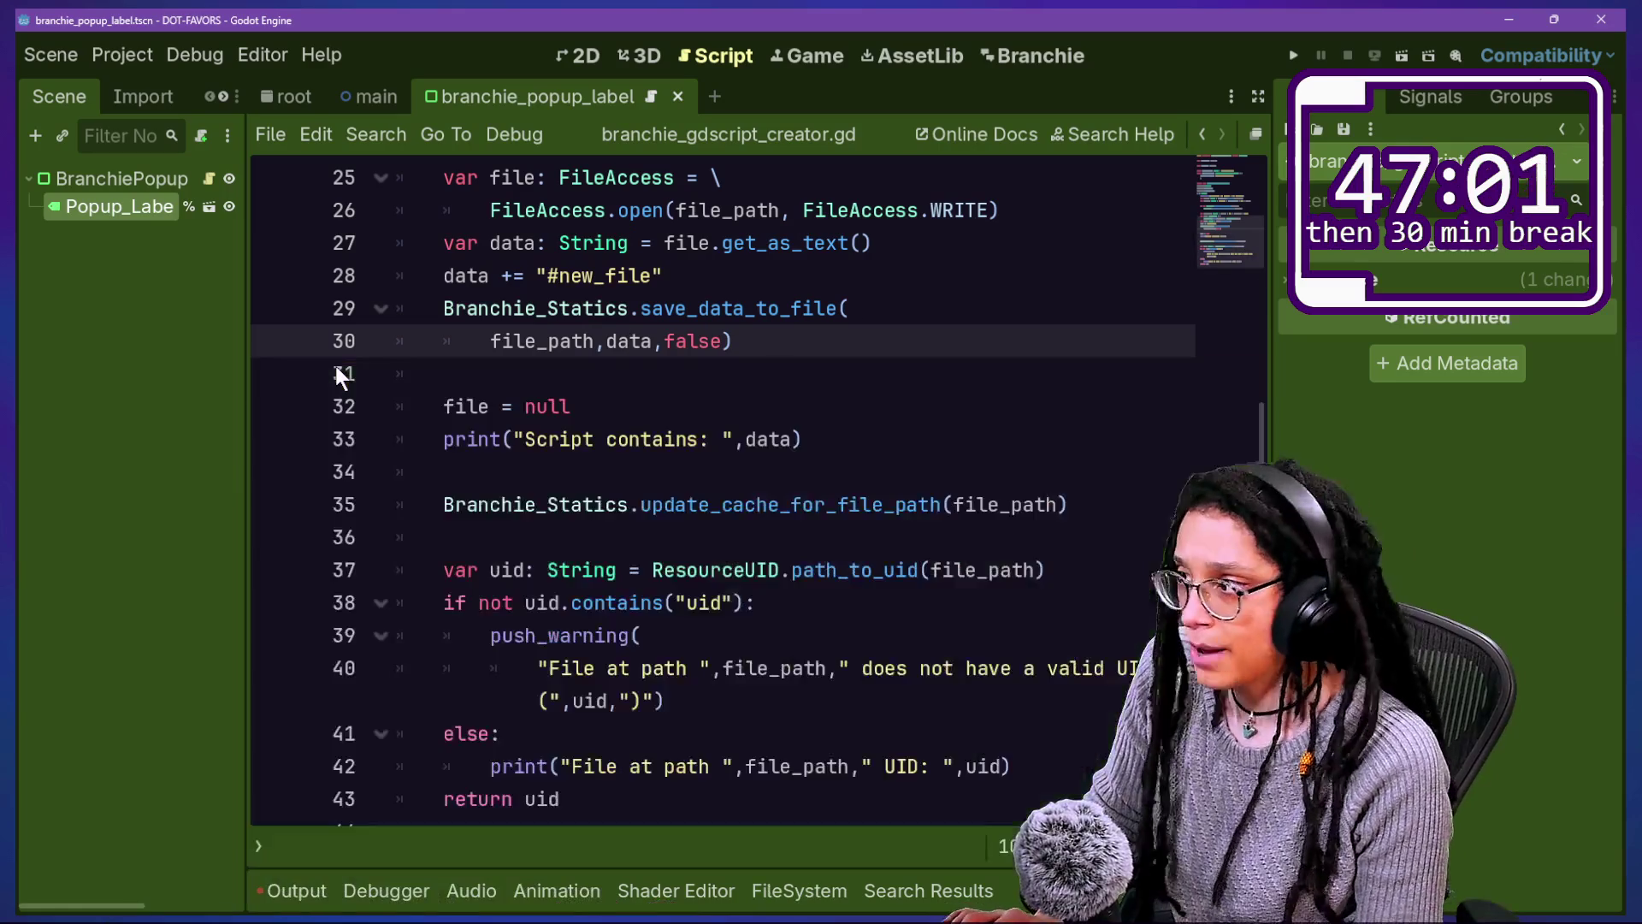
{"action": "left_click", "coordinate": [827, 504], "text": "ctrl"}
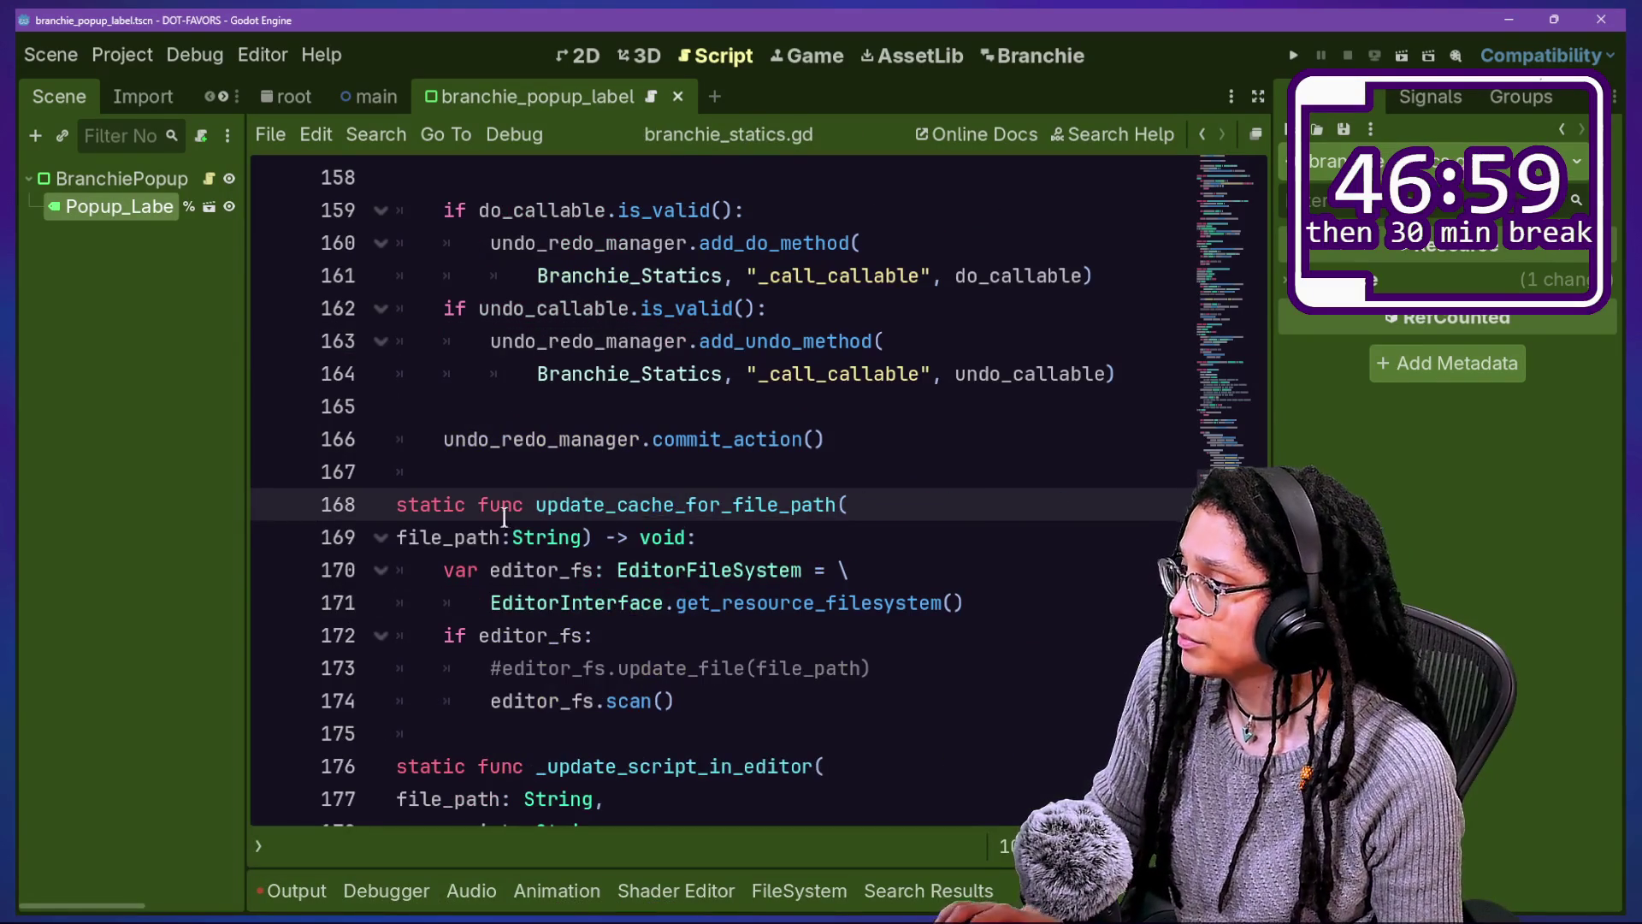
{"action": "left_click", "coordinate": [1205, 140]}
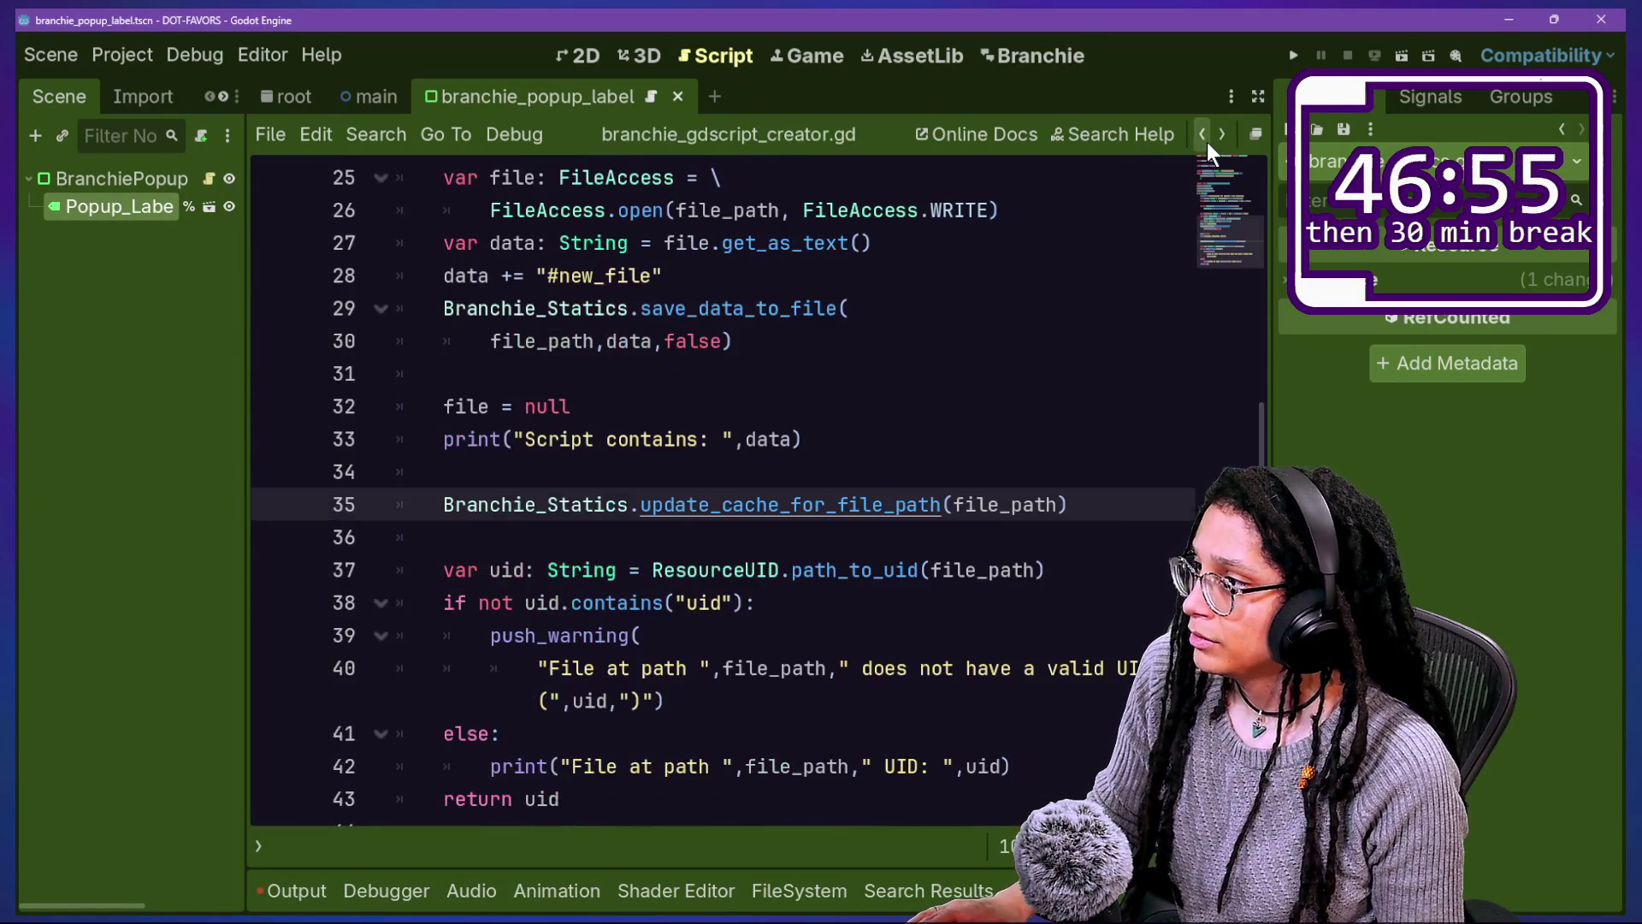
{"action": "key", "text": "shift+Home"}
{"action": "key", "text": "ctrl+x"}
{"action": "left_click", "coordinate": [977, 370]}
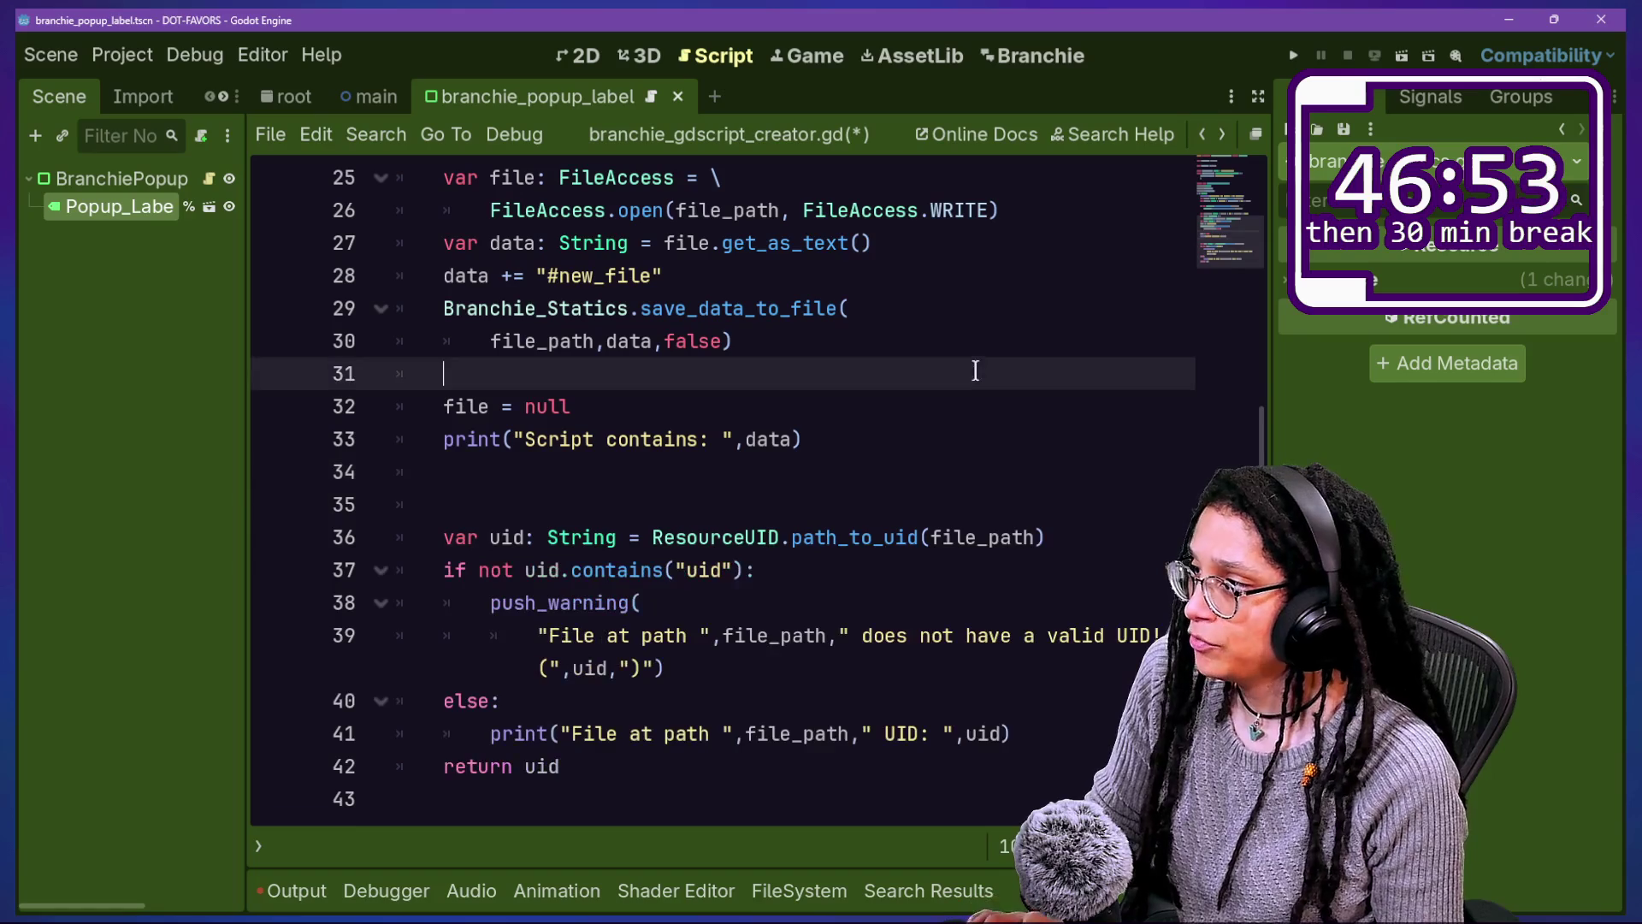
{"action": "key", "text": "Return"}
{"action": "key", "text": "ctrl+v"}
{"action": "key", "text": "ctrl+s"}
Step: Cycle through the Project Settings plugin list and clear the Output log
{"action": "key", "text": "ctrl+alt+p"}
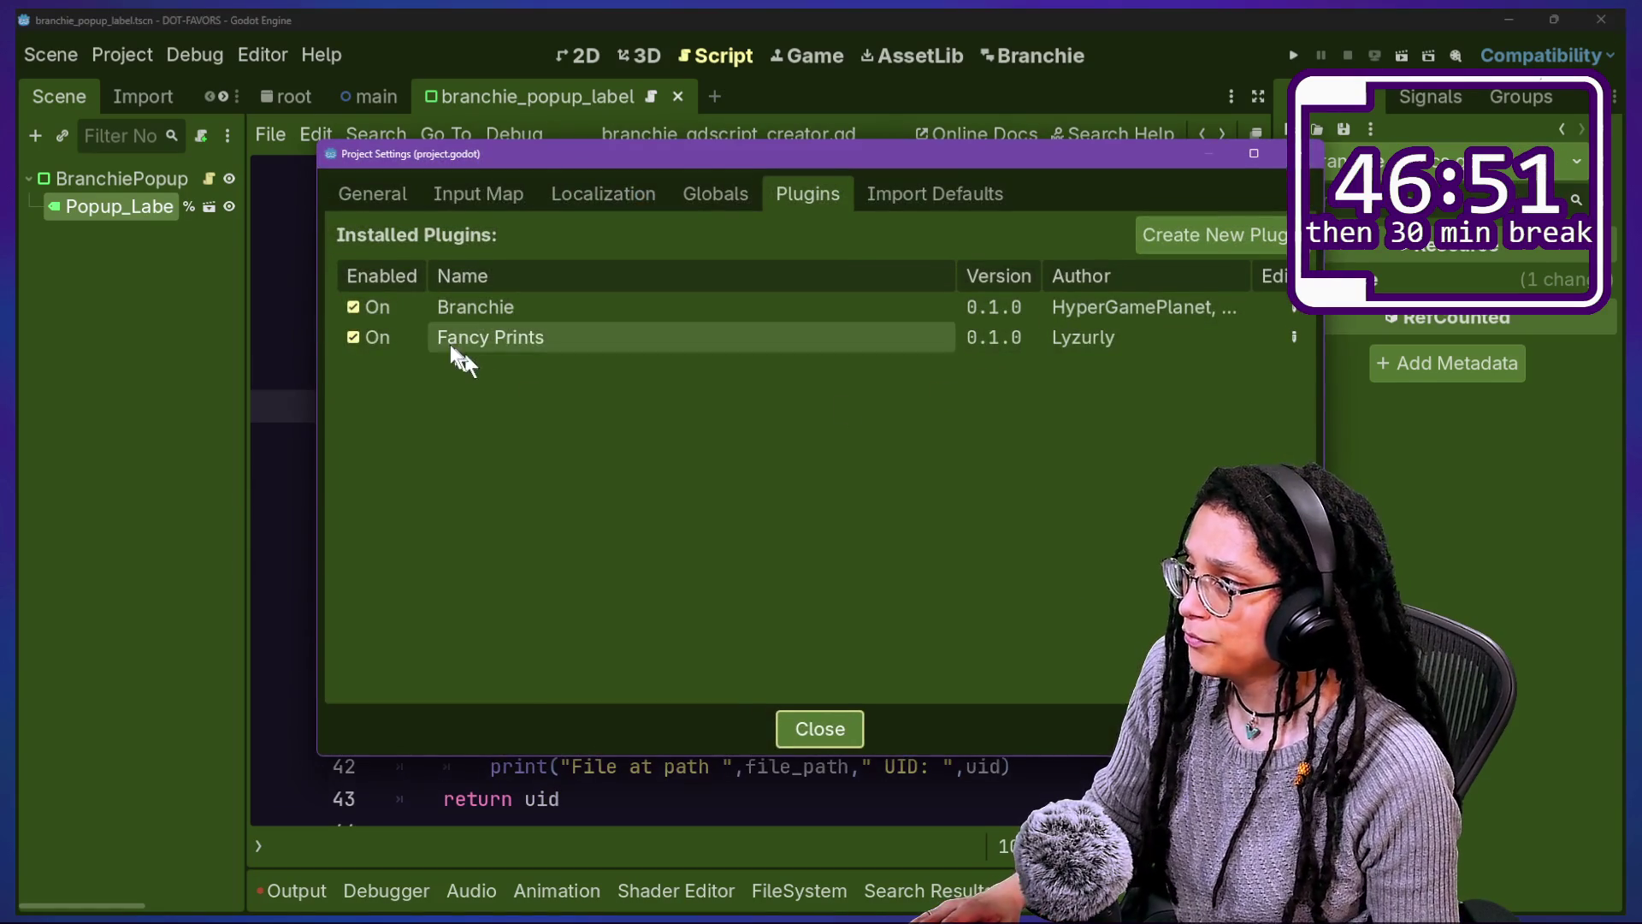
{"action": "key", "text": "Escape"}
{"action": "key", "text": "ctrl+alt+p"}
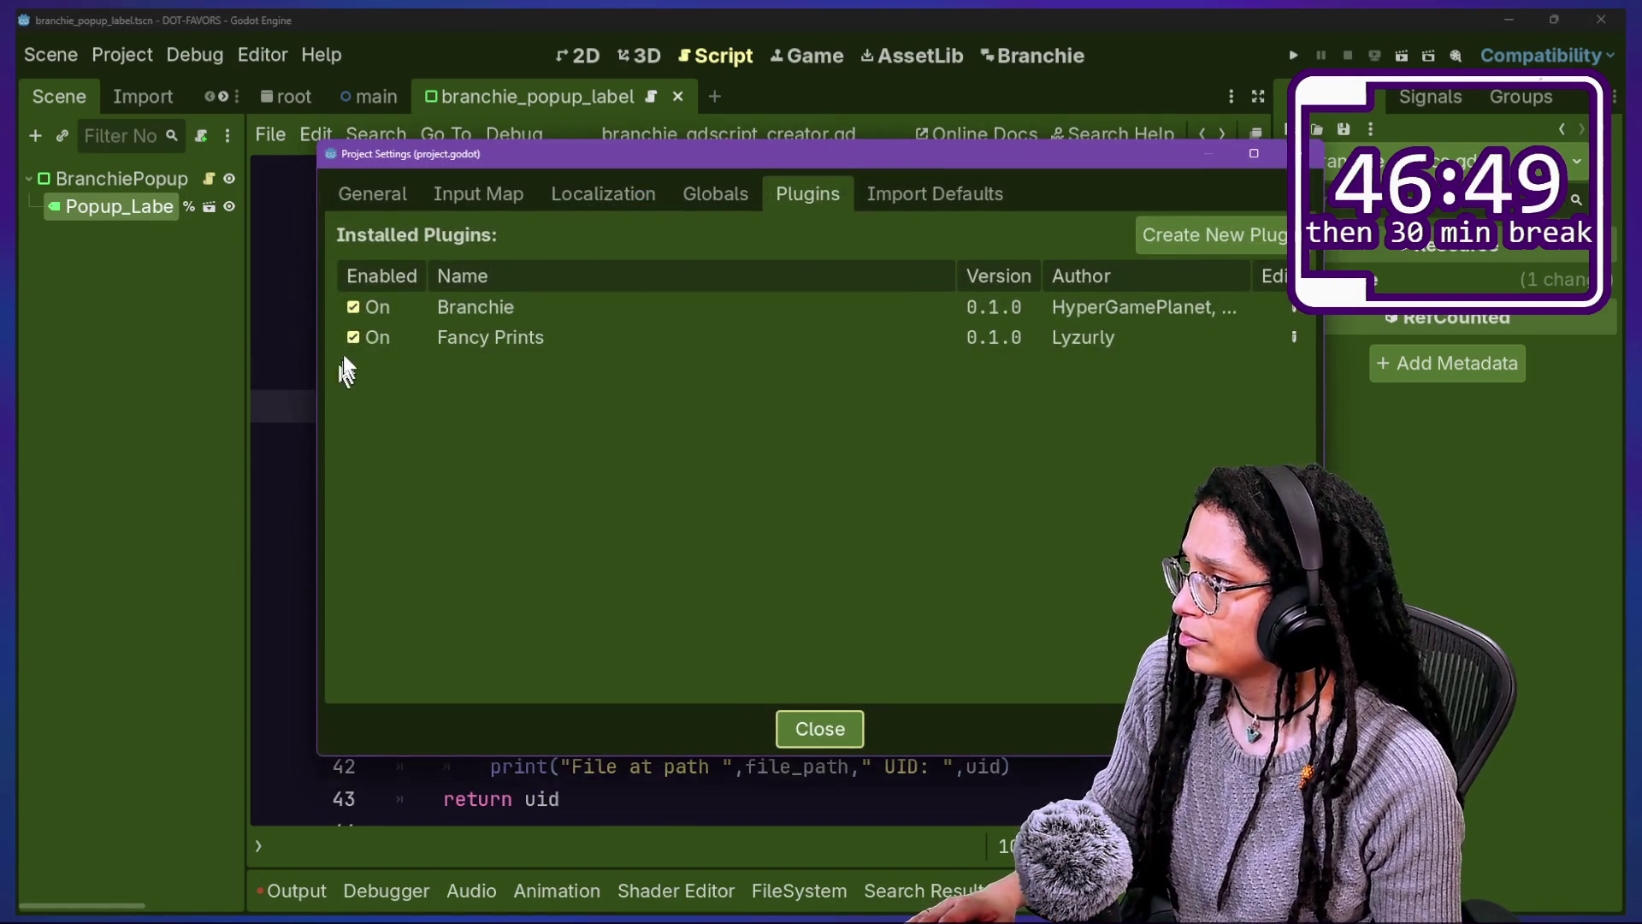
{"action": "key", "text": "Escape"}
{"action": "left_click", "coordinate": [296, 890]}
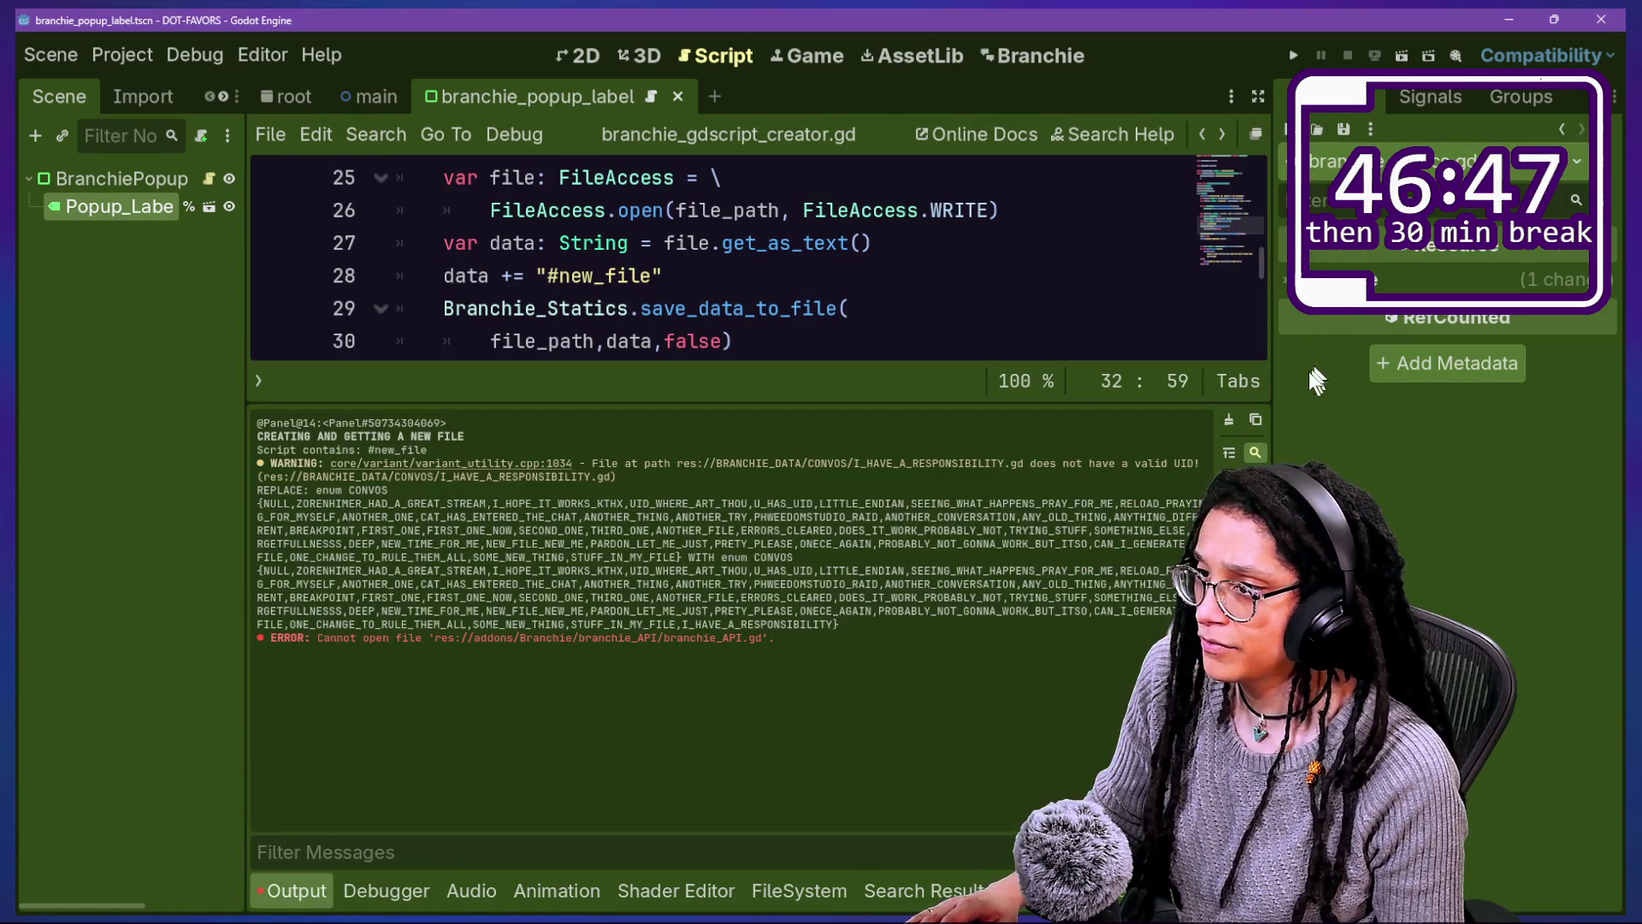
{"action": "left_click", "coordinate": [1228, 421]}
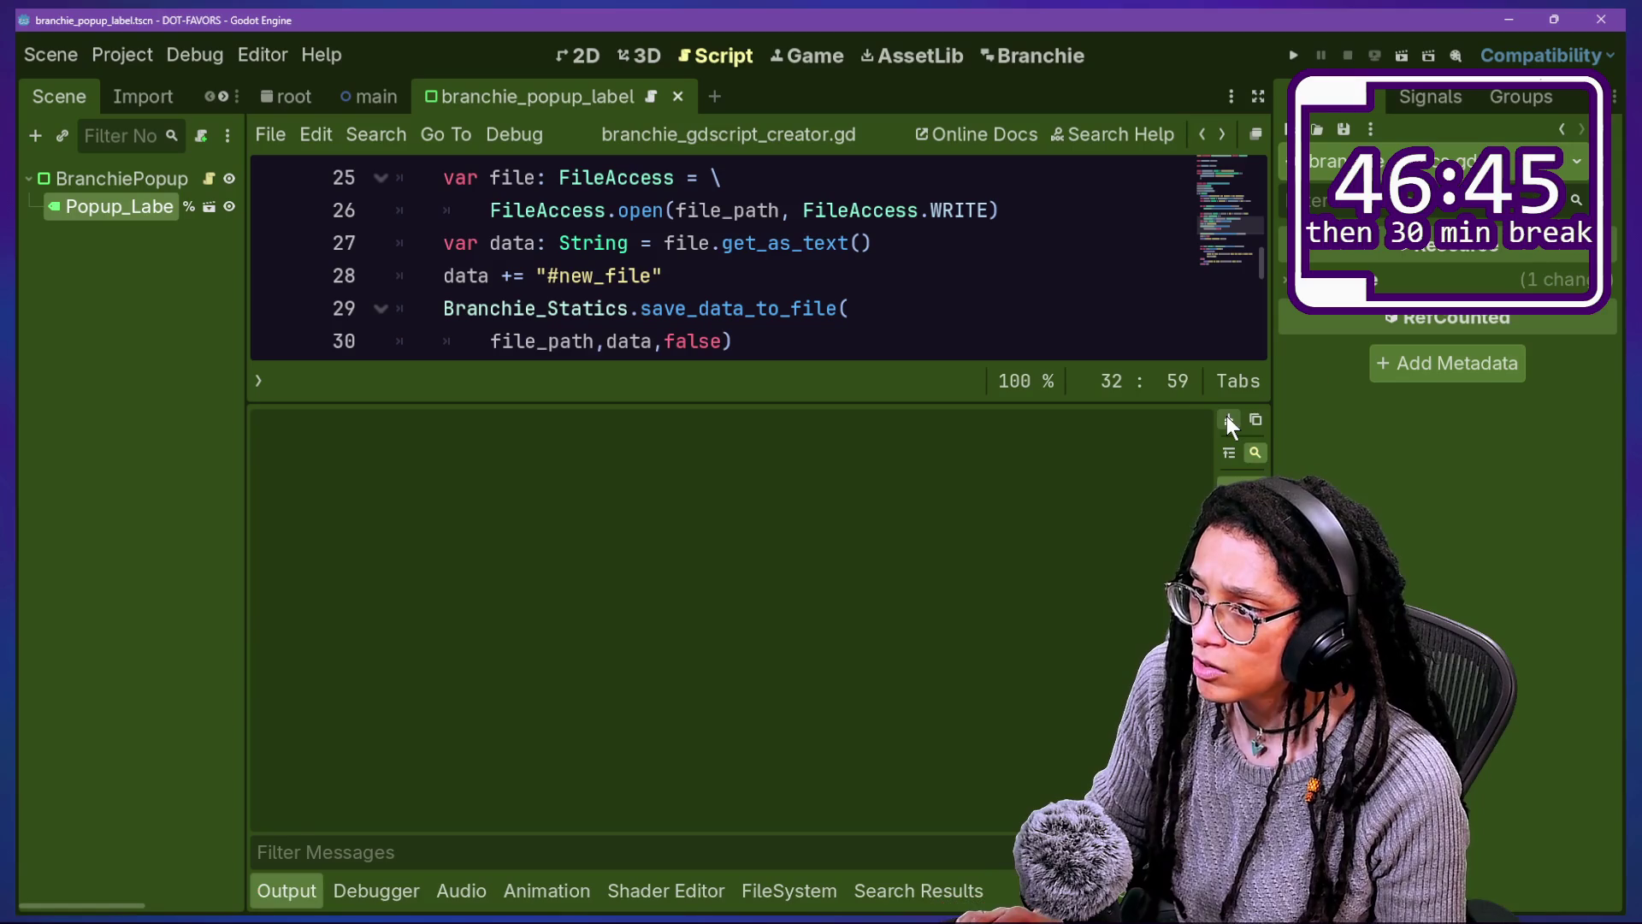
{"action": "key", "text": "ctrl+j"}
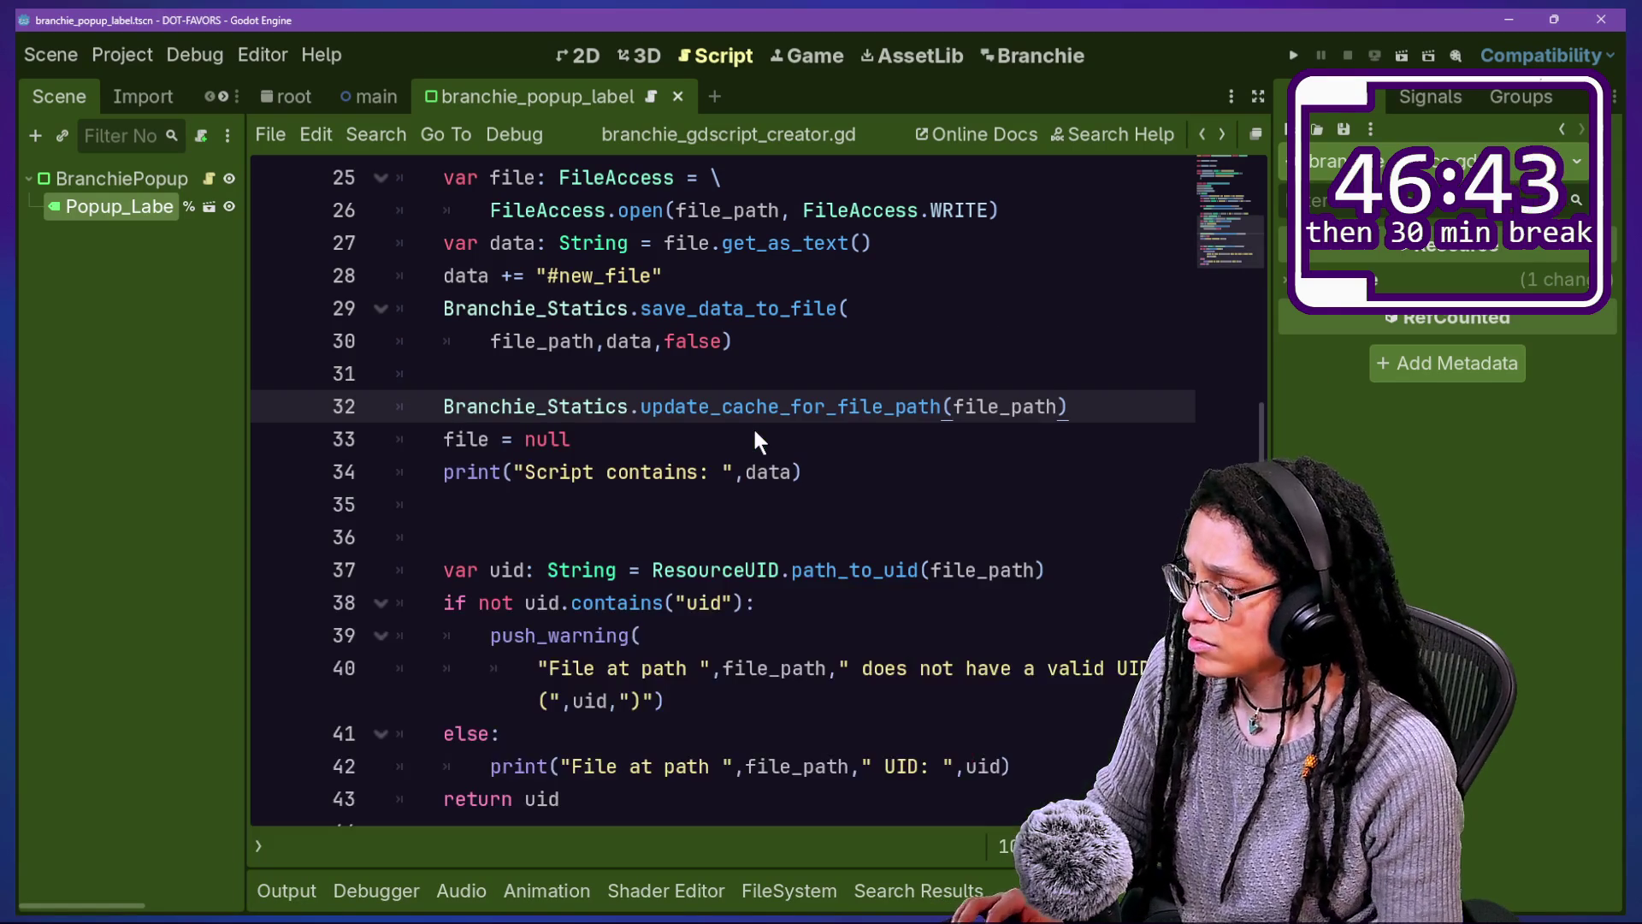
{"action": "key", "text": "ctrl+alt+p"}
Step: Reload the Branchie plugin by switching it off and back on
{"action": "left_click", "coordinate": [380, 307]}
{"action": "left_click", "coordinate": [380, 307]}
{"action": "key", "text": "Escape"}
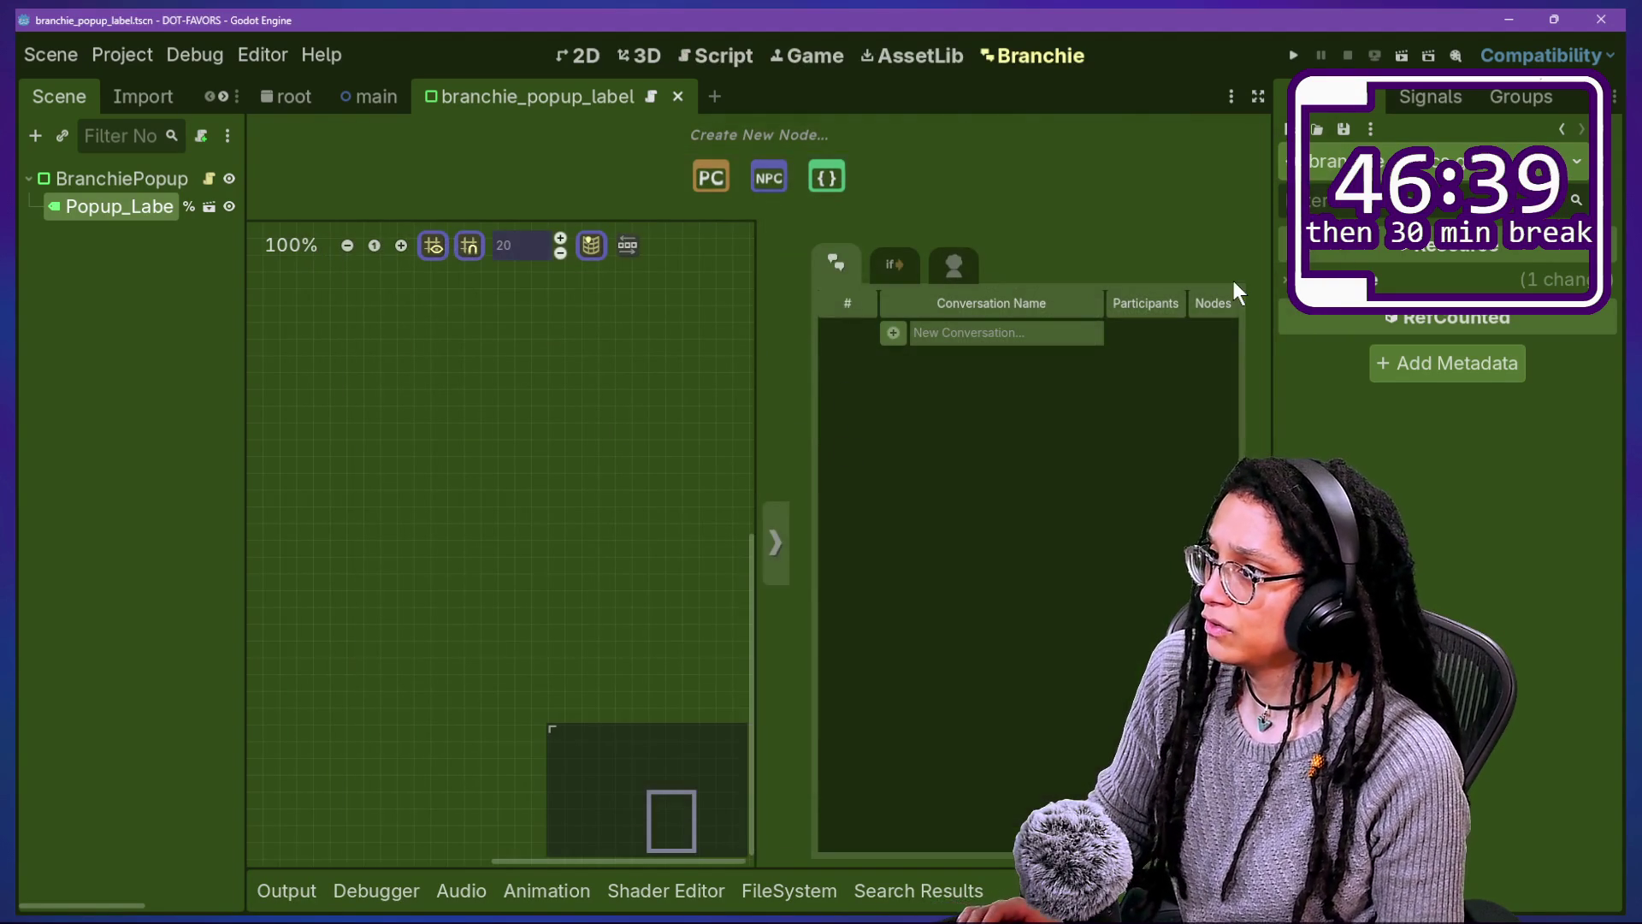
Step: Add conversation 'reseted tjat', reload the API file from disk, and check RESETED_TJAT.gd in CONVOS
{"action": "type", "text": "resete"}
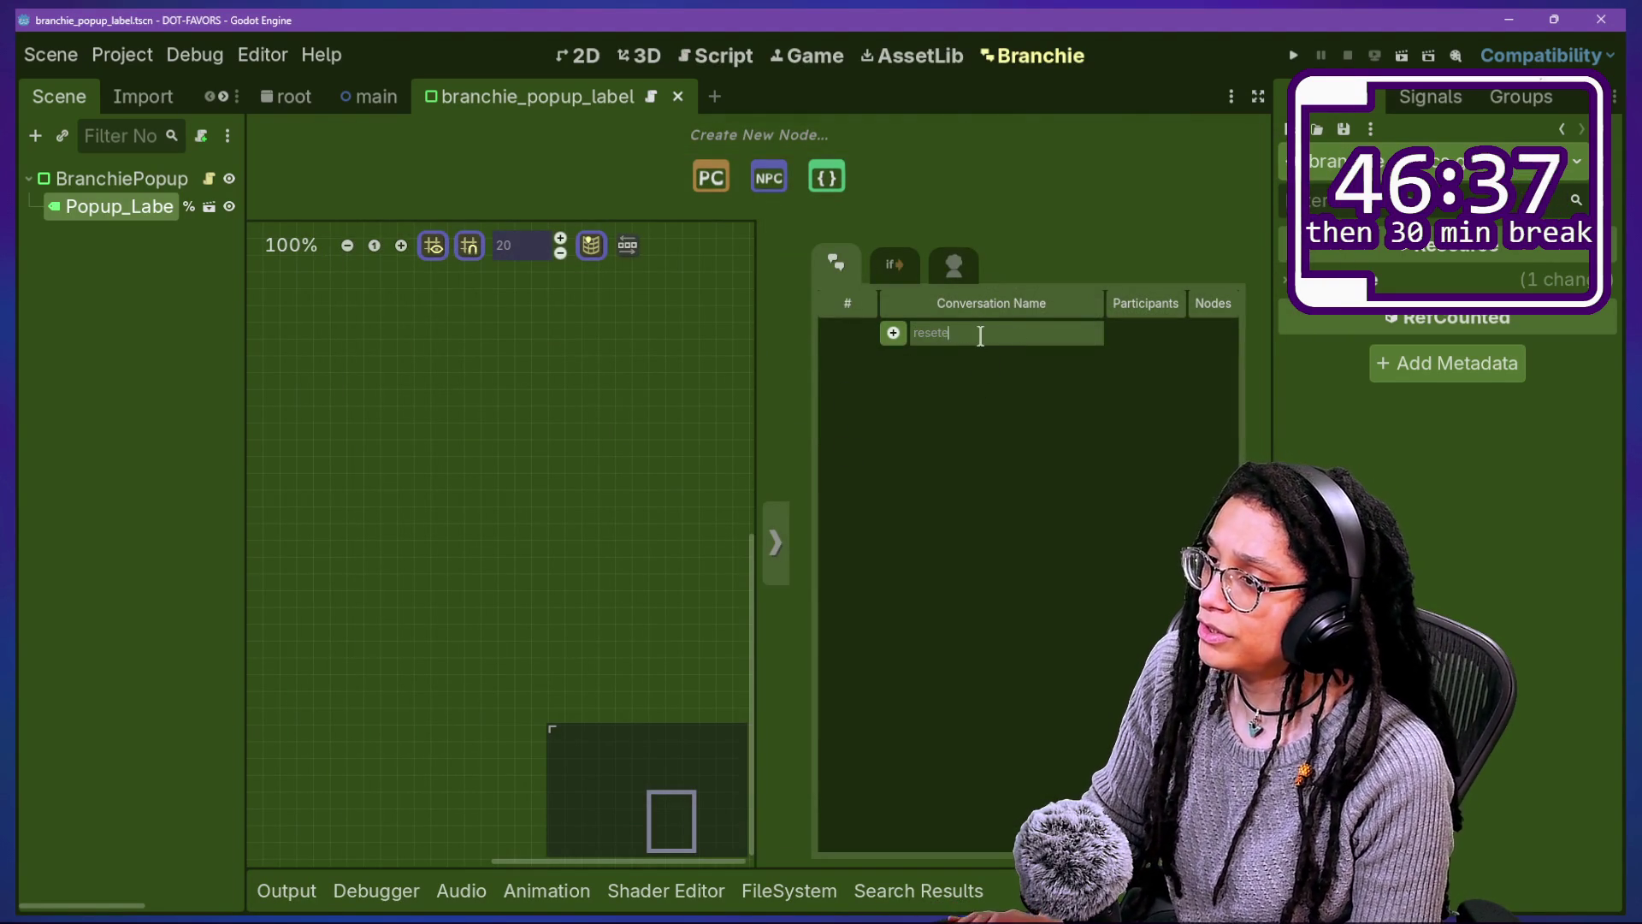
{"action": "type", "text": "d hat"}
{"action": "left_click", "coordinate": [892, 333]}
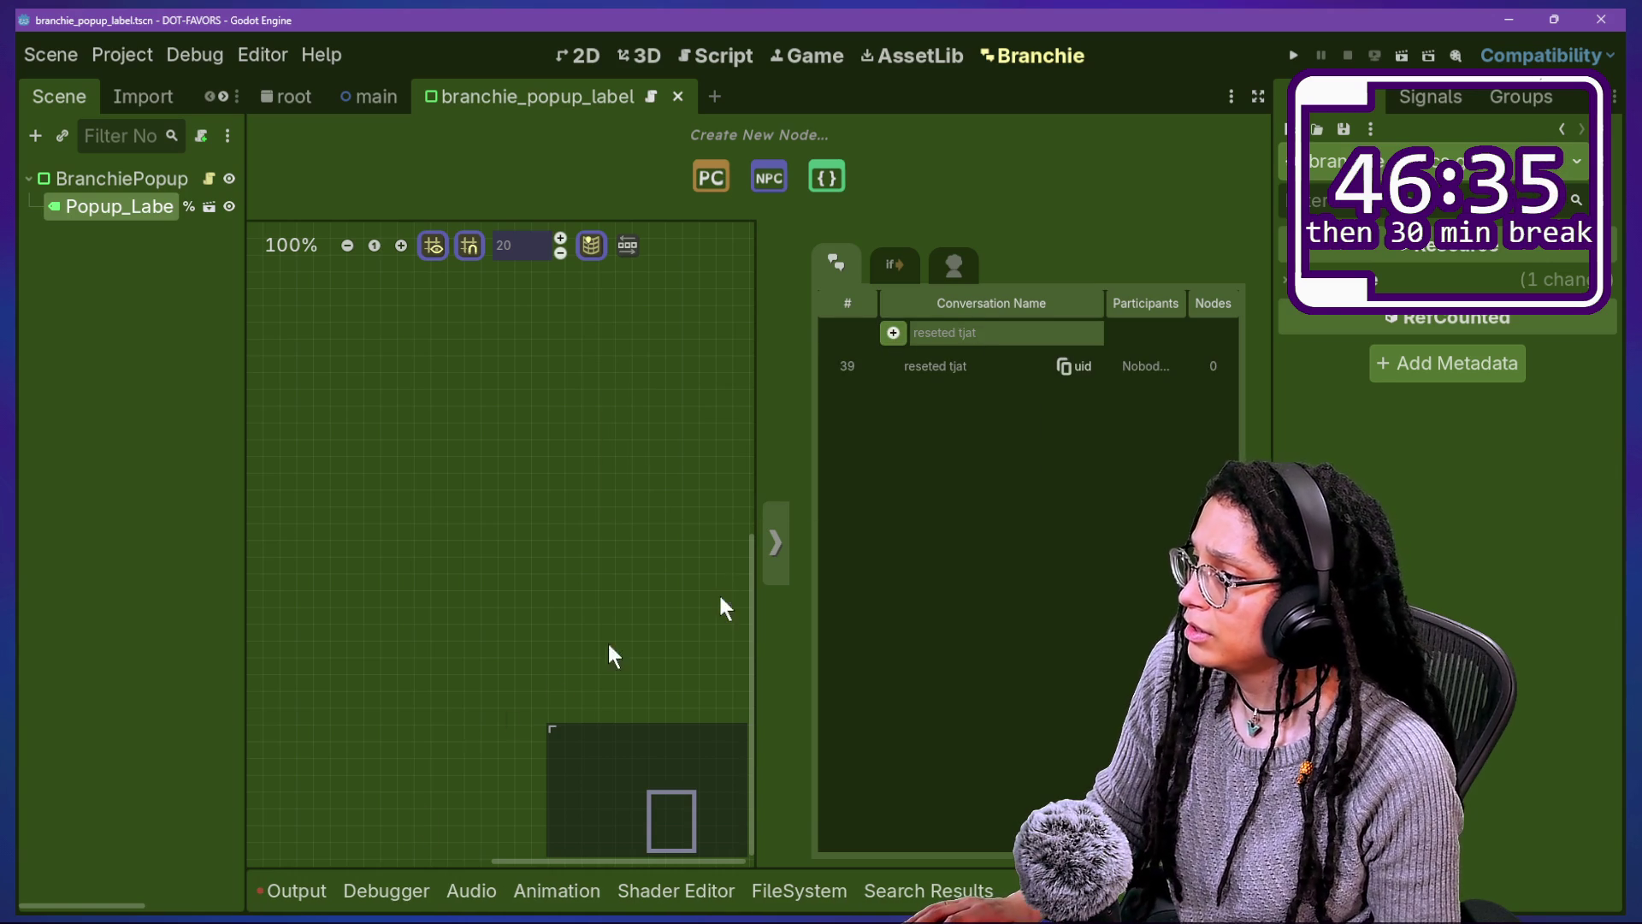
{"action": "left_click", "coordinate": [295, 890]}
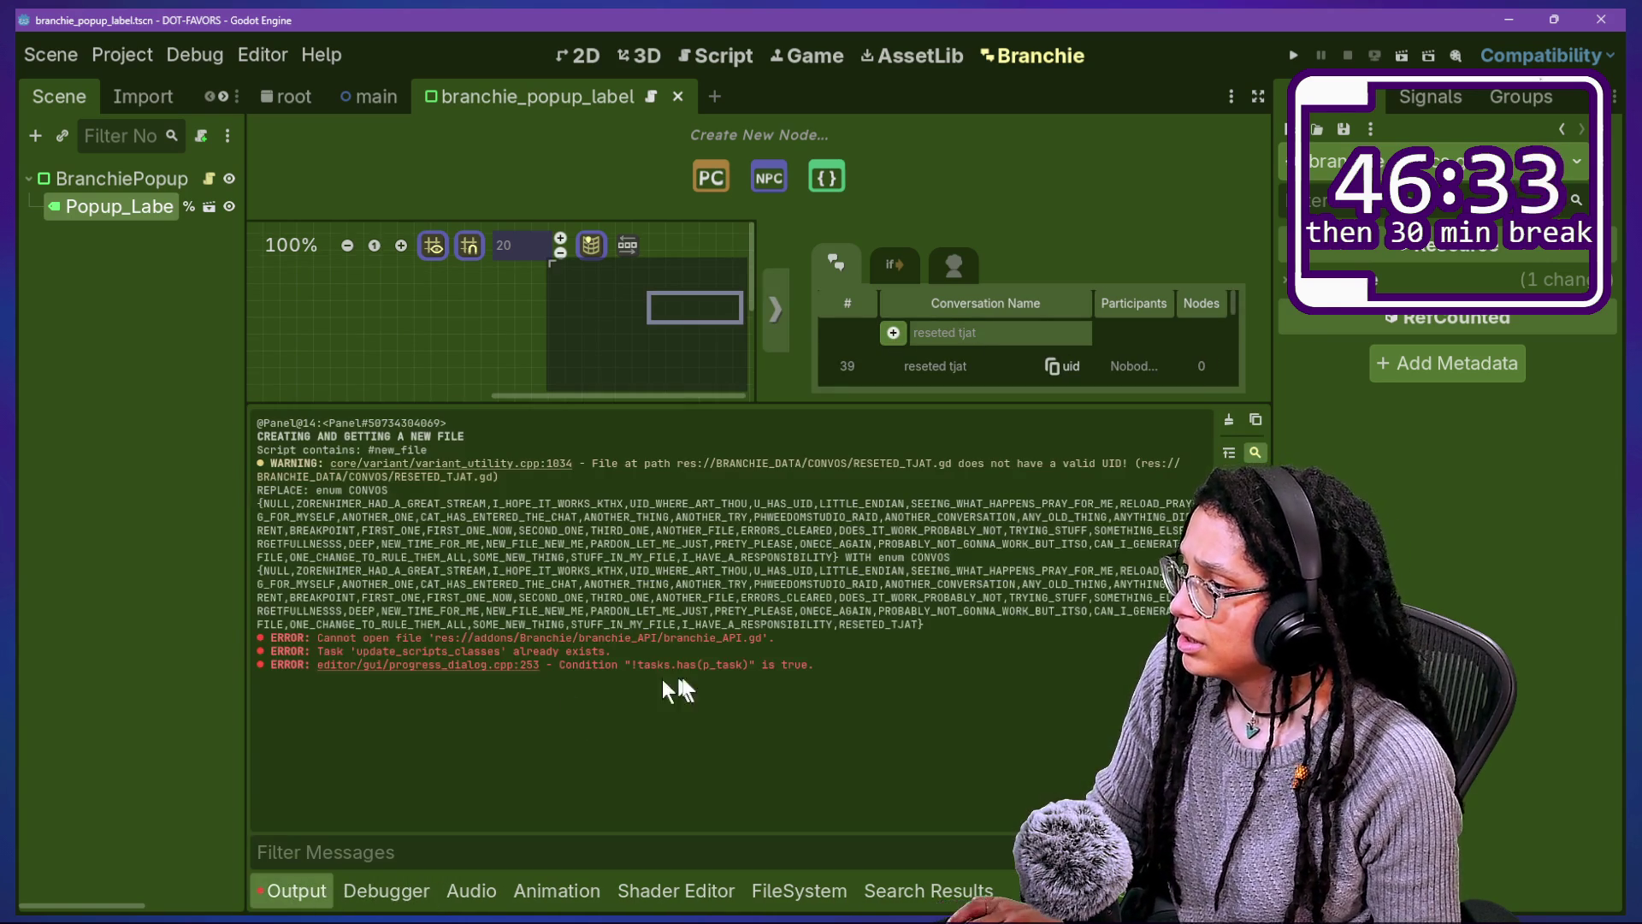
{"action": "left_click_drag", "start_coordinate": [389, 588], "coordinate": [220, 588]}
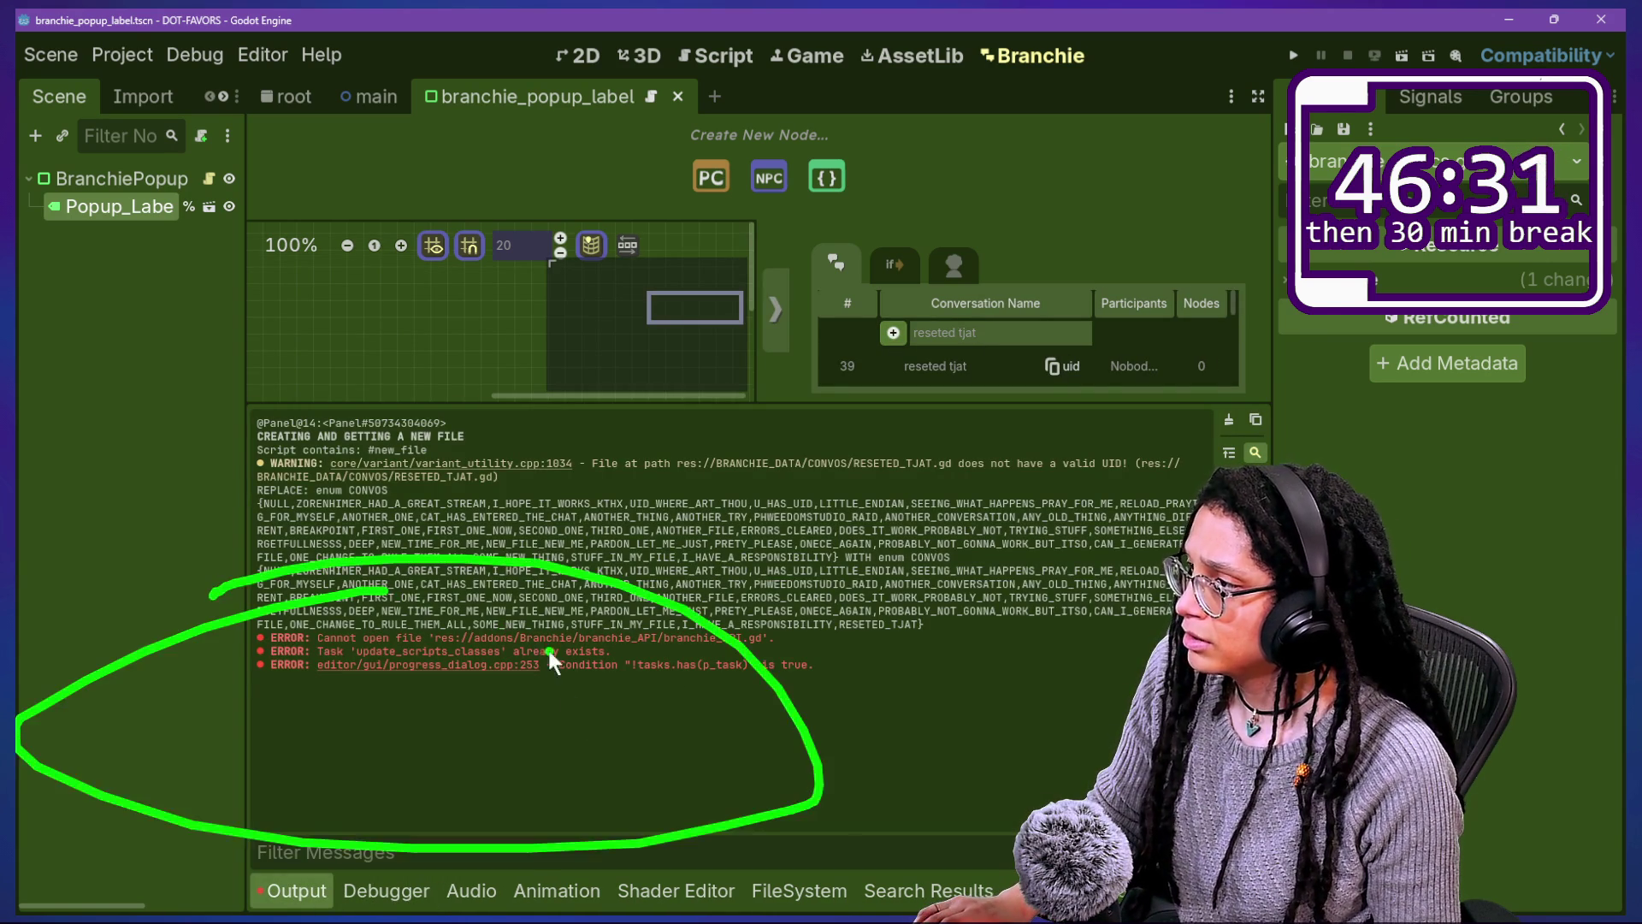
{"action": "left_click", "coordinate": [812, 584]}
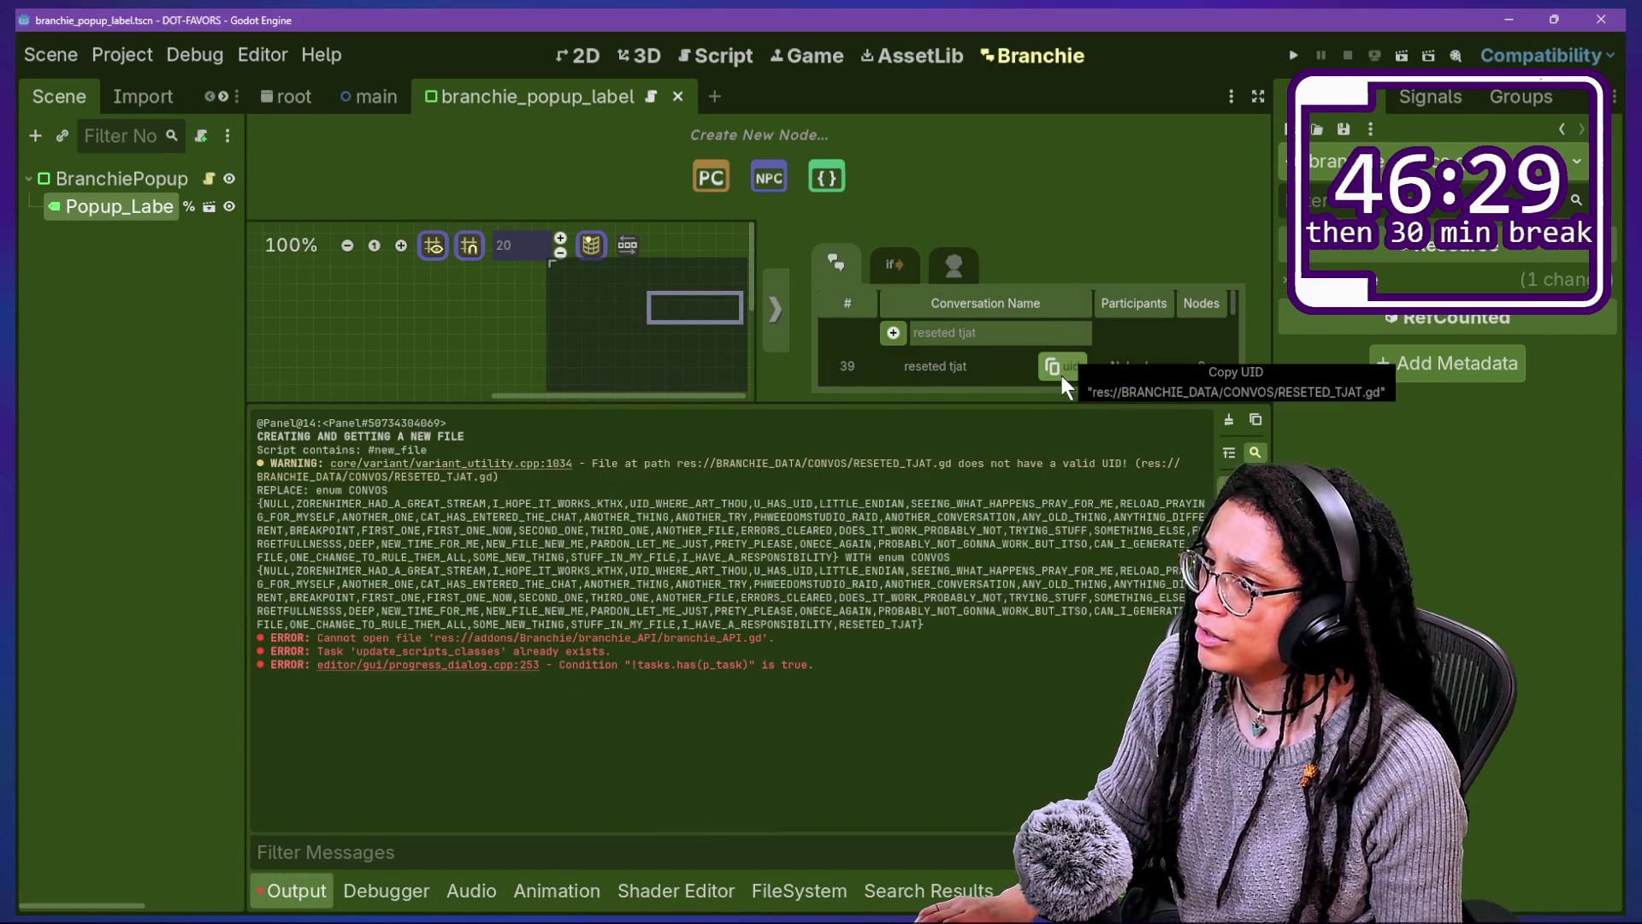
{"action": "left_click", "coordinate": [800, 894]}
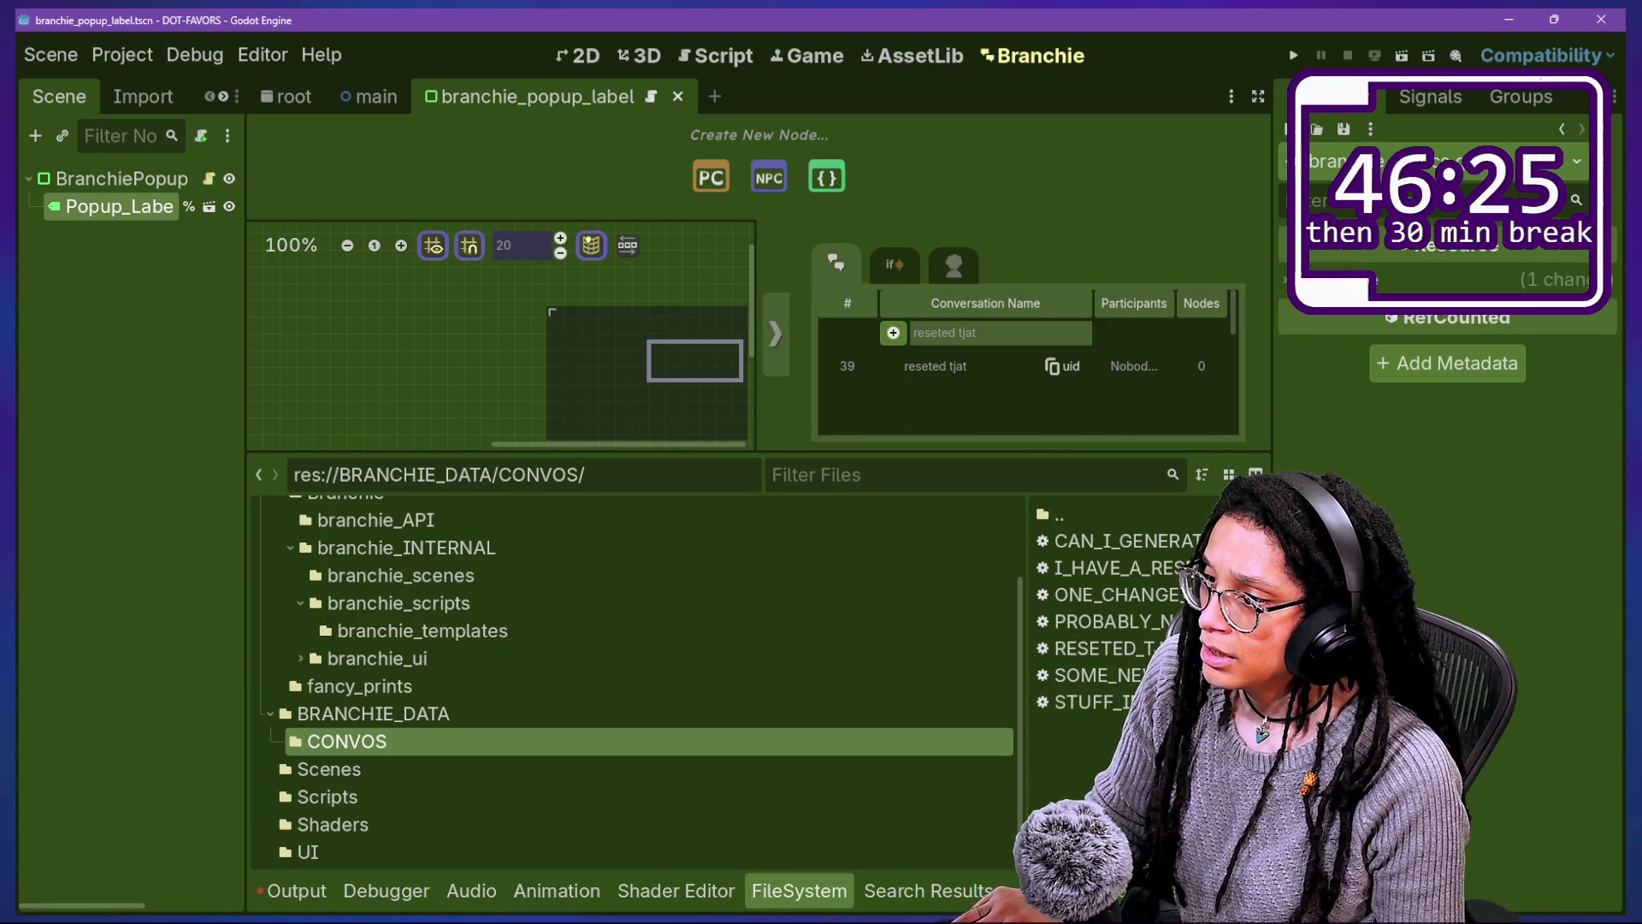
Step: Open branchie_API.gd and look over its CONVOS enum
{"action": "left_click", "coordinate": [745, 53]}
{"action": "key", "text": "ctrl+alt+o"}
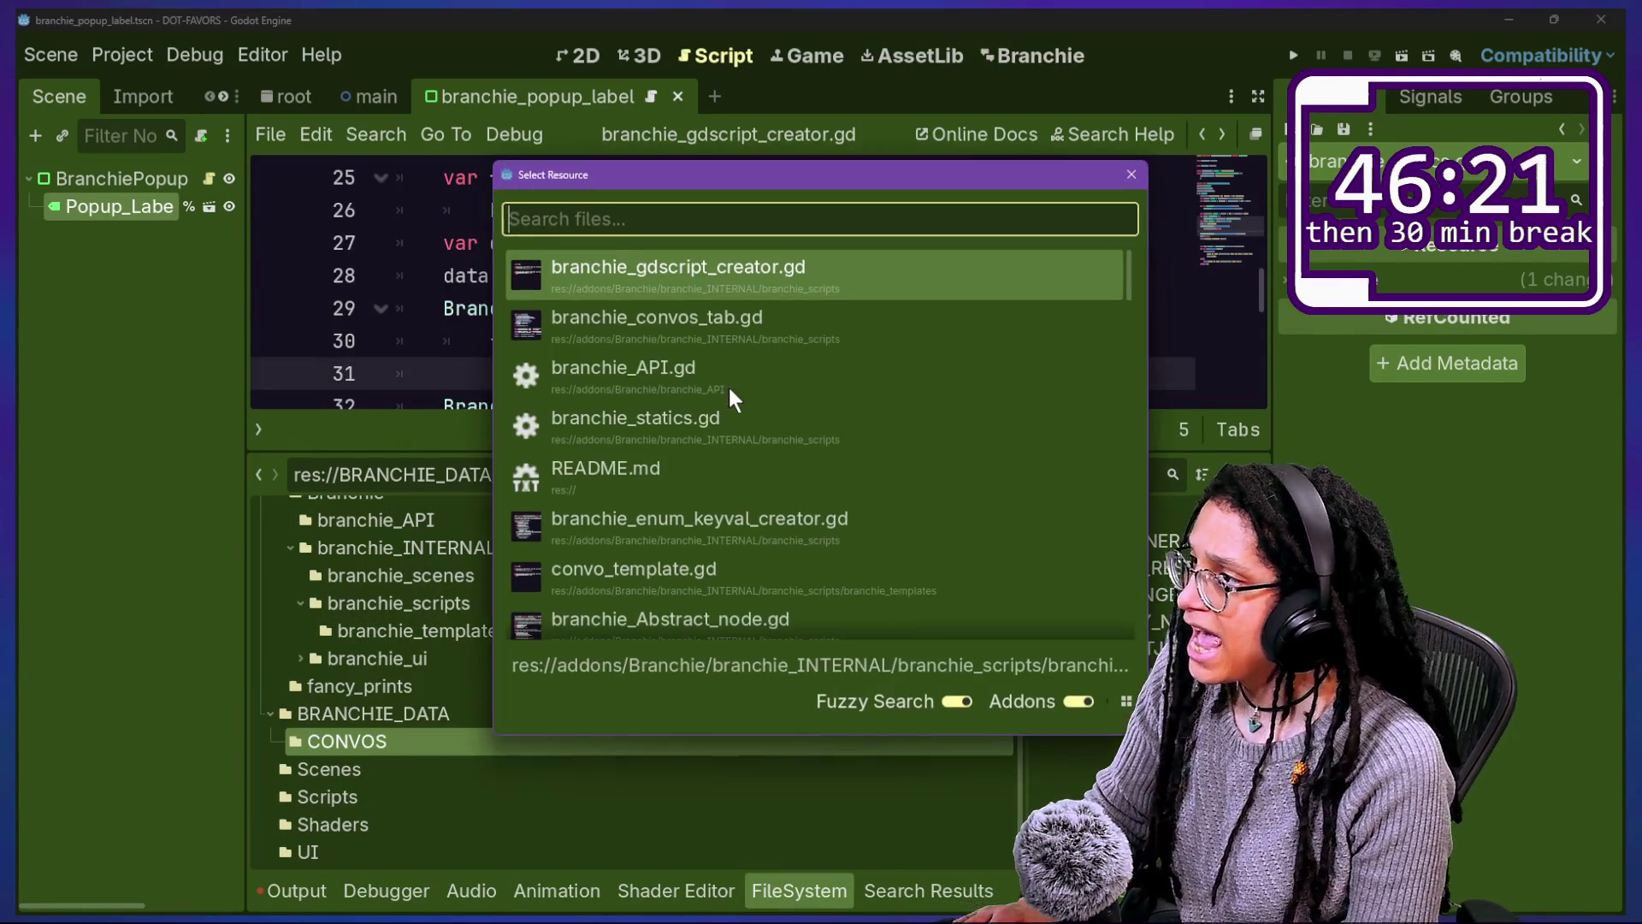
{"action": "left_click", "coordinate": [727, 383]}
{"action": "scroll", "coordinate": [729, 387], "scroll_direction": "down", "scroll_amount": 3}
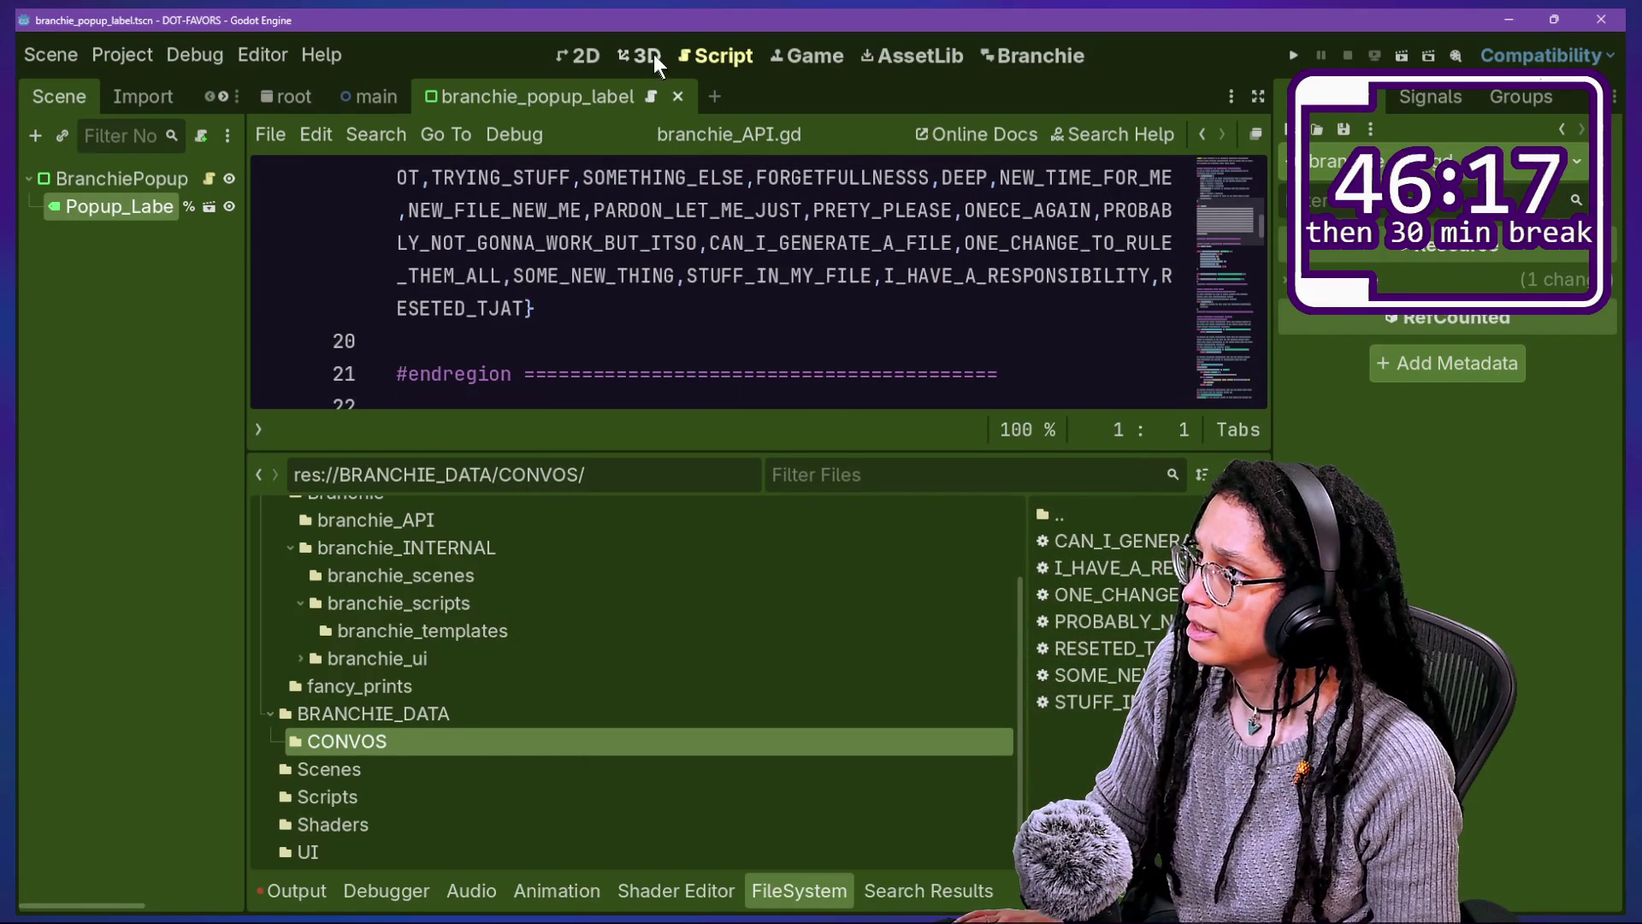
{"action": "left_click", "coordinate": [642, 242]}
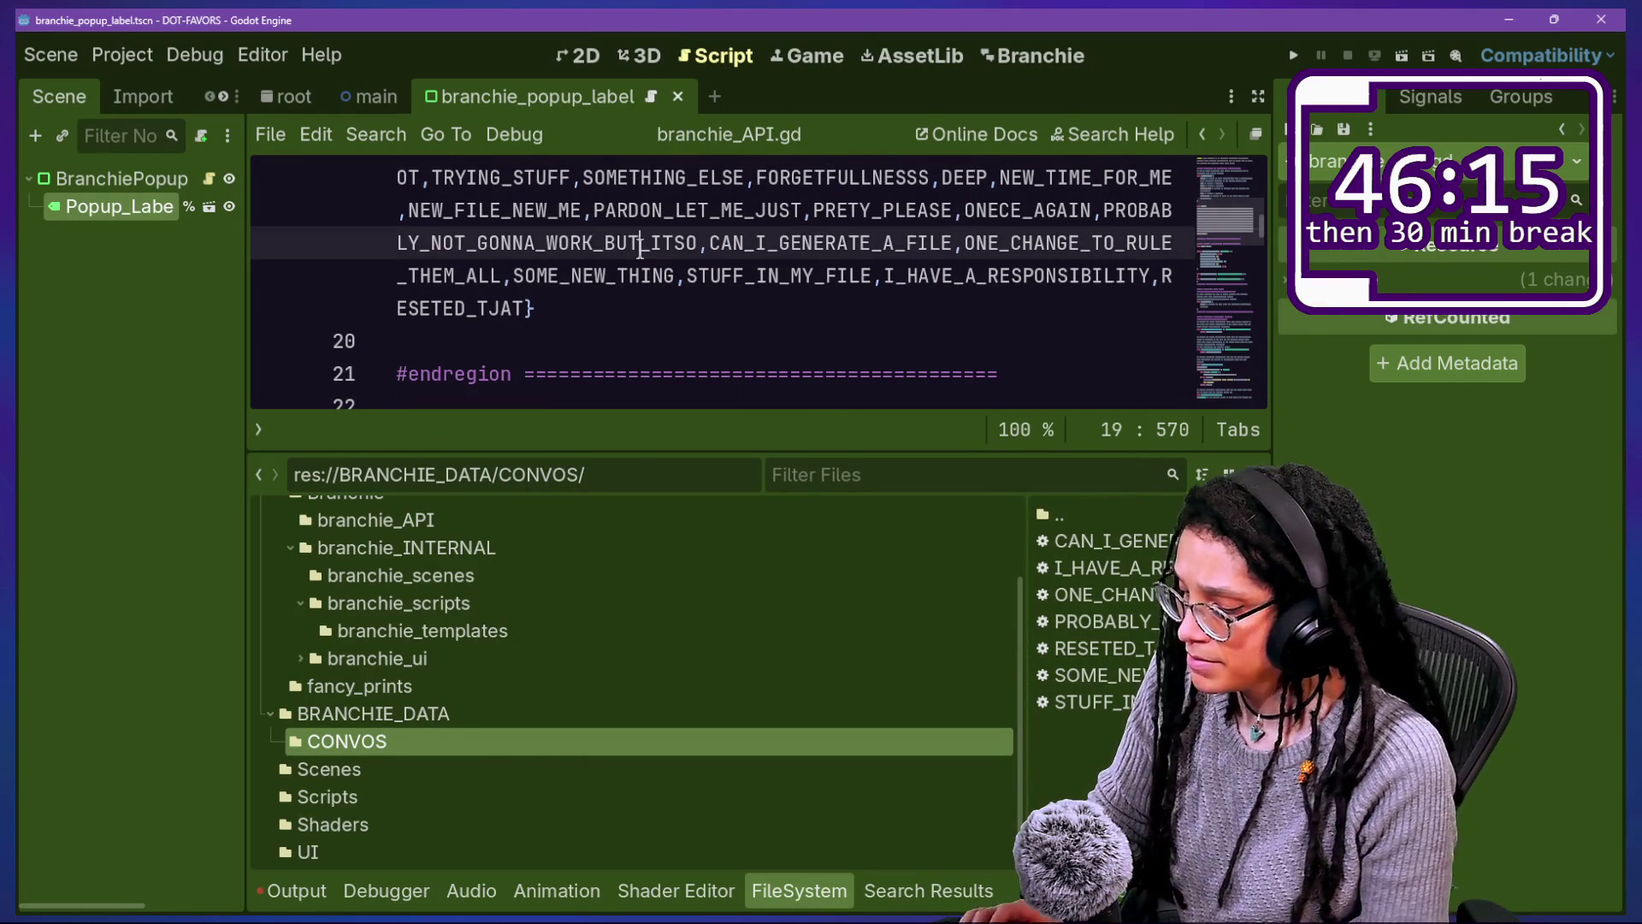
Step: In branchie_gdscript_creator.gd, move the update_cache_for_file_path call below the print line
{"action": "key", "text": "ctrl+alt+o"}
{"action": "type", "text": "crea"}
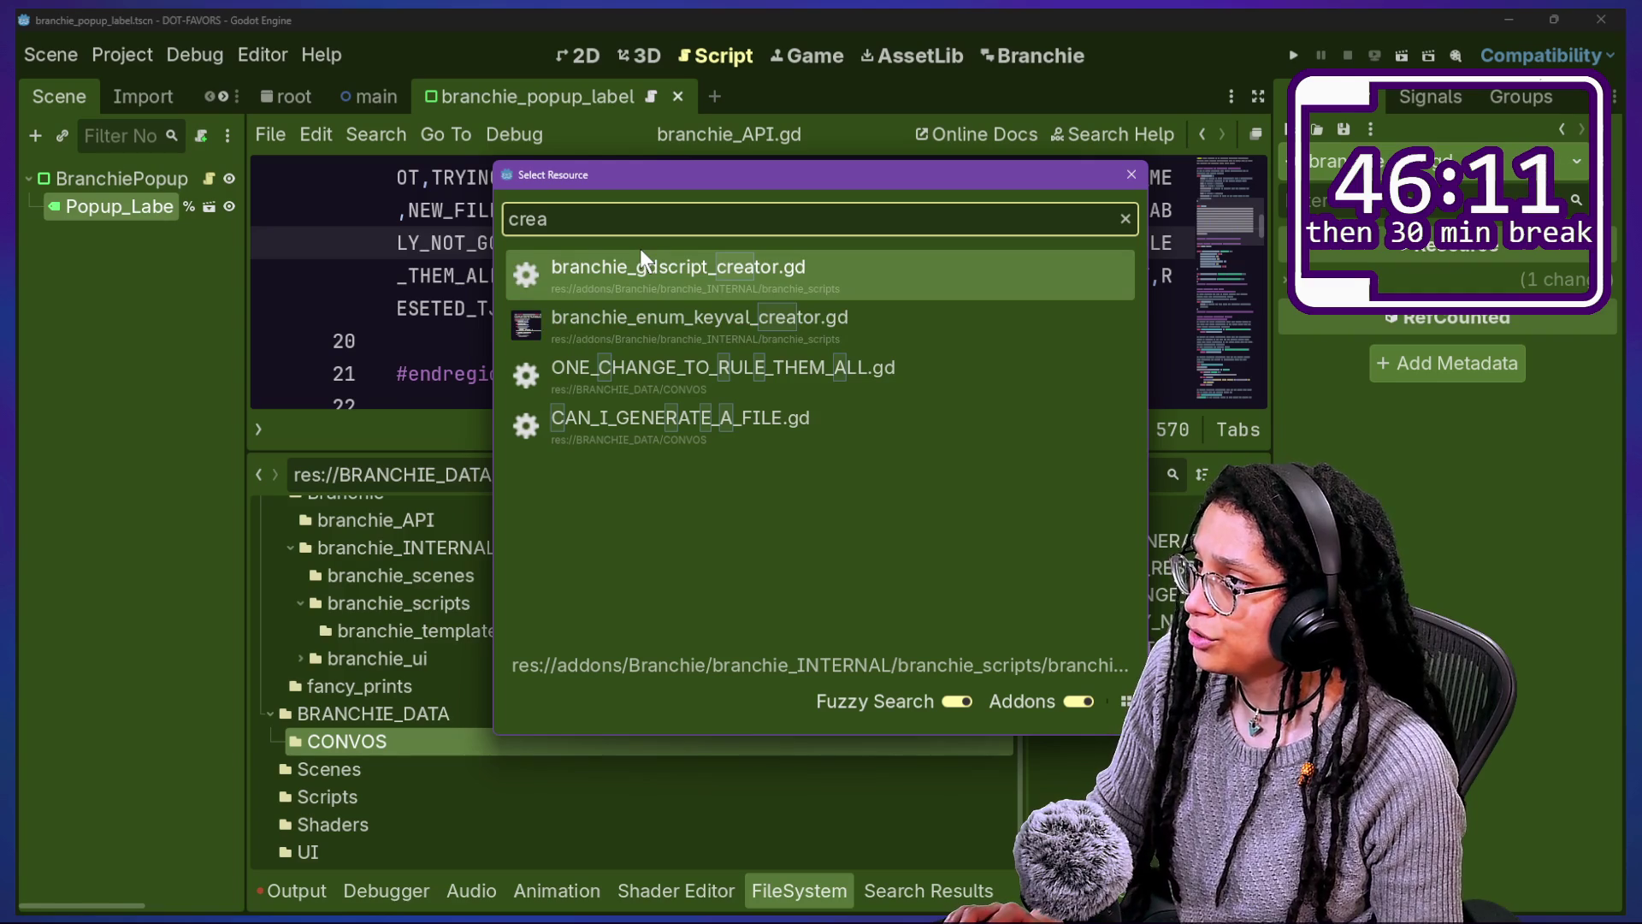
{"action": "key", "text": "Return"}
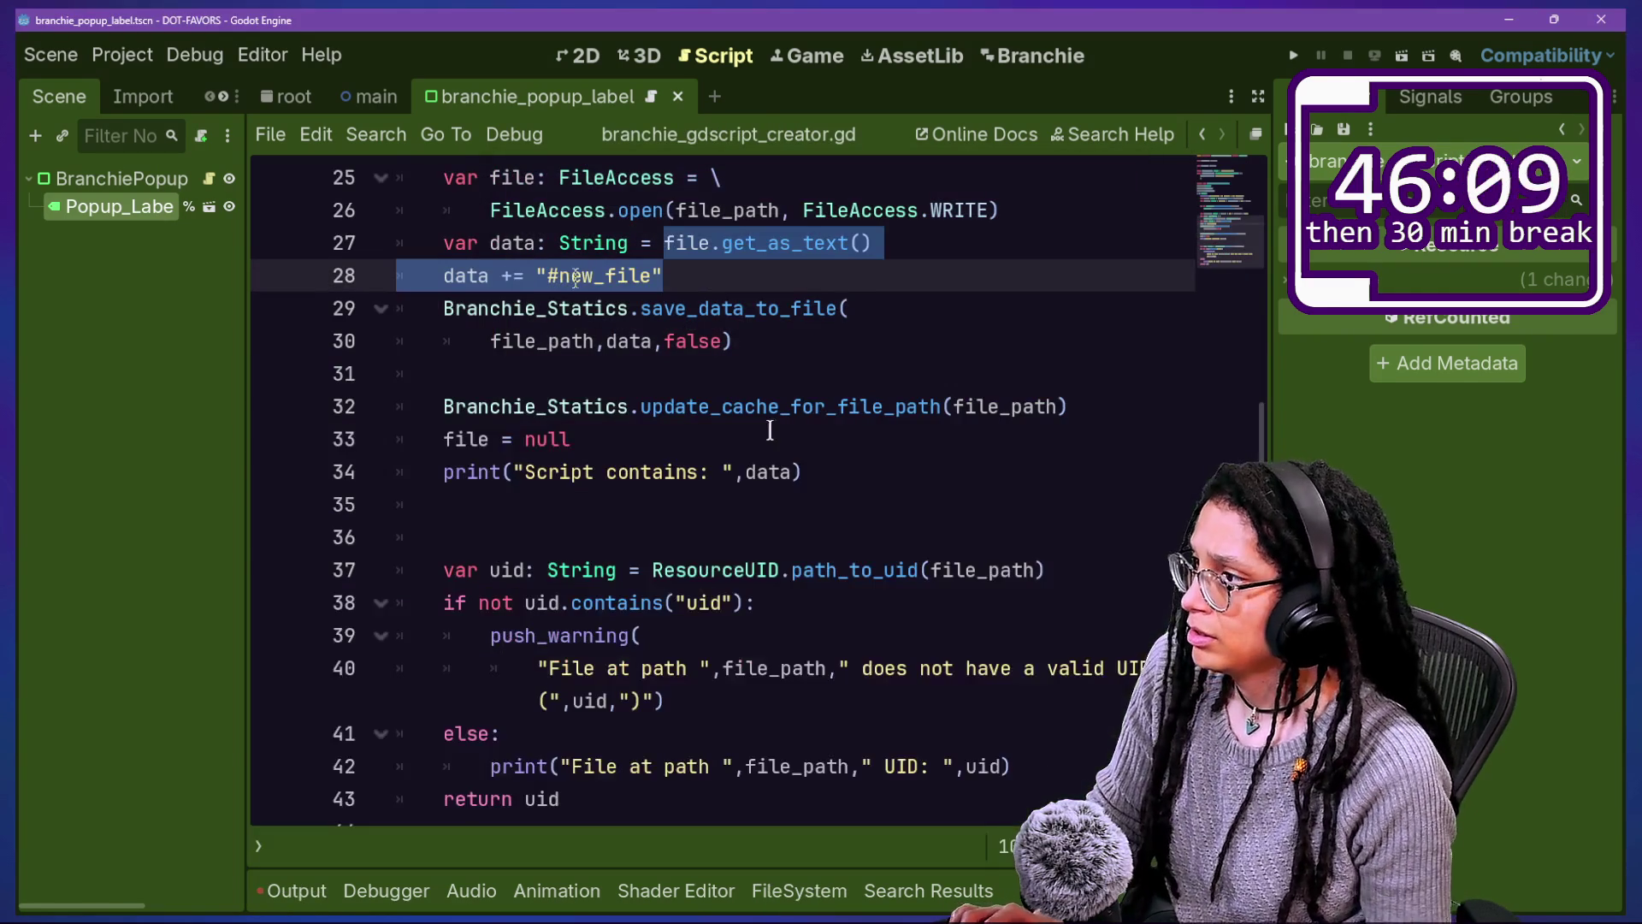
{"action": "left_click", "coordinate": [982, 539]}
{"action": "left_click_drag", "start_coordinate": [1138, 406], "coordinate": [1125, 387]}
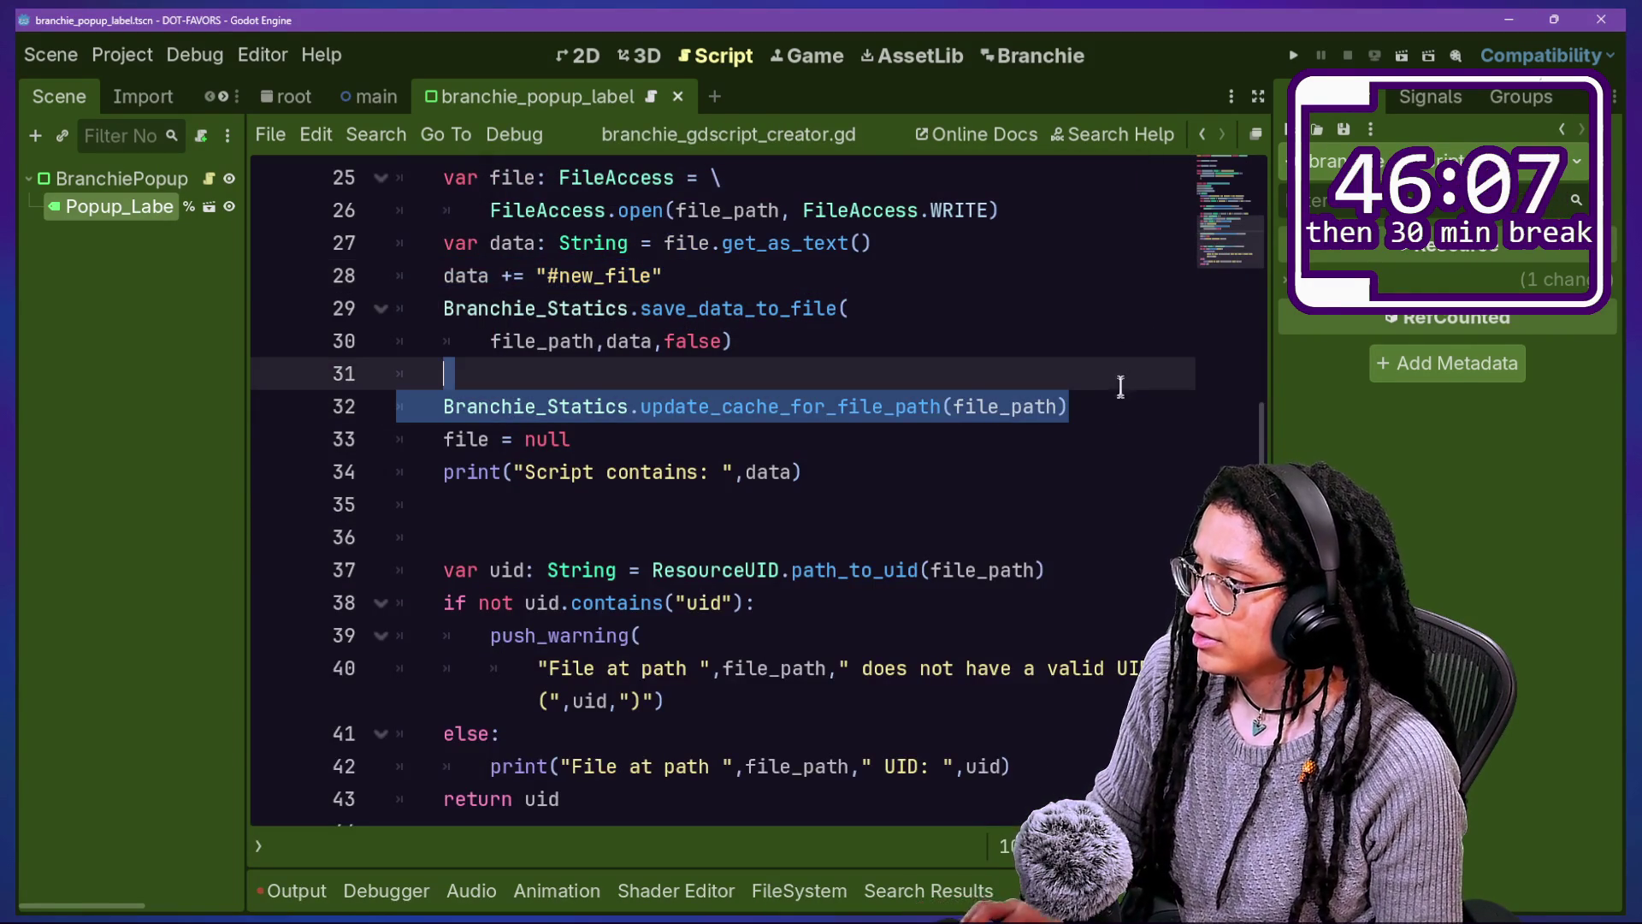
{"action": "key", "text": "ctrl+x"}
{"action": "left_click", "coordinate": [910, 440]}
{"action": "left_click", "coordinate": [913, 466]}
{"action": "key", "text": "ctrl+v"}
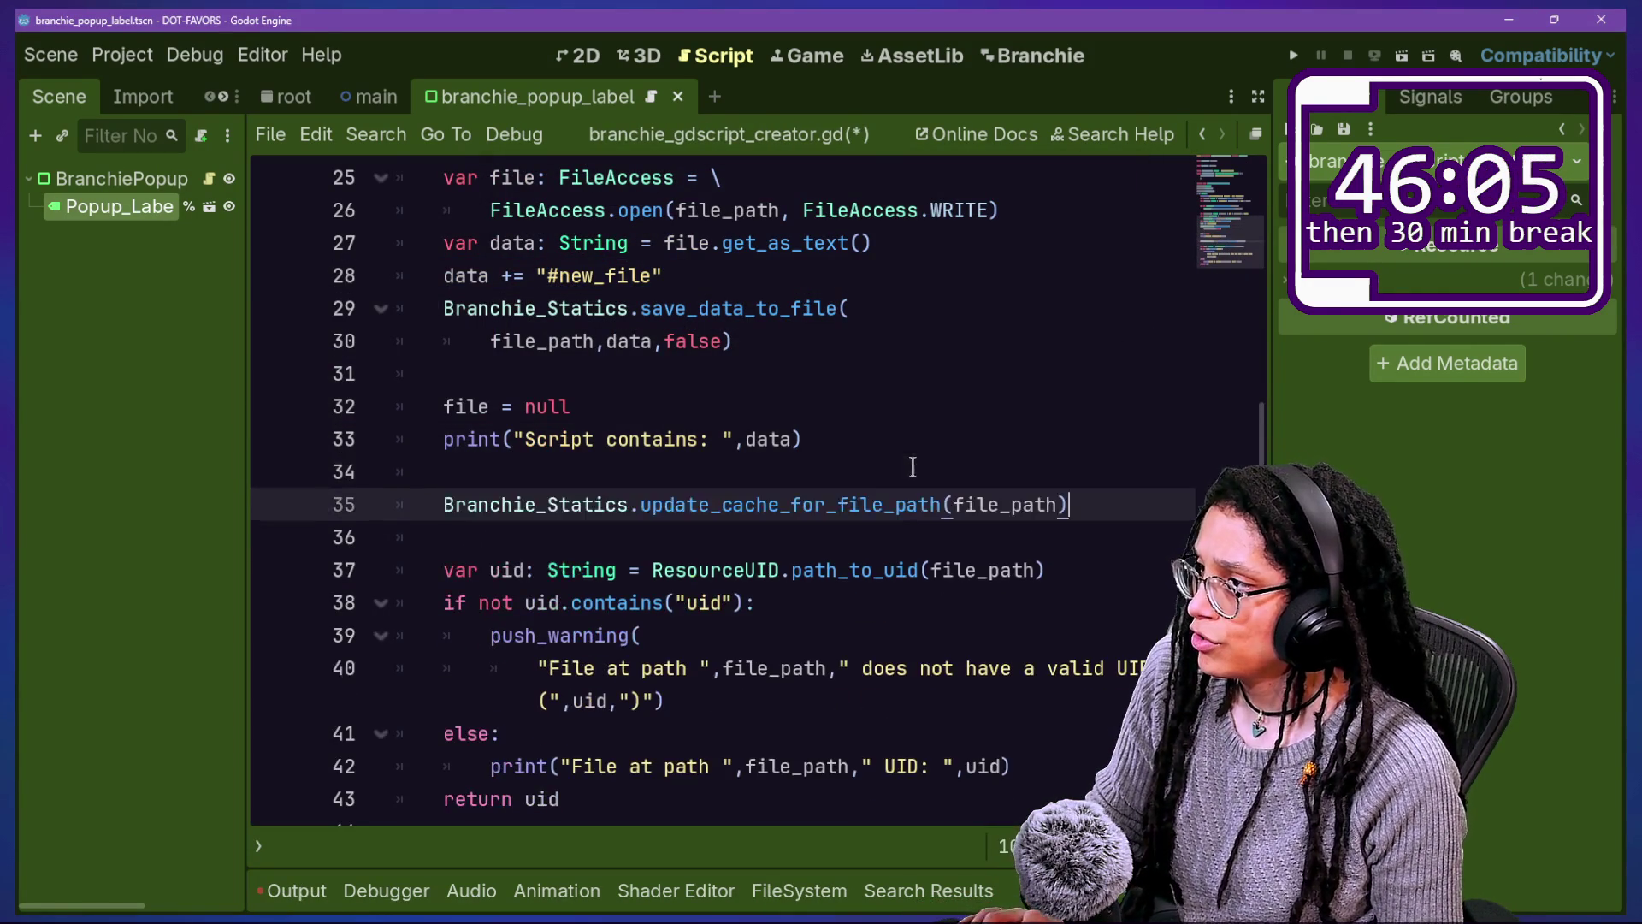
Step: Comment out the if editor_fs check and scan() call in update_cache_for_file_path, then save branchie_statics.gd
{"action": "left_click", "coordinate": [884, 505], "text": "ctrl"}
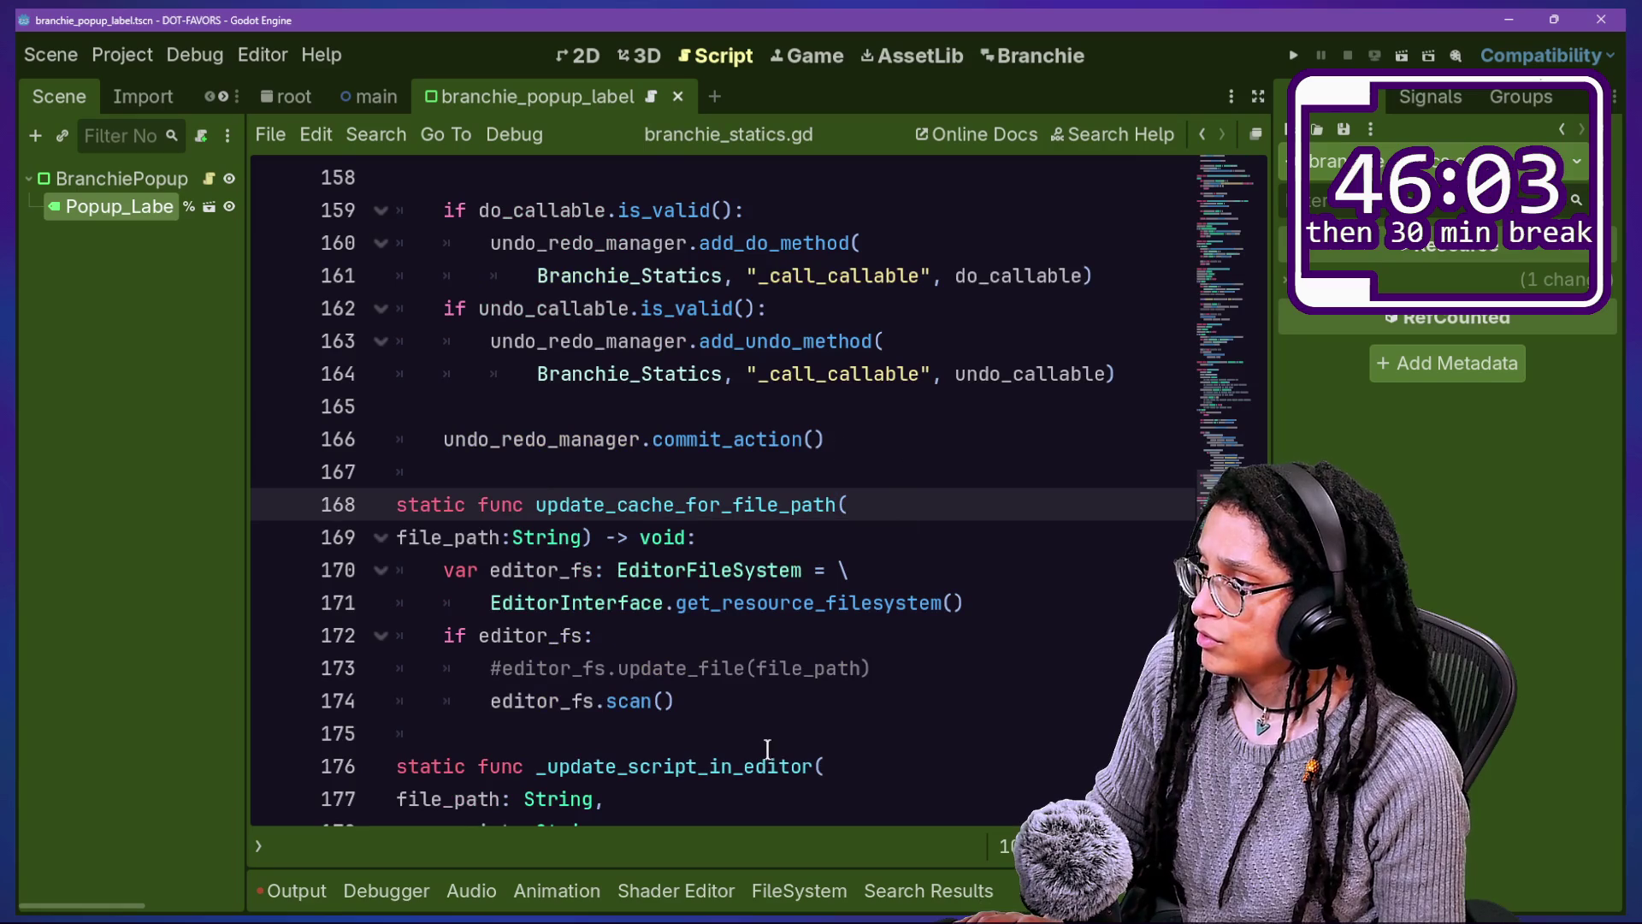
{"action": "left_click", "coordinate": [740, 721]}
{"action": "left_click", "coordinate": [726, 697]}
{"action": "key", "text": "ctrl+k"}
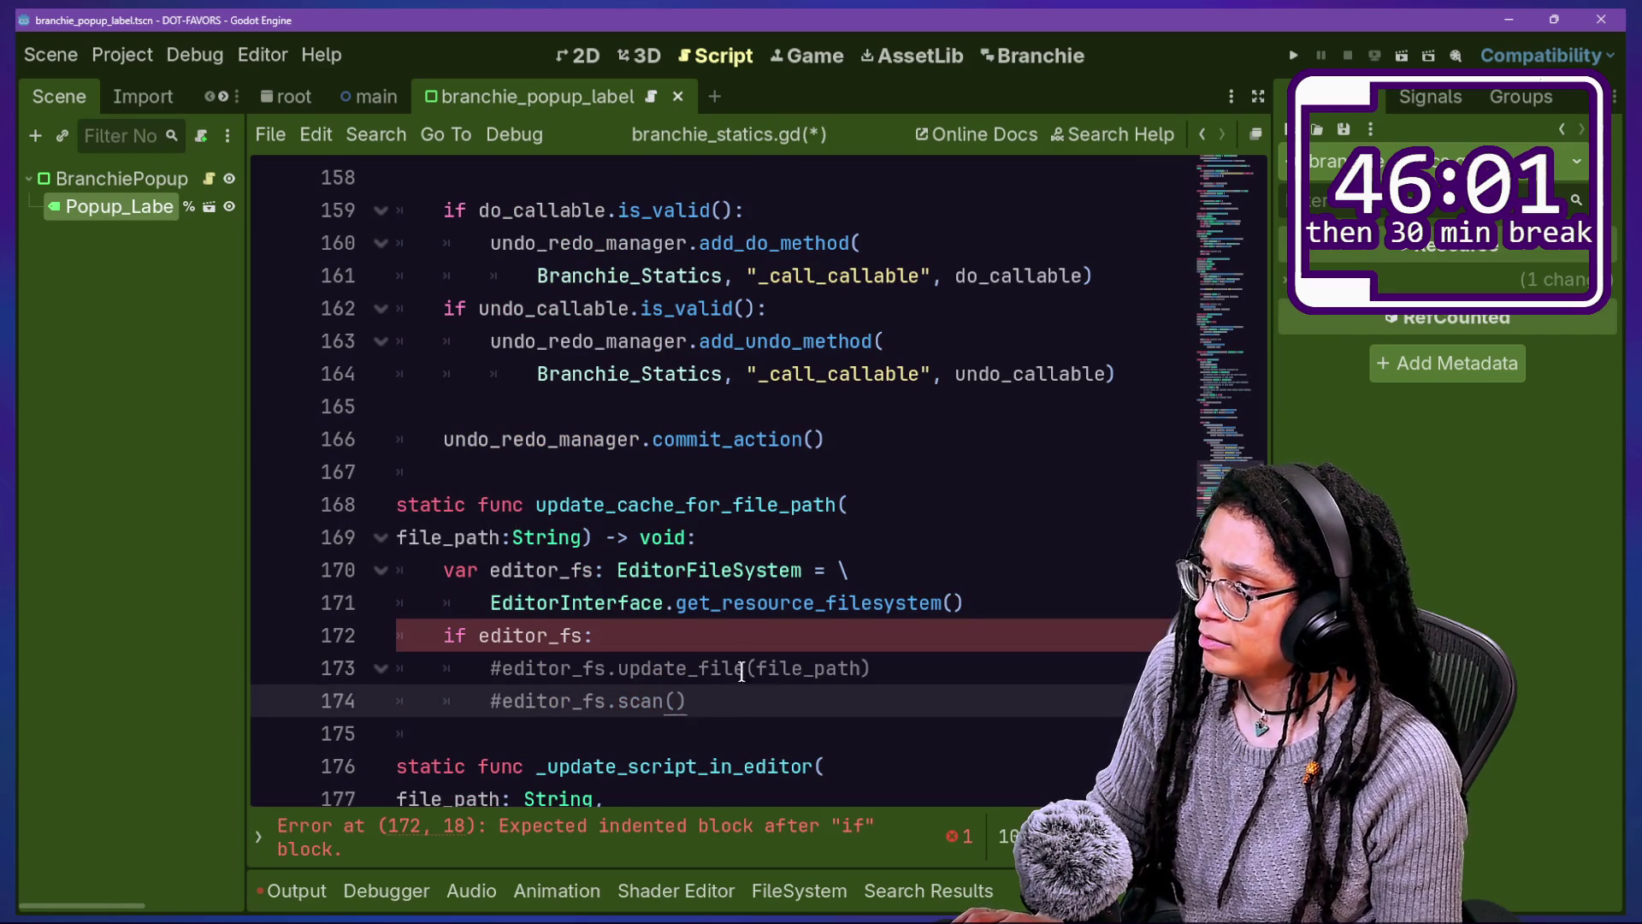
{"action": "left_click", "coordinate": [747, 665]}
{"action": "left_click", "coordinate": [801, 639]}
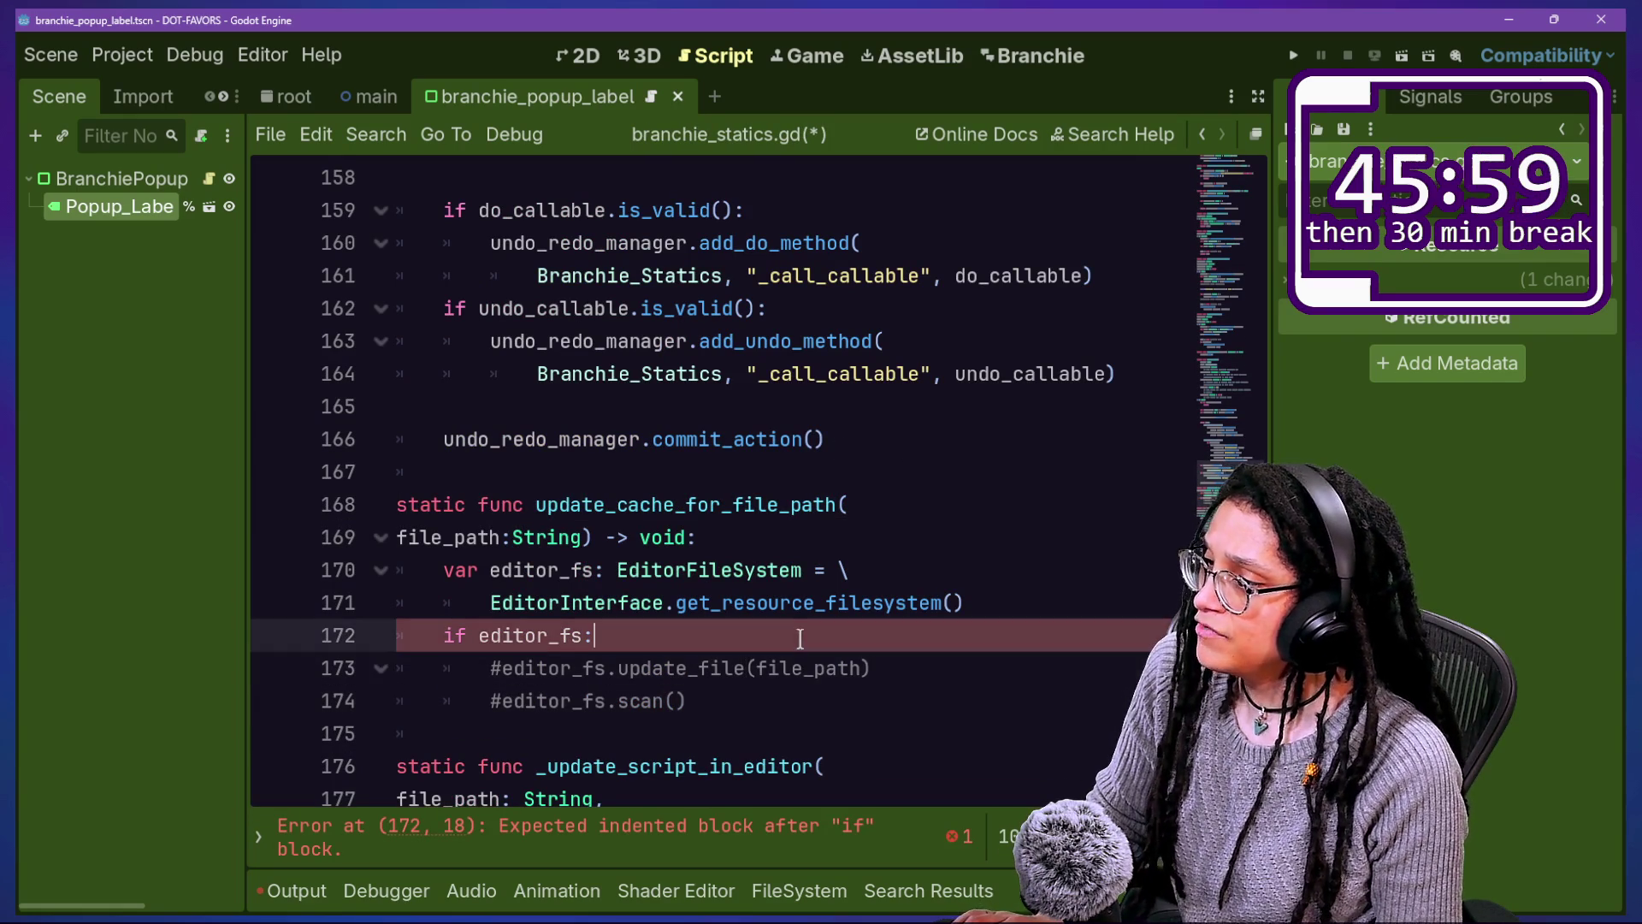
{"action": "key", "text": "ctrl+k"}
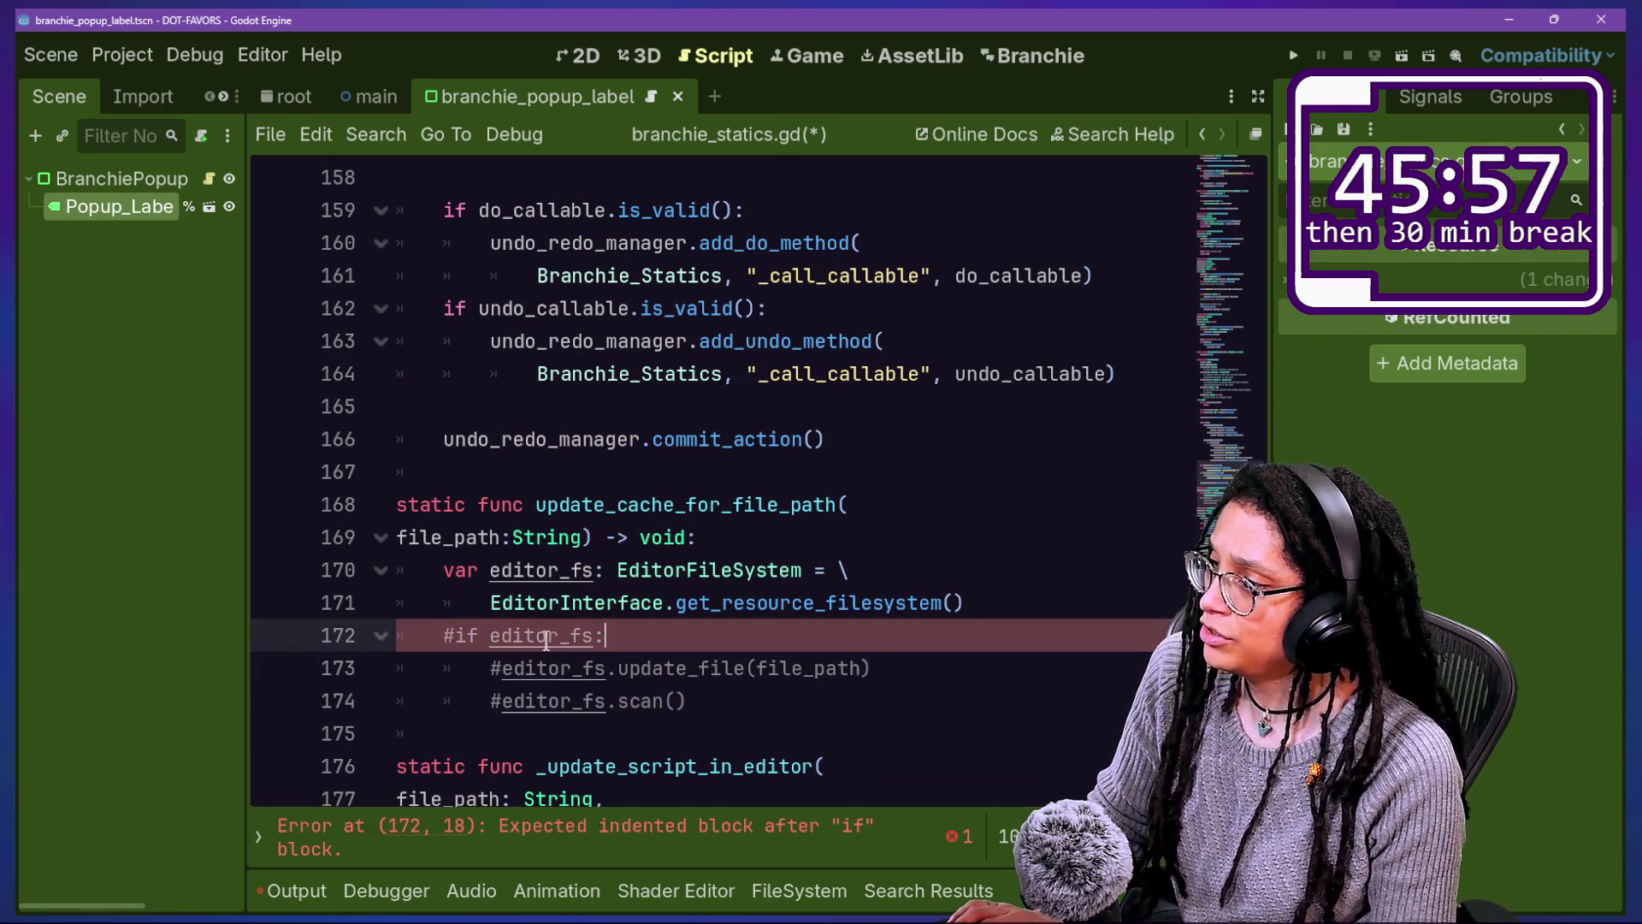
{"action": "left_click_drag", "start_coordinate": [490, 570], "coordinate": [606, 635]}
{"action": "left_click", "coordinate": [735, 634]}
{"action": "key", "text": "ctrl+s"}
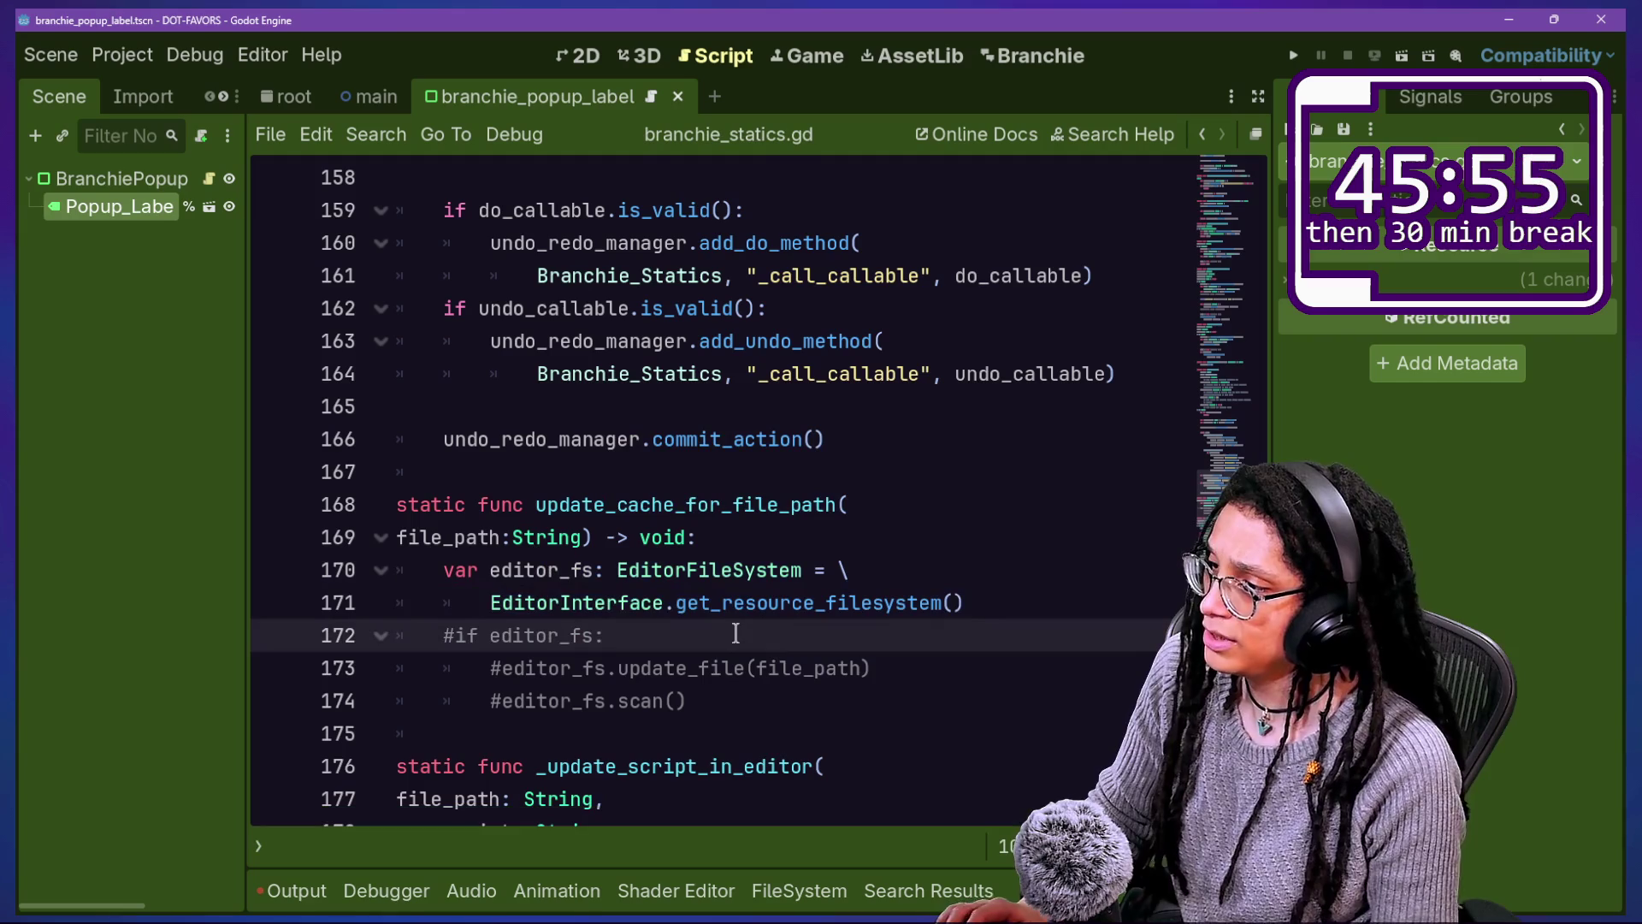
Step: Add the conversation 'tryna see som' and read the resulting CONVOS enum in the log
{"action": "left_click", "coordinate": [293, 890]}
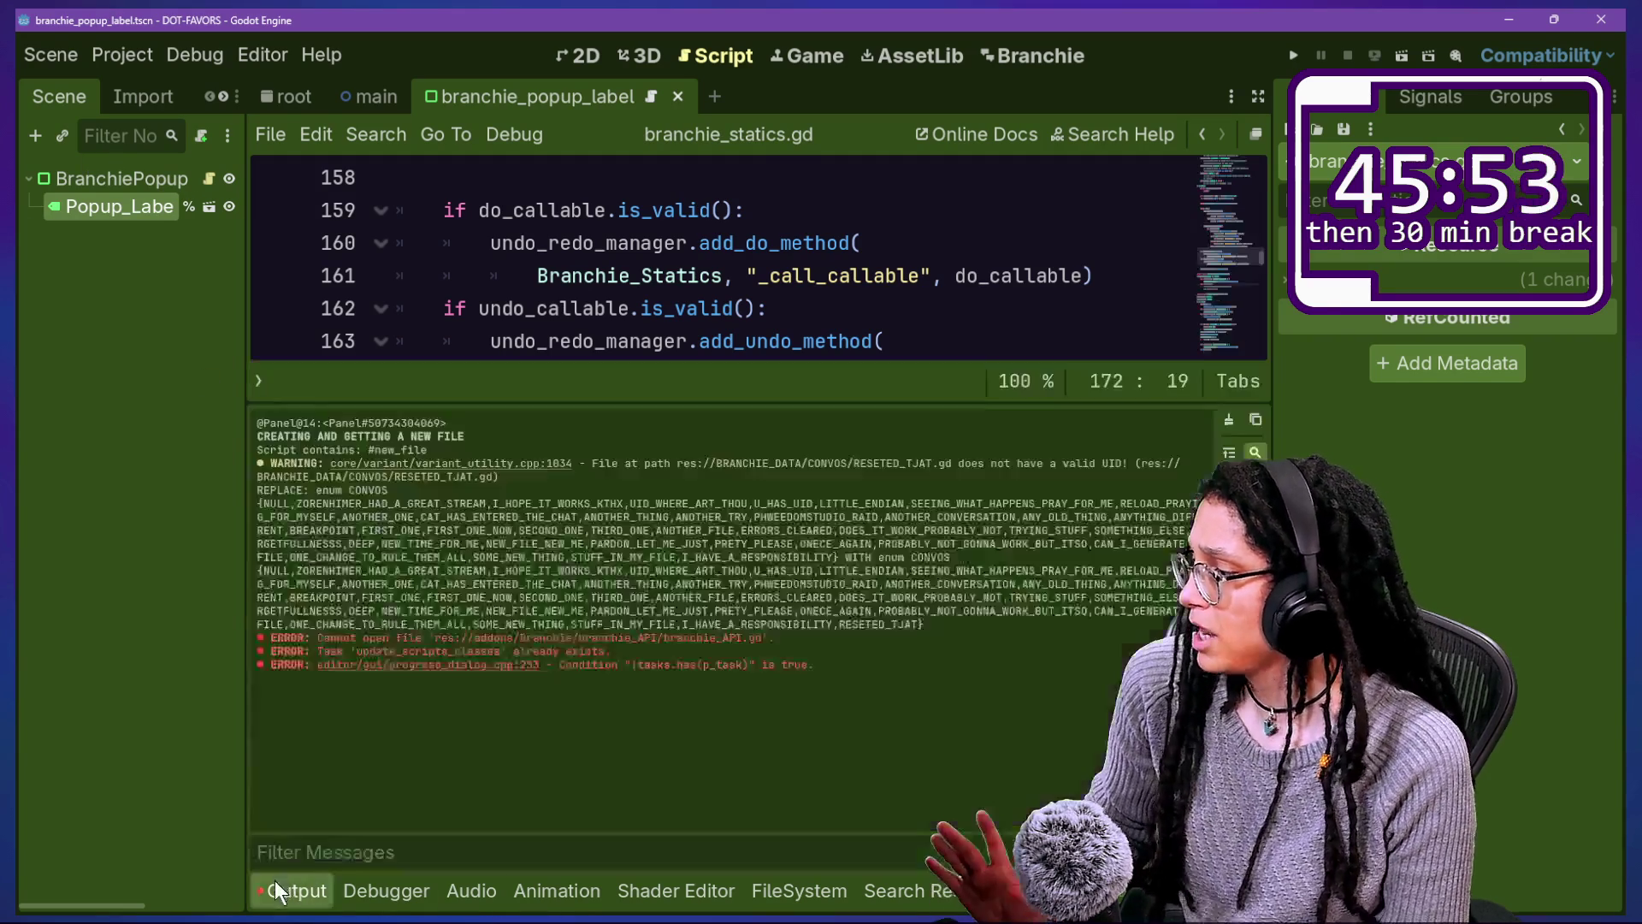
{"action": "key", "text": "ctrl+j"}
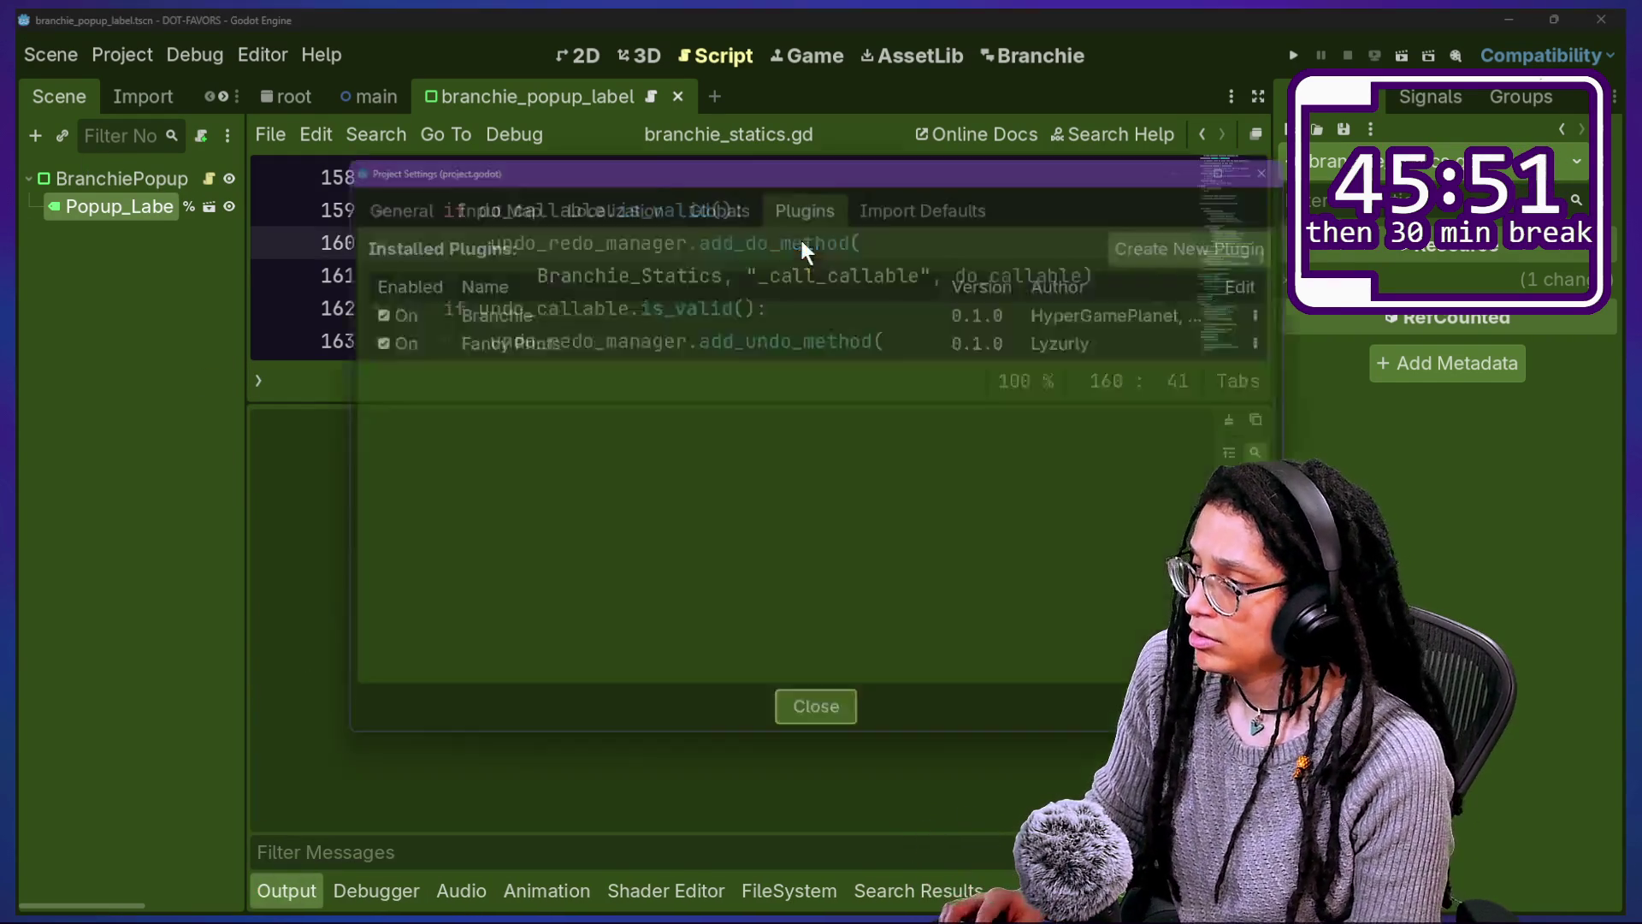
{"action": "key", "text": "Escape"}
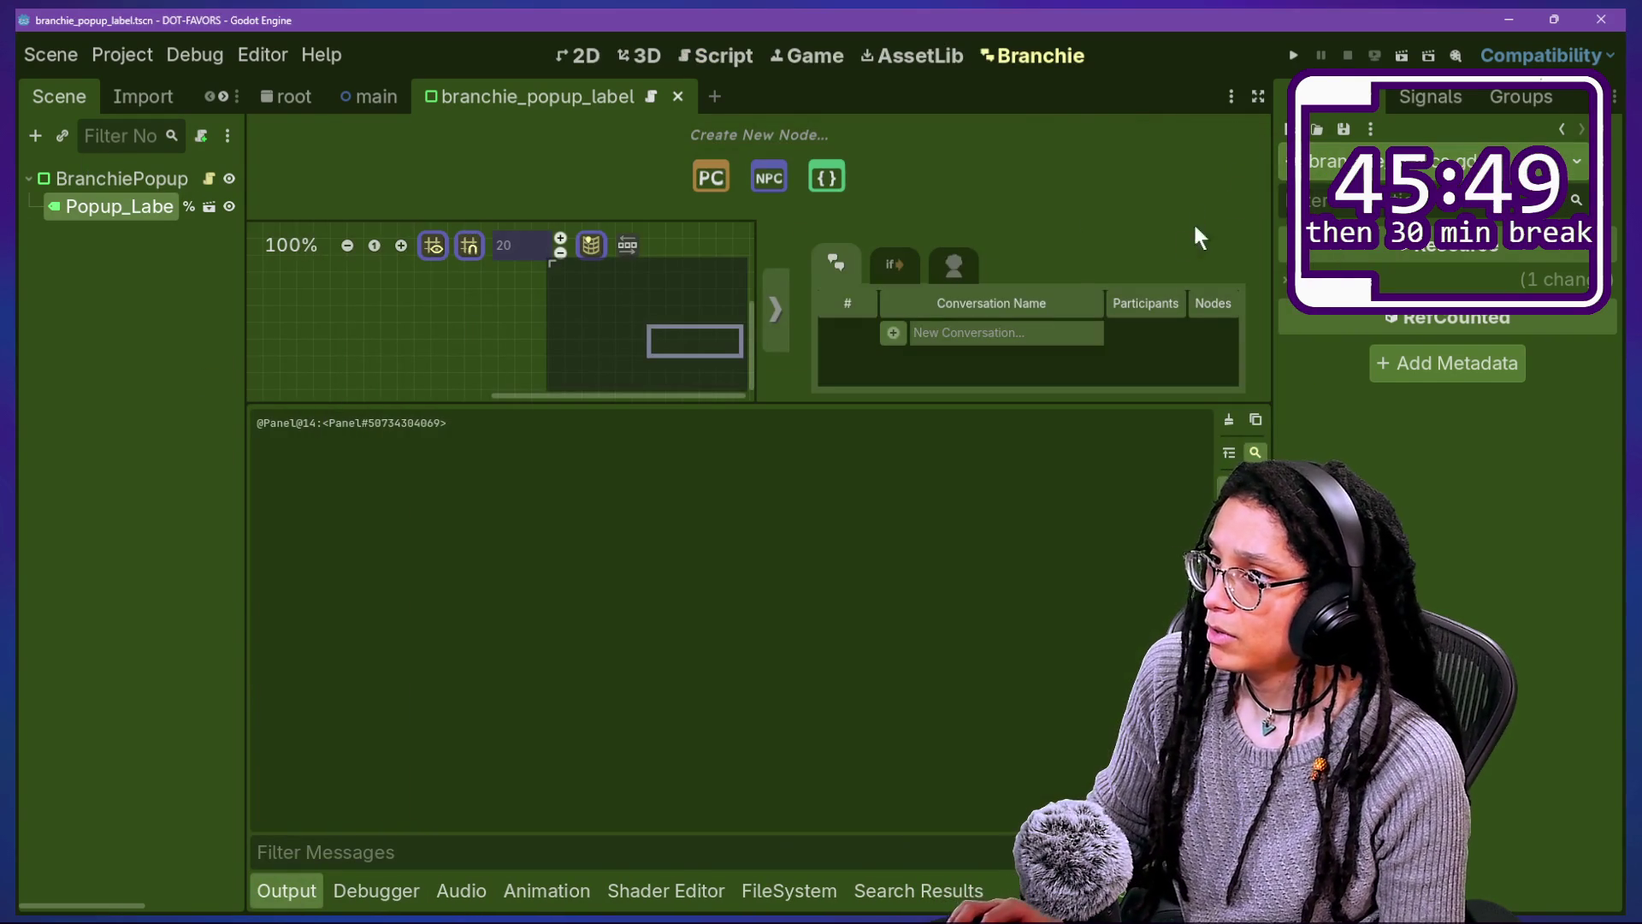
{"action": "type", "text": "tryna se"}
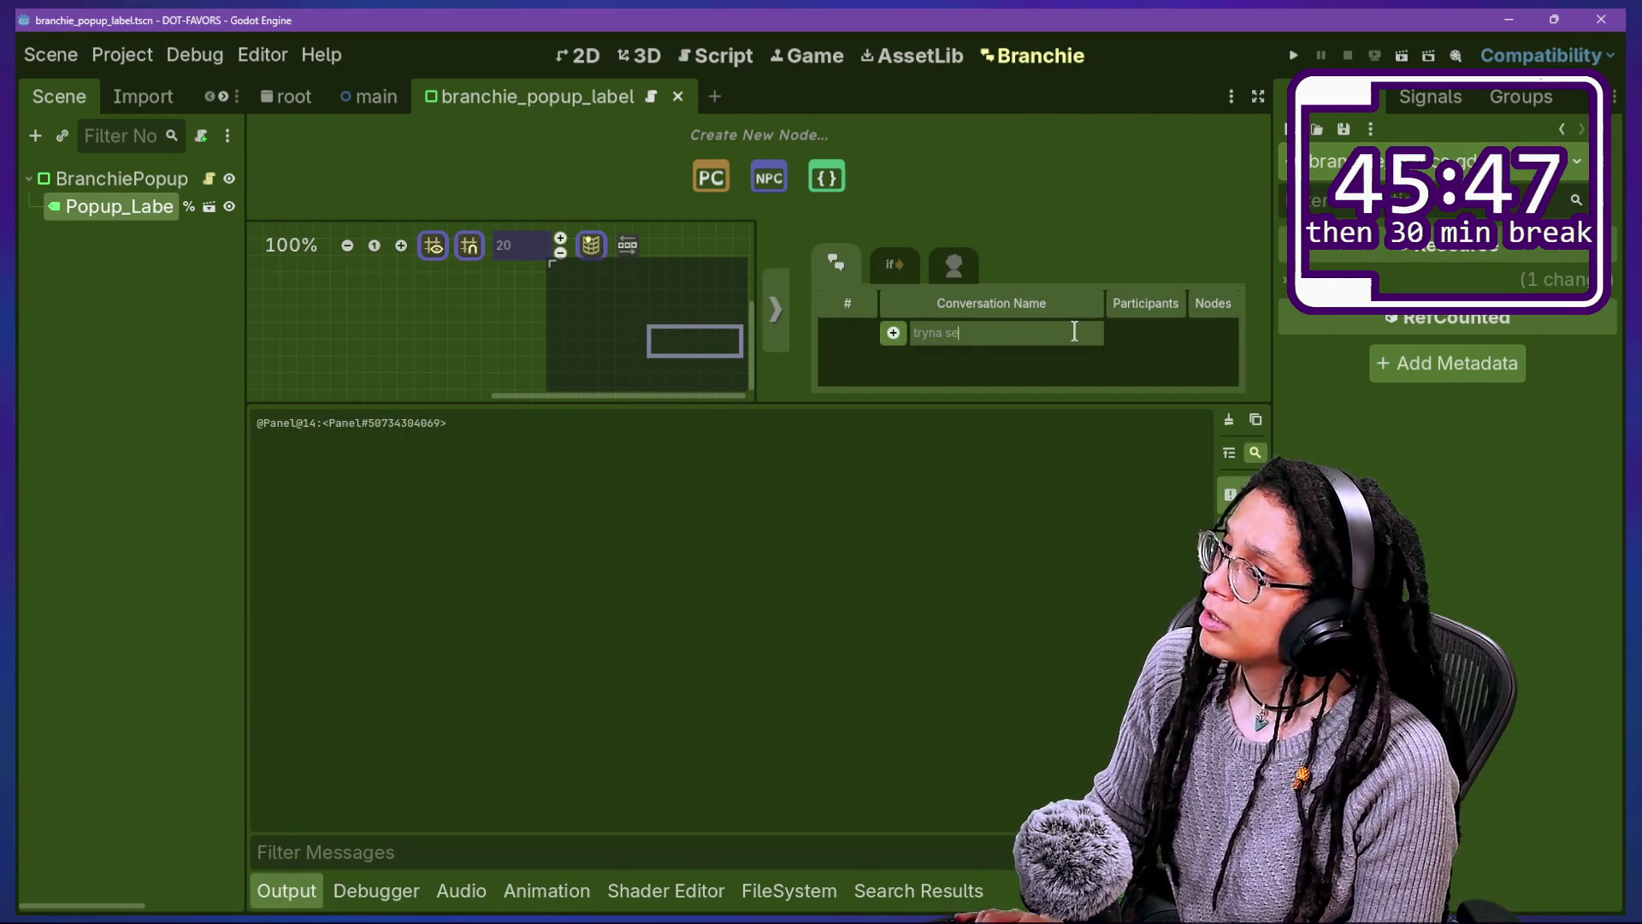
{"action": "left_click", "coordinate": [893, 333]}
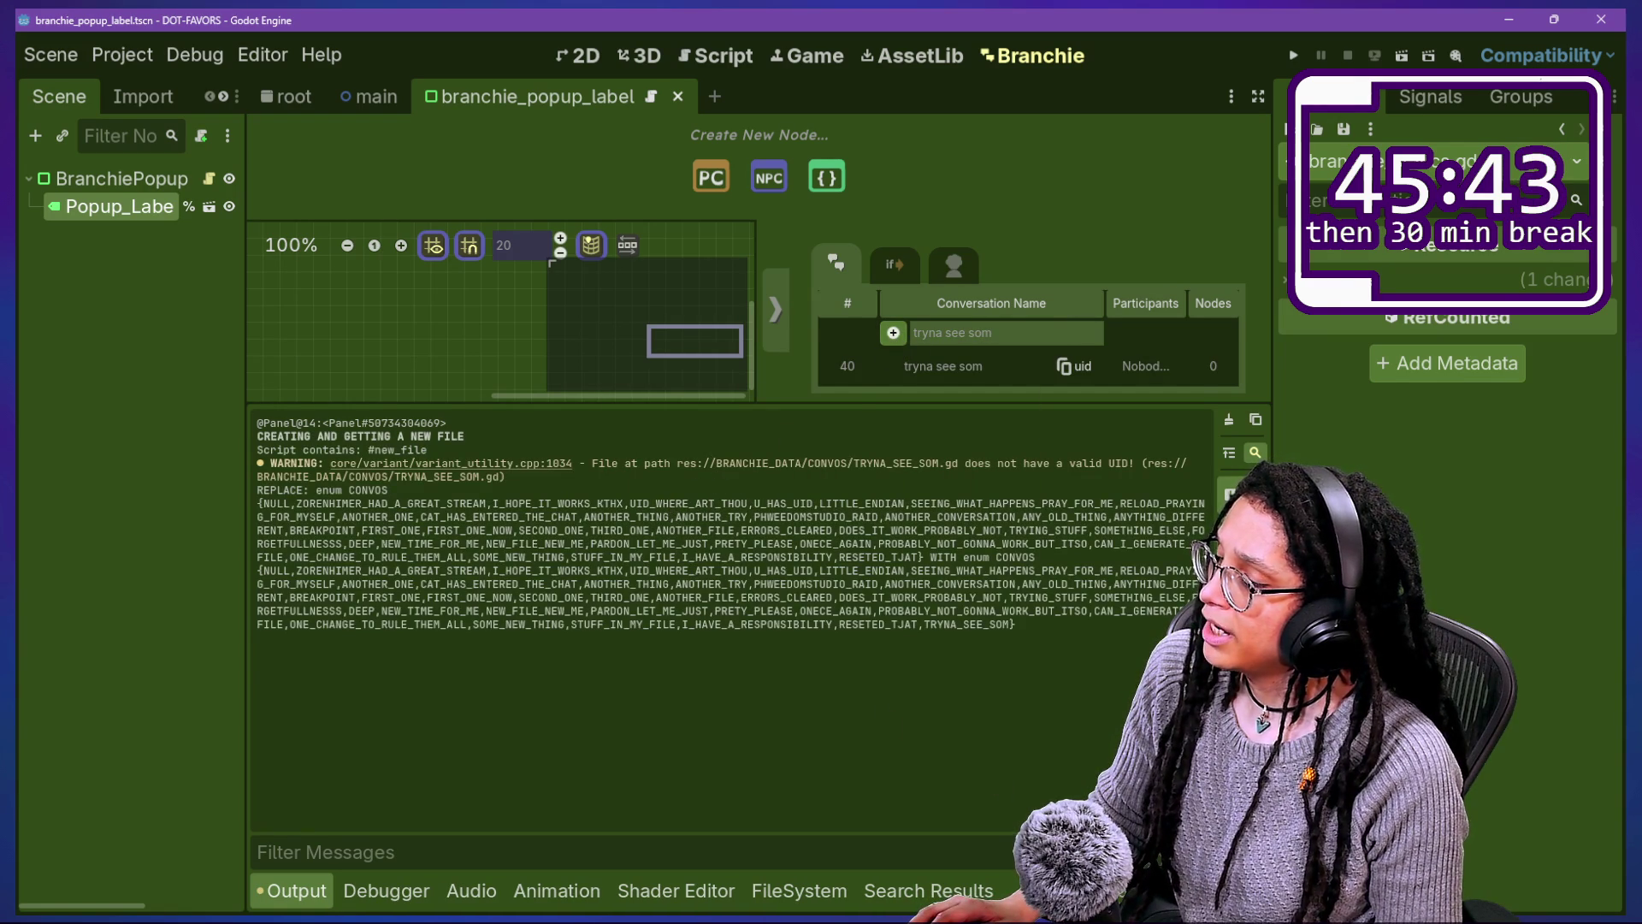
{"action": "left_click_drag", "start_coordinate": [460, 597], "coordinate": [466, 624]}
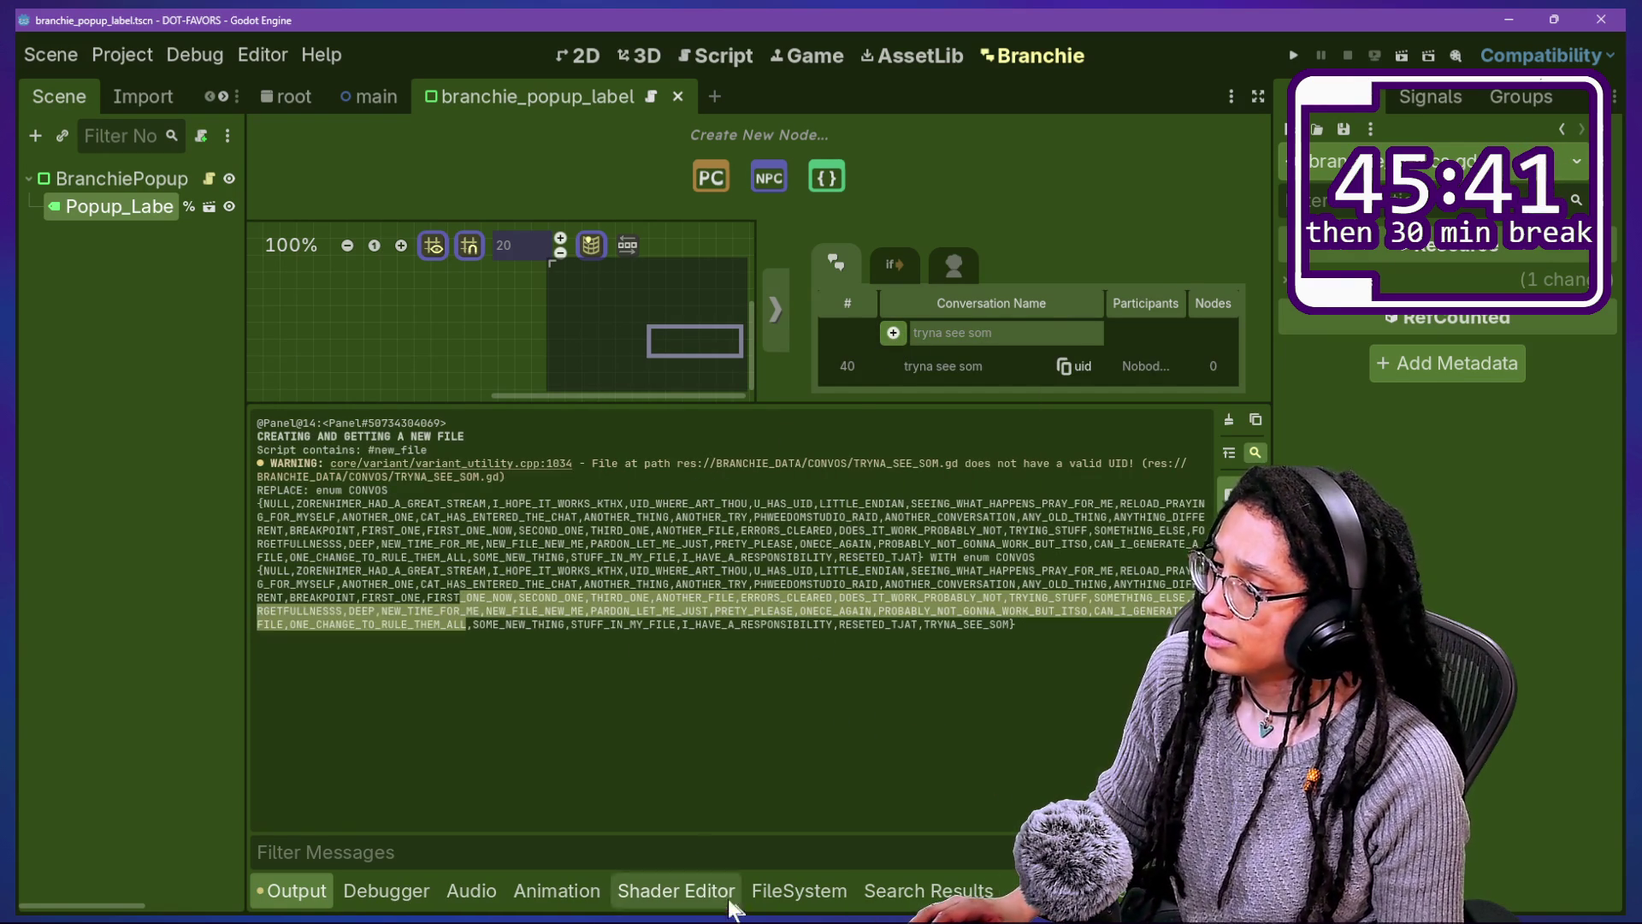
Step: Confirm TRYNA_SEE_SOM.gd in BRANCHIE_DATA/CONVOS and dismiss the files-modified-outside notice
{"action": "left_click", "coordinate": [767, 890]}
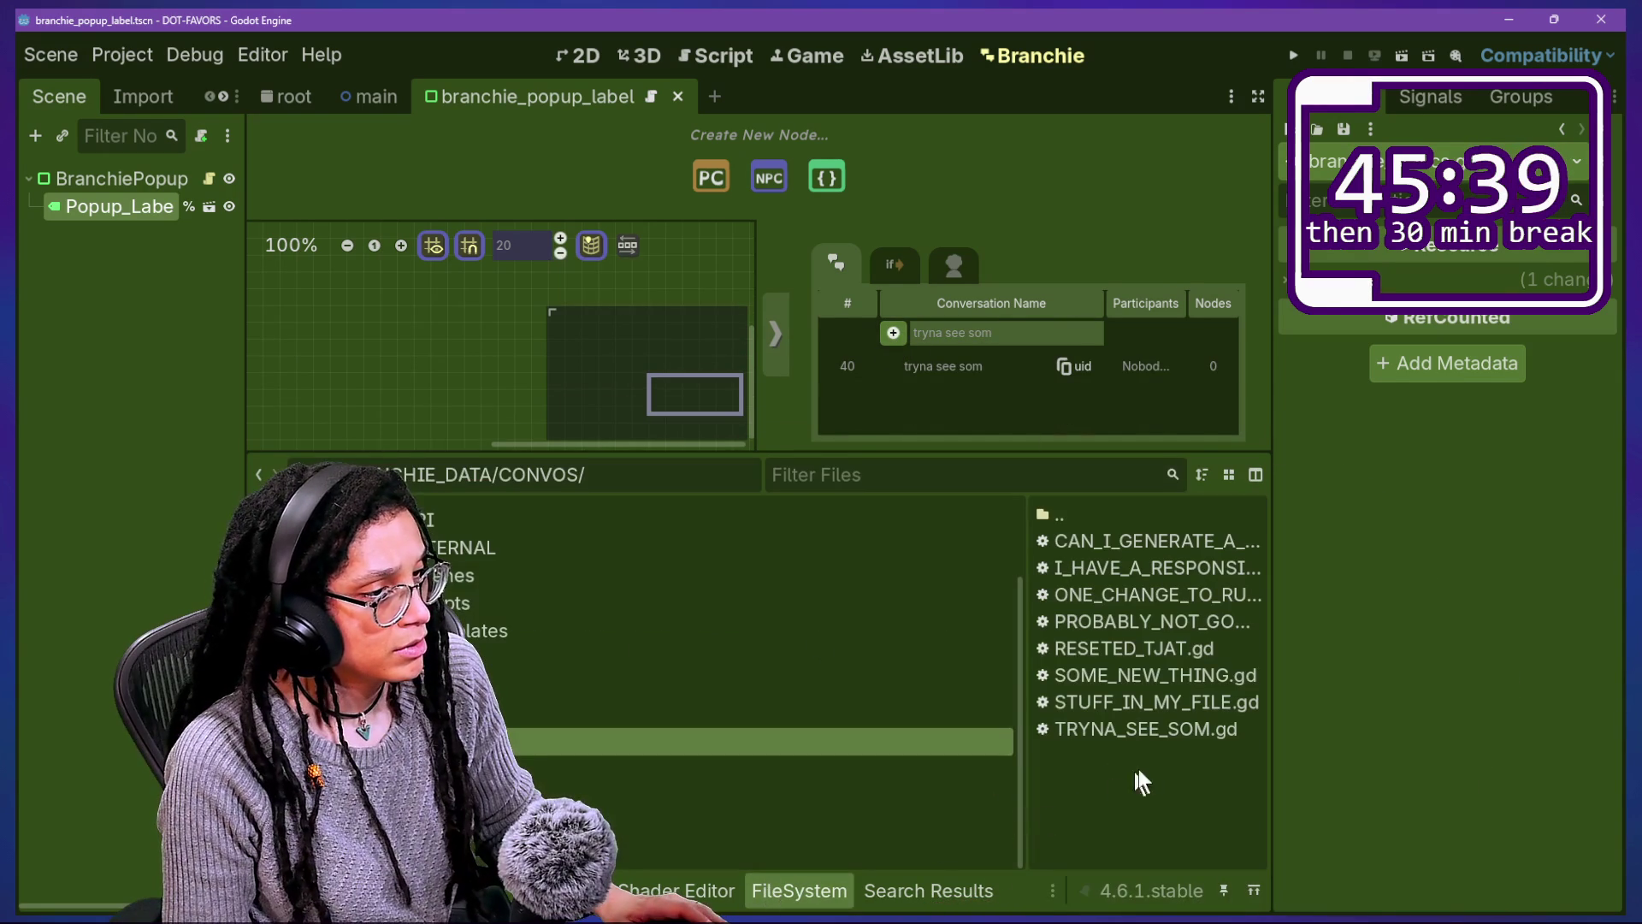
{"action": "left_click_drag", "start_coordinate": [1037, 706], "coordinate": [1304, 751]}
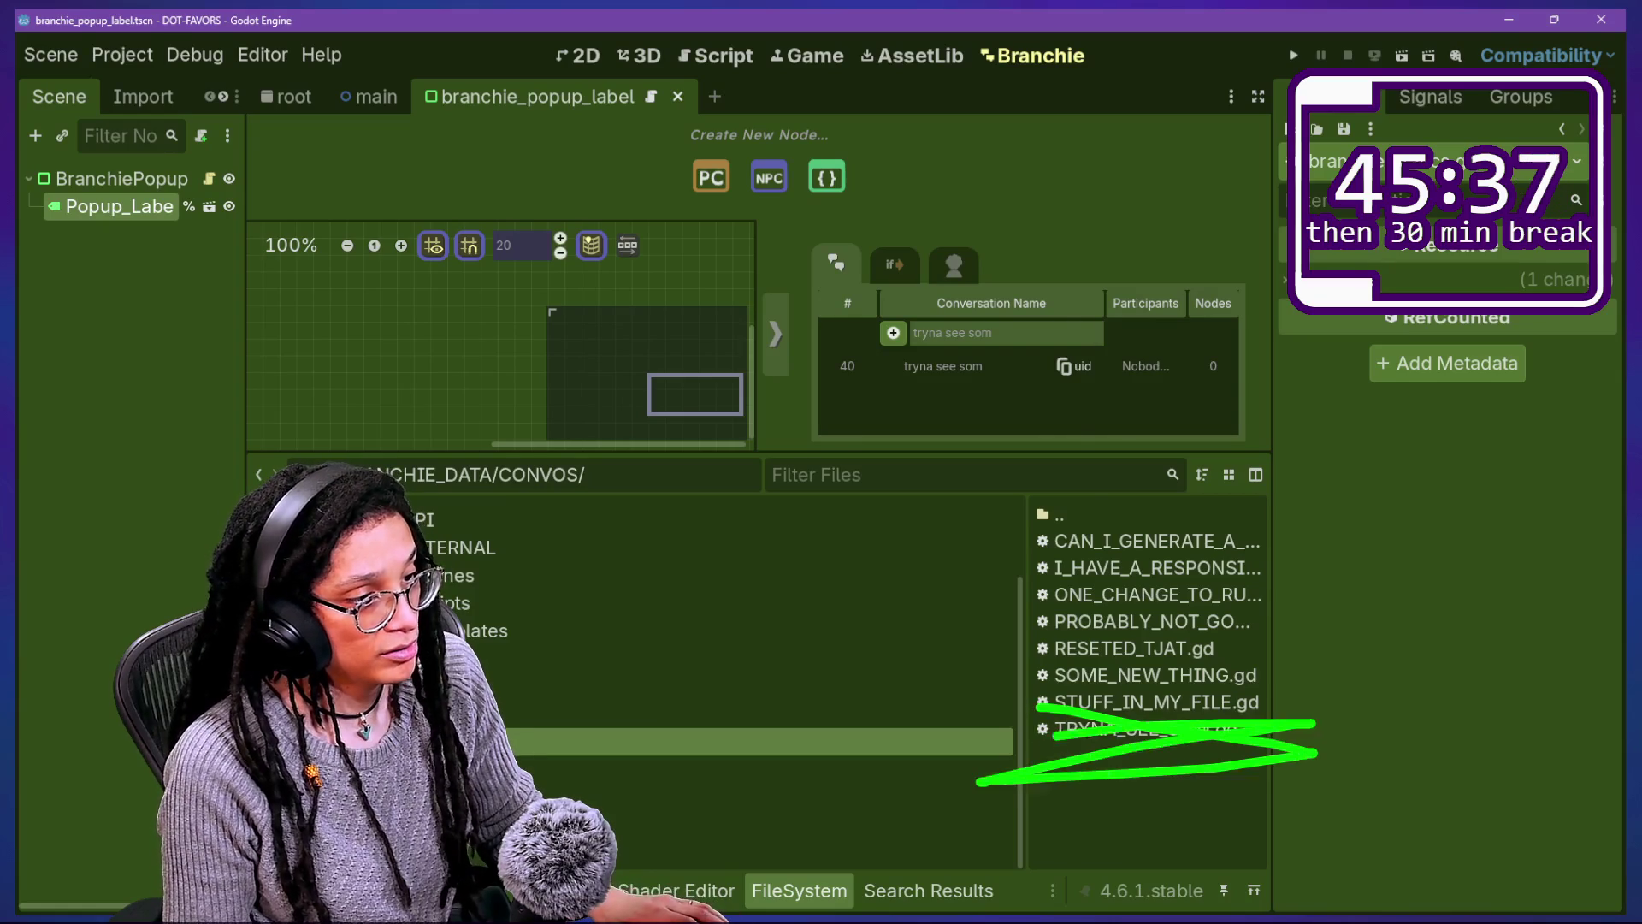
{"action": "left_click", "coordinate": [925, 569]}
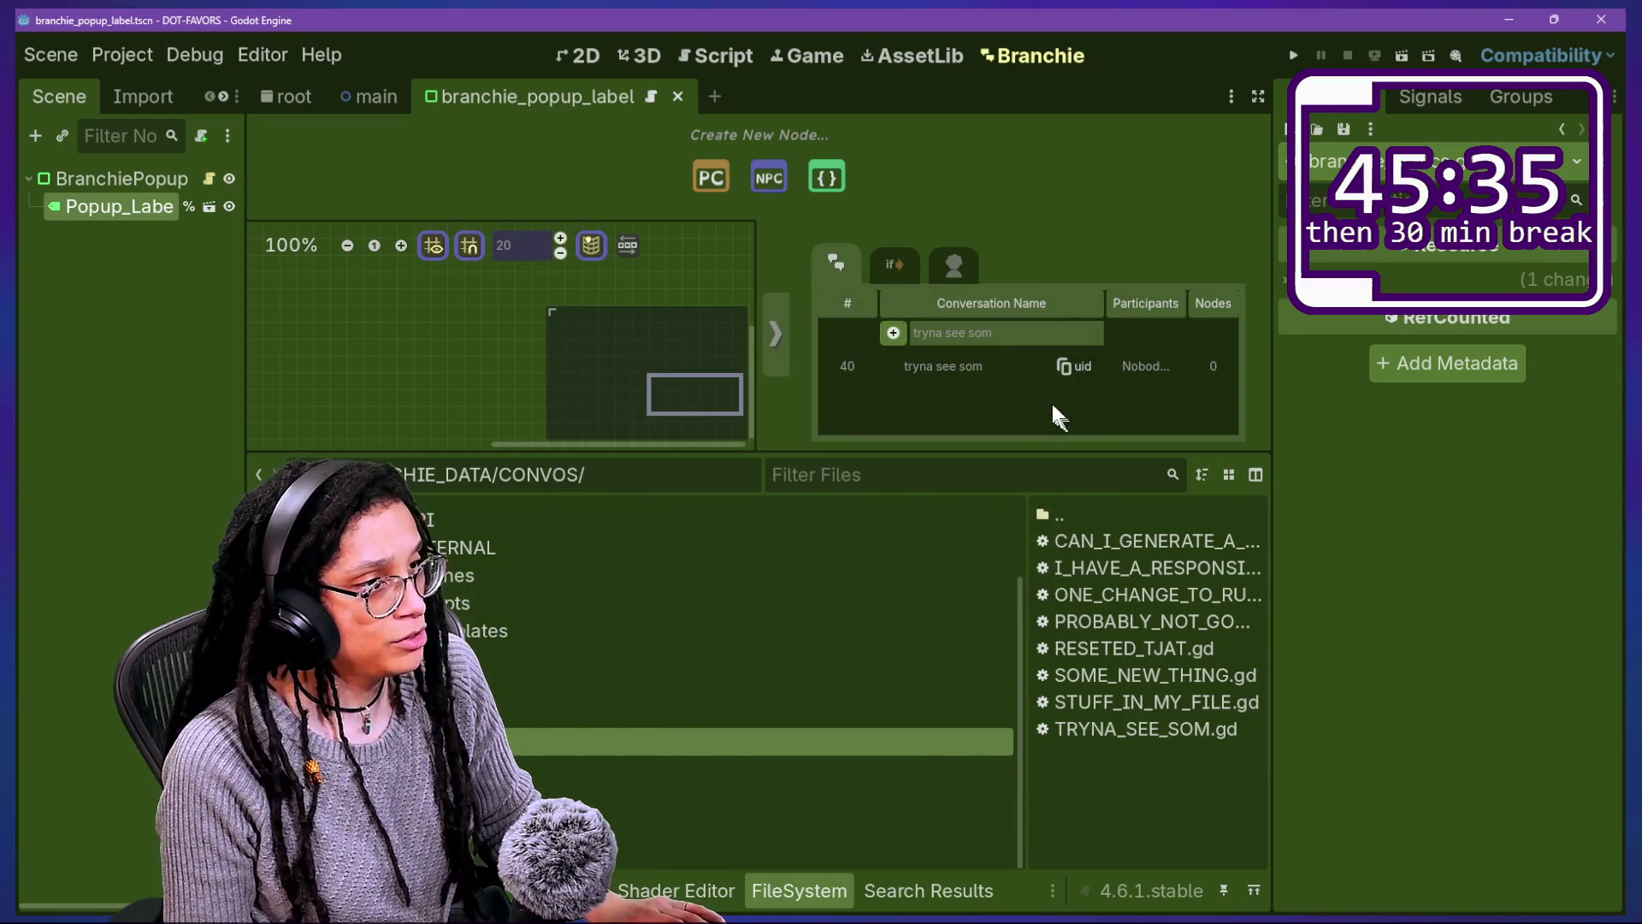
Step: Clear the output log and bring up Project Settings on the Plugins page
{"action": "left_click", "coordinate": [747, 53]}
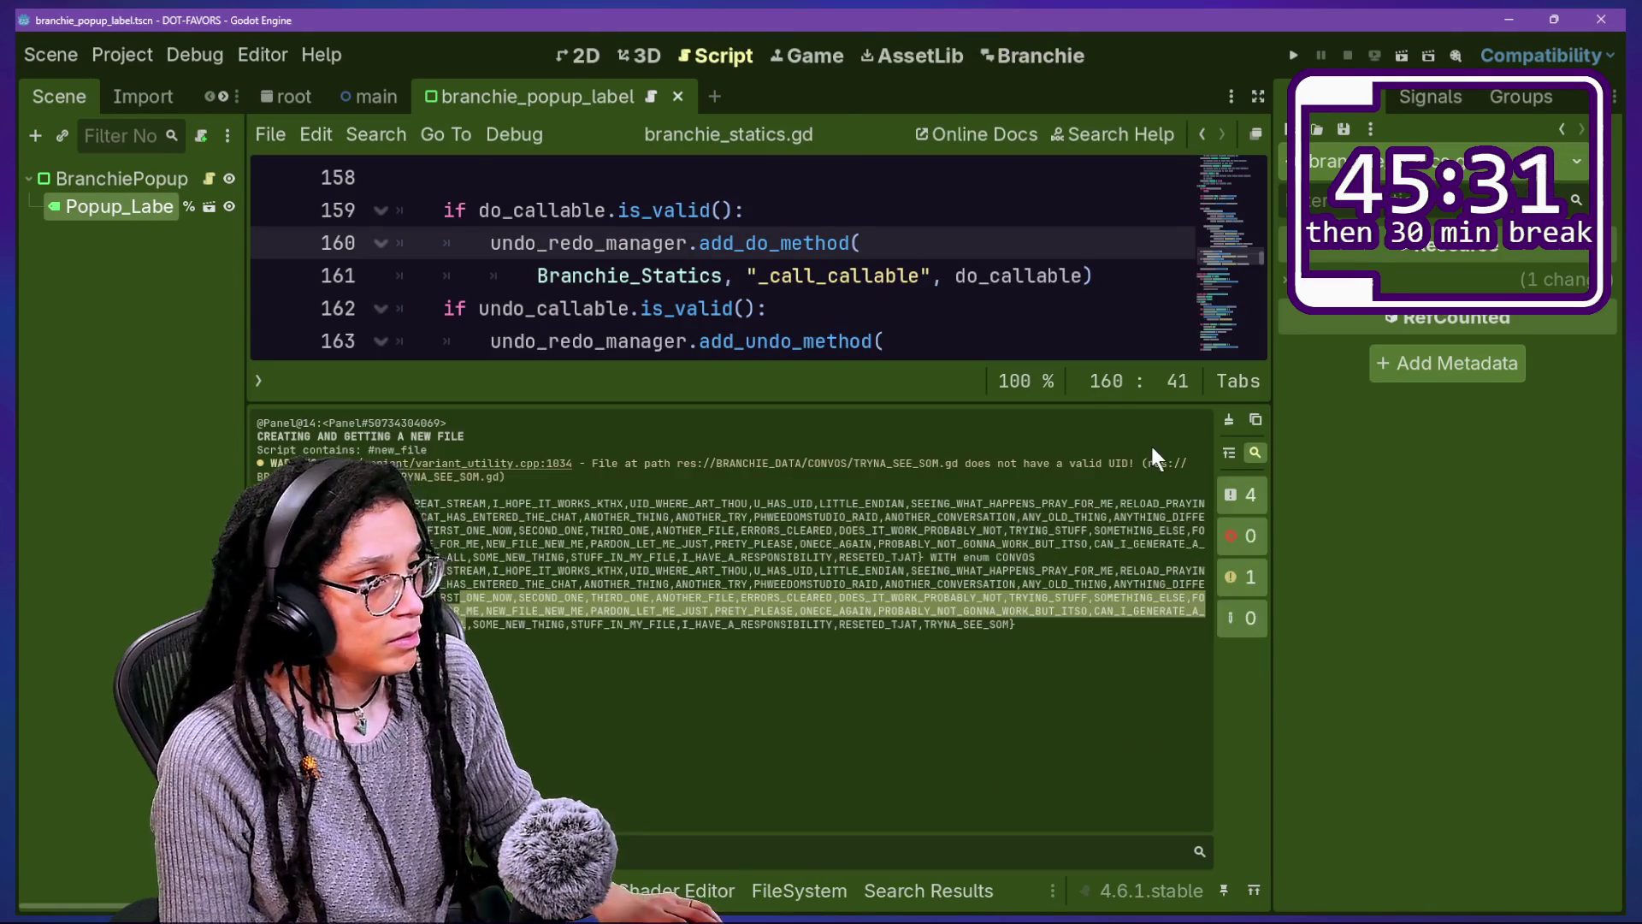
{"action": "left_click", "coordinate": [1228, 419]}
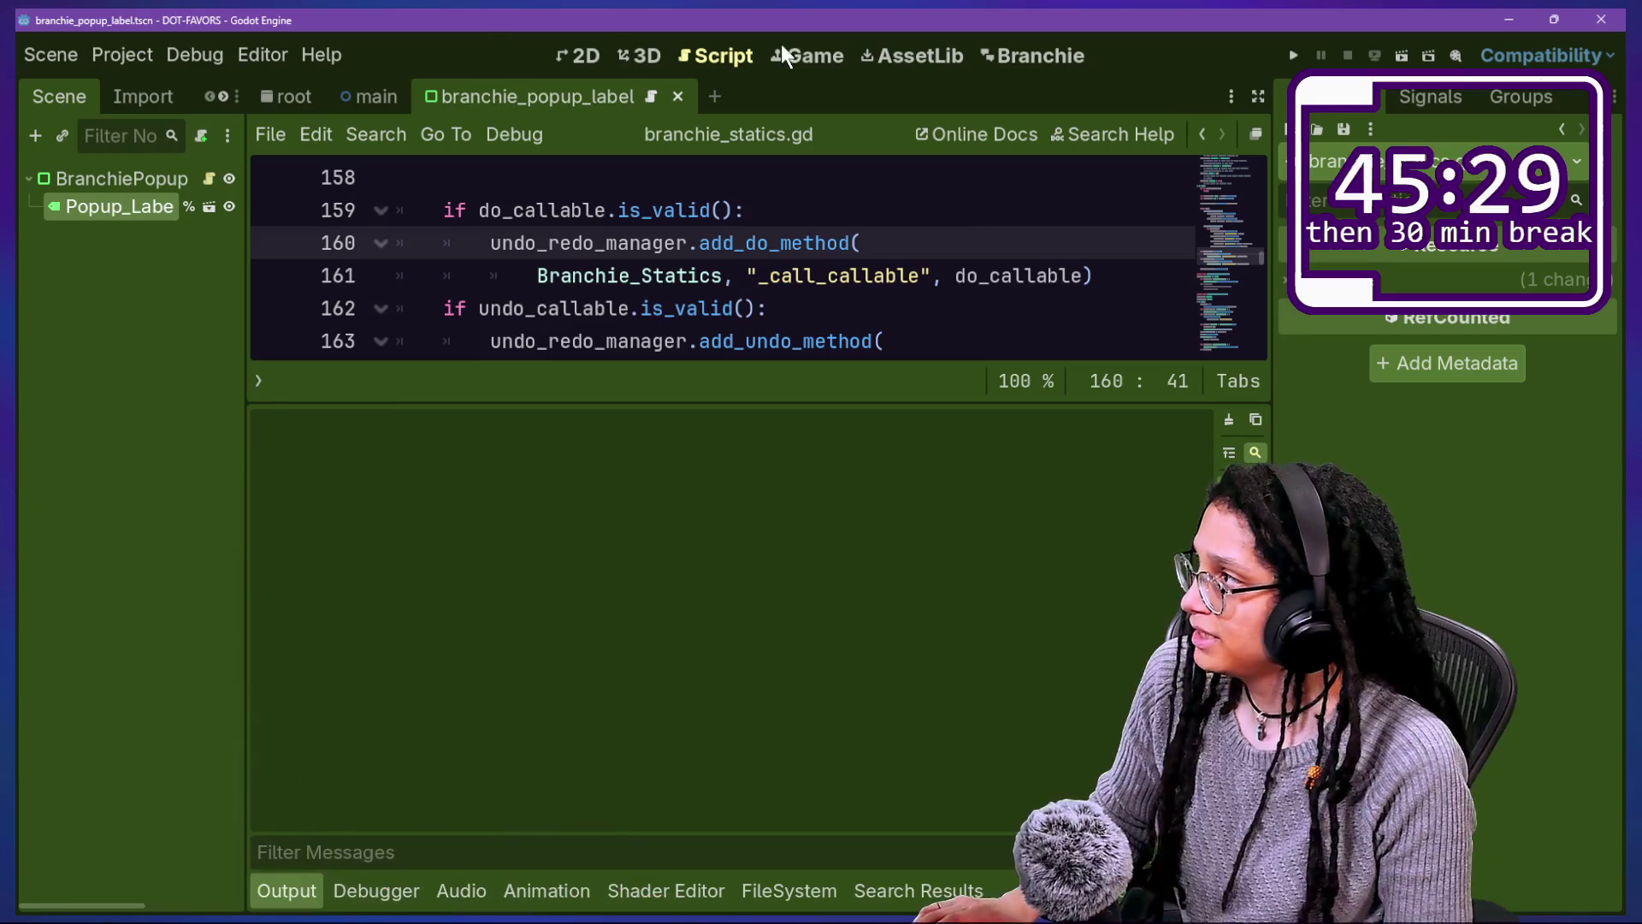
{"action": "left_click", "coordinate": [101, 40]}
{"action": "left_click", "coordinate": [166, 90]}
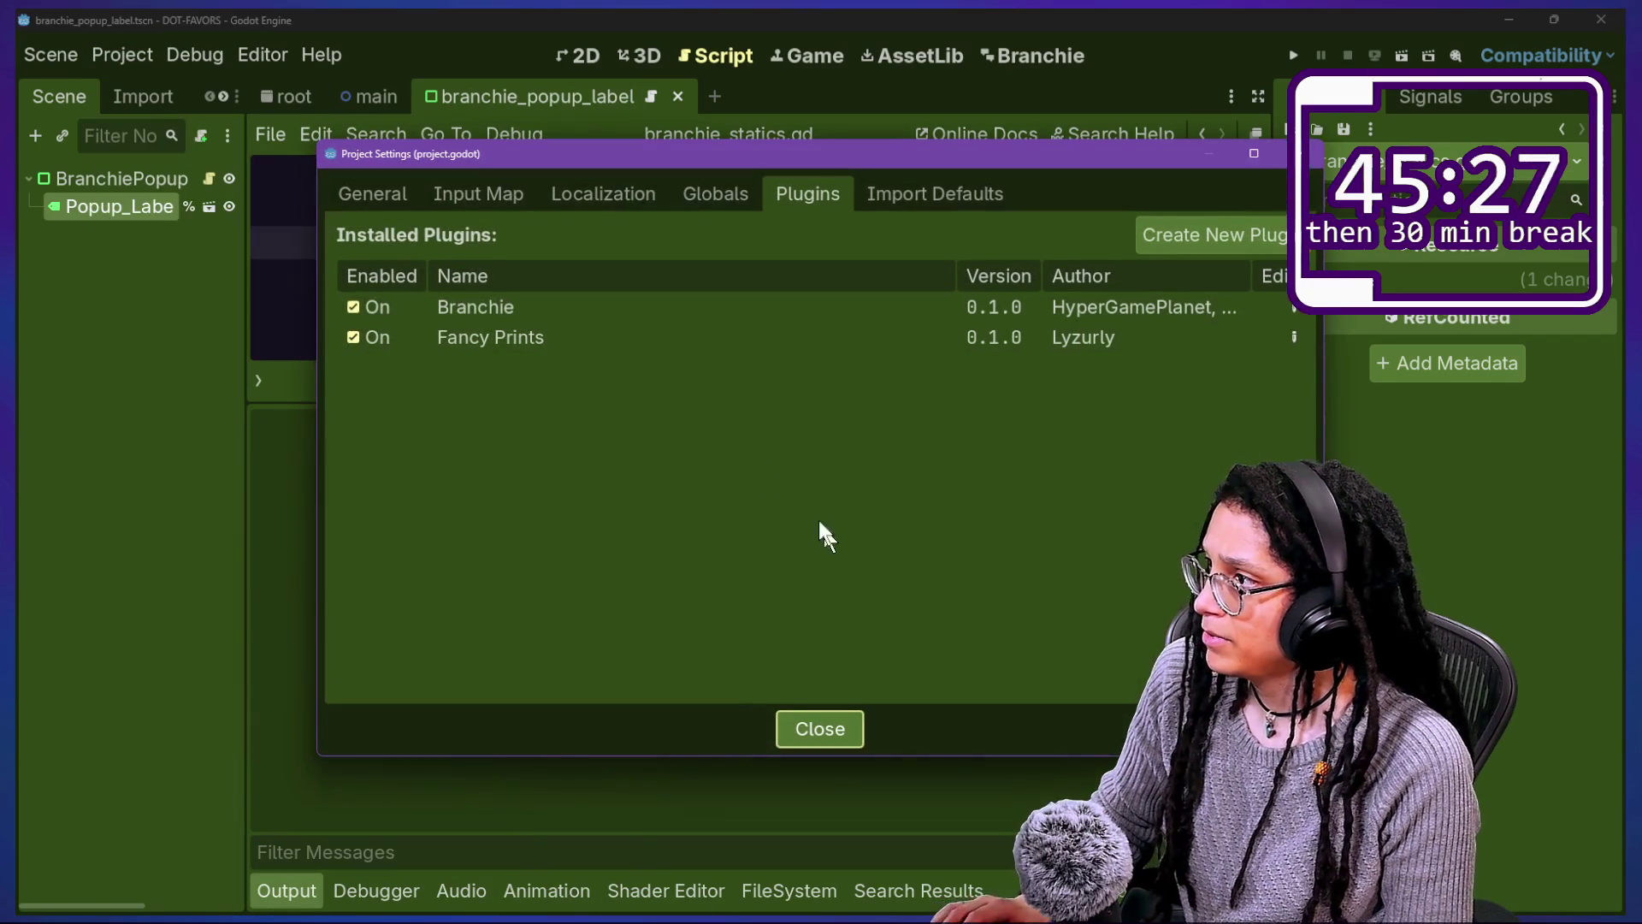
Step: In branchie_statics.gd, undo to uncomment the if editor_fs and update_file lines
{"action": "key", "text": "Escape"}
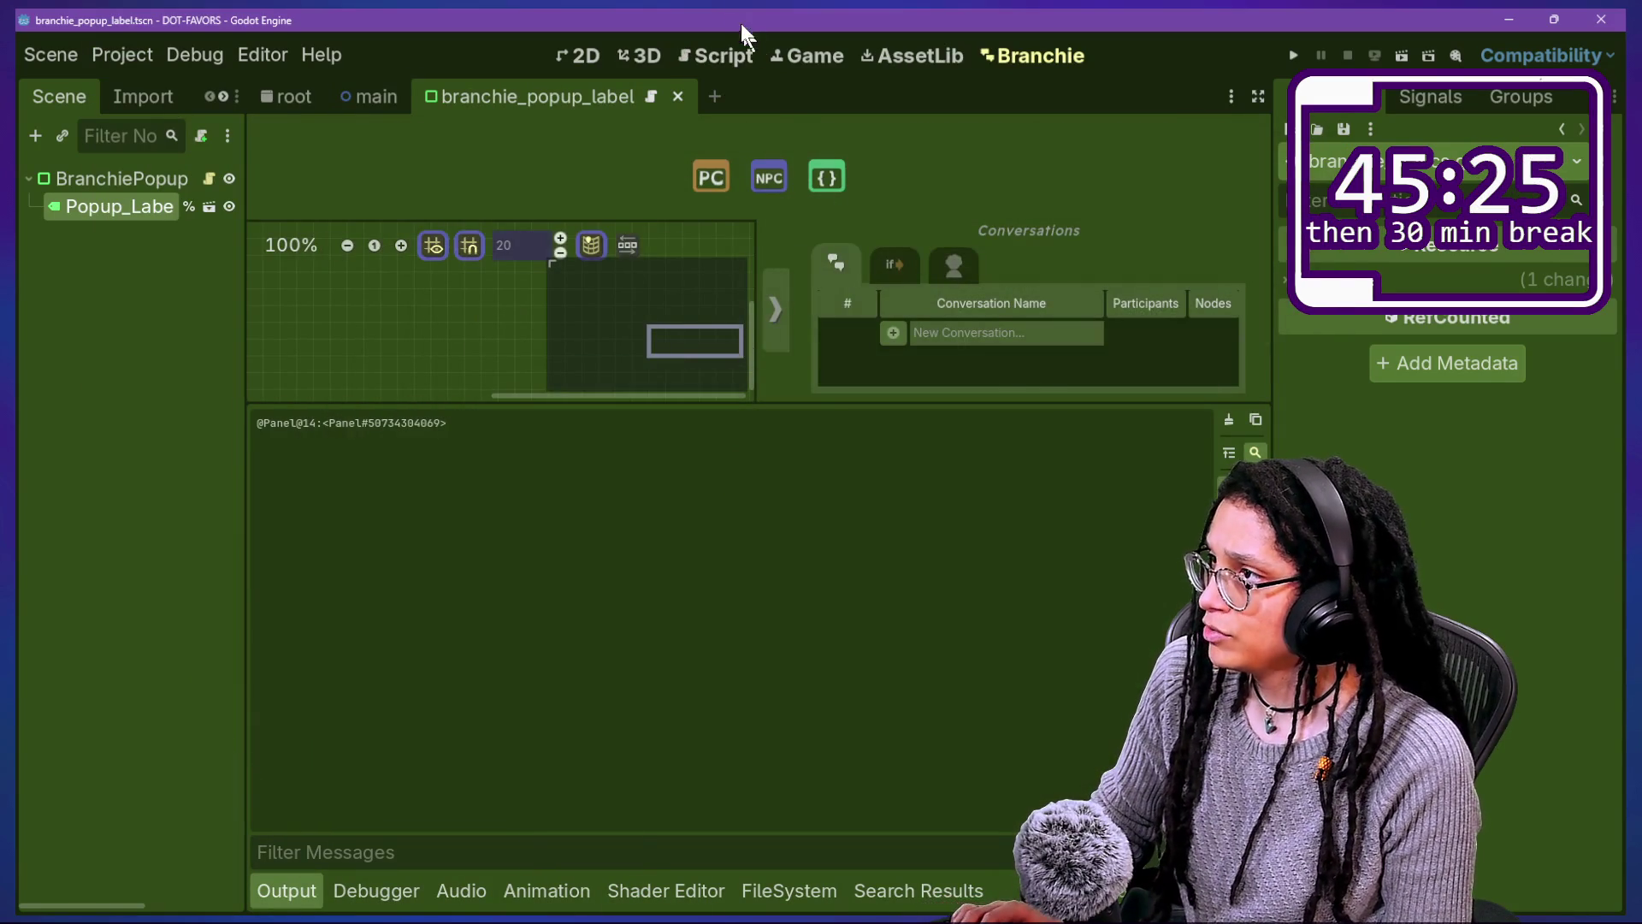
{"action": "left_click", "coordinate": [723, 56]}
{"action": "left_click", "coordinate": [828, 274]}
{"action": "key", "text": "ctrl+j"}
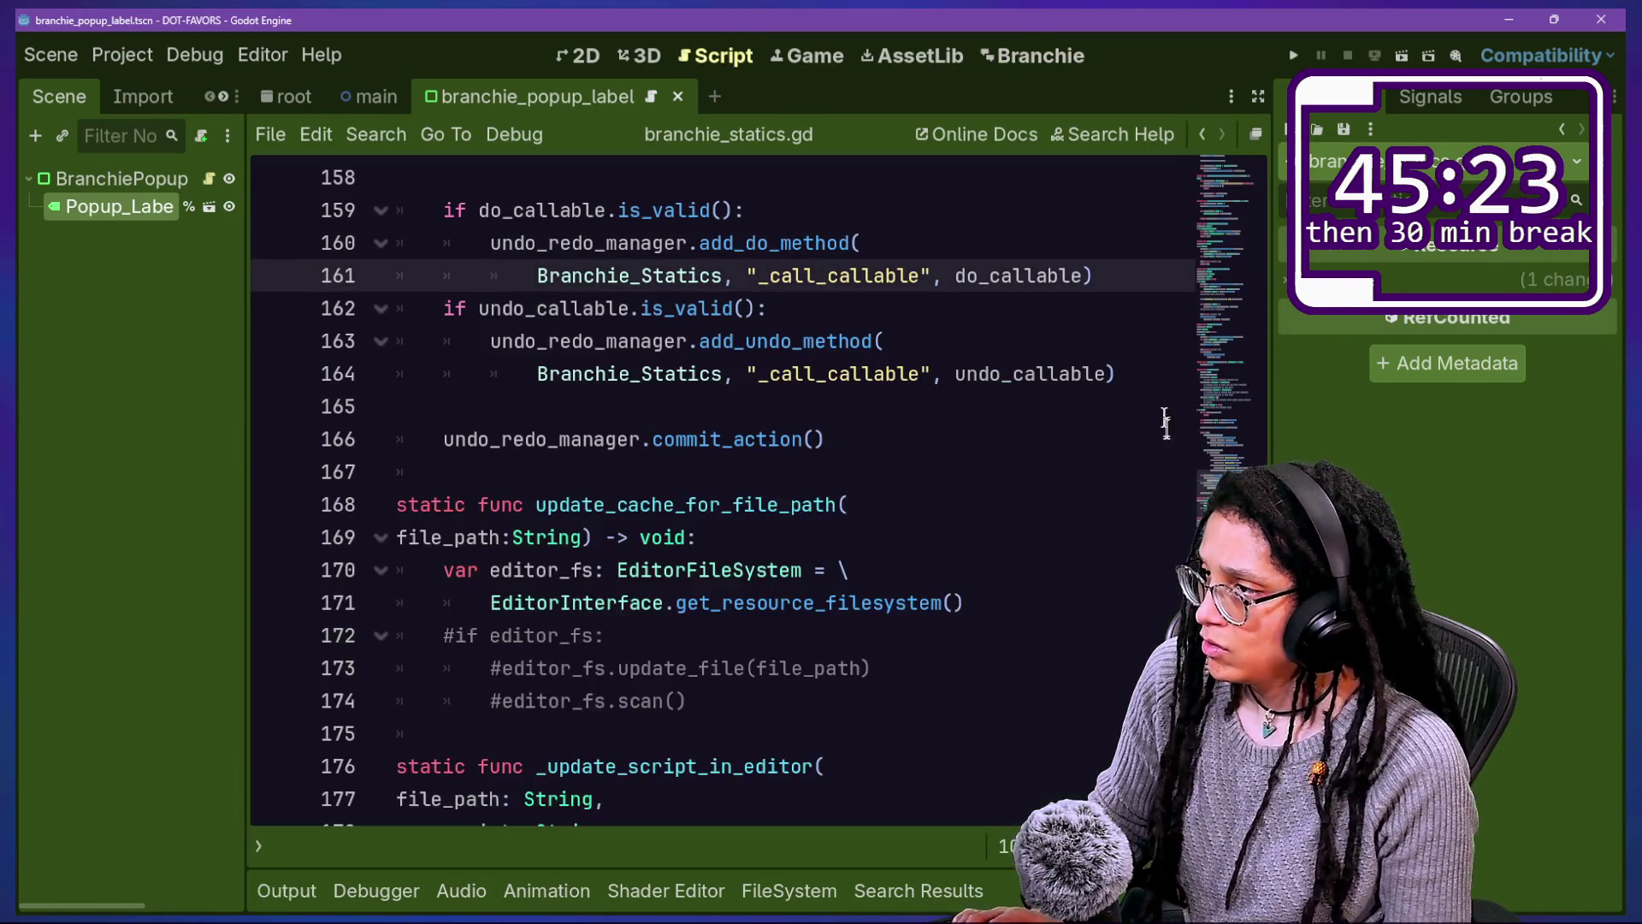
{"action": "scroll", "coordinate": [769, 753], "scroll_direction": "up", "scroll_amount": 1}
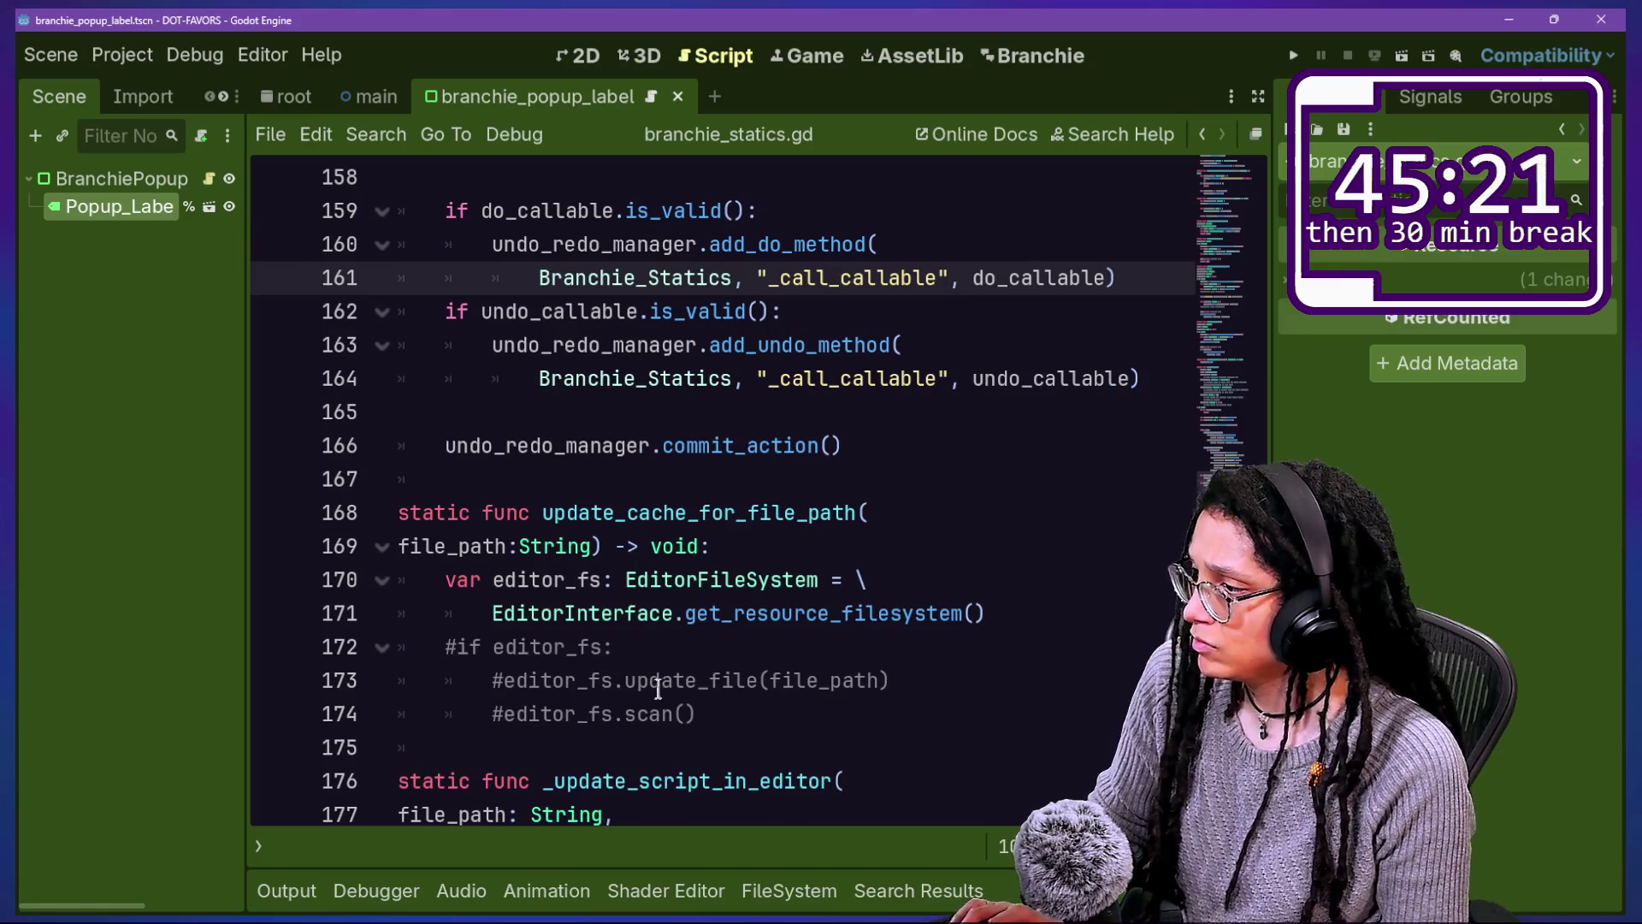
{"action": "key", "text": "ctrl+z"}
Step: Reload the Branchie plugin and add the conversation 'doest it work idk'
{"action": "key", "text": "ctrl+shift+p"}
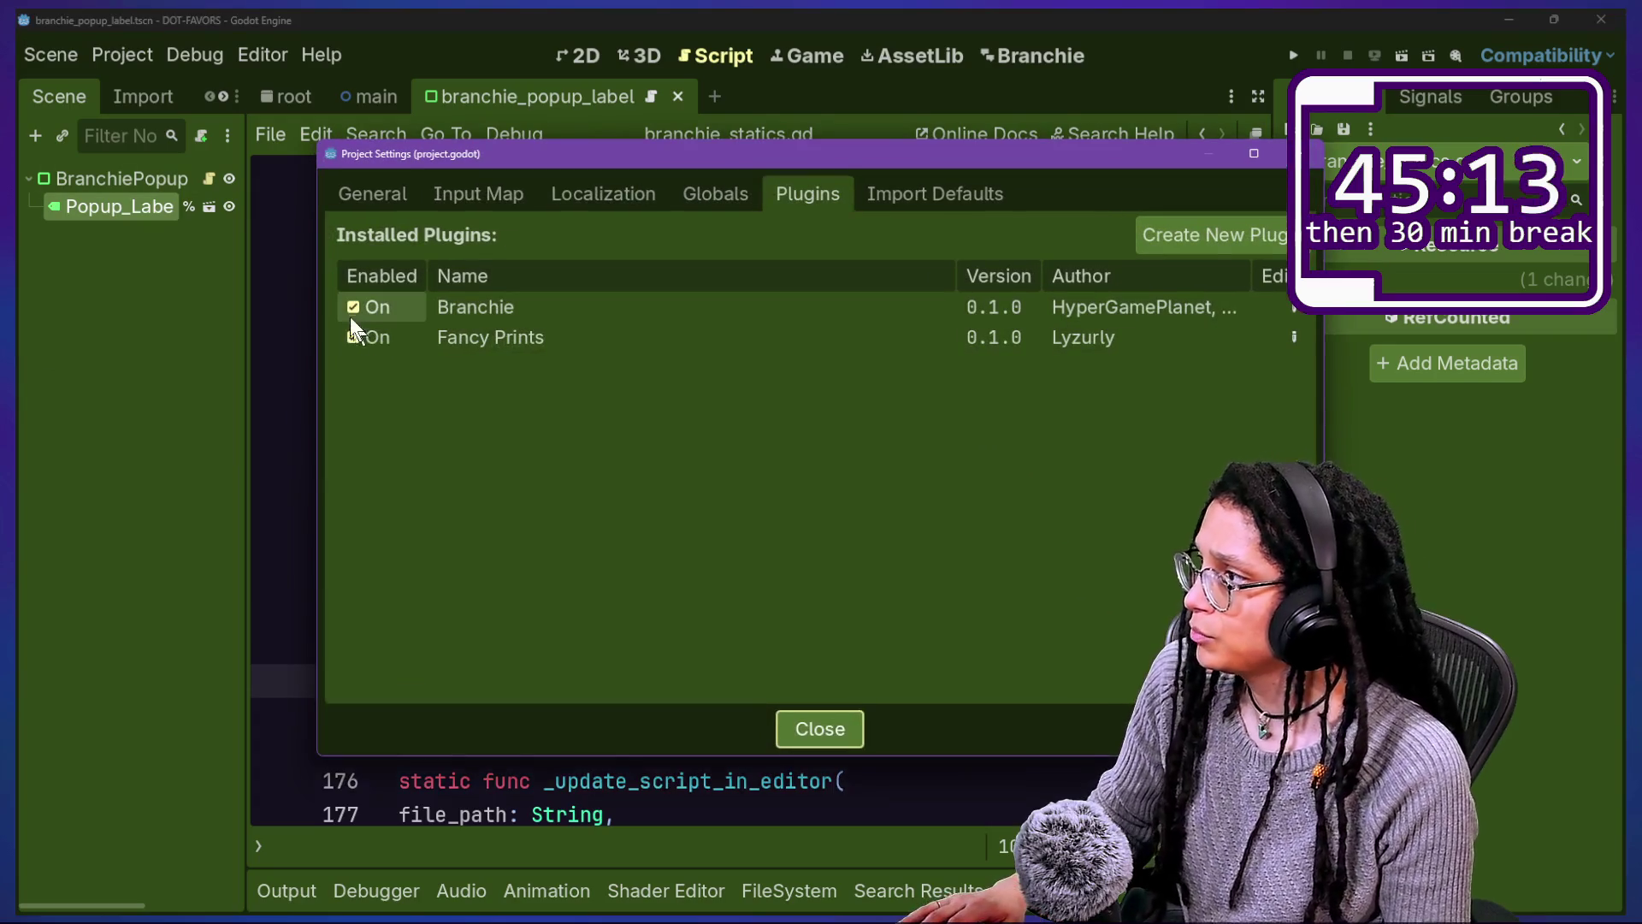
{"action": "left_click", "coordinate": [352, 308]}
{"action": "left_click", "coordinate": [351, 308]}
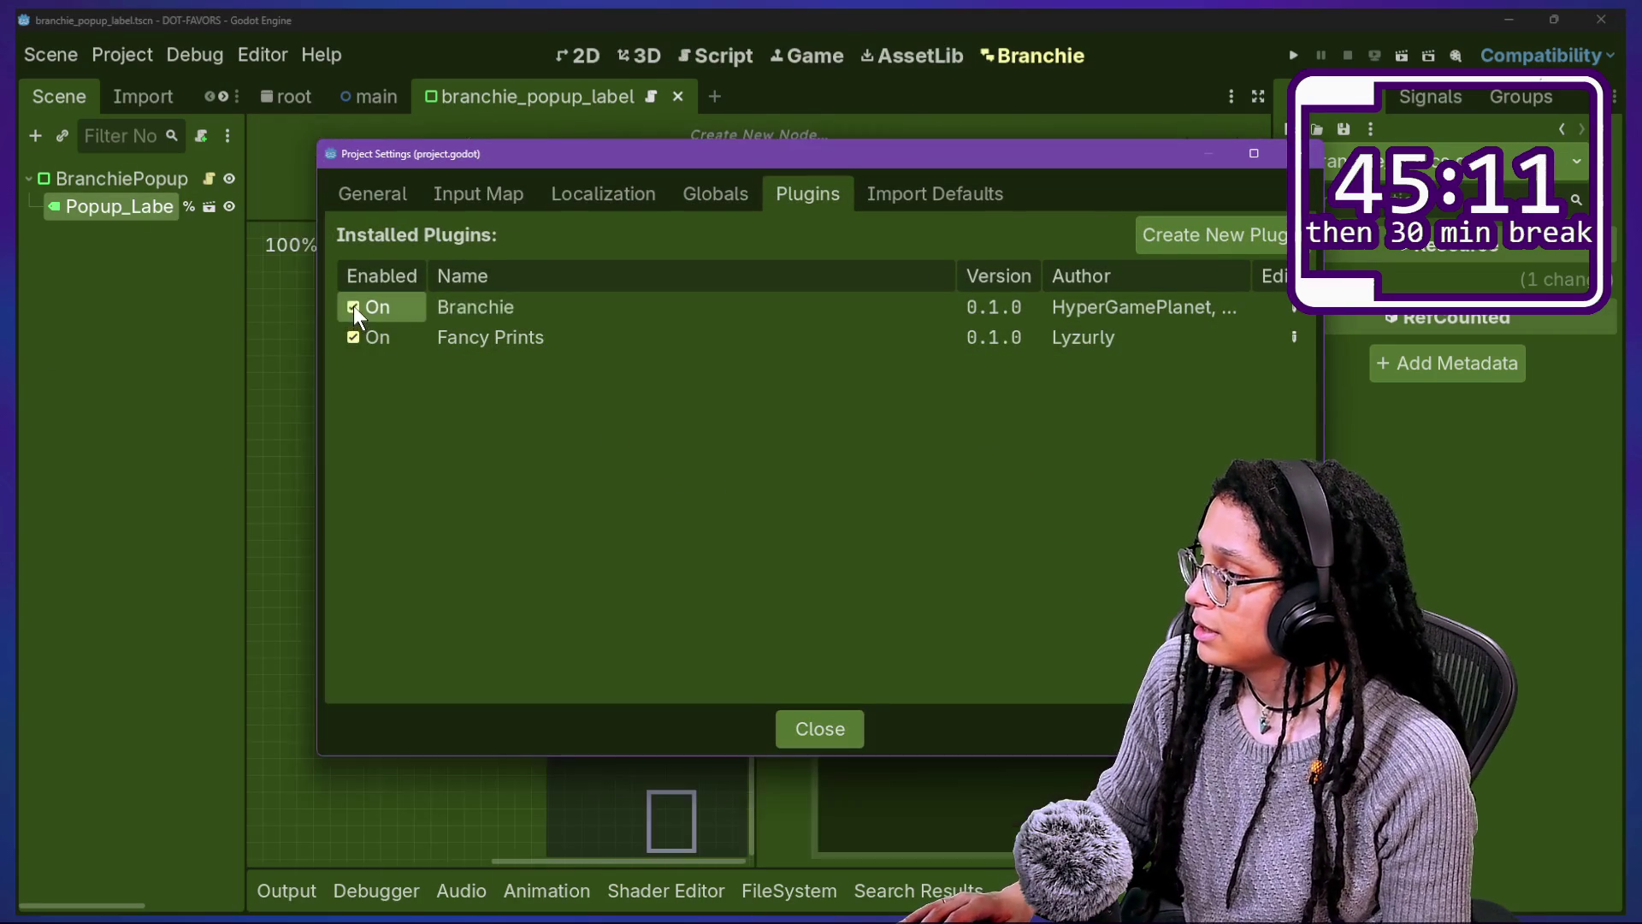
{"action": "key", "text": "Escape"}
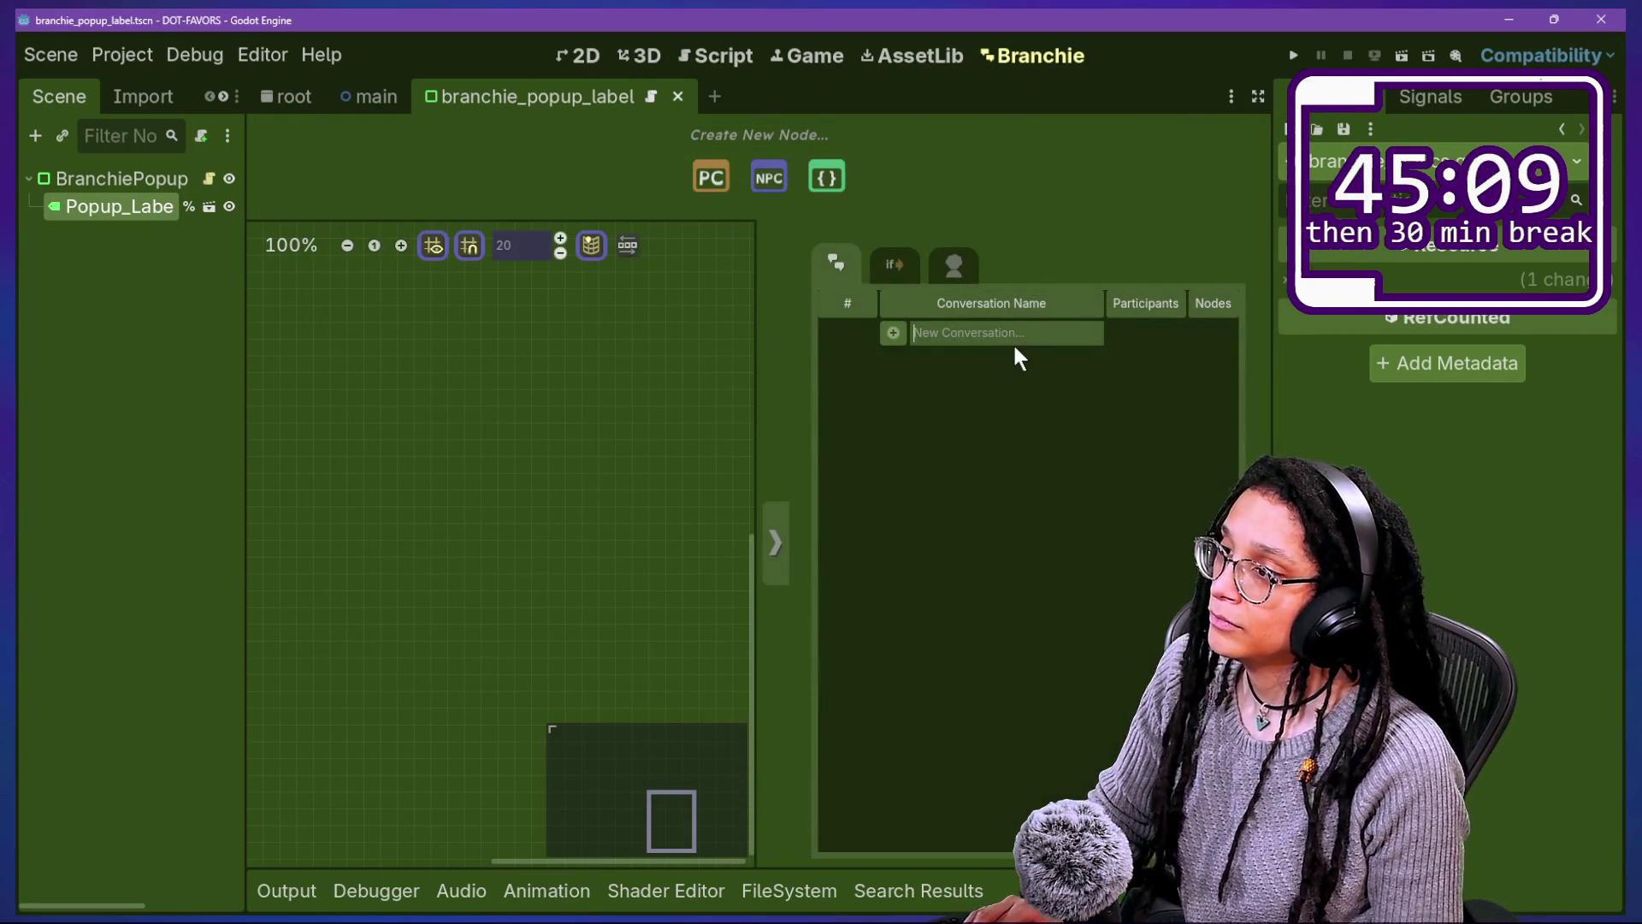
{"action": "type", "text": "doest it work idk"}
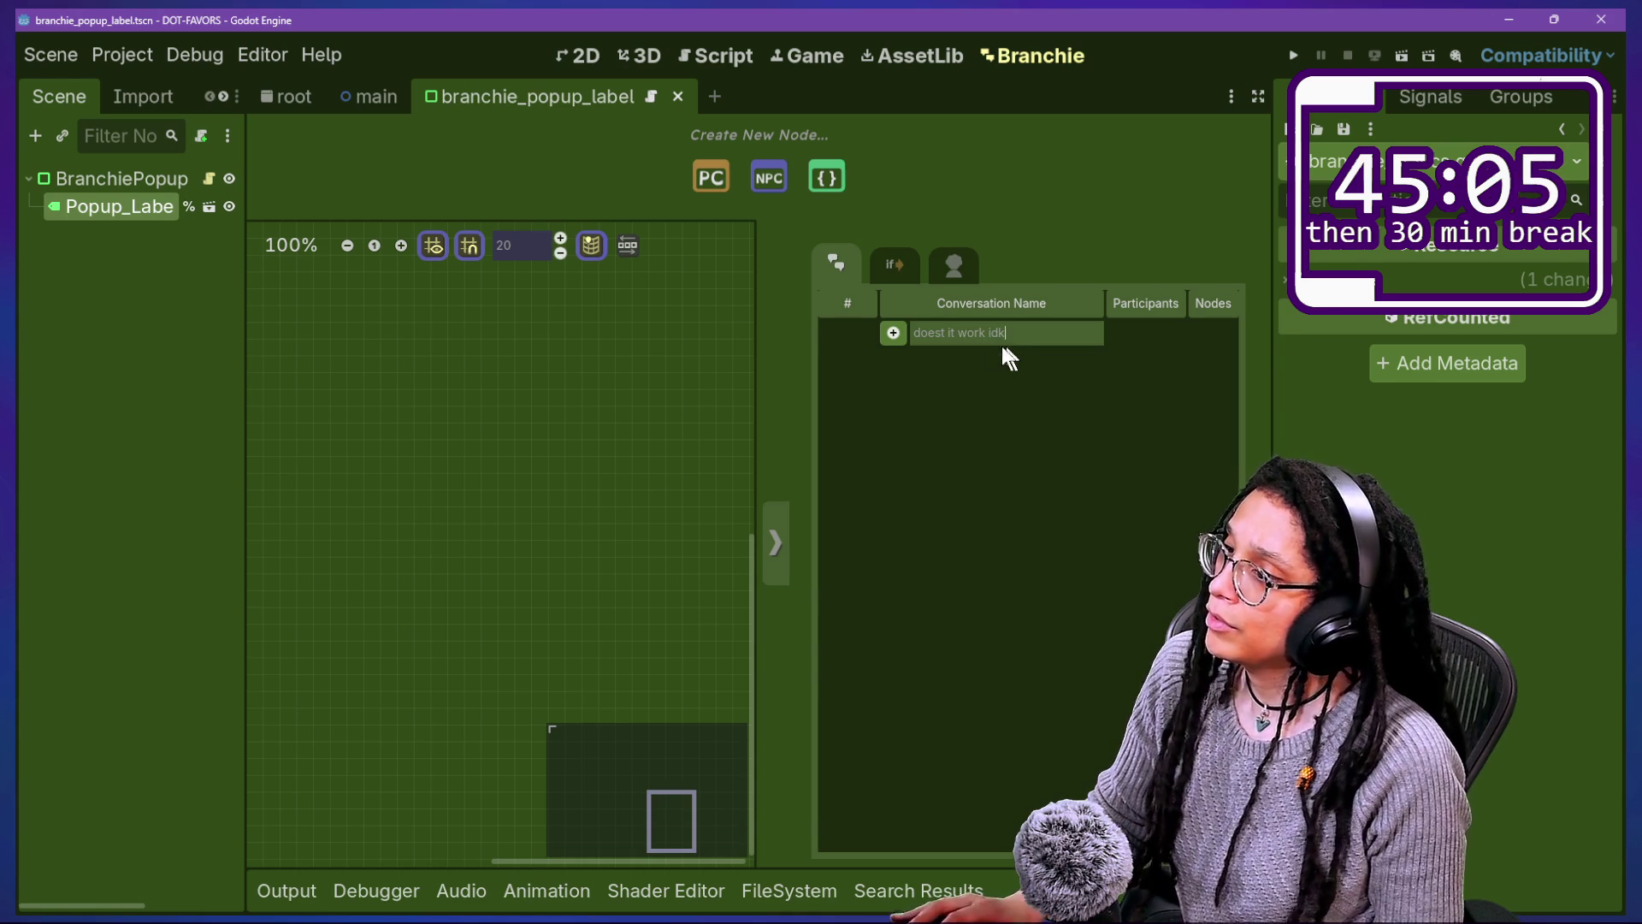
{"action": "left_click", "coordinate": [894, 335]}
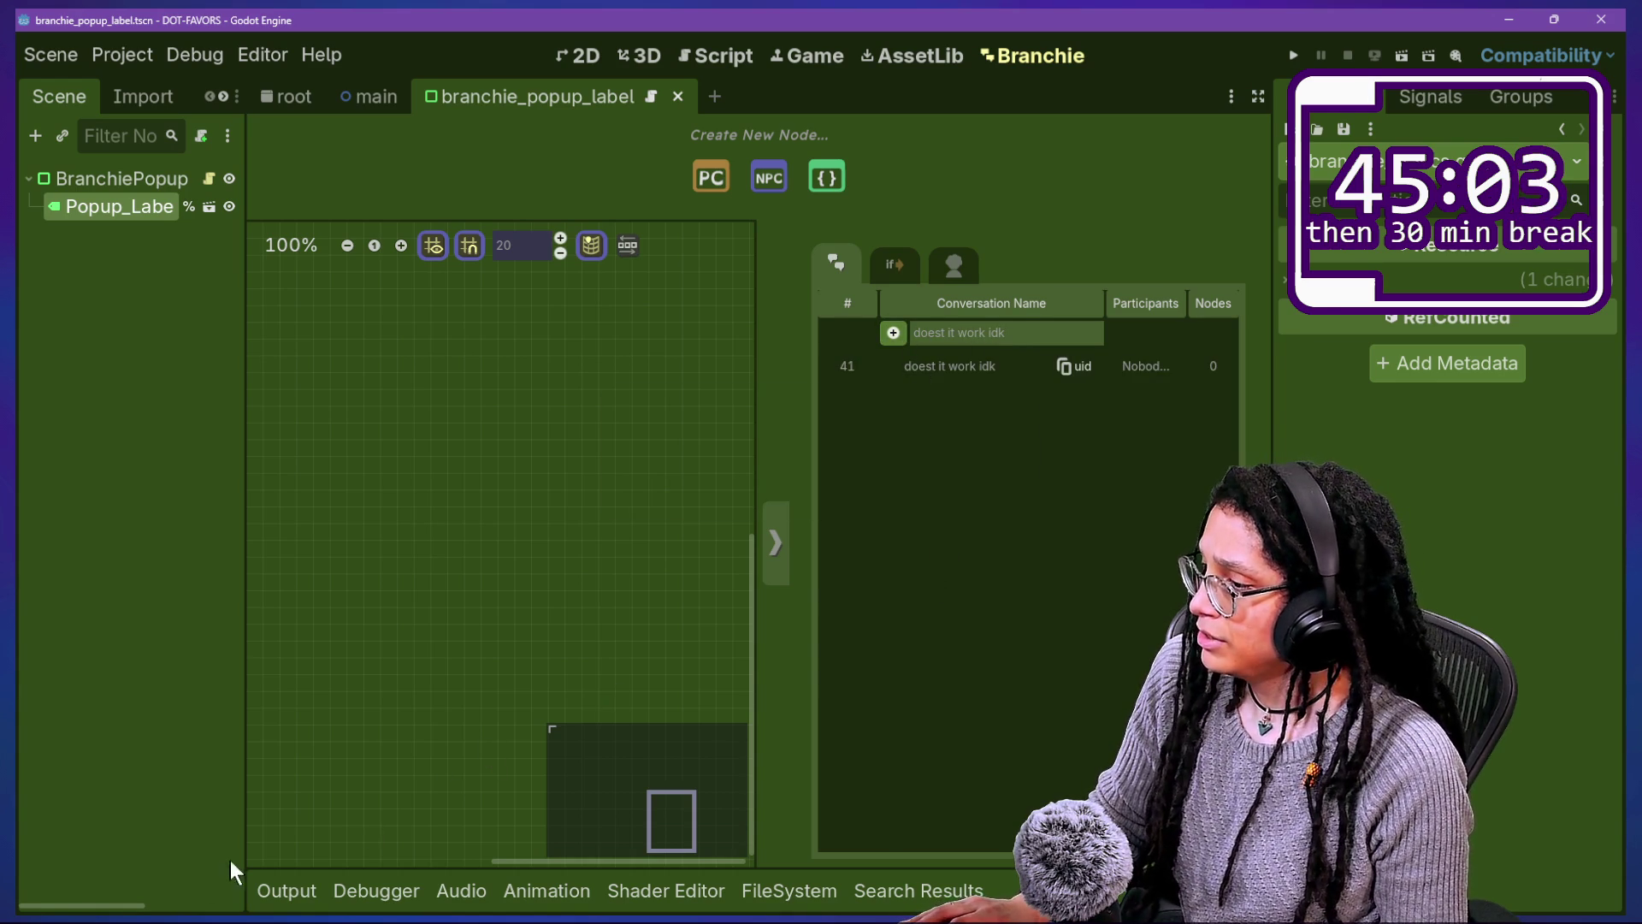
Step: Reload changed files from disk and locate DOEST_IT_WORK_IDK.gd in the CONVOS folder
{"action": "left_click", "coordinate": [270, 889]}
{"action": "mouse_move", "coordinate": [711, 311]}
{"action": "left_mouse_down"}
{"action": "mouse_move", "coordinate": [85, 504]}
{"action": "mouse_move", "coordinate": [257, 410]}
{"action": "mouse_move", "coordinate": [710, 319]}
{"action": "left_mouse_up"}
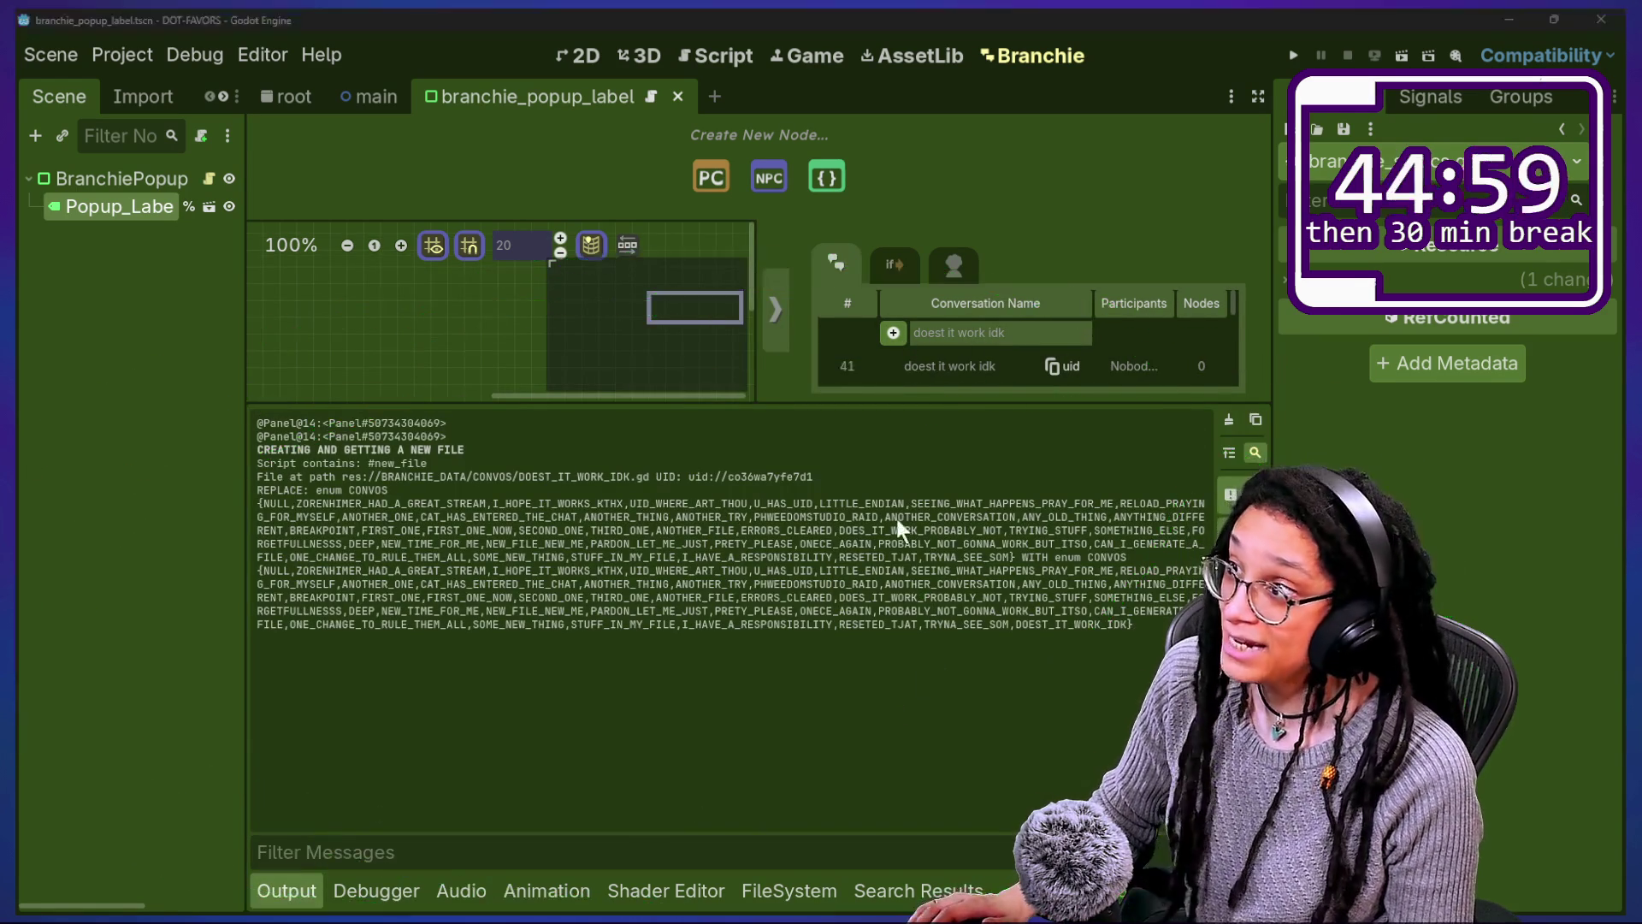
{"action": "left_click", "coordinate": [885, 571]}
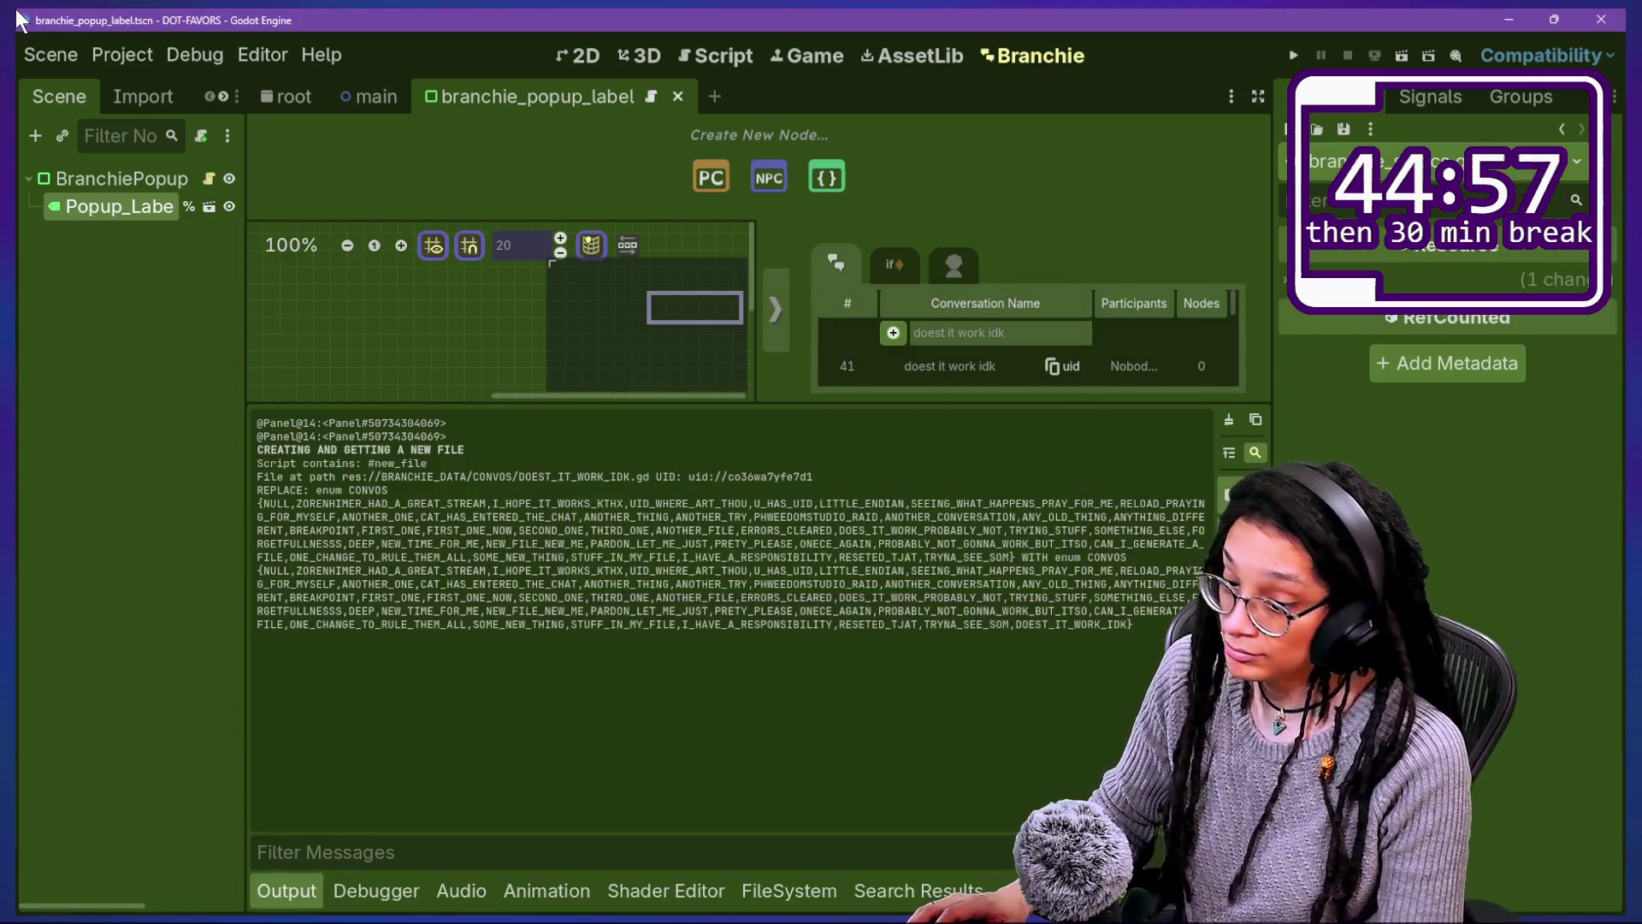
{"action": "left_click", "coordinate": [758, 898]}
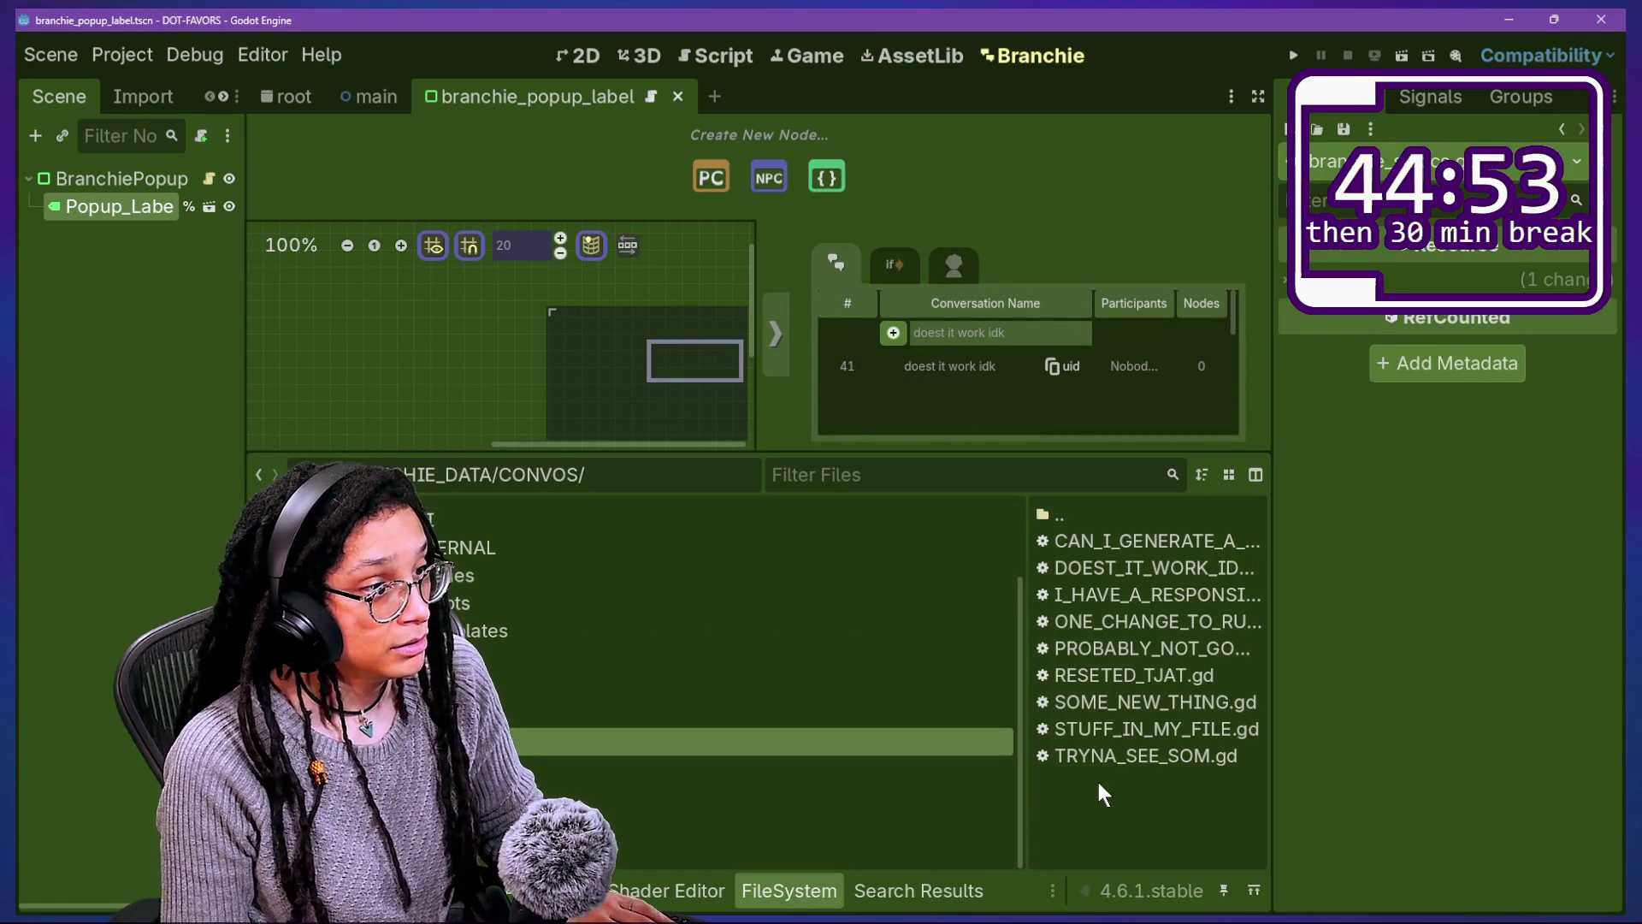
{"action": "left_click_drag", "start_coordinate": [1086, 580], "coordinate": [1004, 580]}
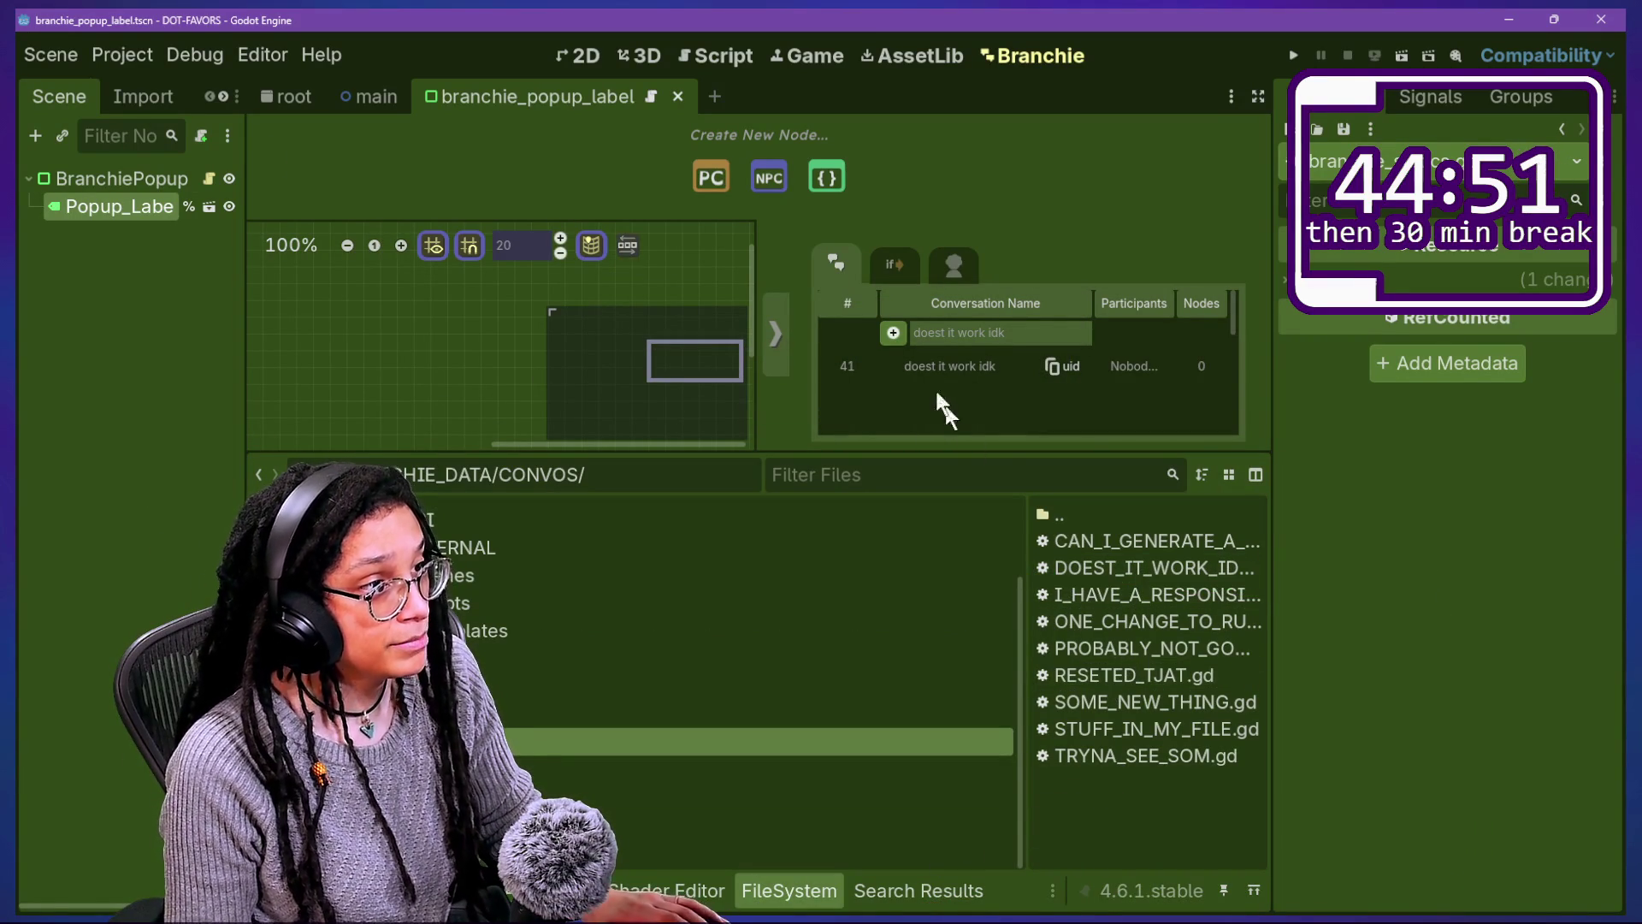
{"action": "left_click", "coordinate": [763, 51]}
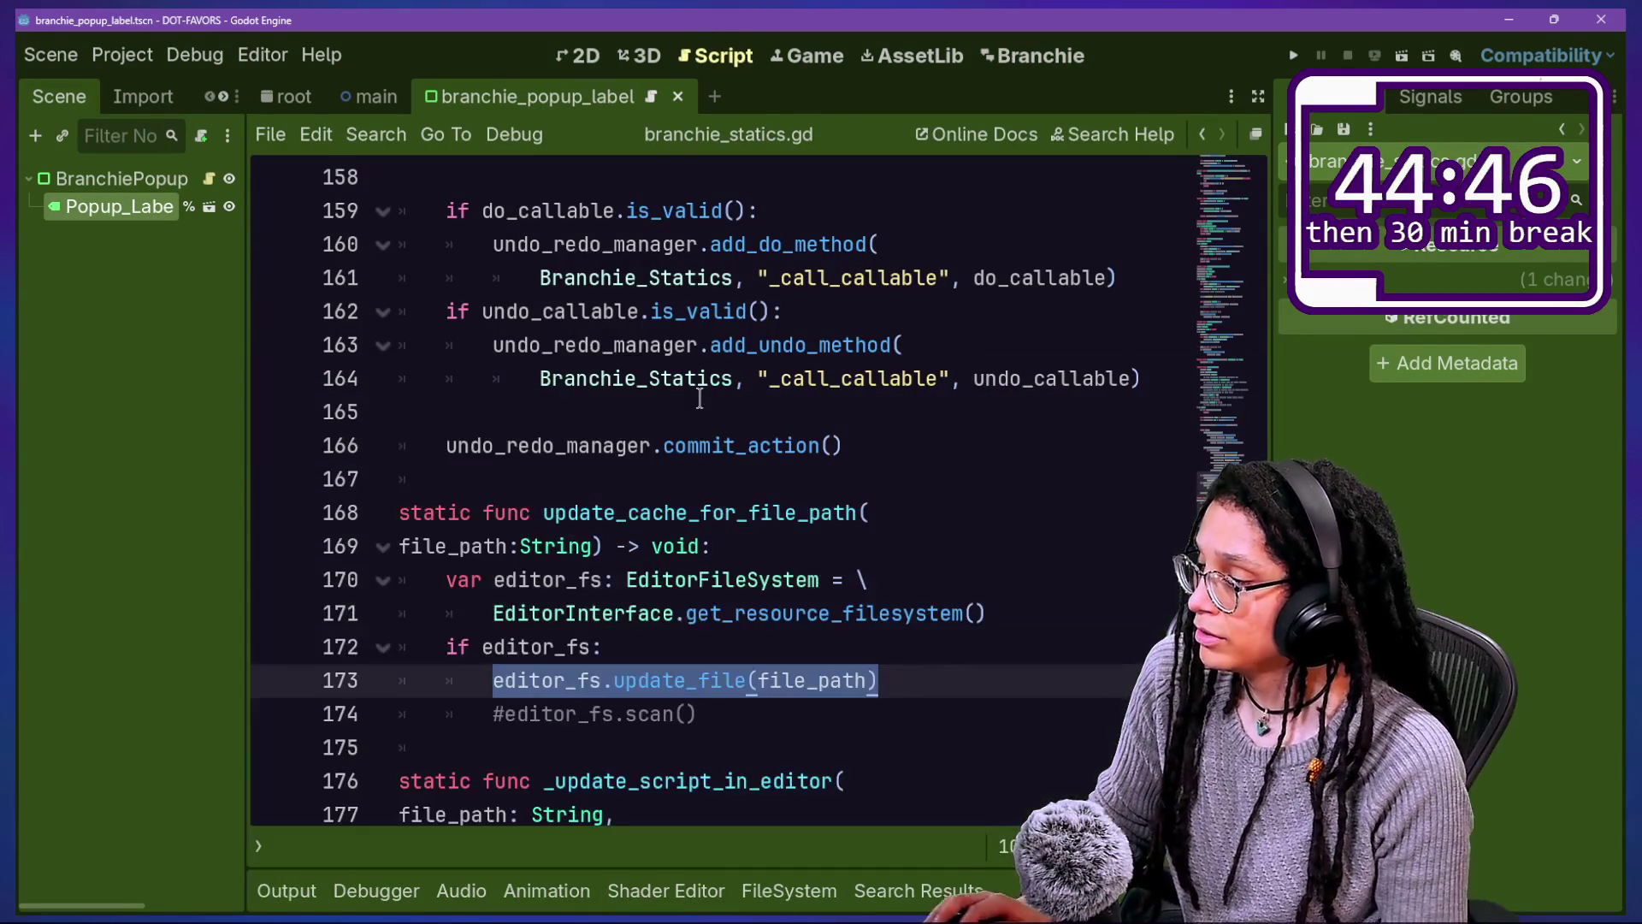
Step: Delete the commented-out editor_fs.scan() line from branchie_statics.gd
{"action": "left_click", "coordinate": [700, 444]}
{"action": "left_click", "coordinate": [684, 478]}
{"action": "left_click", "coordinate": [667, 545]}
{"action": "mouse_move", "coordinate": [778, 708]}
{"action": "left_mouse_down"}
{"action": "mouse_move", "coordinate": [927, 678]}
{"action": "mouse_move", "coordinate": [896, 511]}
{"action": "left_mouse_up"}
{"action": "key", "text": "BackSpace"}
Step: Rename the function update_cache_for_file_path to update_file and save branchie_statics.gd
{"action": "left_click", "coordinate": [889, 511]}
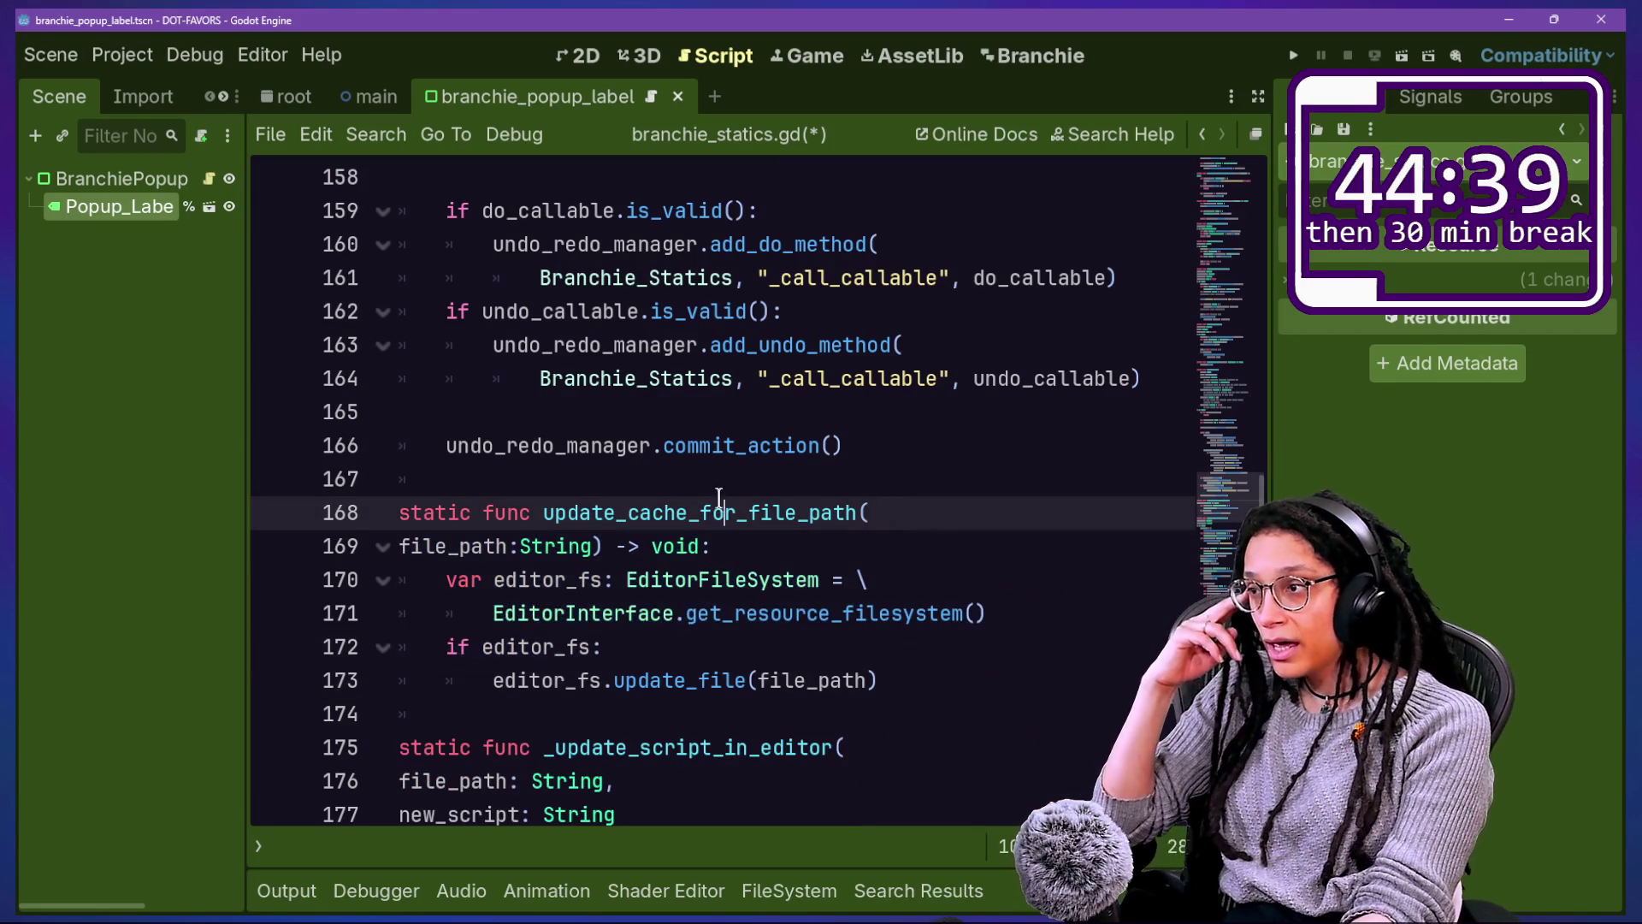
{"action": "left_click", "coordinate": [908, 647]}
{"action": "left_click_drag", "start_coordinate": [927, 678], "coordinate": [916, 650]}
{"action": "left_click", "coordinate": [928, 613]}
{"action": "left_click_drag", "start_coordinate": [759, 580], "coordinate": [867, 680]}
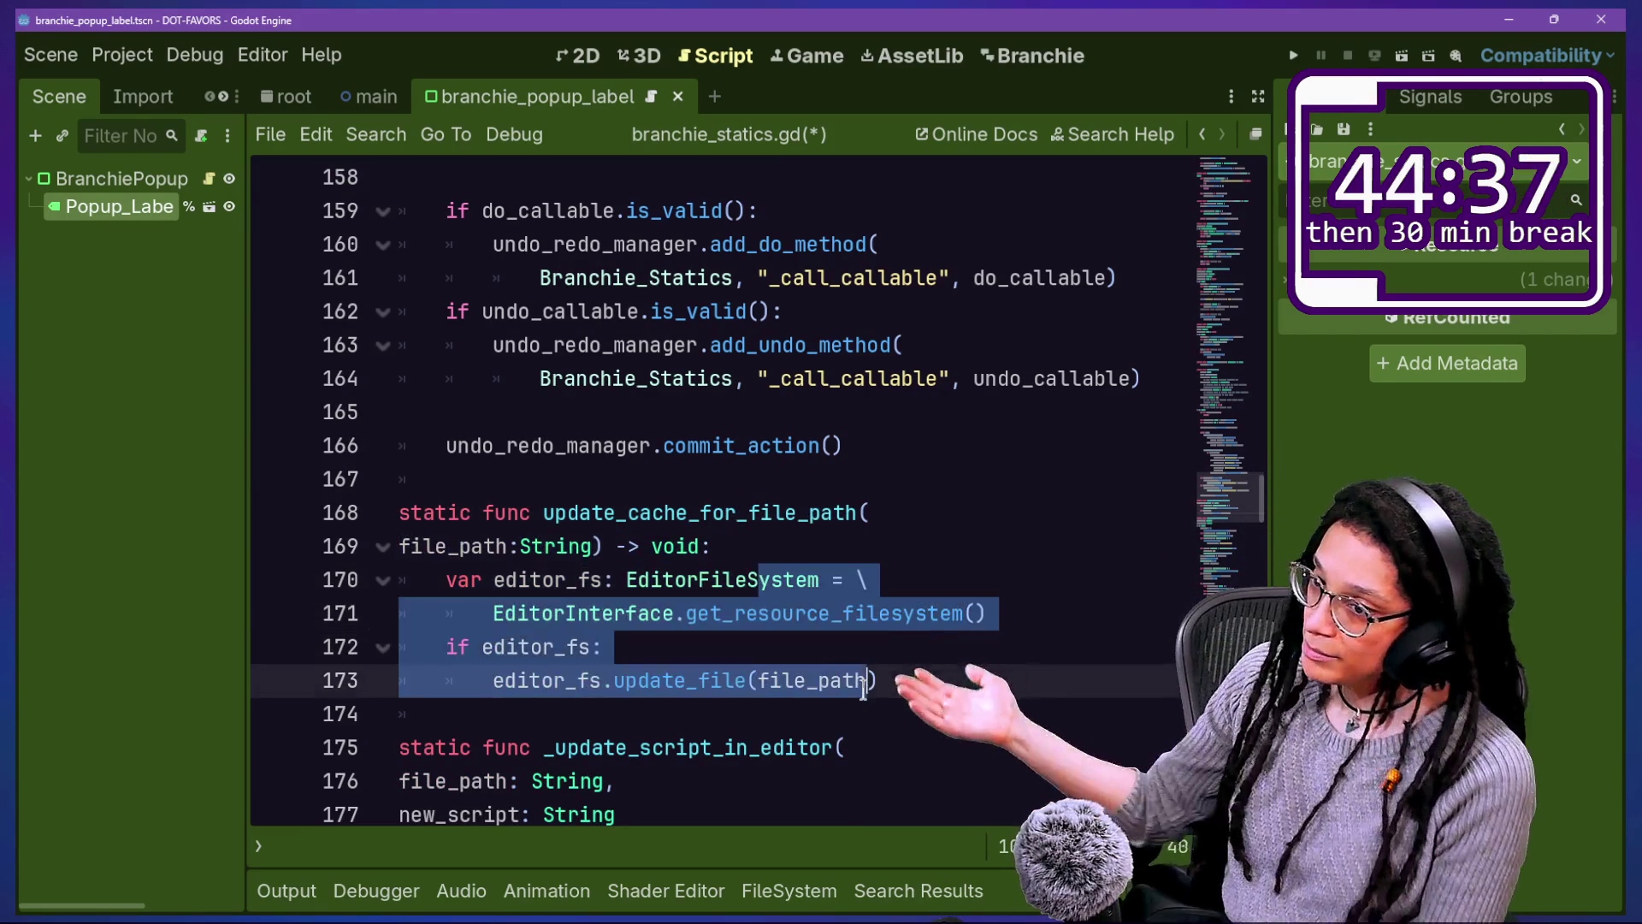
{"action": "left_click", "coordinate": [841, 657]}
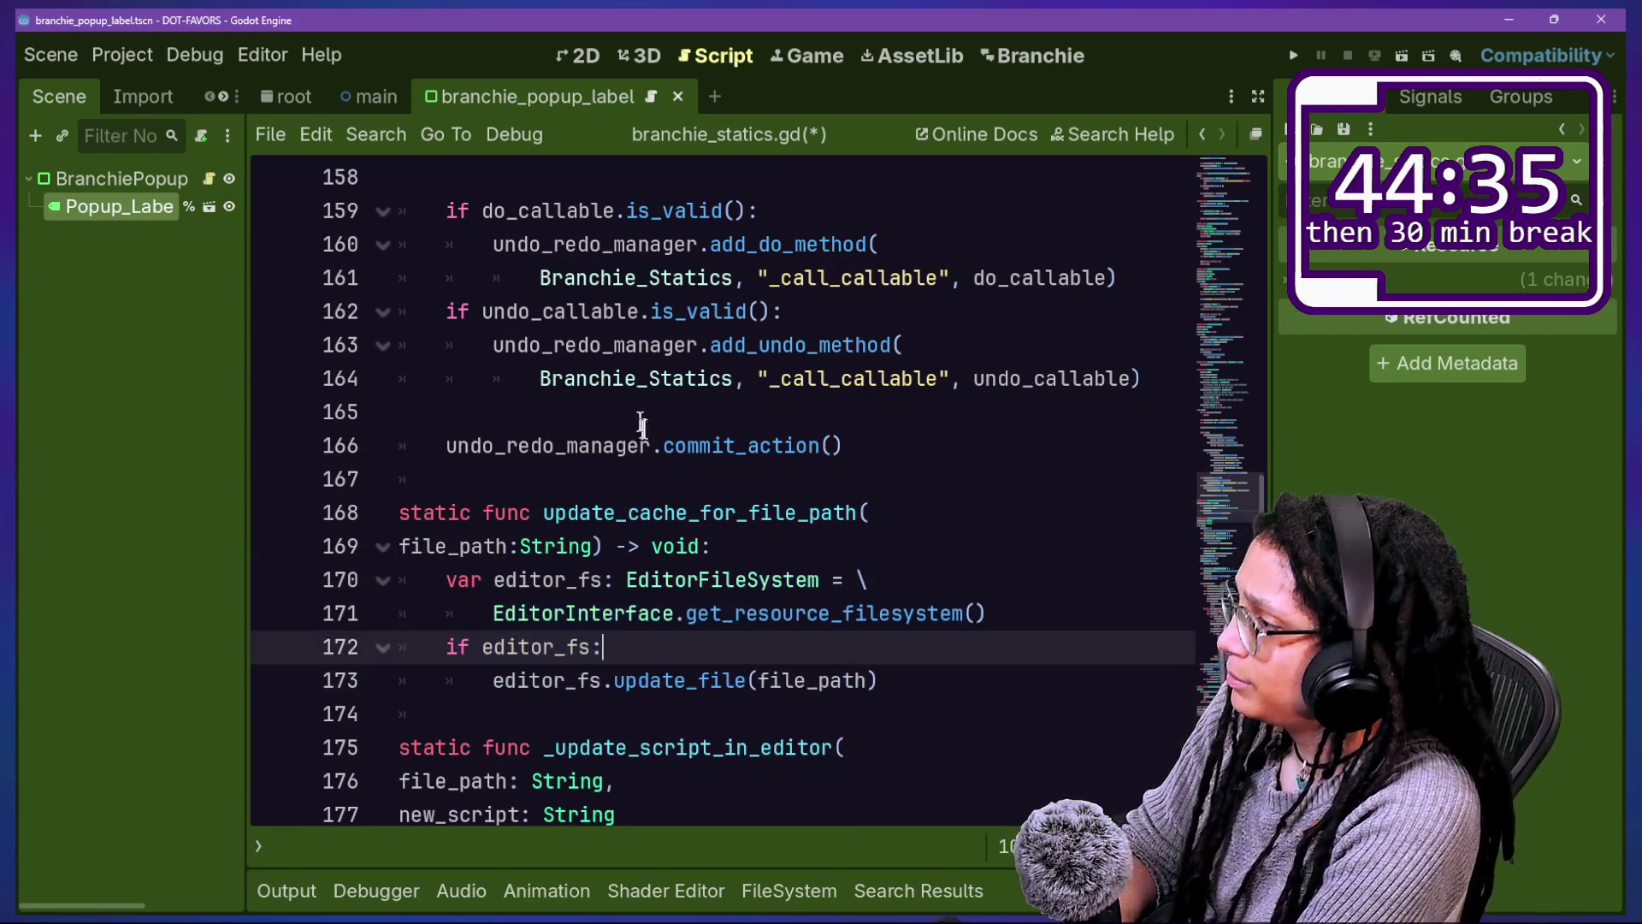
{"action": "left_click", "coordinate": [630, 513]}
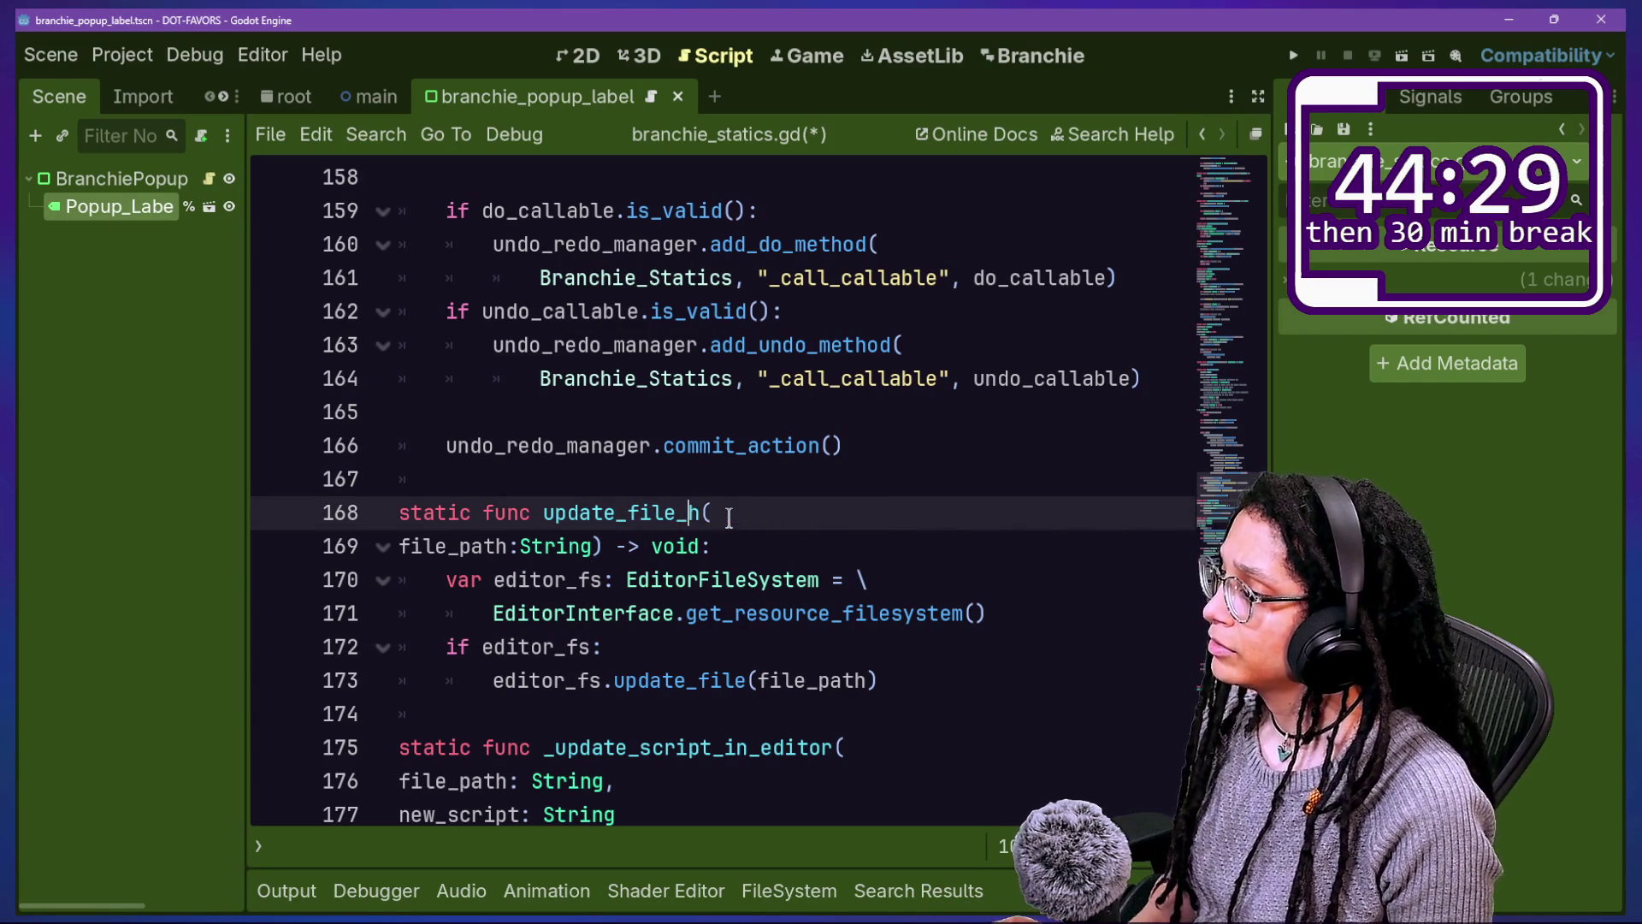
{"action": "left_click", "coordinate": [524, 444]}
{"action": "left_click", "coordinate": [866, 613]}
{"action": "key", "text": "ctrl+s"}
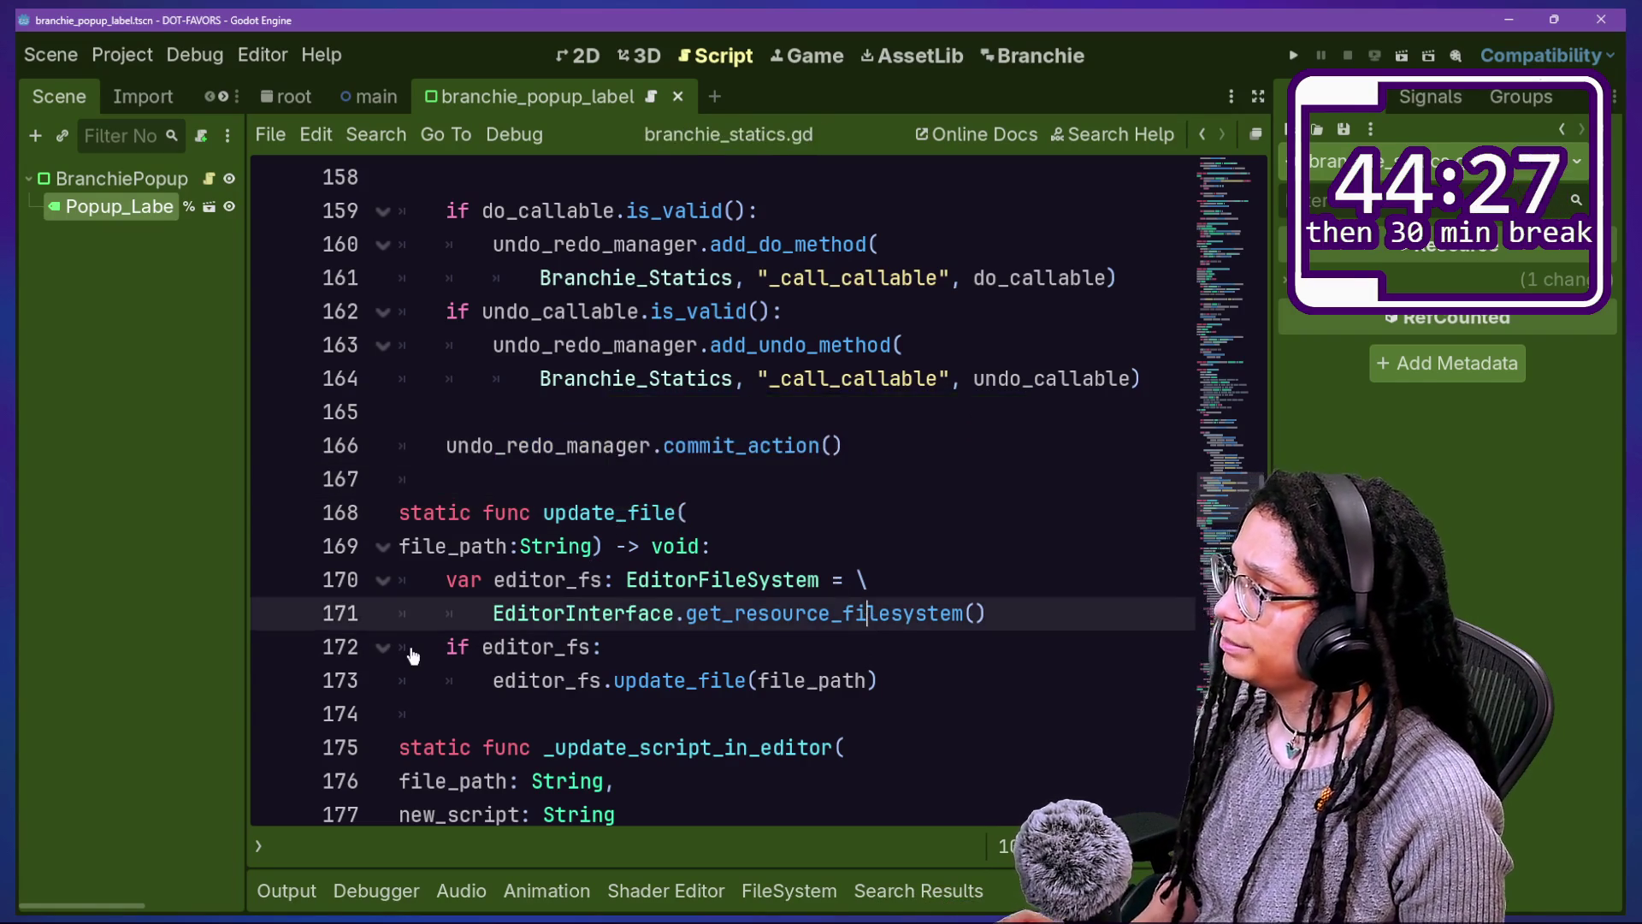
Step: In branchie_gdscript_creator.gd, change the line 35 call to update_file and save
{"action": "key", "text": "shift+alt+o"}
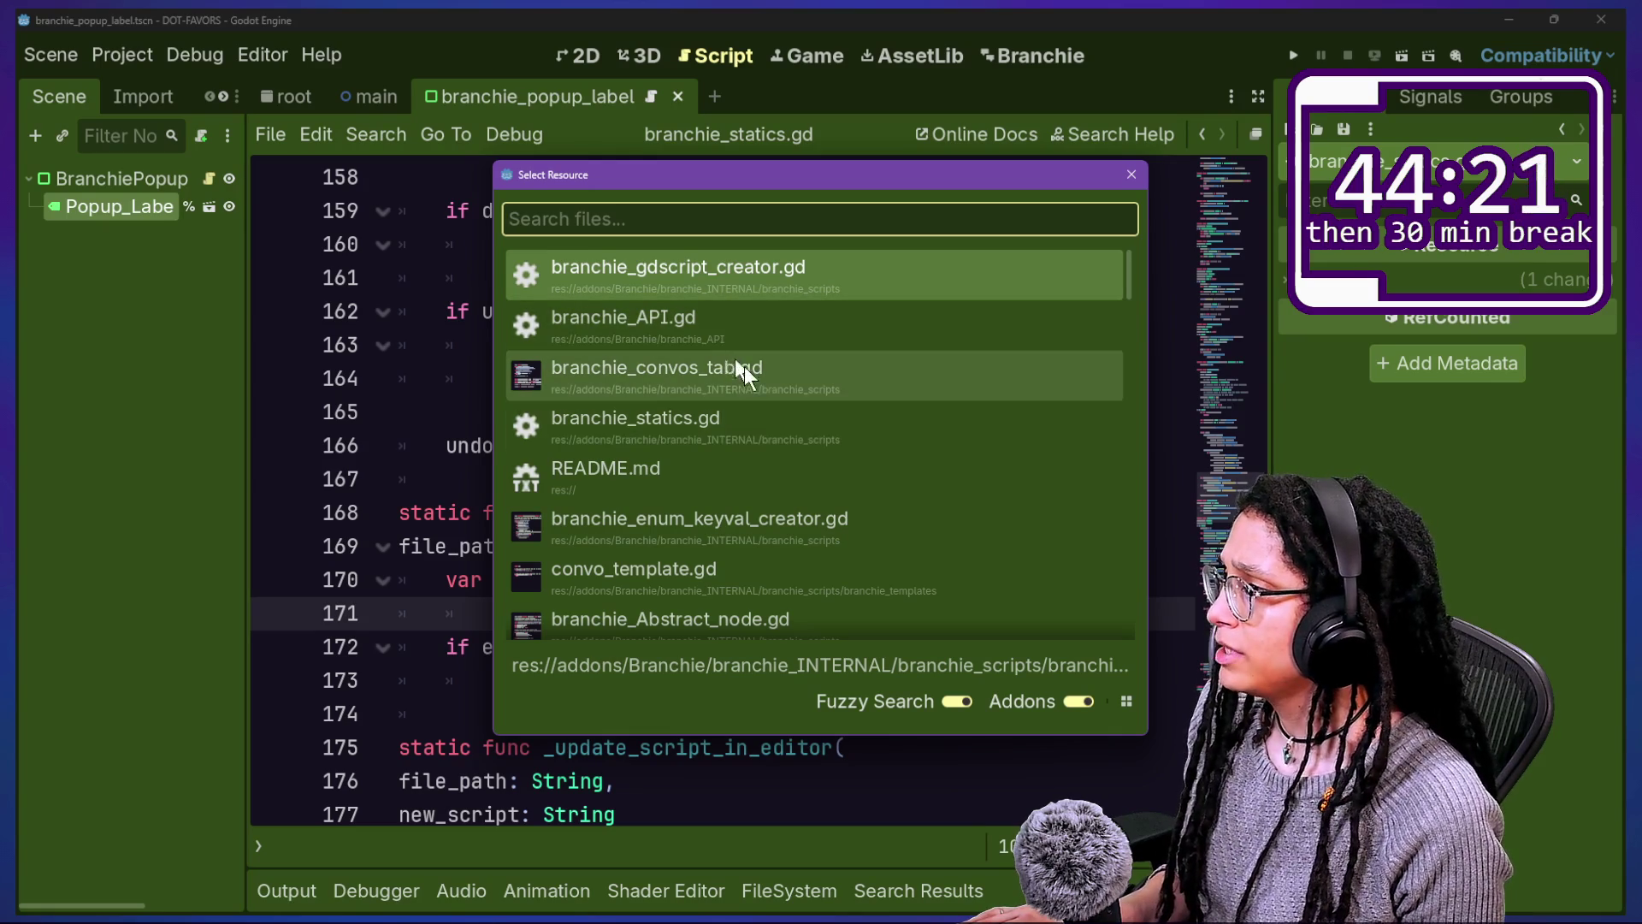
{"action": "double_click", "coordinate": [786, 296]}
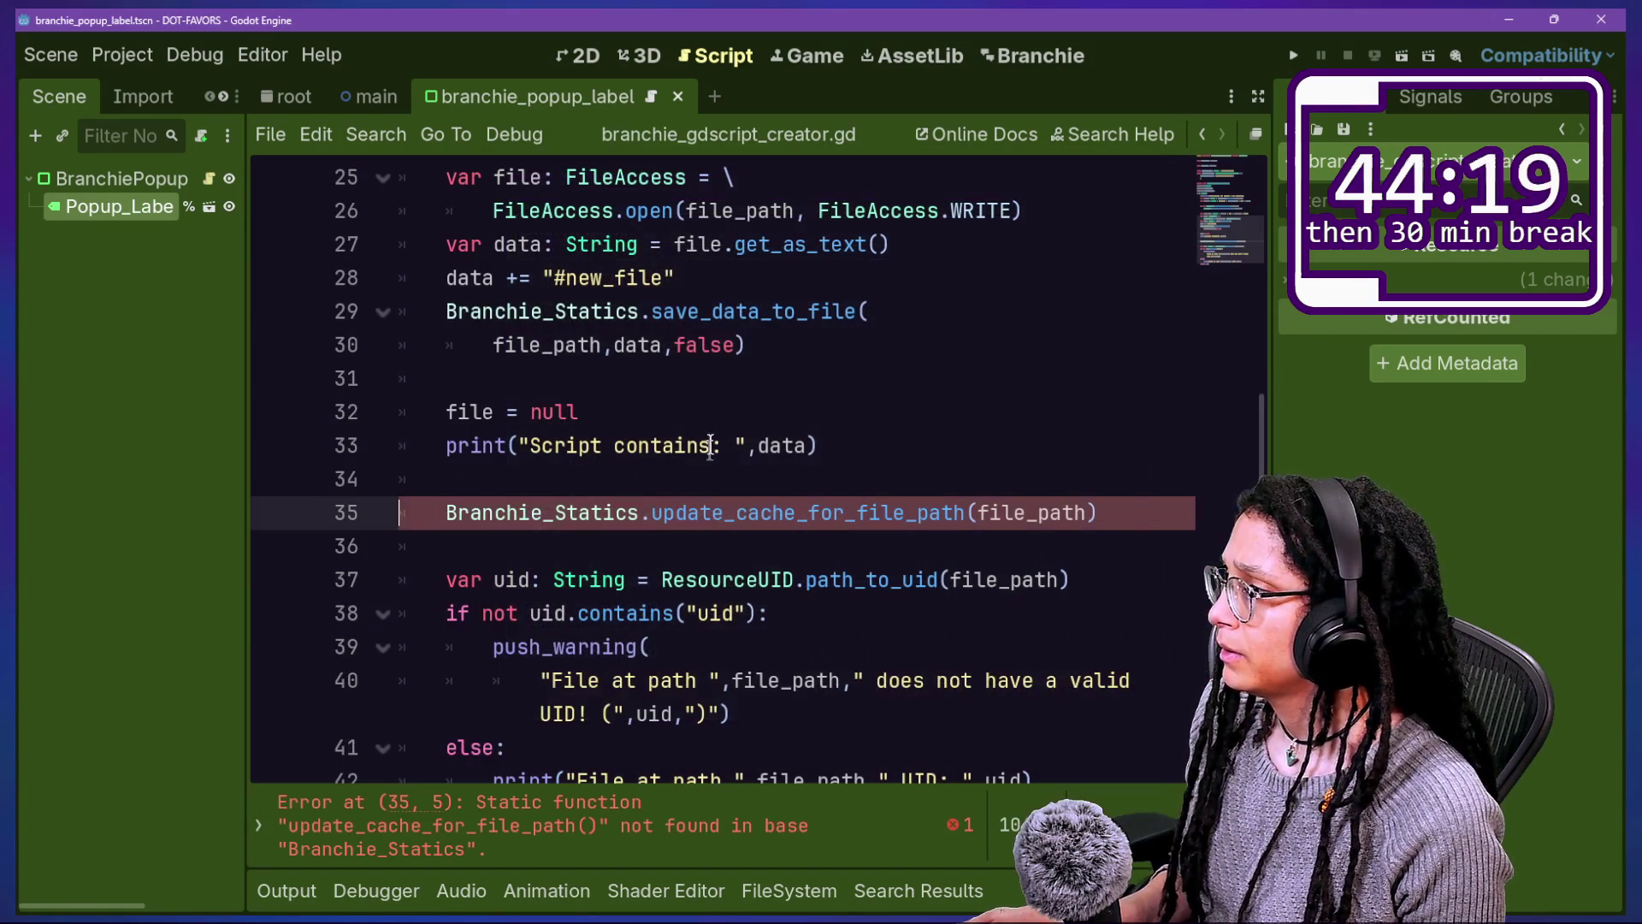
{"action": "key", "text": "BackSpace"}
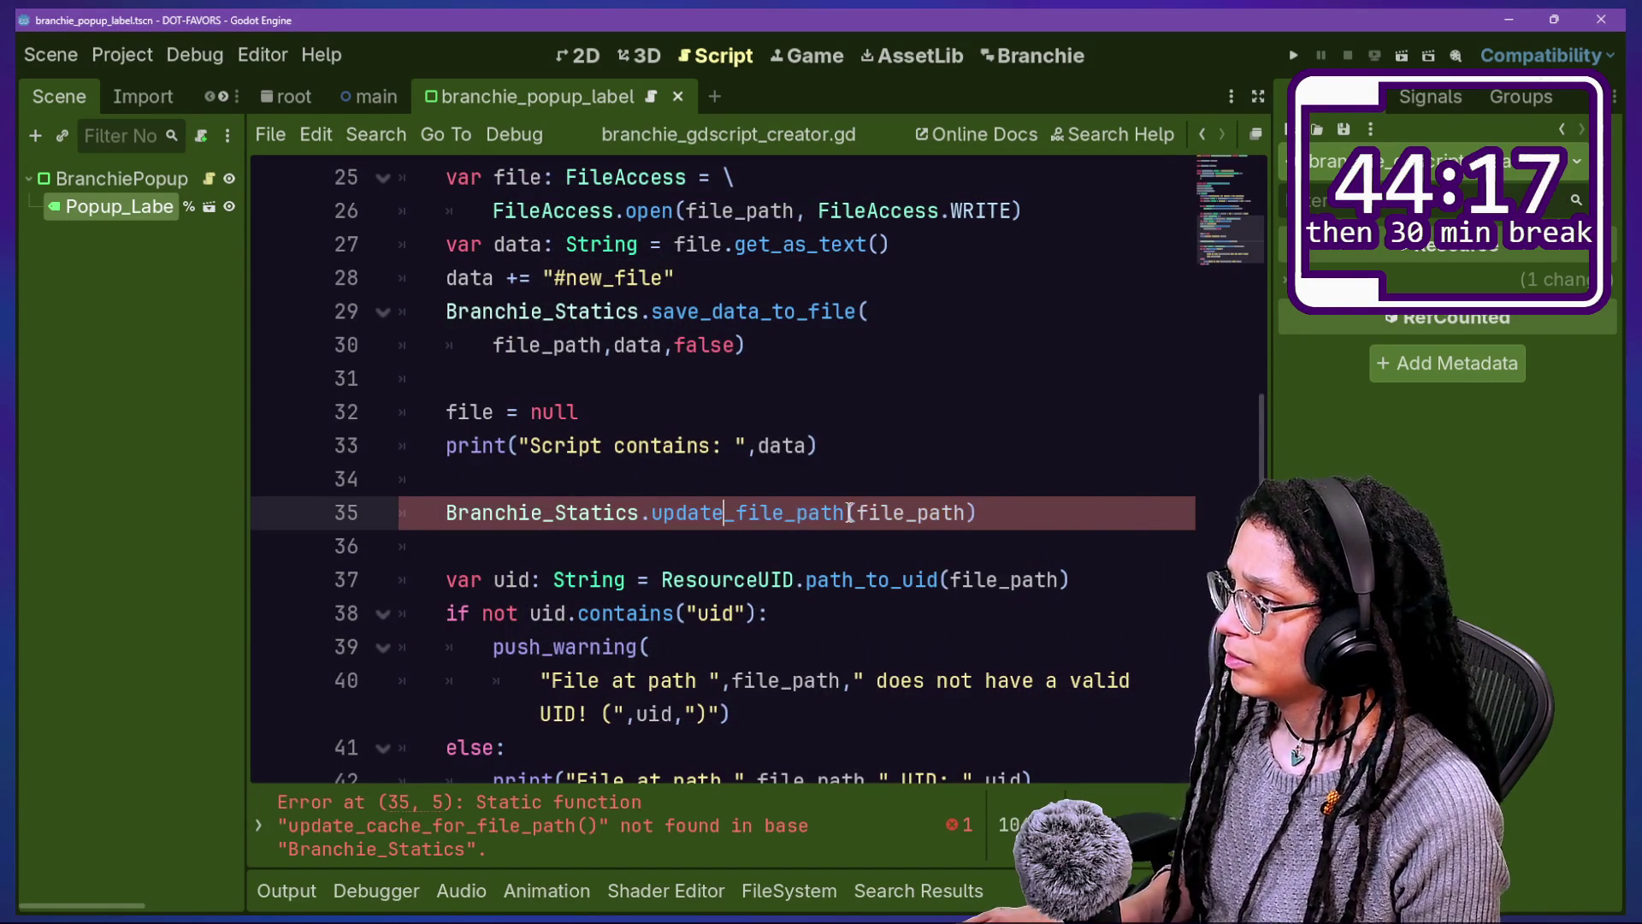
{"action": "type", "text": "+"}
{"action": "key", "text": "ctrl+Right"}
{"action": "key", "text": "BackSpace"}
{"action": "key", "text": "BackSpace"}
{"action": "key", "text": "BackSpace"}
{"action": "left_click", "coordinate": [774, 416]}
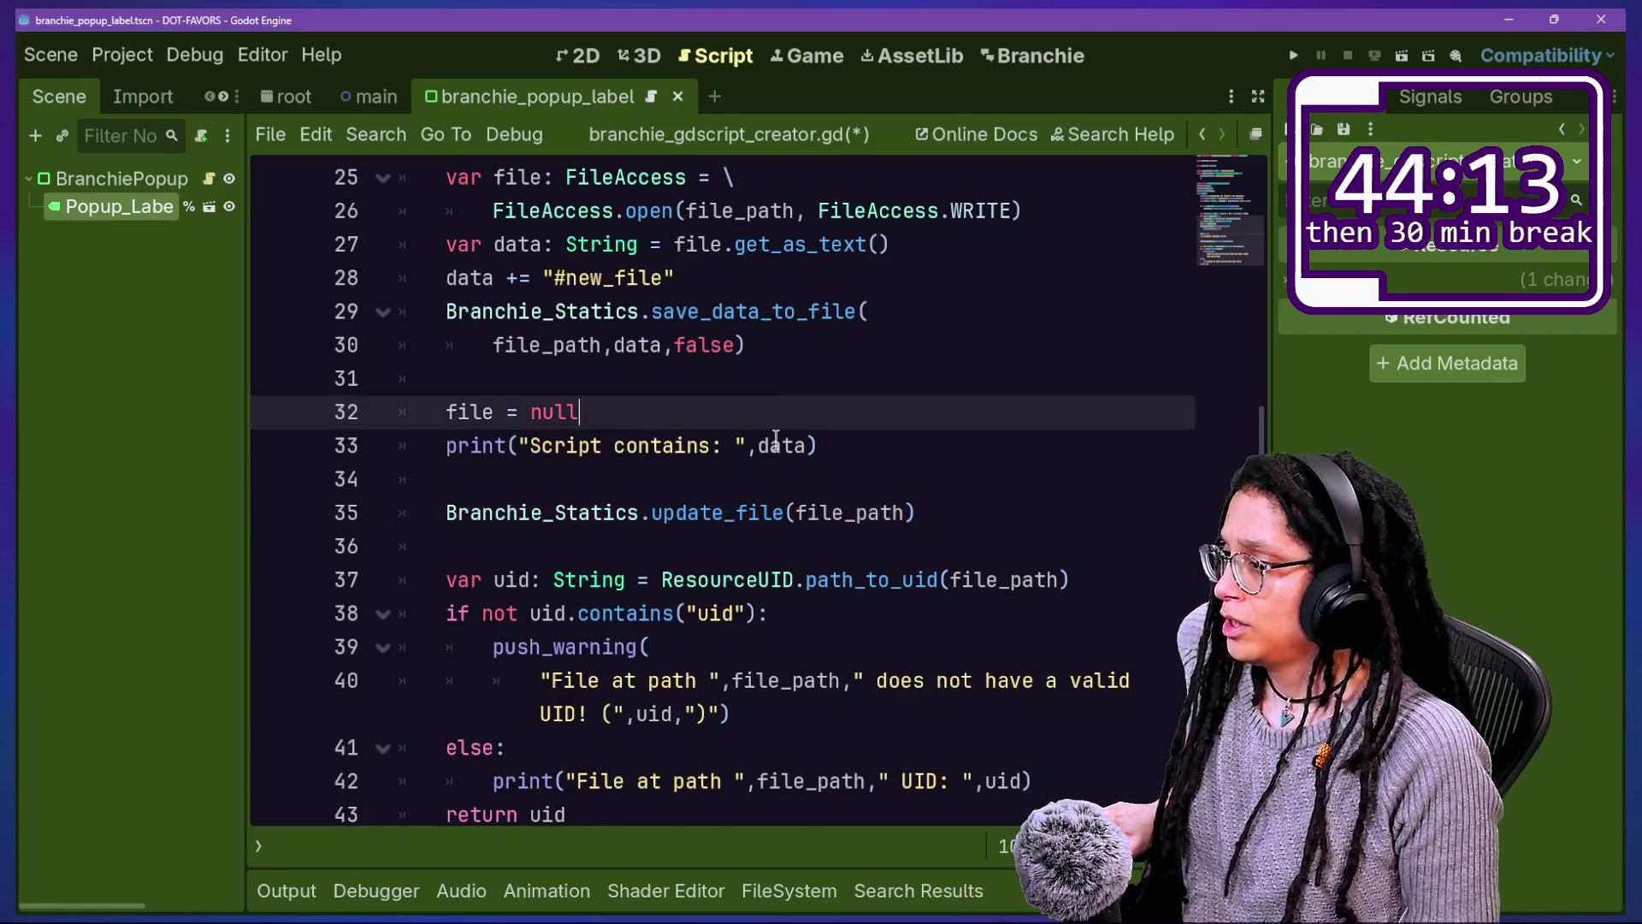
{"action": "key", "text": "ctrl+s"}
{"action": "key", "text": "Down"}
{"action": "key", "text": "Down"}
{"action": "key", "text": "Down"}
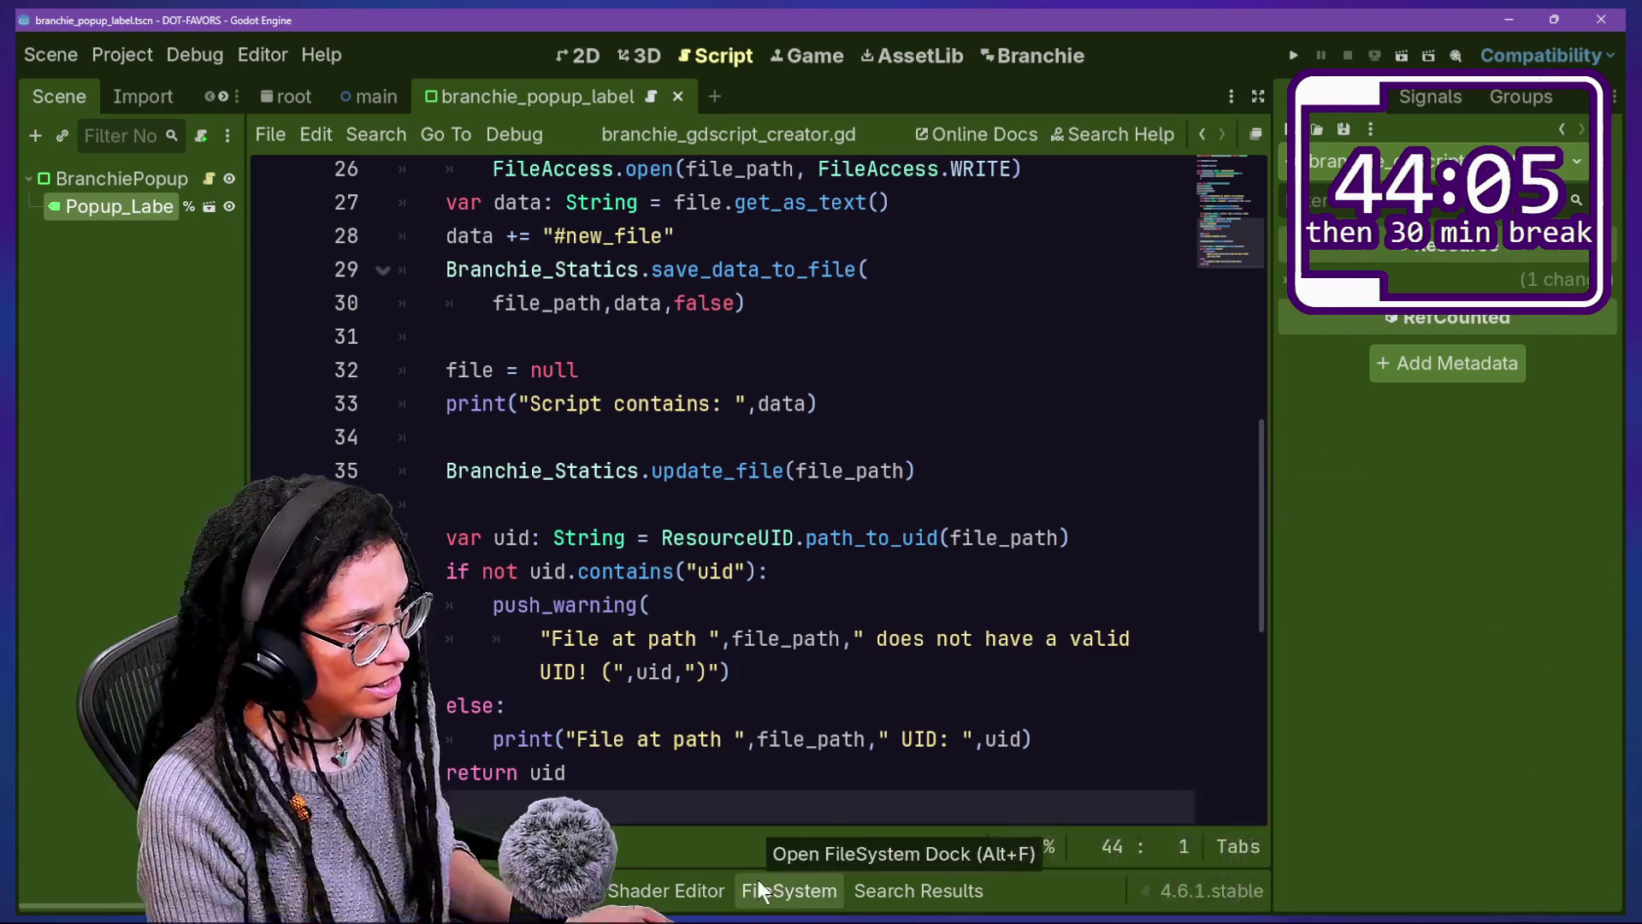
Step: Open the generated DOEST_IT_WORK_IDK.gd from CONVOS and reveal it in File Explorer
{"action": "left_click", "coordinate": [757, 880]}
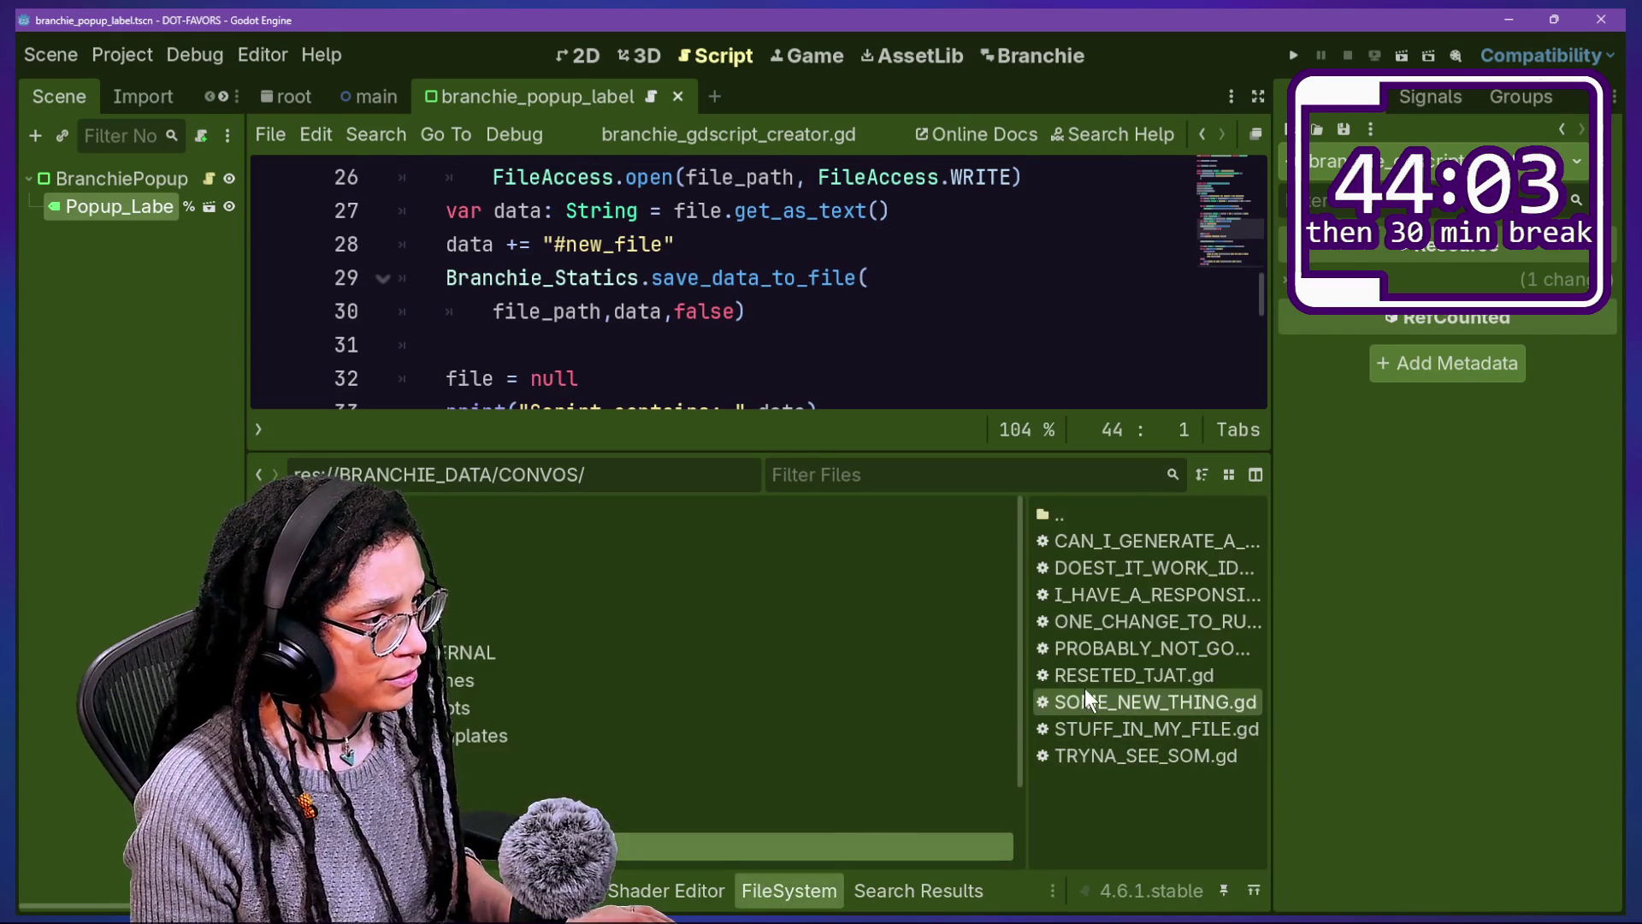
{"action": "left_click", "coordinate": [1093, 572]}
{"action": "double_click", "coordinate": [1160, 573]}
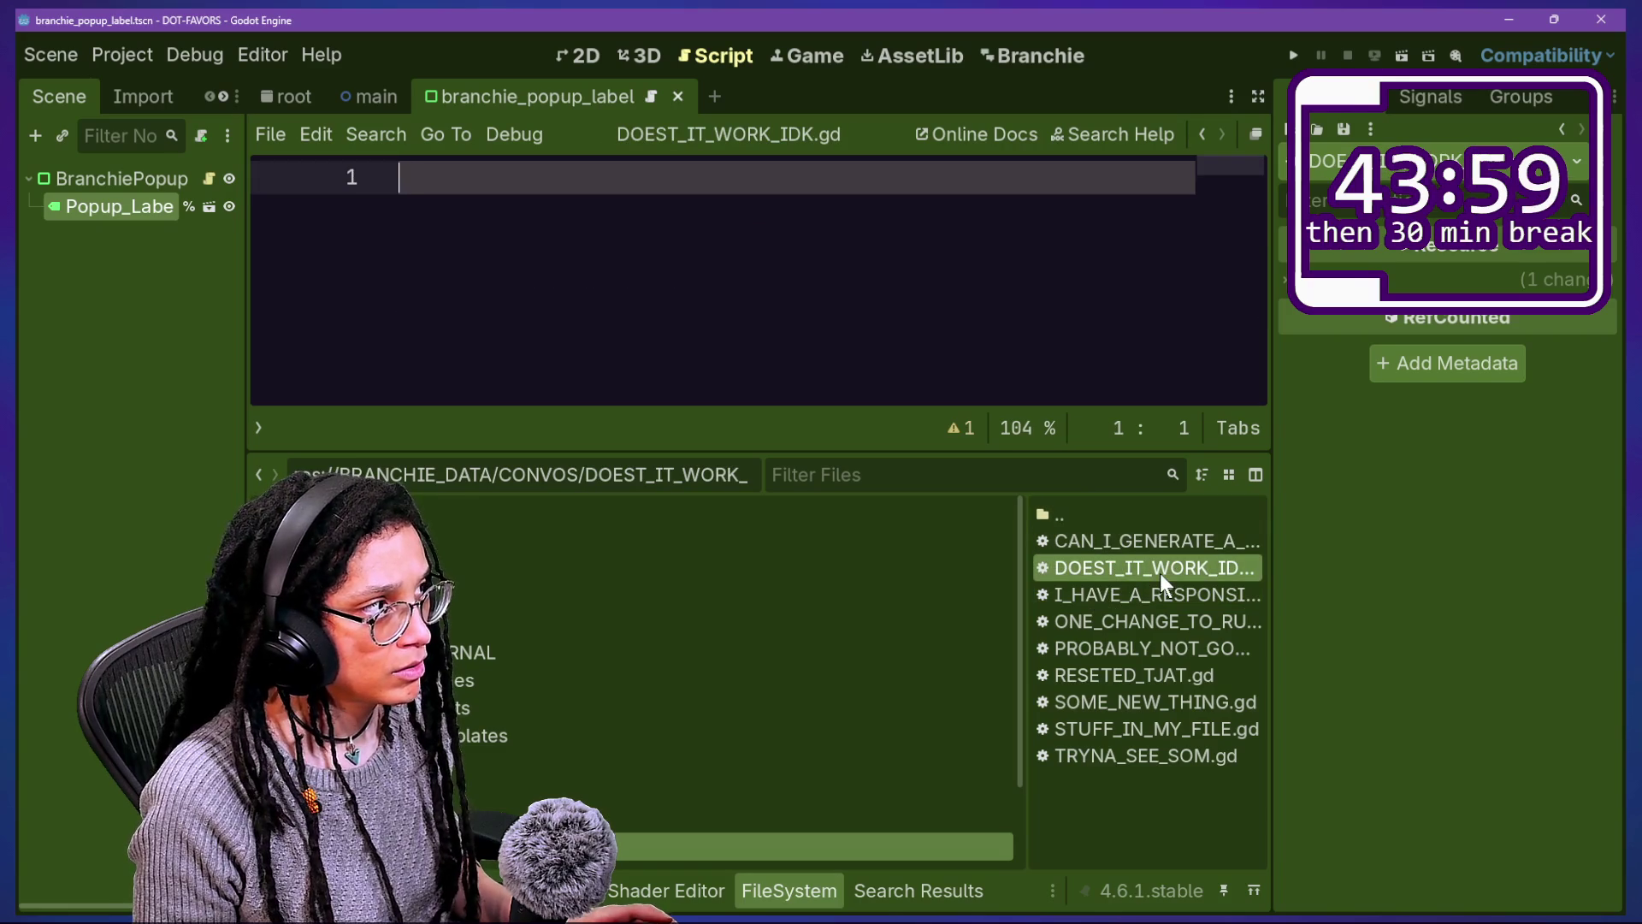
{"action": "key", "text": "ctrl+alt+r"}
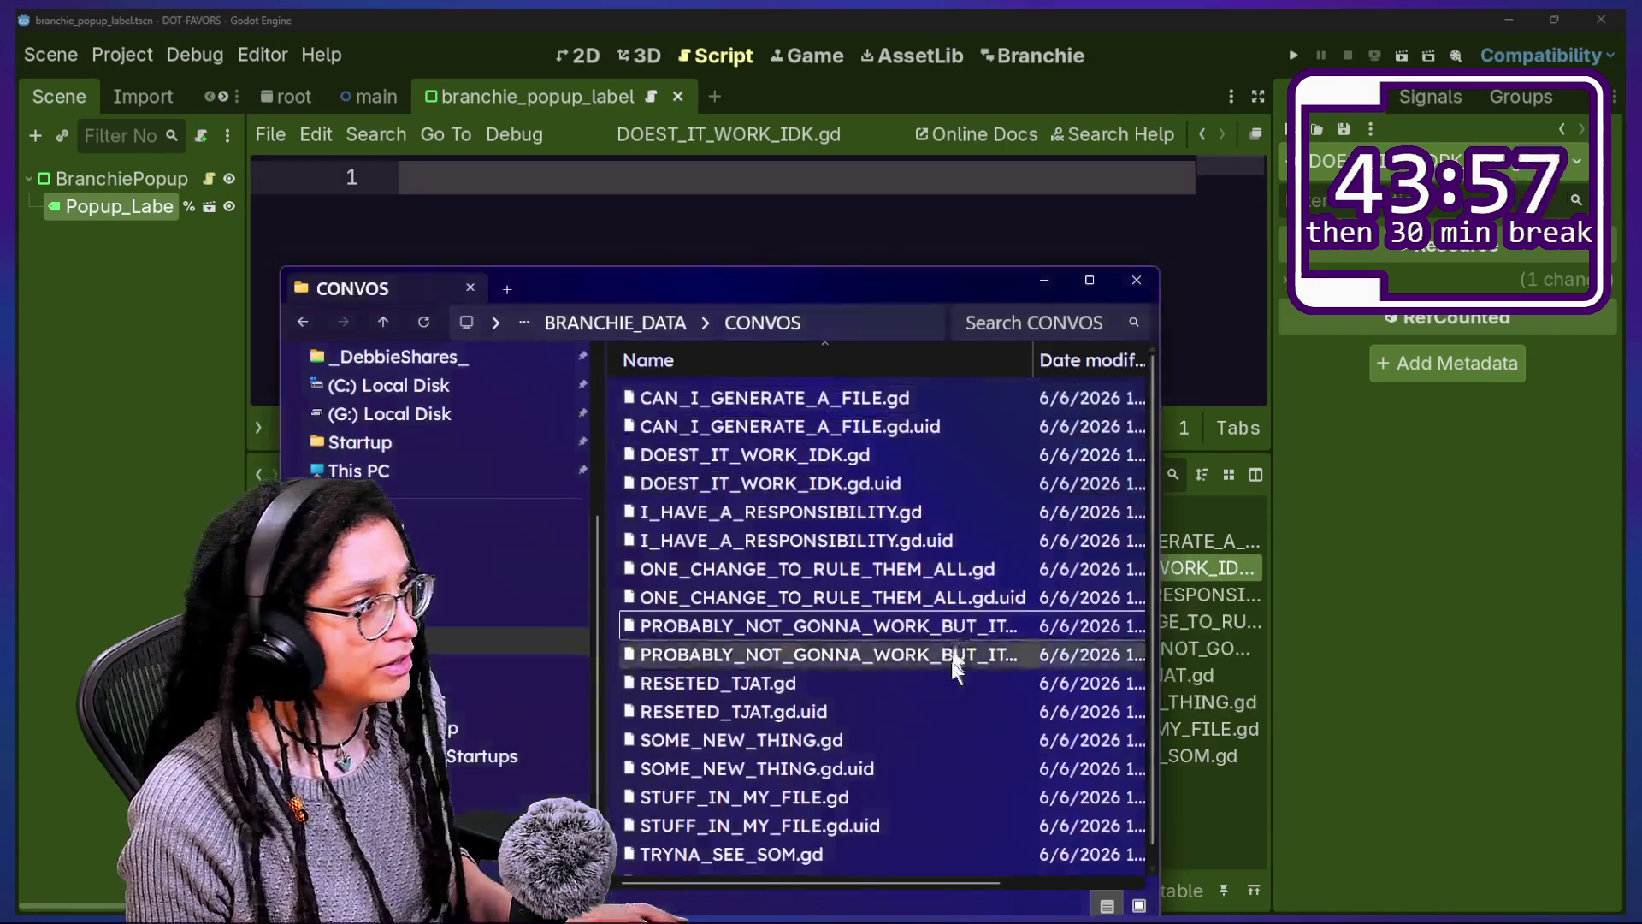
Step: Open DOEST_IT_WORK_IDK.gd in Notepad just once, then return to Godot's output log
{"action": "right_click", "coordinate": [787, 464]}
{"action": "left_click", "coordinate": [898, 458]}
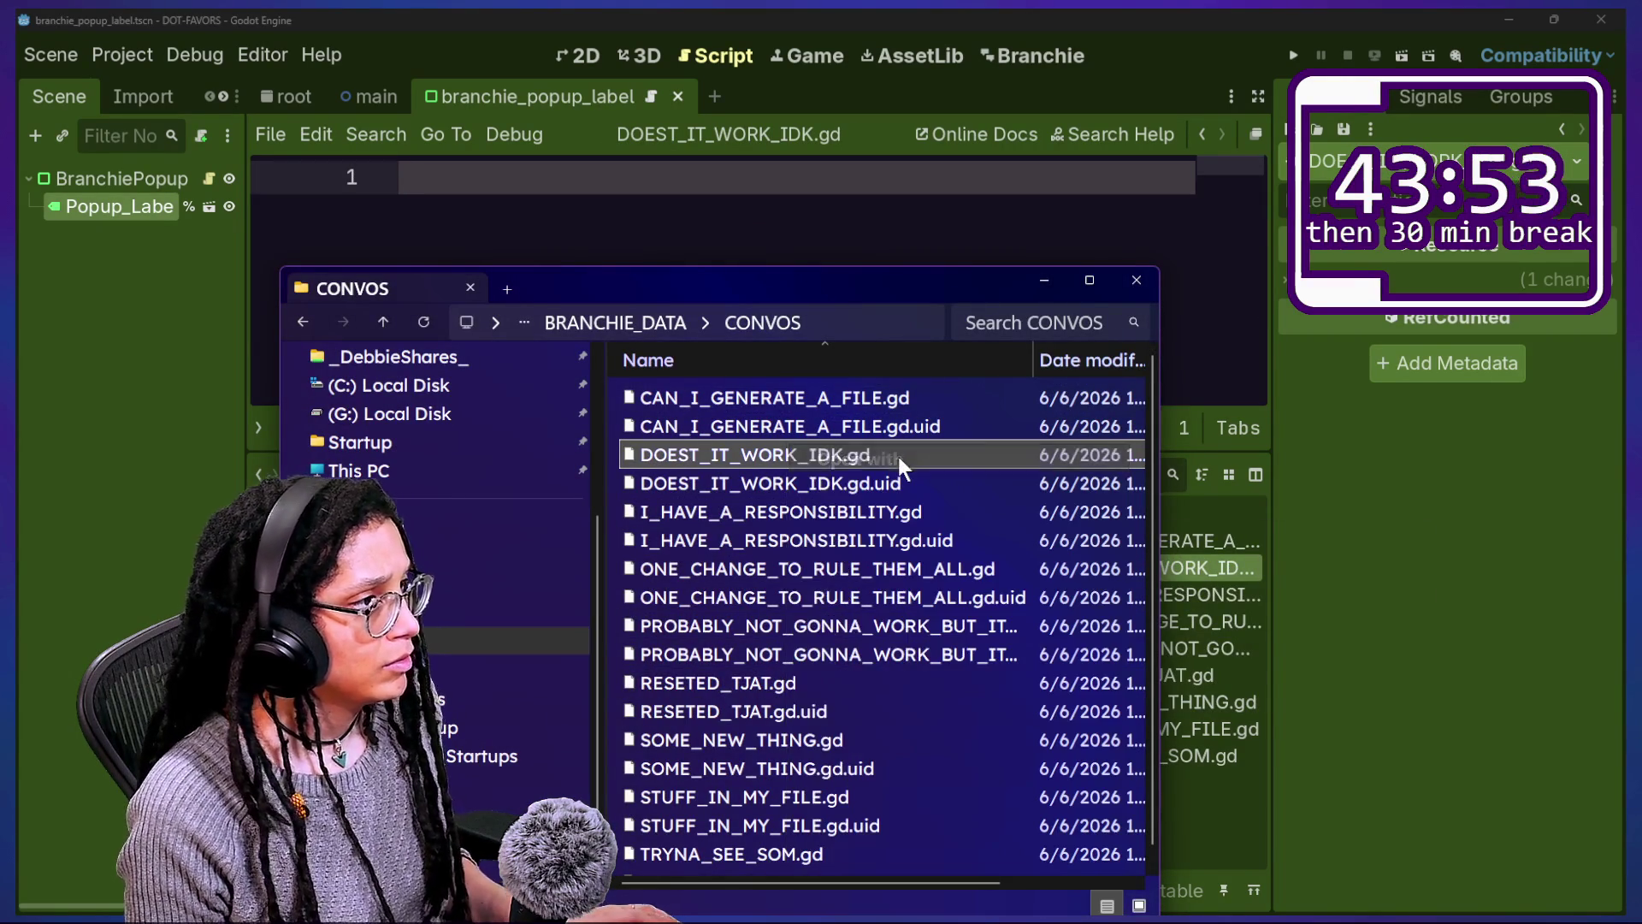
{"action": "key", "text": "Tab"}
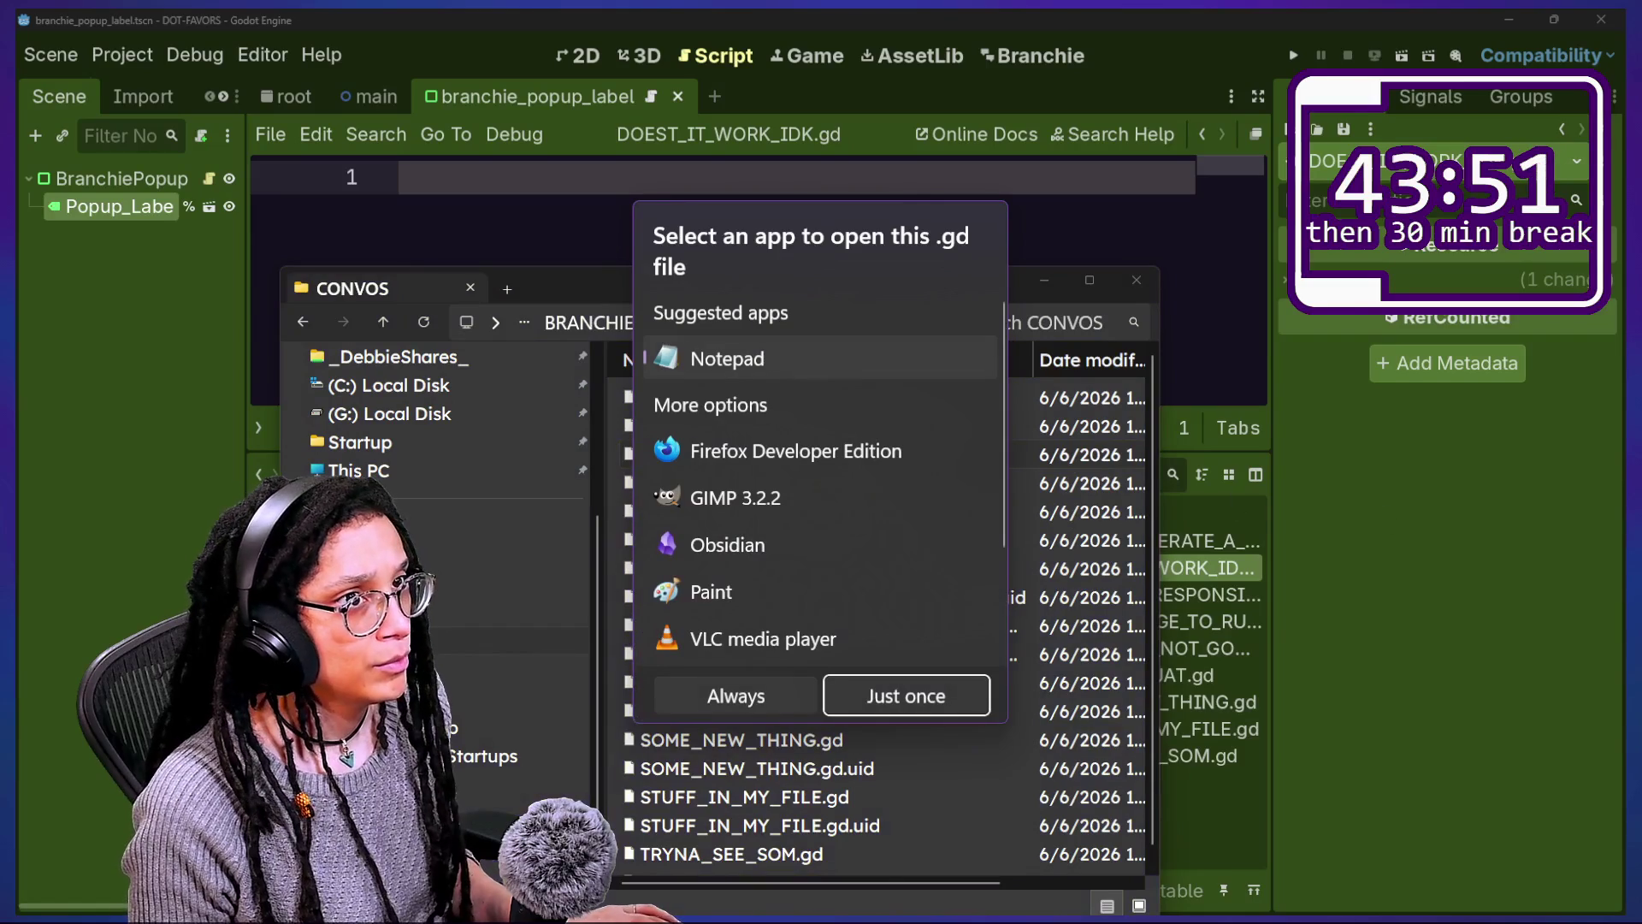
{"action": "left_click", "coordinate": [907, 696]}
{"action": "key", "text": "alt+Tab"}
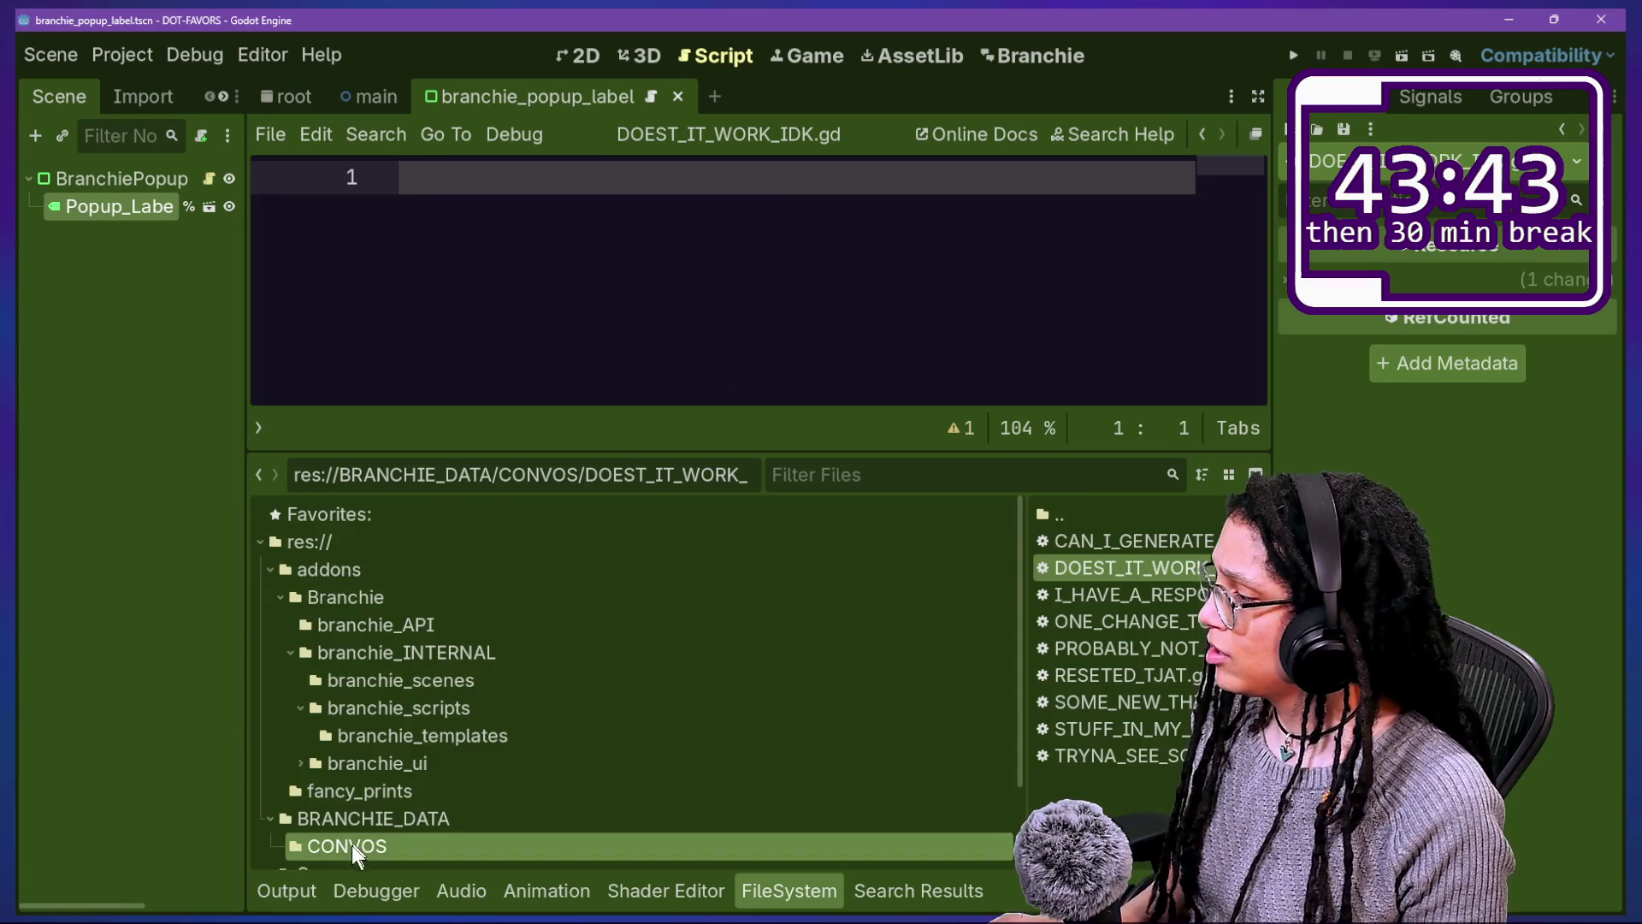
{"action": "left_click", "coordinate": [290, 893]}
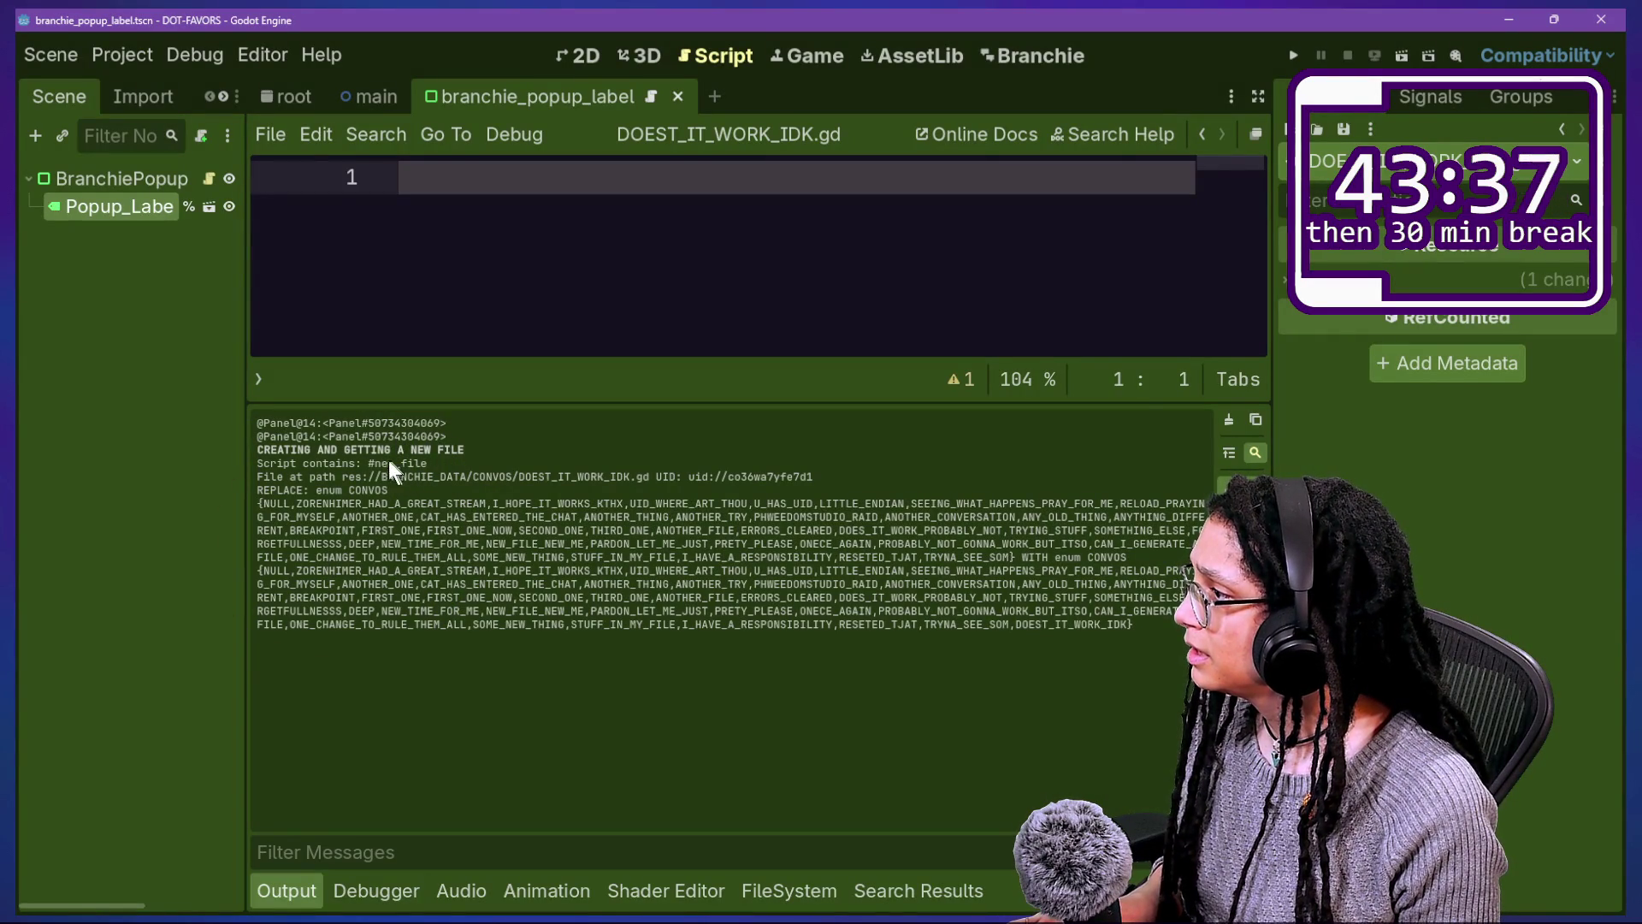
Step: Open branchie_gdscript_creator.gd in distraction-free mode and review its save_data_to_file call
{"action": "key", "text": "ctrl+alt+o"}
{"action": "left_click", "coordinate": [826, 284]}
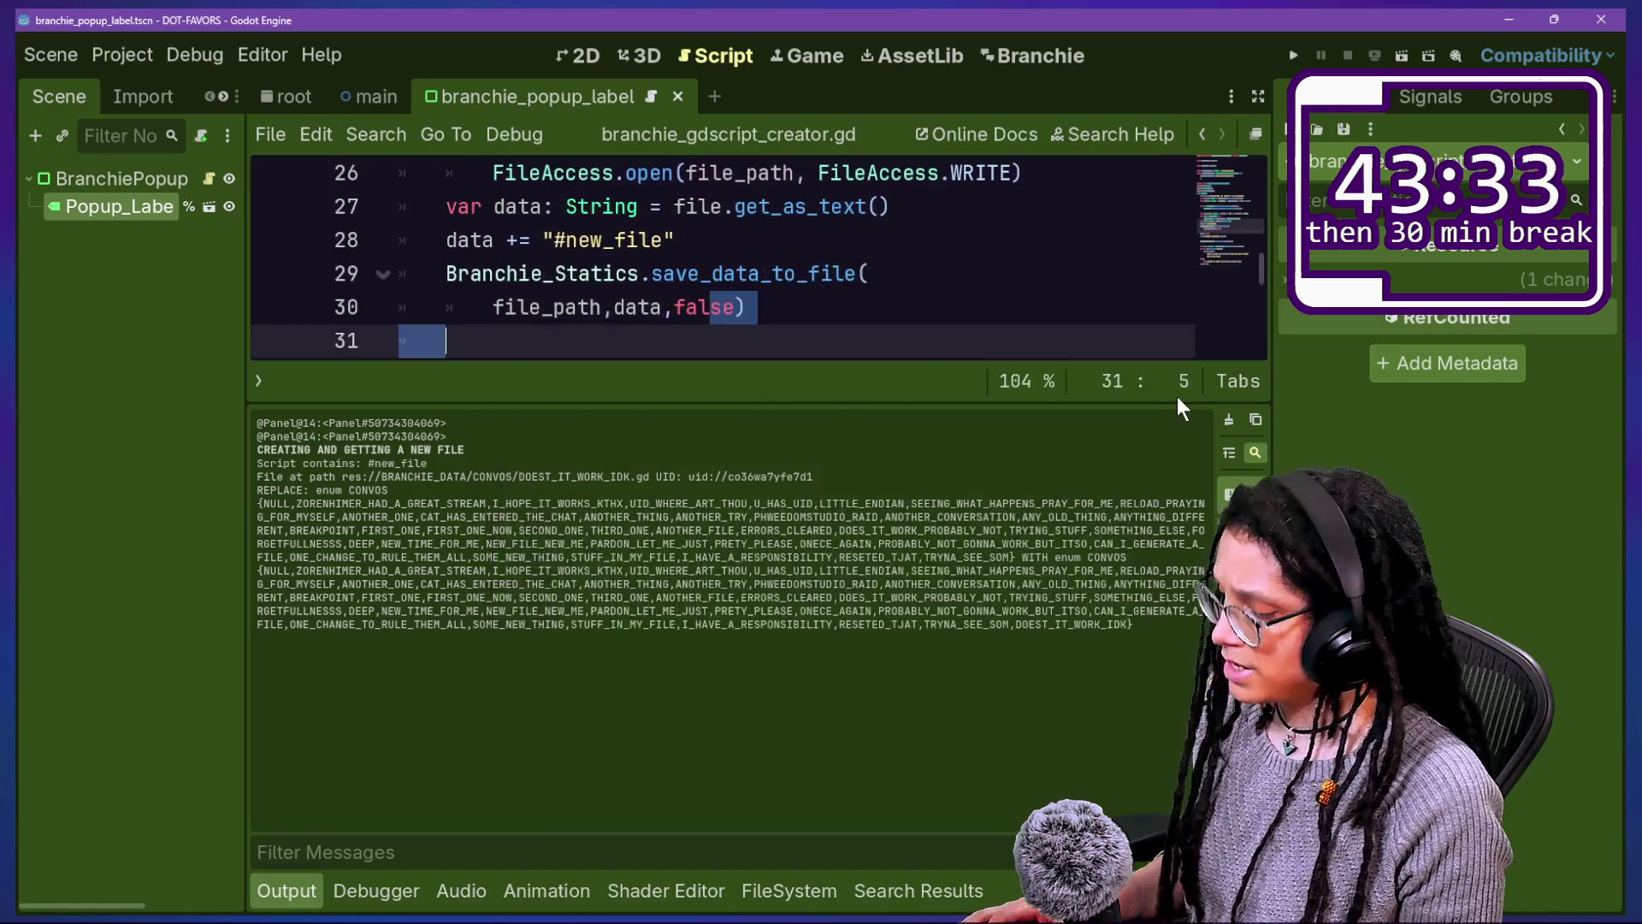
{"action": "key", "text": "ctrl+j"}
{"action": "scroll", "coordinate": [1080, 442], "scroll_direction": "up", "scroll_amount": 8}
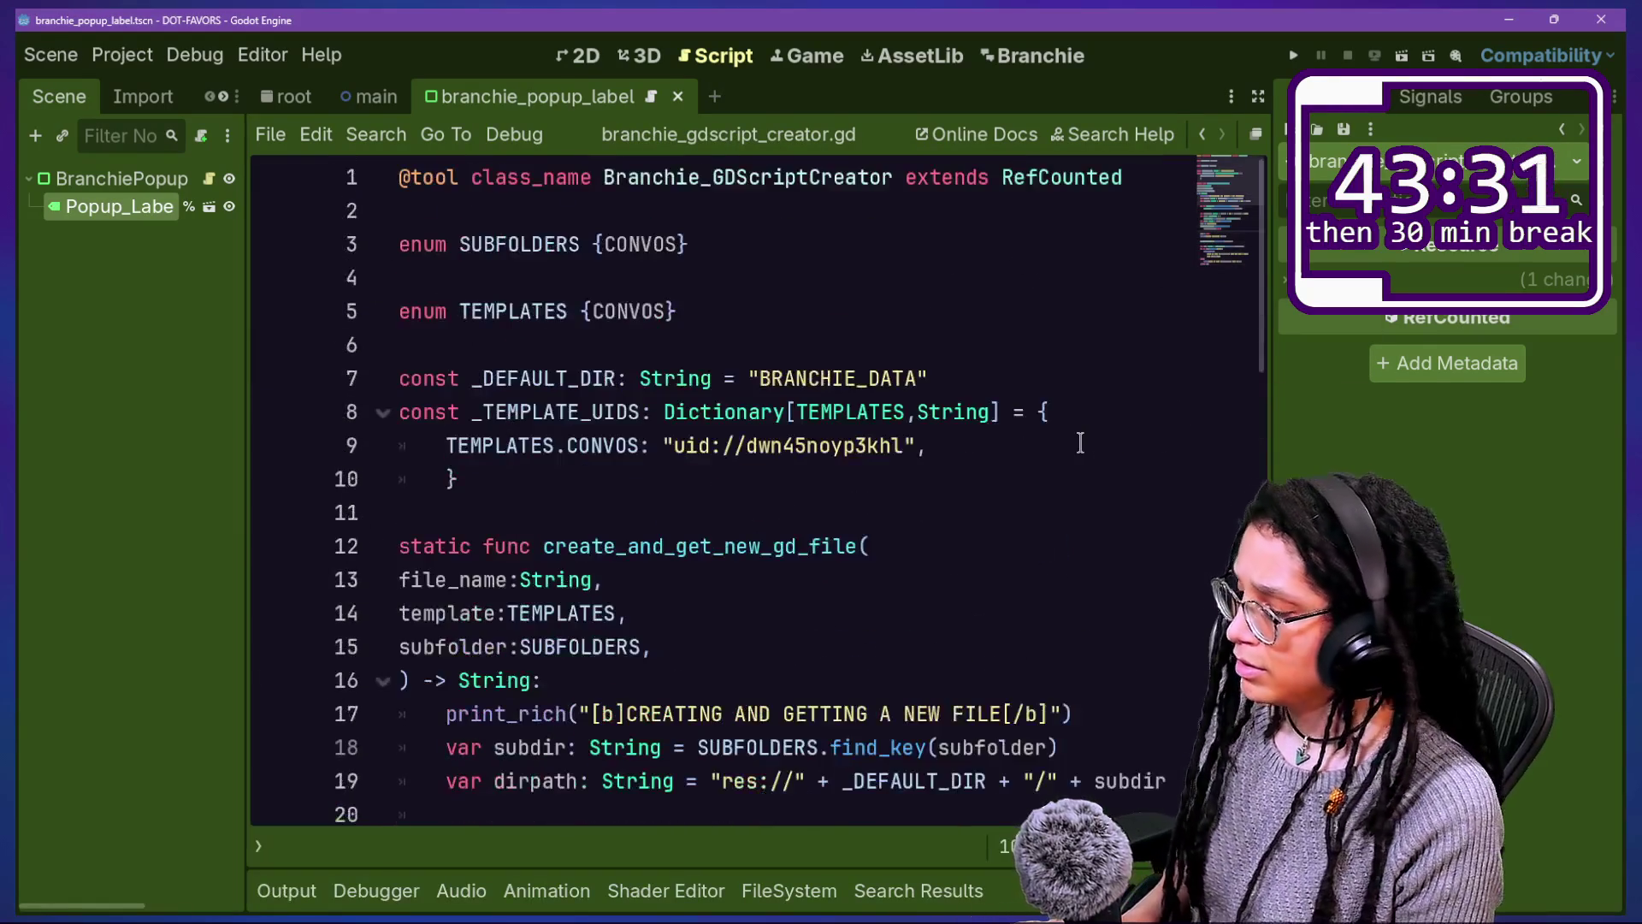
{"action": "scroll", "coordinate": [1080, 442], "scroll_direction": "down", "scroll_amount": 3}
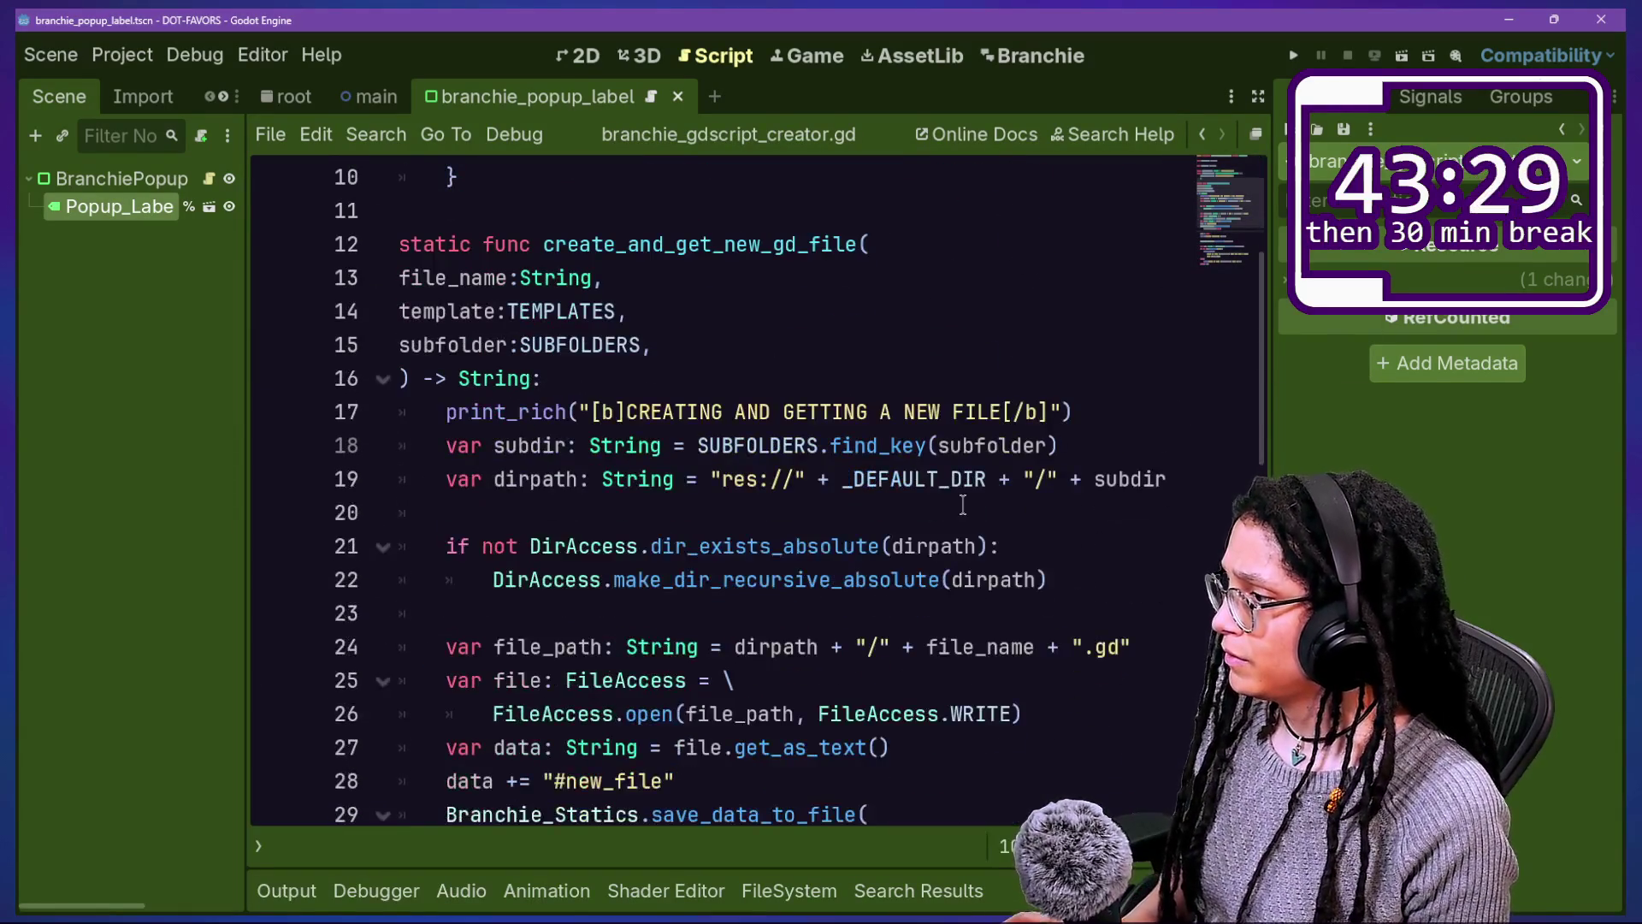
{"action": "key", "text": "ctrl+shift+F11"}
{"action": "scroll", "coordinate": [556, 590], "scroll_direction": "down", "scroll_amount": 3}
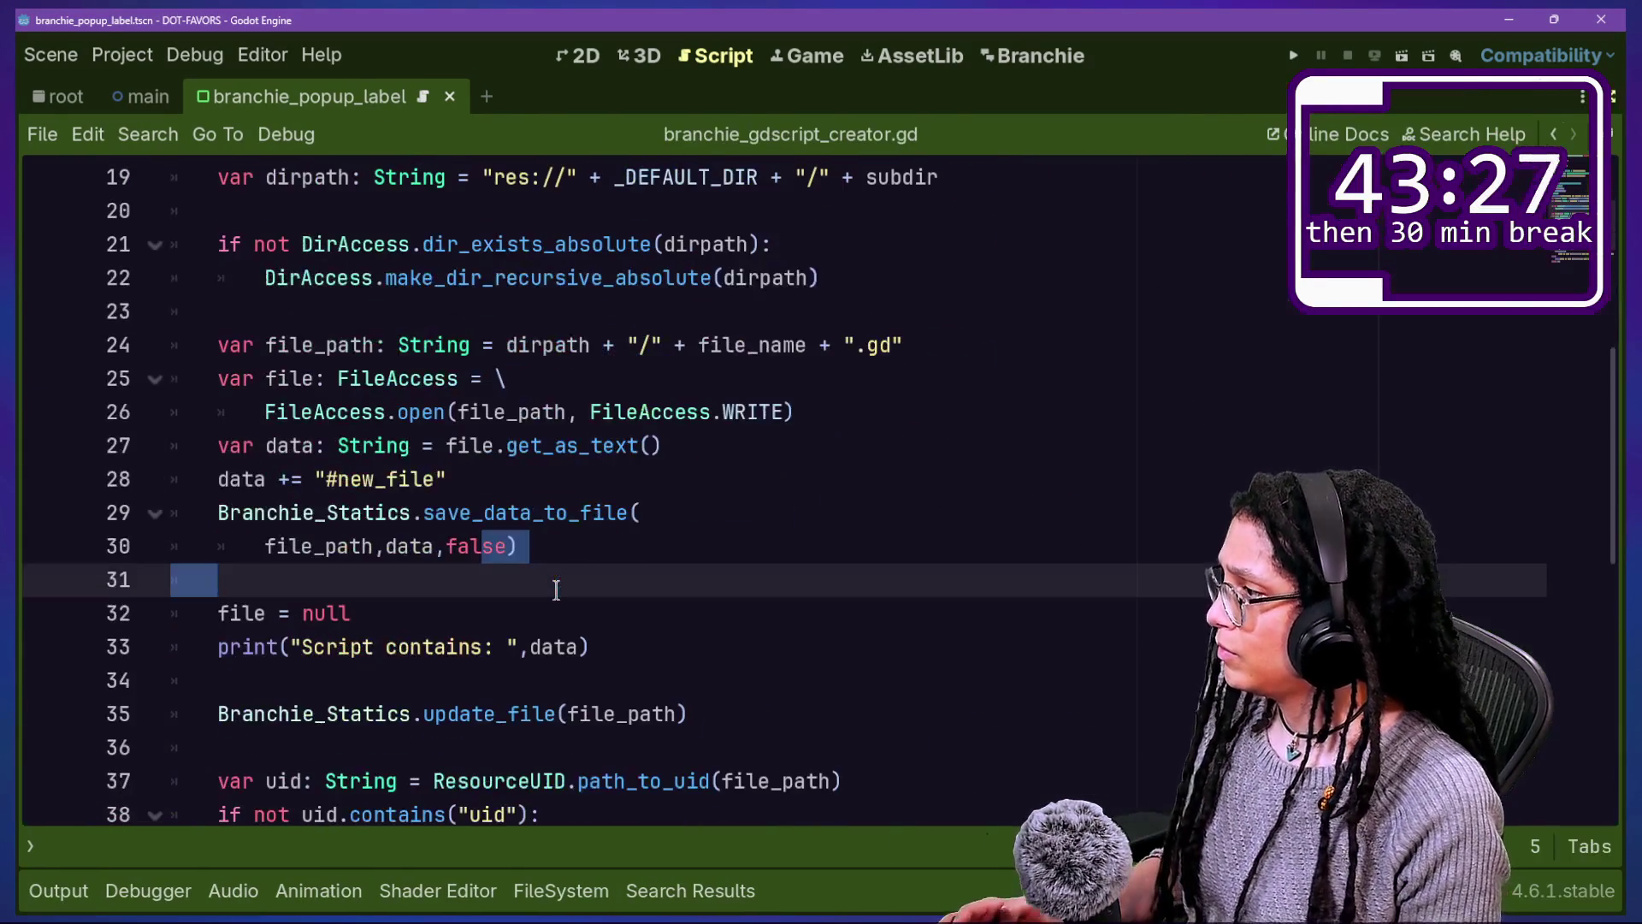
{"action": "scroll", "coordinate": [556, 590], "scroll_direction": "up", "scroll_amount": 2, "text": "ctrl"}
{"action": "left_click", "coordinate": [556, 648]}
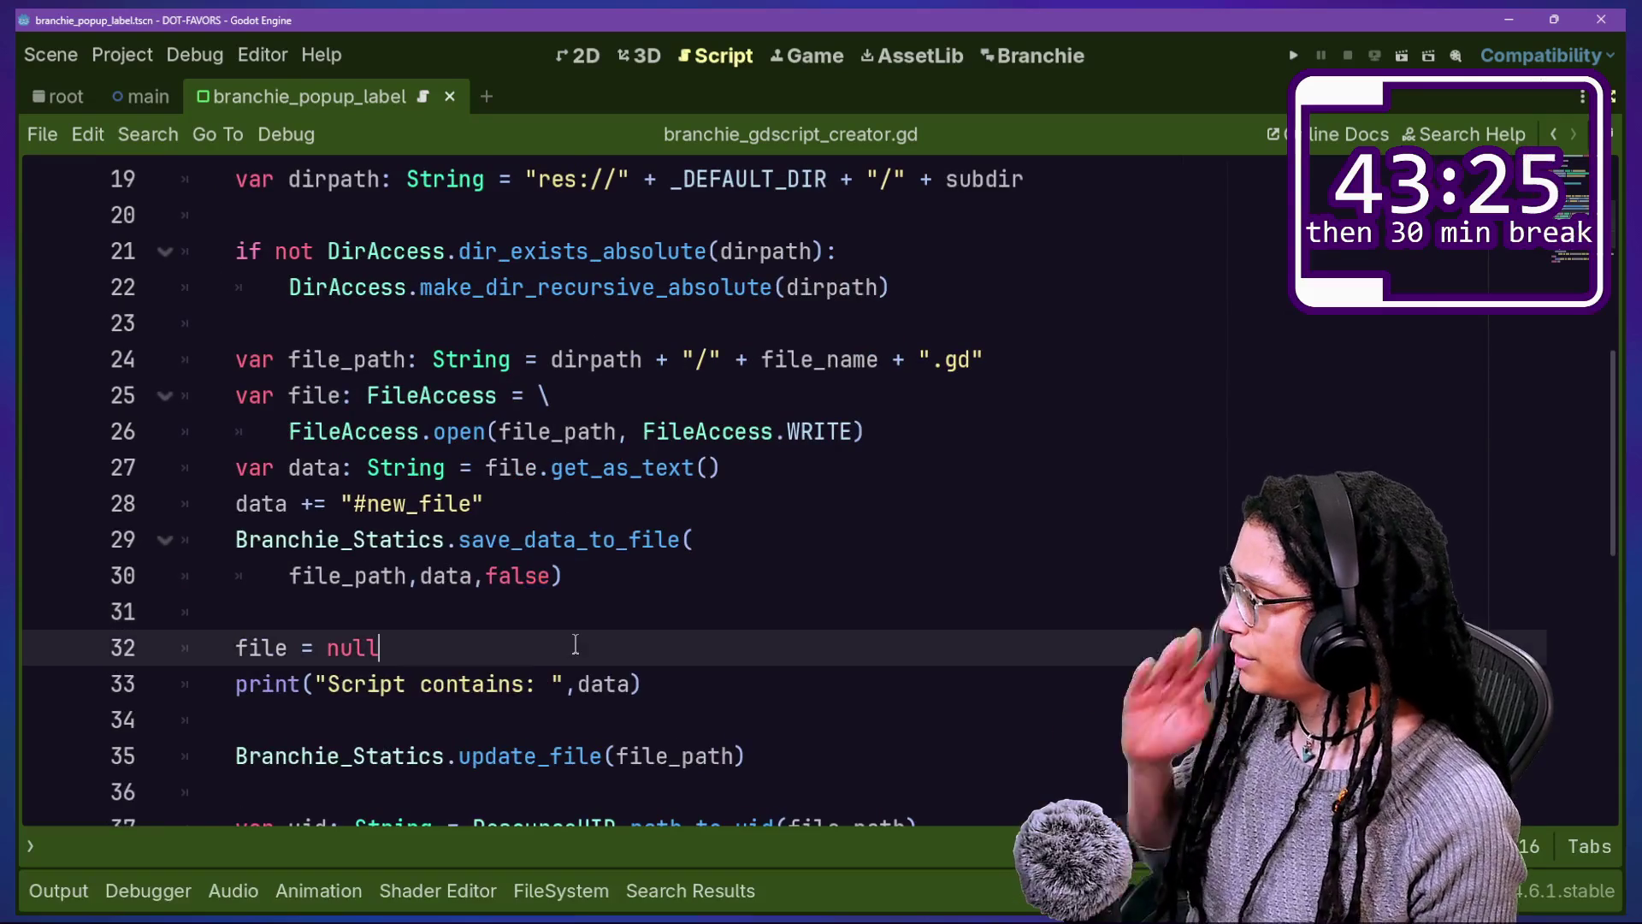
{"action": "scroll", "coordinate": [556, 633], "scroll_direction": "down", "scroll_amount": 1}
{"action": "left_click_drag", "start_coordinate": [707, 432], "coordinate": [359, 431]}
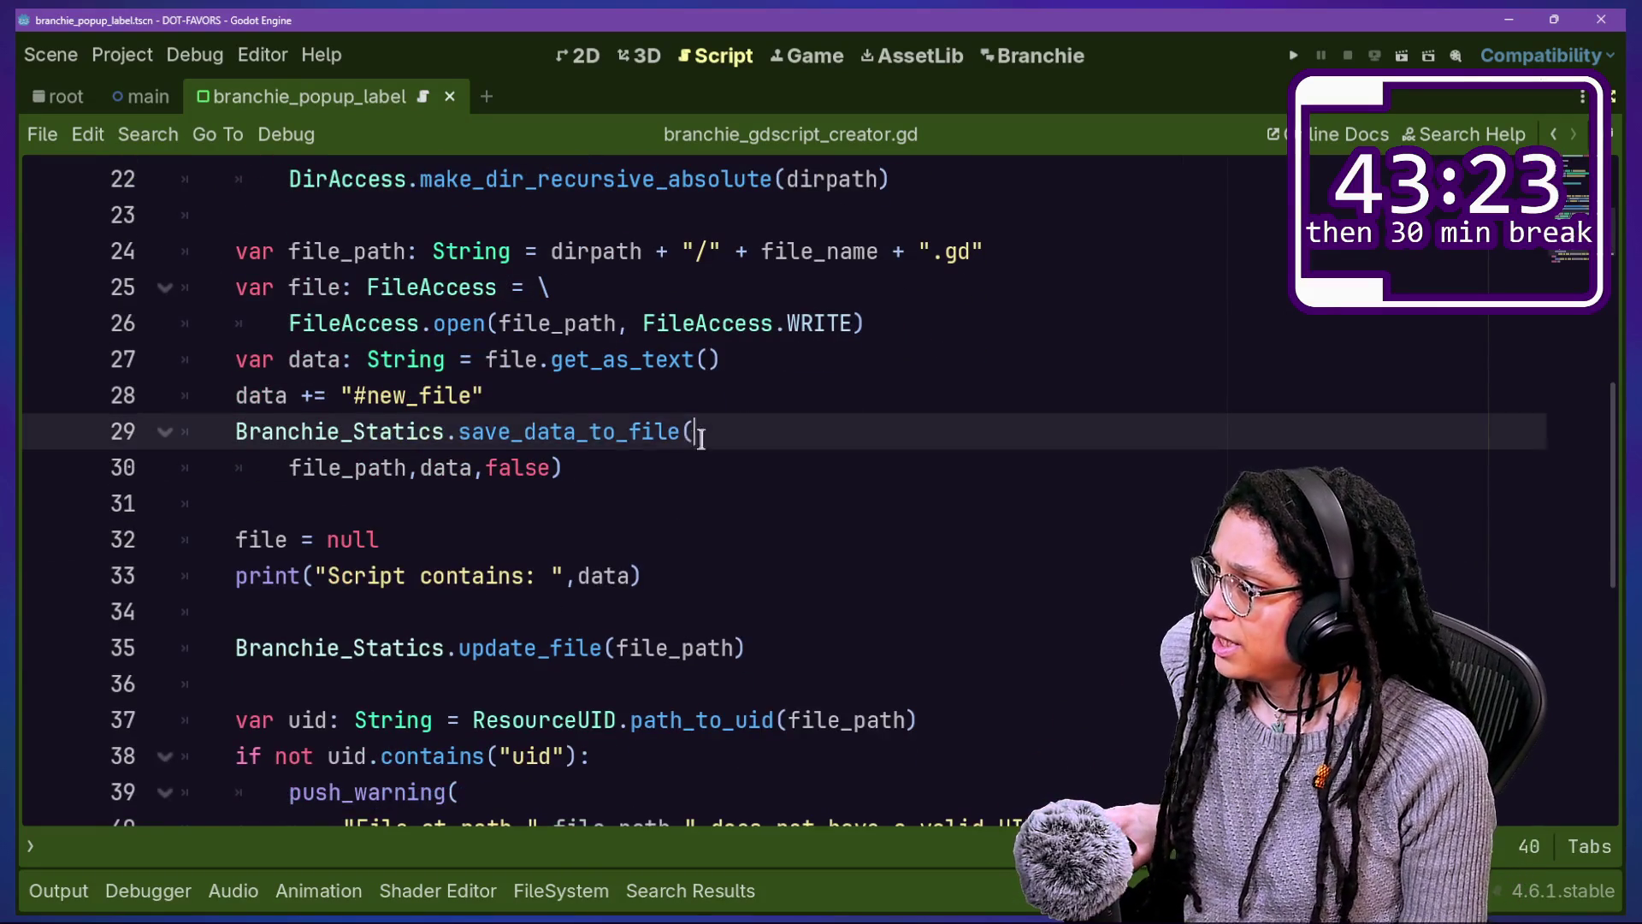
{"action": "left_click", "coordinate": [702, 436]}
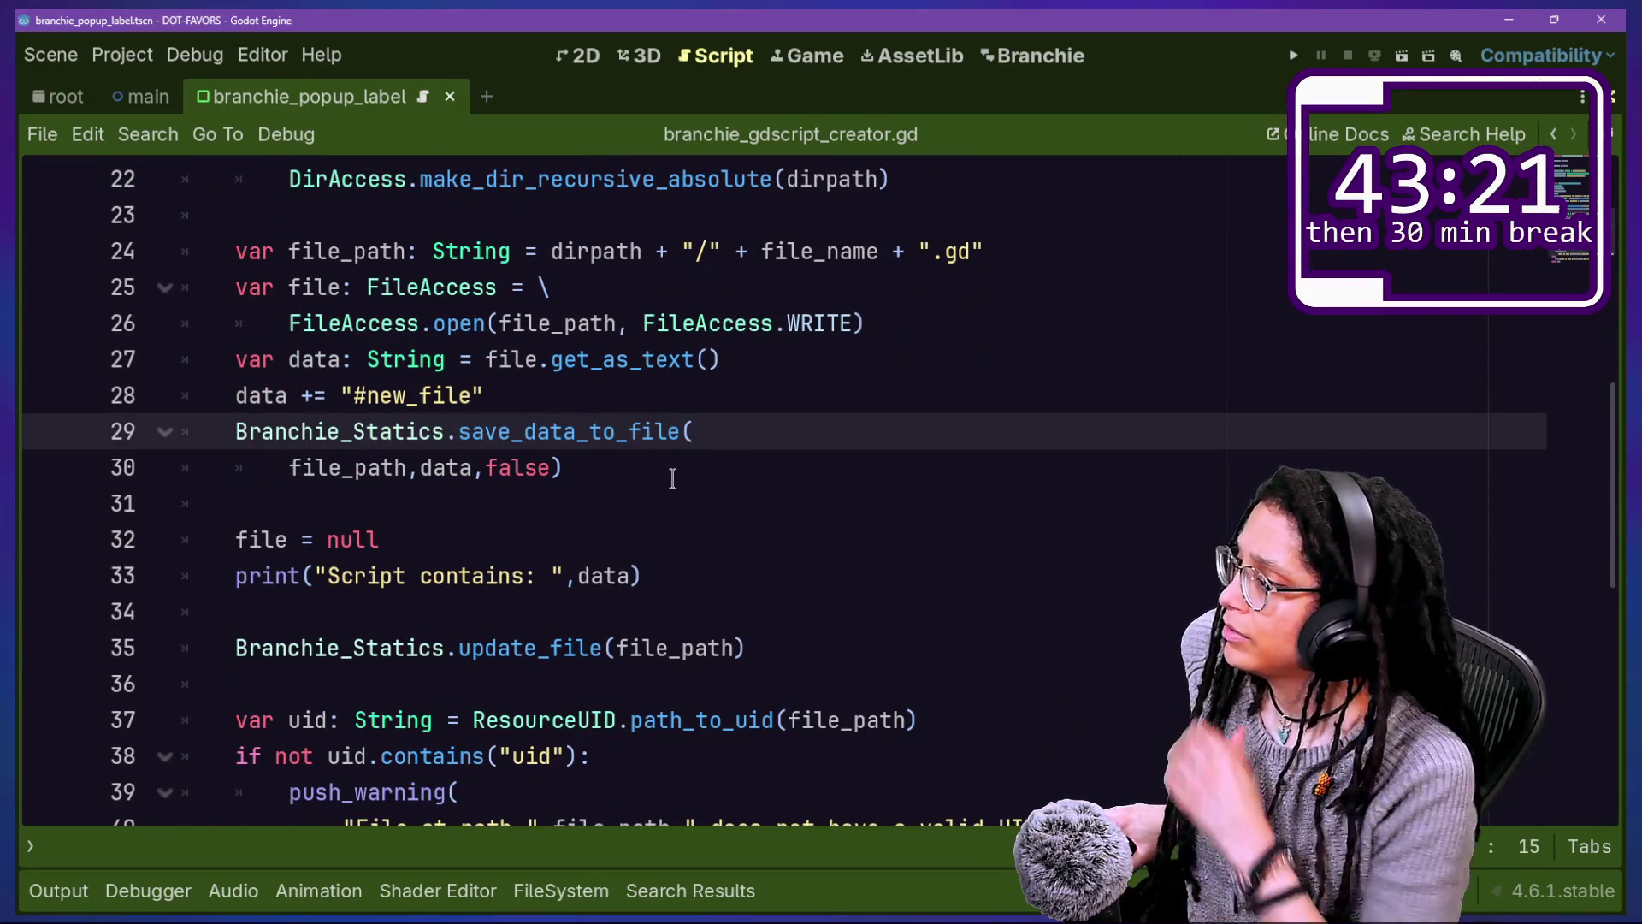
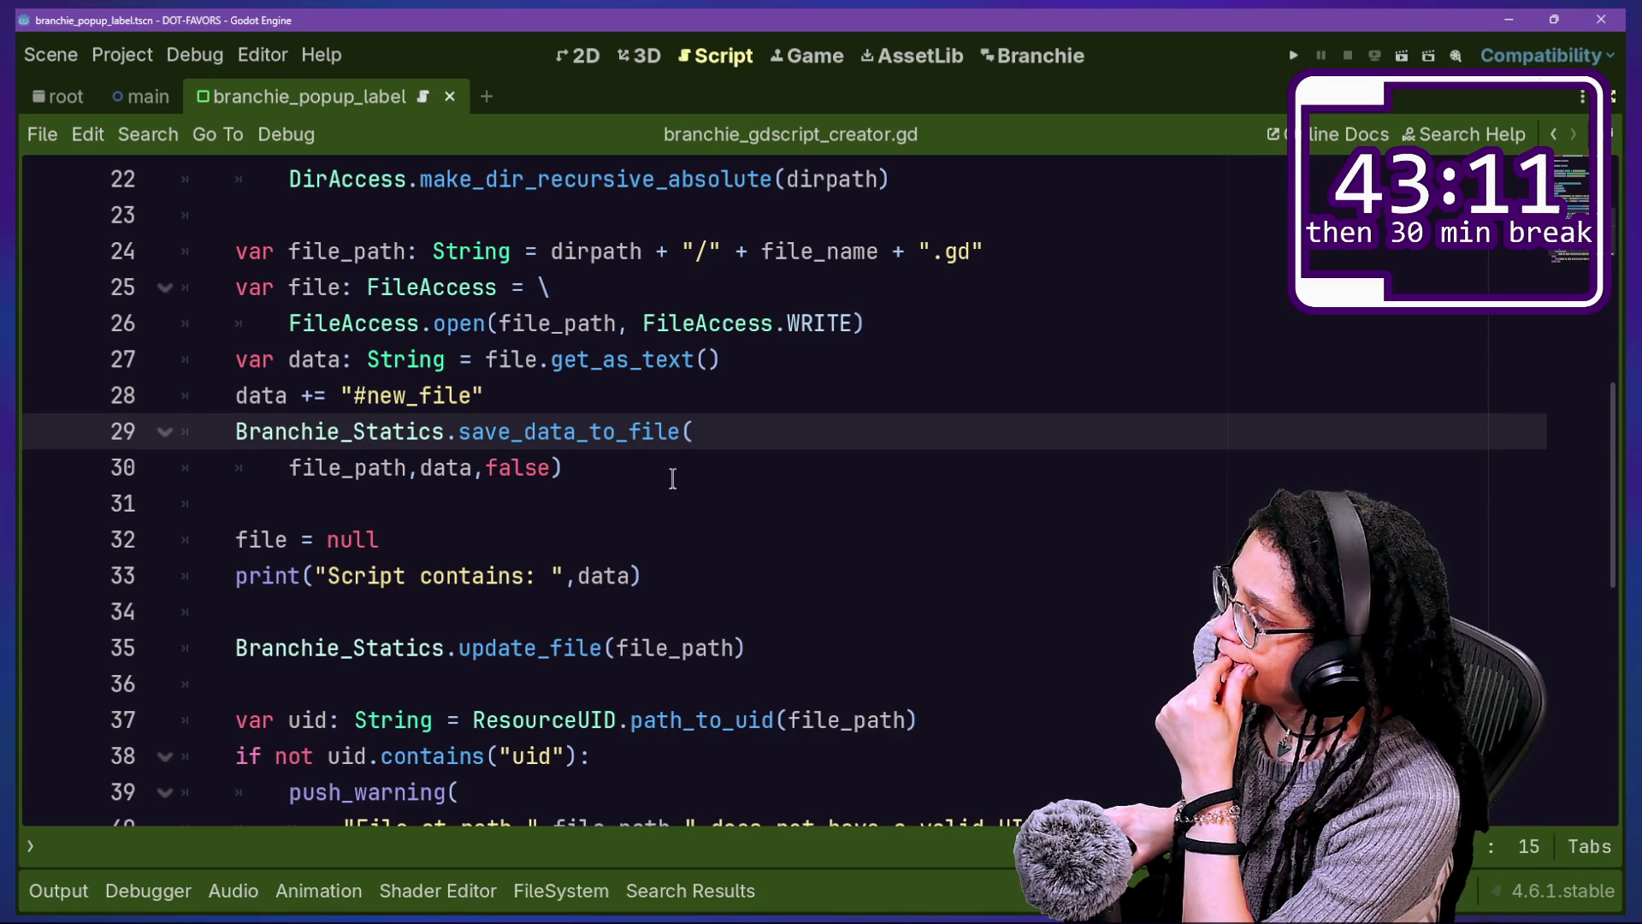
Step: Select lines 27–30 (get_as_text through save_data_to_file) and trial-cut them, undoing each time
{"action": "left_click_drag", "start_coordinate": [673, 479], "coordinate": [891, 336]}
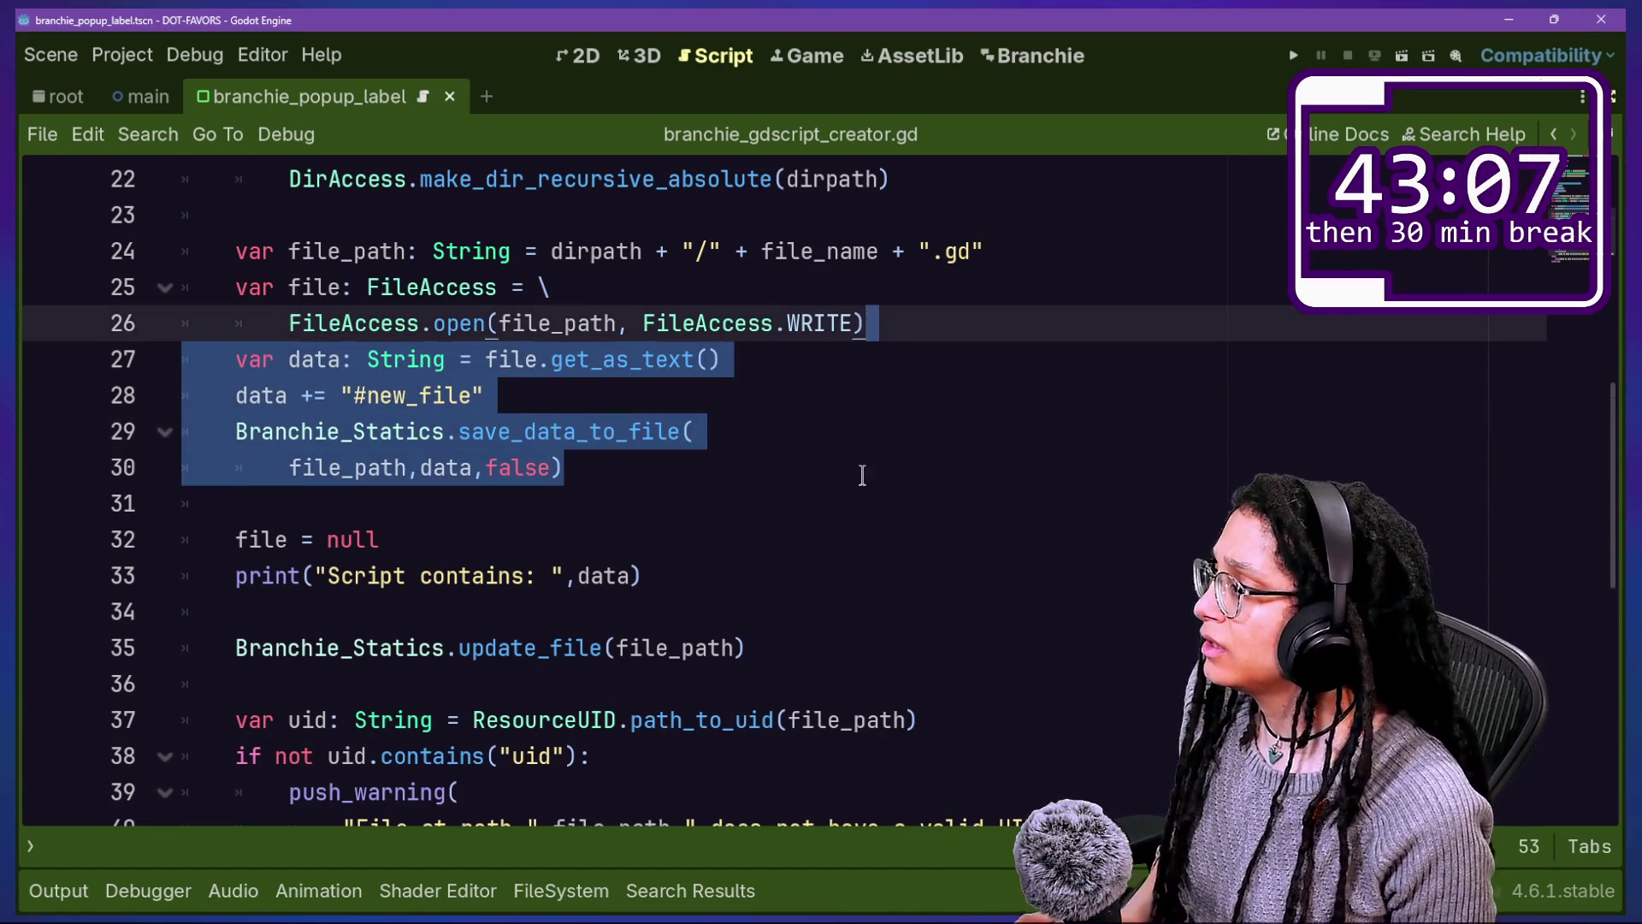
{"action": "key", "text": "ctrl+x"}
{"action": "key", "text": "ctrl+z"}
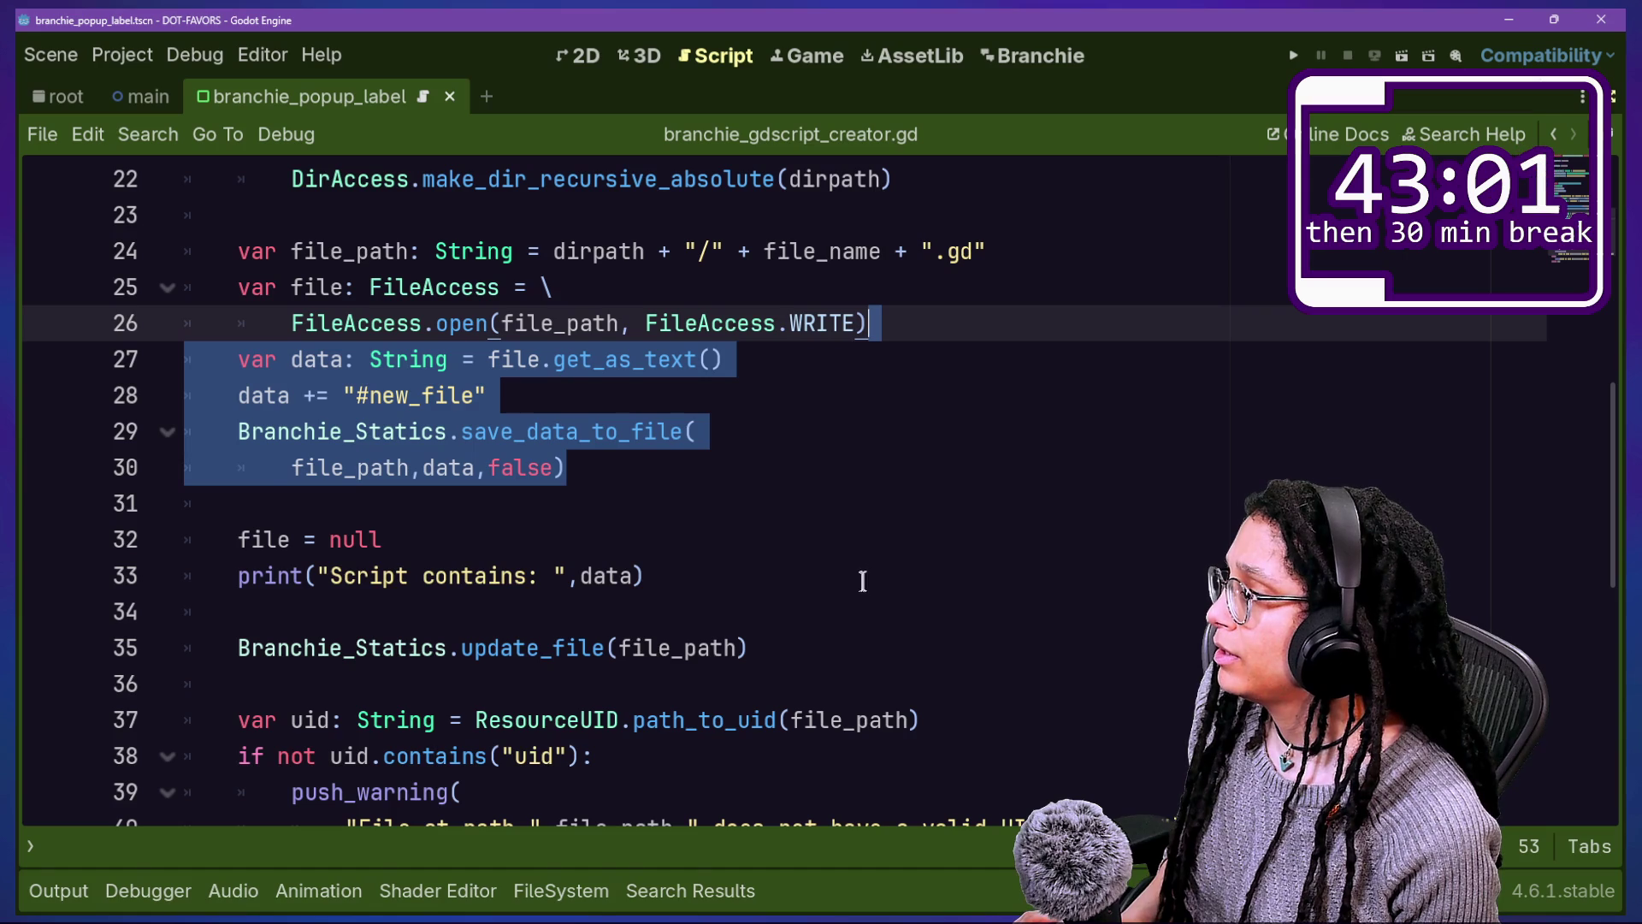
{"action": "key", "text": "ctrl+x"}
{"action": "key", "text": "ctrl+z"}
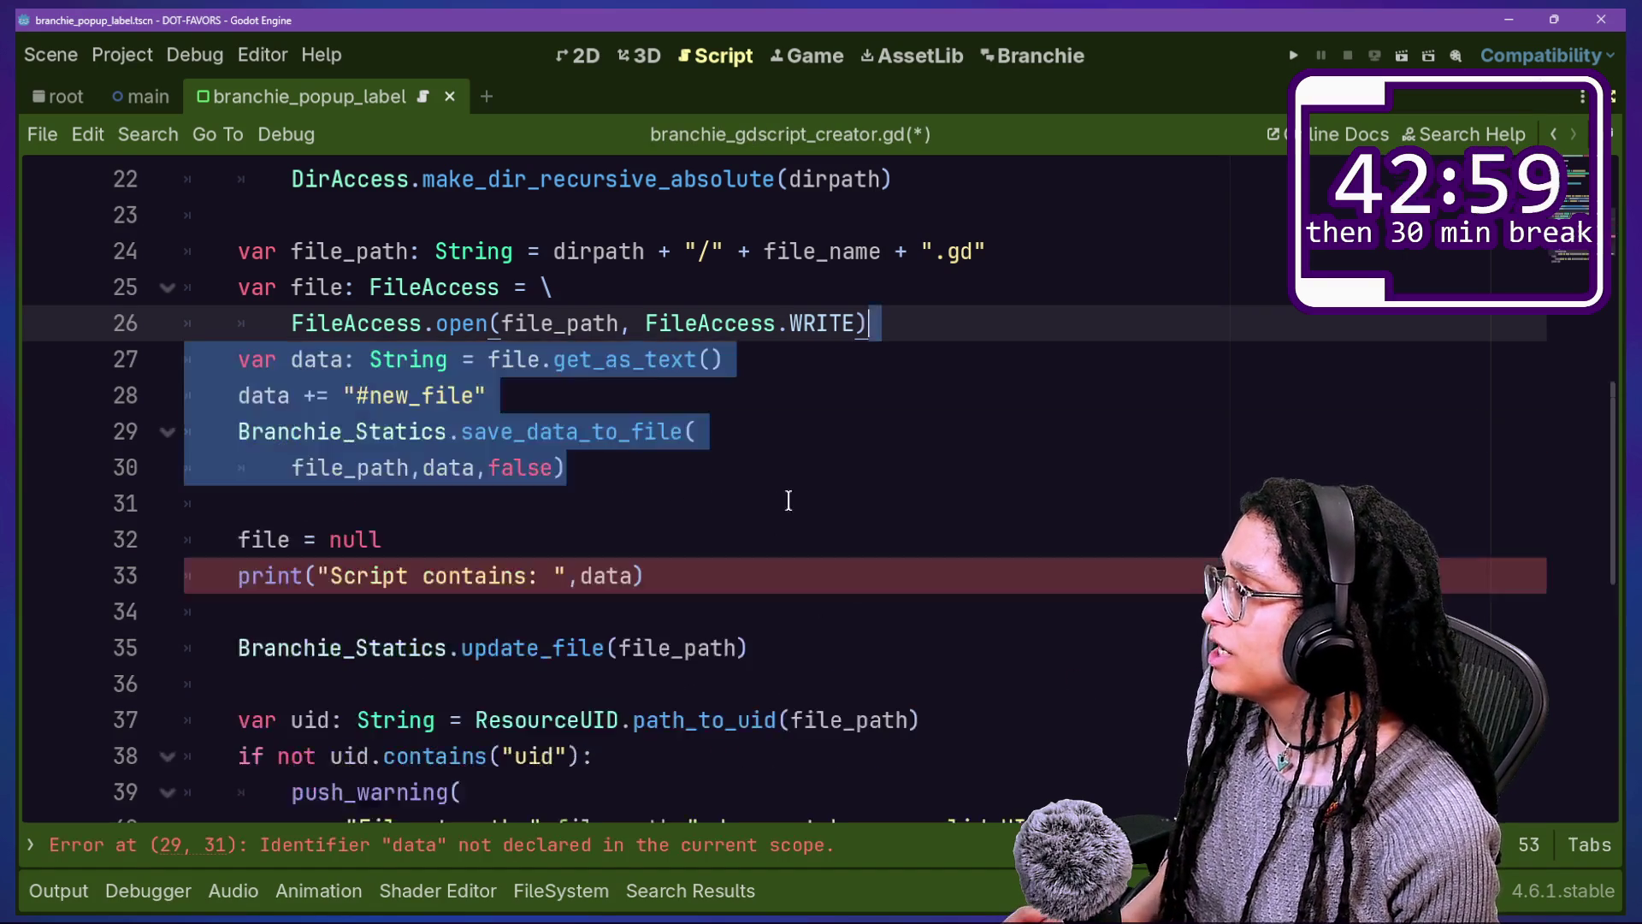
{"action": "left_click", "coordinate": [439, 647]}
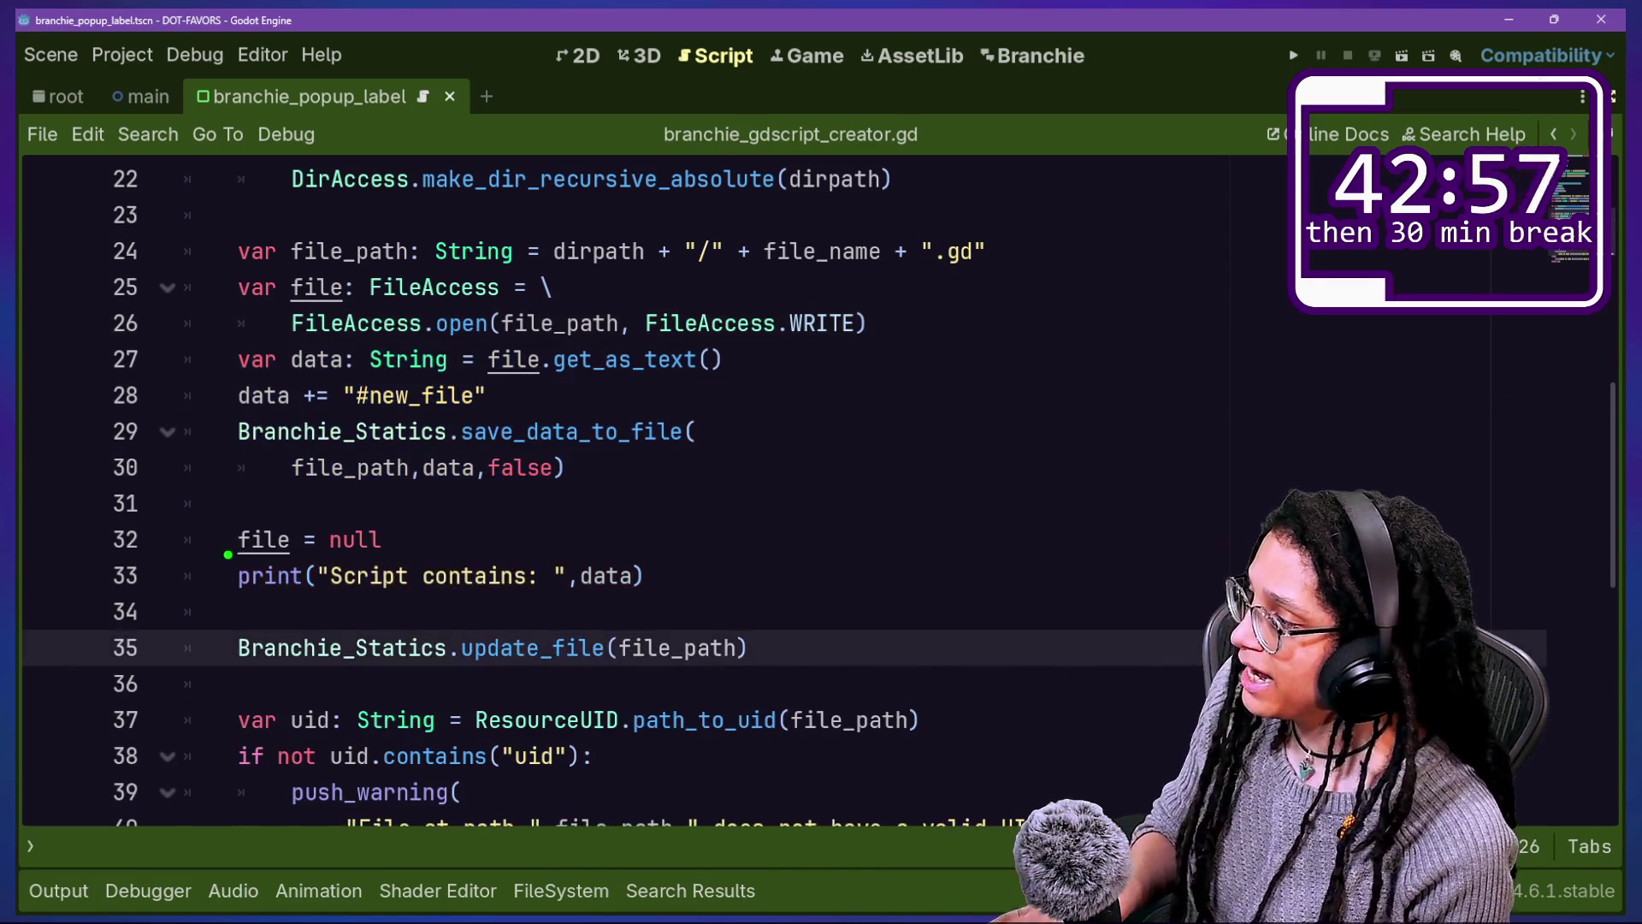
Step: Annotate the Branchie_Statics.update_file call and file-handling code for viewers
{"action": "left_click_drag", "start_coordinate": [245, 673], "coordinate": [871, 711]}
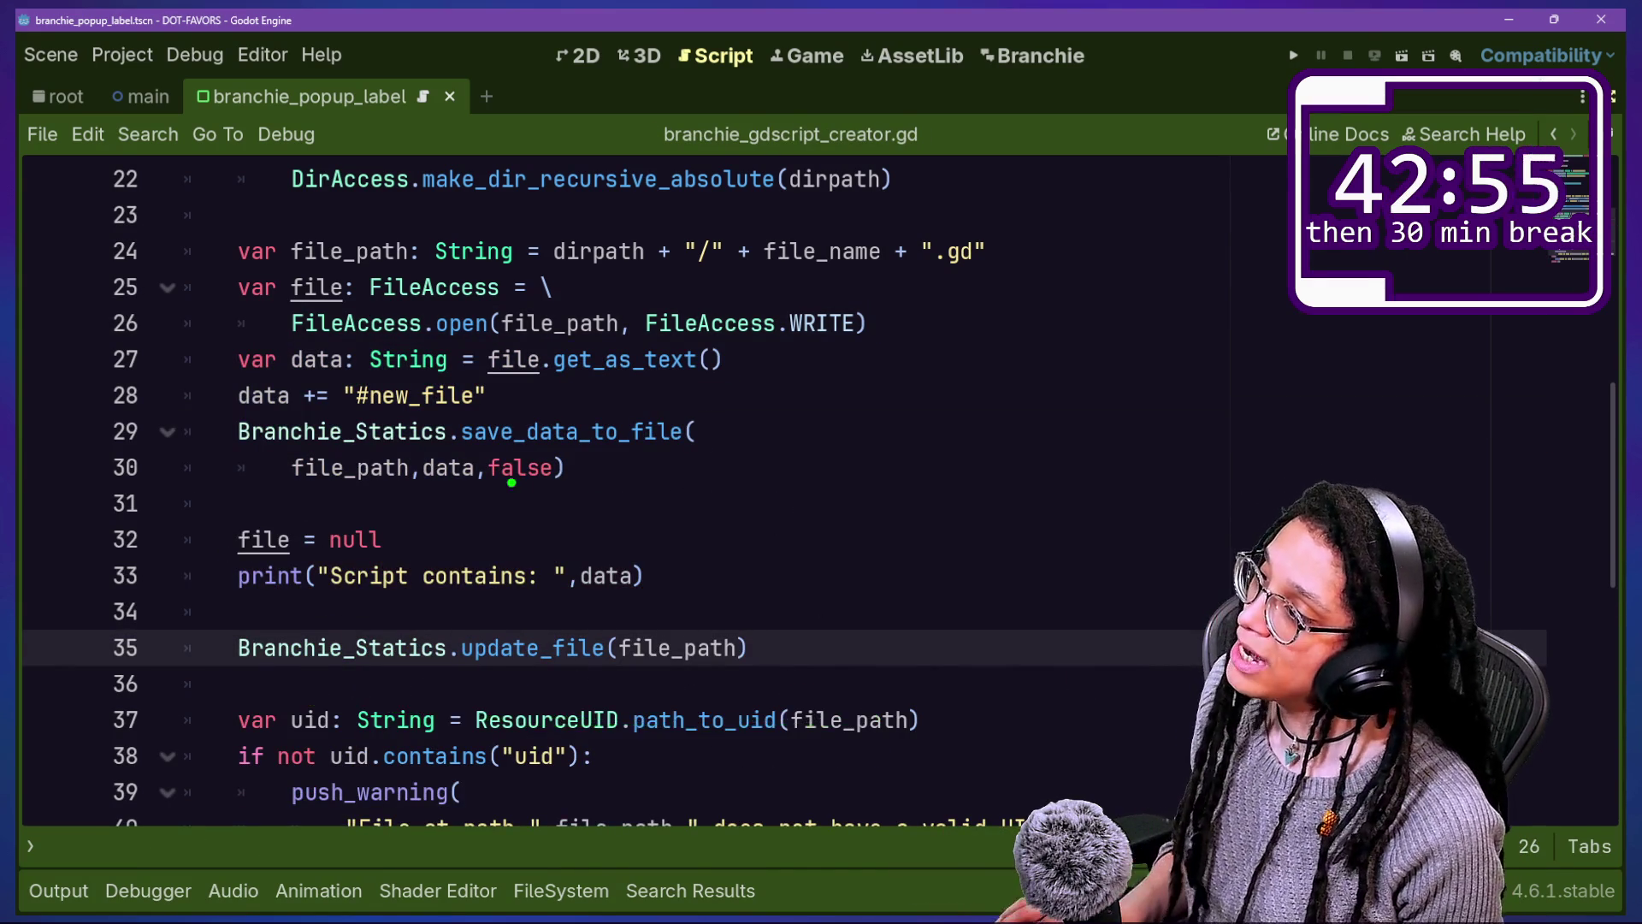
{"action": "mouse_move", "coordinate": [340, 323]}
{"action": "left_mouse_down"}
{"action": "mouse_move", "coordinate": [856, 594]}
{"action": "mouse_move", "coordinate": [992, 531]}
{"action": "mouse_move", "coordinate": [34, 428]}
{"action": "mouse_move", "coordinate": [864, 590]}
{"action": "left_mouse_up"}
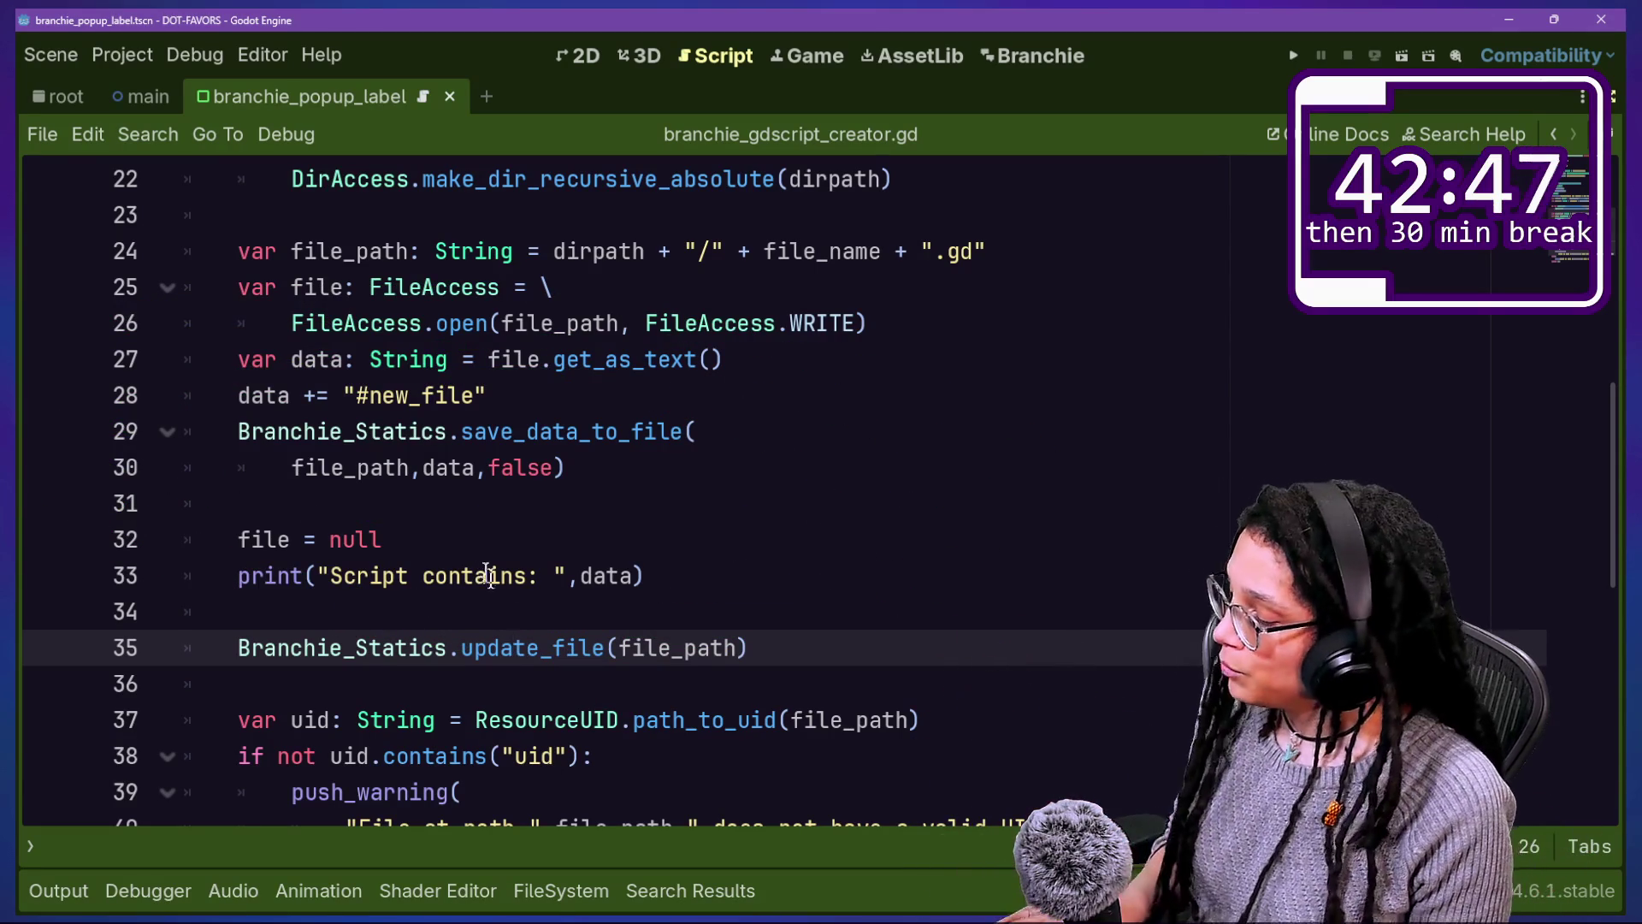
{"action": "left_click_drag", "start_coordinate": [178, 673], "coordinate": [613, 660]}
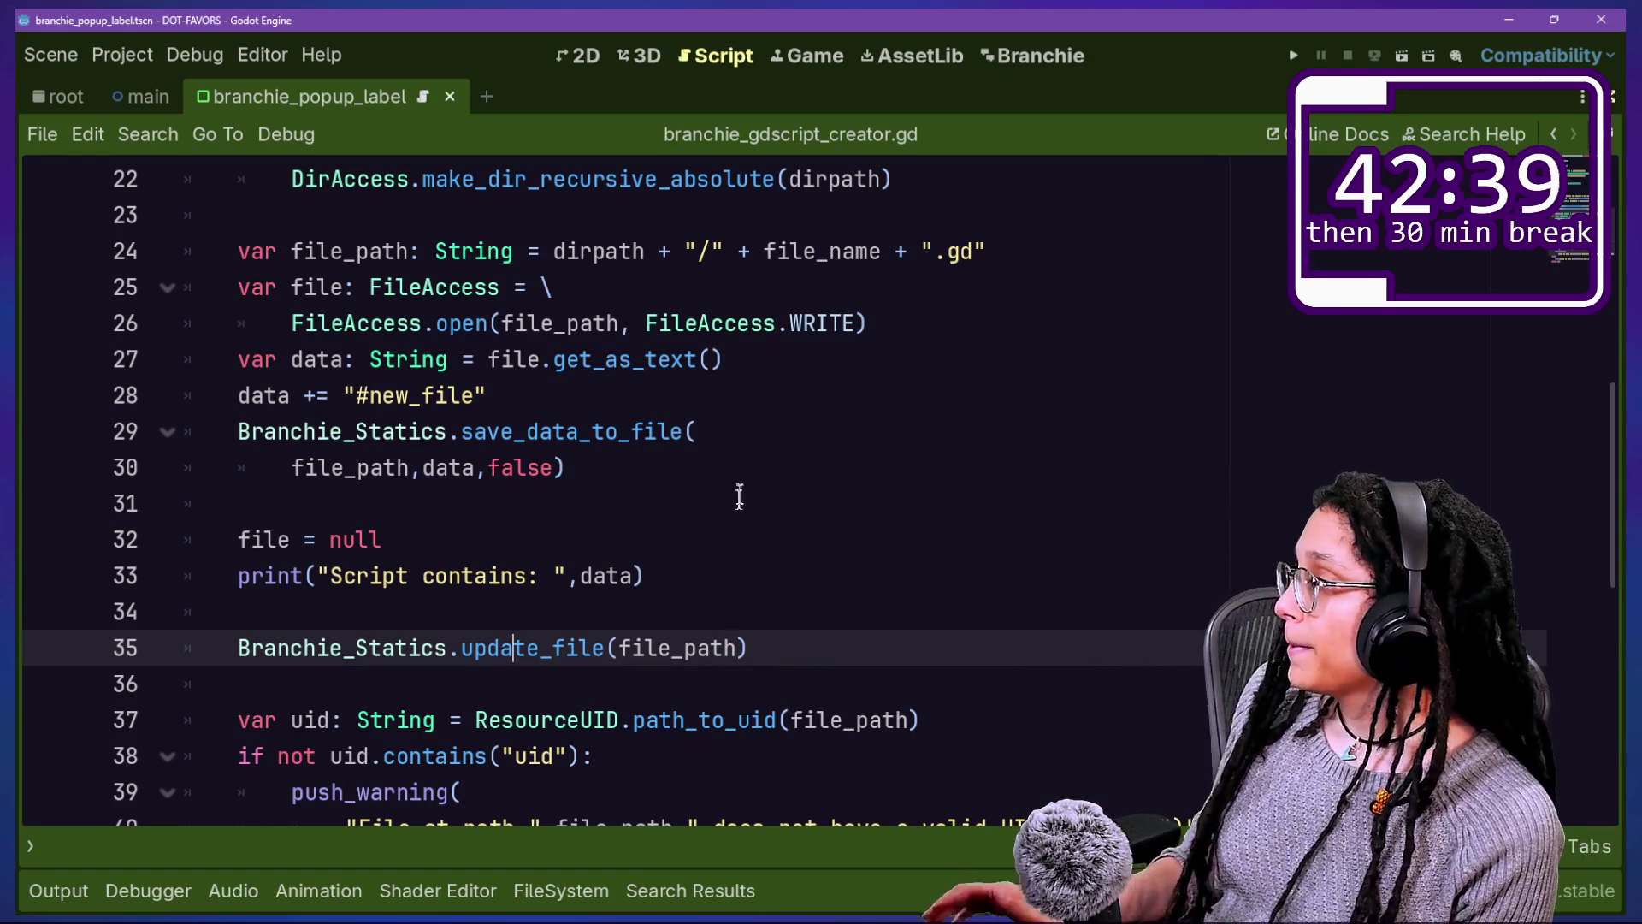
{"action": "mouse_move", "coordinate": [763, 465]}
{"action": "left_mouse_down"}
{"action": "mouse_move", "coordinate": [904, 366]}
{"action": "mouse_move", "coordinate": [947, 273]}
{"action": "mouse_move", "coordinate": [938, 314]}
{"action": "mouse_move", "coordinate": [560, 359]}
{"action": "mouse_move", "coordinate": [869, 275]}
{"action": "mouse_move", "coordinate": [948, 328]}
{"action": "left_mouse_up"}
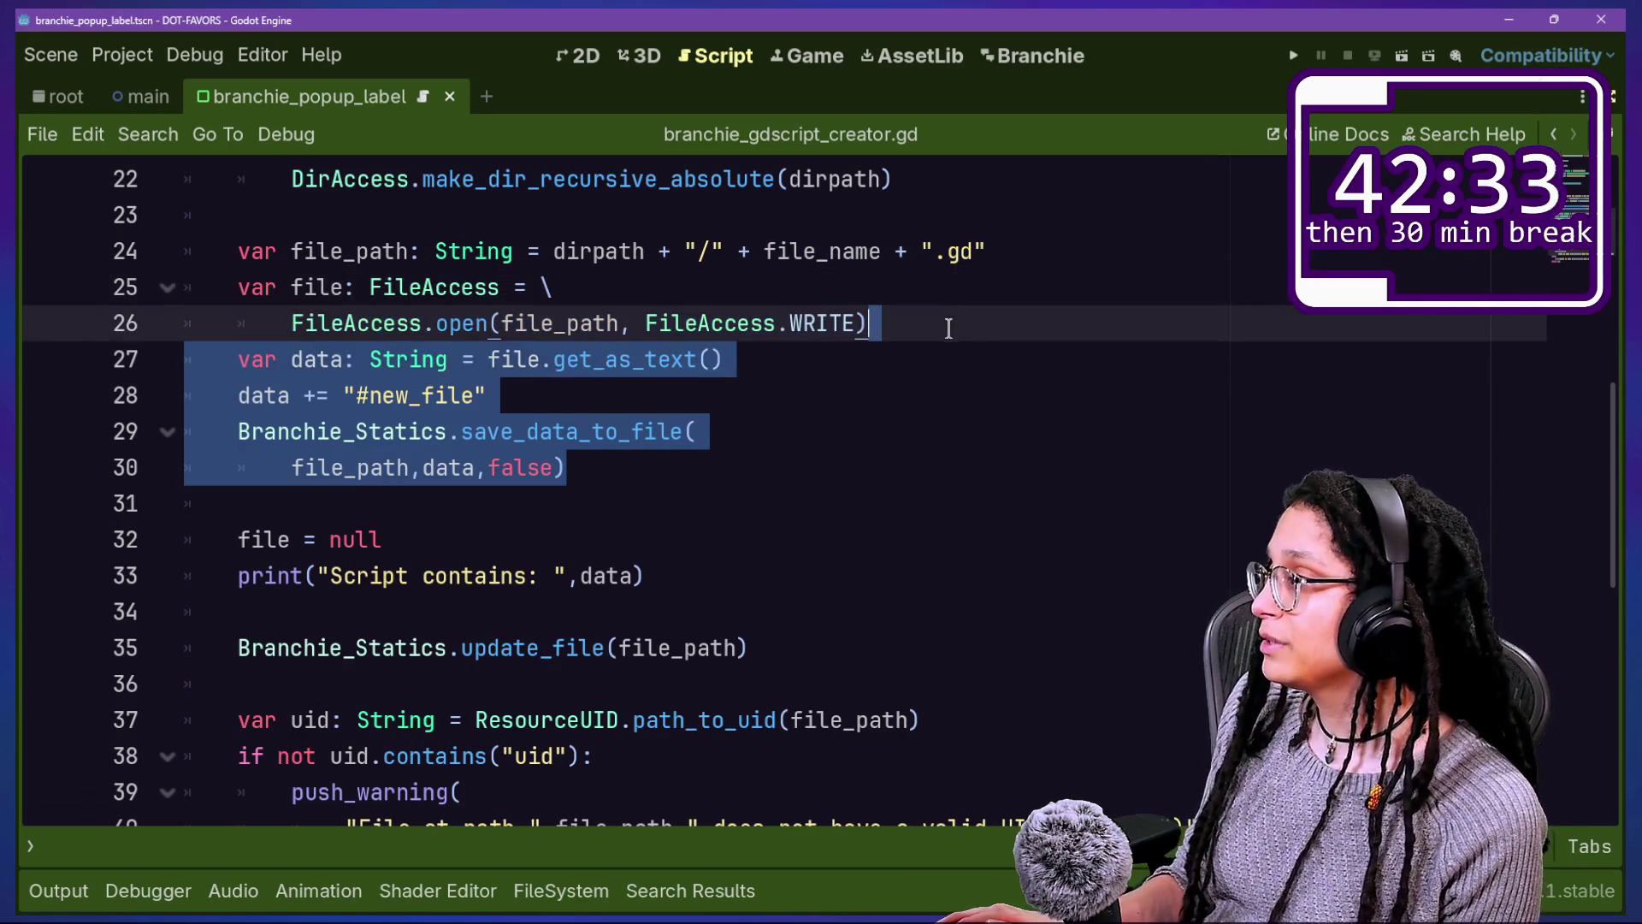
{"action": "left_click", "coordinate": [567, 252]}
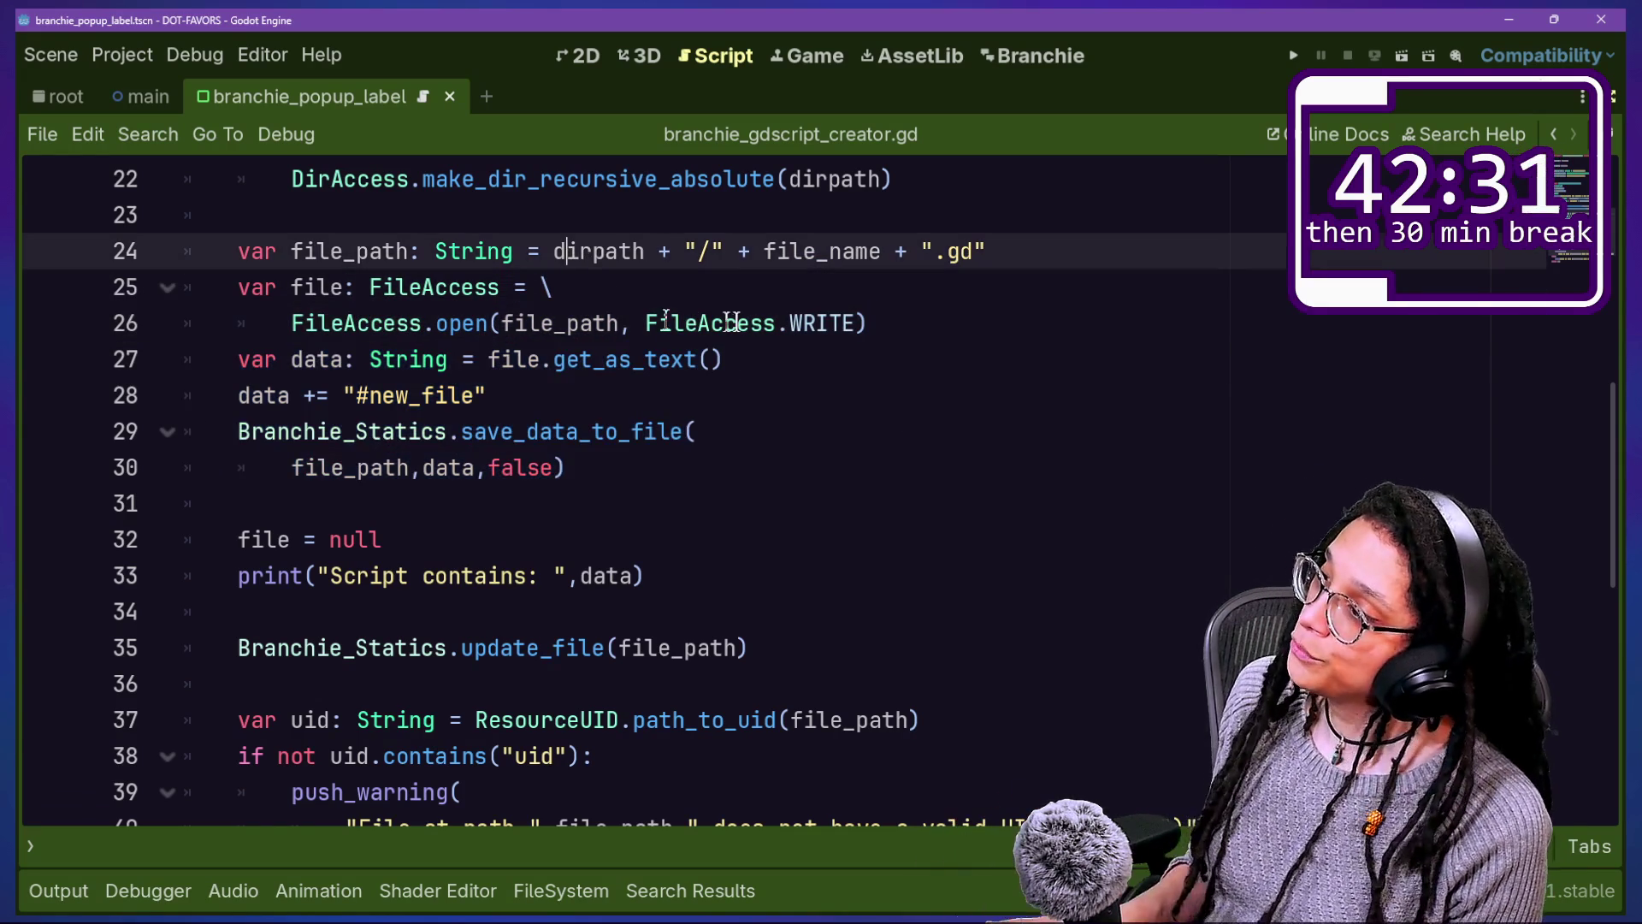
{"action": "left_click_drag", "start_coordinate": [236, 354], "coordinate": [872, 355]}
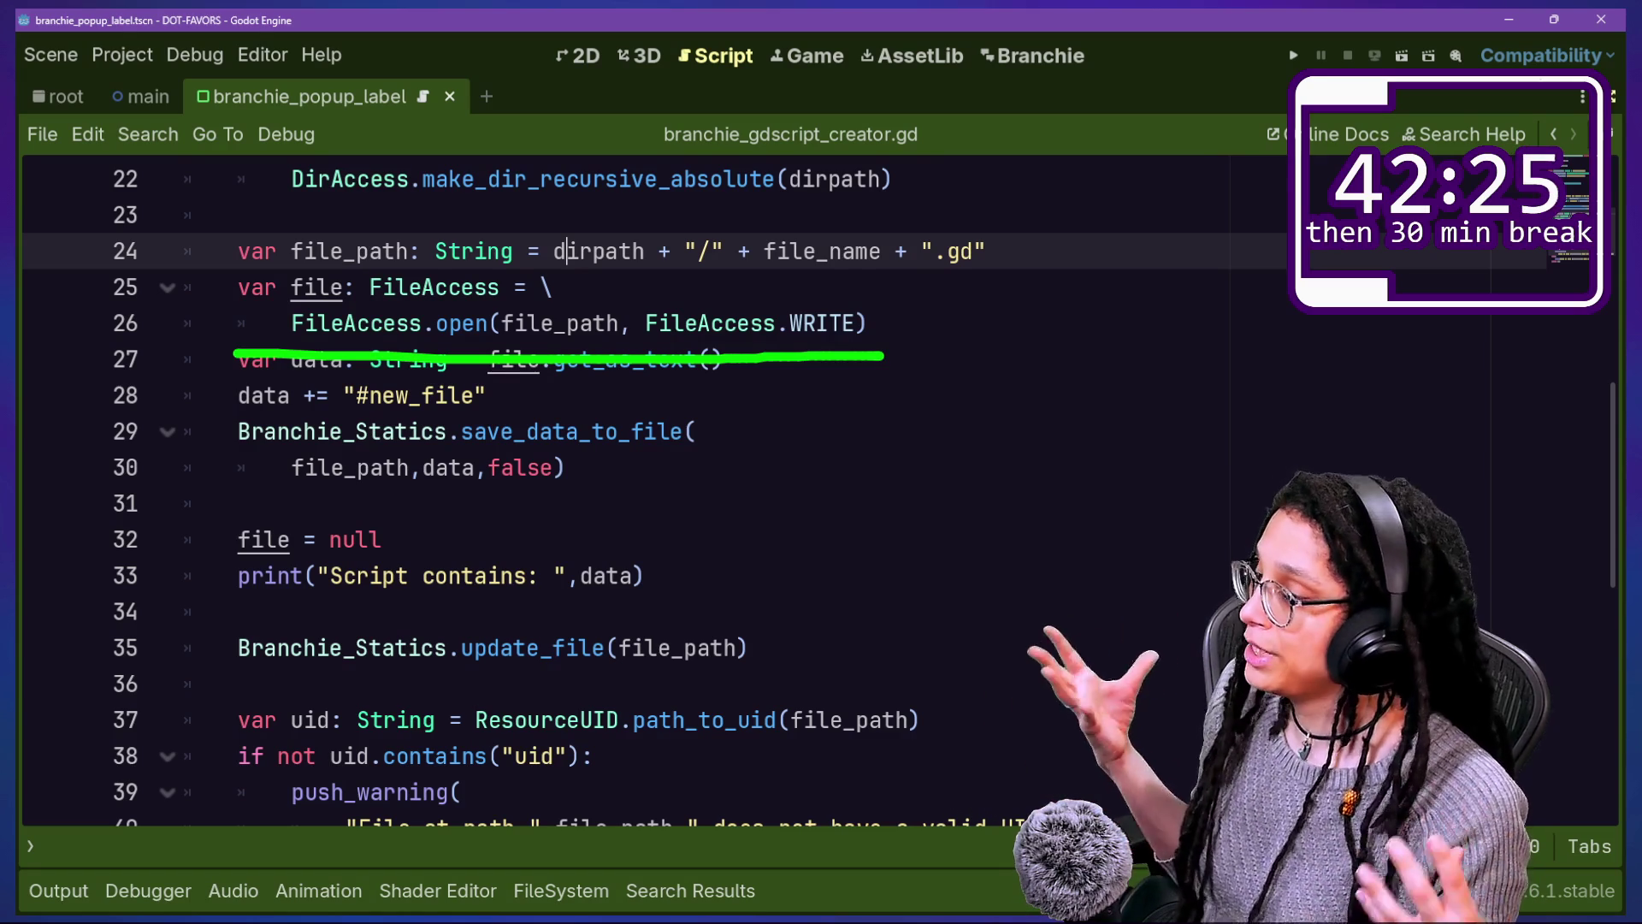
{"action": "key", "text": "Escape"}
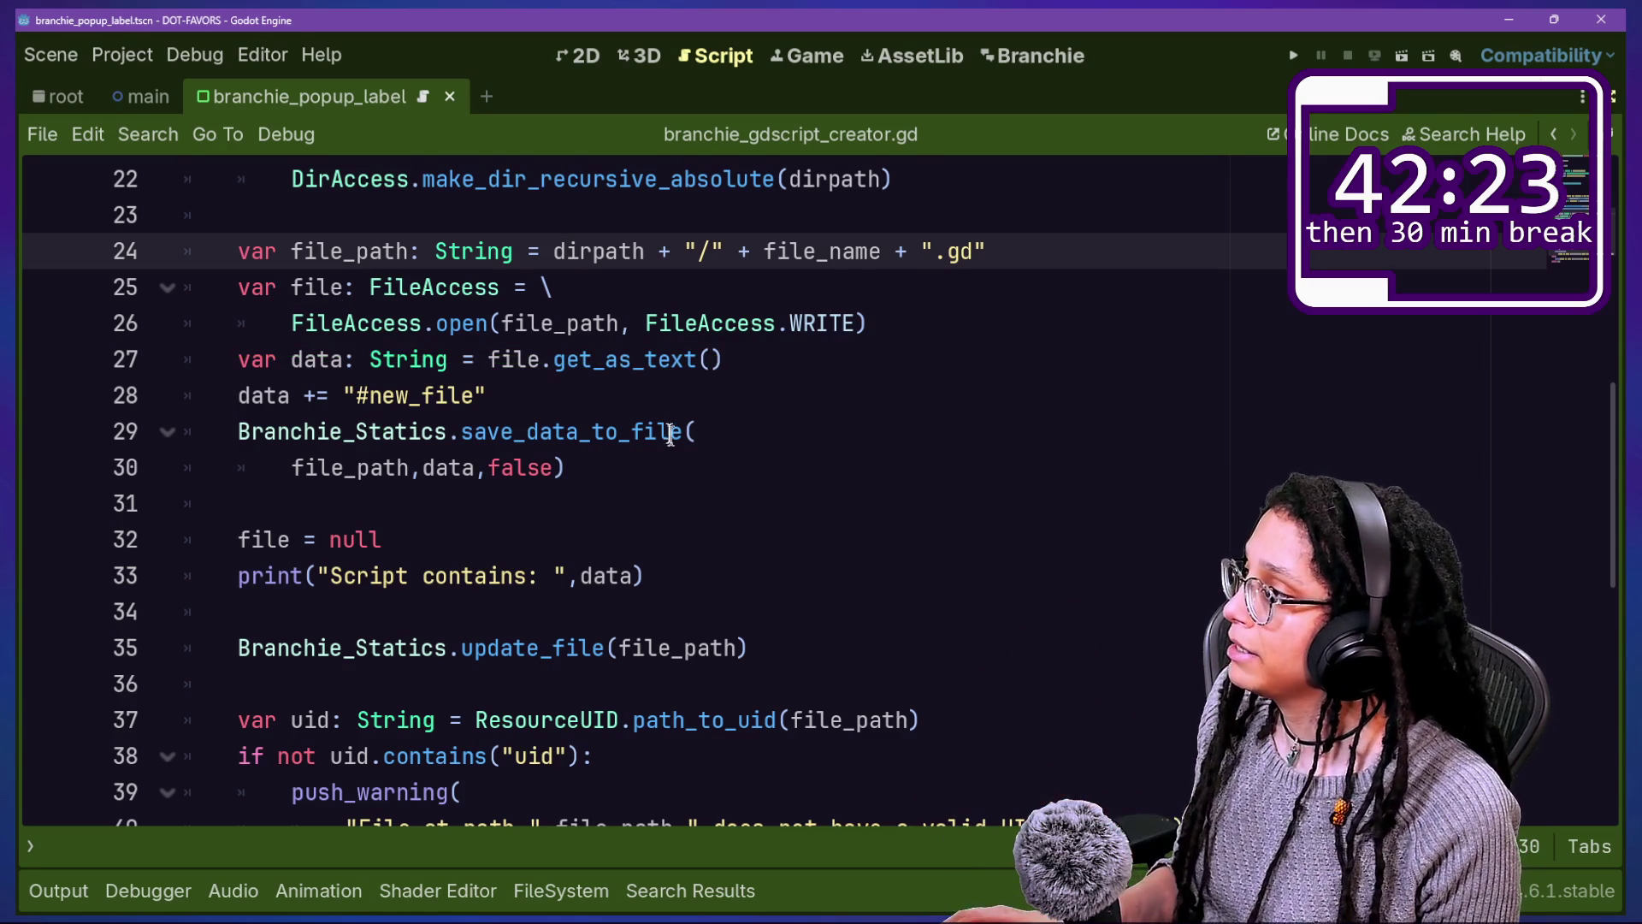
Step: Reselect the data-reading block after FileAccess.open and cut it out
{"action": "left_click_drag", "start_coordinate": [668, 469], "coordinate": [1125, 321]}
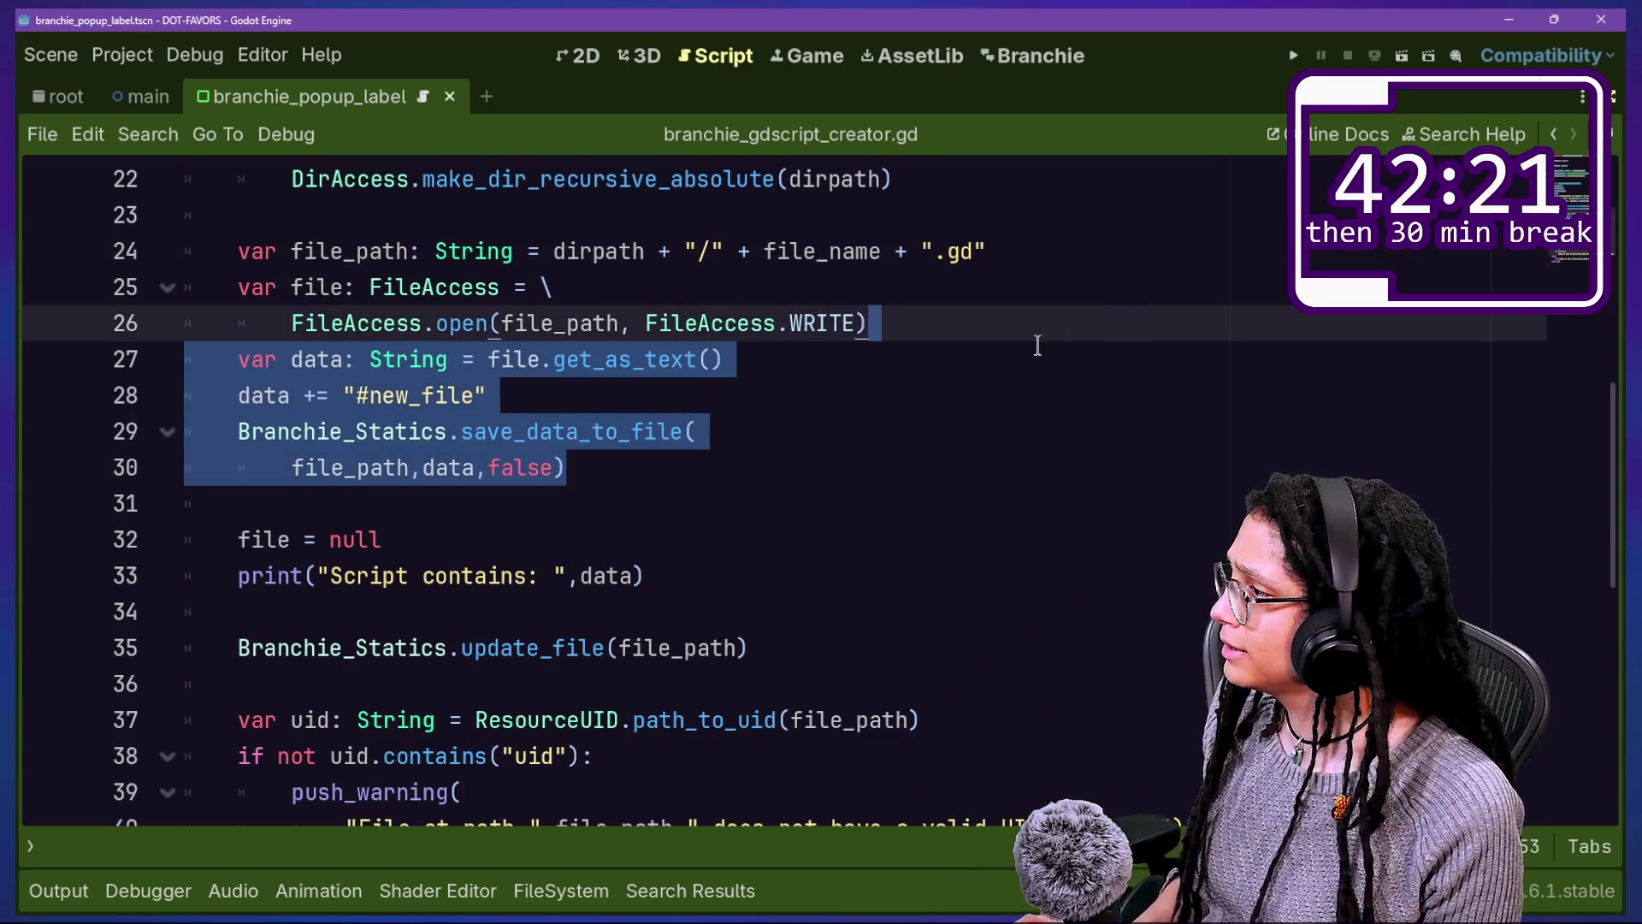
{"action": "key", "text": "ctrl+x"}
{"action": "key", "text": "ctrl+z"}
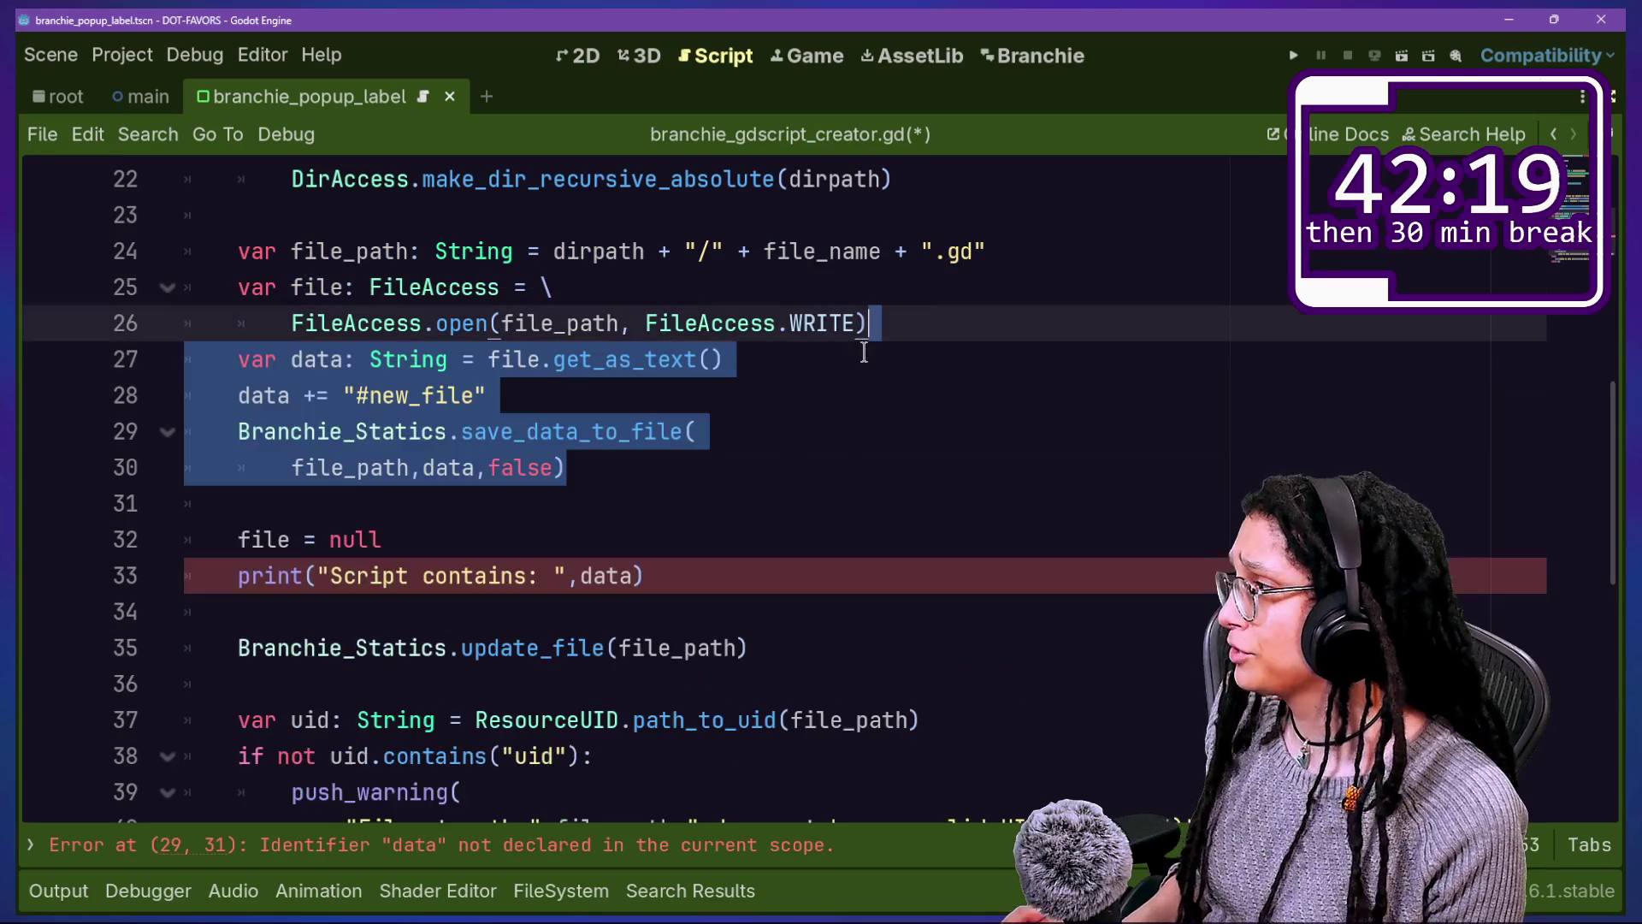
{"action": "key", "text": "ctrl+x"}
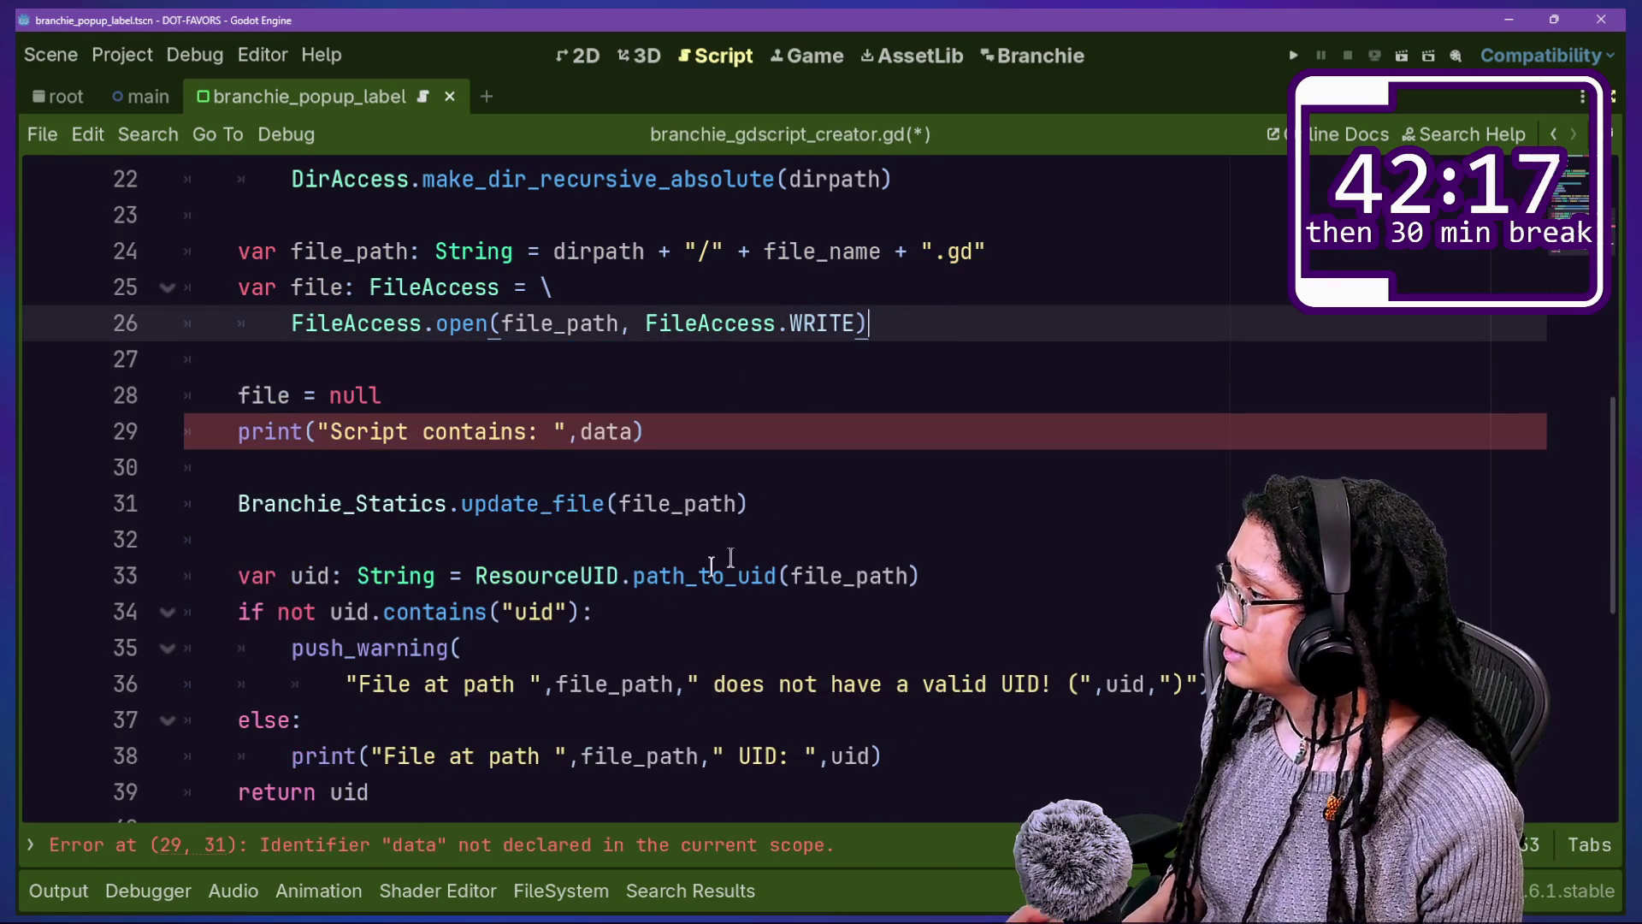
Step: Paste the data block below update_file and move the print line after save_data_to_file
{"action": "left_click", "coordinate": [819, 513]}
{"action": "key", "text": "Return"}
{"action": "key", "text": "ctrl+v"}
{"action": "left_click", "coordinate": [628, 531]}
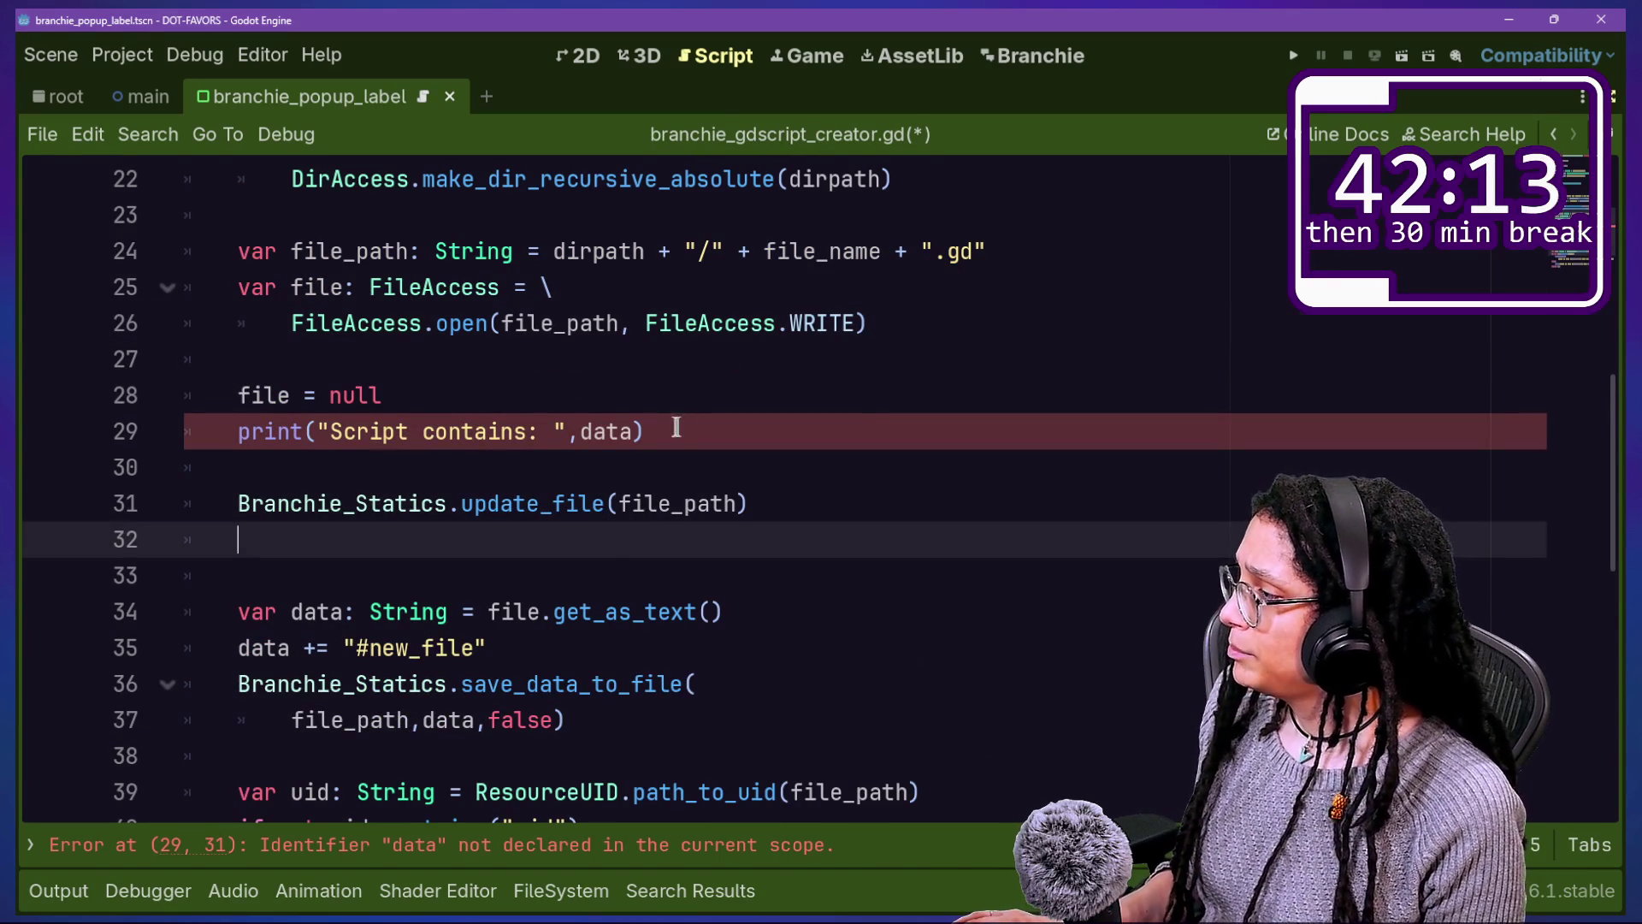
{"action": "left_click_drag", "start_coordinate": [677, 426], "coordinate": [689, 389]}
{"action": "key", "text": "BackSpace"}
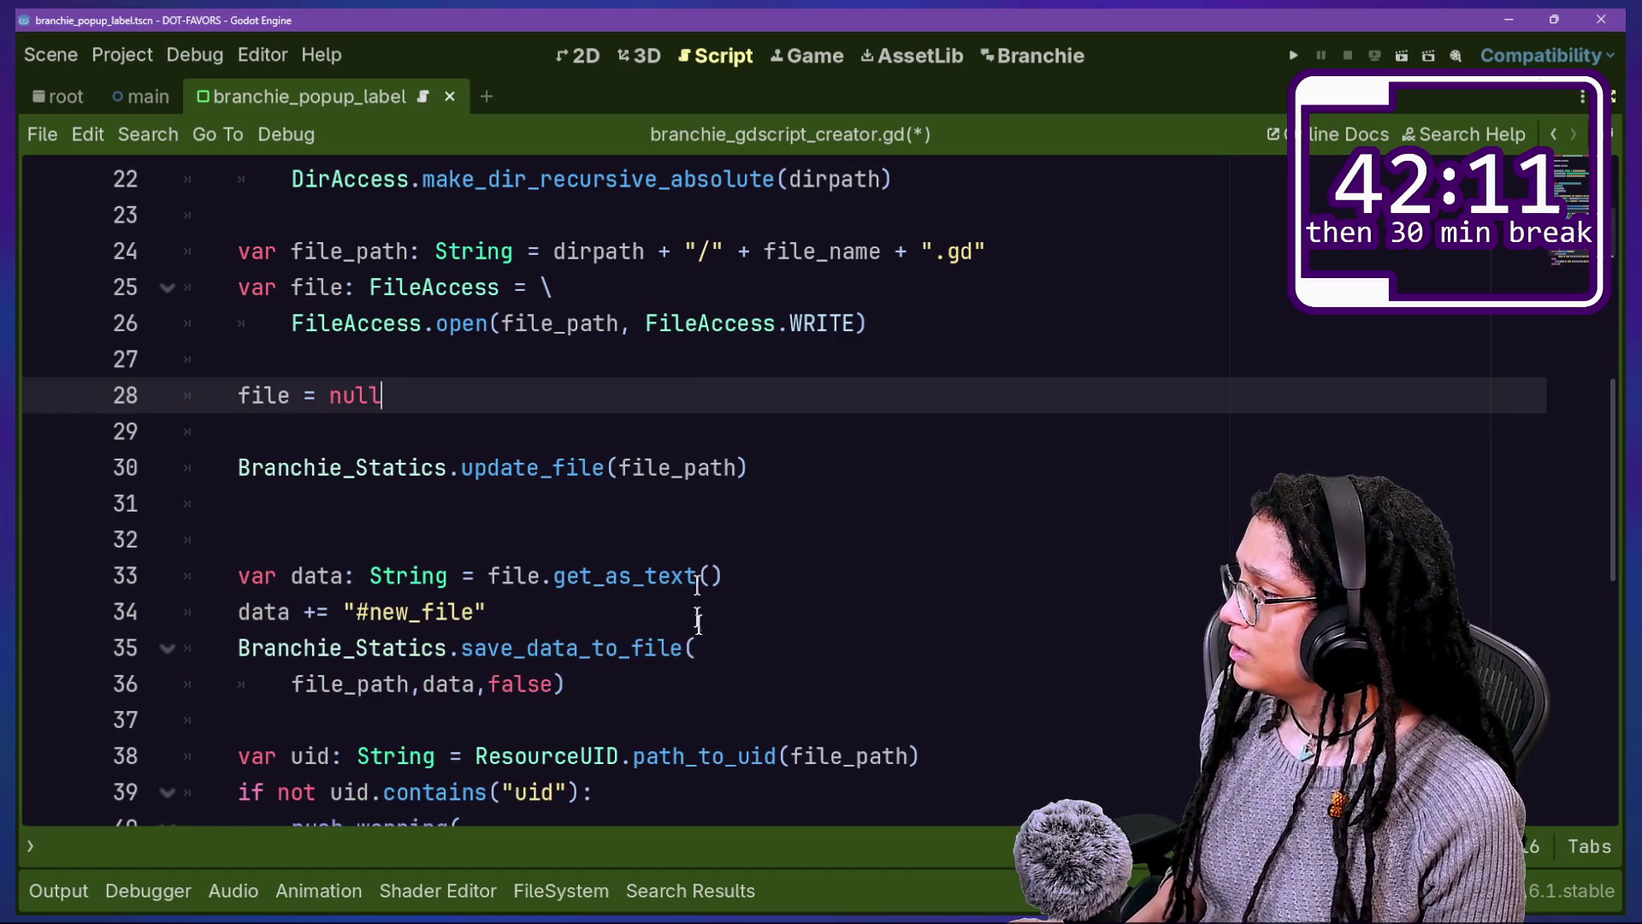
{"action": "left_click", "coordinate": [693, 684]}
{"action": "key", "text": "ctrl+v"}
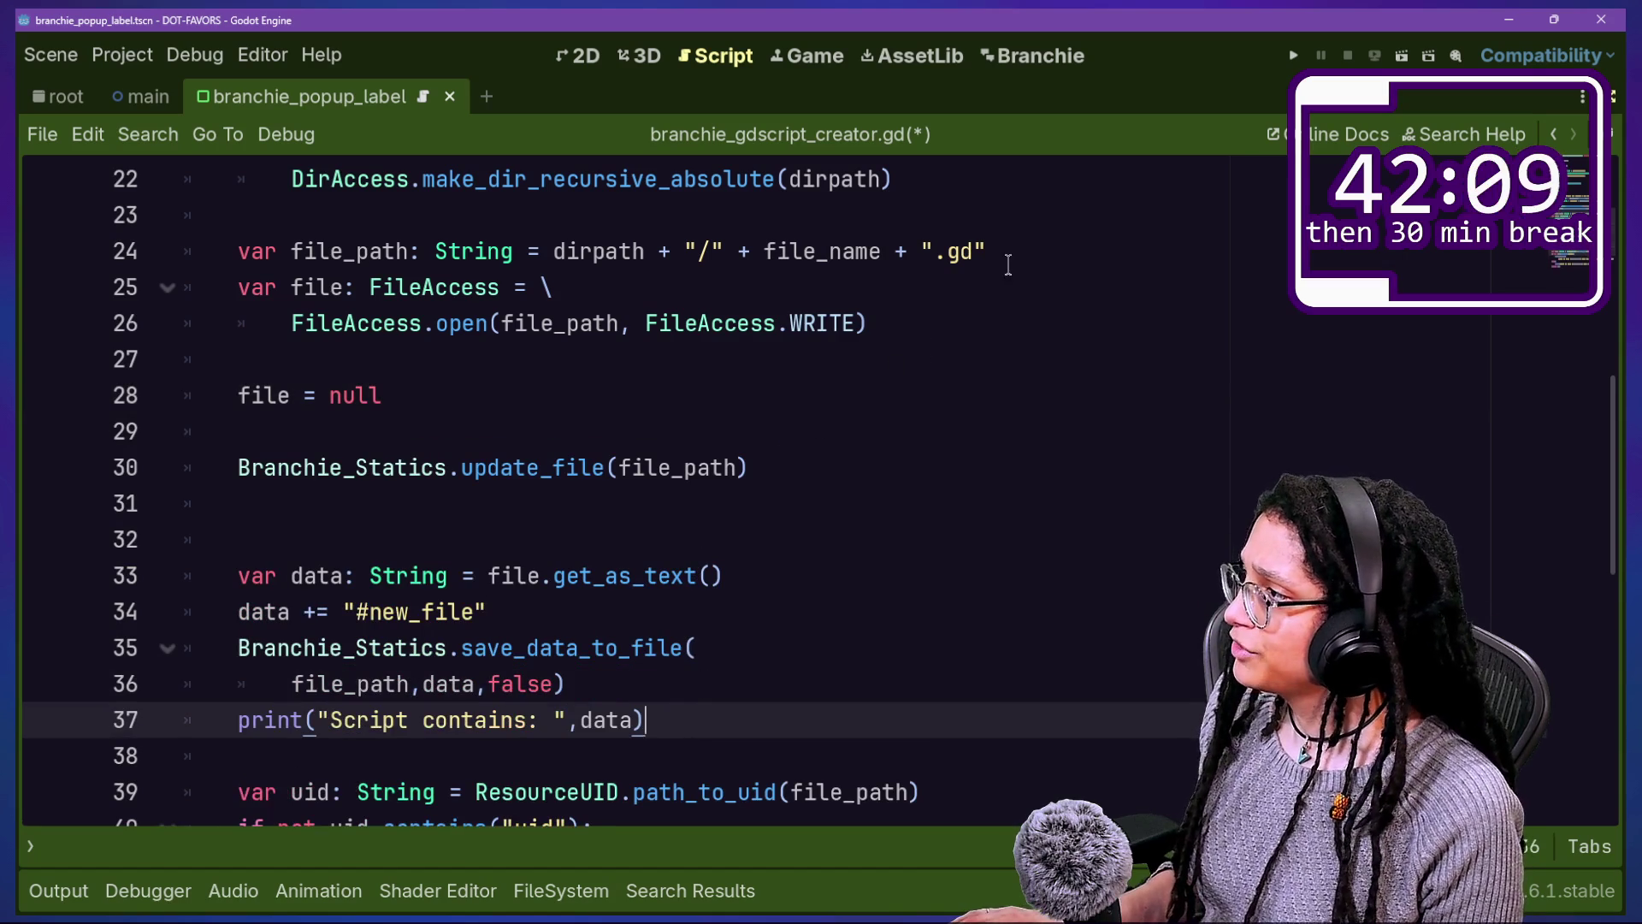
Step: Reopen the file above the data block with a file = FileAccess.open reassignment
{"action": "mouse_move", "coordinate": [1012, 306]}
{"action": "left_mouse_down"}
{"action": "mouse_move", "coordinate": [982, 253]}
{"action": "mouse_move", "coordinate": [1075, 228]}
{"action": "mouse_move", "coordinate": [1063, 274]}
{"action": "mouse_move", "coordinate": [781, 355]}
{"action": "mouse_move", "coordinate": [557, 323]}
{"action": "mouse_move", "coordinate": [283, 340]}
{"action": "mouse_move", "coordinate": [322, 323]}
{"action": "mouse_move", "coordinate": [295, 297]}
{"action": "left_mouse_up"}
{"action": "key", "text": "ctrl+c"}
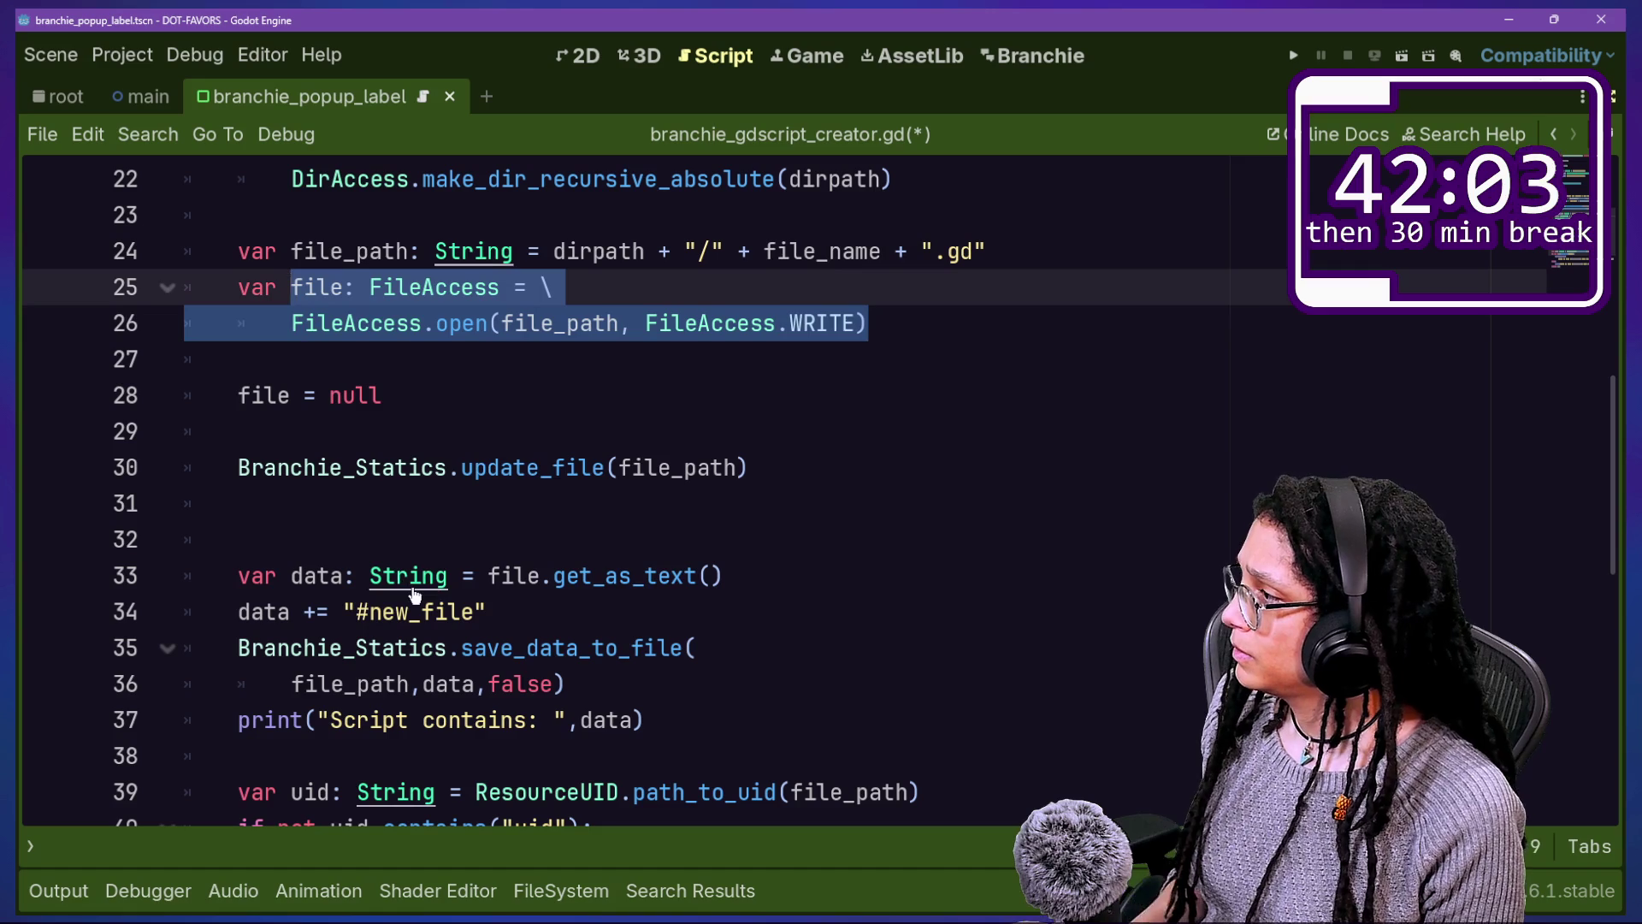
{"action": "left_click", "coordinate": [295, 395]}
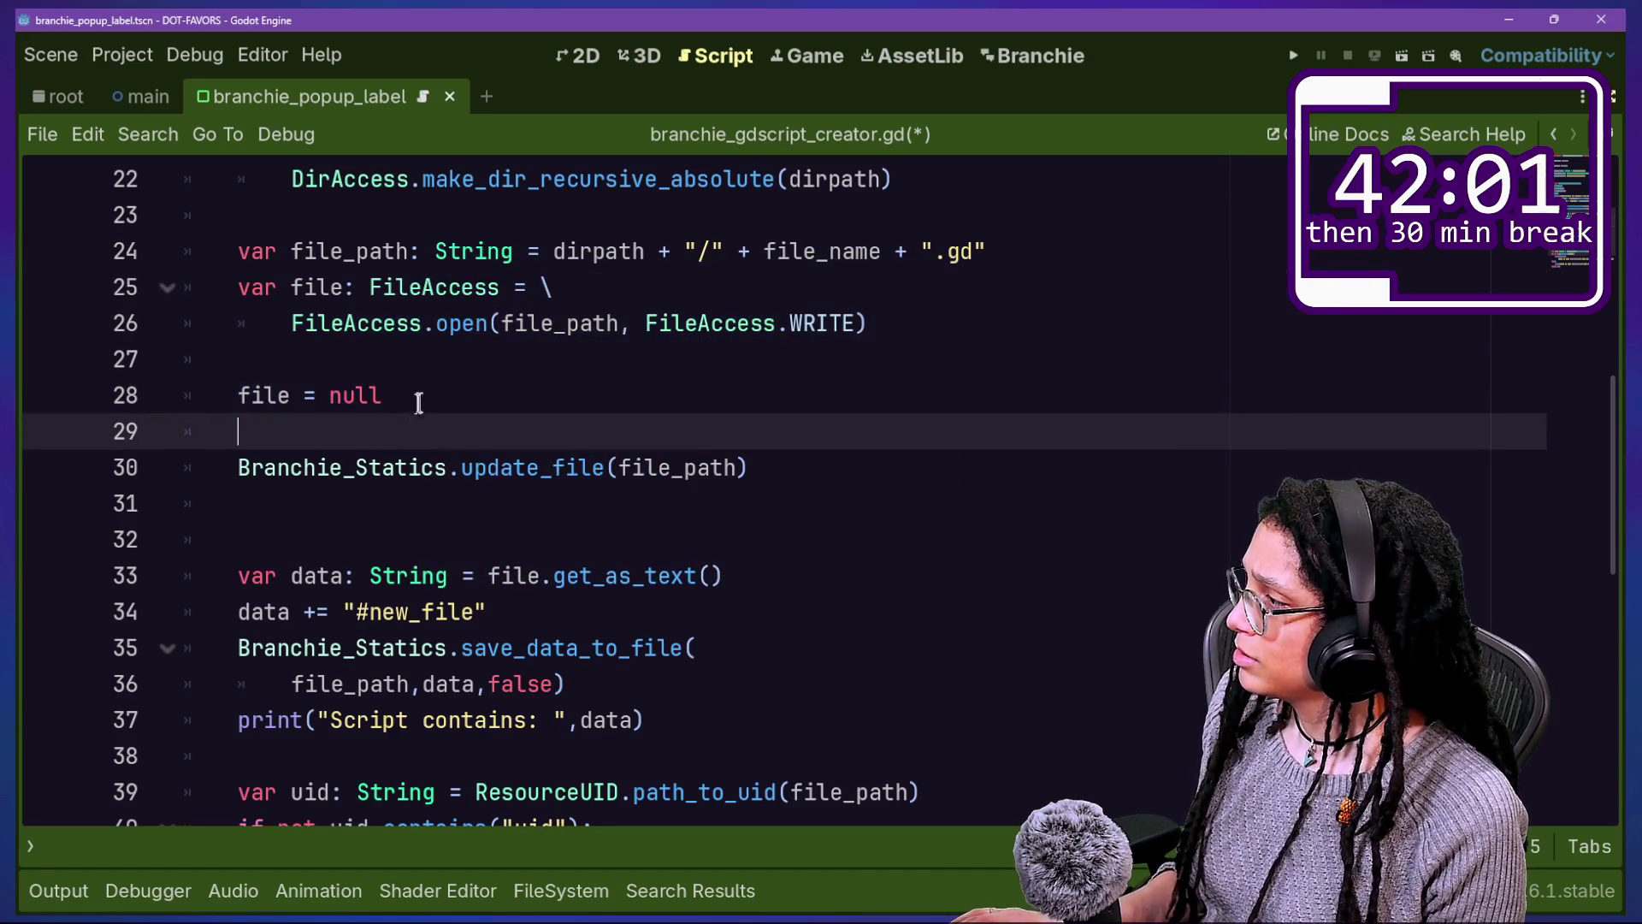
{"action": "key", "text": "End"}
{"action": "type", "text": "file"}
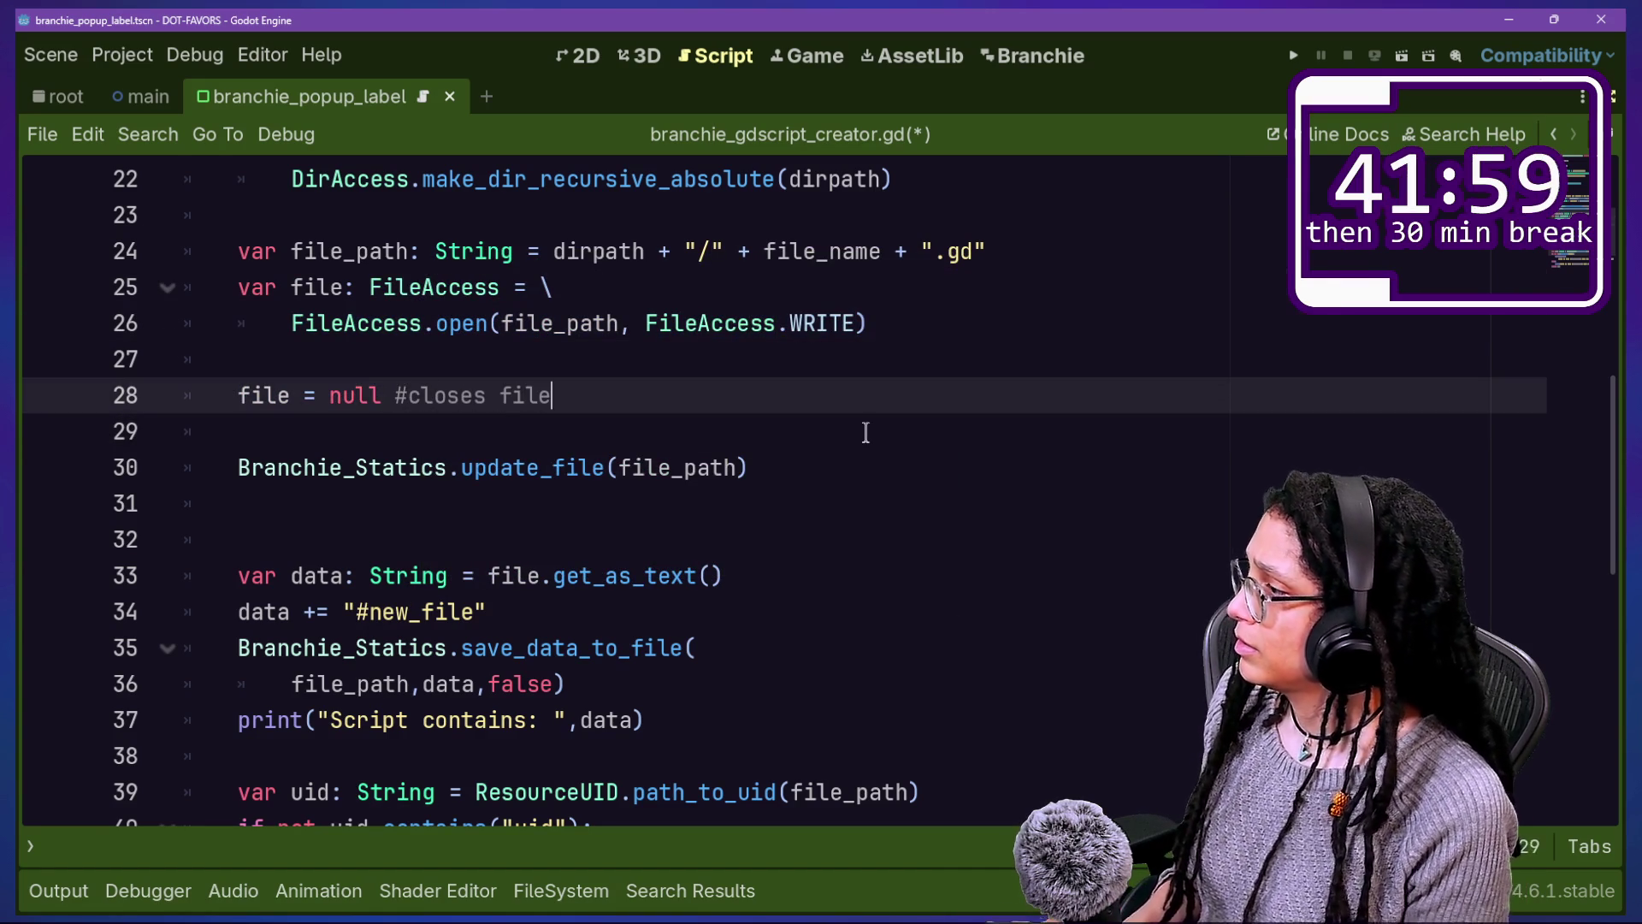
{"action": "left_click", "coordinate": [678, 639]}
{"action": "key", "text": "Up"}
{"action": "key", "text": "Up"}
{"action": "key", "text": "Up"}
{"action": "key", "text": "ctrl+v"}
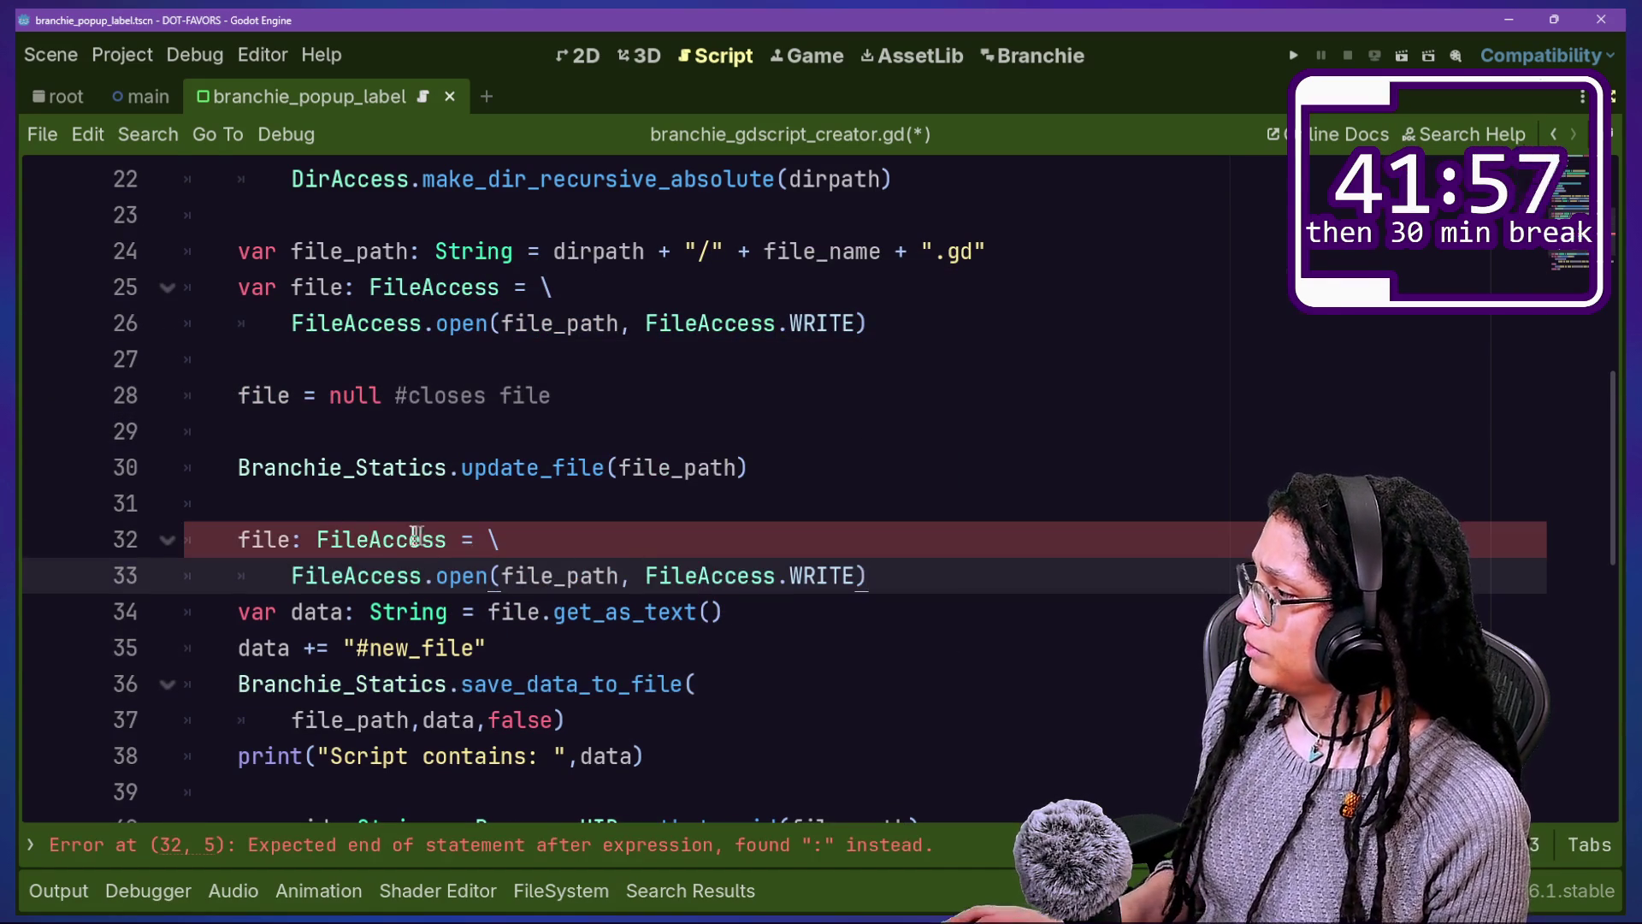
{"action": "left_click", "coordinate": [369, 539]}
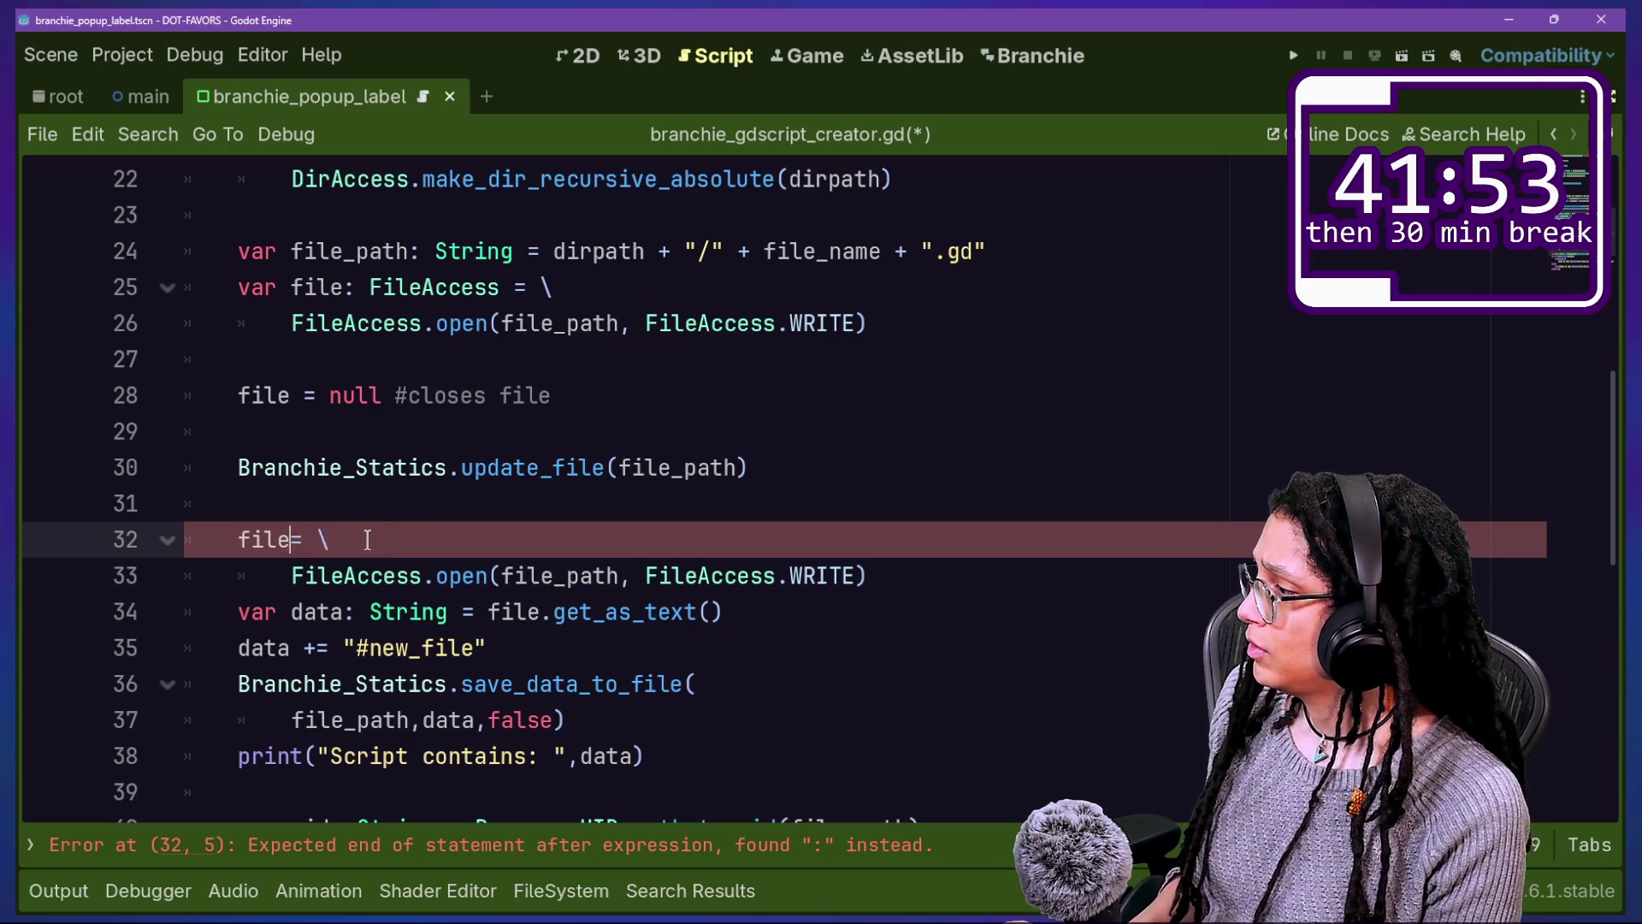
{"action": "key", "text": "Escape"}
Step: Tidy the blank lines after the print, save the script, and show the Output log
{"action": "left_click", "coordinate": [294, 423]}
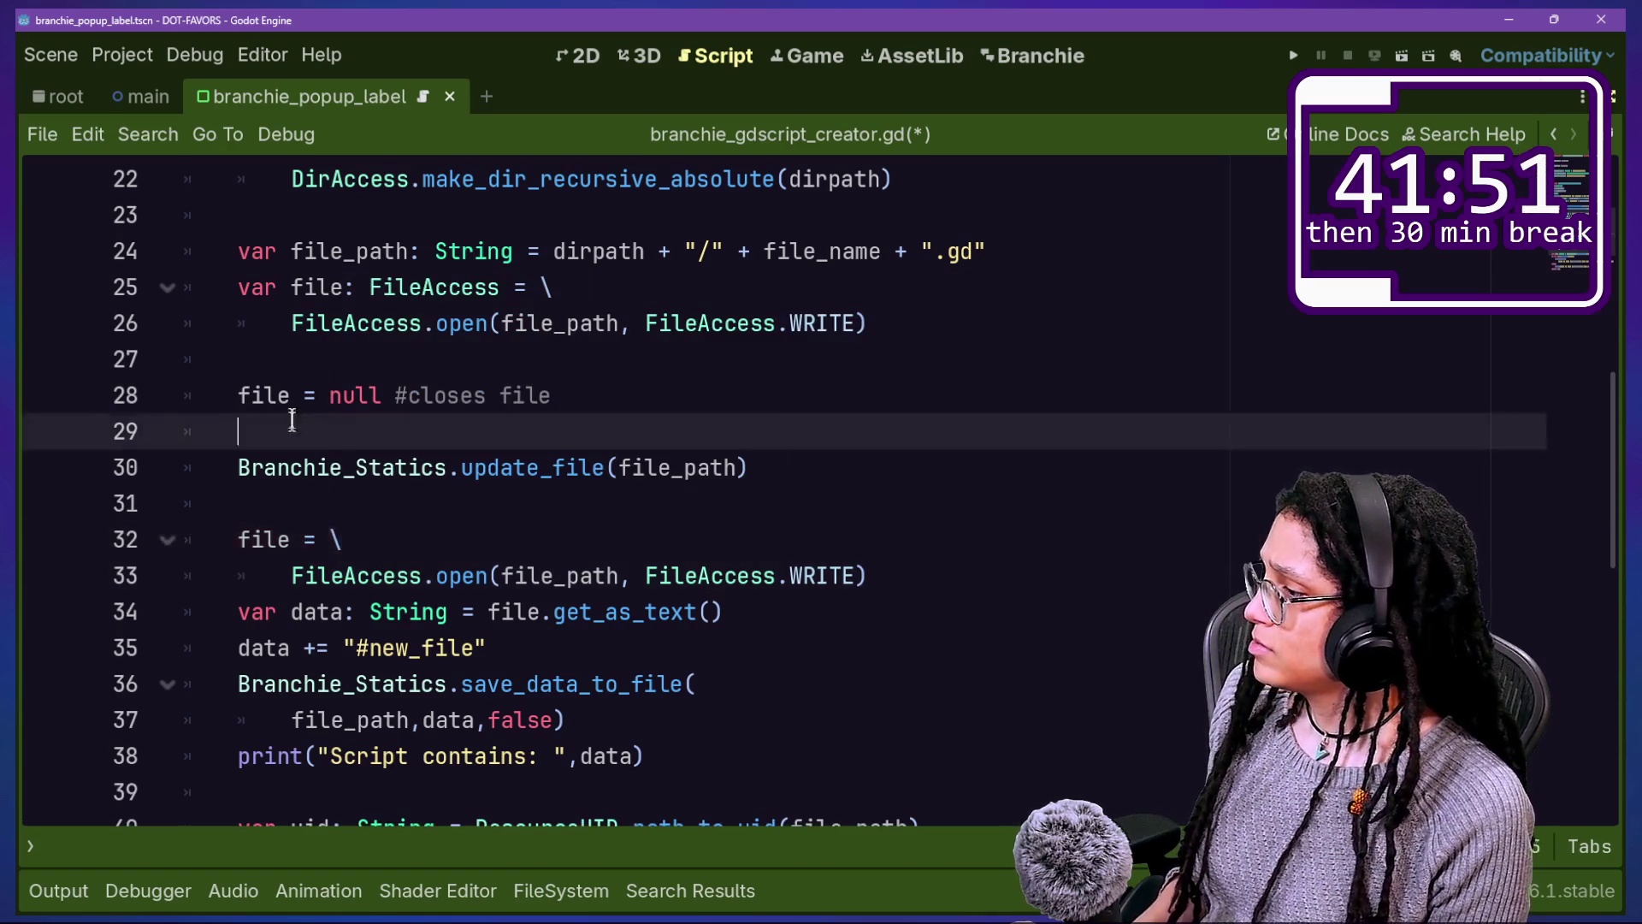
{"action": "left_click", "coordinate": [621, 616]}
{"action": "scroll", "coordinate": [560, 582], "scroll_direction": "down", "scroll_amount": 1}
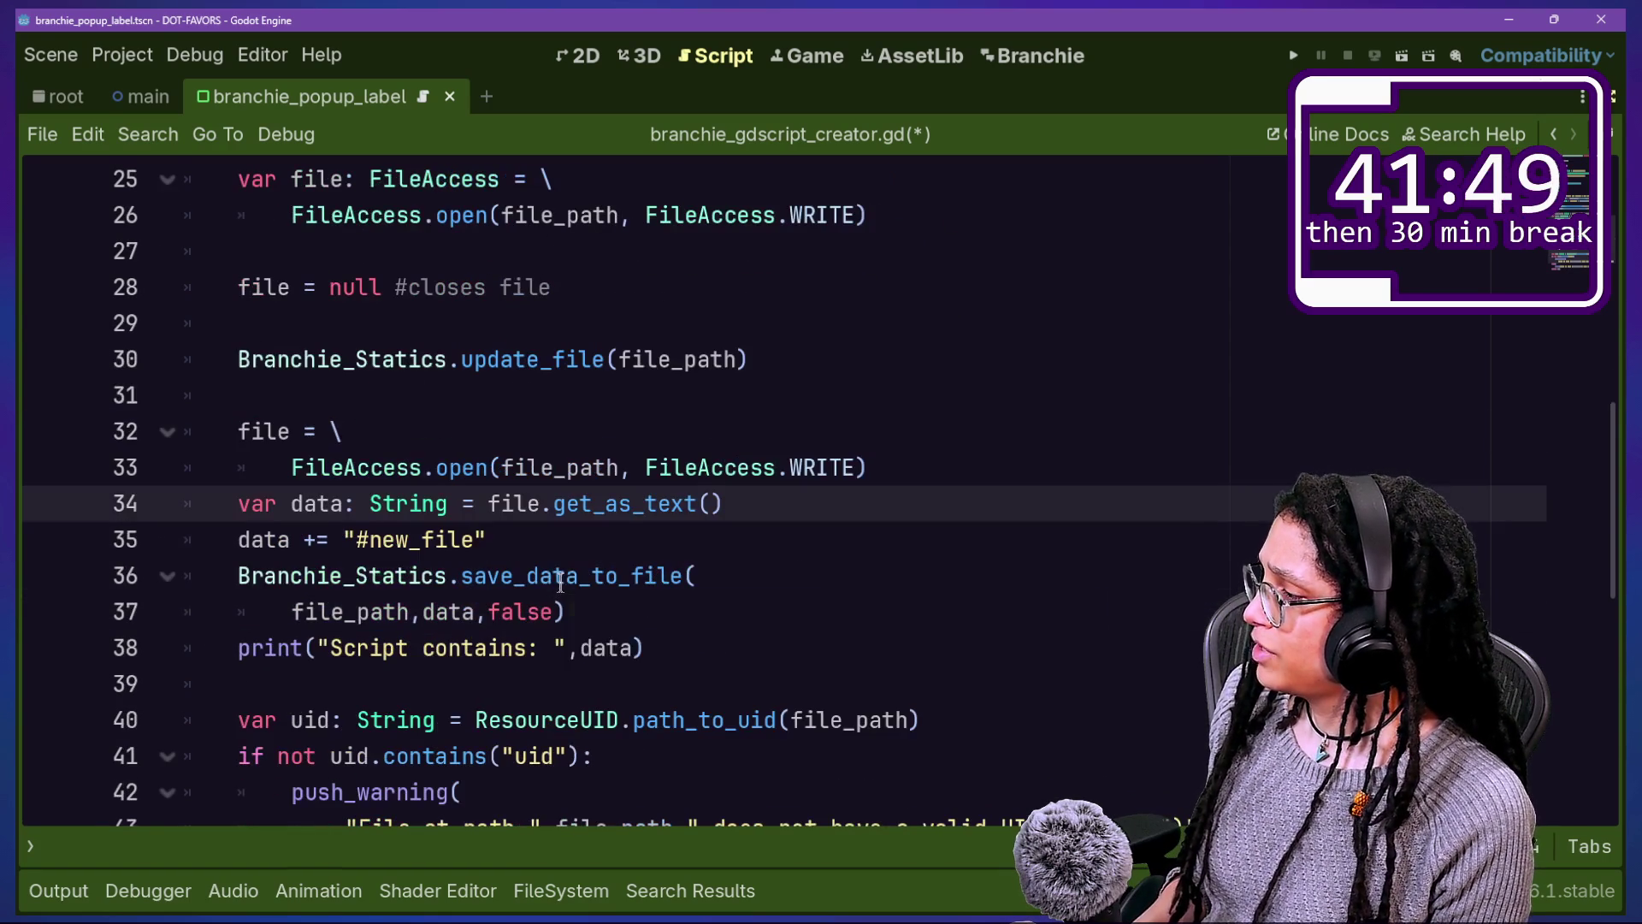
{"action": "left_click", "coordinate": [698, 688]}
{"action": "left_click", "coordinate": [750, 655]}
{"action": "key", "text": "Return"}
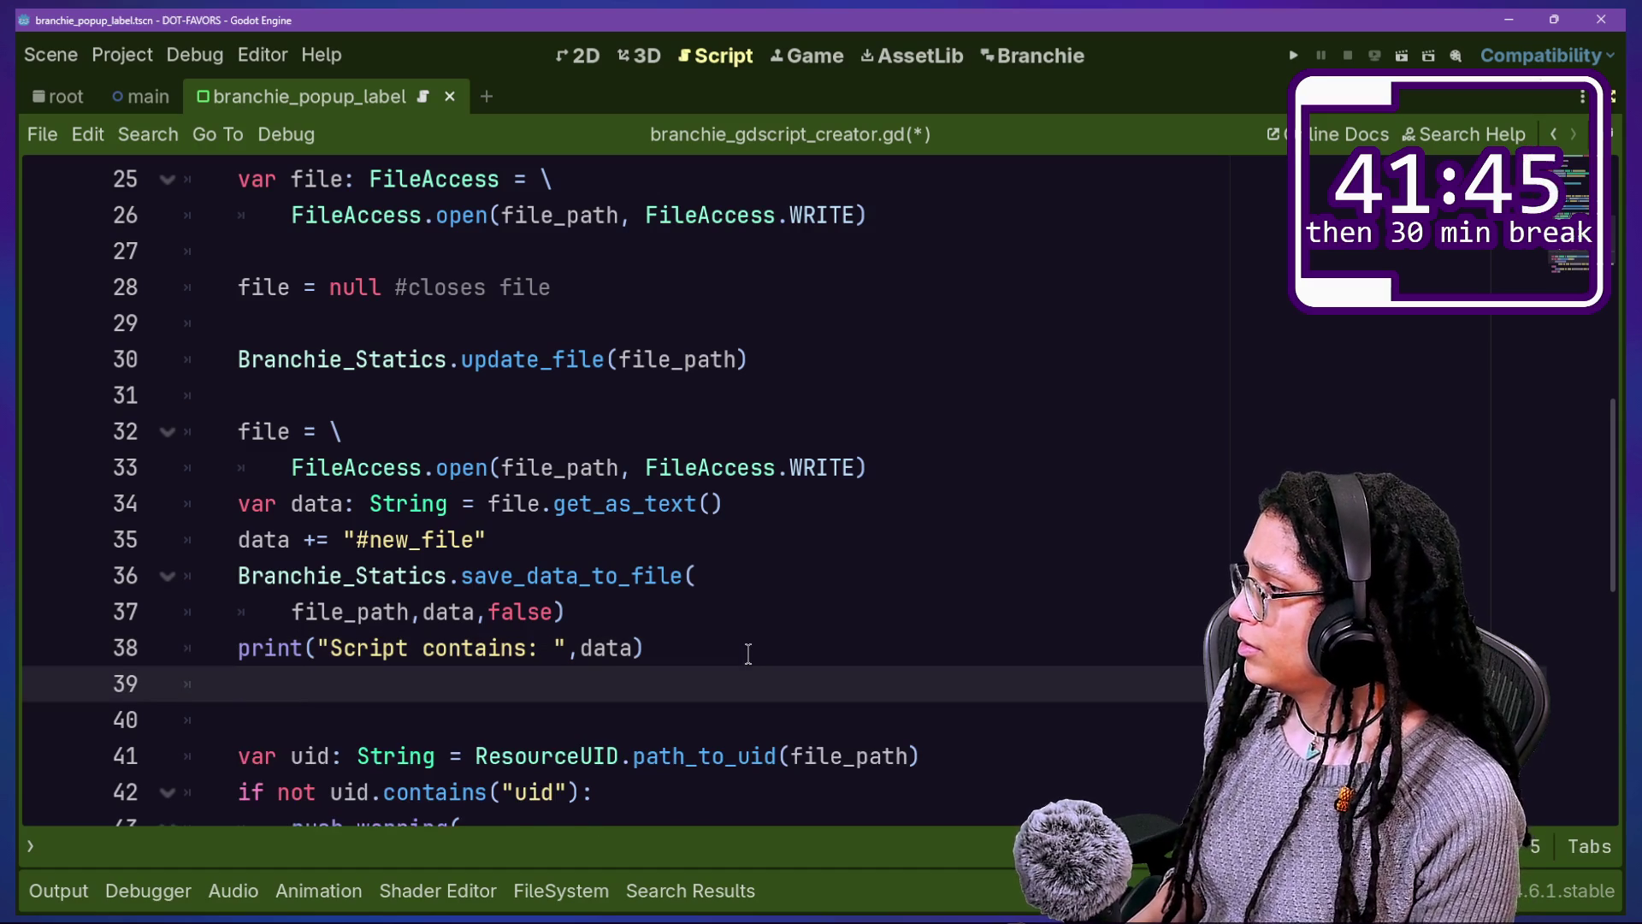
{"action": "key", "text": "Return"}
{"action": "key", "text": "BackSpace"}
{"action": "key", "text": "BackSpace"}
{"action": "key", "text": "BackSpace"}
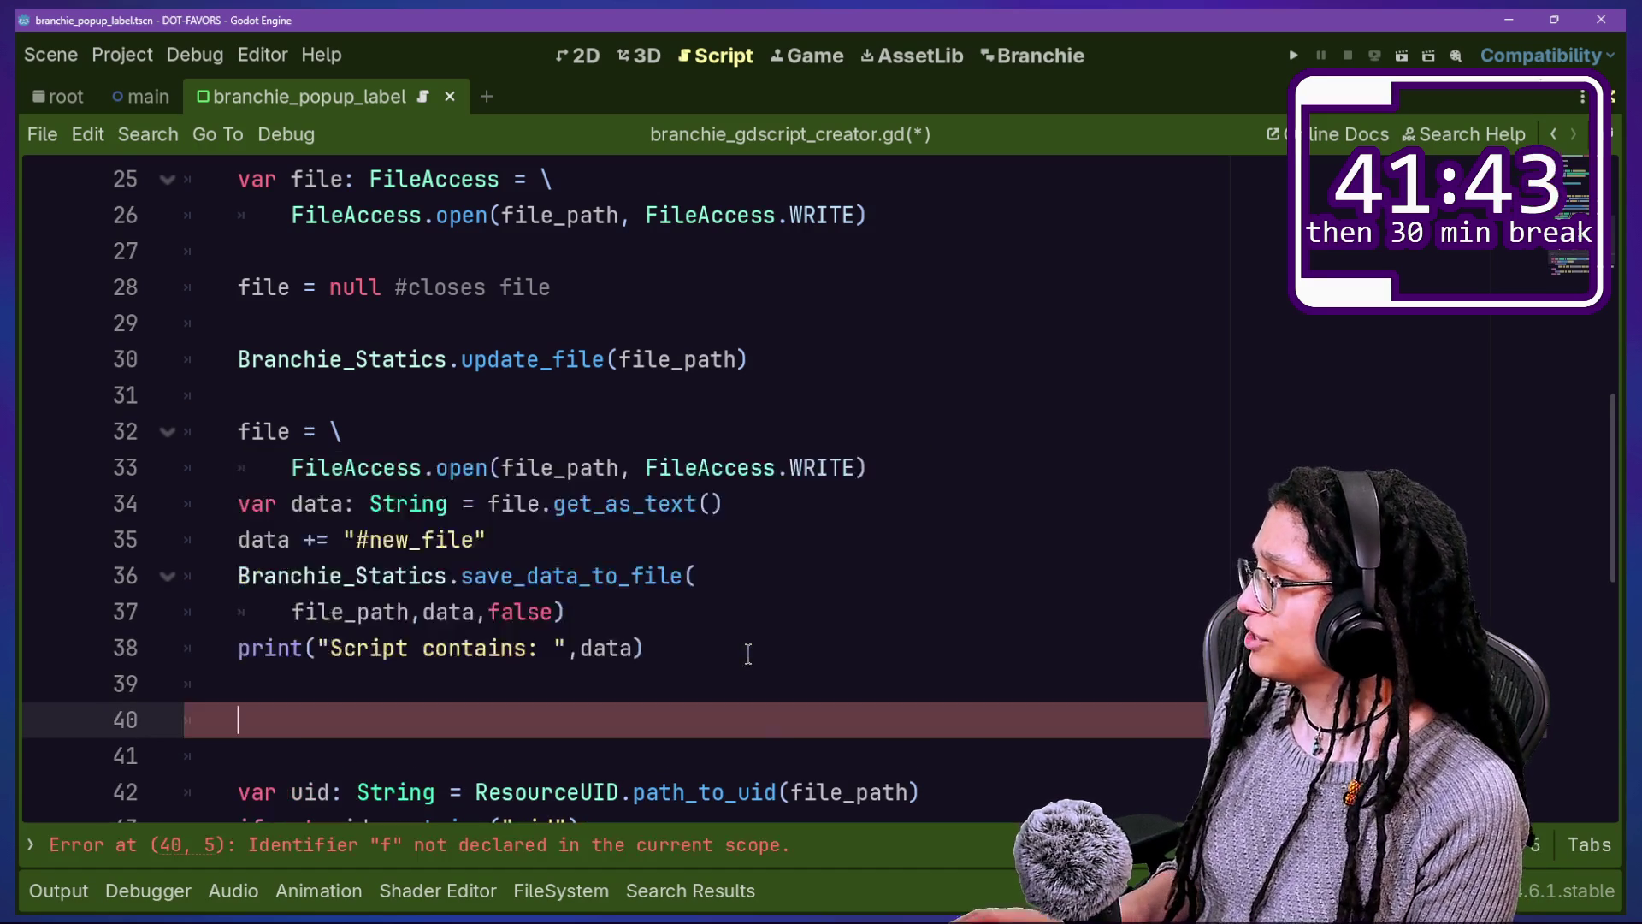
{"action": "key", "text": "BackSpace"}
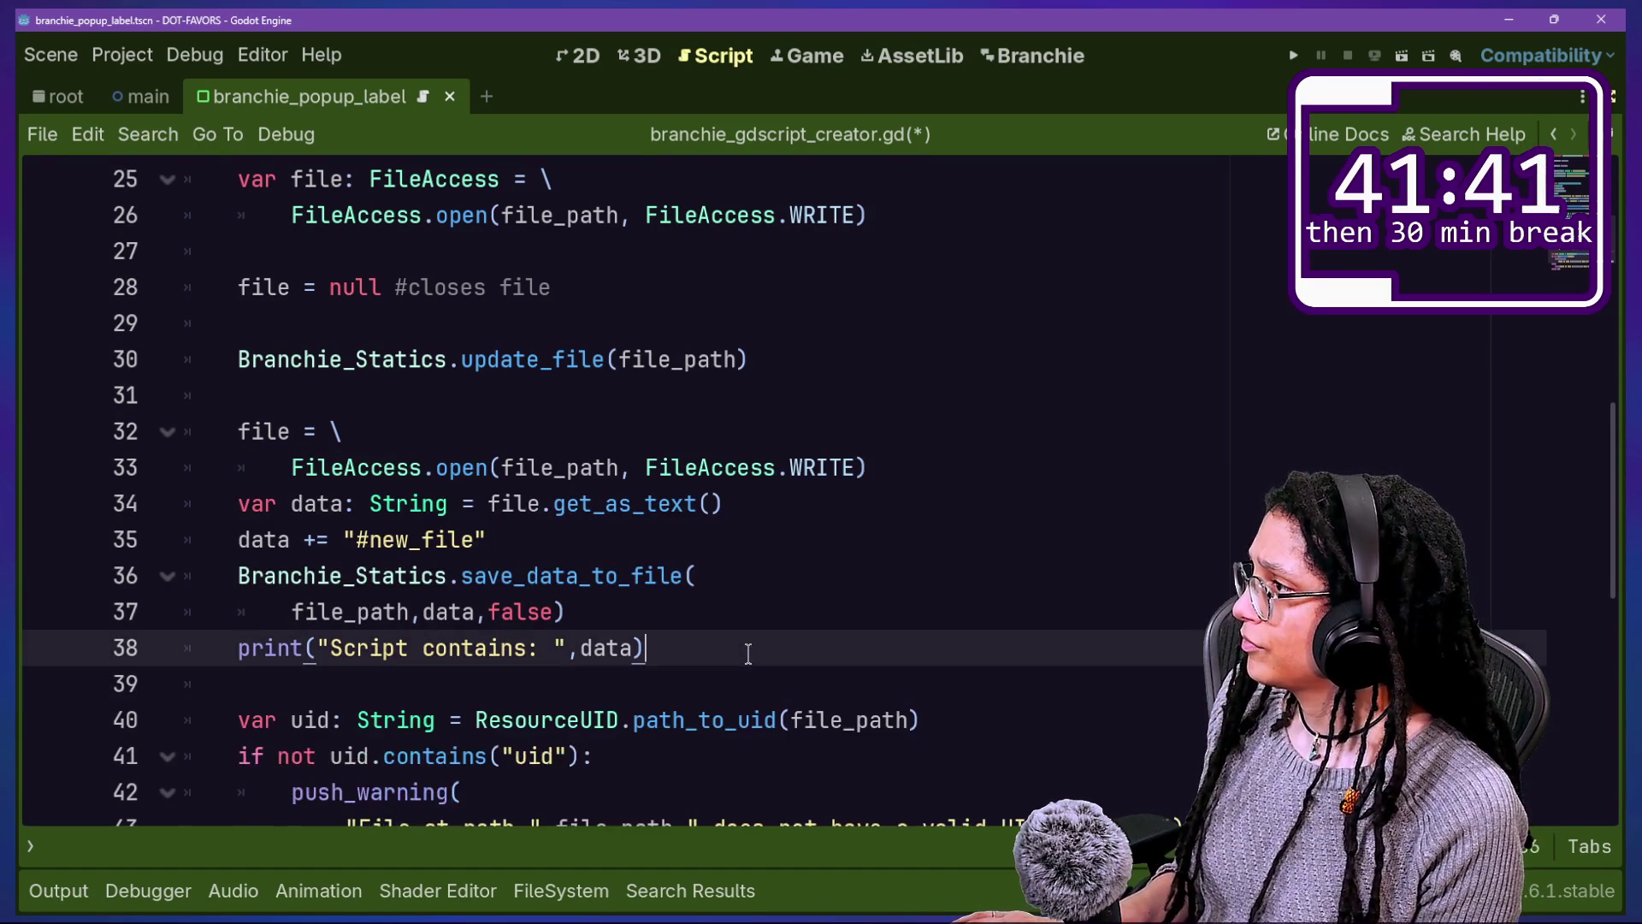
{"action": "left_click", "coordinate": [469, 575]}
{"action": "key", "text": "ctrl+s"}
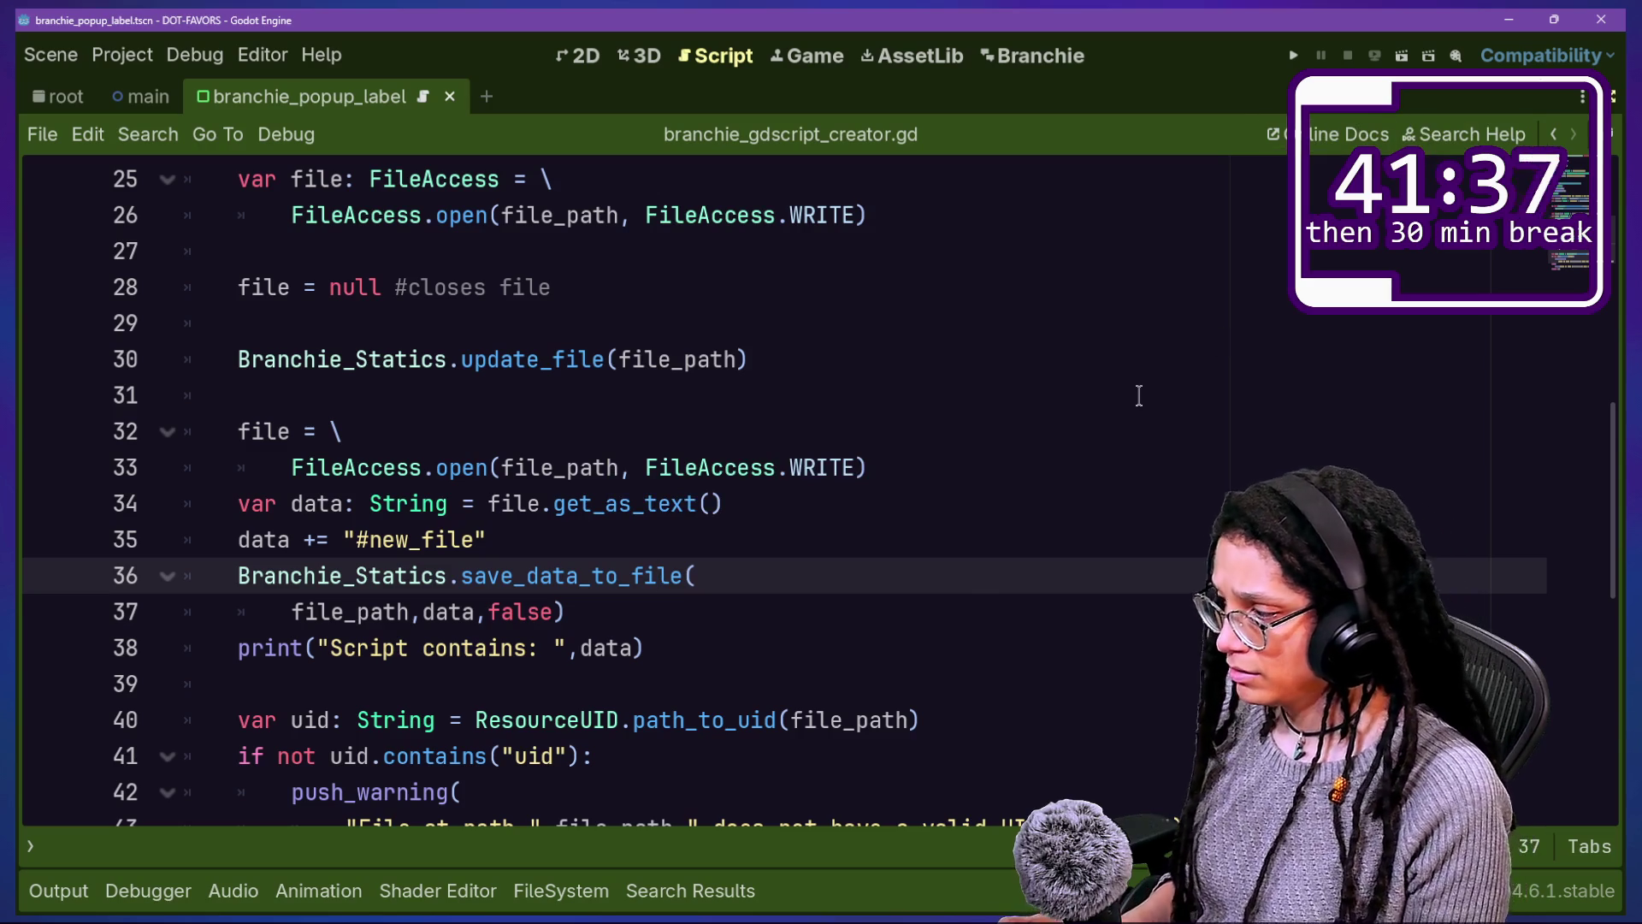
{"action": "left_click", "coordinate": [50, 890]}
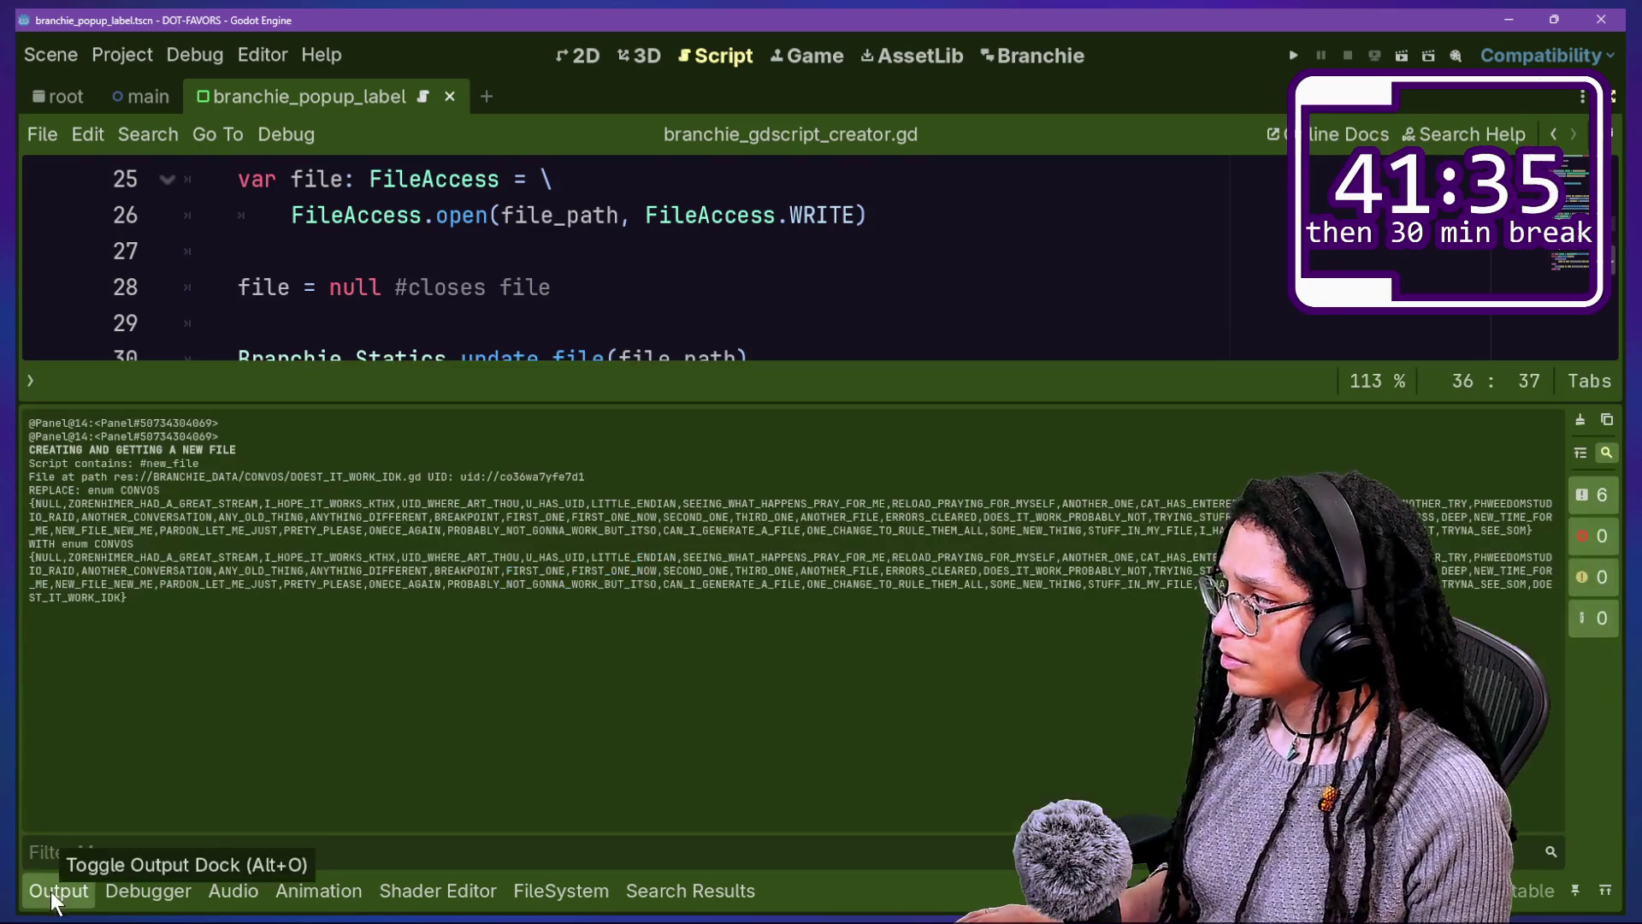
Step: Clear and hide the output panel, then open branchie_API.gd via Quick Open
{"action": "left_click", "coordinate": [1579, 423]}
{"action": "left_click", "coordinate": [1036, 285]}
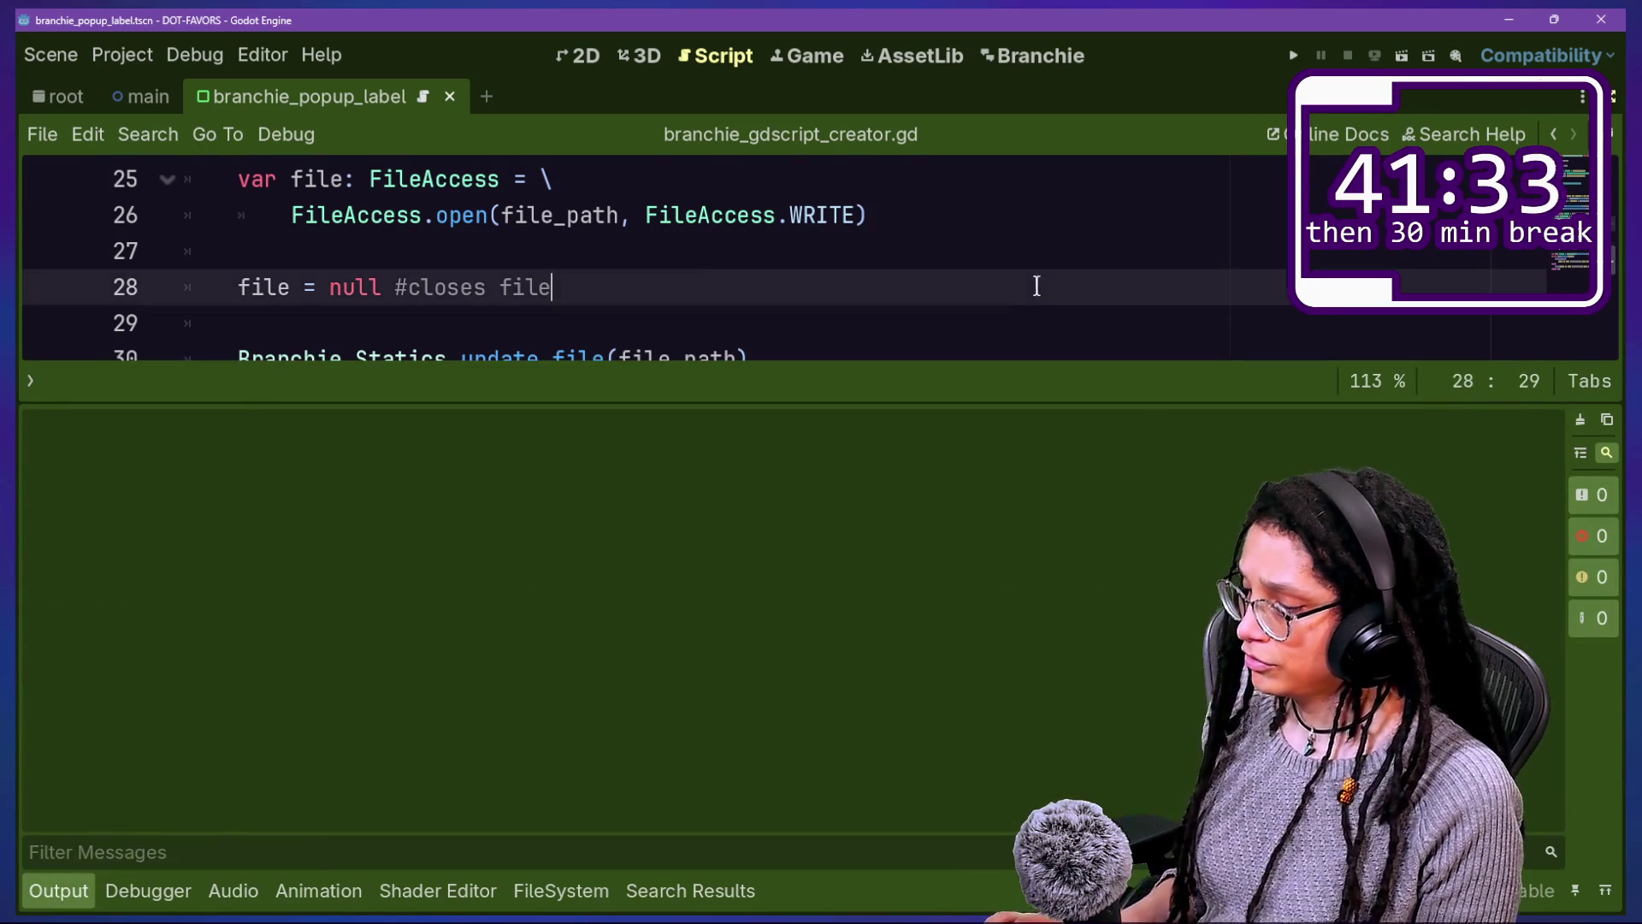
{"action": "key", "text": "ctrl+j"}
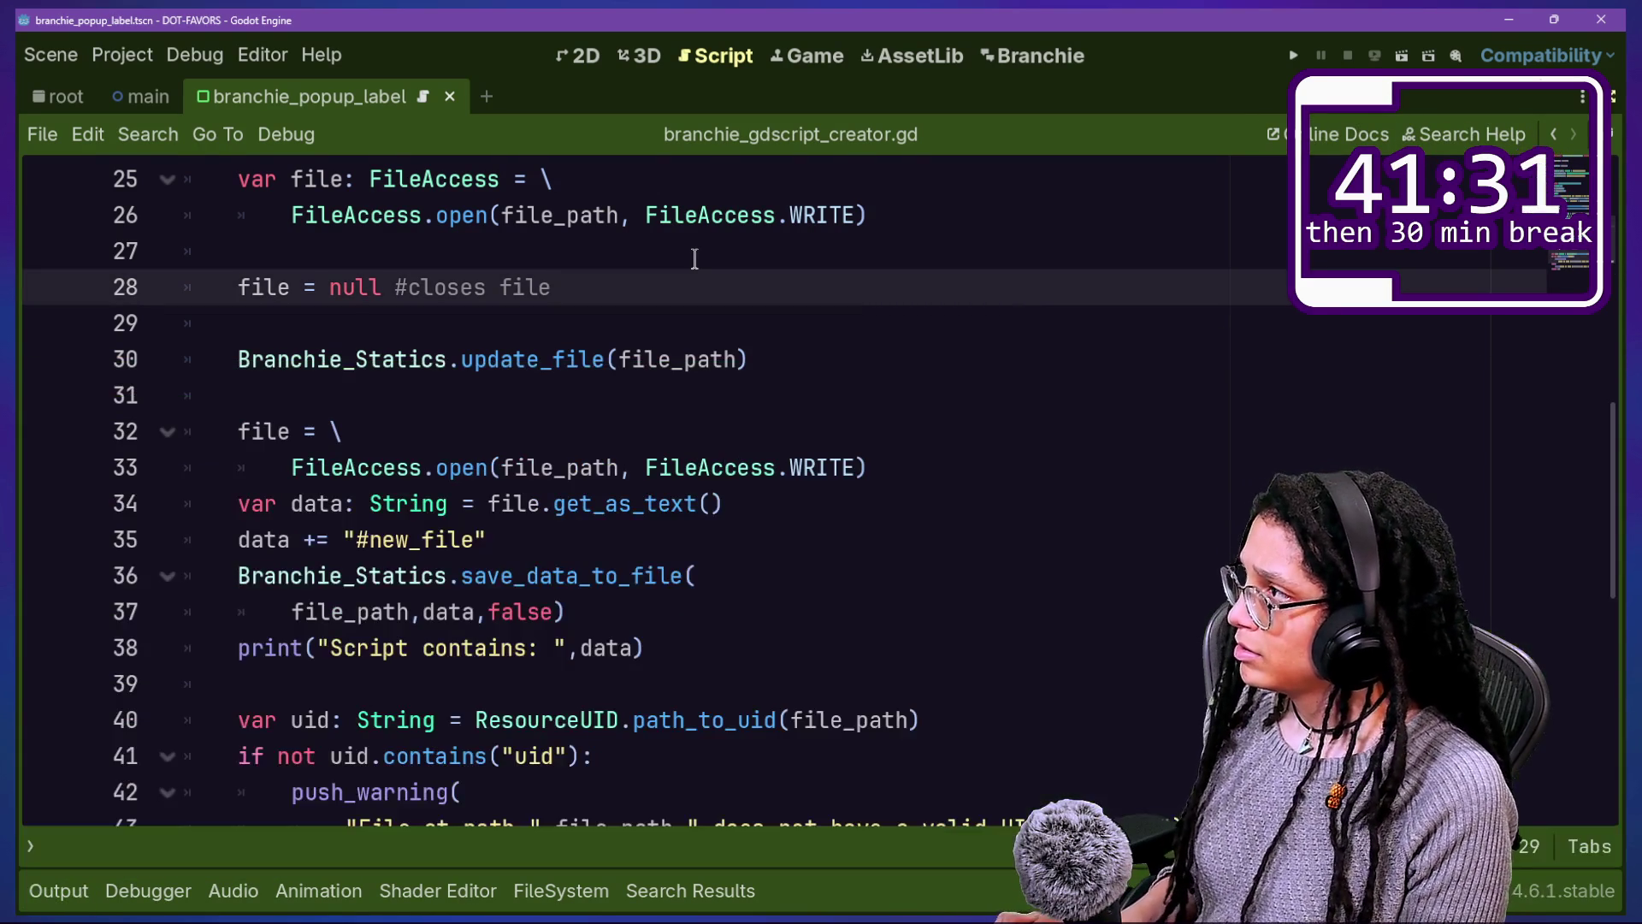
{"action": "key", "text": "shift+alt+o"}
{"action": "type", "text": "api"}
{"action": "key", "text": "Return"}
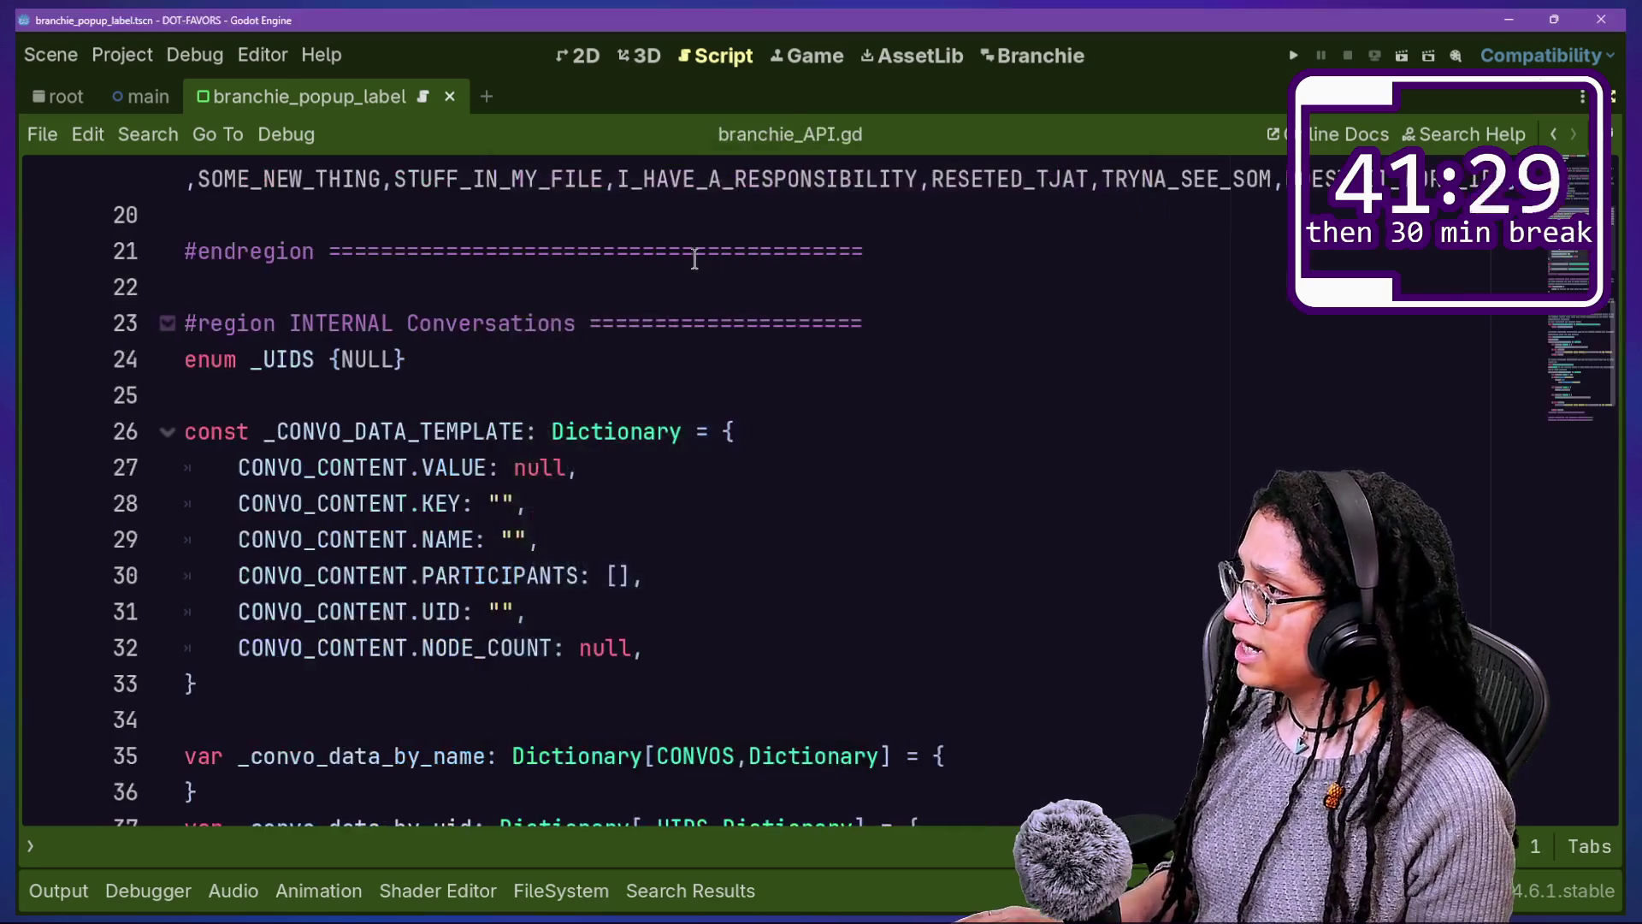
Step: Delete every CONVOS enum name after NULL and save branchie_API.gd
{"action": "scroll", "coordinate": [669, 377], "scroll_direction": "down", "scroll_amount": 15}
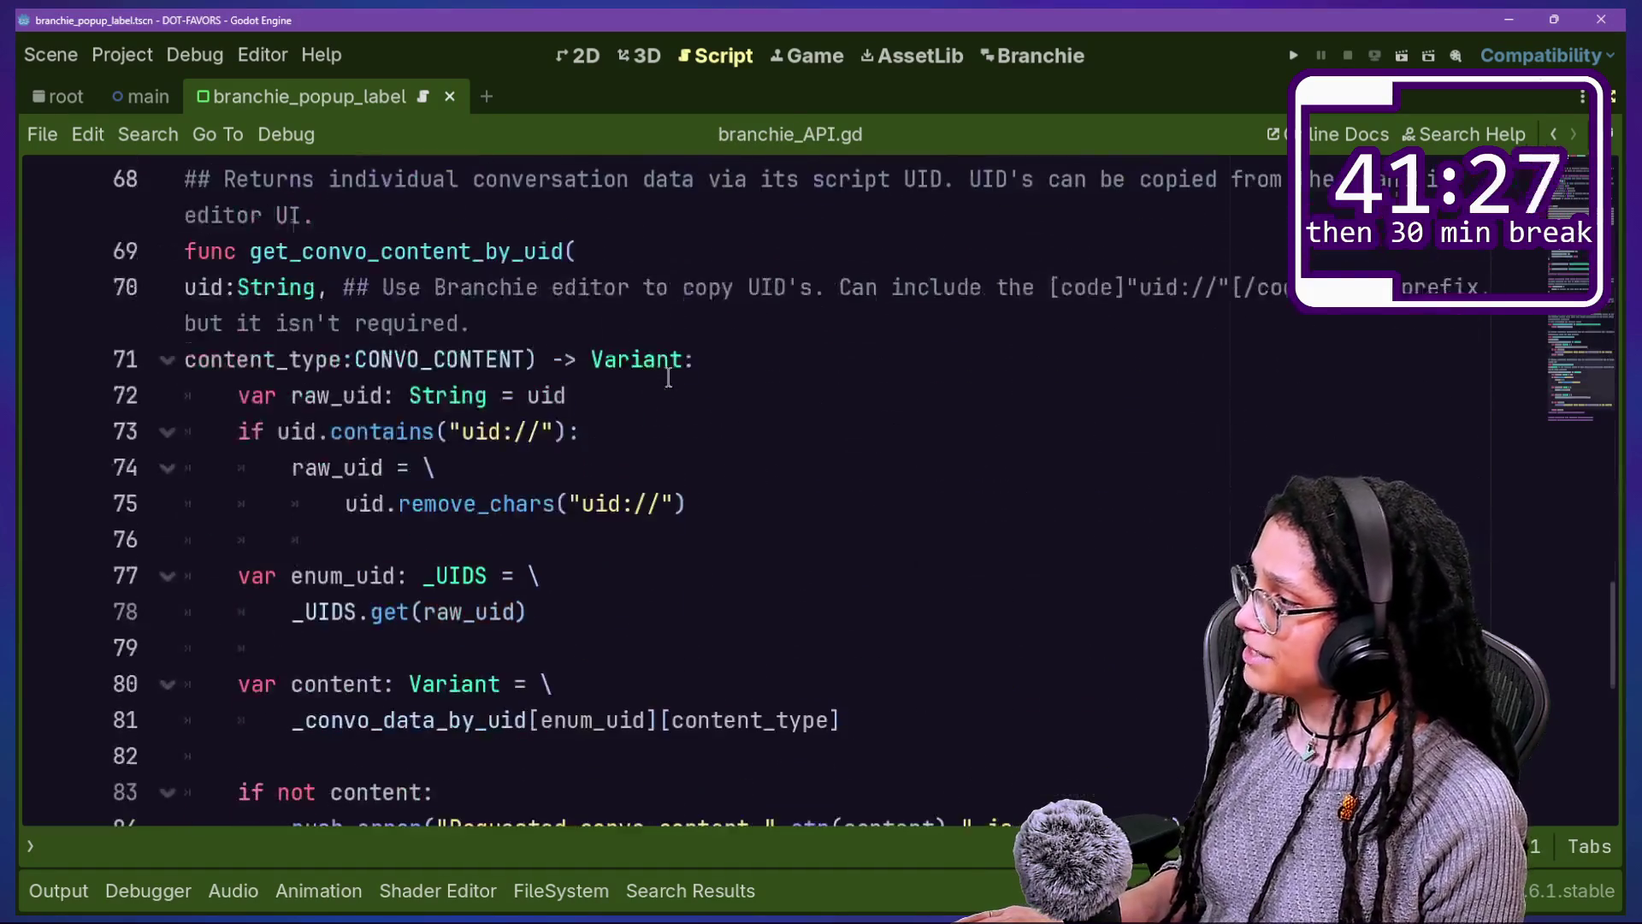
{"action": "scroll", "coordinate": [669, 377], "scroll_direction": "up", "scroll_amount": 15}
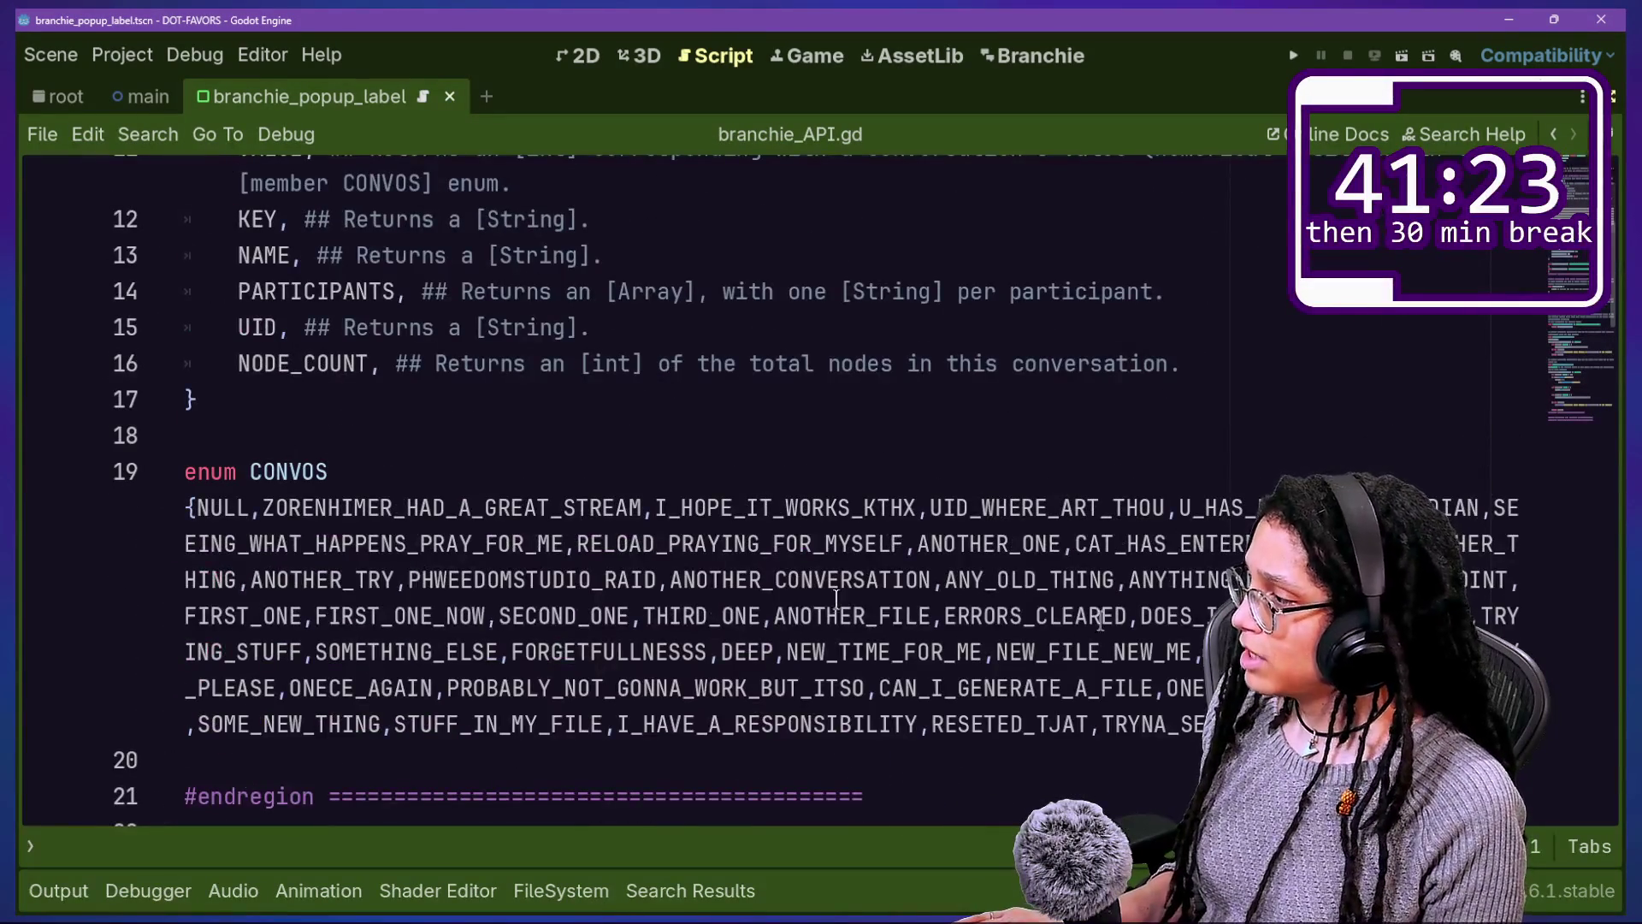
{"action": "mouse_move", "coordinate": [1505, 724]}
{"action": "left_mouse_down"}
{"action": "mouse_move", "coordinate": [759, 543]}
{"action": "mouse_move", "coordinate": [291, 510]}
{"action": "left_mouse_up"}
{"action": "key", "text": "BackSpace"}
{"action": "key", "text": "BackSpace"}
{"action": "key", "text": "ctrl+s"}
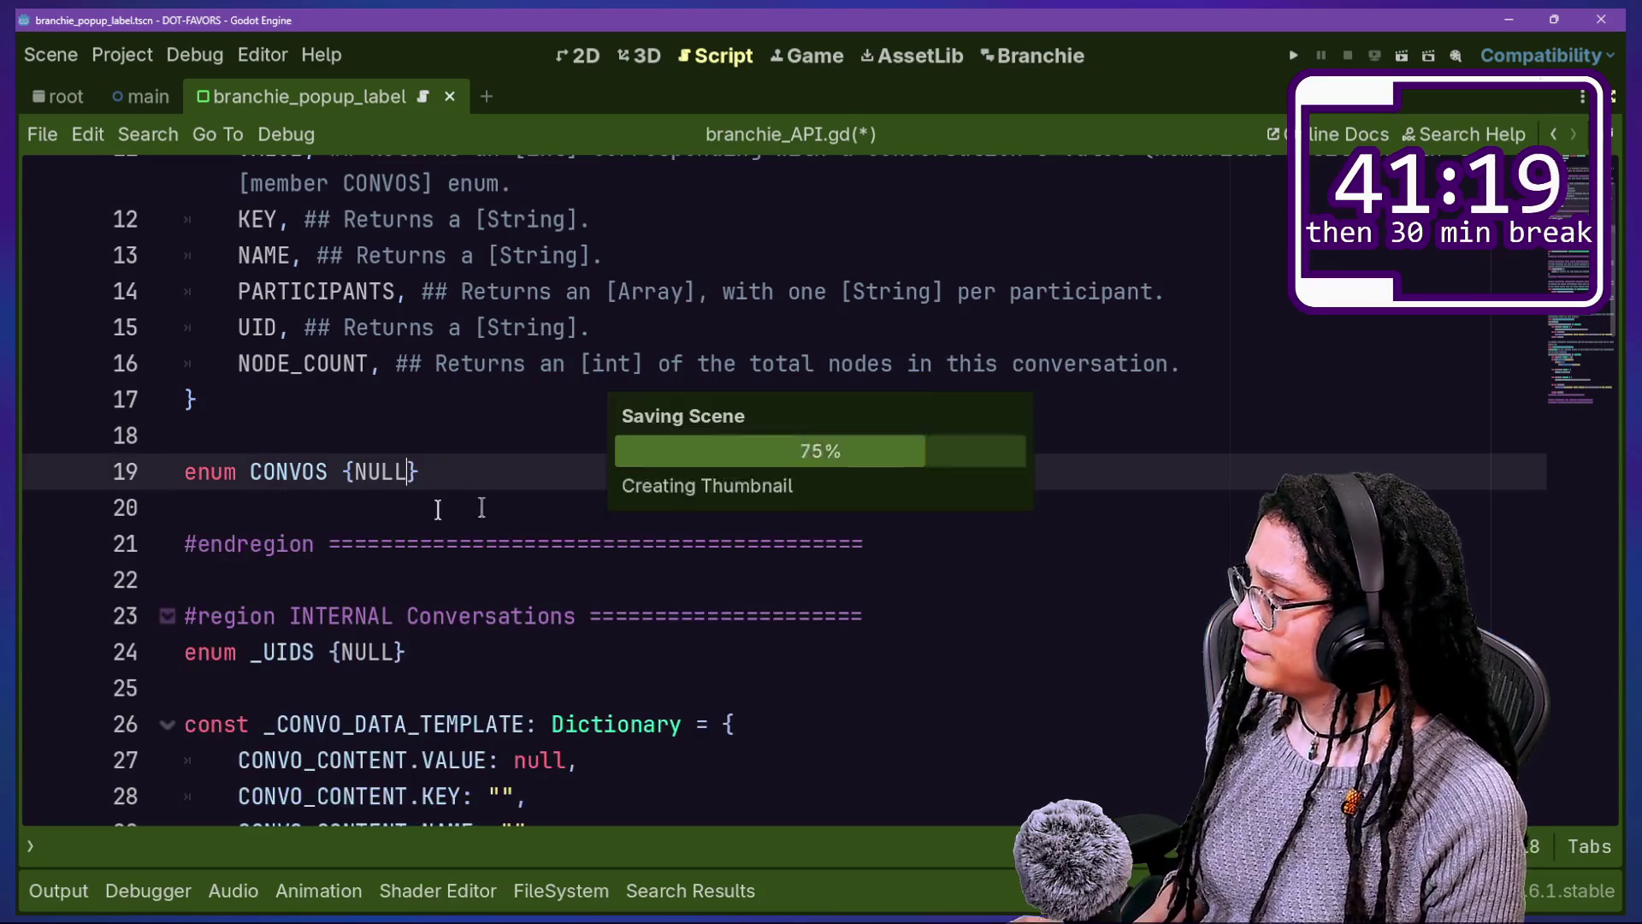
{"action": "left_click", "coordinate": [568, 451]}
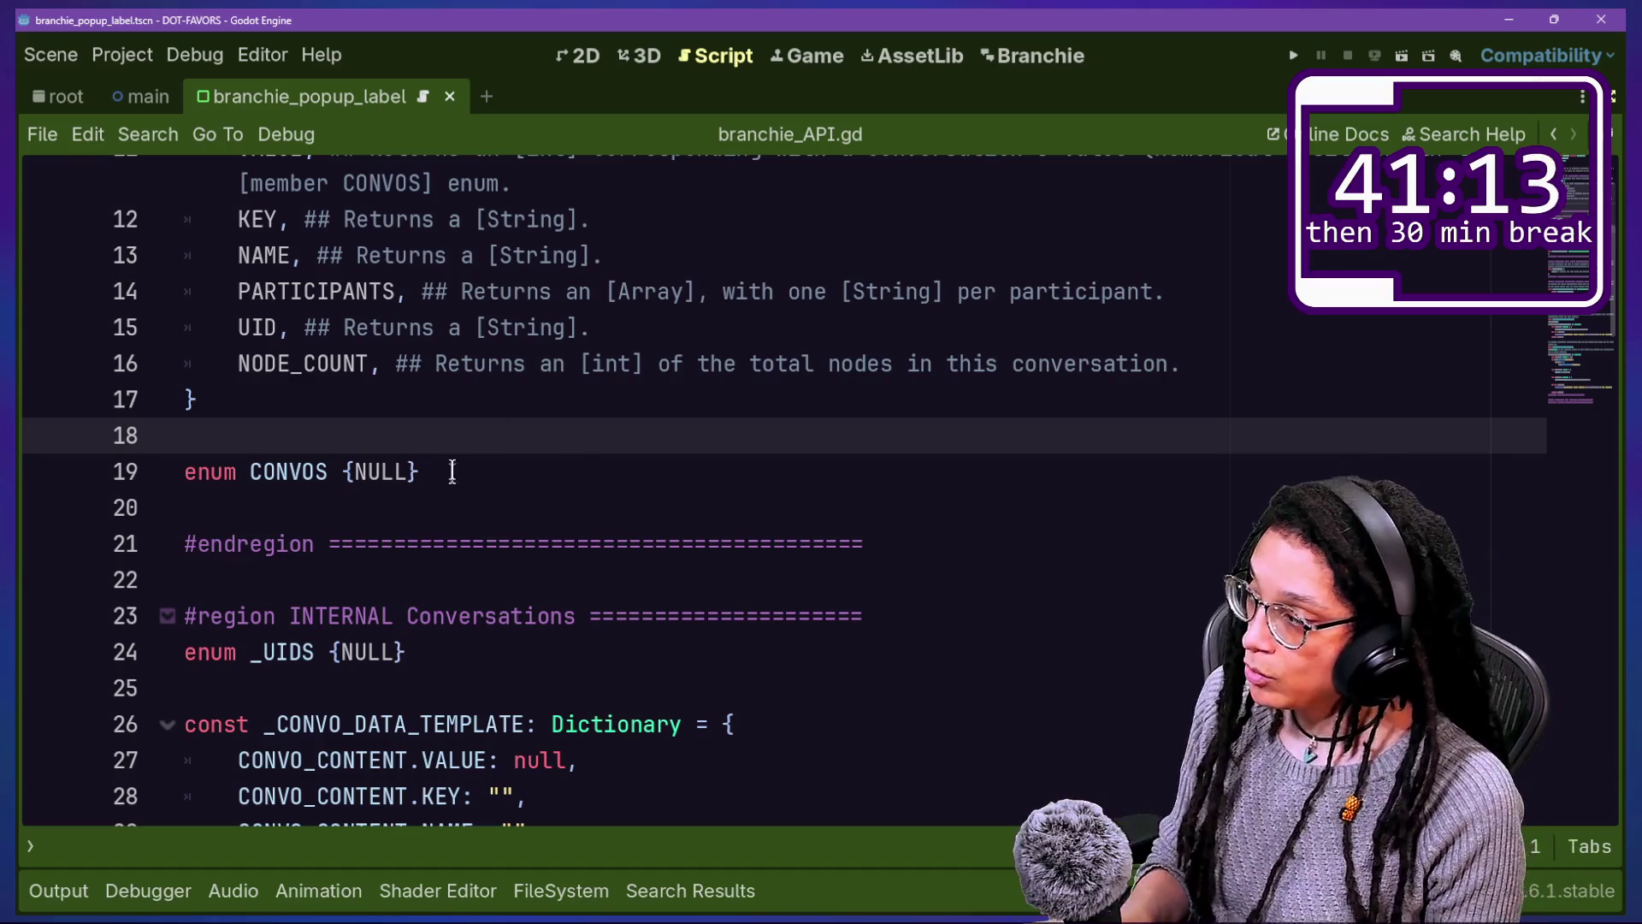
{"action": "mouse_move", "coordinate": [208, 291]}
{"action": "left_mouse_down"}
{"action": "mouse_move", "coordinate": [18, 367]}
{"action": "mouse_move", "coordinate": [74, 312]}
{"action": "left_mouse_up"}
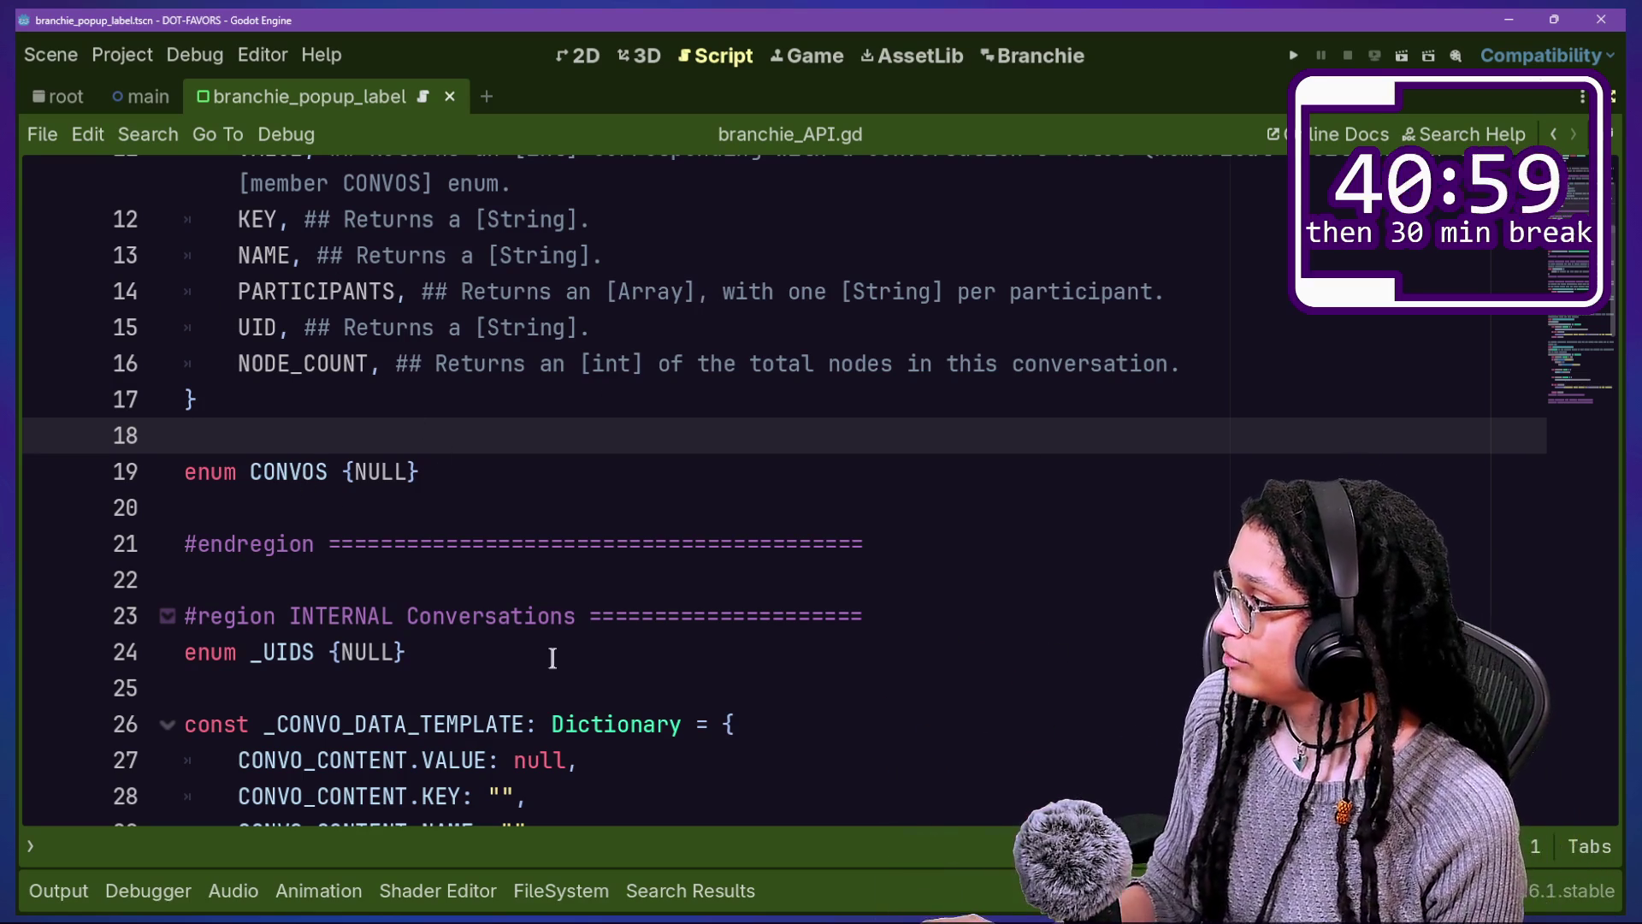
Step: Select all conversation scripts in BRANCHIE_DATA/CONVOS and remove them from the project
{"action": "key", "text": "super+e"}
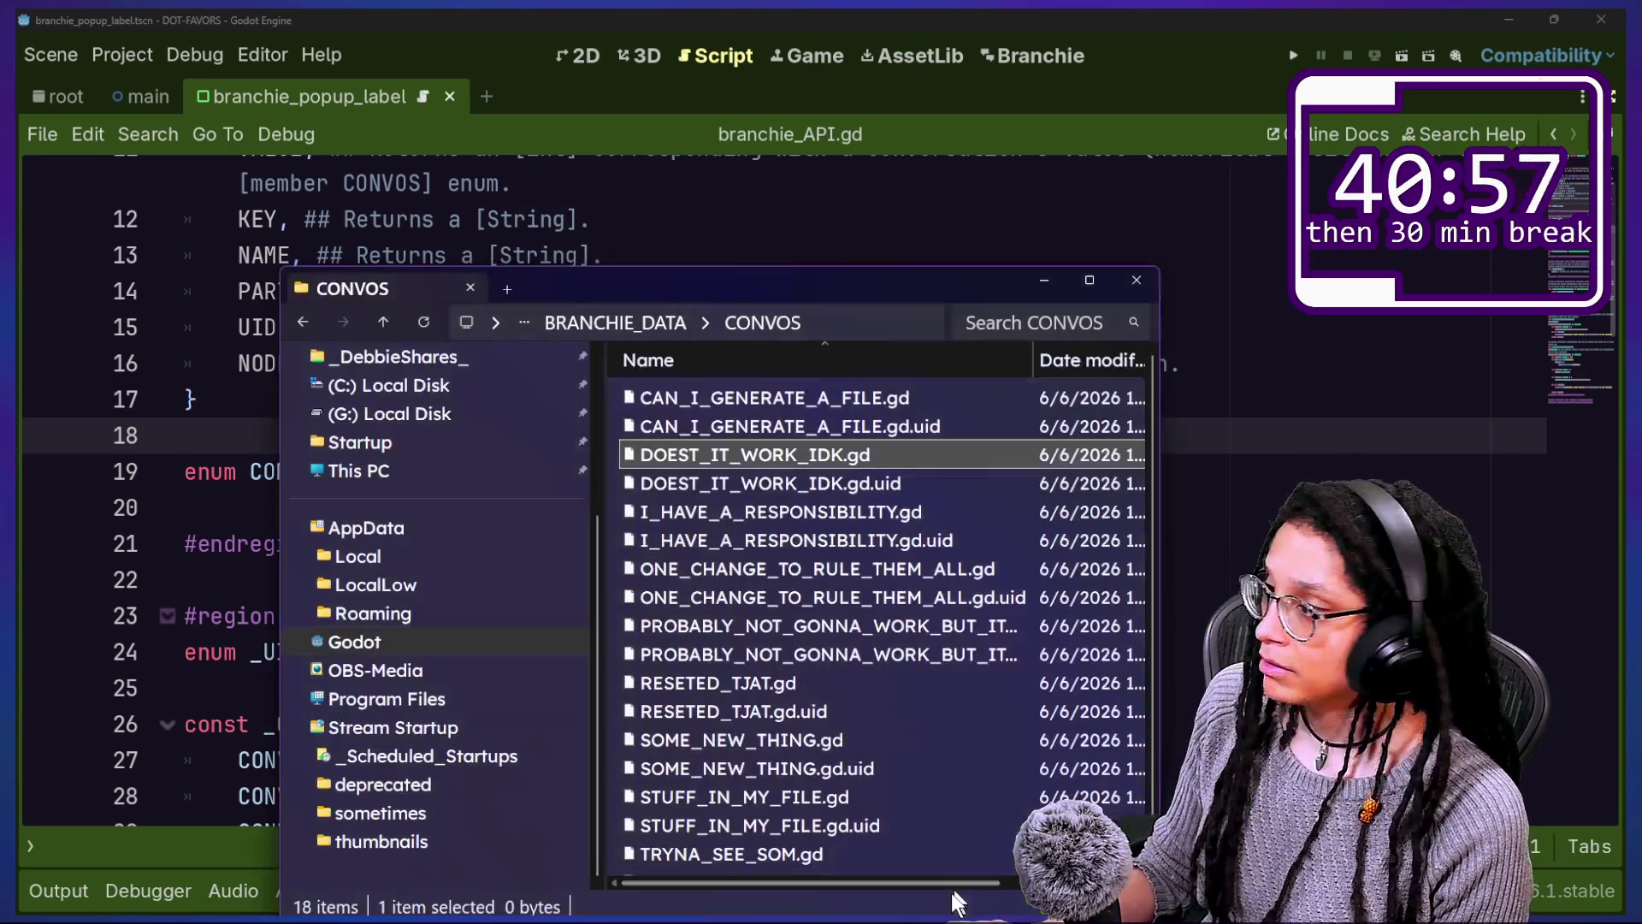
{"action": "key", "text": "ctrl+a"}
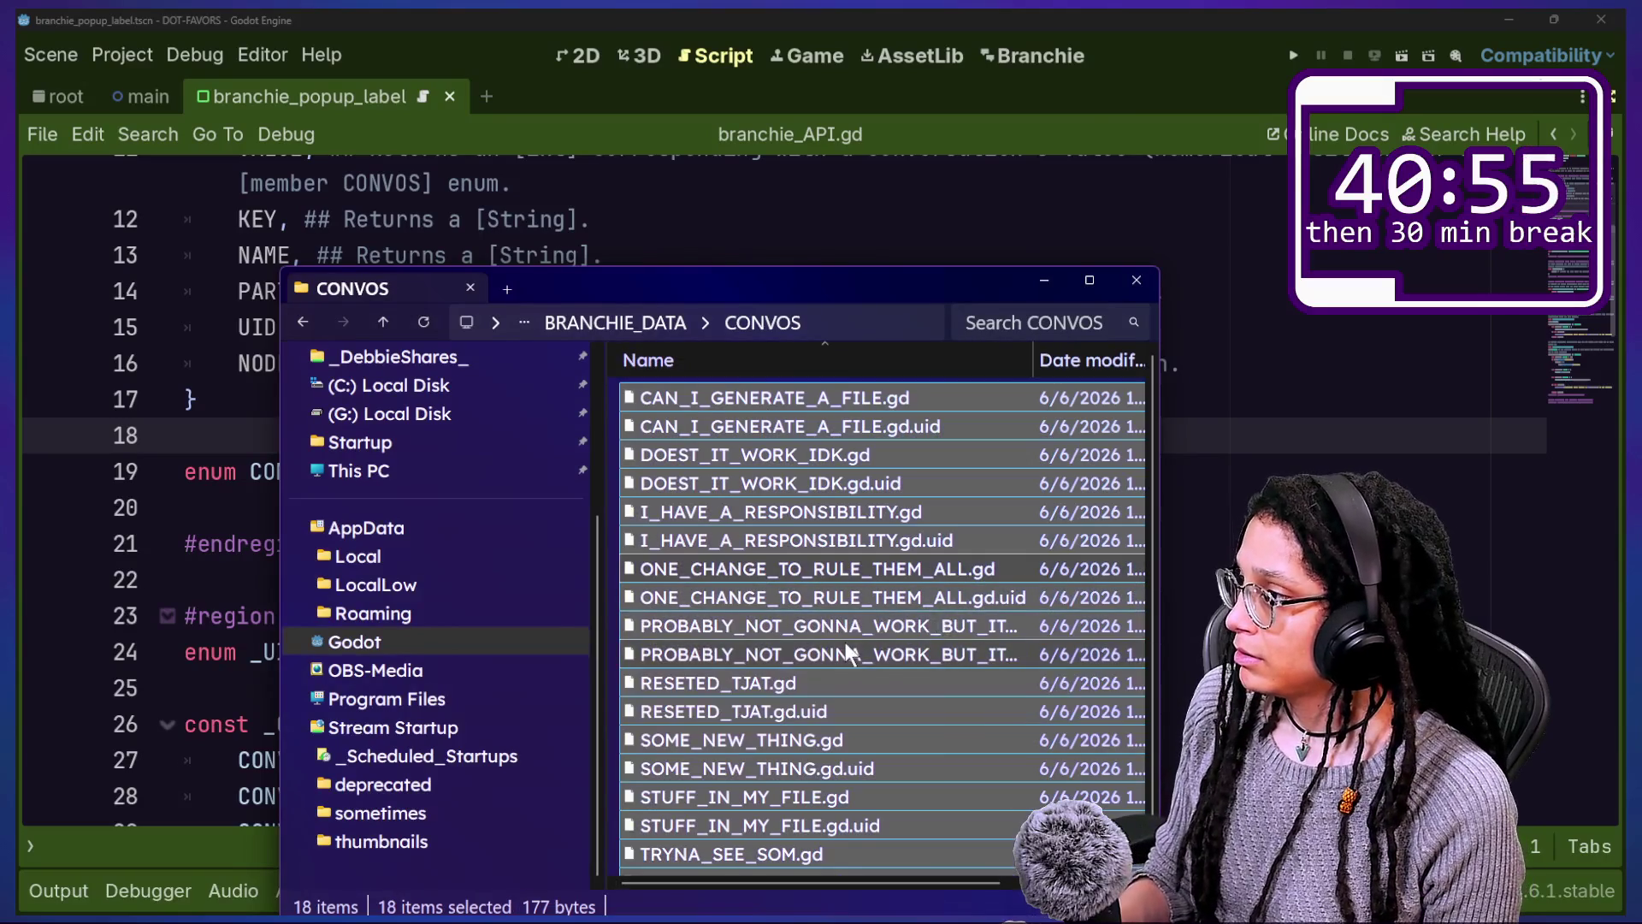
{"action": "left_click", "coordinate": [1395, 406]}
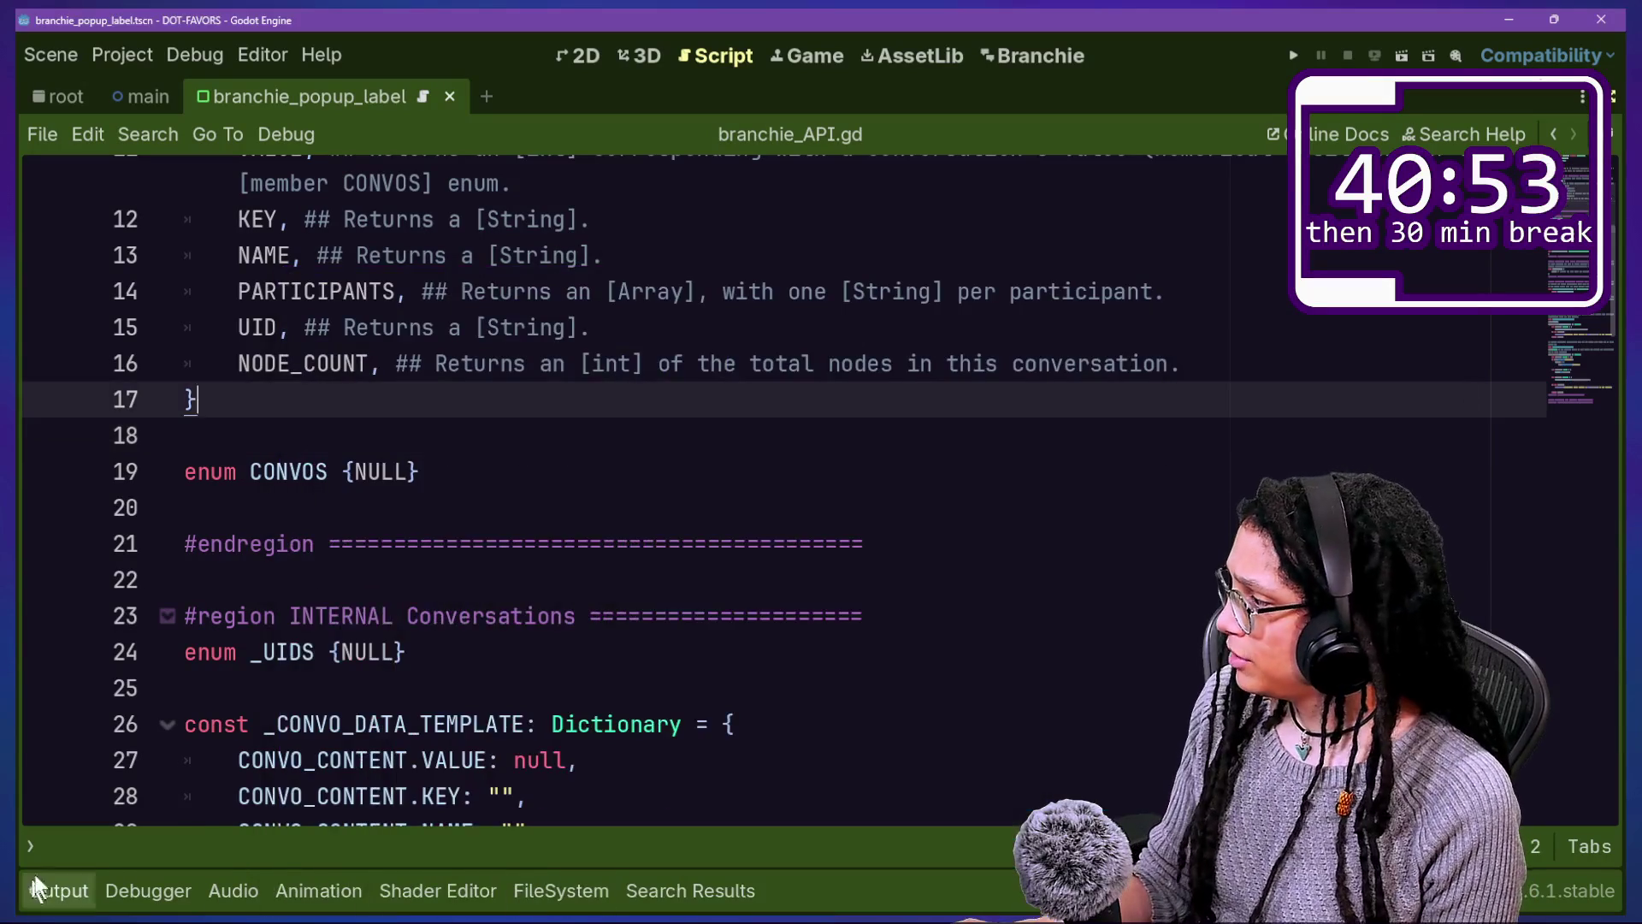
{"action": "left_click", "coordinate": [30, 847]}
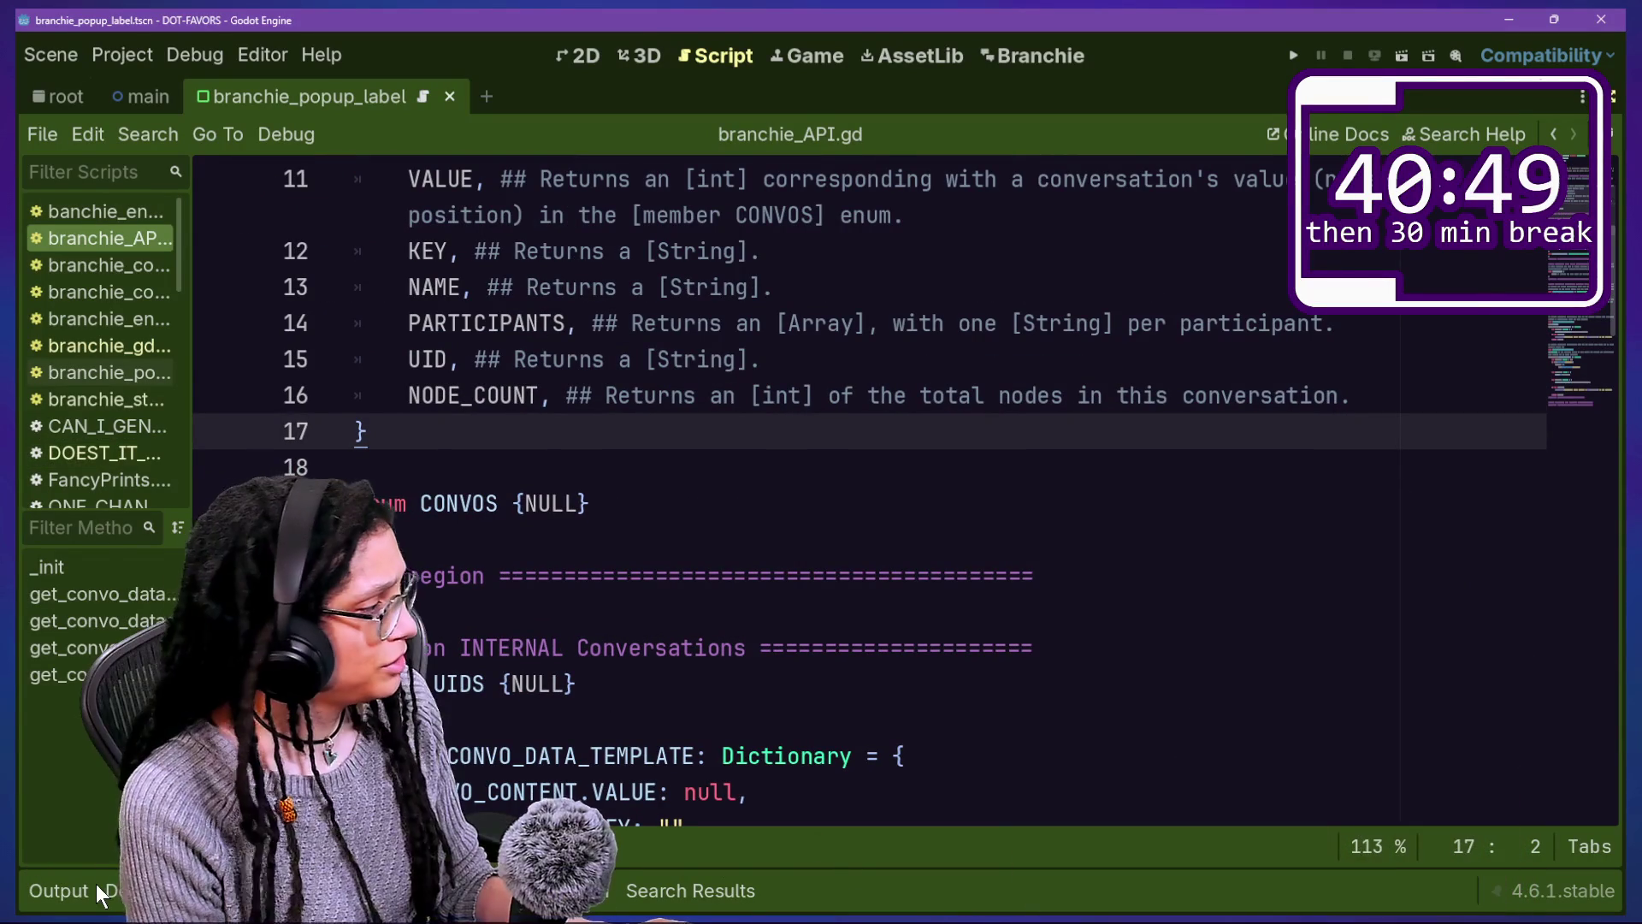
{"action": "left_click", "coordinate": [560, 890]}
{"action": "left_click", "coordinate": [967, 539]}
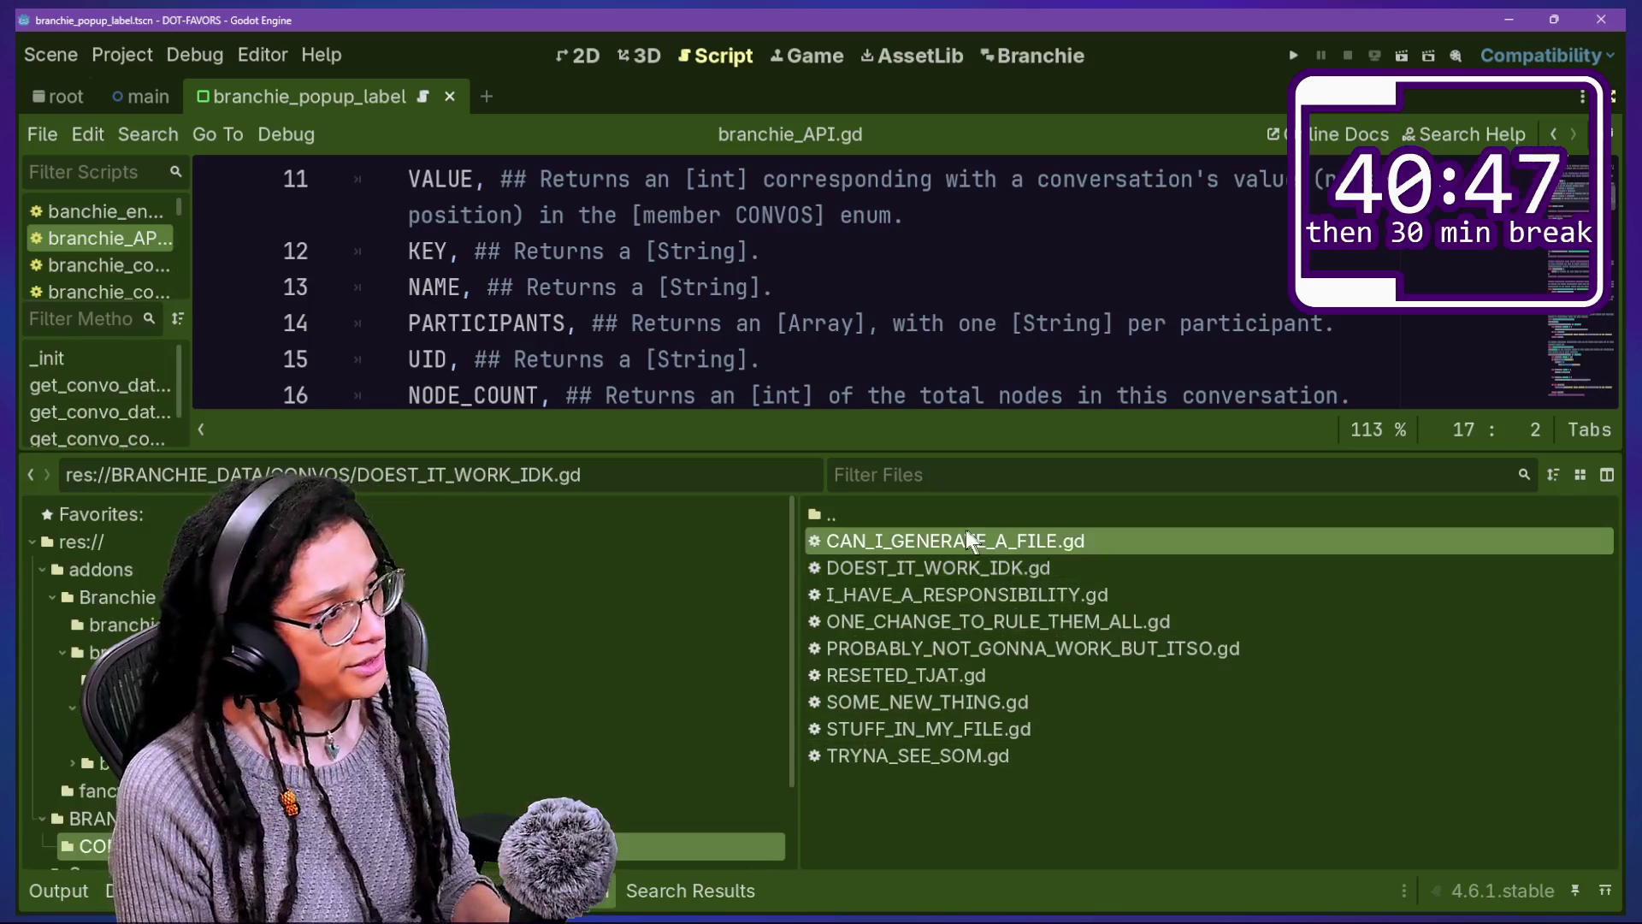
{"action": "left_click", "coordinate": [1004, 756], "text": "shift"}
{"action": "key", "text": "Delete"}
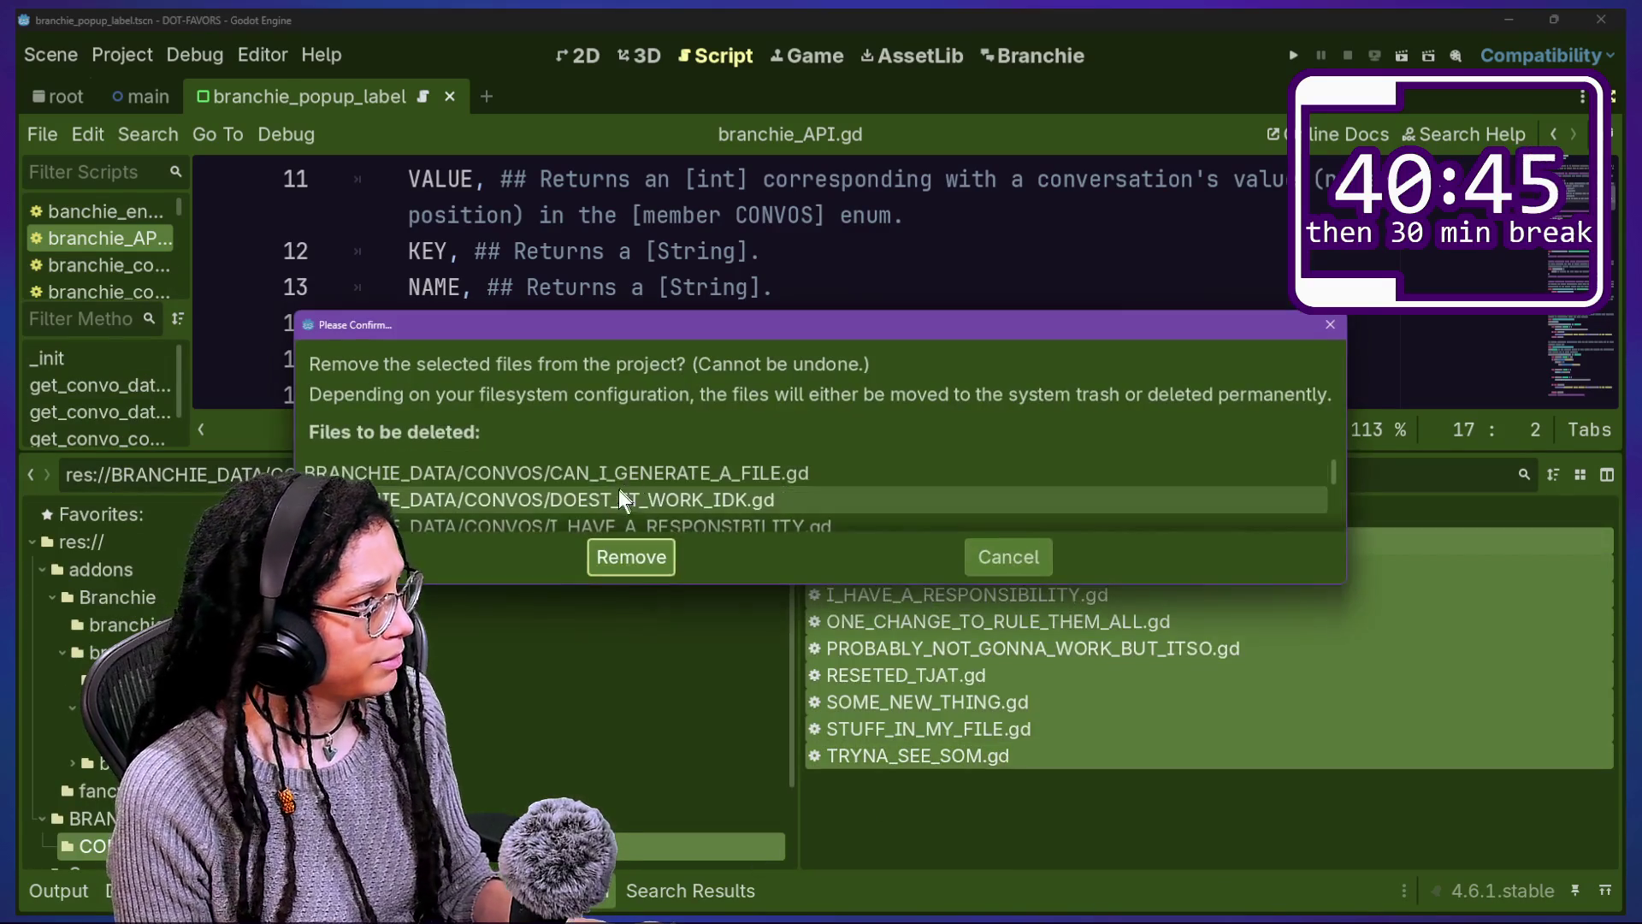
{"action": "left_click", "coordinate": [667, 558]}
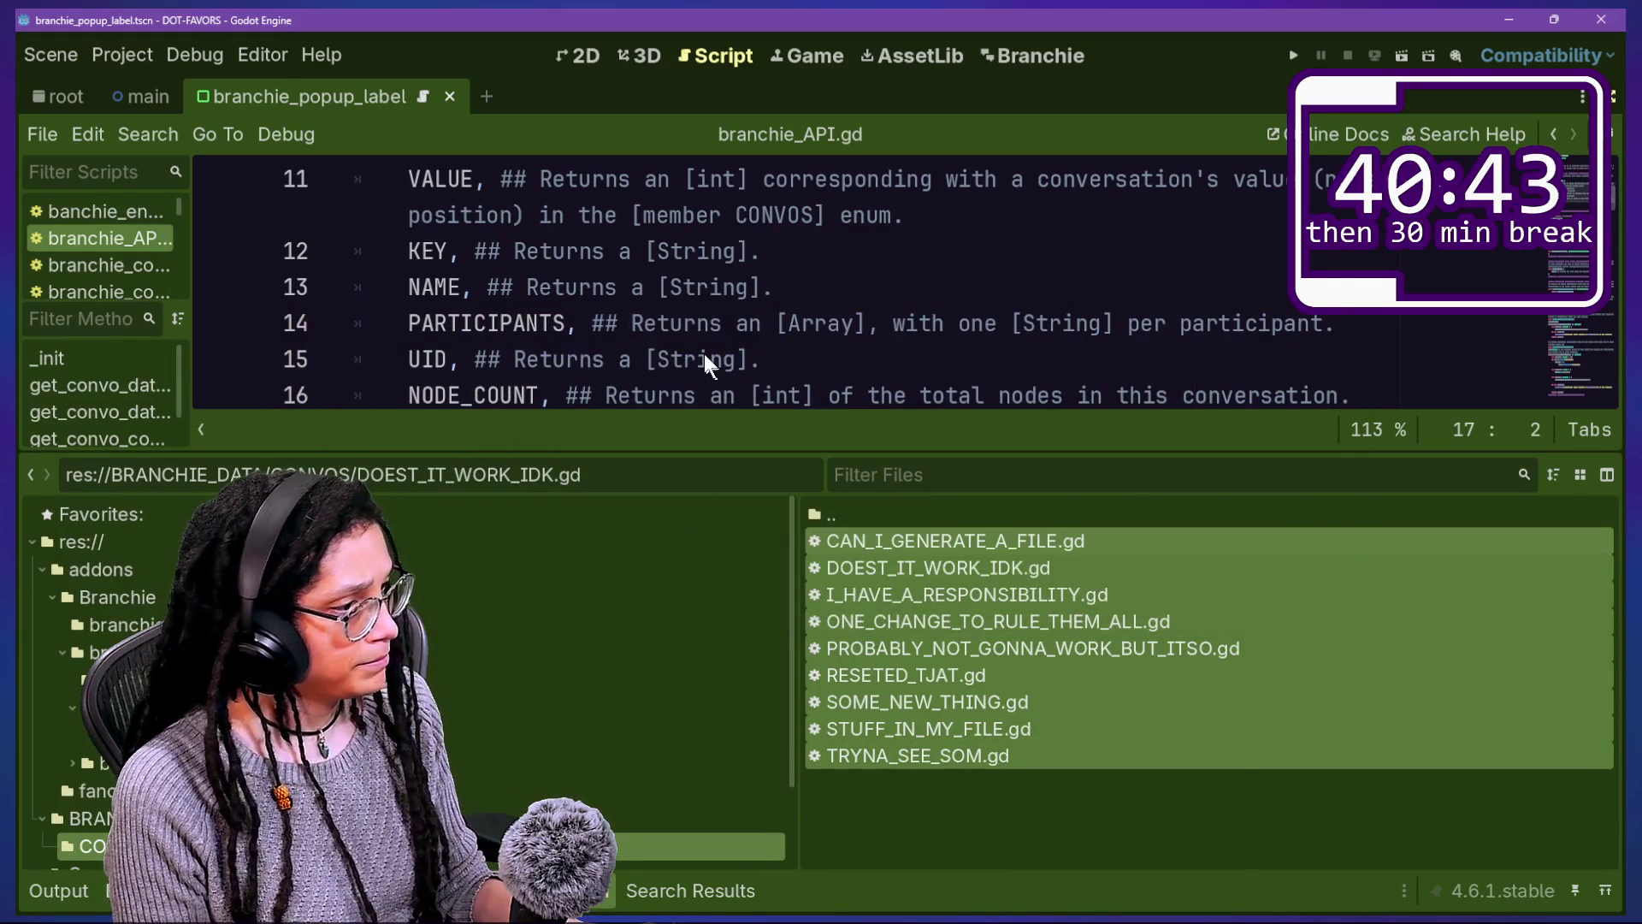
Step: Collapse the files panel and disable the Branchie plugin in Project Settings > Plugins
{"action": "left_click", "coordinate": [703, 351]}
{"action": "left_click", "coordinate": [641, 323]}
{"action": "key", "text": "ctrl+j"}
{"action": "left_click", "coordinate": [591, 395]}
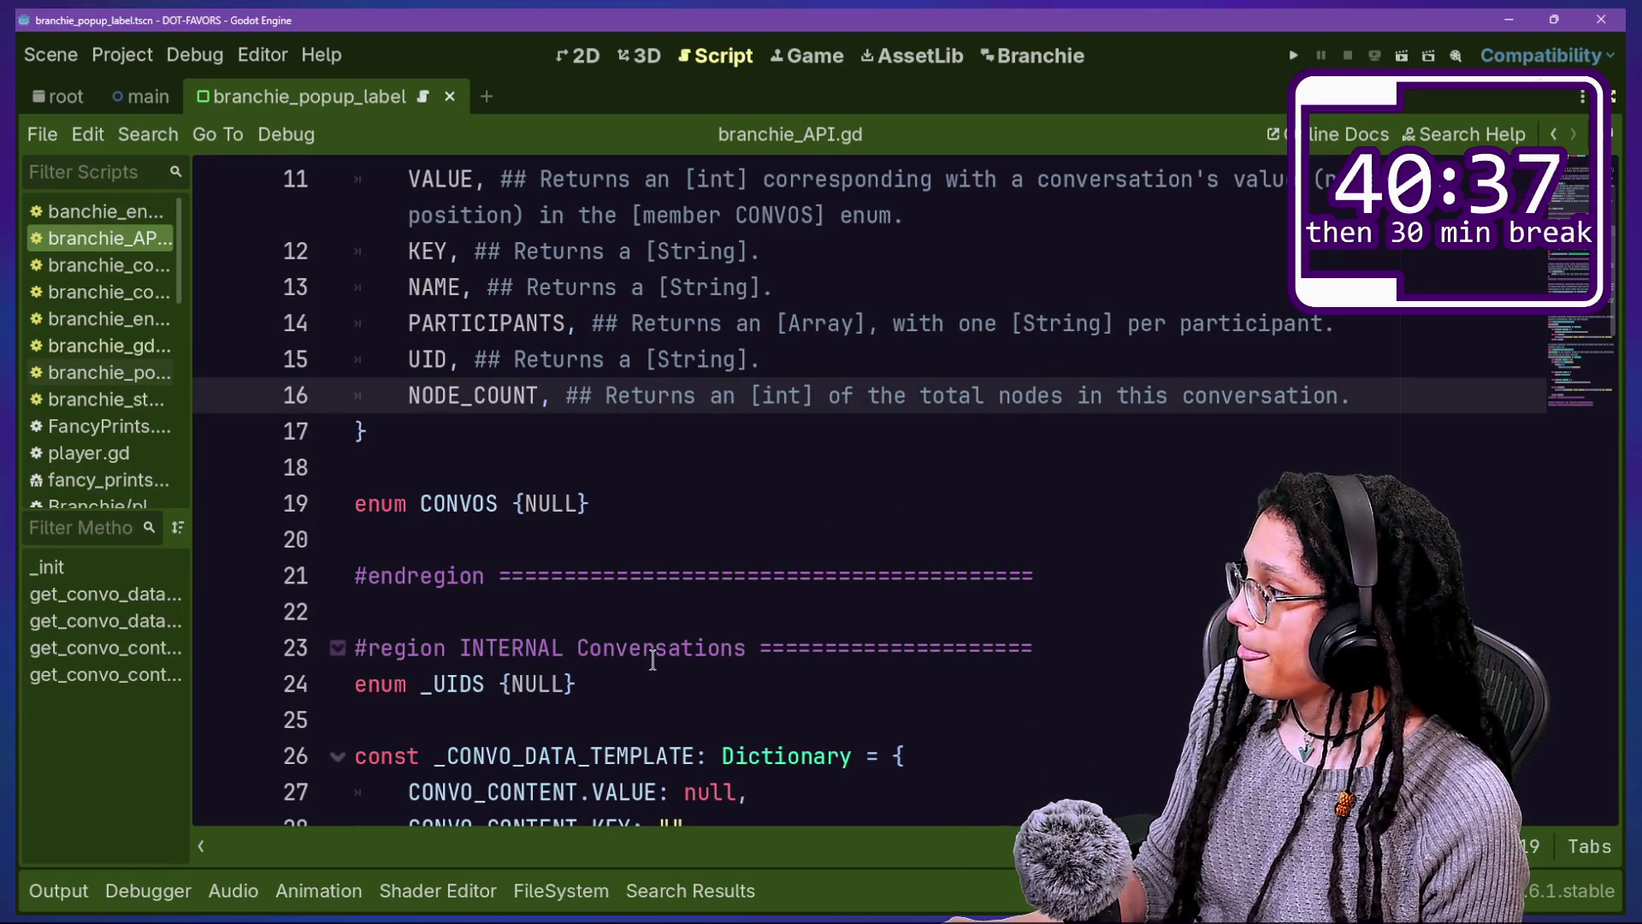
{"action": "left_click", "coordinate": [122, 54]}
{"action": "left_click", "coordinate": [802, 496]}
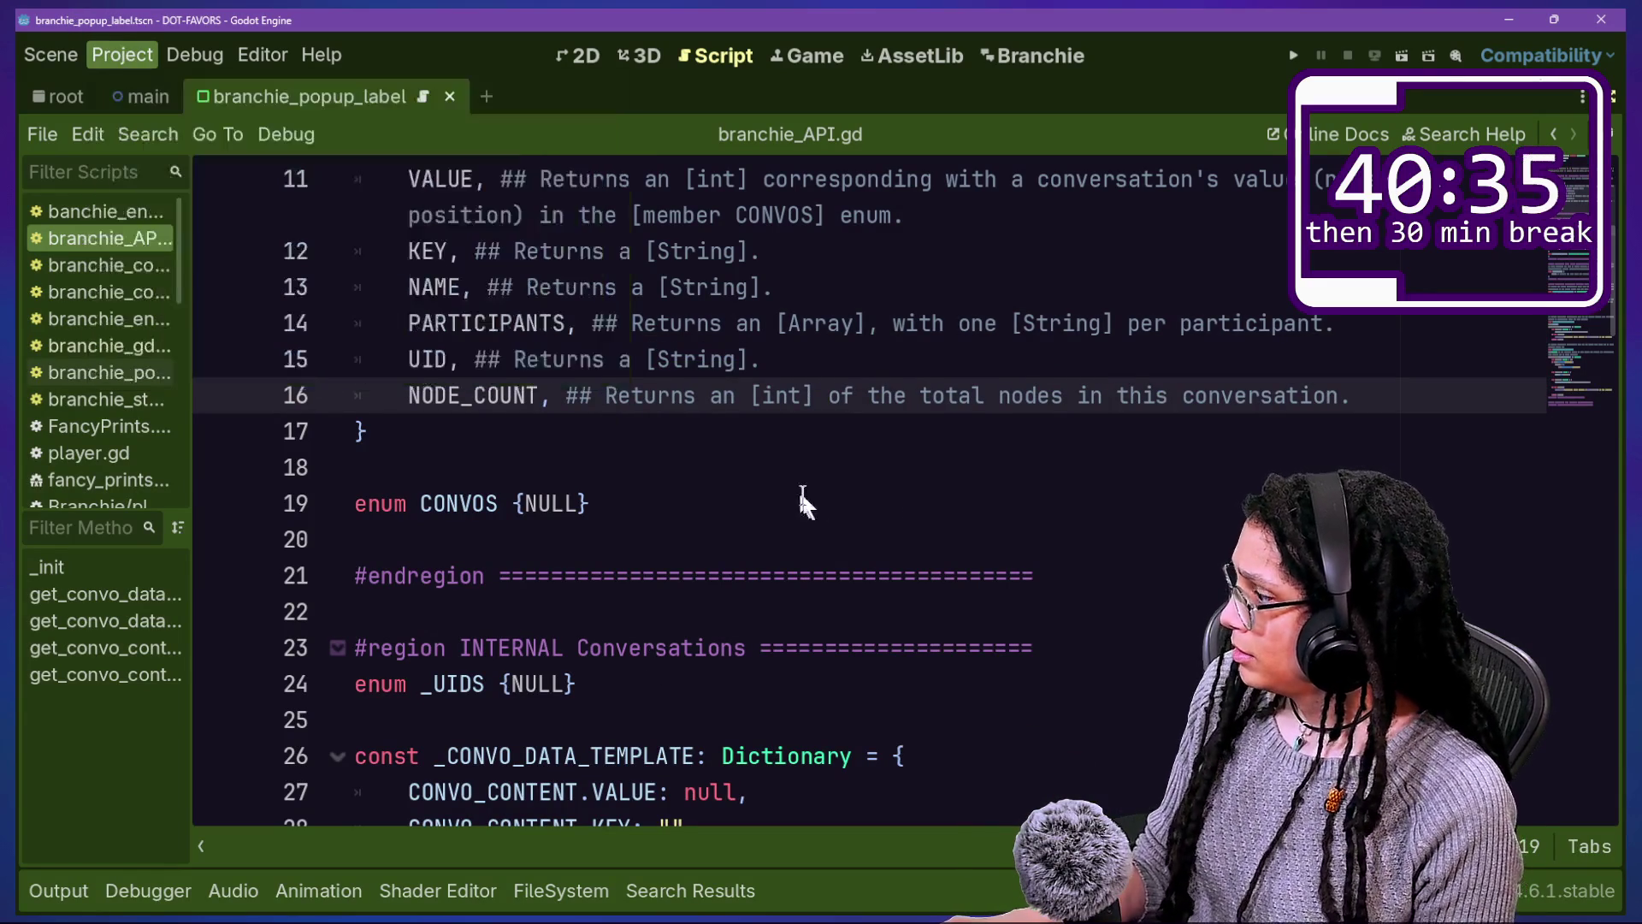
{"action": "left_click", "coordinate": [368, 310]}
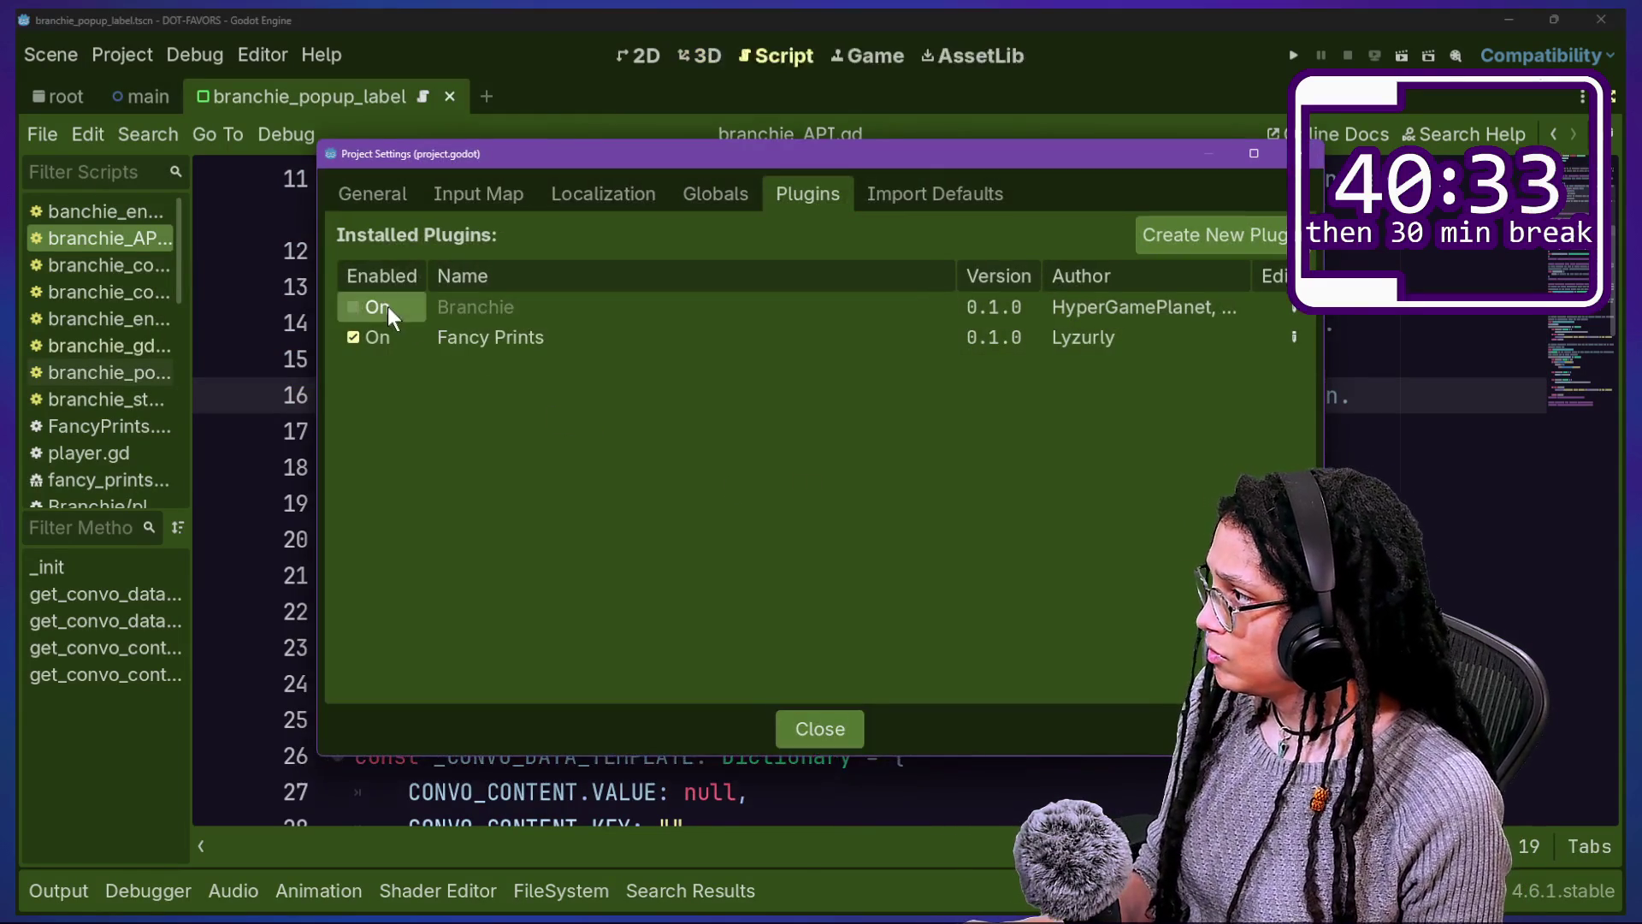
Step: Re-enable Branchie and add a conversation named 'theres something in the file'
{"action": "left_click", "coordinate": [370, 311]}
{"action": "left_click", "coordinate": [1140, 340]}
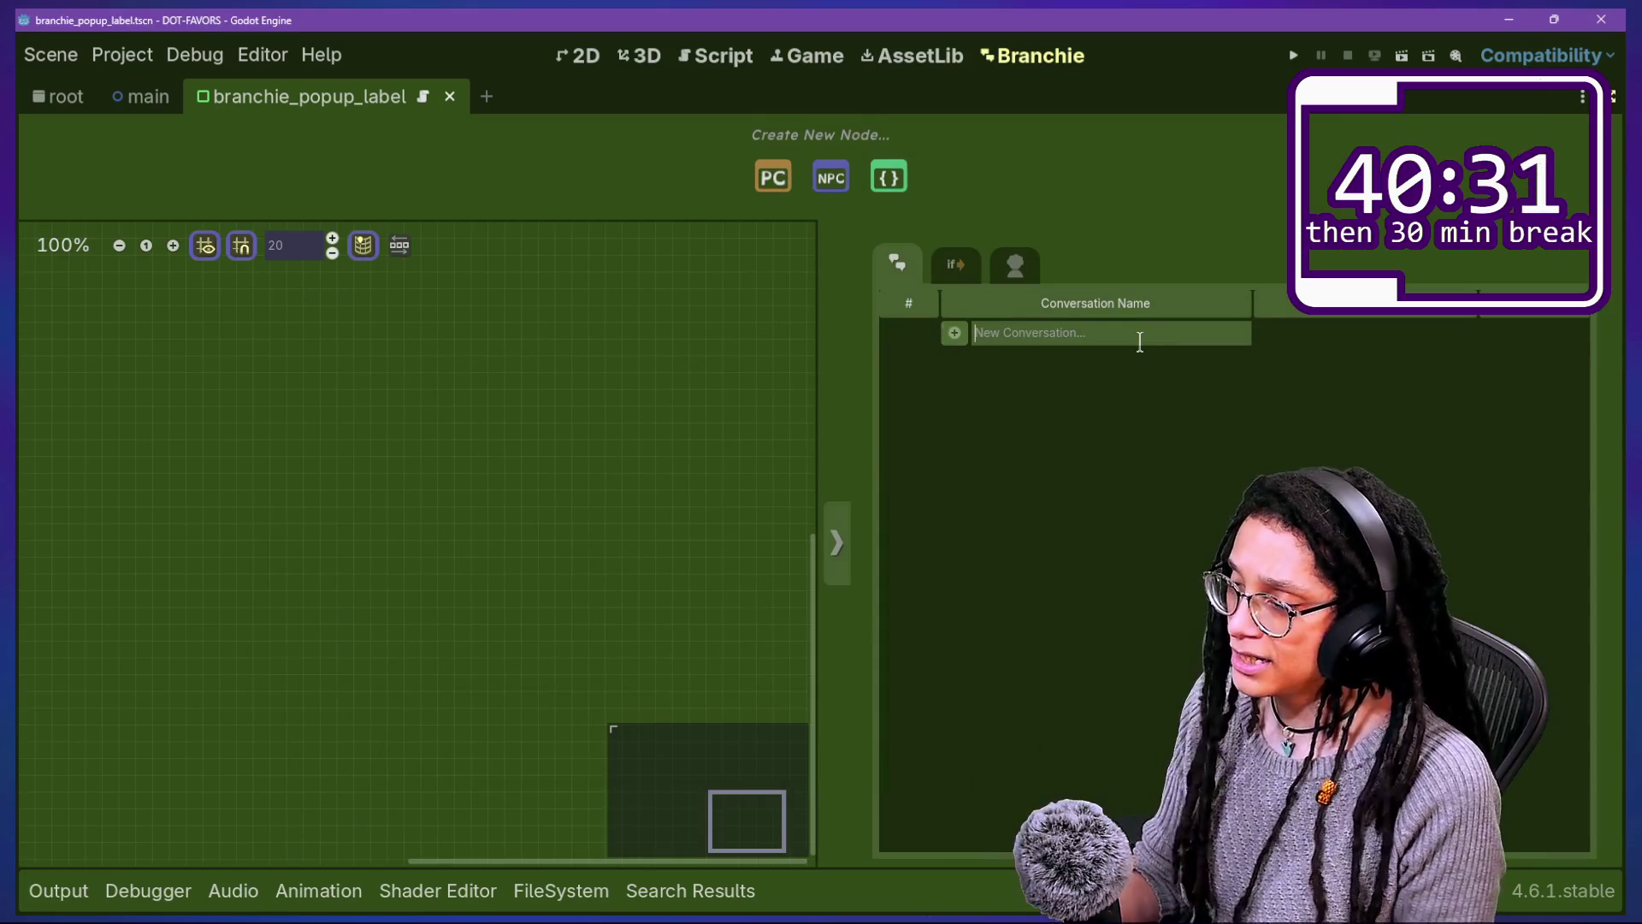
{"action": "type", "text": "heres something in the file"}
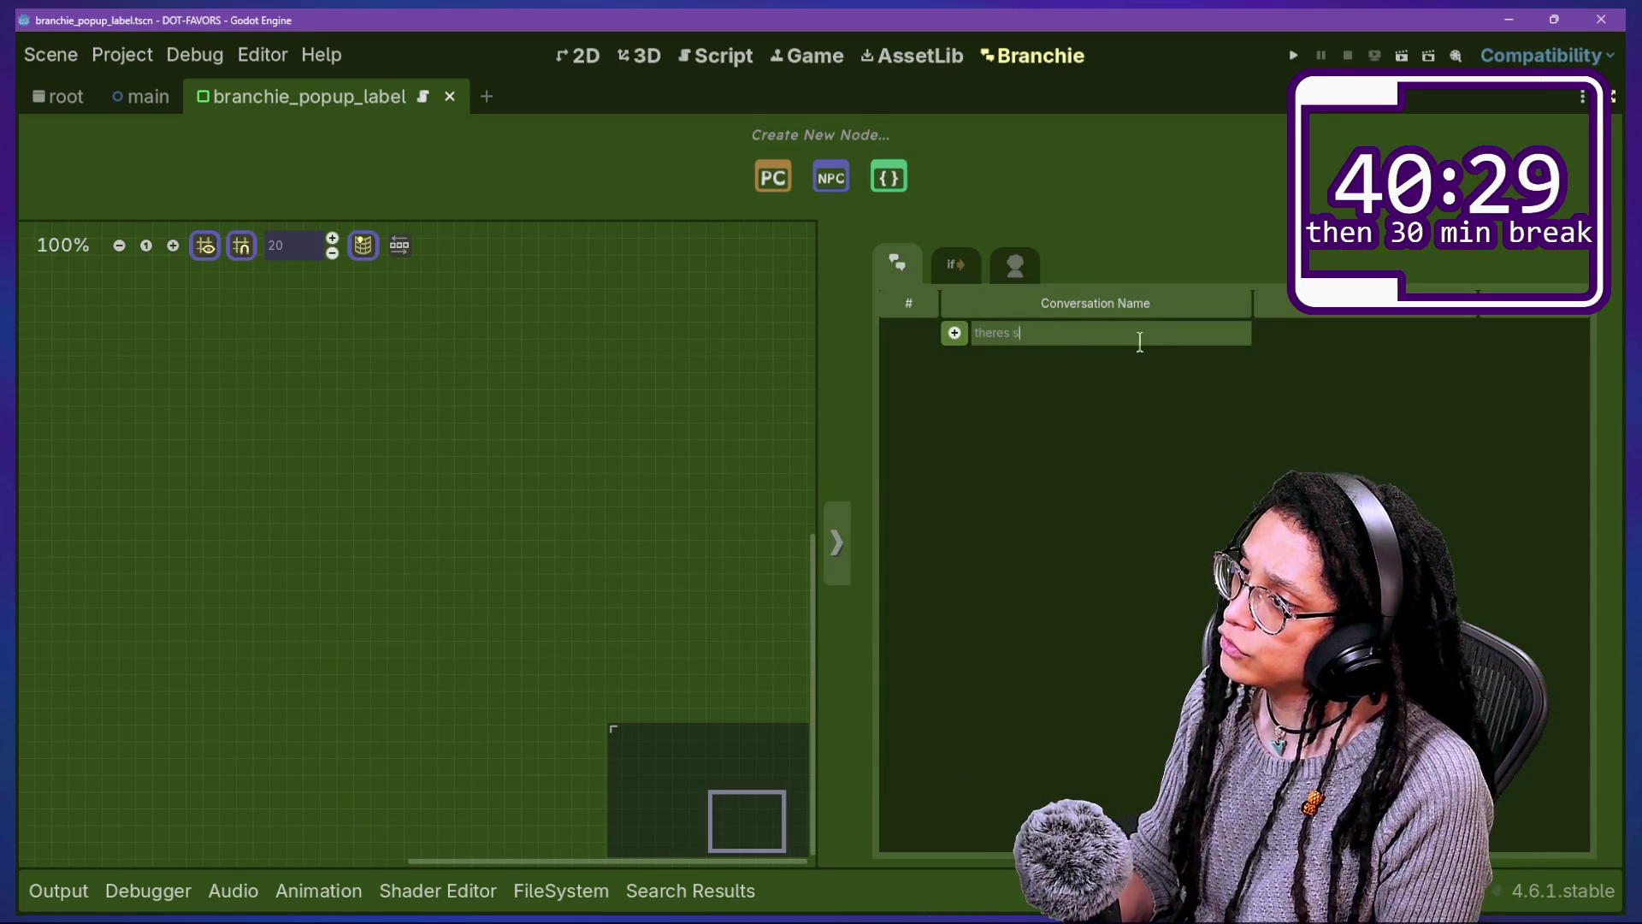
{"action": "left_click", "coordinate": [955, 333]}
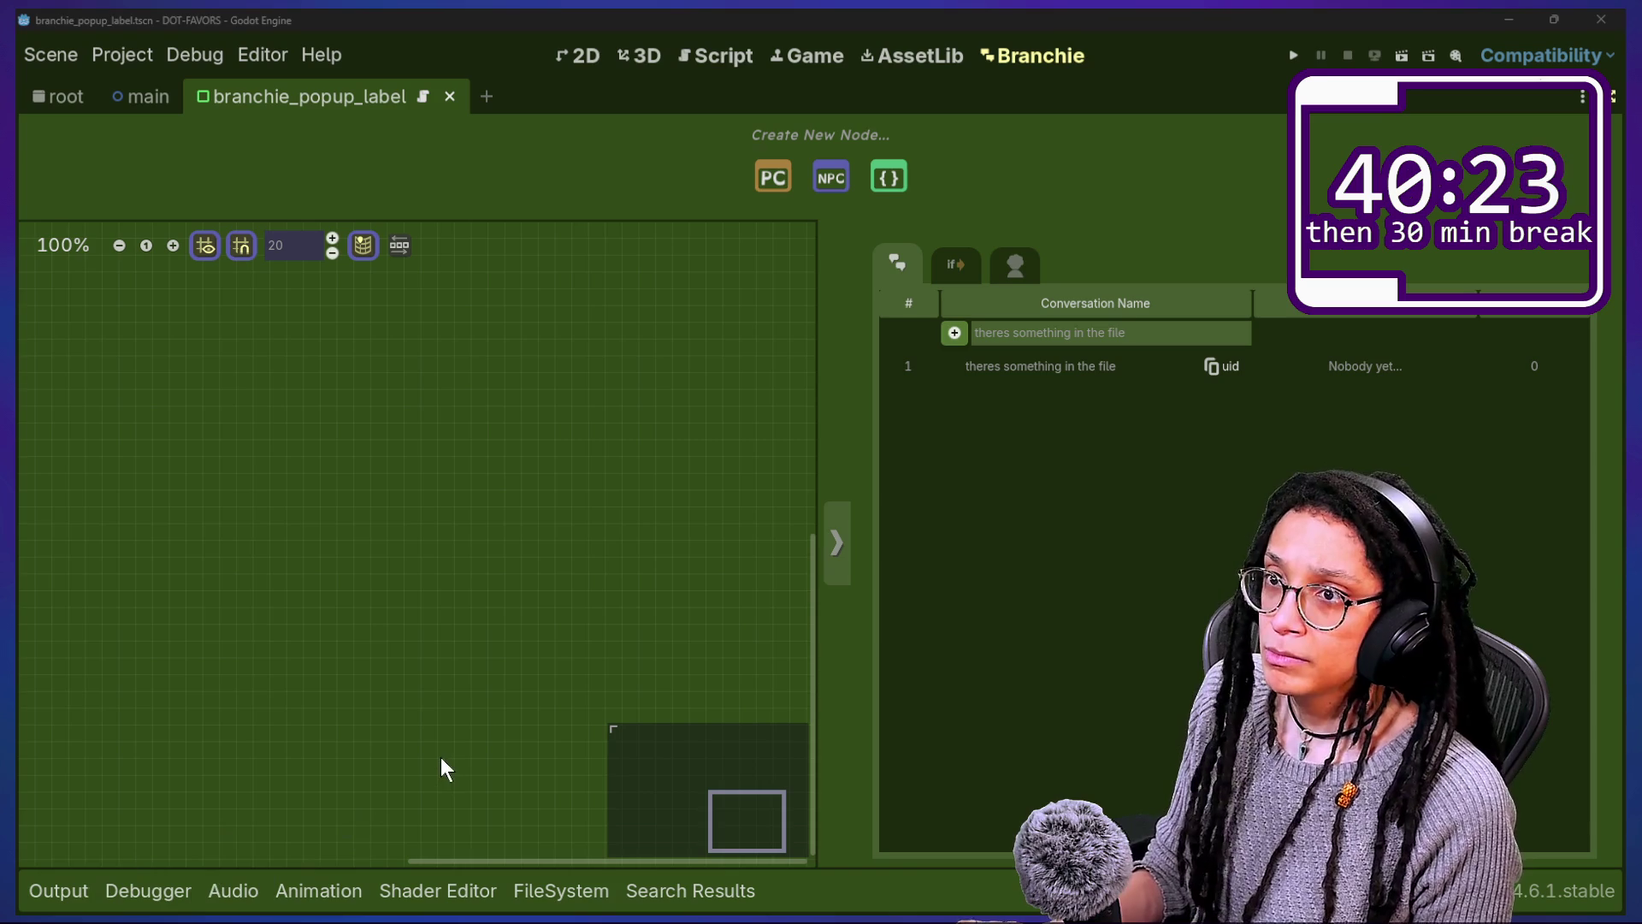
Step: Reload branchie_API.gd from disk and open THERES_SOMETHING_IN_THE_FILE.gd from CONVOS
{"action": "left_click", "coordinate": [651, 787]}
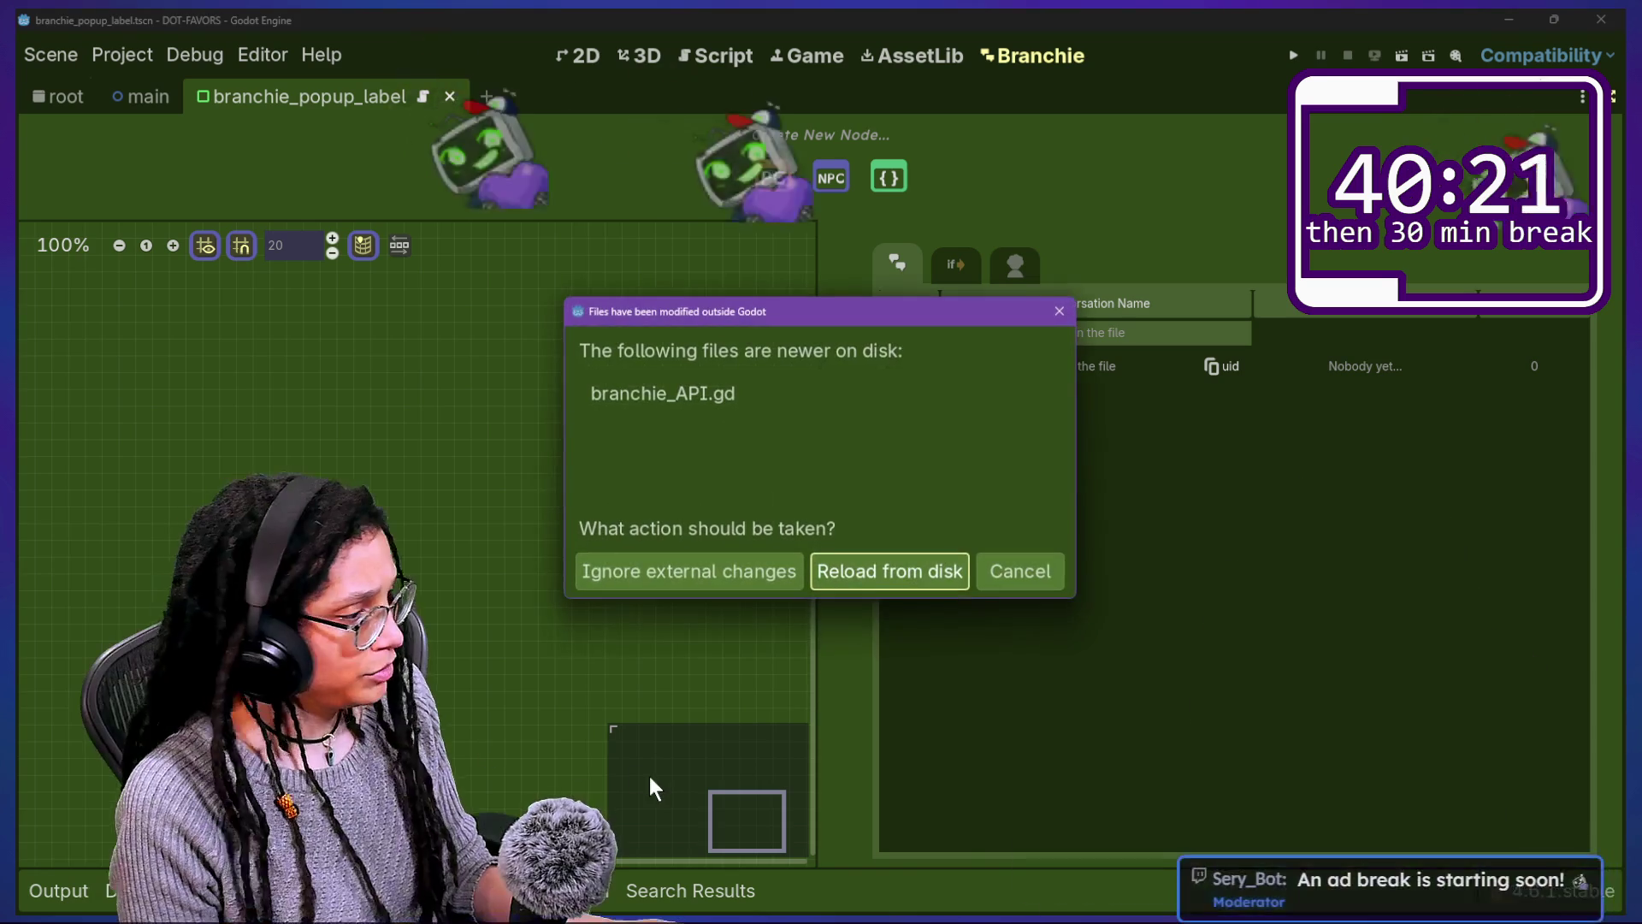
{"action": "left_click", "coordinate": [930, 573]}
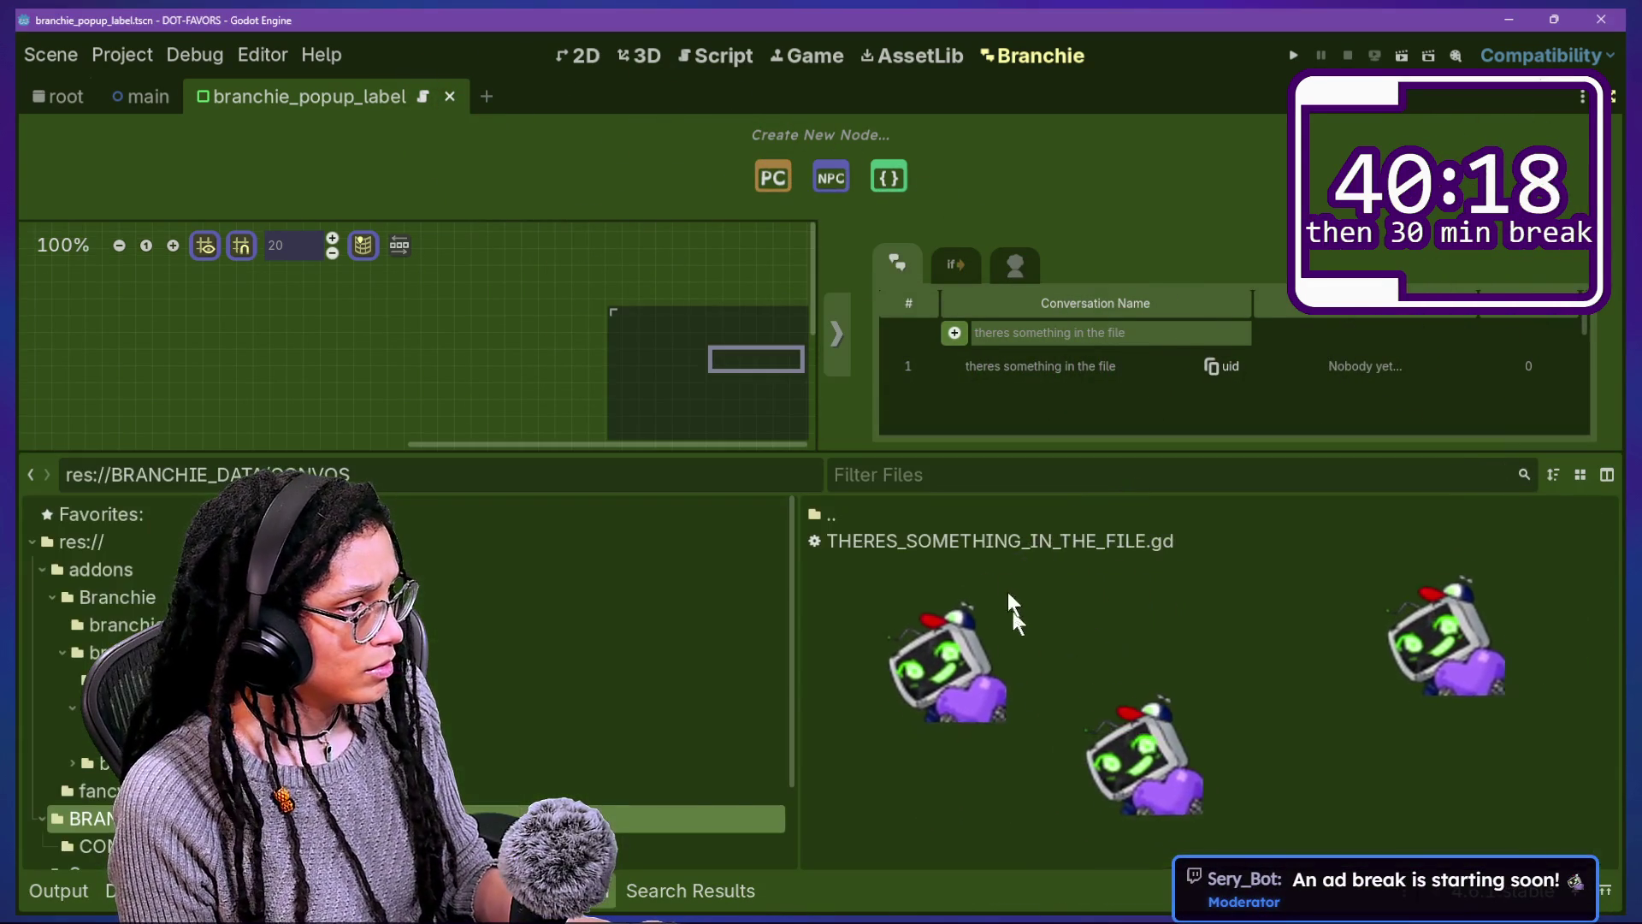
{"action": "double_click", "coordinate": [1015, 515]}
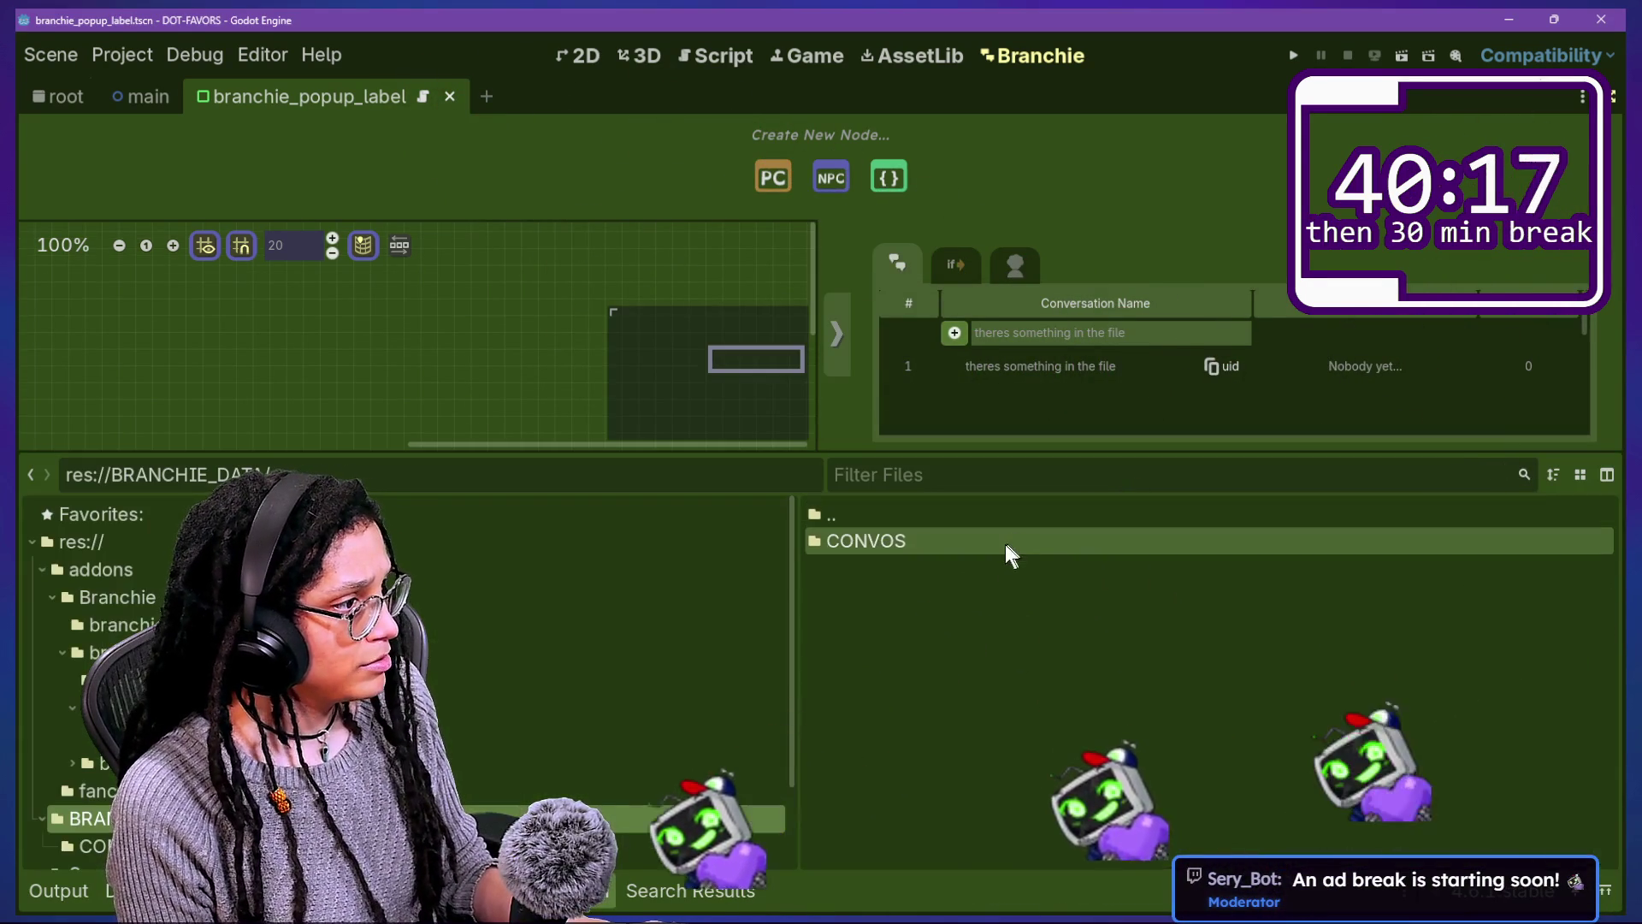
{"action": "double_click", "coordinate": [992, 541]}
{"action": "double_click", "coordinate": [994, 541]}
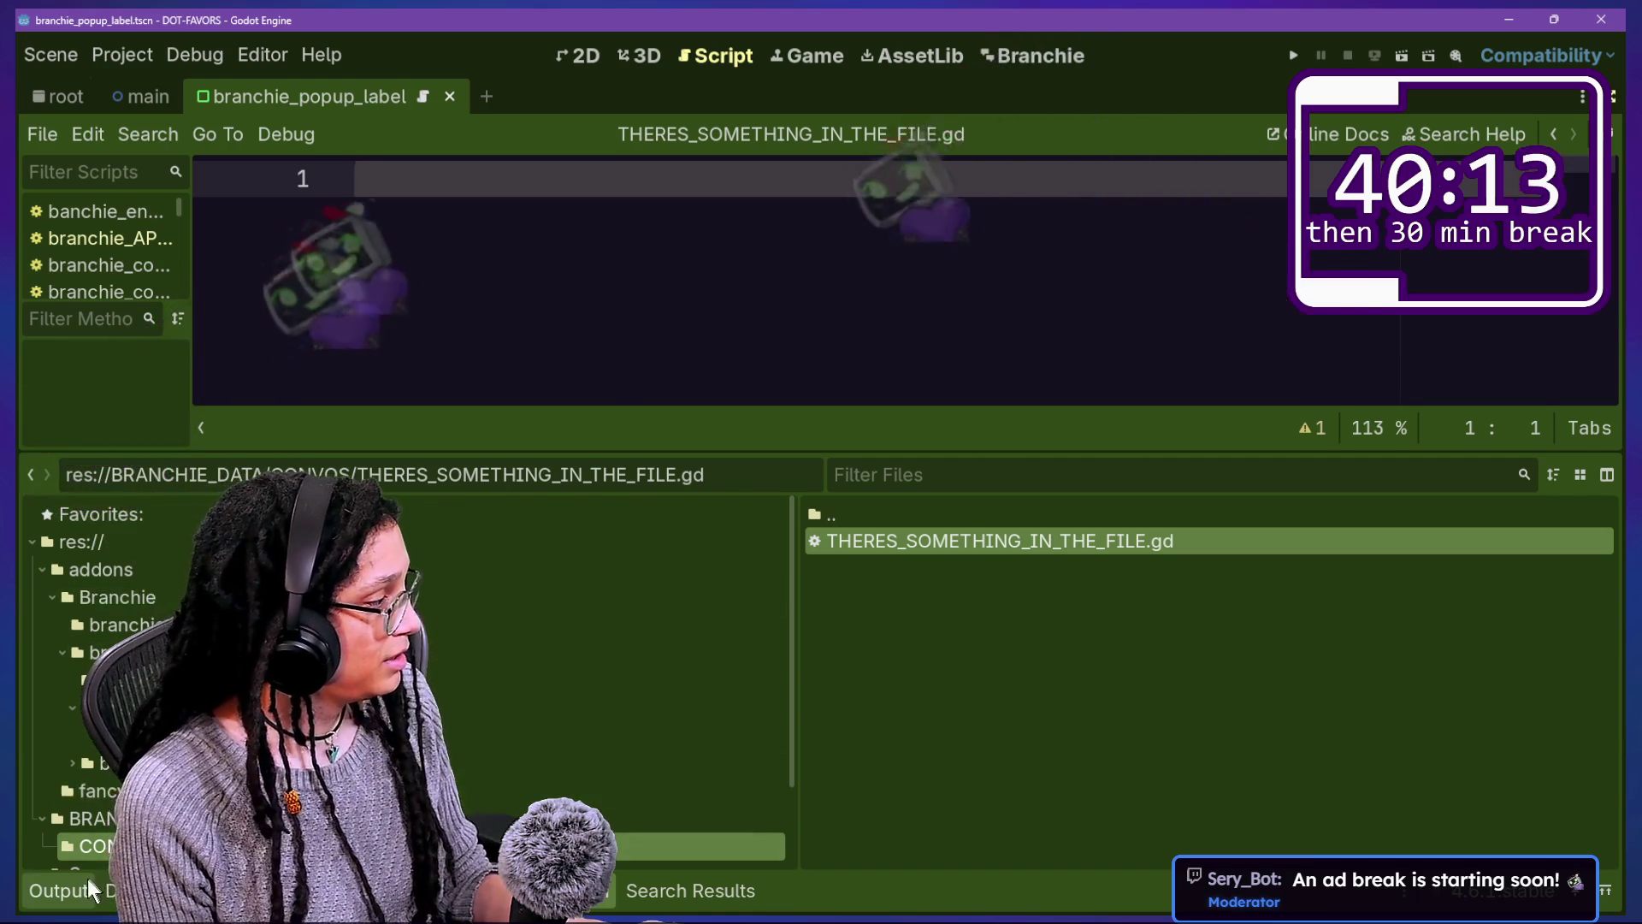
Step: Show the Output log and mark up the new file's UID and CONVOS enum messages
{"action": "left_click", "coordinate": [83, 884]}
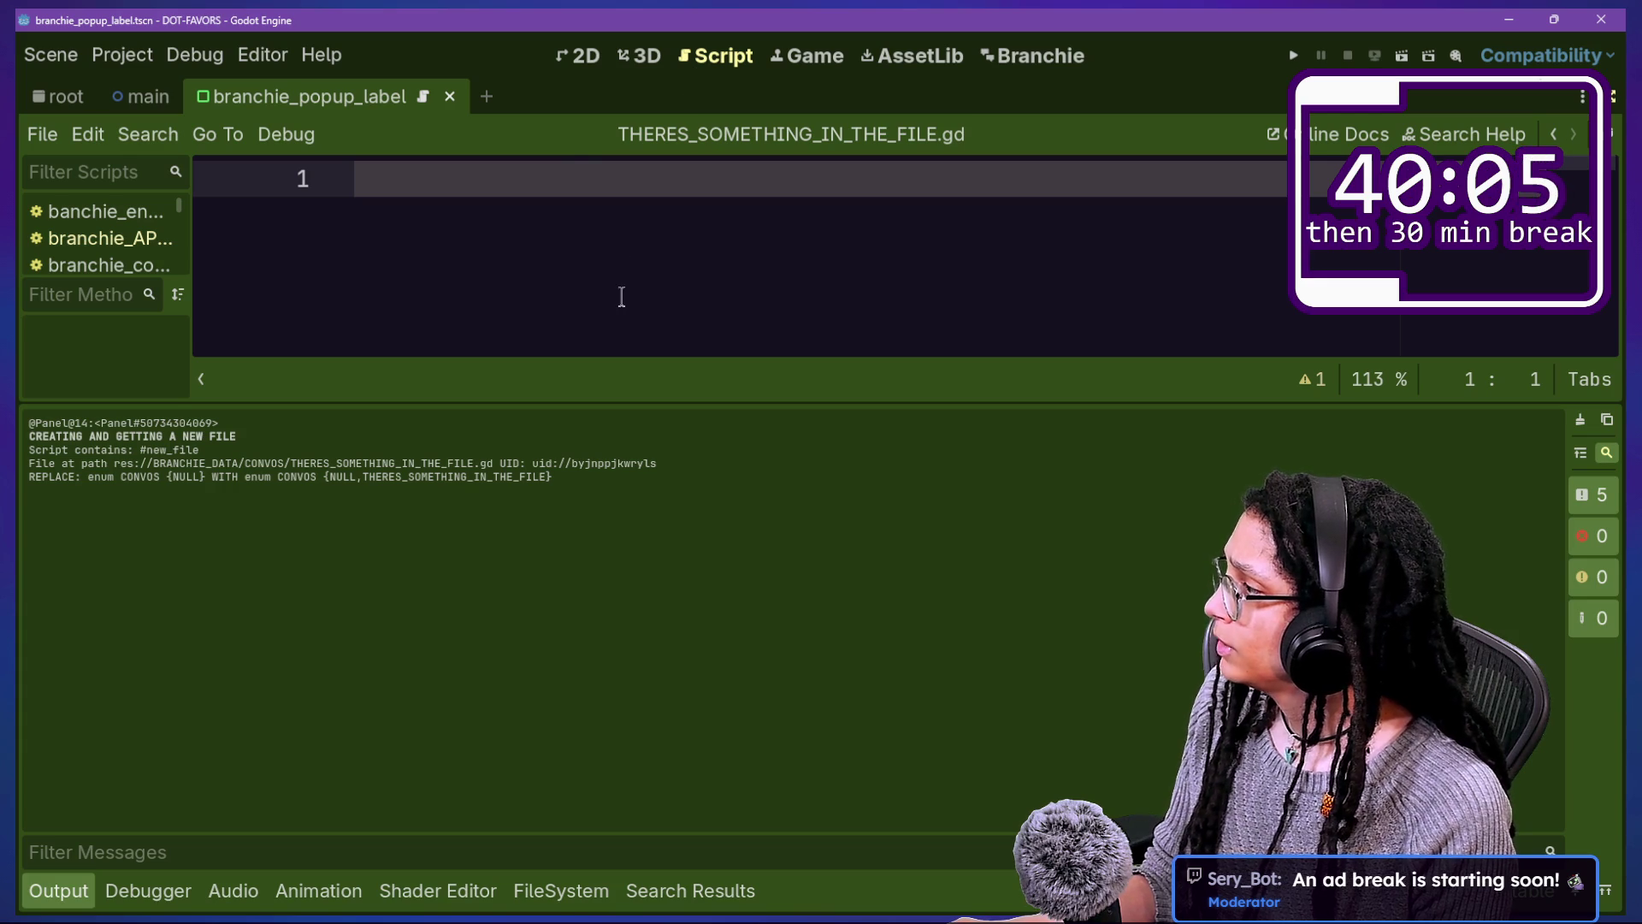
{"action": "left_click_drag", "start_coordinate": [36, 492], "coordinate": [227, 492]}
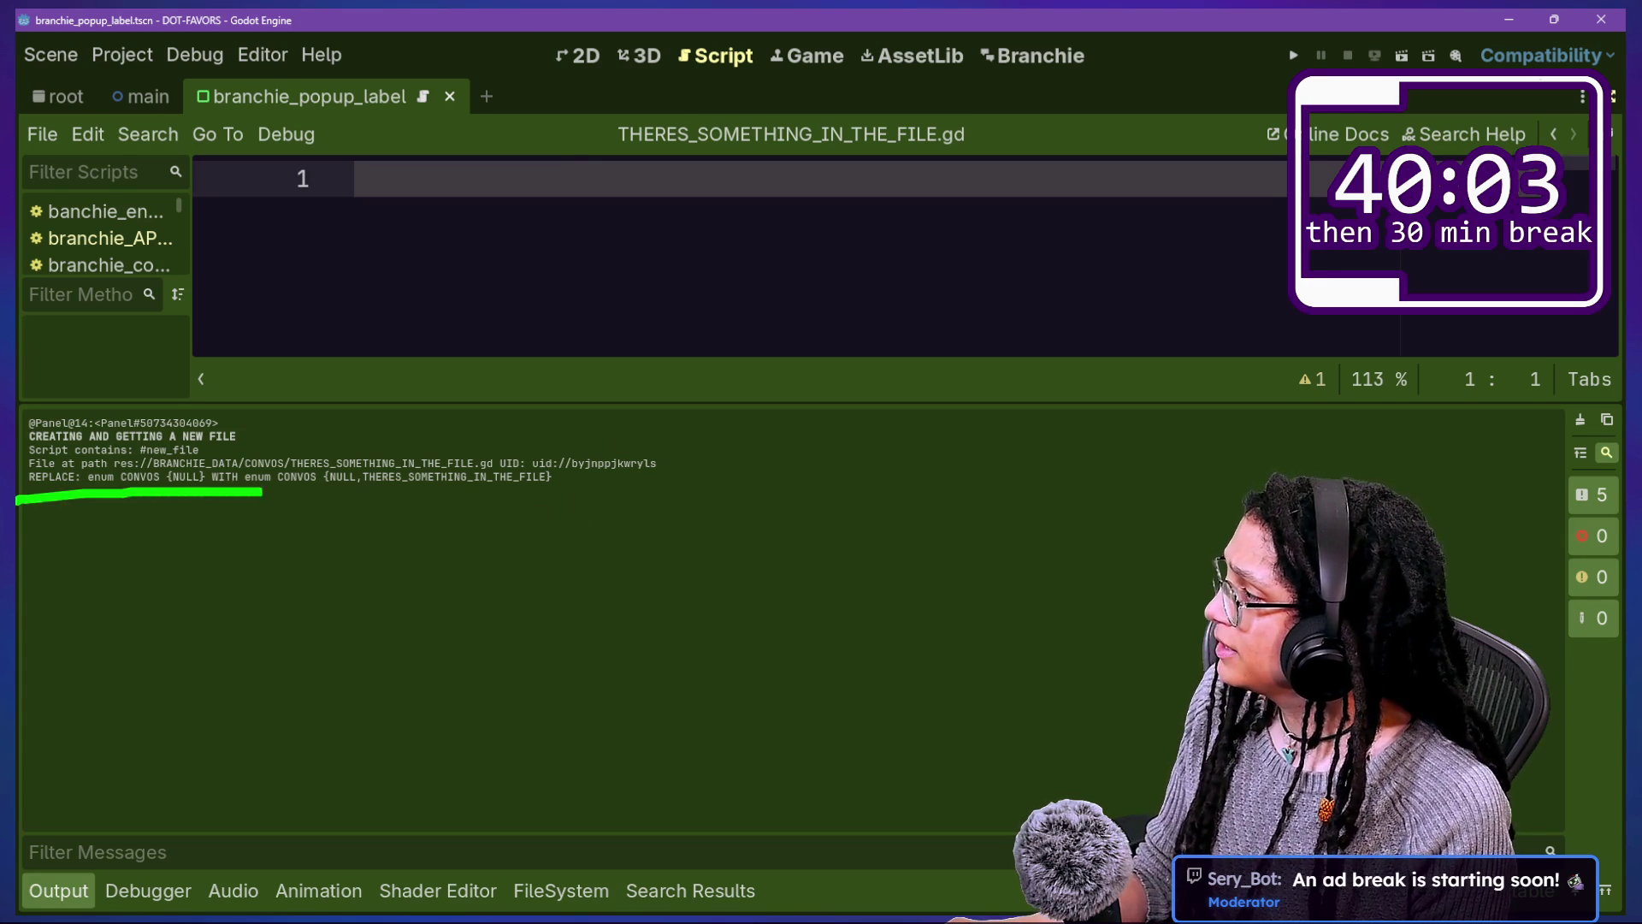
{"action": "left_click_drag", "start_coordinate": [513, 501], "coordinate": [630, 498]}
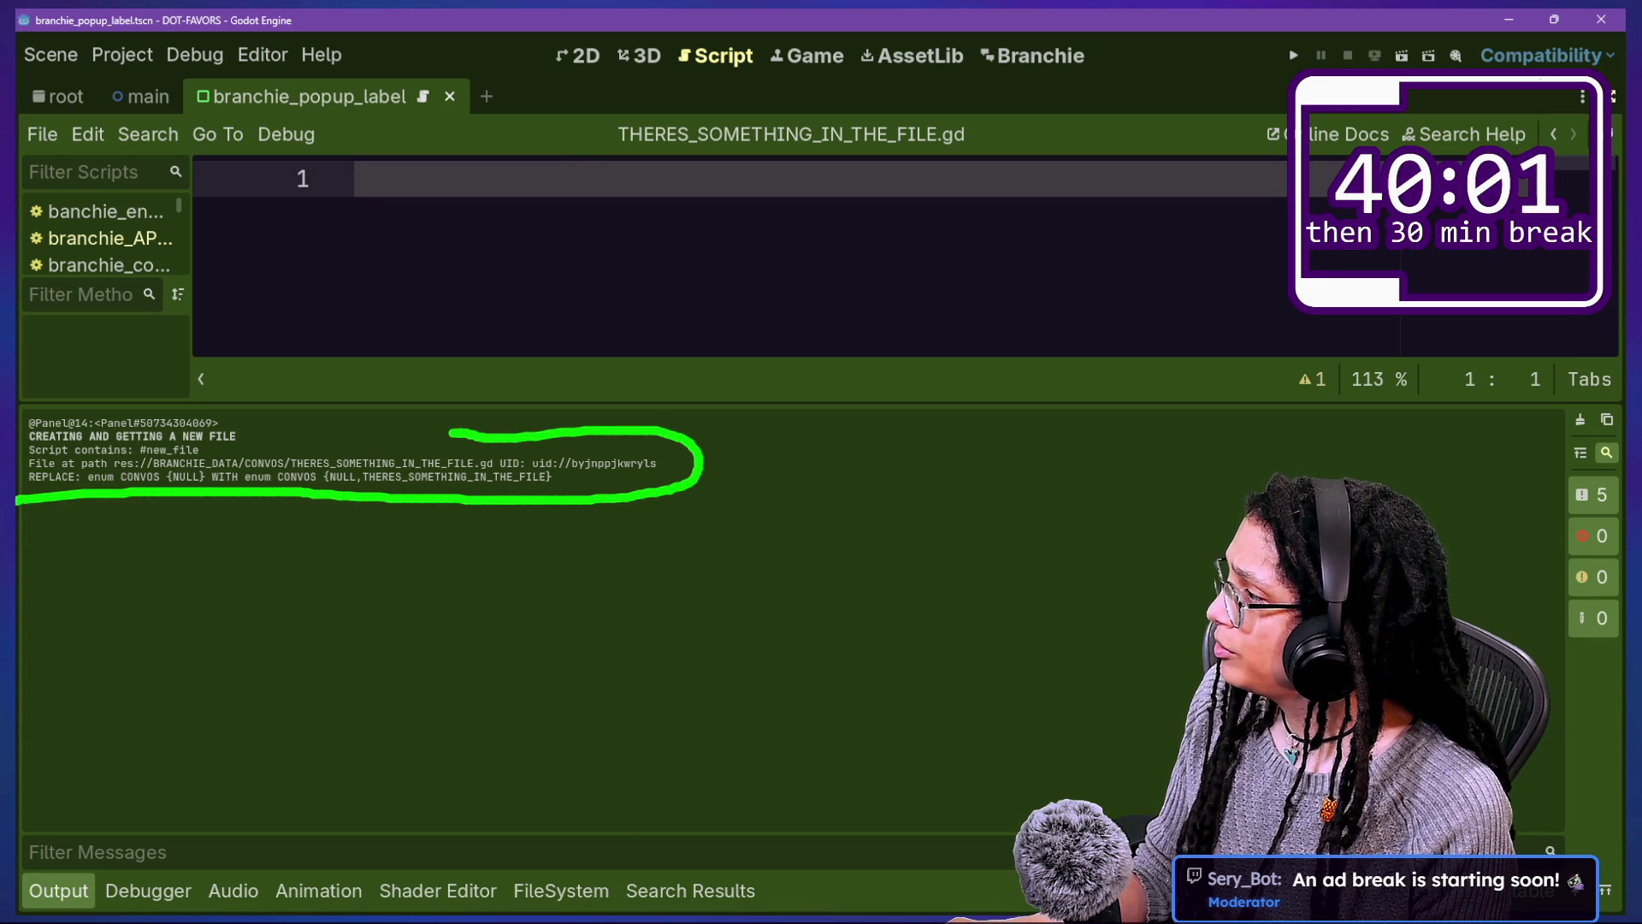
{"action": "left_click_drag", "start_coordinate": [137, 451], "coordinate": [38, 452]}
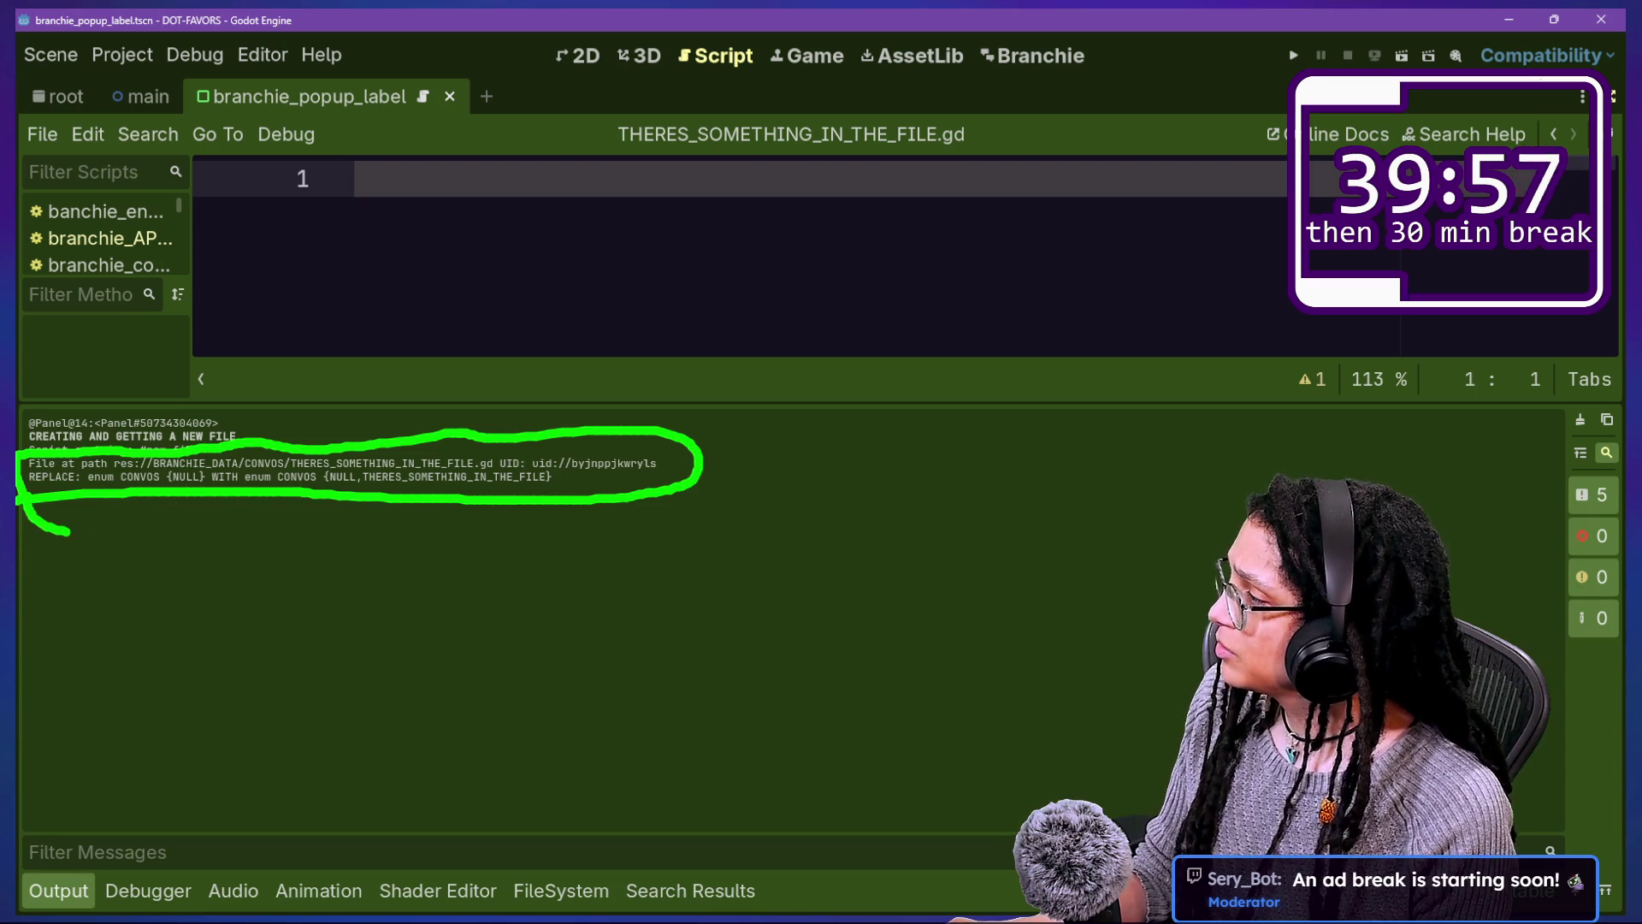
{"action": "left_click_drag", "start_coordinate": [71, 609], "coordinate": [56, 547]}
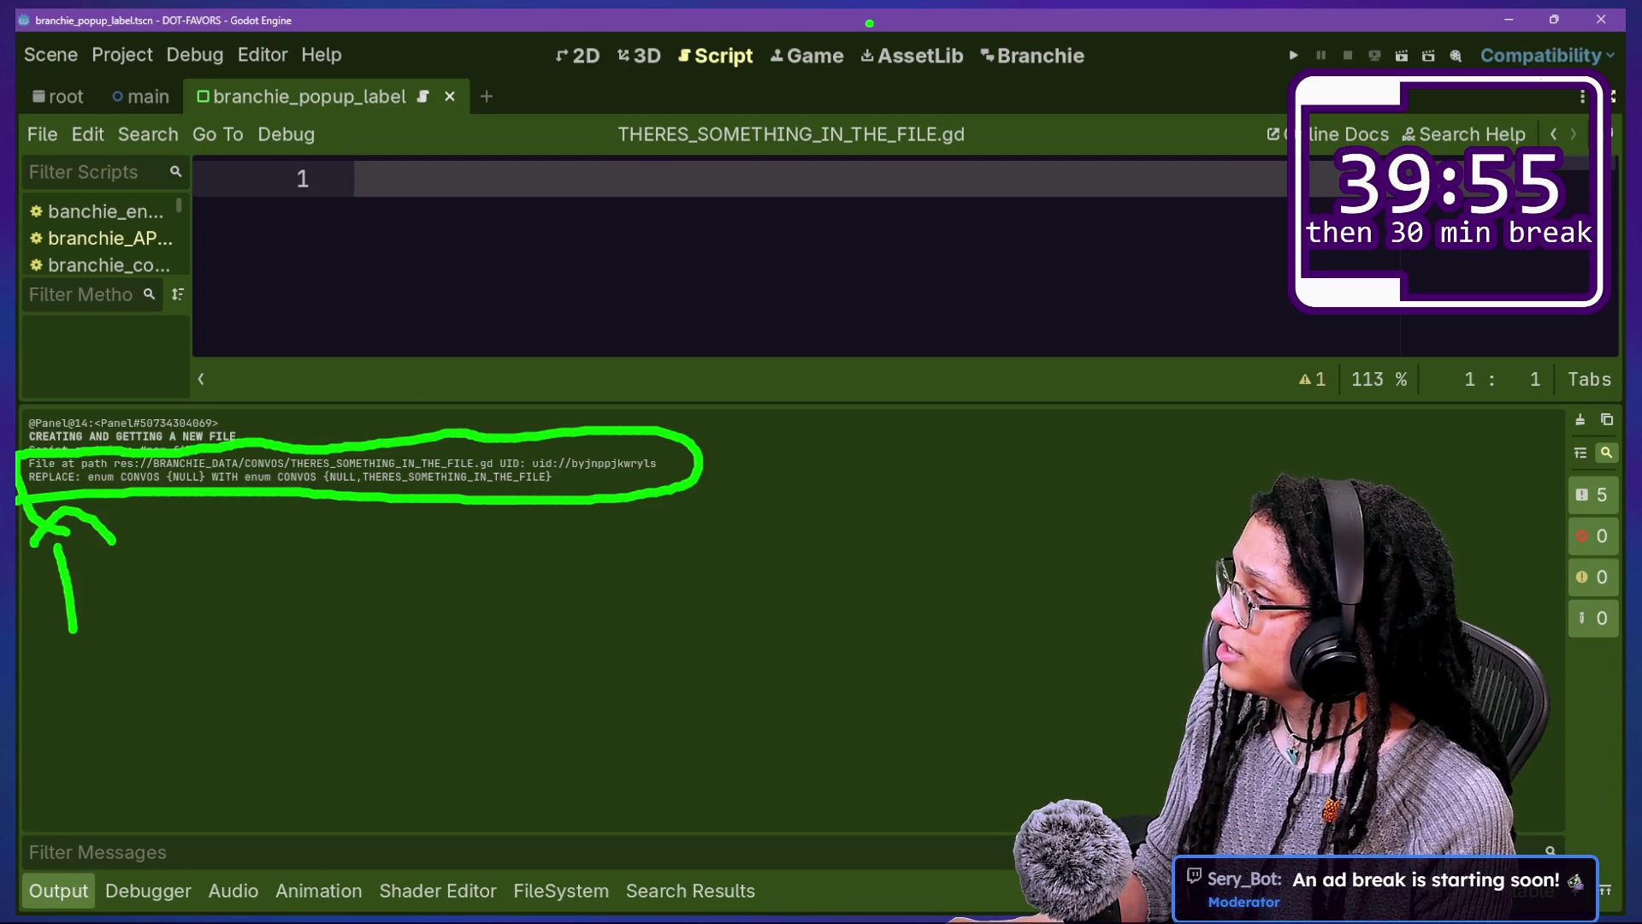
{"action": "key", "text": "Escape"}
{"action": "key", "text": "alt+shift+o"}
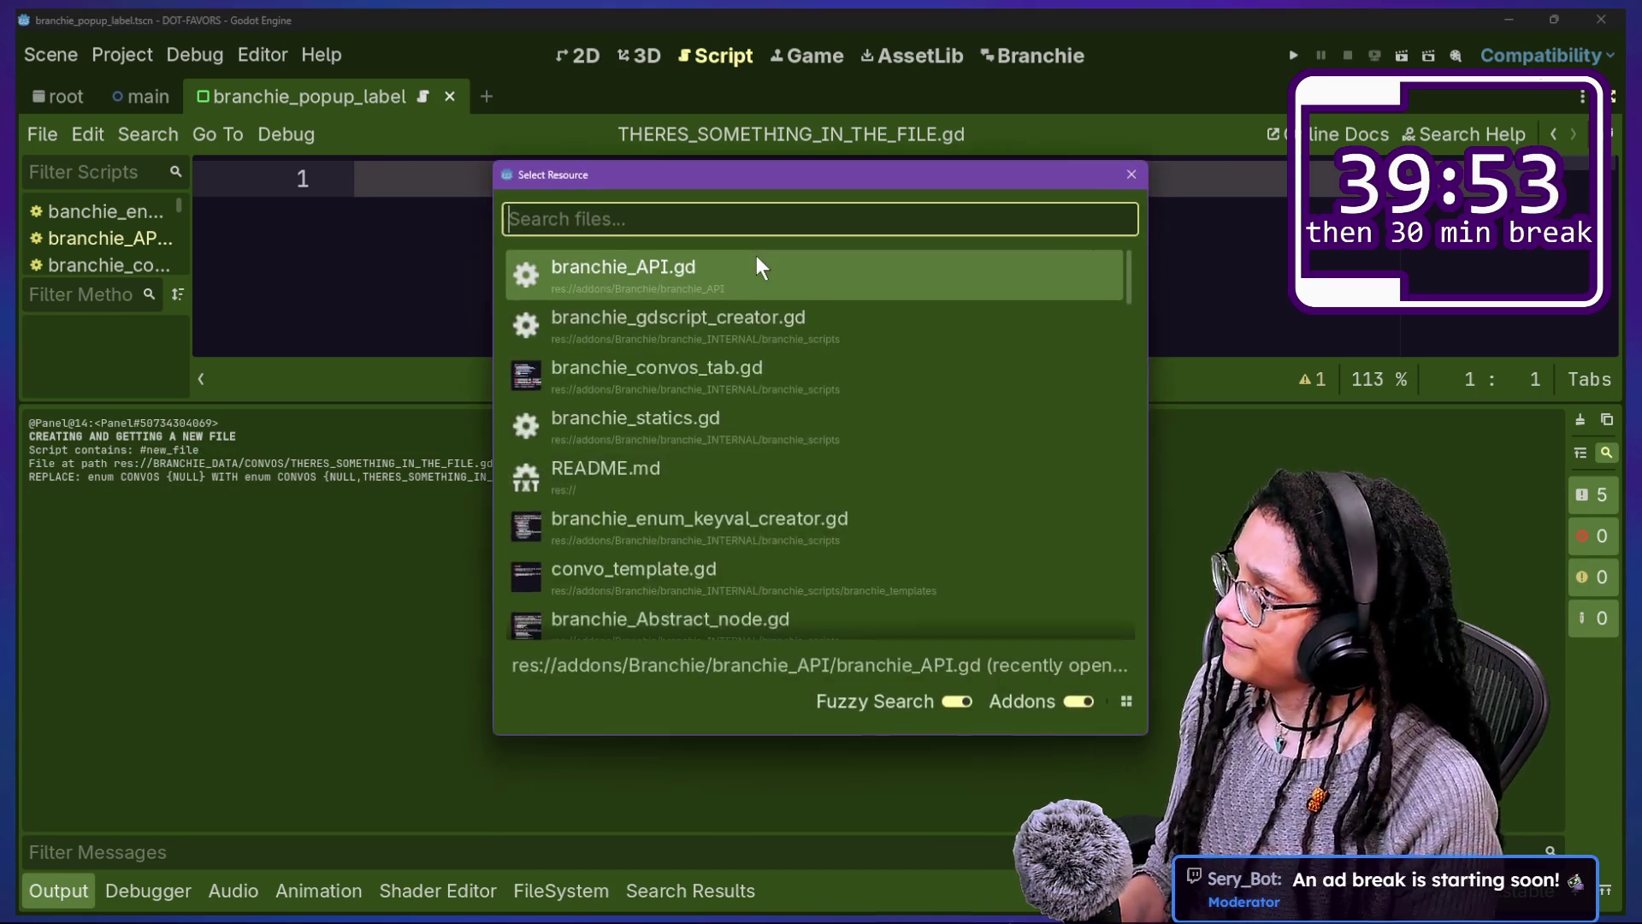
Step: Open branchie_gdscript_creator.gd and jump to save_data_to_file's definition in branchie_statics.gd
{"action": "key", "text": "Down"}
{"action": "key", "text": "Down"}
{"action": "key", "text": "Down"}
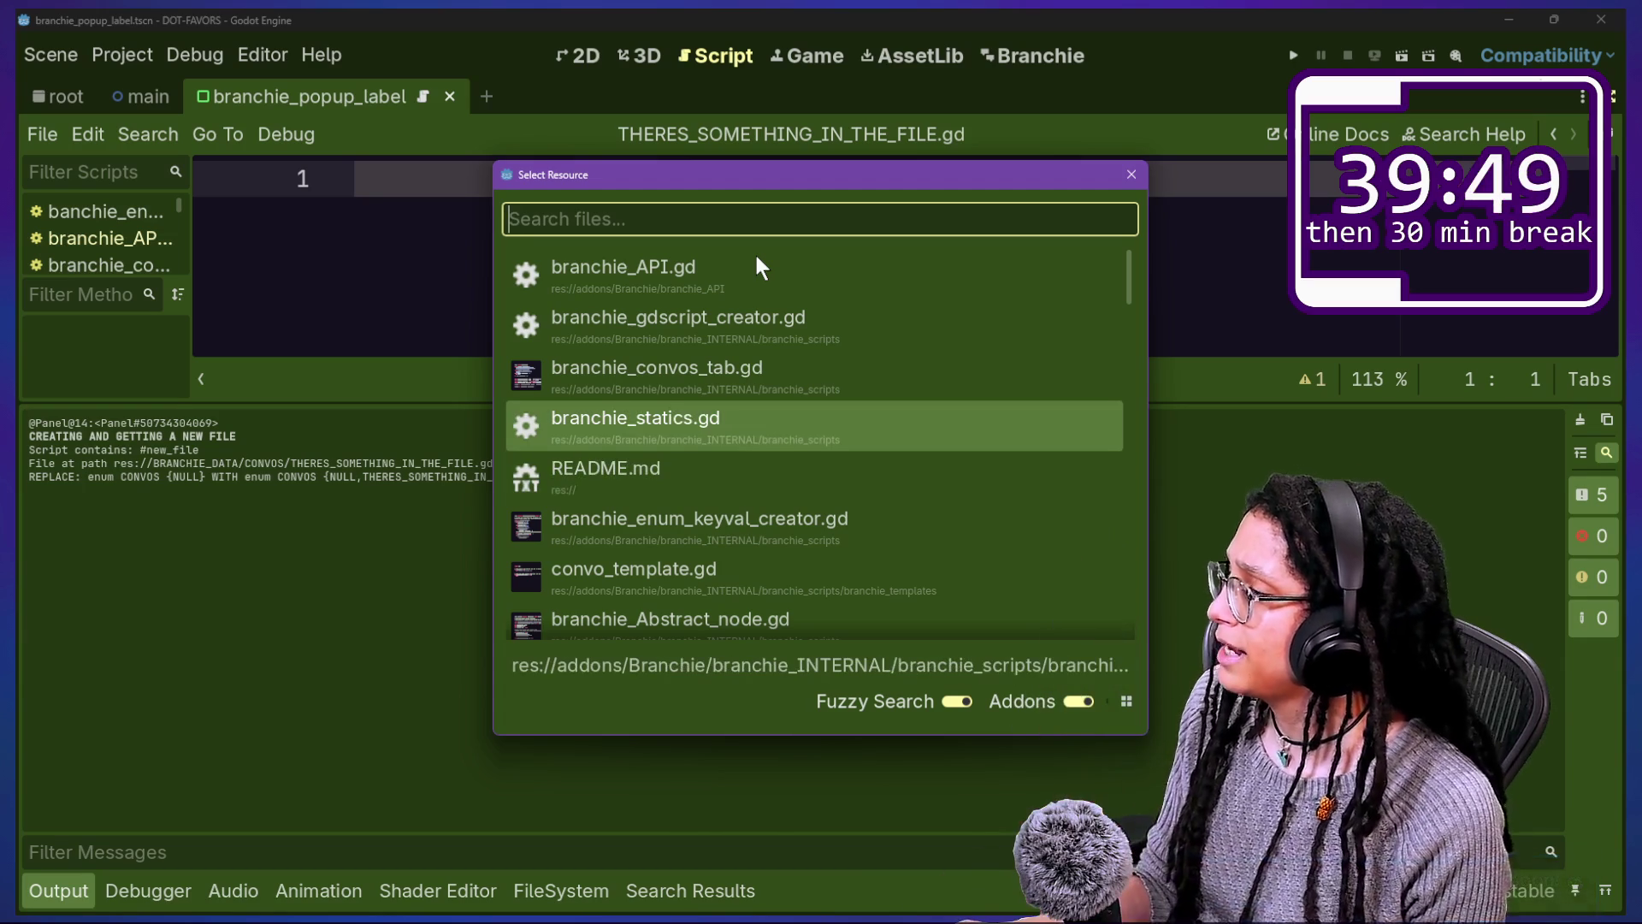
{"action": "key", "text": "Up"}
{"action": "key", "text": "Up"}
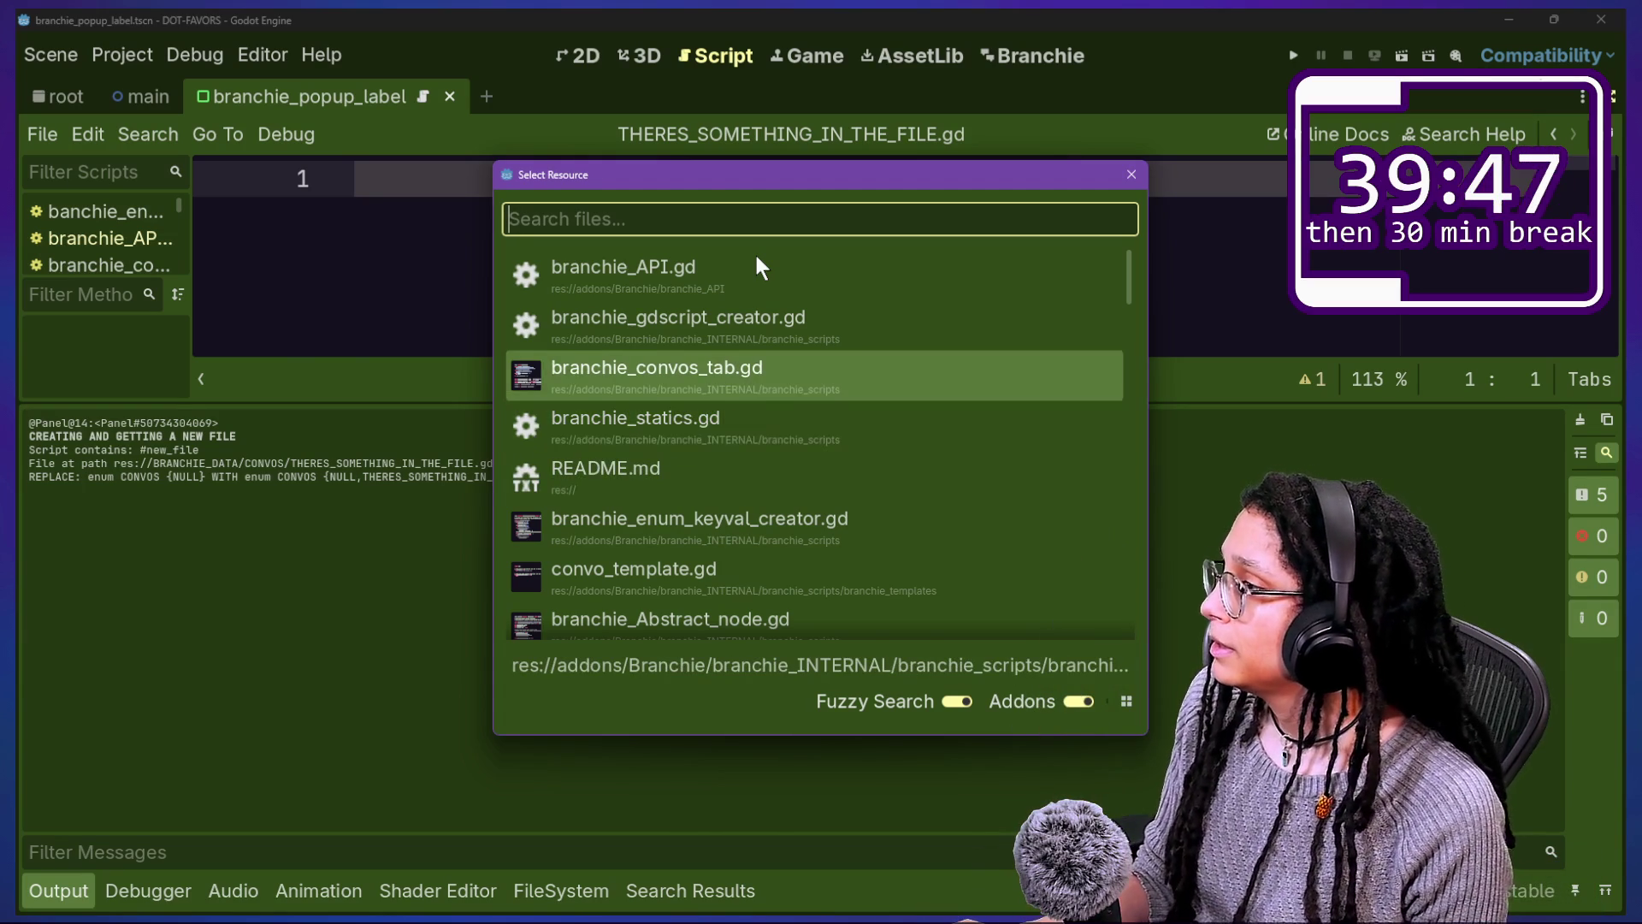
{"action": "key", "text": "Return"}
{"action": "left_click", "coordinate": [755, 253]}
{"action": "key", "text": "ctrl+j"}
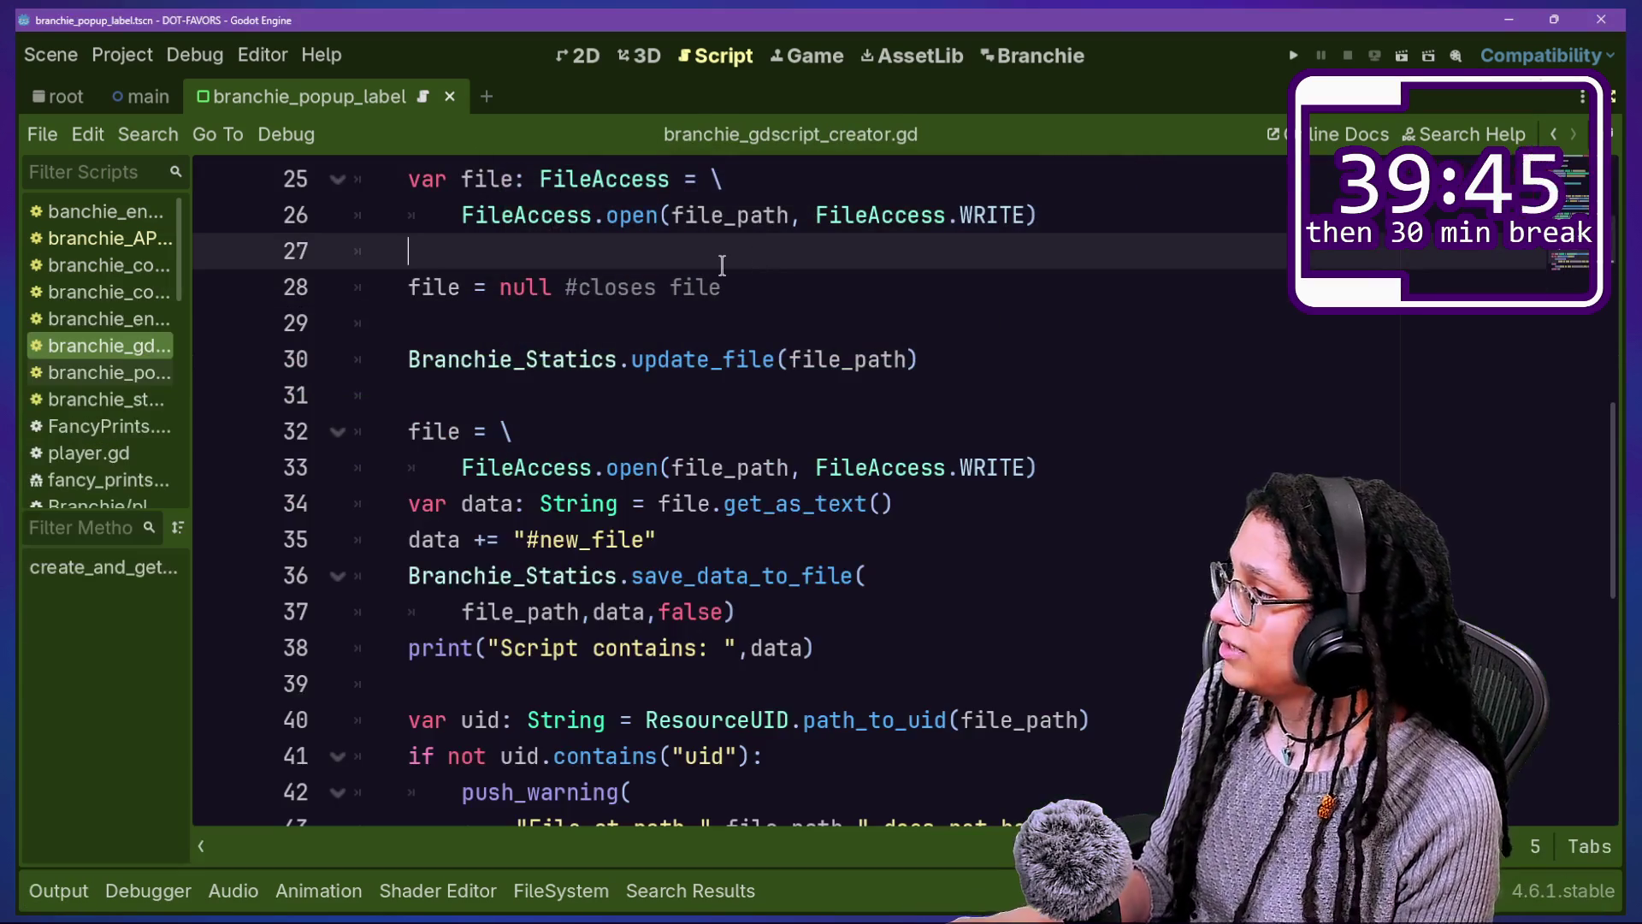
{"action": "left_click", "coordinate": [733, 580], "text": "ctrl"}
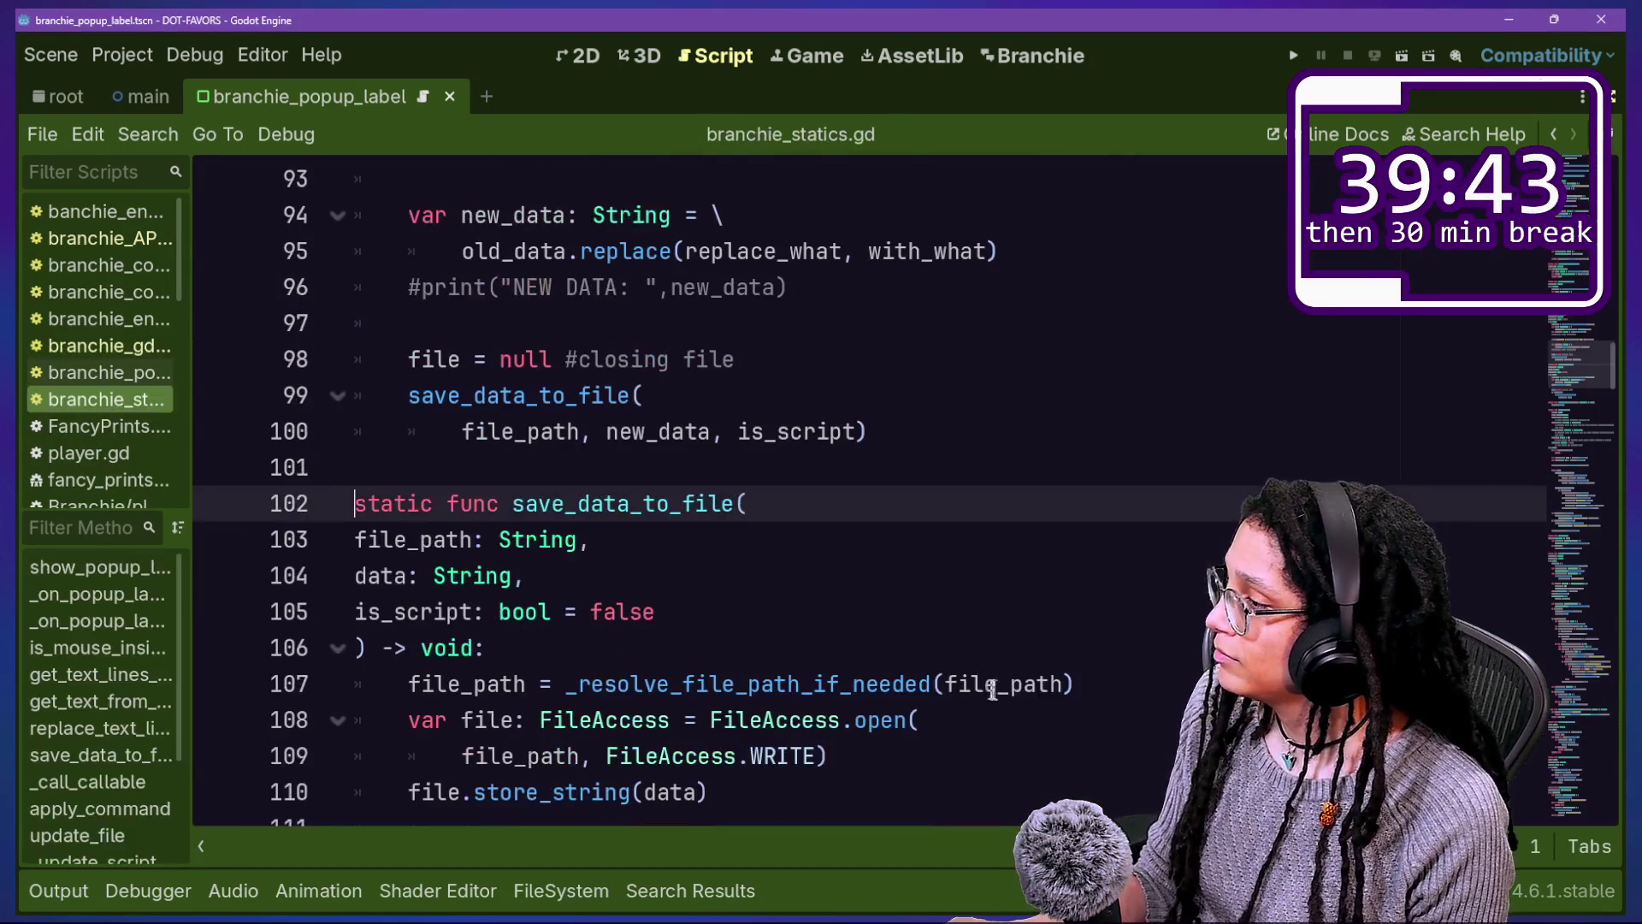
Step: Review save_data_to_file, highlighting lines 106–111 where it opens, stores and closes the file
{"action": "scroll", "coordinate": [766, 584], "scroll_direction": "down", "scroll_amount": 1}
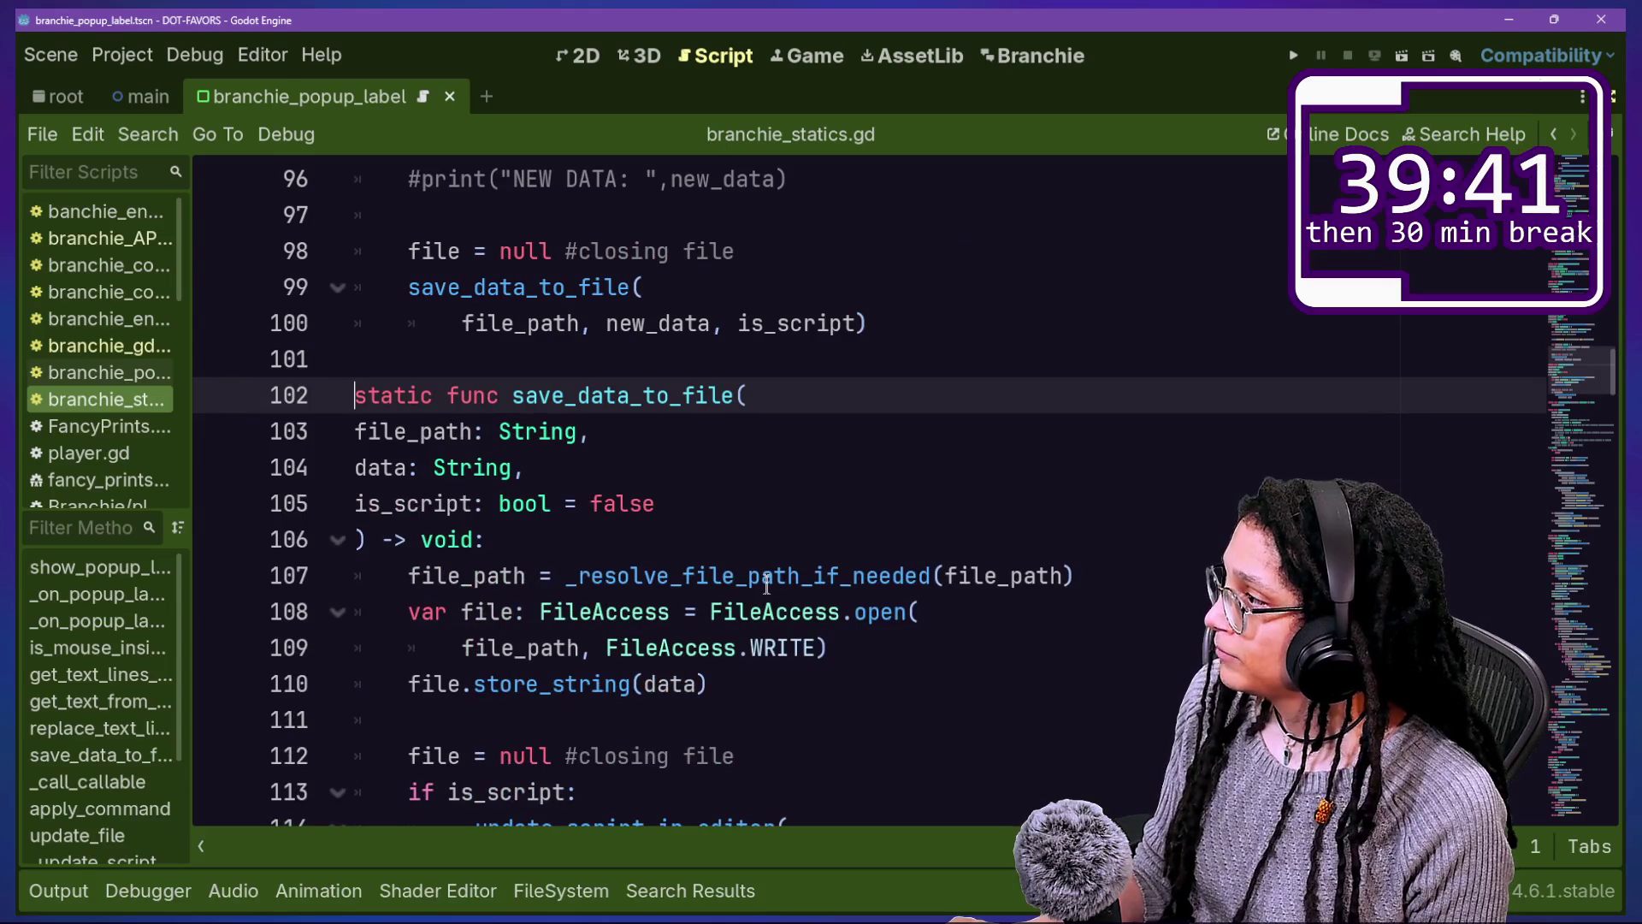
{"action": "left_click", "coordinate": [761, 323]}
{"action": "left_click", "coordinate": [800, 537]}
{"action": "scroll", "coordinate": [801, 537], "scroll_direction": "up", "scroll_amount": 6}
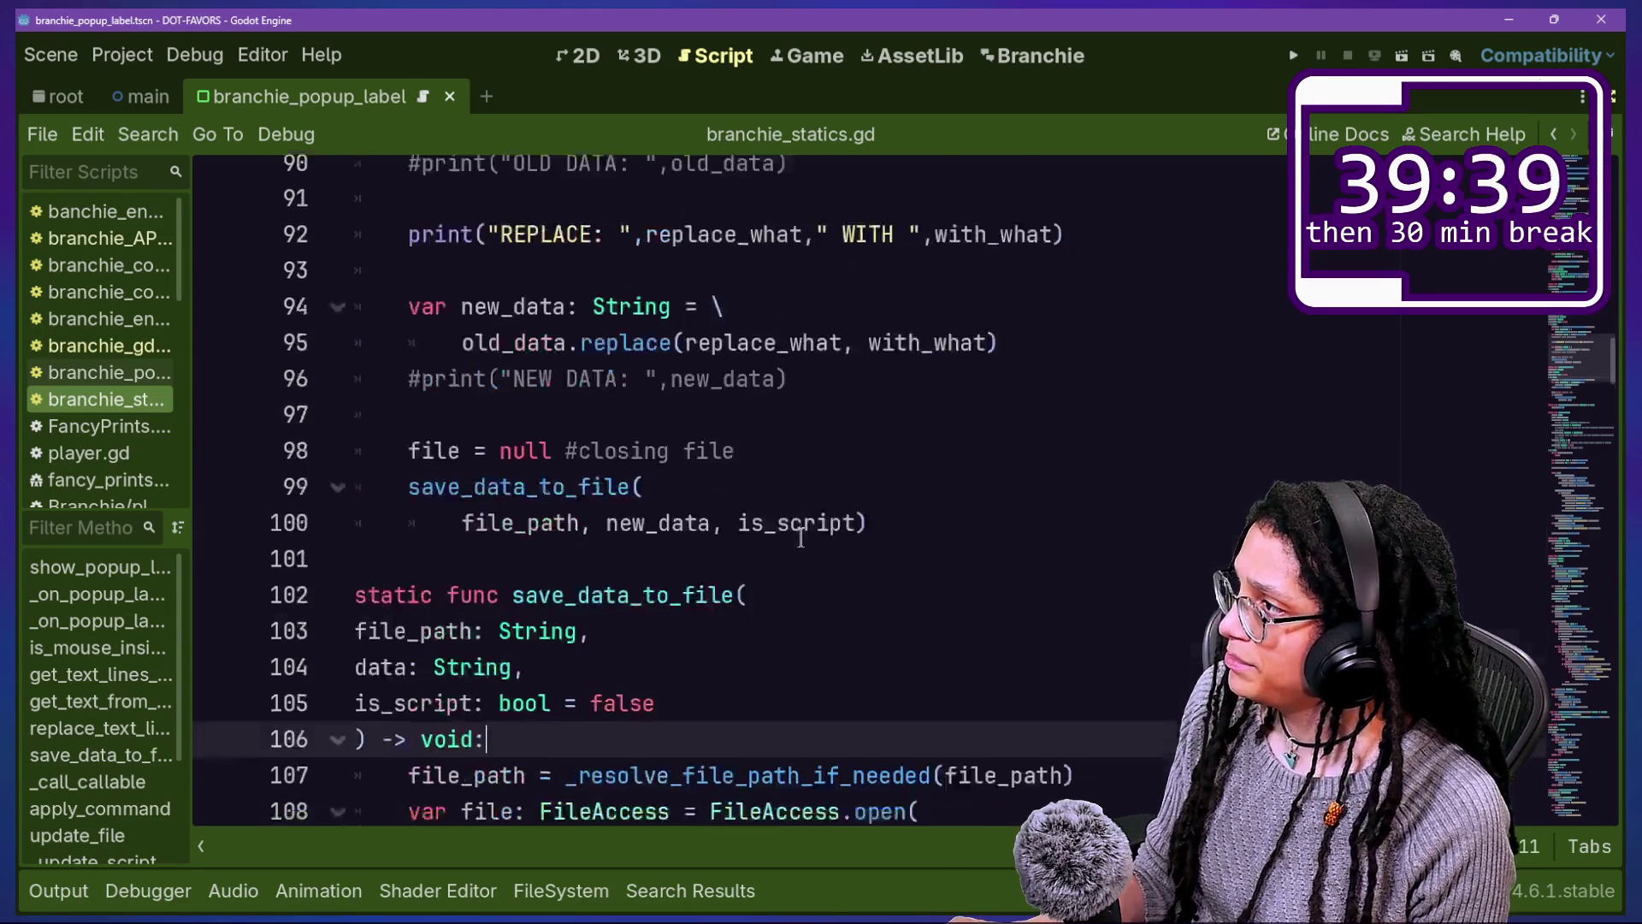
{"action": "scroll", "coordinate": [711, 440], "scroll_direction": "down", "scroll_amount": 8}
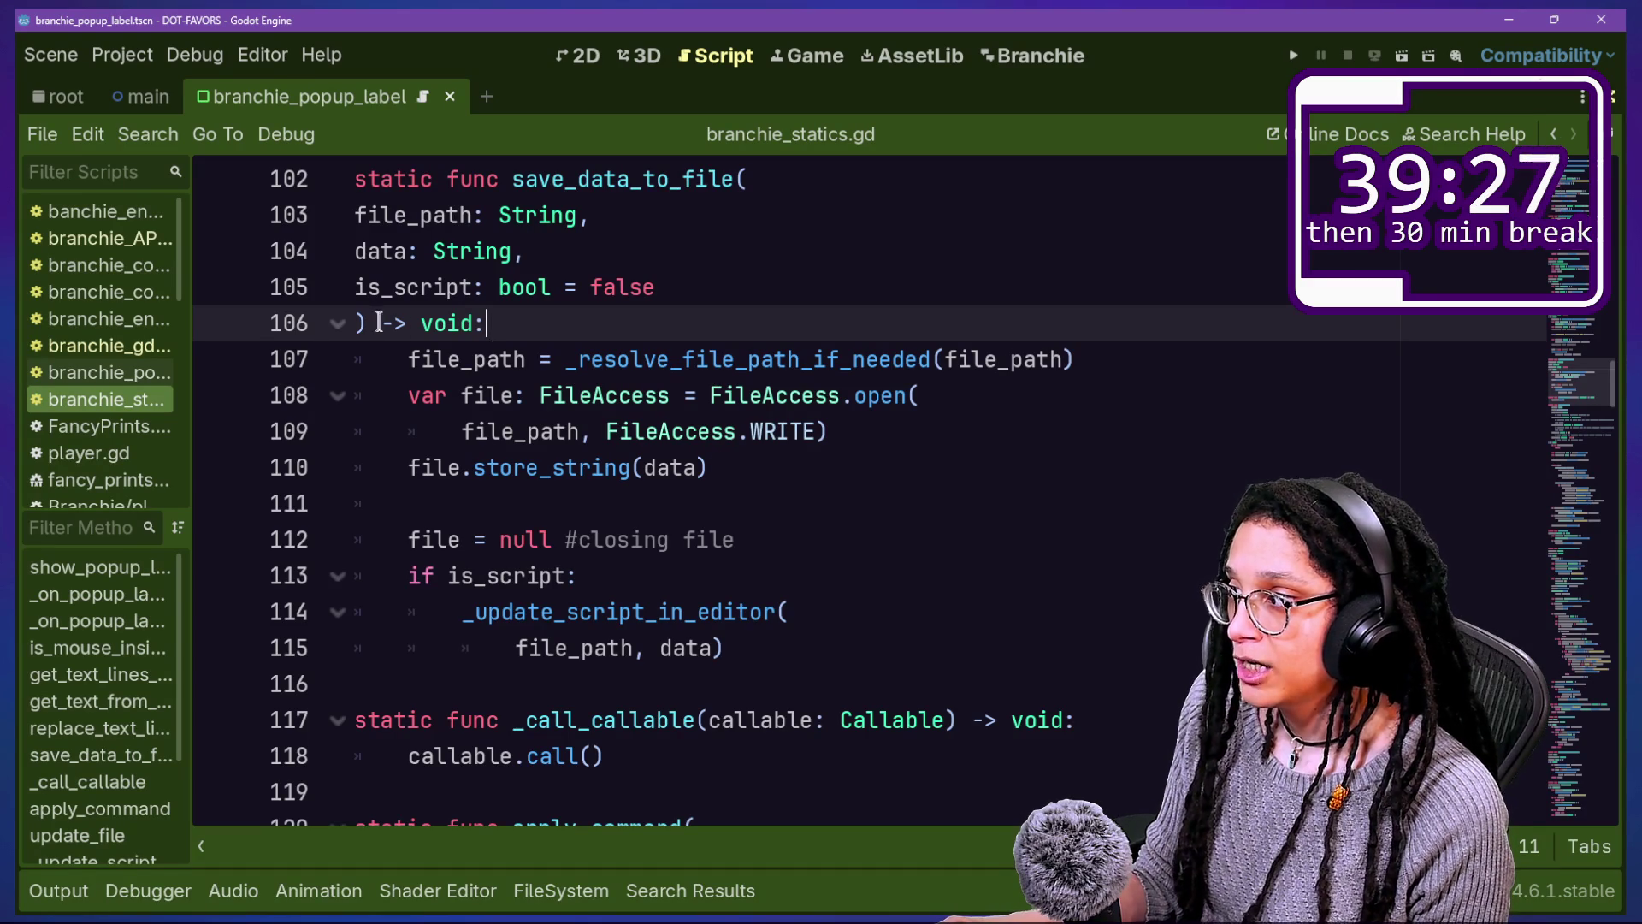
{"action": "left_click_drag", "start_coordinate": [468, 325], "coordinate": [645, 431]}
{"action": "left_click", "coordinate": [646, 431]}
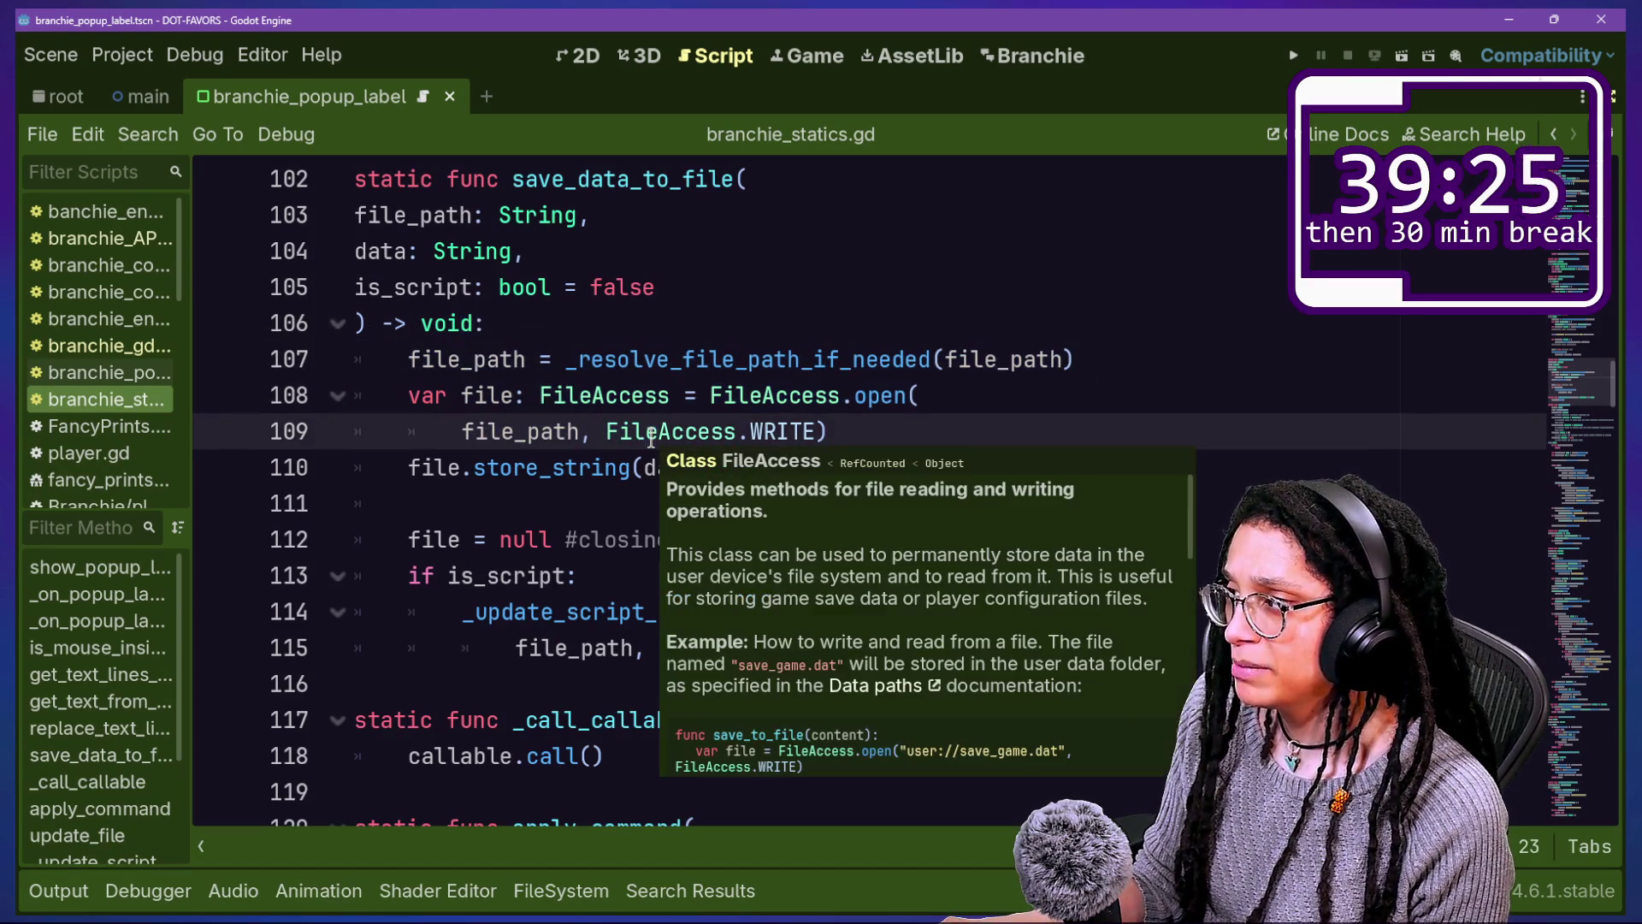
{"action": "mouse_move", "coordinate": [602, 369]}
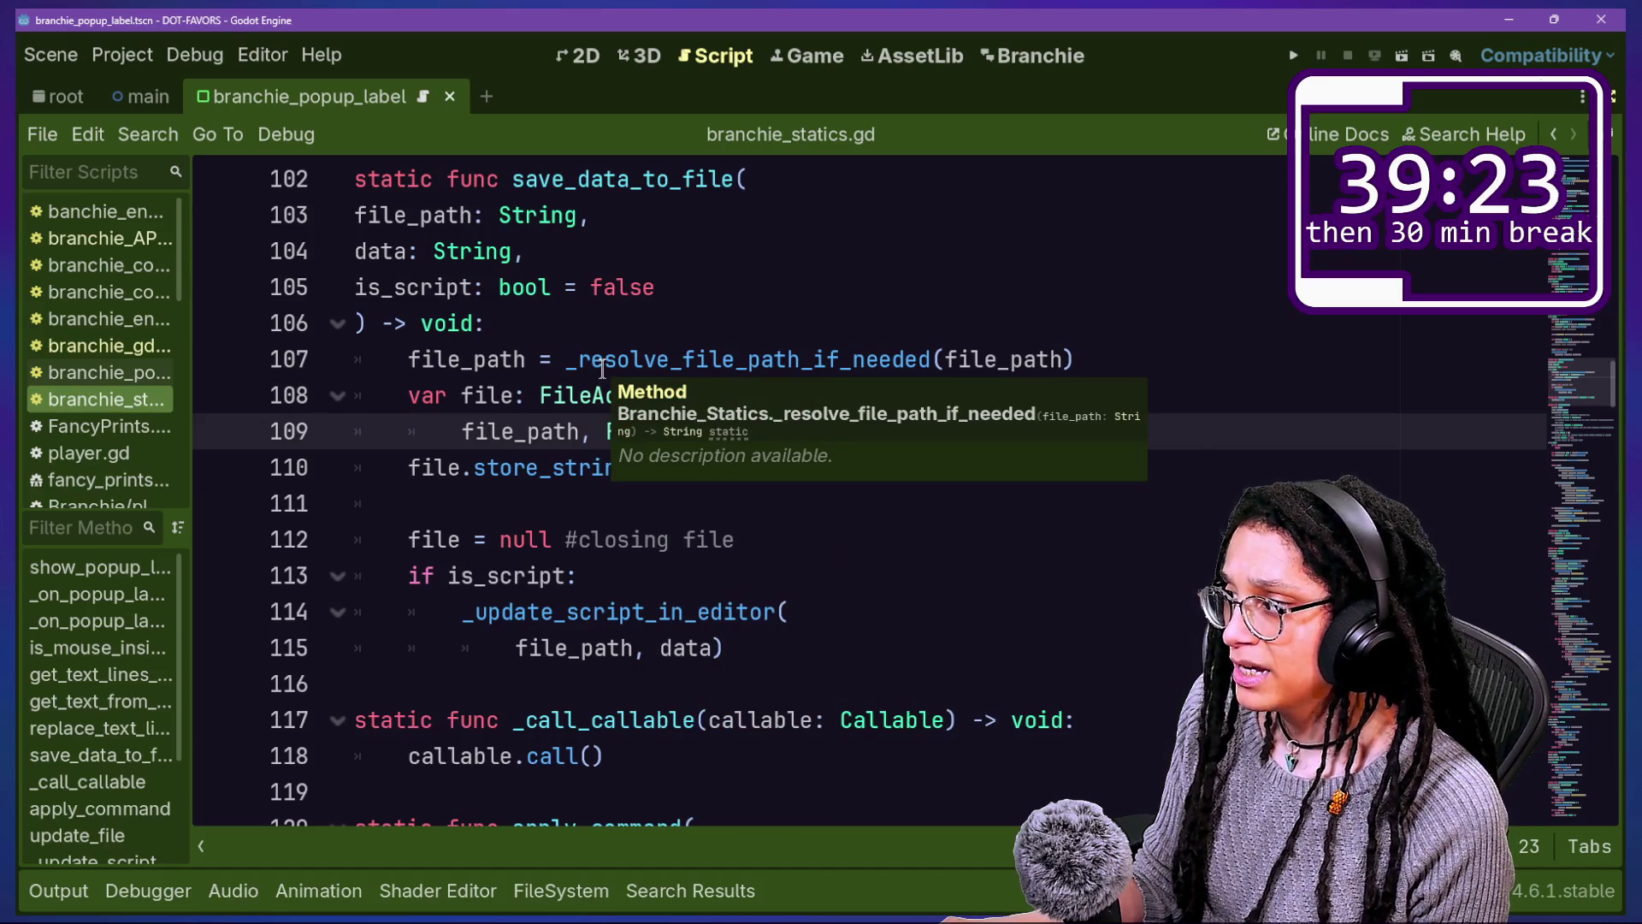
{"action": "left_click", "coordinate": [651, 681]}
{"action": "left_click", "coordinate": [660, 579]}
{"action": "left_click", "coordinate": [659, 506]}
{"action": "left_click", "coordinate": [731, 540]}
{"action": "left_click_drag", "start_coordinate": [604, 369], "coordinate": [812, 510]}
{"action": "left_click", "coordinate": [812, 510]}
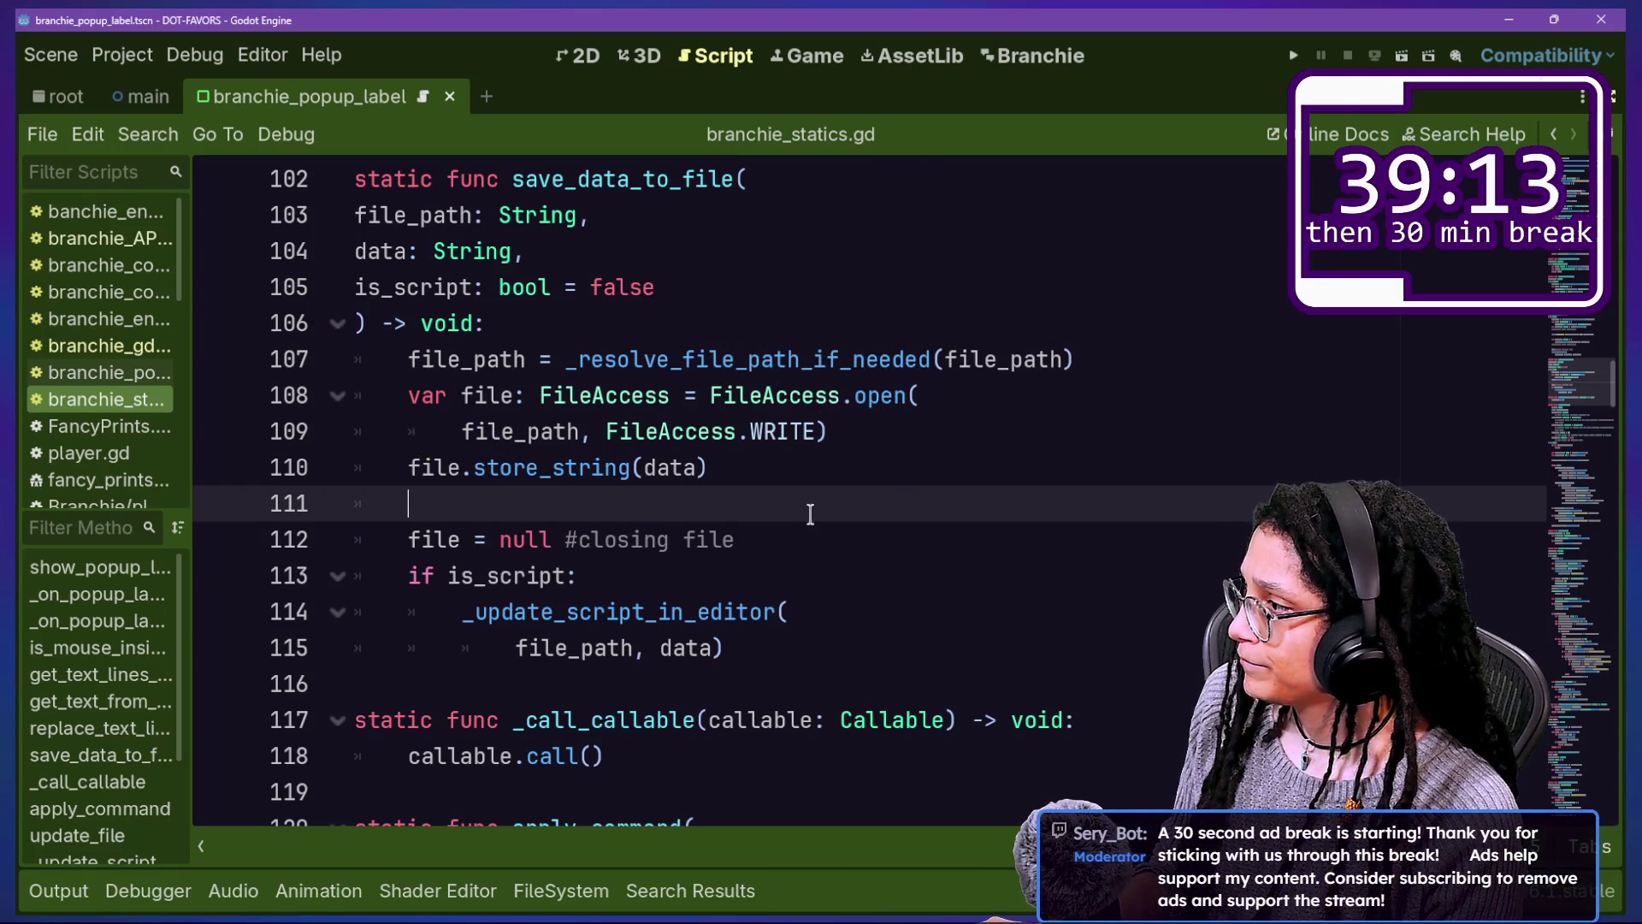
Step: After file.store_string(data), add a print of the data and file_path labelled SAVING DATA, and save
{"action": "type", "text": "print"}
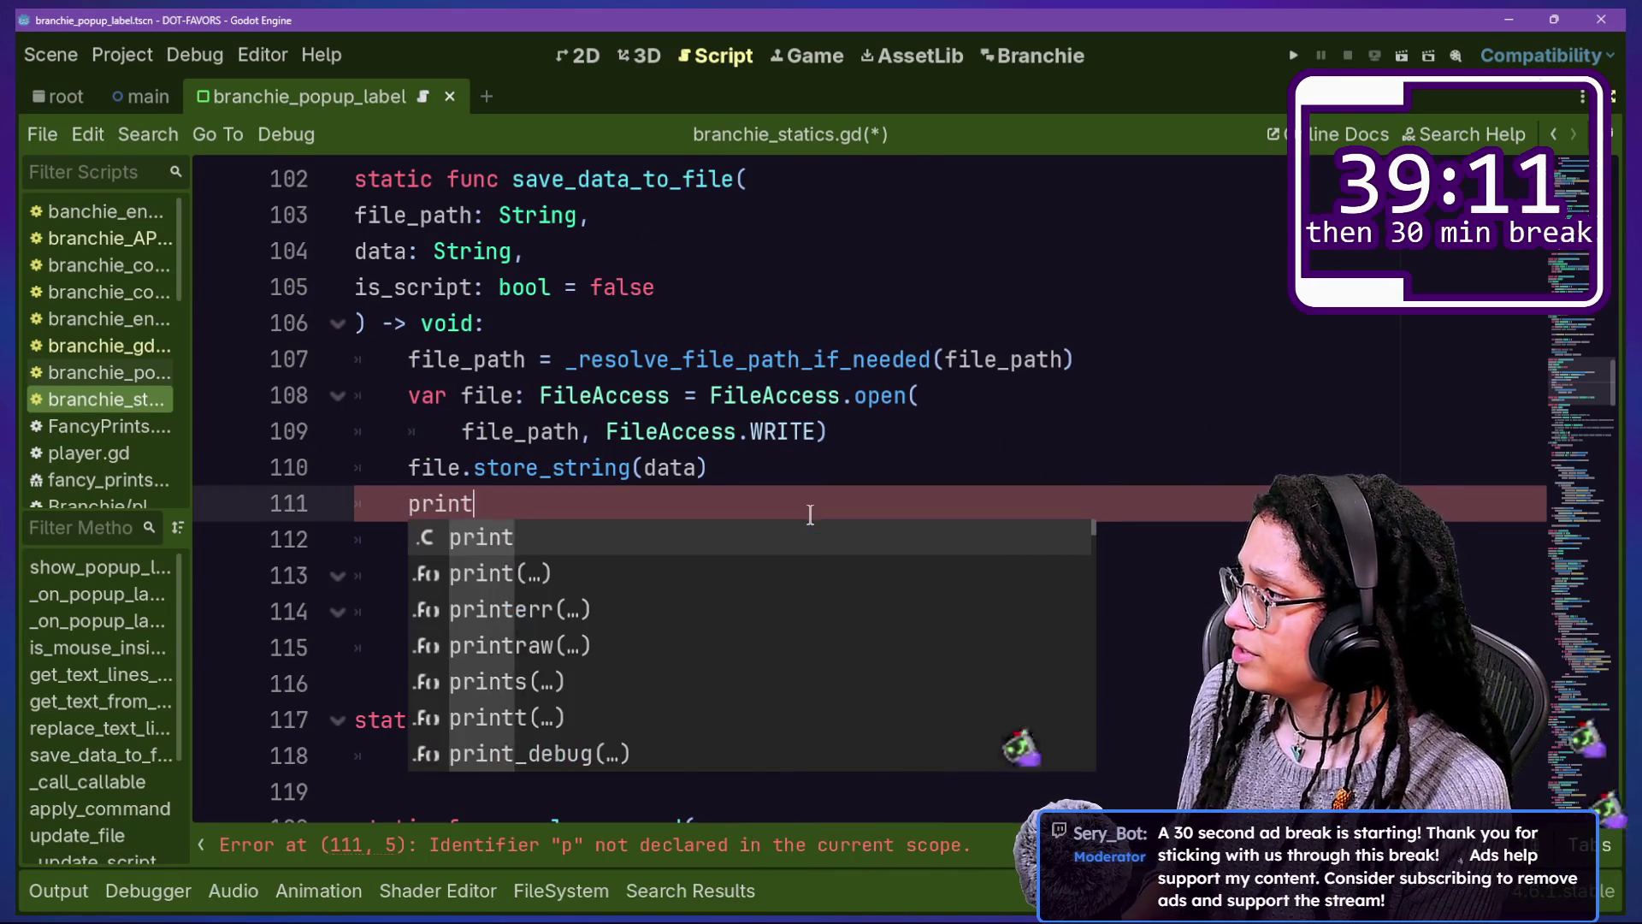
{"action": "type", "text": "(\"SAVIDING DATA: "}
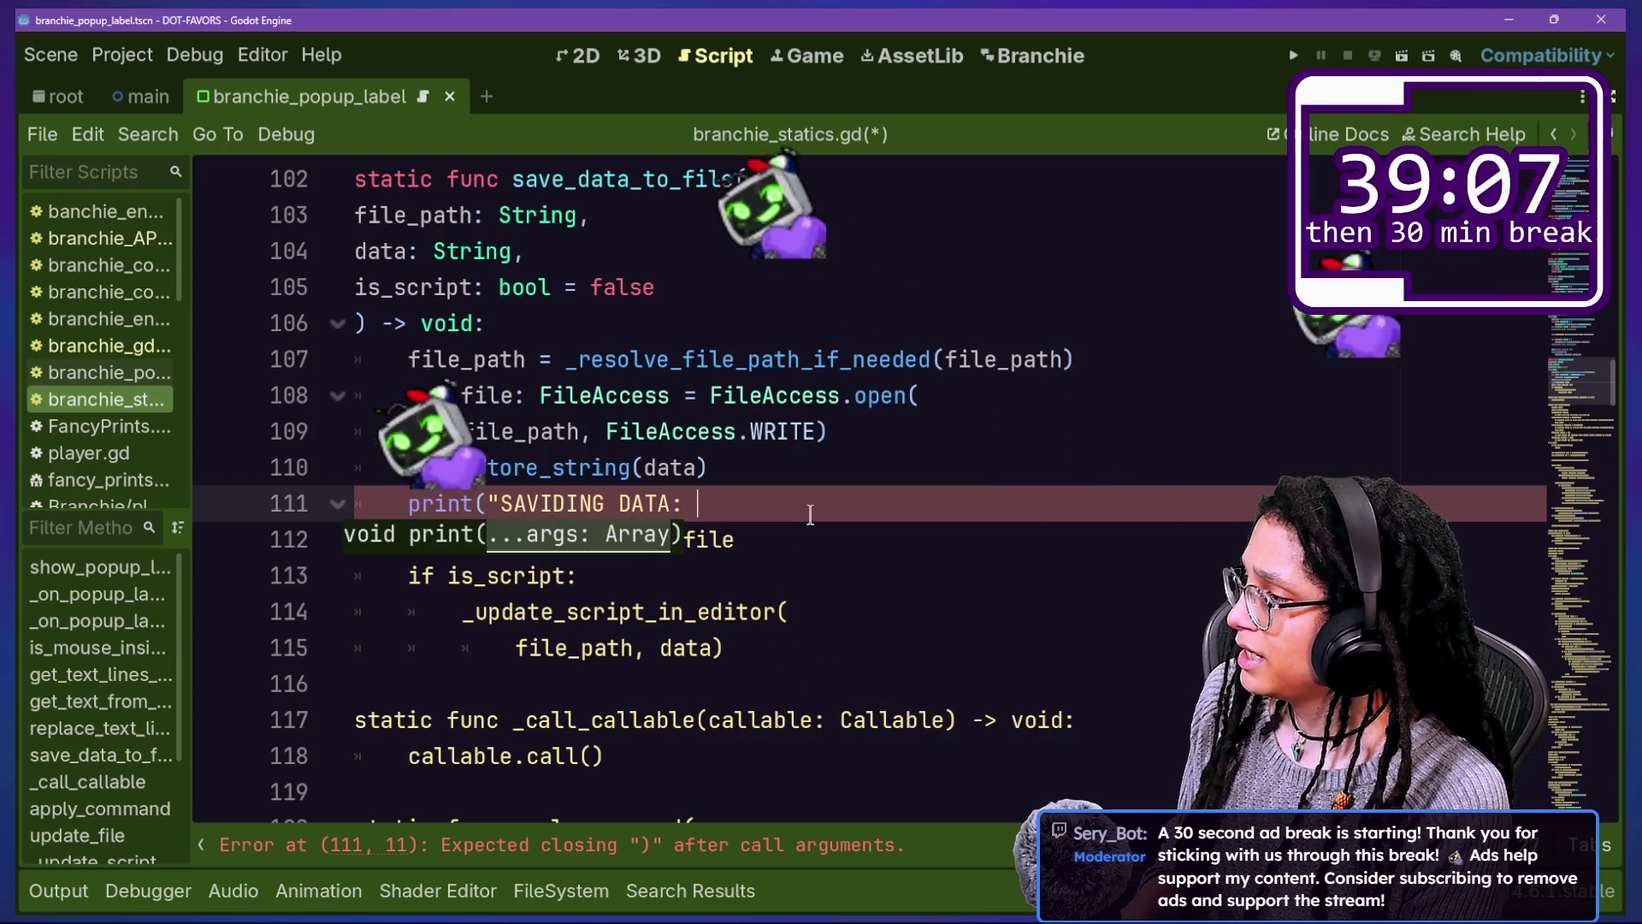
{"action": "type", "text": "\","}
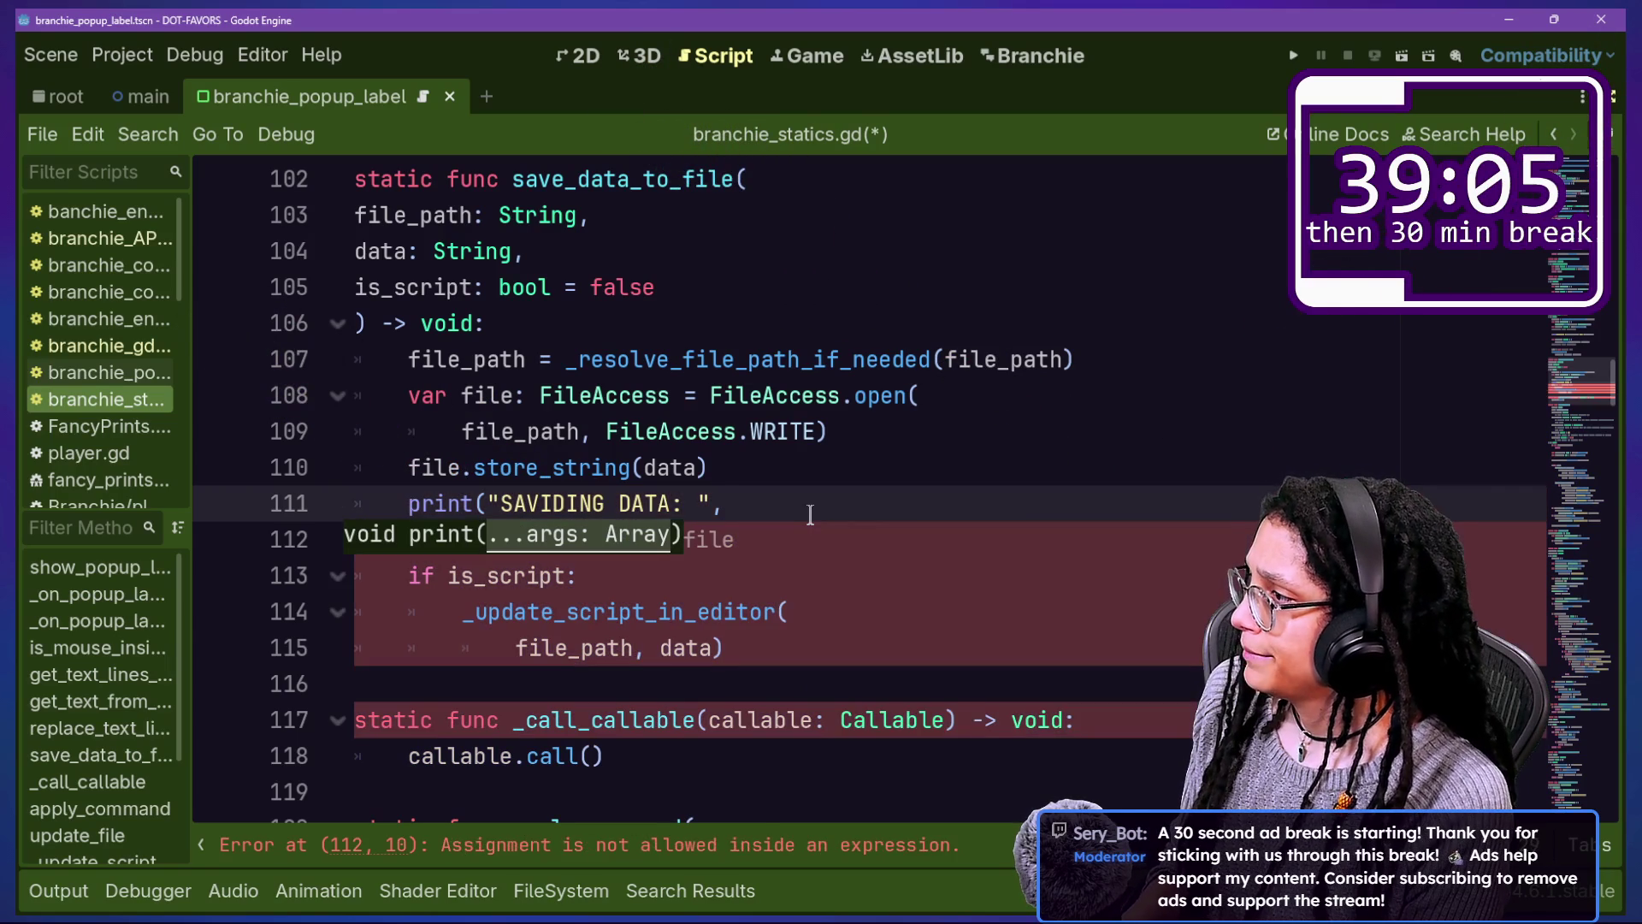
{"action": "type", "text": "data,\" "}
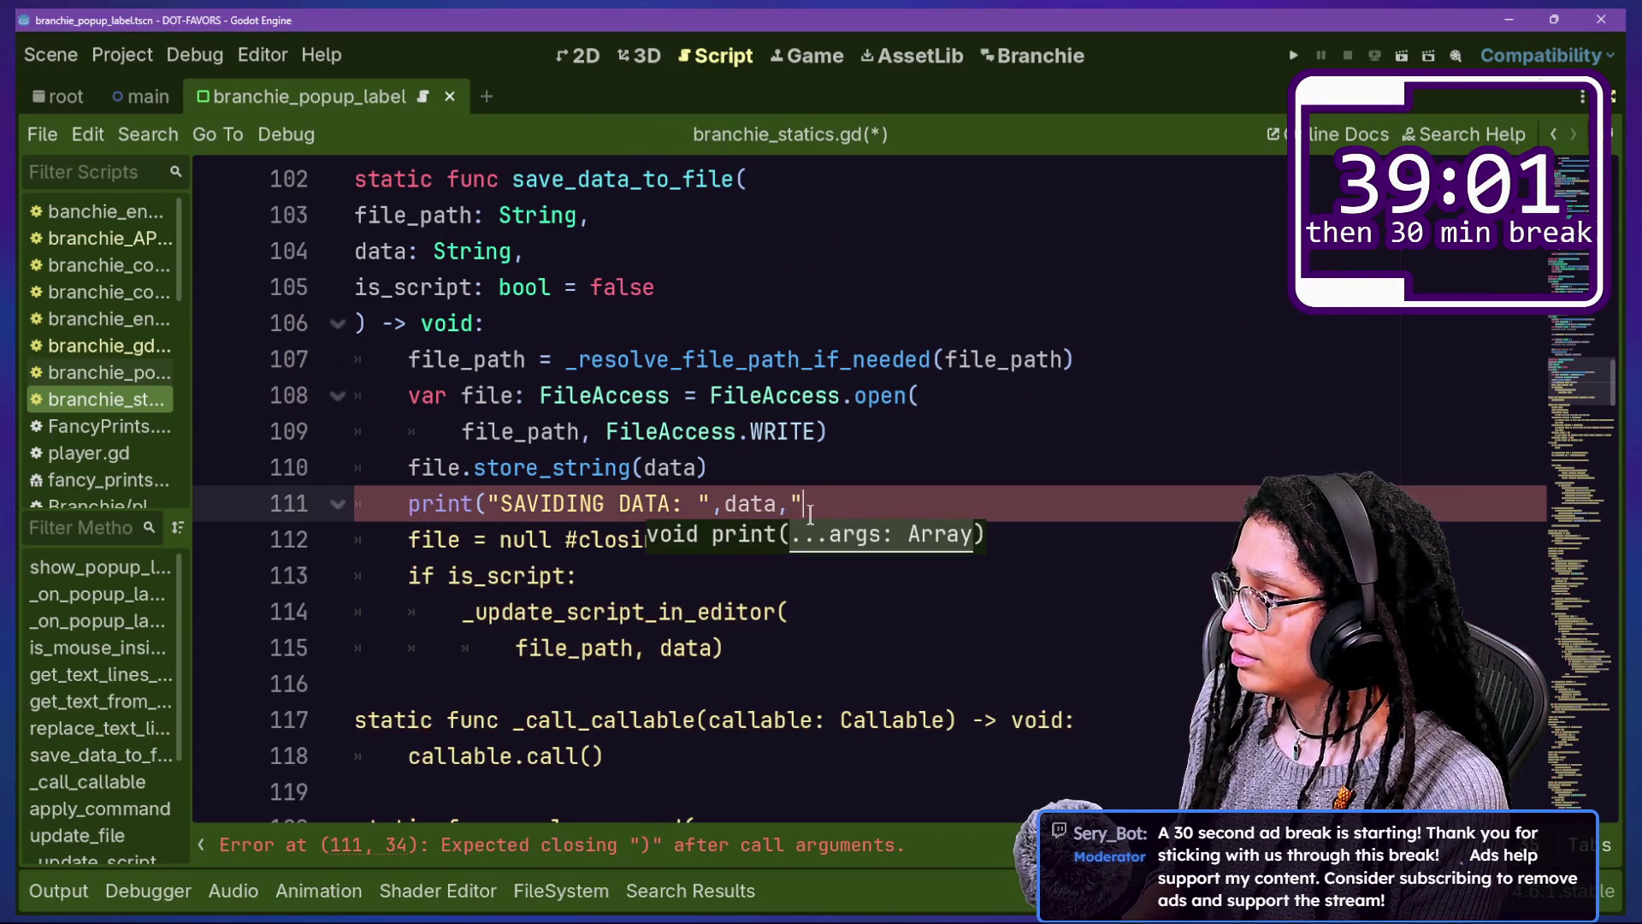
{"action": "type", "text": "to"}
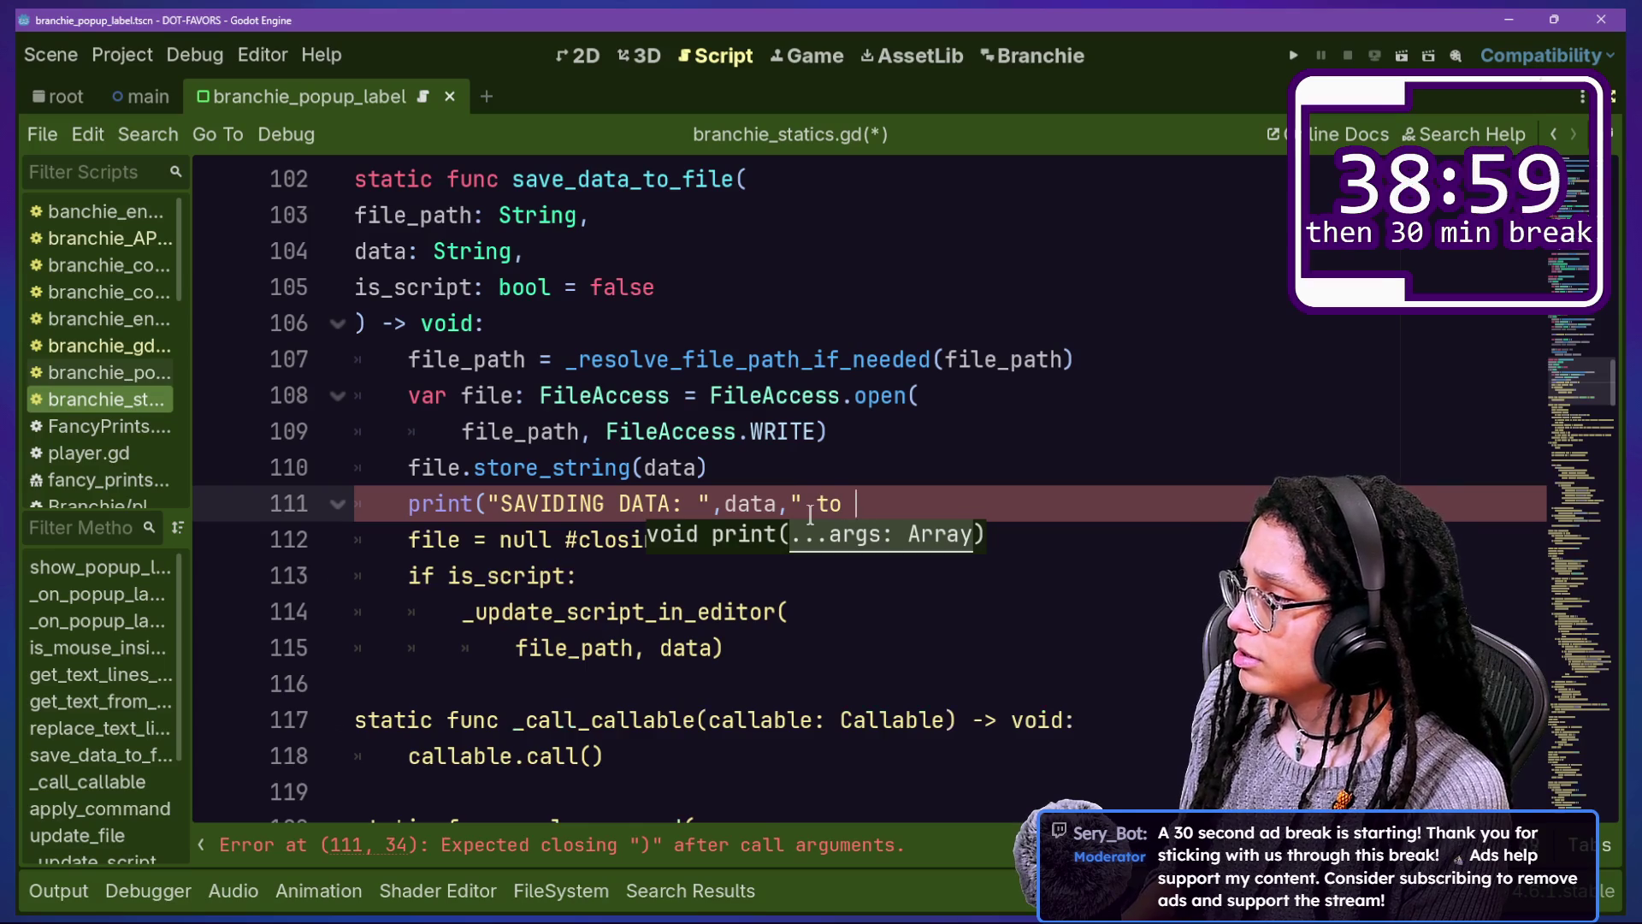
{"action": "type", "text": " \",file_path"}
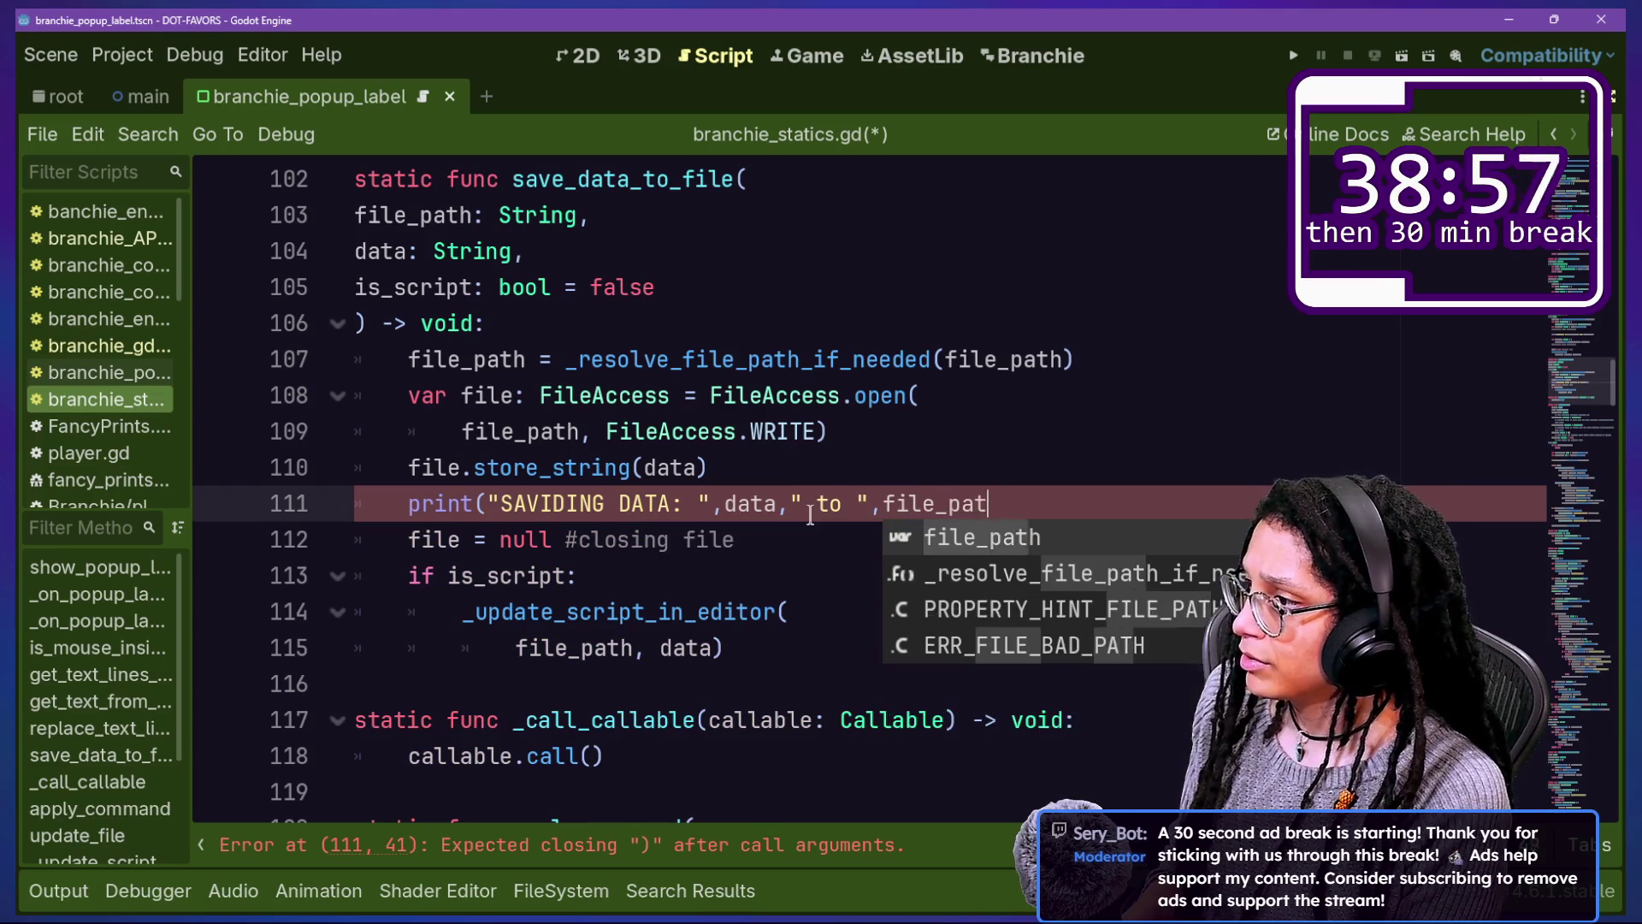
{"action": "type", "text": "<\""}
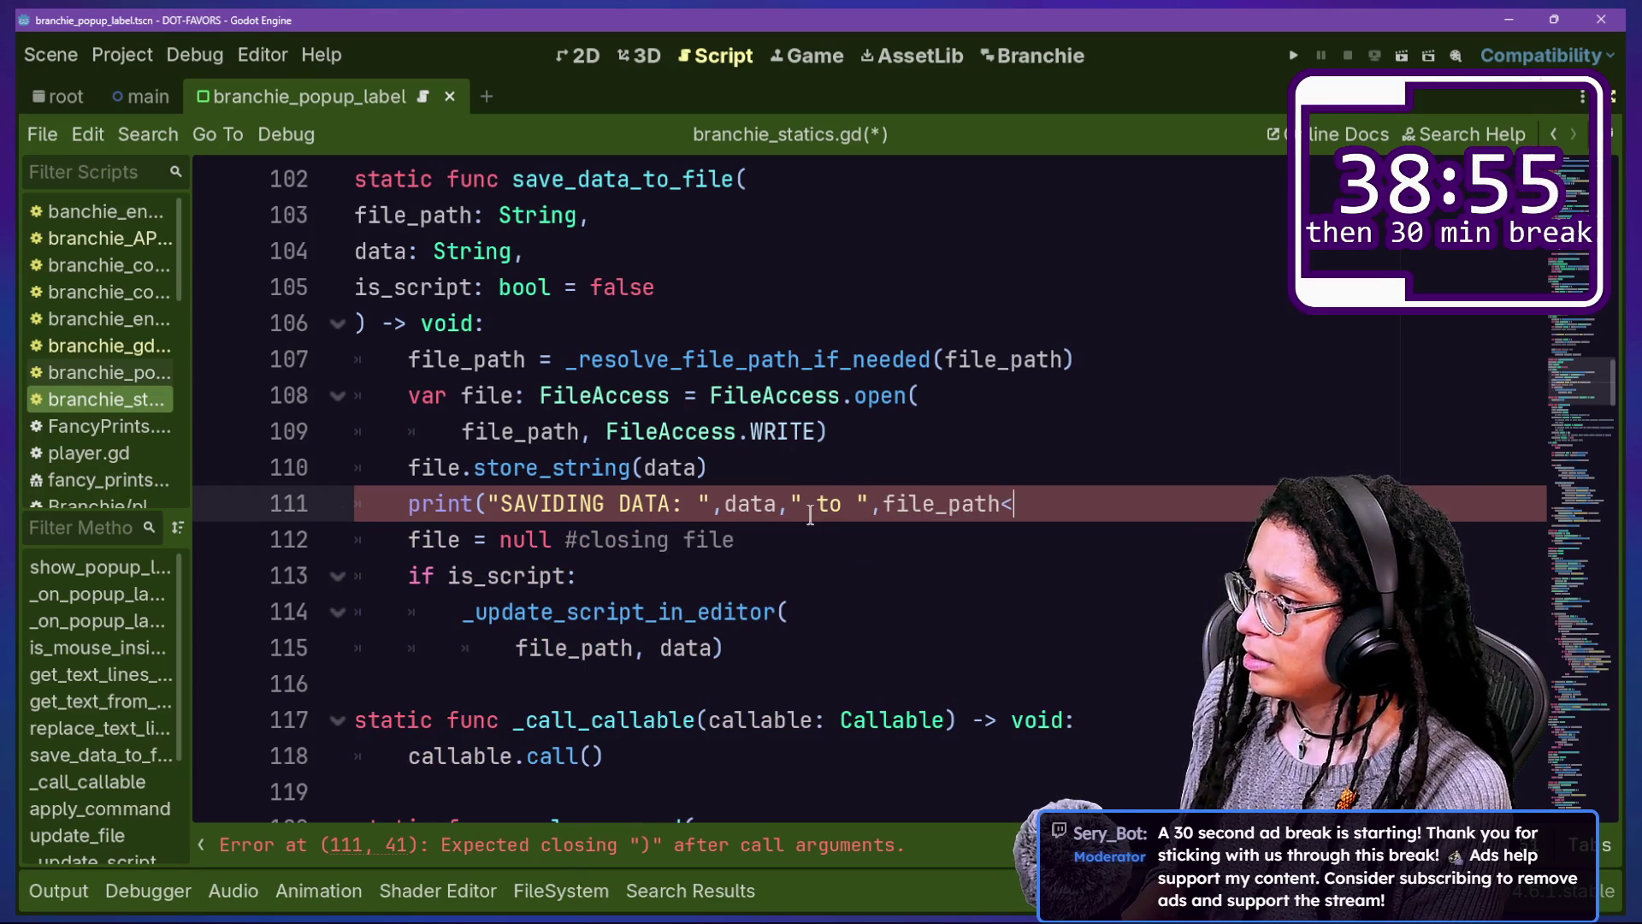
{"action": "key", "text": "BackSpace"}
{"action": "type", "text": ",:"}
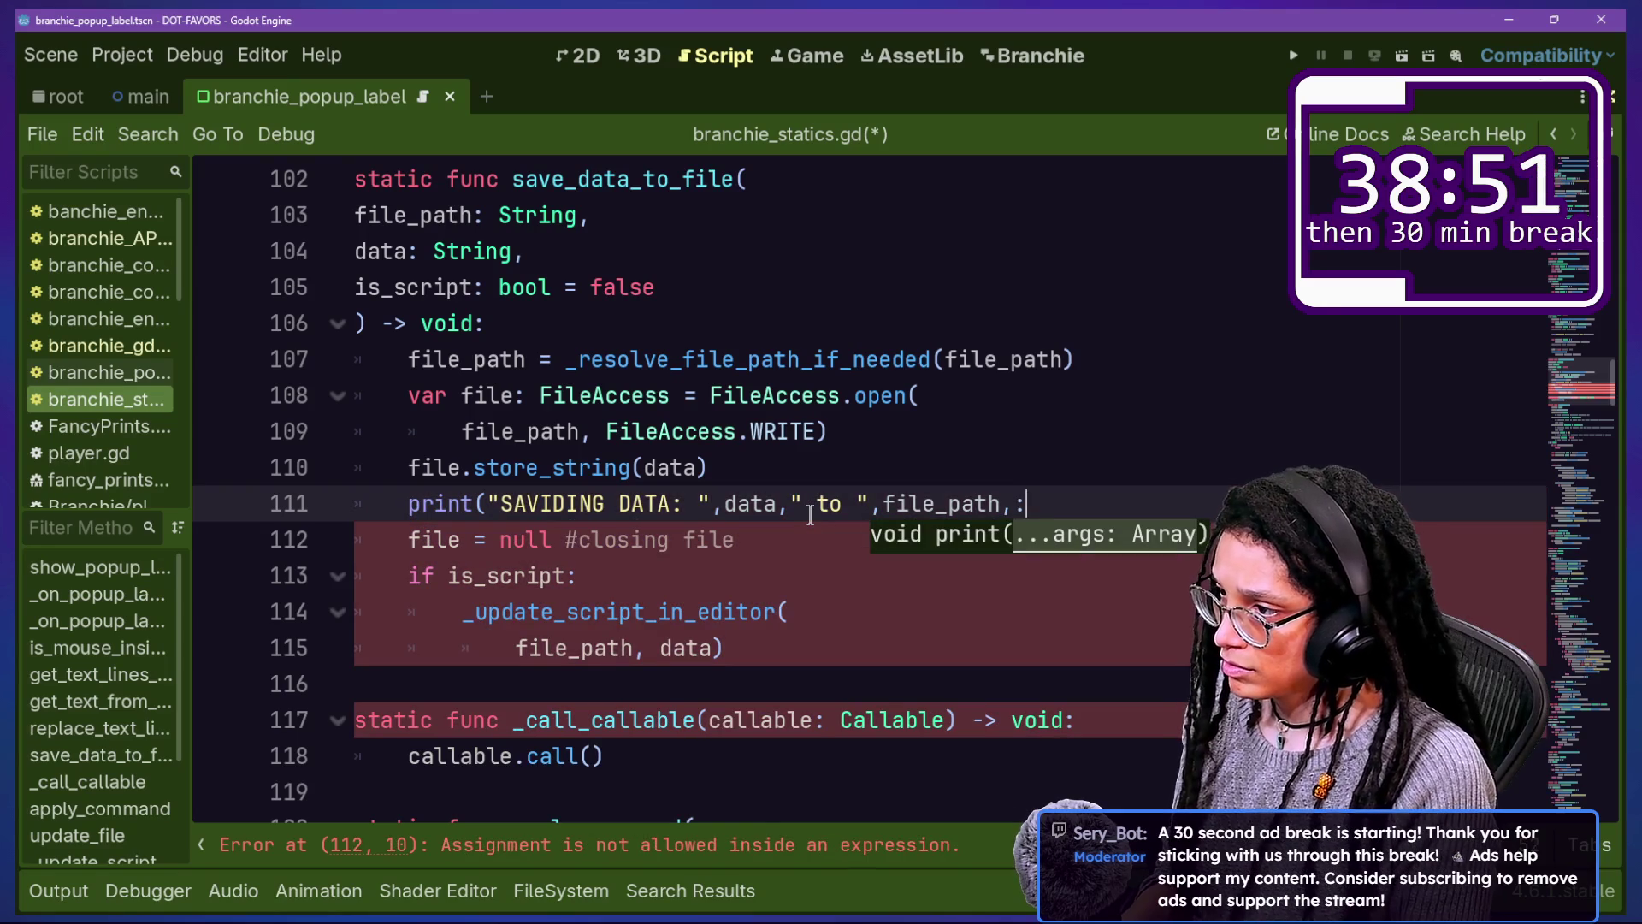
{"action": "key", "text": "BackSpace"}
{"action": "type", "text": "\"...\")"}
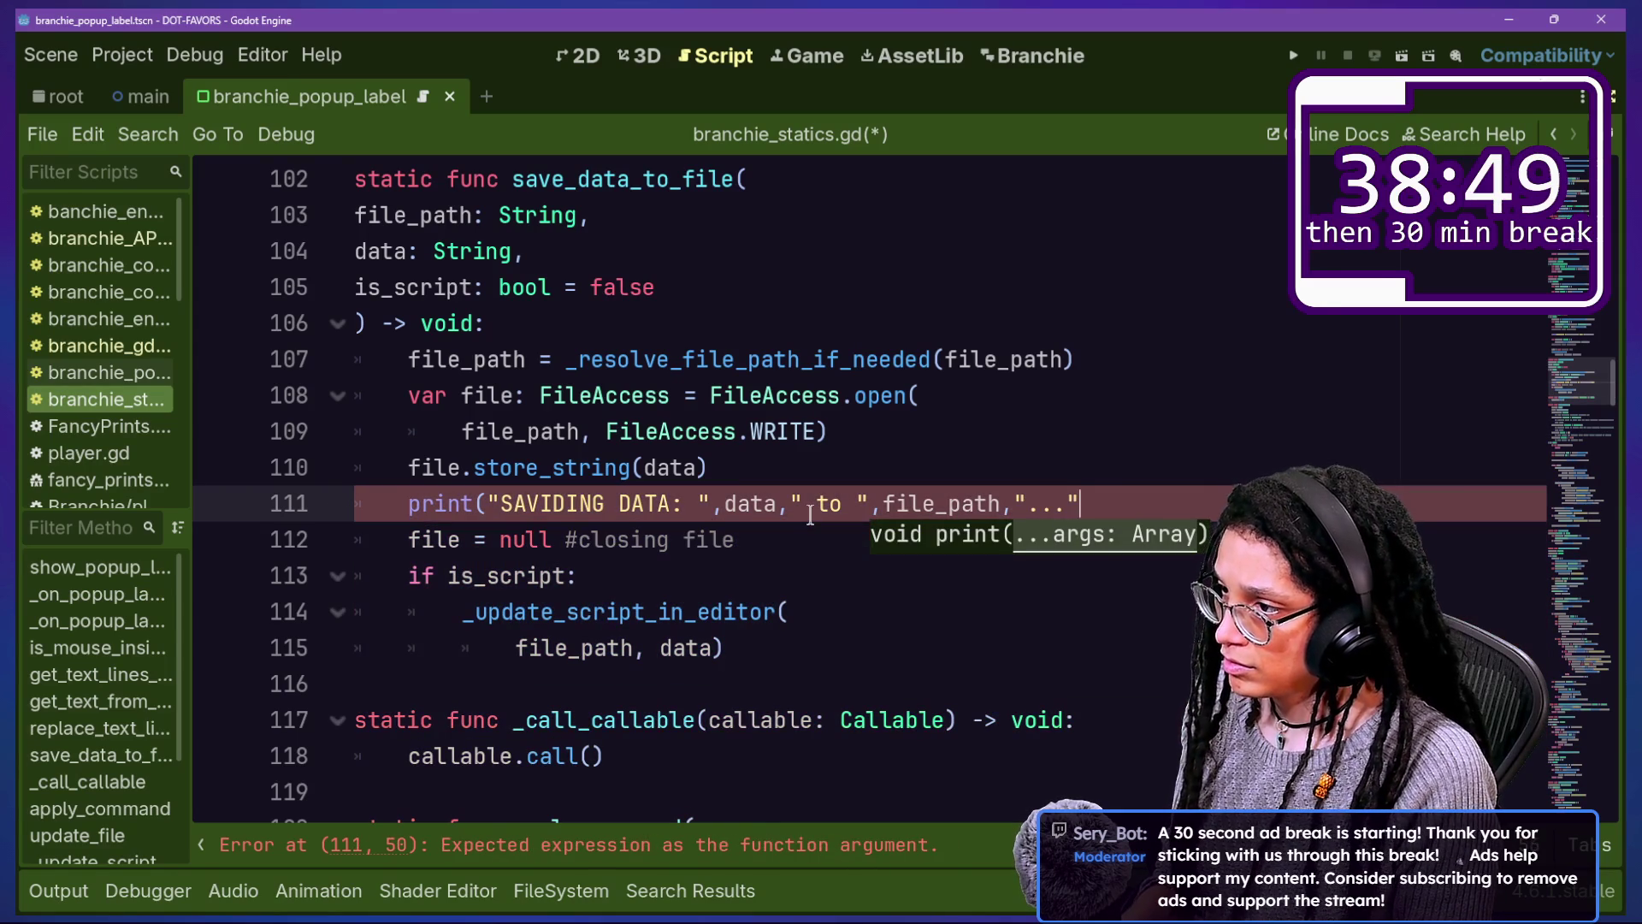
{"action": "key", "text": "ctrl+s"}
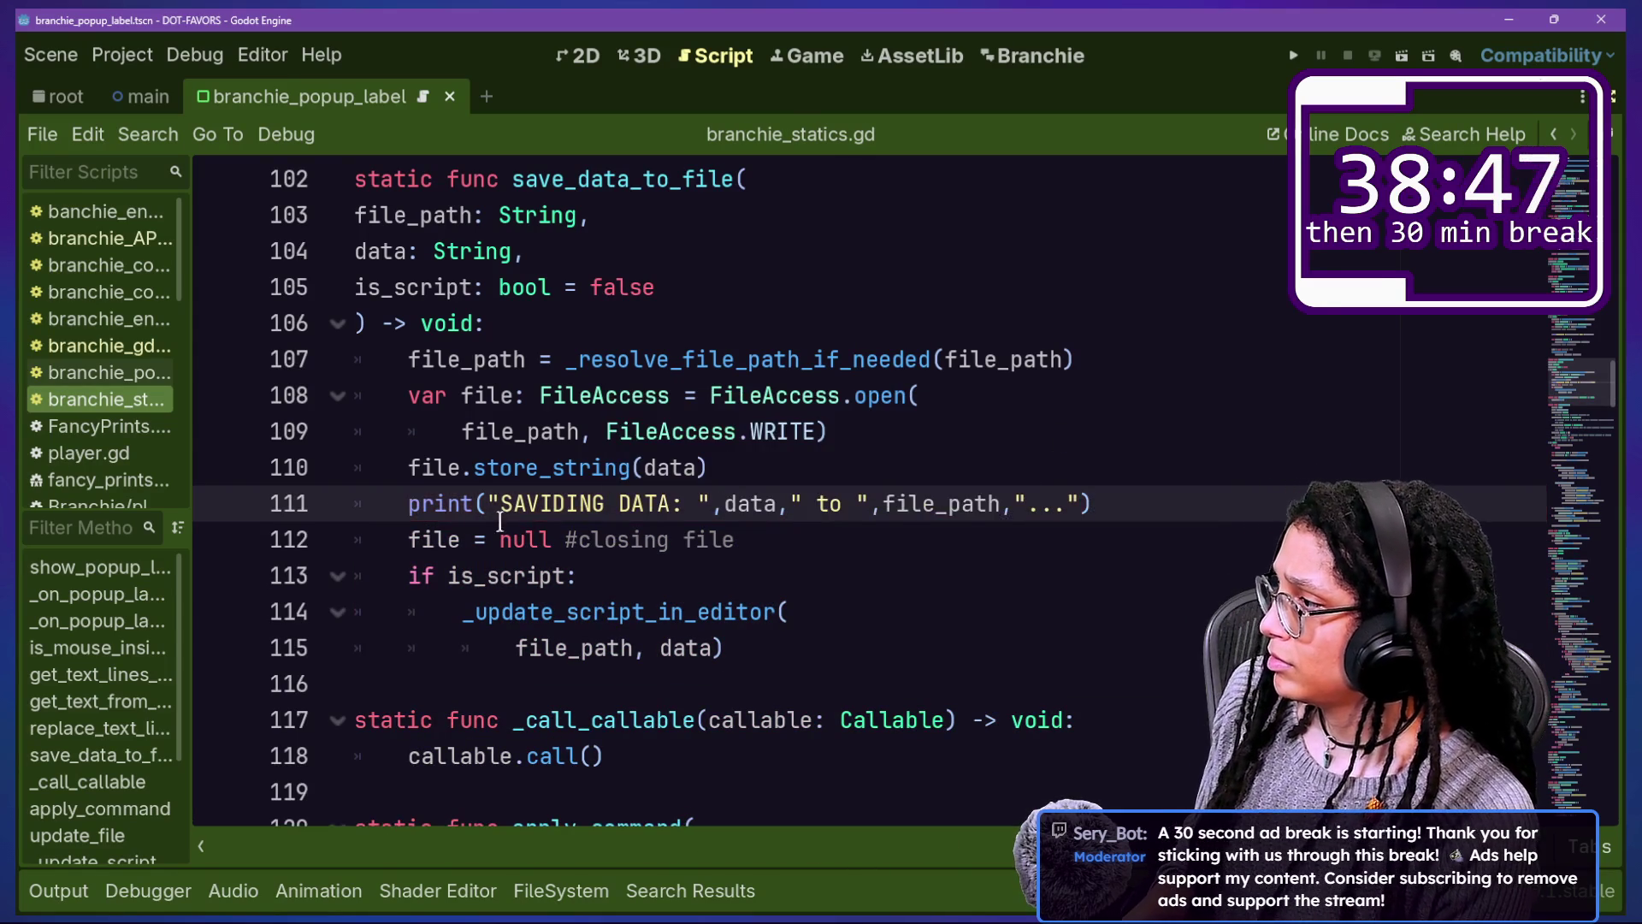
Step: Correct the SAVIDING typo to SAVING and save branchie_statics.gd again
{"action": "left_click", "coordinate": [568, 505]}
{"action": "key", "text": "Delete"}
{"action": "key", "text": "Delete"}
{"action": "key", "text": "ctrl+s"}
{"action": "left_click", "coordinate": [784, 395]}
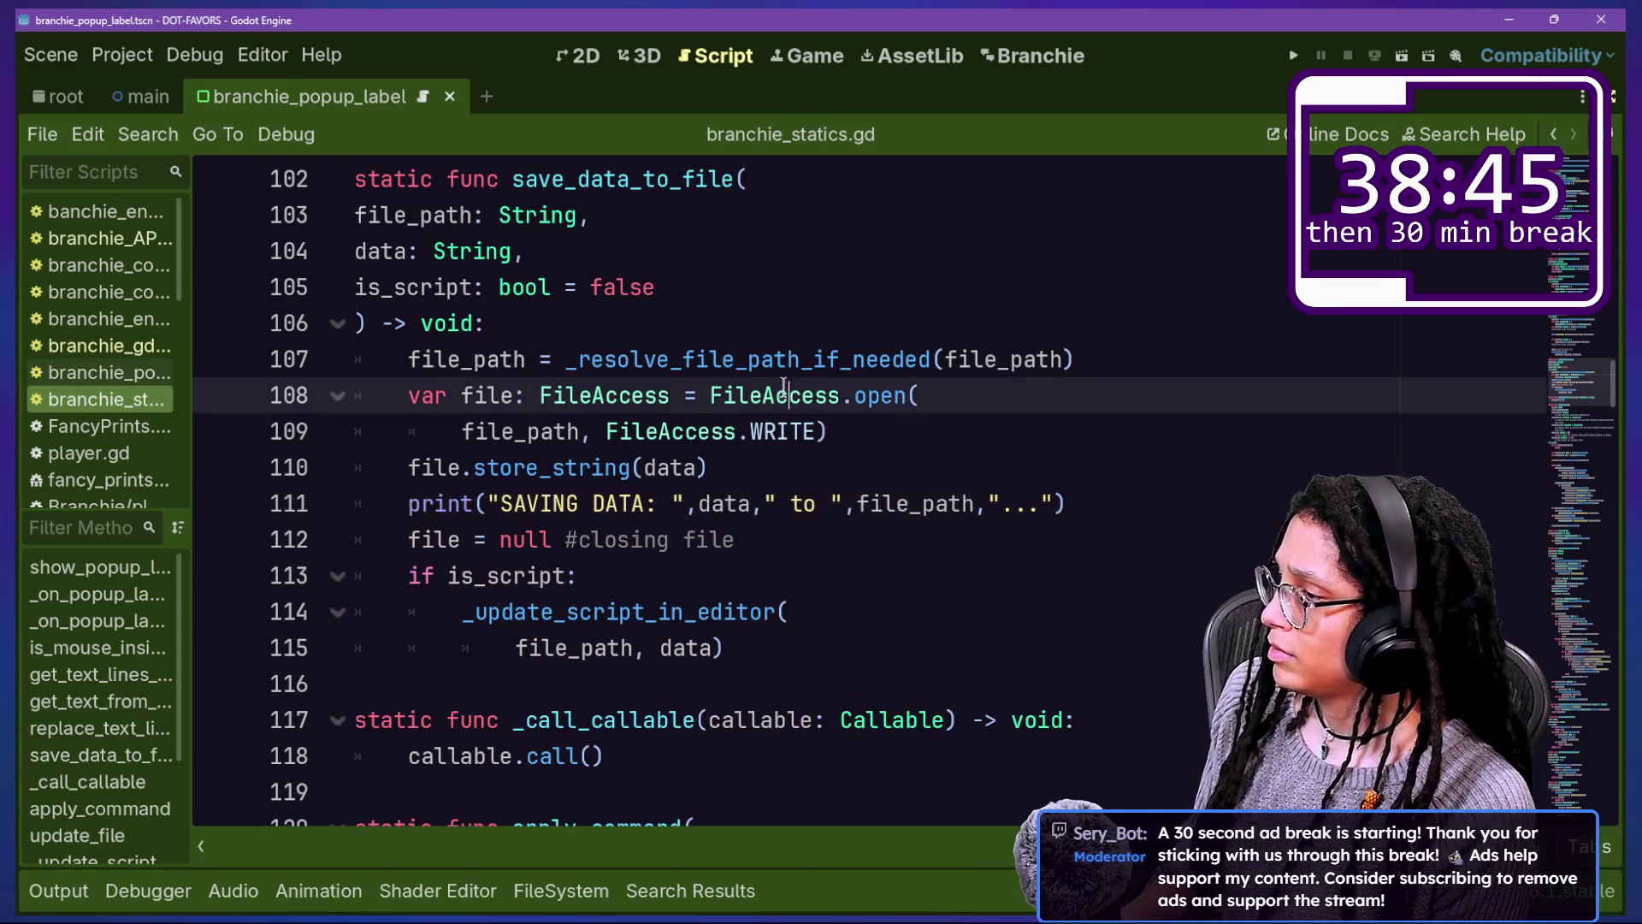
{"action": "key", "text": "ctrl+alt+o"}
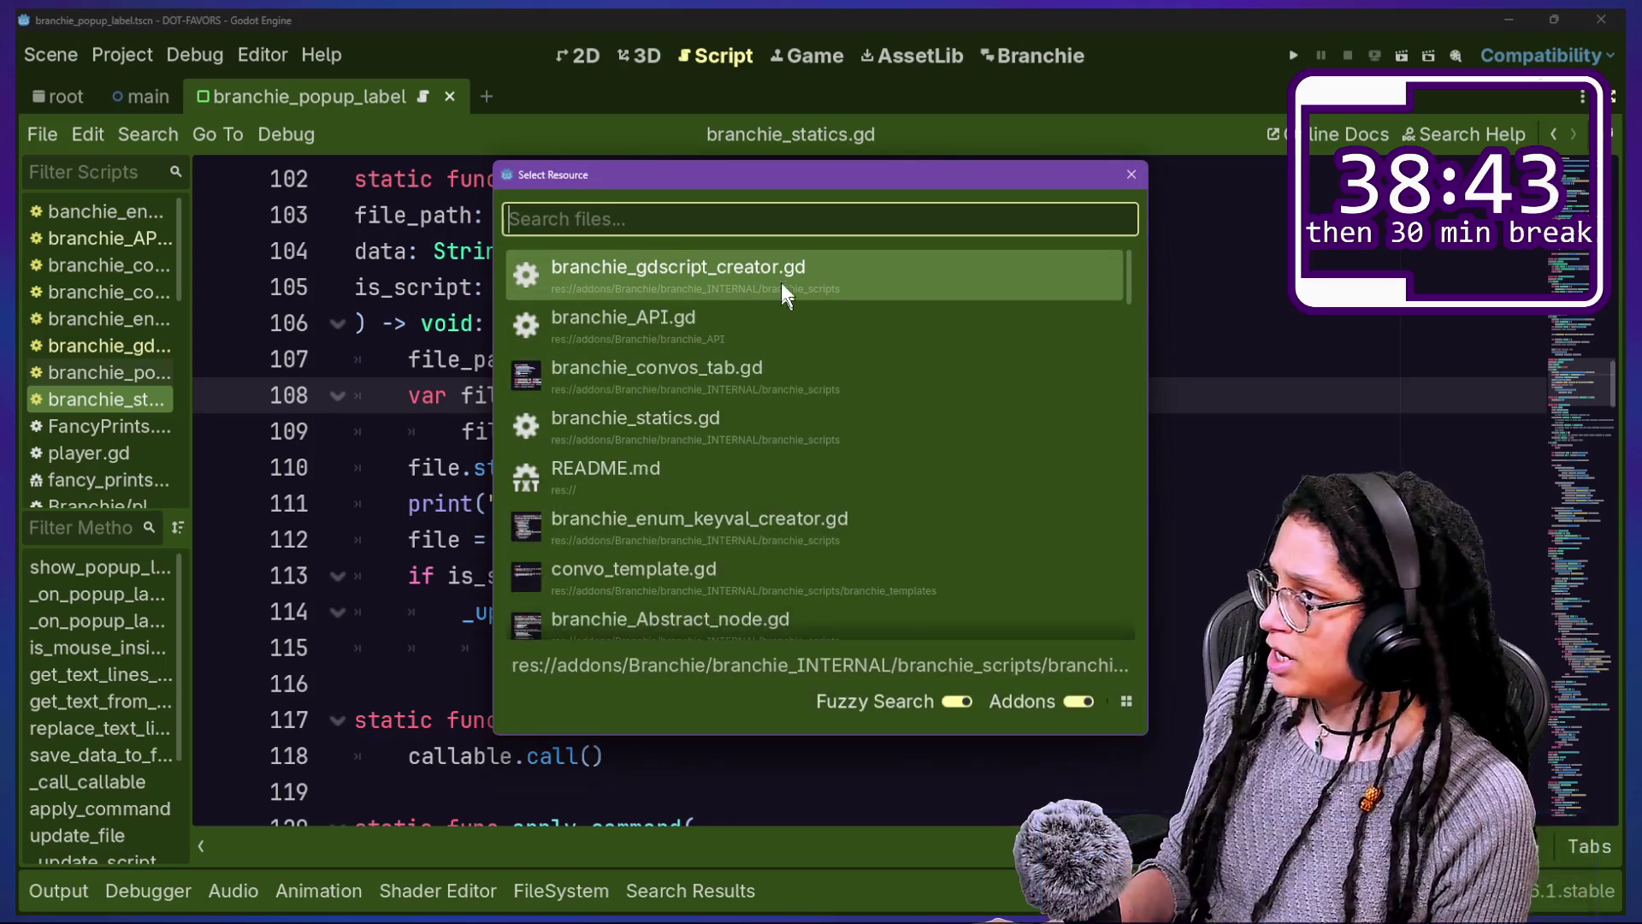
Step: In branchie_gdscript_creator.gd, delete the 'Script contains' print line and save
{"action": "left_click", "coordinate": [781, 285]}
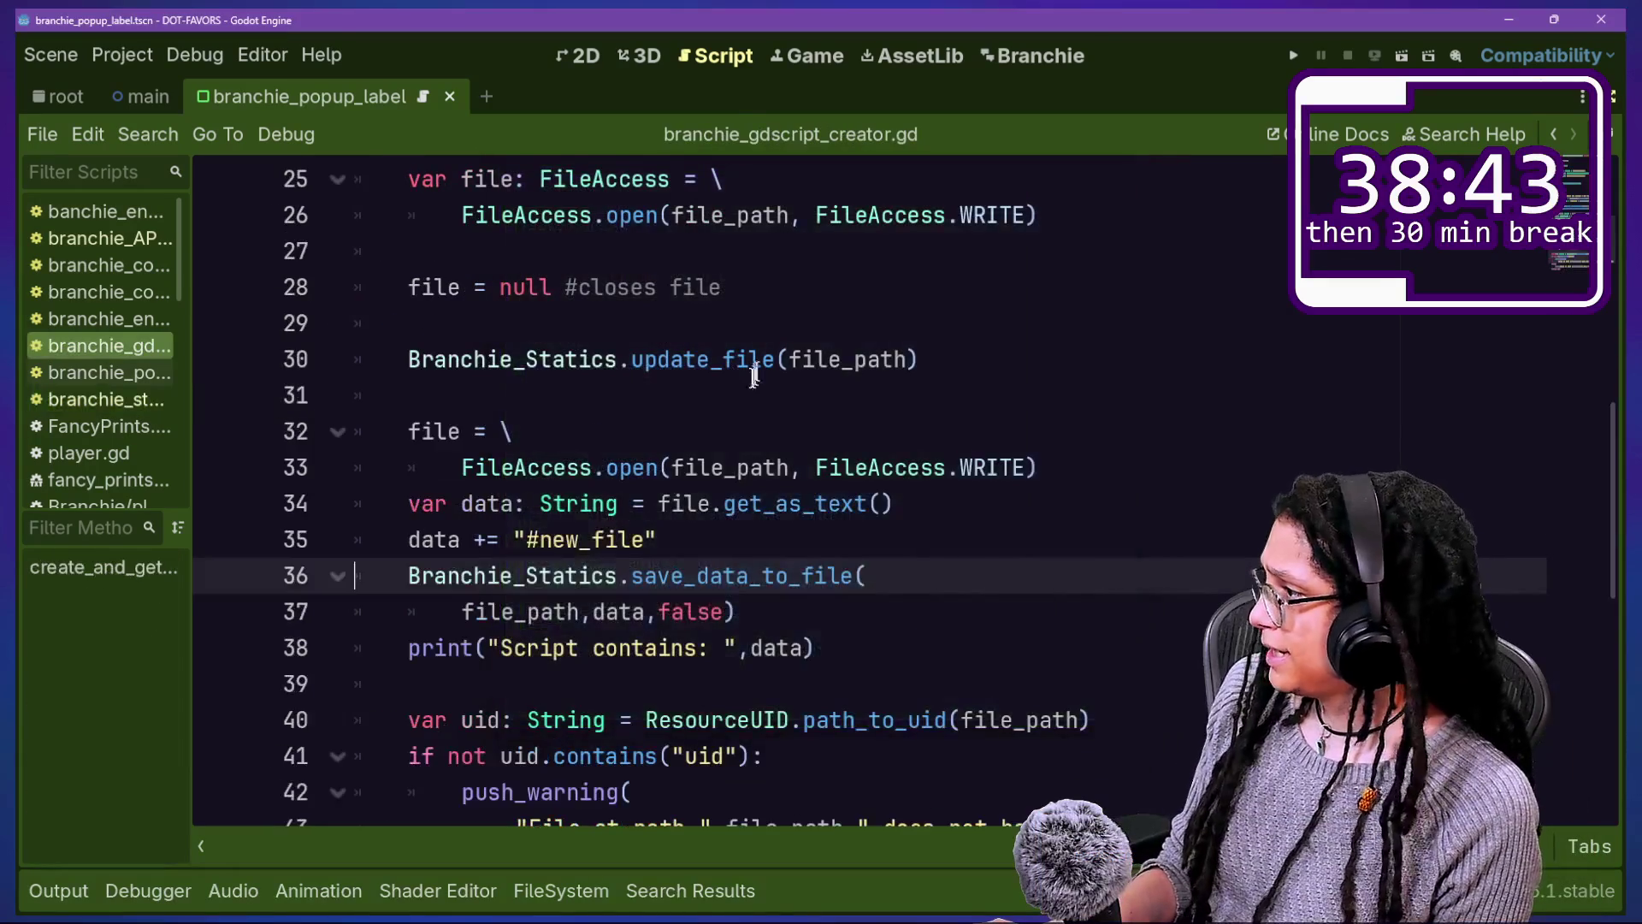
{"action": "left_click", "coordinate": [953, 612]}
{"action": "key", "text": "shift+Down"}
{"action": "key", "text": "BackSpace"}
{"action": "key", "text": "ctrl+s"}
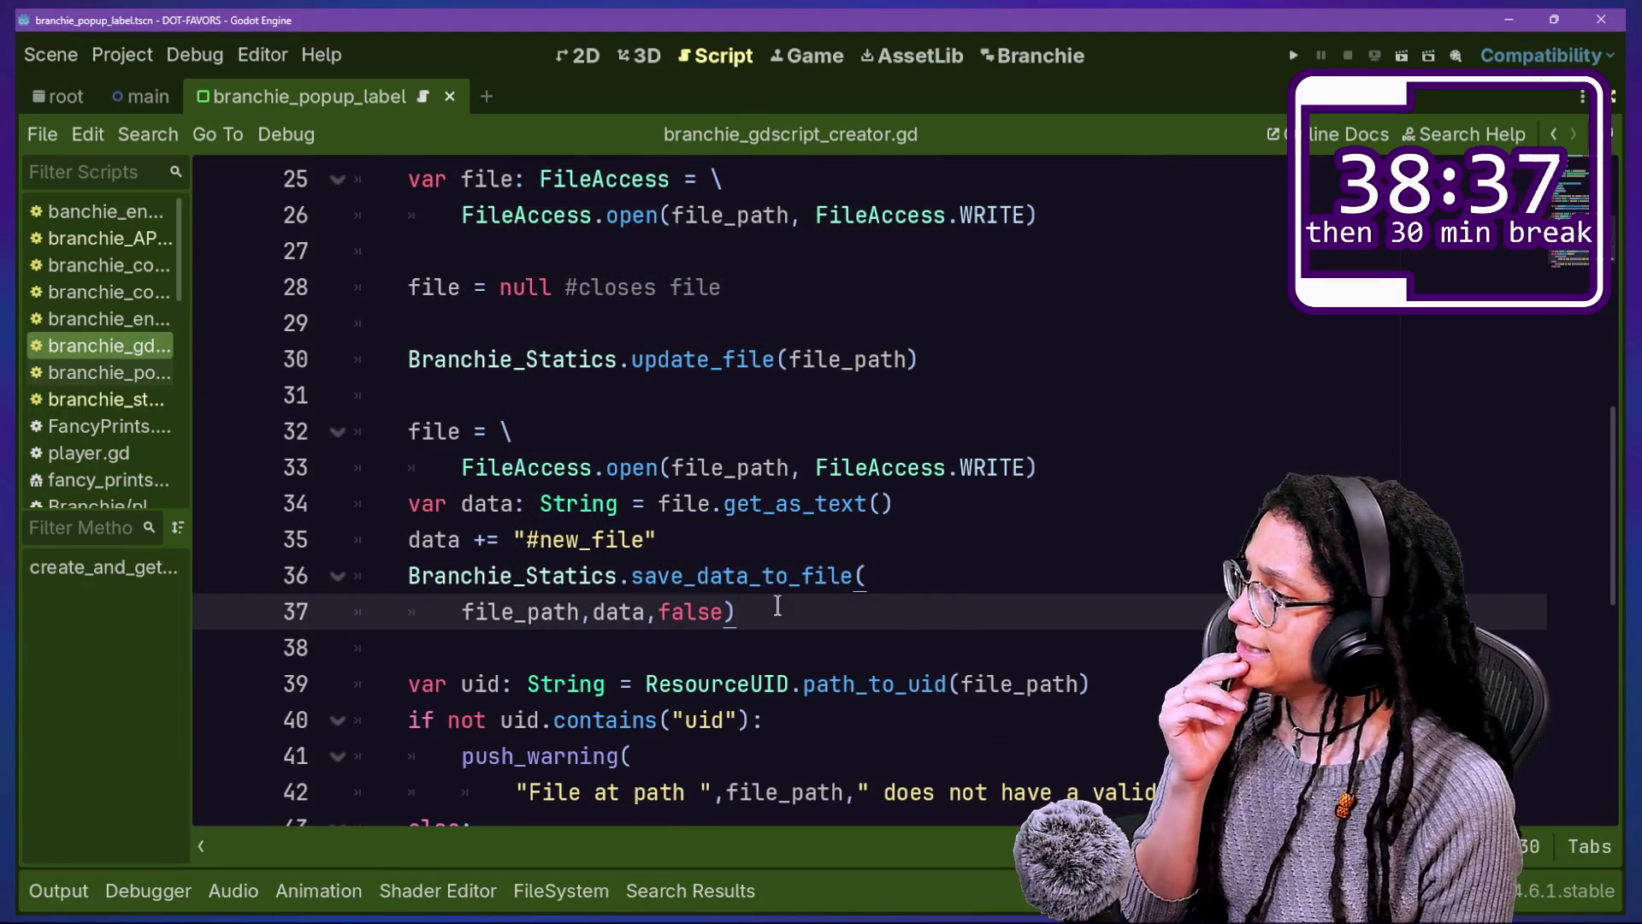
Step: Change the WRITE mode on line 33 to READ and insert an empty line after line 35
{"action": "left_click_drag", "start_coordinate": [645, 576], "coordinate": [827, 576]}
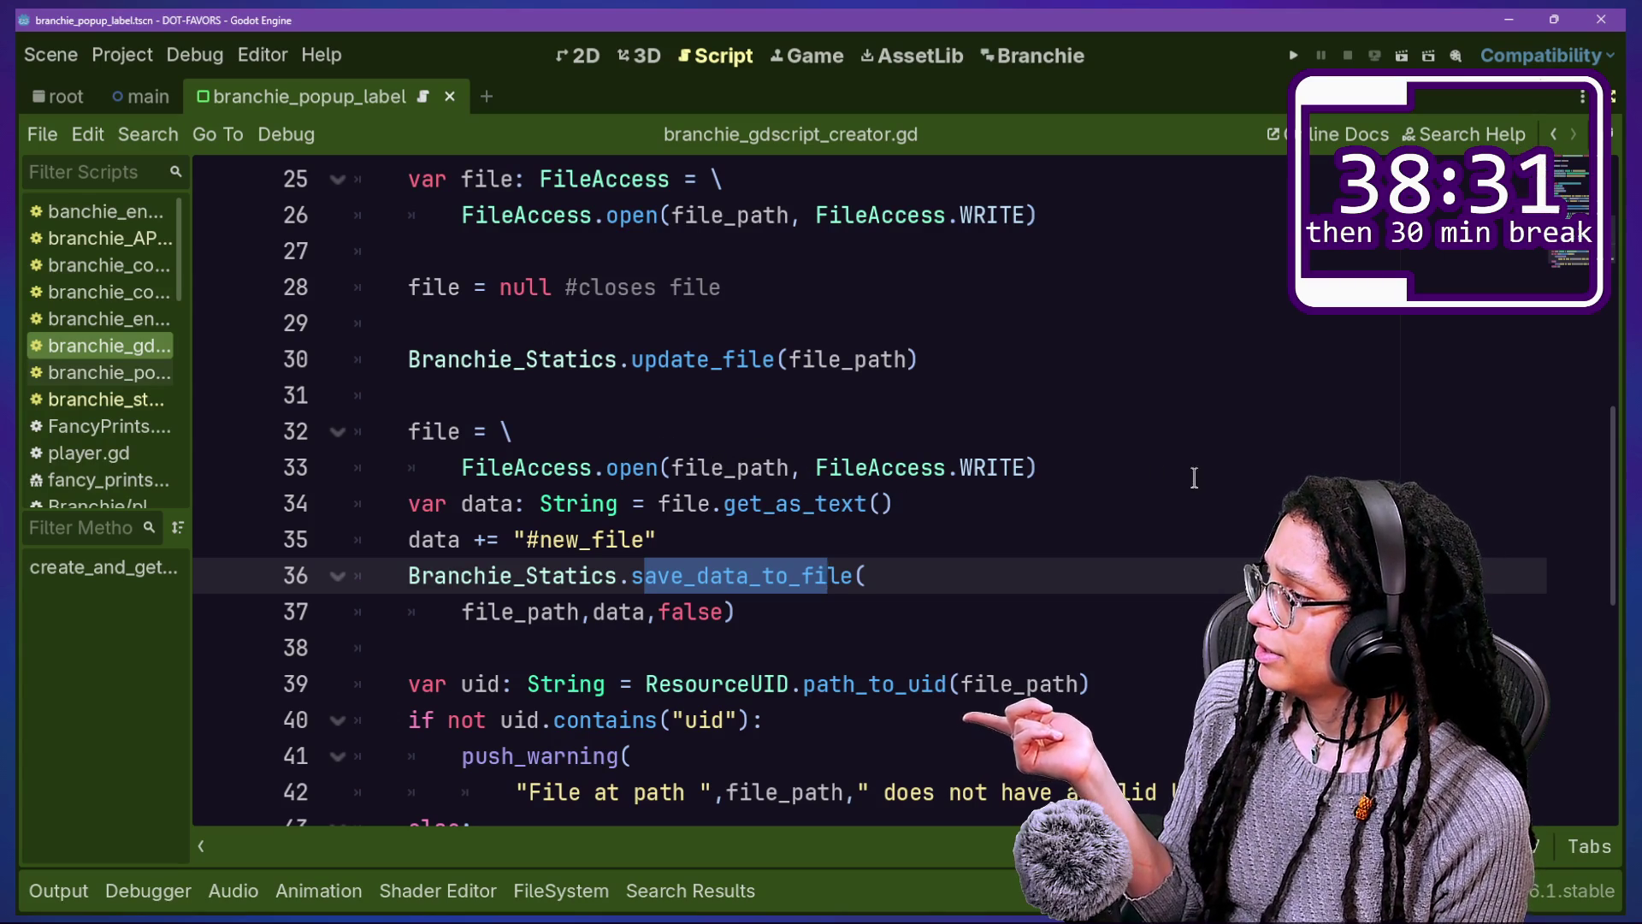
{"action": "double_click", "coordinate": [988, 462]}
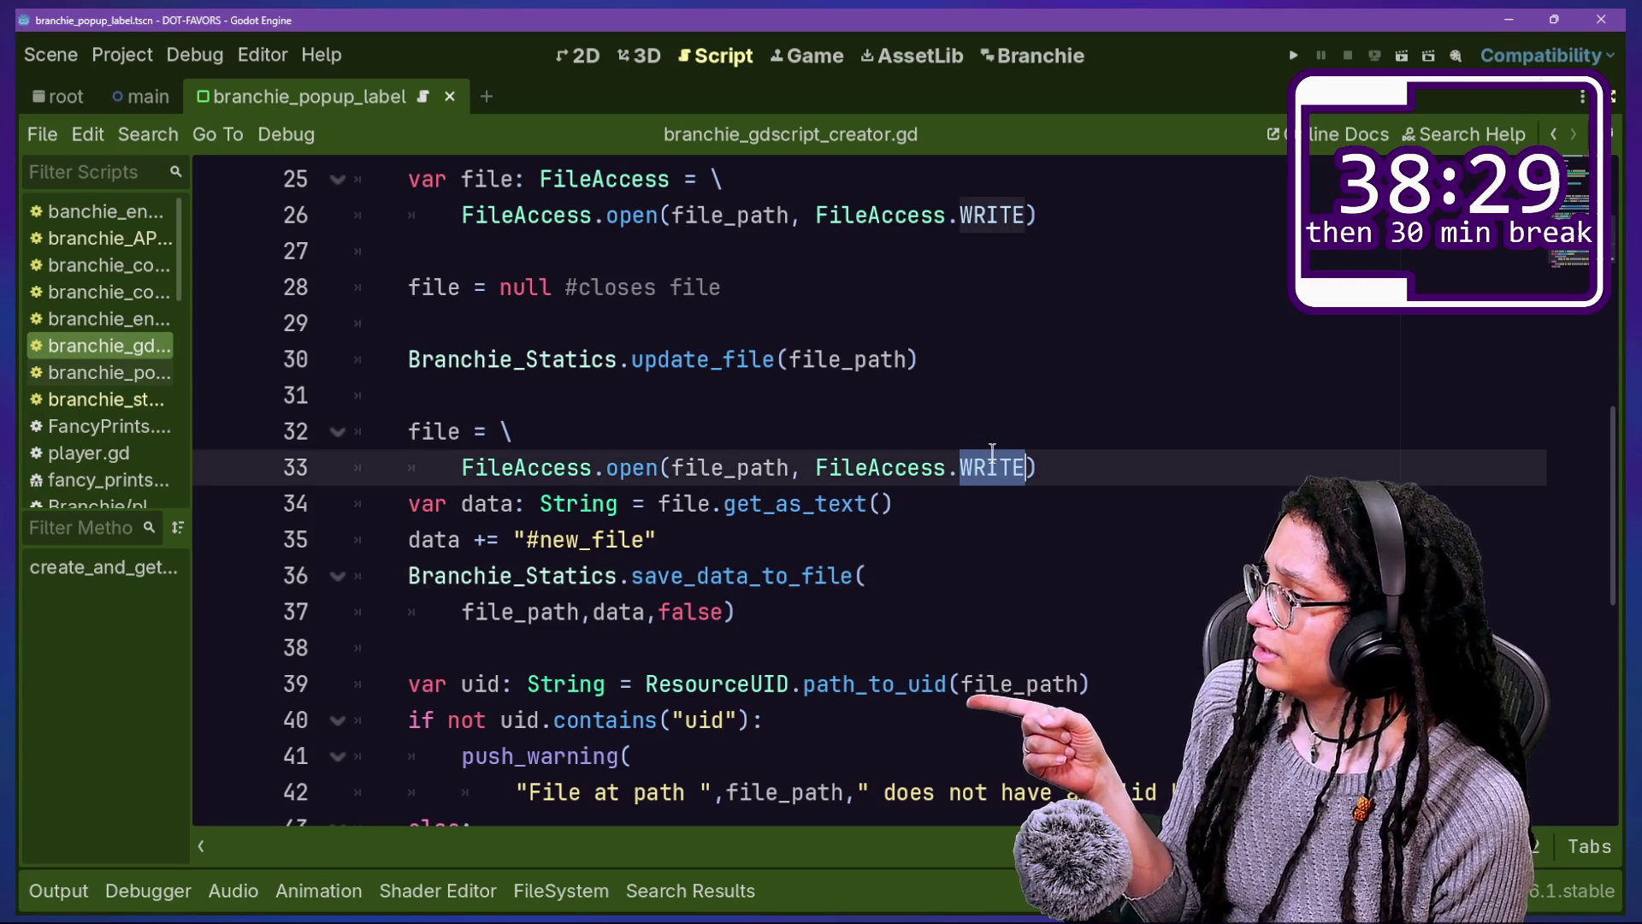
{"action": "left_click_drag", "start_coordinate": [488, 539], "coordinate": [684, 513]}
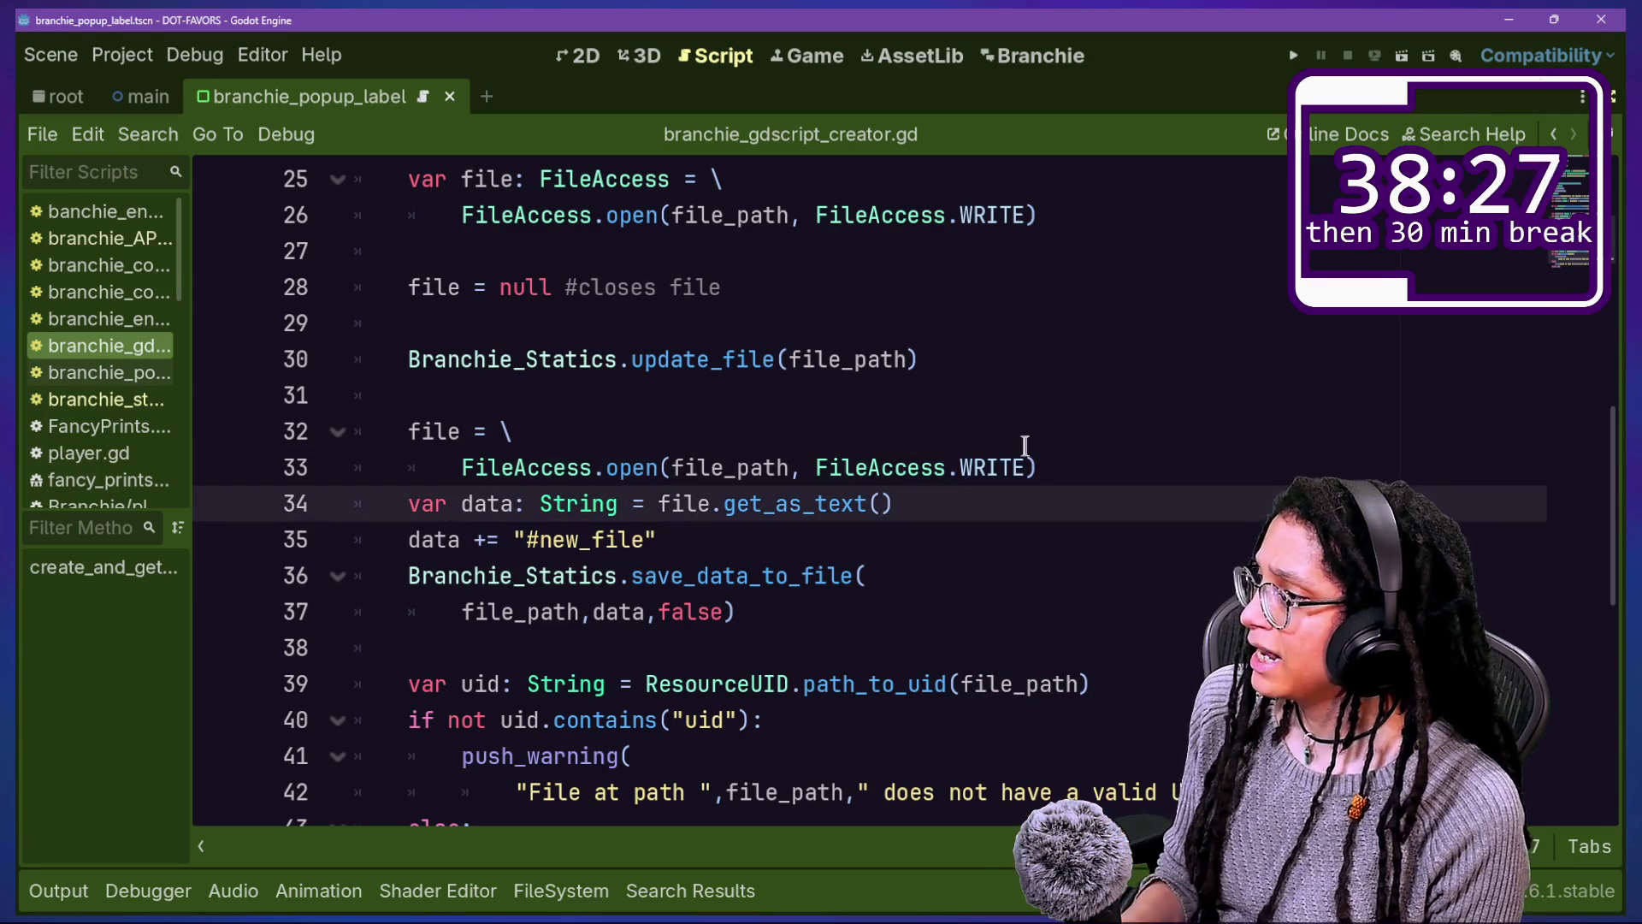
{"action": "double_click", "coordinate": [996, 462]}
{"action": "left_click", "coordinate": [997, 461]}
{"action": "double_click", "coordinate": [997, 462]}
{"action": "type", "text": "READ"}
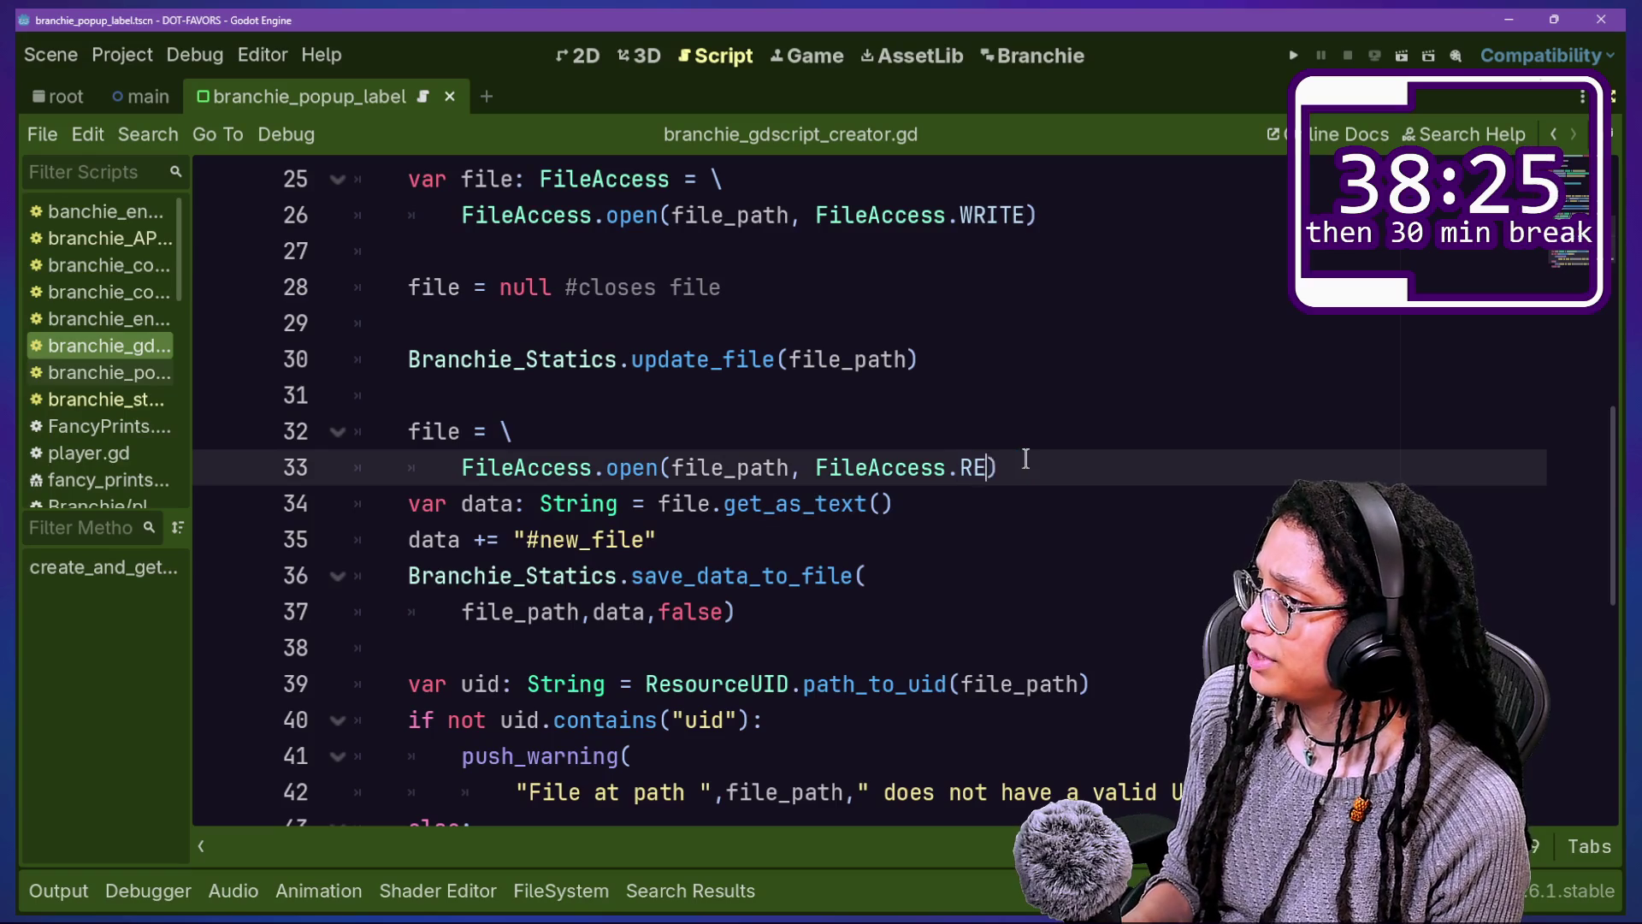
{"action": "left_click", "coordinate": [926, 573]}
{"action": "left_click_drag", "start_coordinate": [813, 467], "coordinate": [1074, 487]}
{"action": "left_click", "coordinate": [1074, 492]}
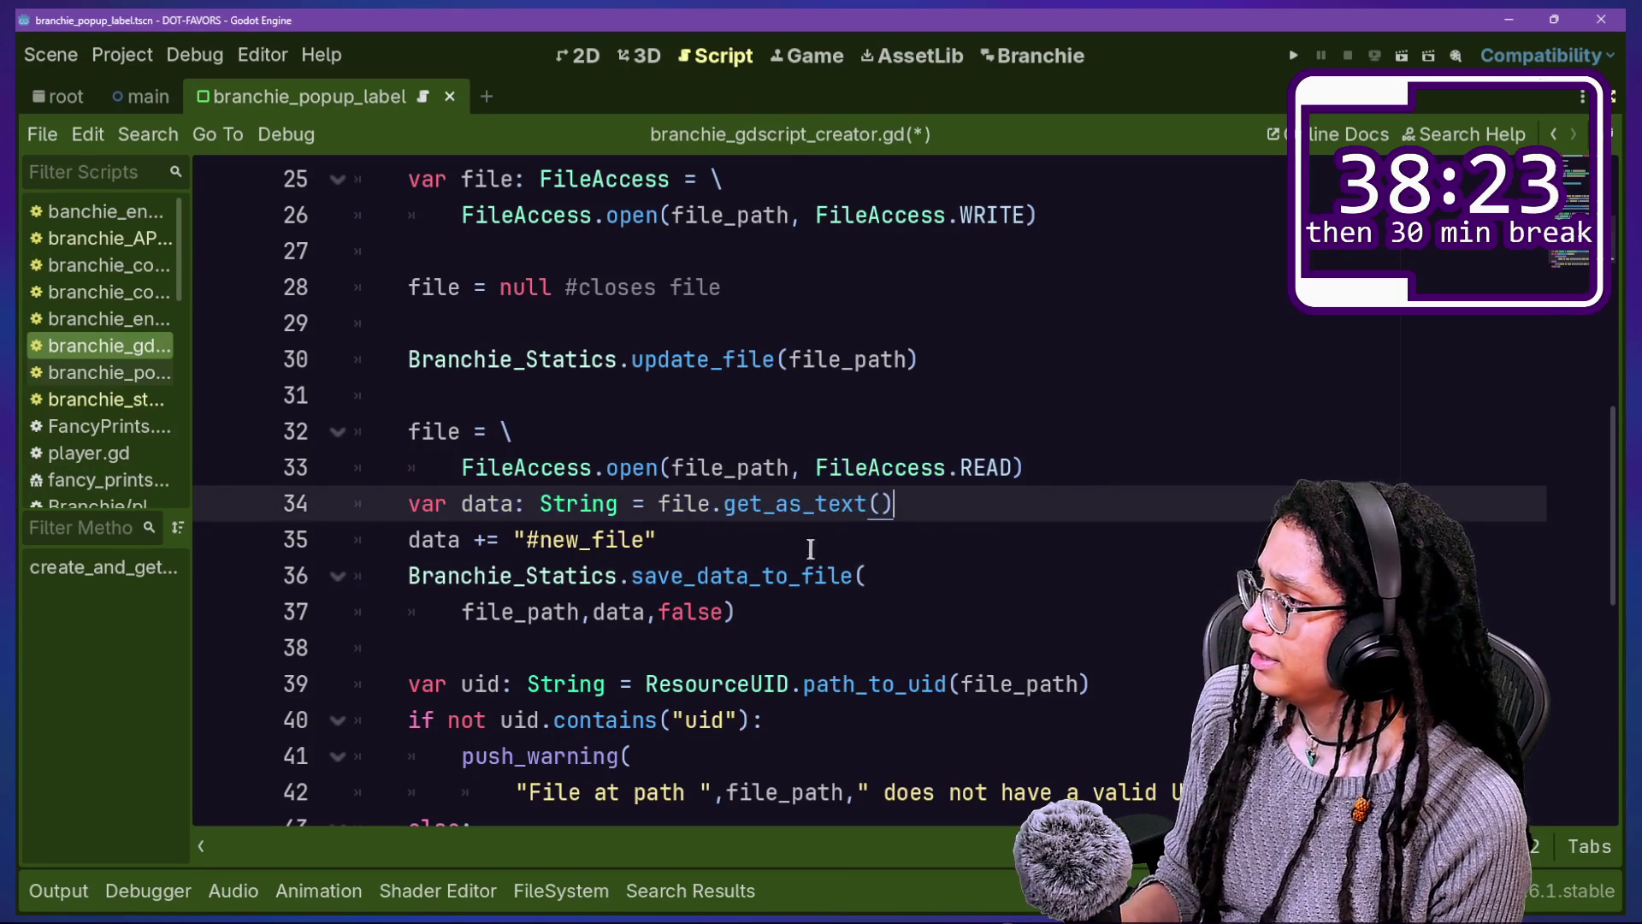
{"action": "left_click", "coordinate": [810, 540]}
{"action": "key", "text": "Return"}
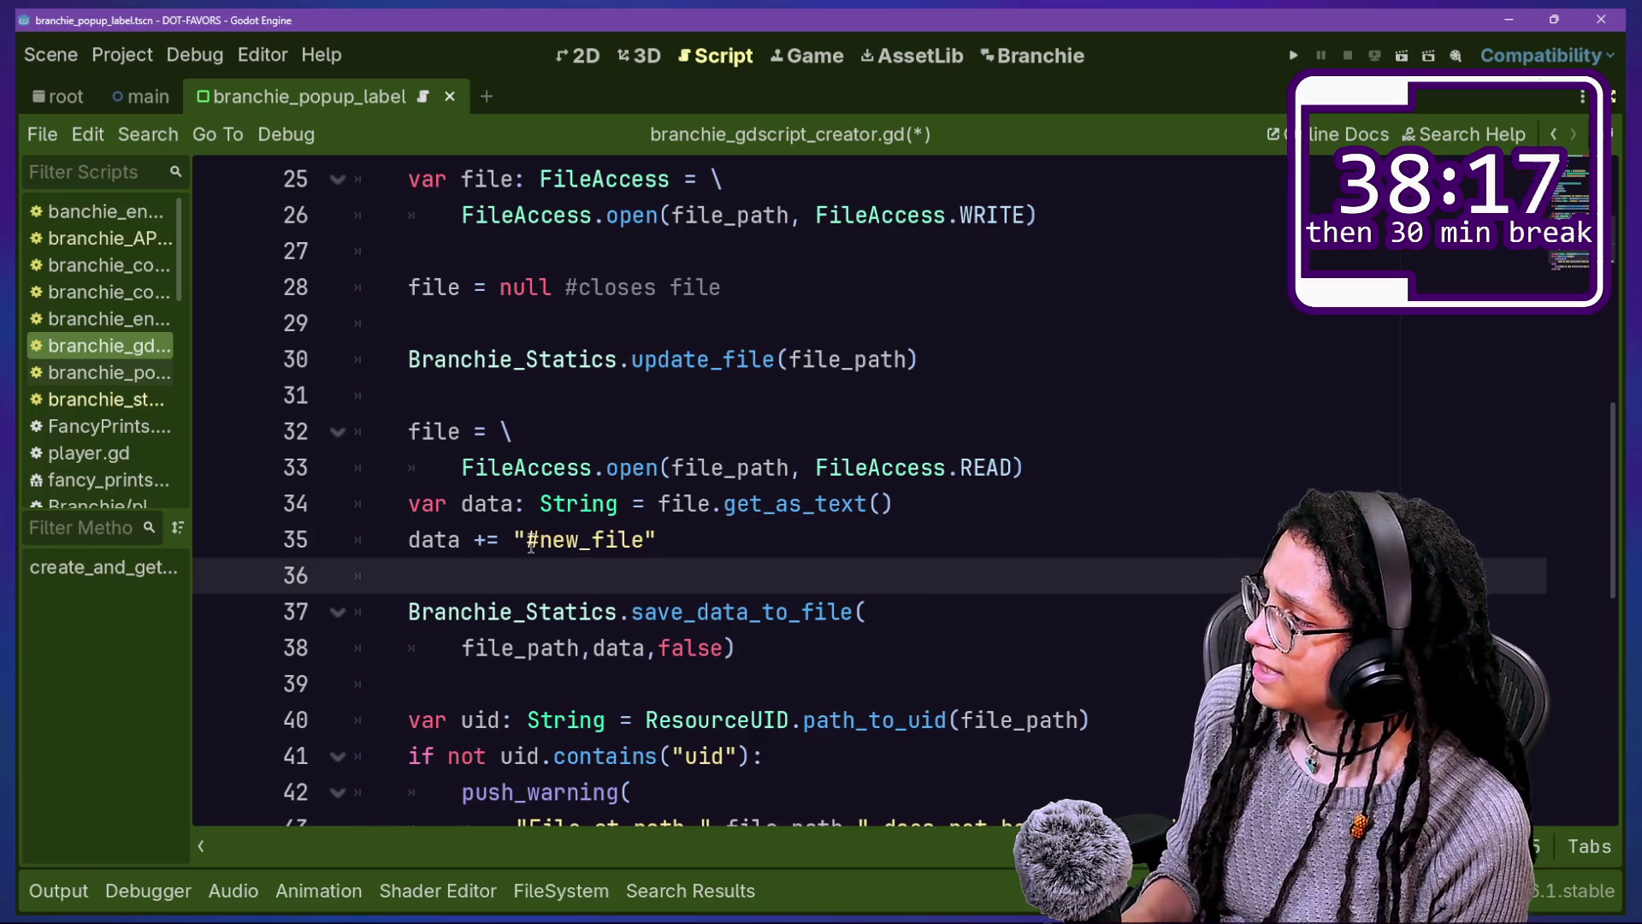
Step: Delete the lines that reopen the file with FileAccess READ and get_as_text
{"action": "mouse_move", "coordinate": [436, 477]}
{"action": "left_mouse_down"}
{"action": "mouse_move", "coordinate": [282, 516]}
{"action": "mouse_move", "coordinate": [975, 548]}
{"action": "mouse_move", "coordinate": [518, 325]}
{"action": "mouse_move", "coordinate": [583, 530]}
{"action": "mouse_move", "coordinate": [188, 394]}
{"action": "mouse_move", "coordinate": [51, 428]}
{"action": "mouse_move", "coordinate": [513, 735]}
{"action": "mouse_move", "coordinate": [1111, 410]}
{"action": "left_mouse_up"}
{"action": "key", "text": "Escape"}
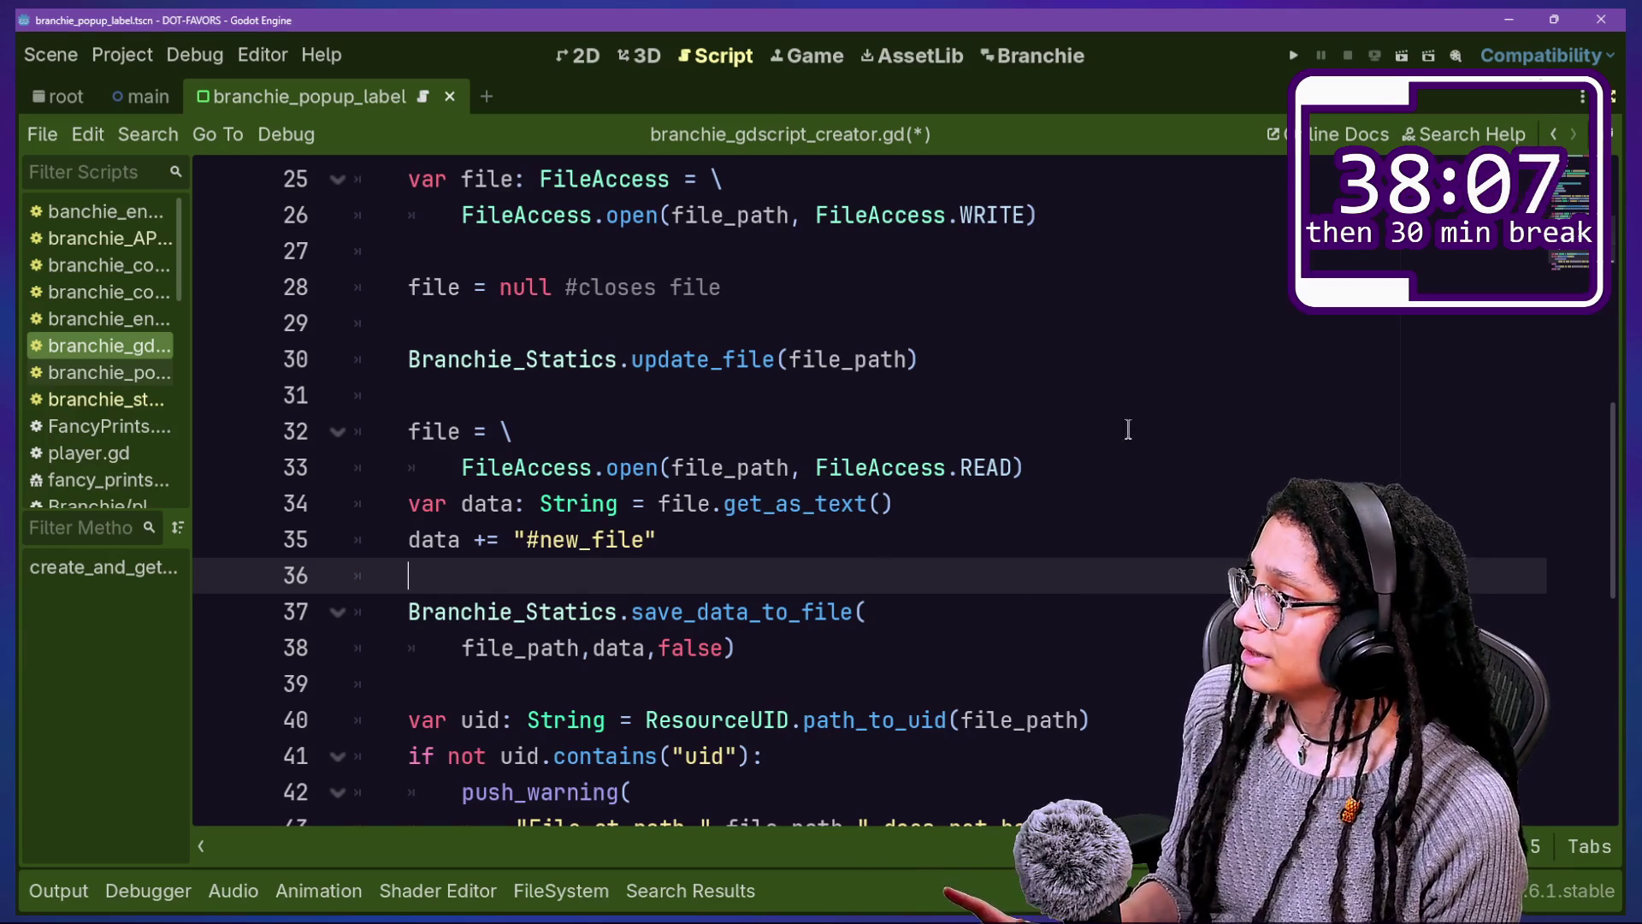
{"action": "mouse_move", "coordinate": [1006, 510]}
{"action": "left_mouse_down"}
{"action": "mouse_move", "coordinate": [1014, 419]}
{"action": "mouse_move", "coordinate": [991, 392]}
{"action": "left_mouse_up"}
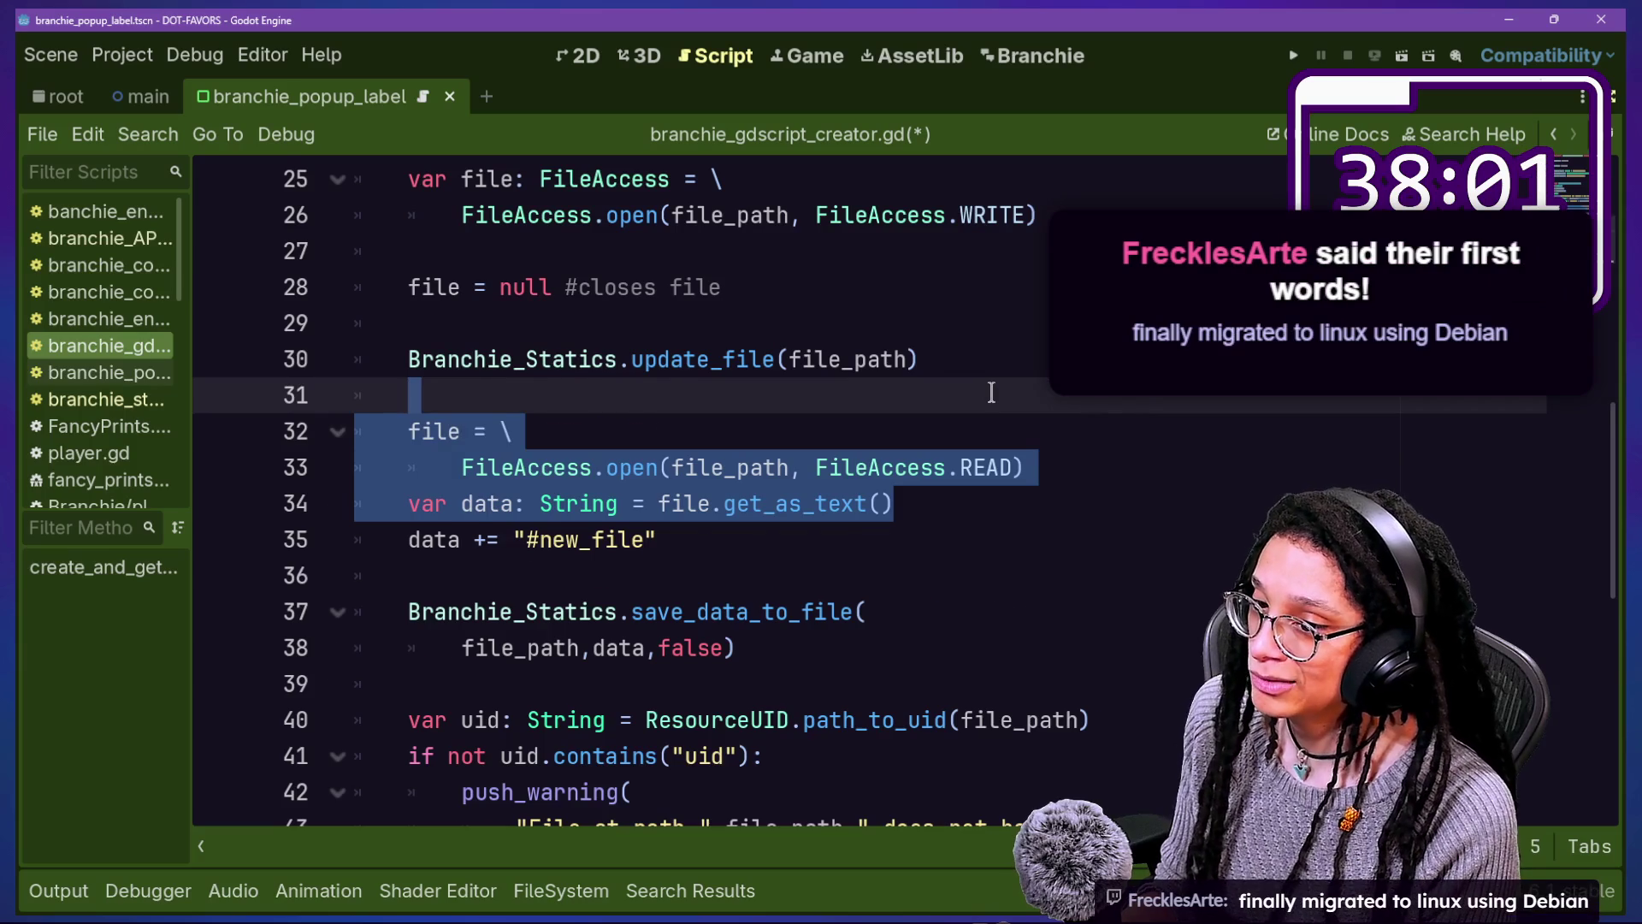
{"action": "key", "text": "BackSpace"}
{"action": "key", "text": "Down"}
{"action": "key", "text": "Down"}
{"action": "key", "text": "Down"}
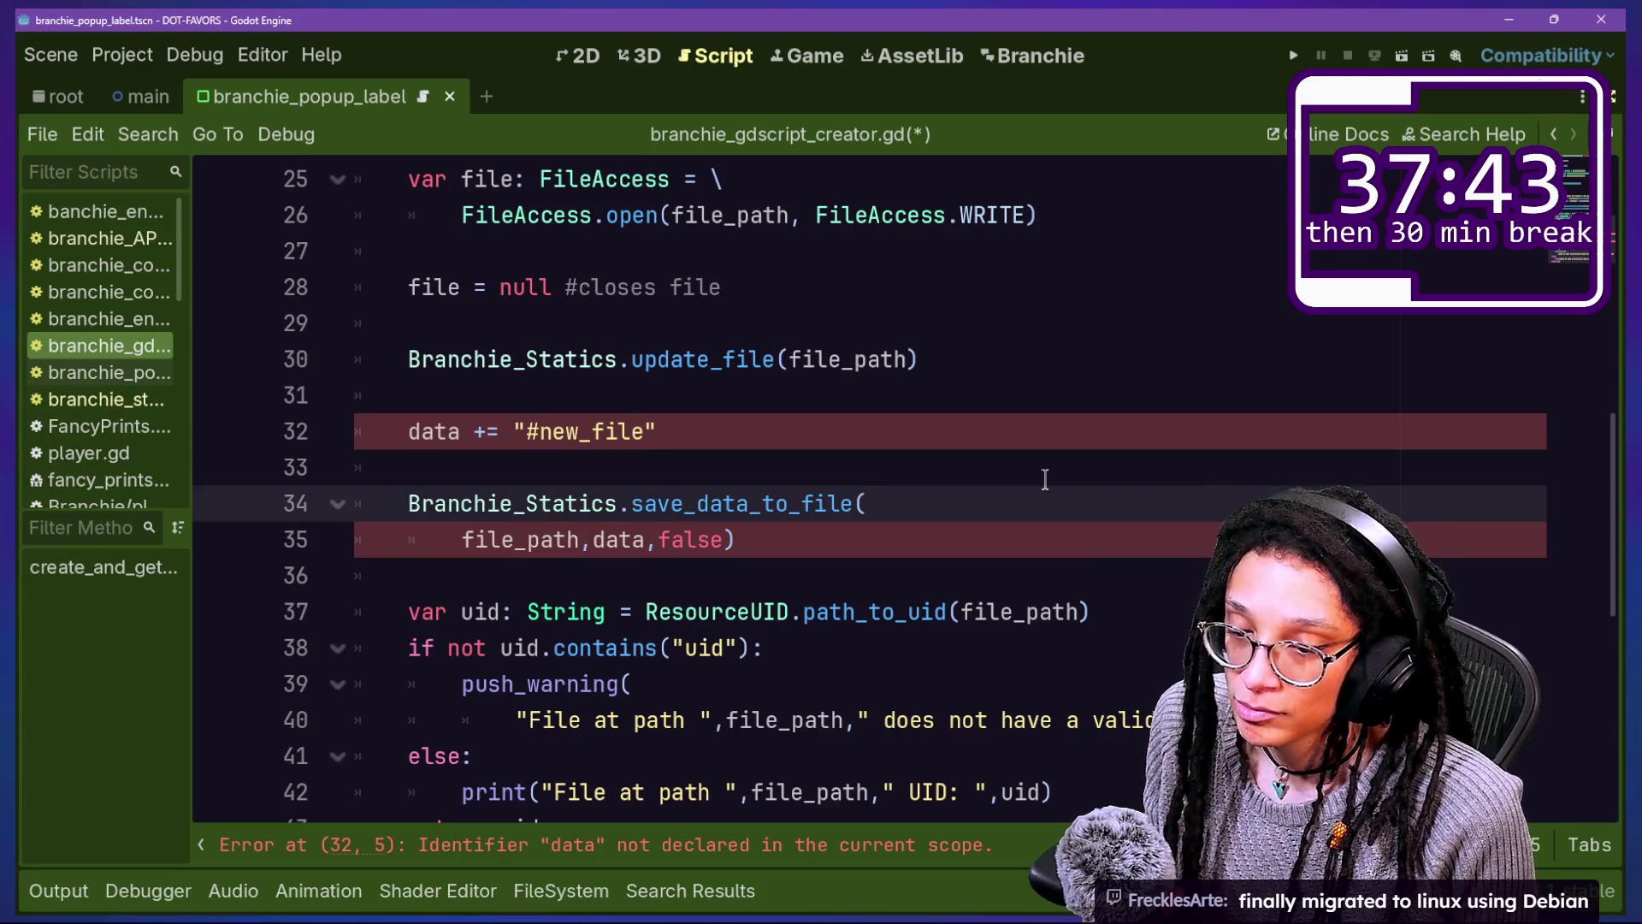
Step: Review the code around the UID warning lines below the save call
{"action": "key", "text": "Down"}
{"action": "key", "text": "Down"}
{"action": "key", "text": "Down"}
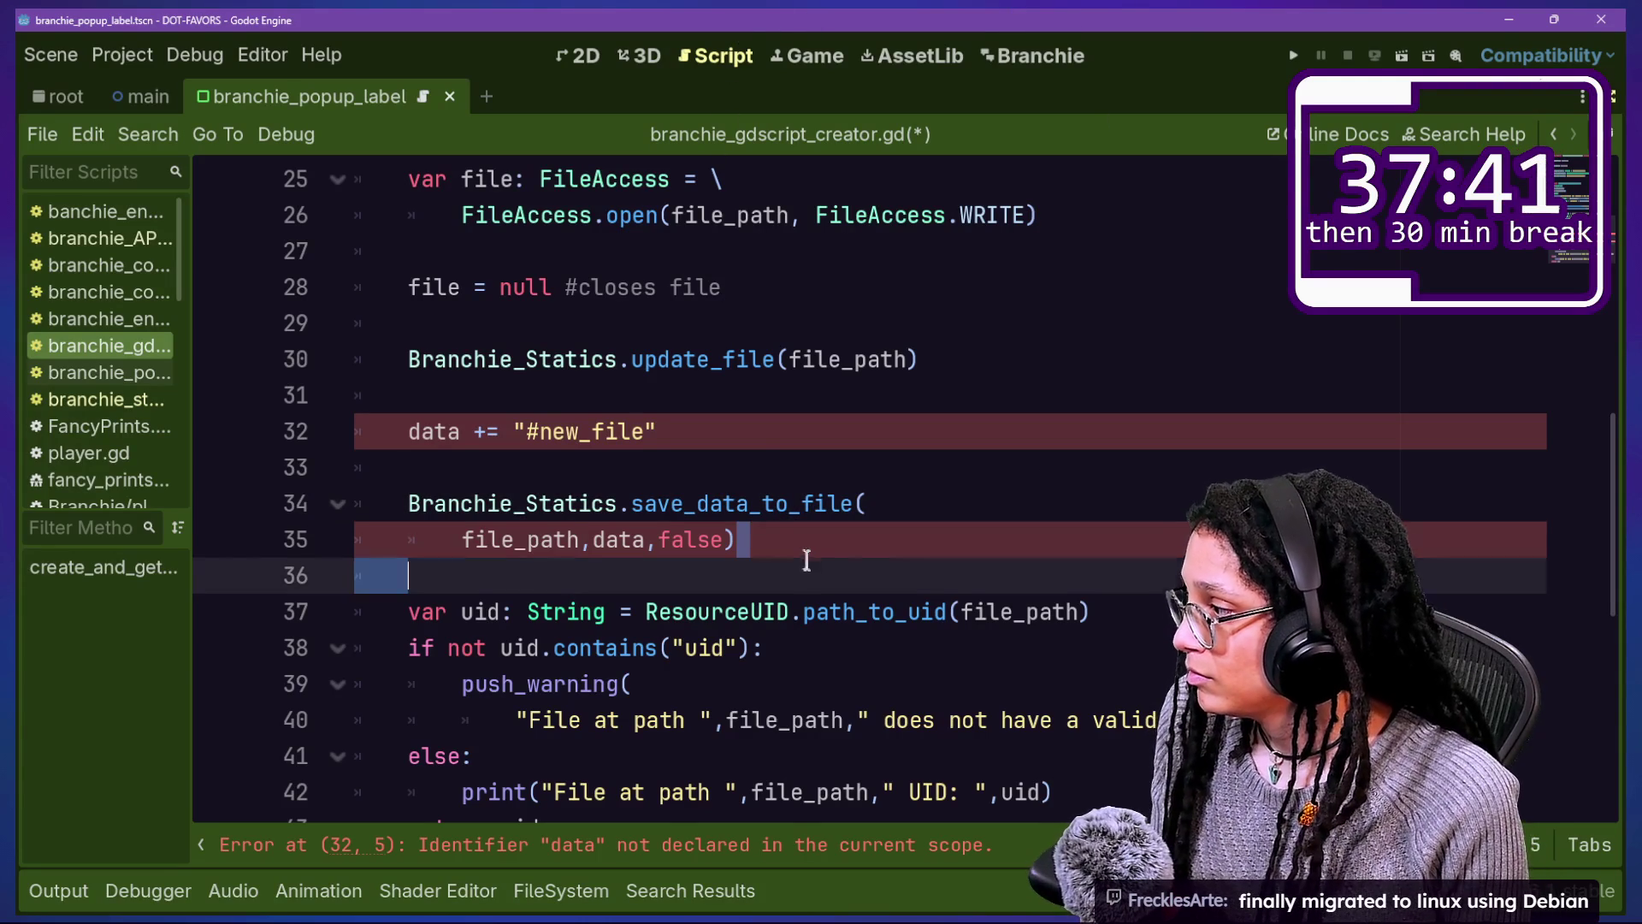
{"action": "key", "text": "Up"}
{"action": "key", "text": "Up"}
{"action": "key", "text": "Down"}
{"action": "key", "text": "Down"}
{"action": "key", "text": "Down"}
{"action": "key", "text": "Down"}
{"action": "key", "text": "Up"}
{"action": "key", "text": "Up"}
{"action": "key", "text": "Up"}
{"action": "key", "text": "Down"}
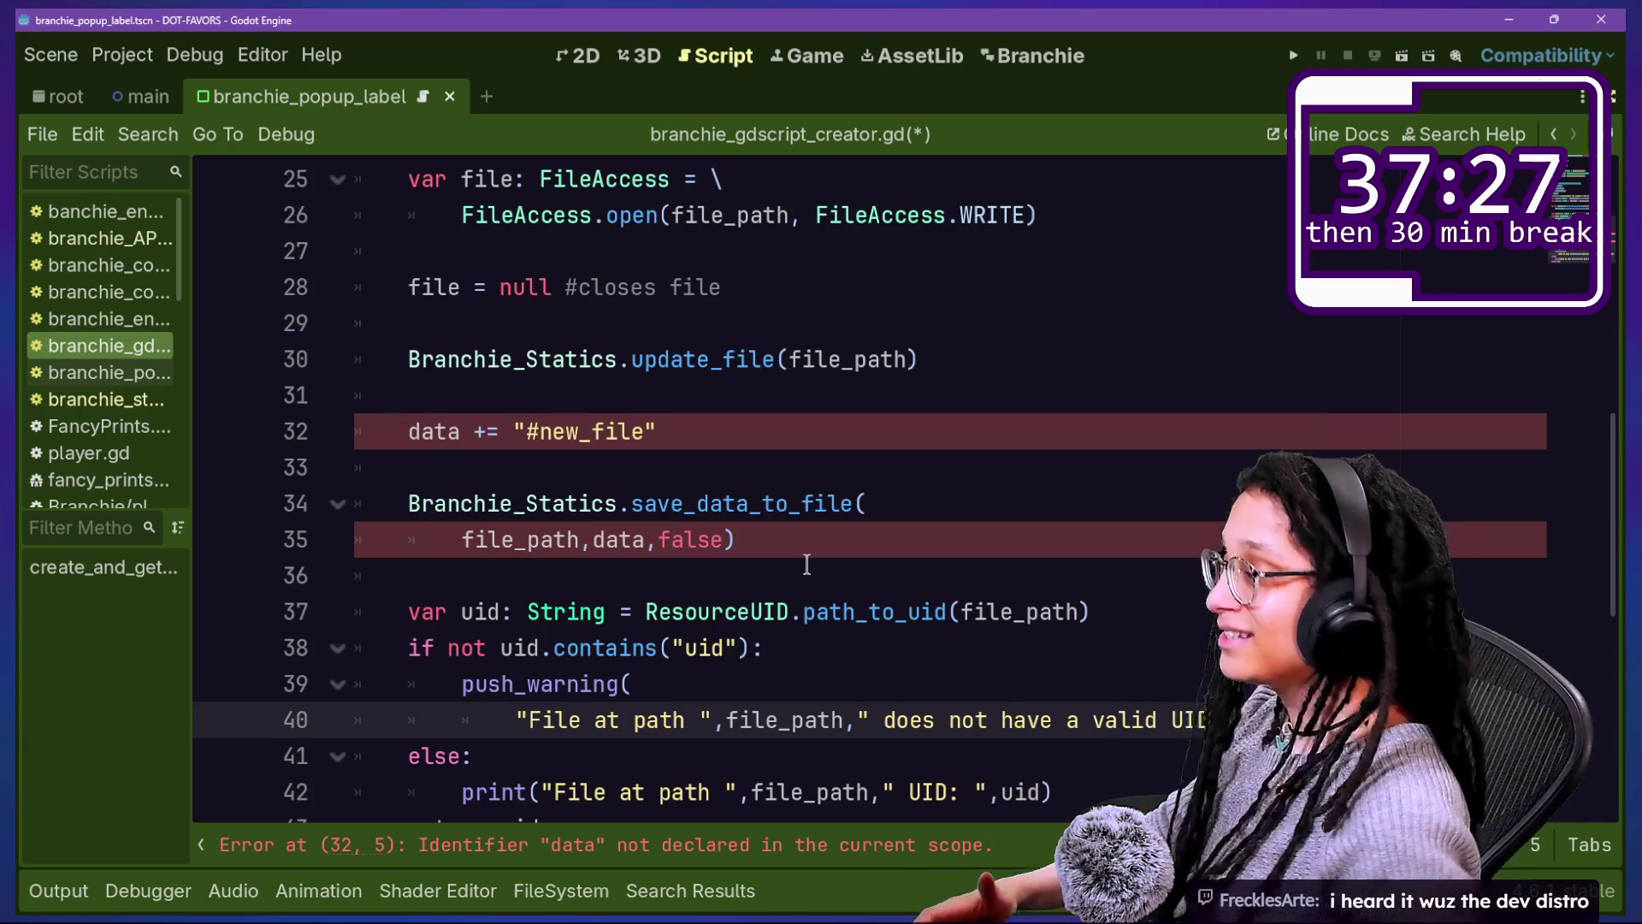
{"action": "left_click", "coordinate": [775, 457]}
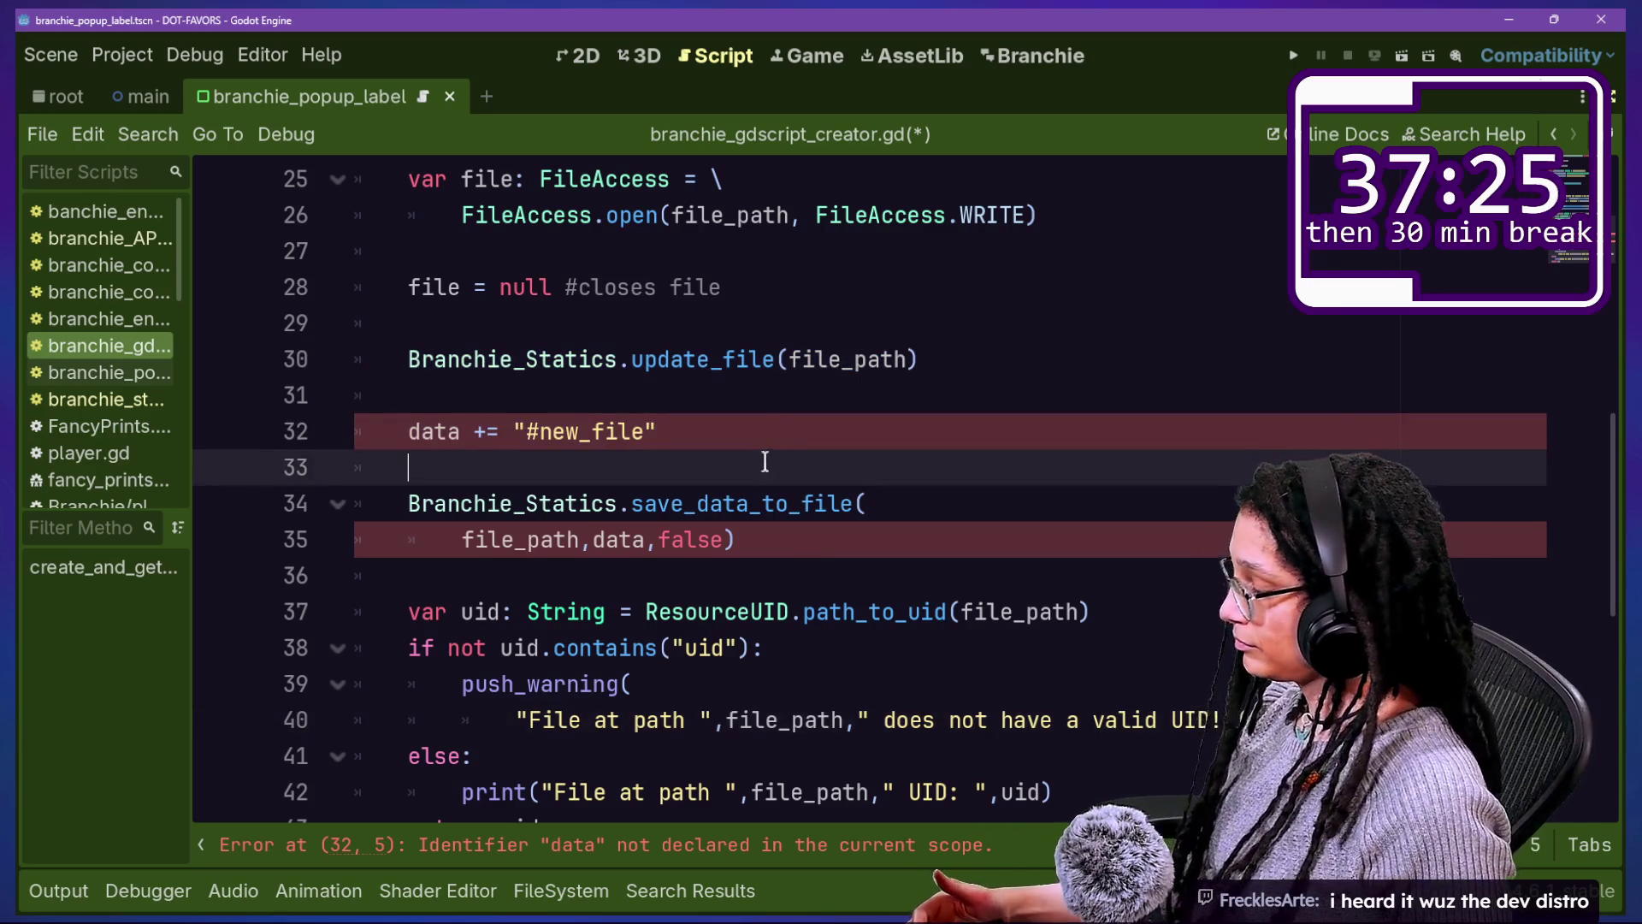
{"action": "scroll", "coordinate": [834, 437], "scroll_direction": "up", "scroll_amount": 1}
{"action": "right_click", "coordinate": [834, 438]}
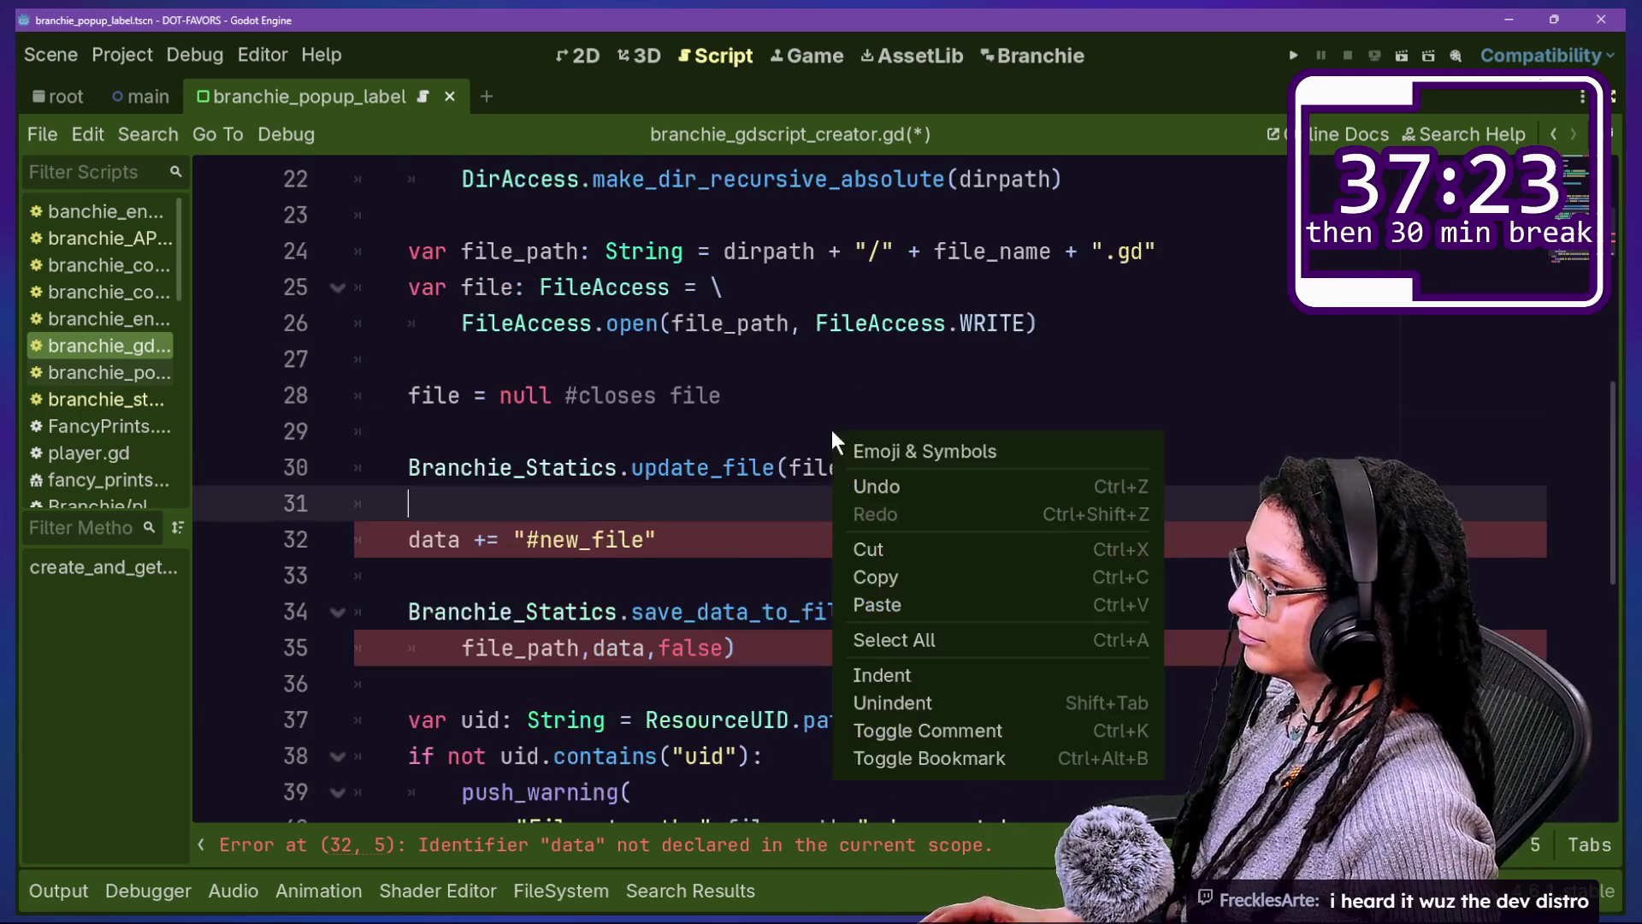
{"action": "left_click", "coordinate": [765, 639]}
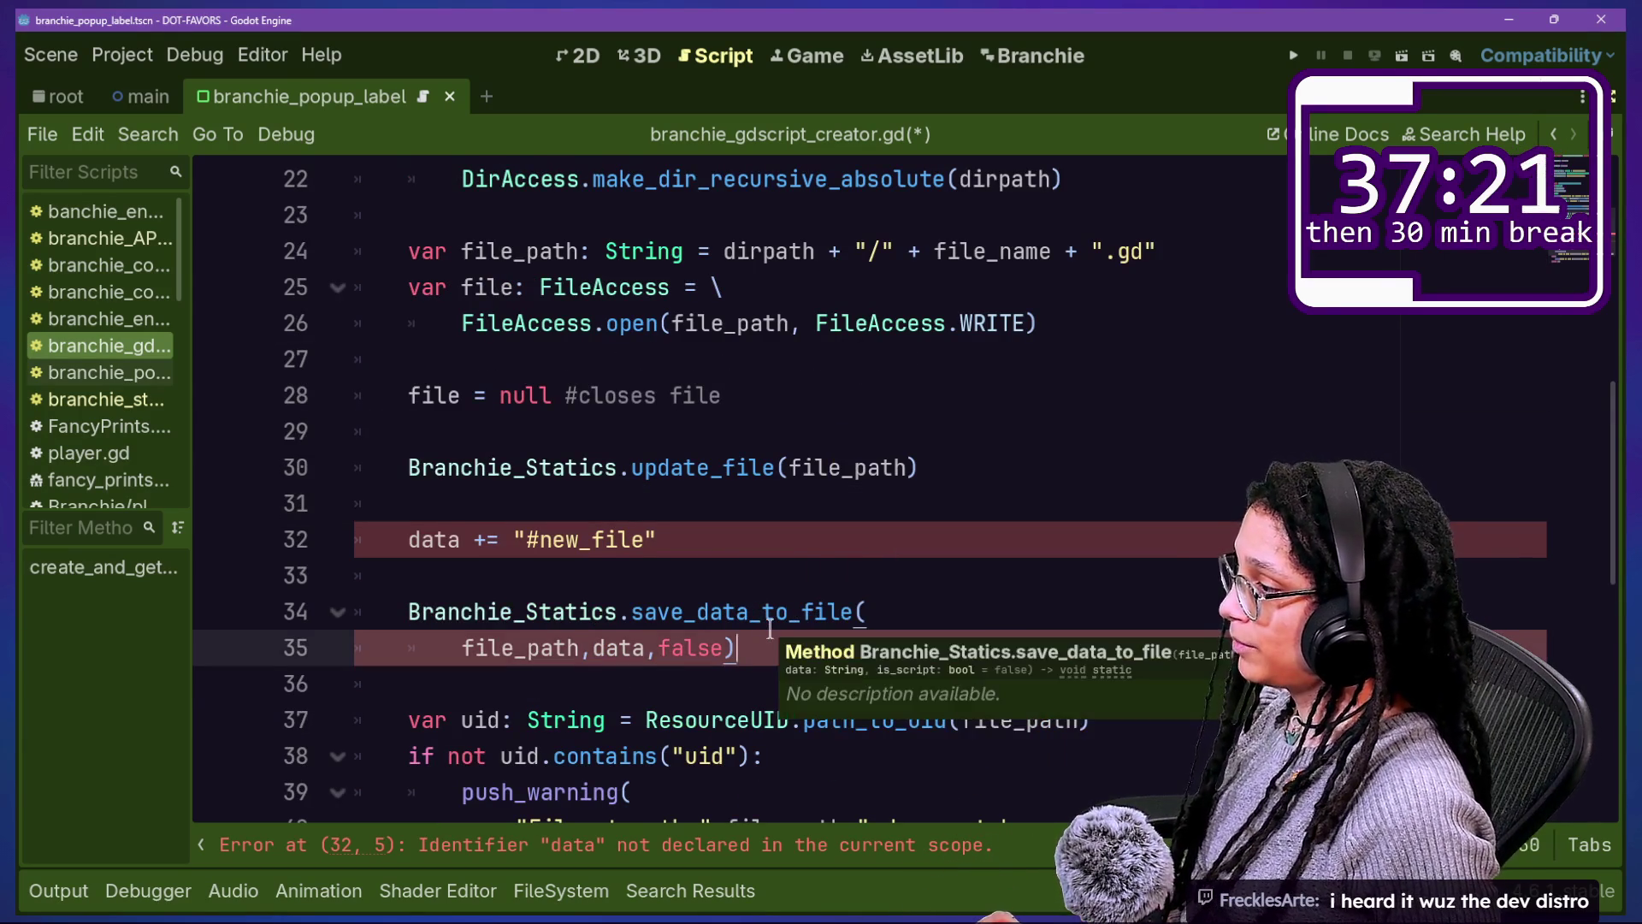
{"action": "key", "text": "Down"}
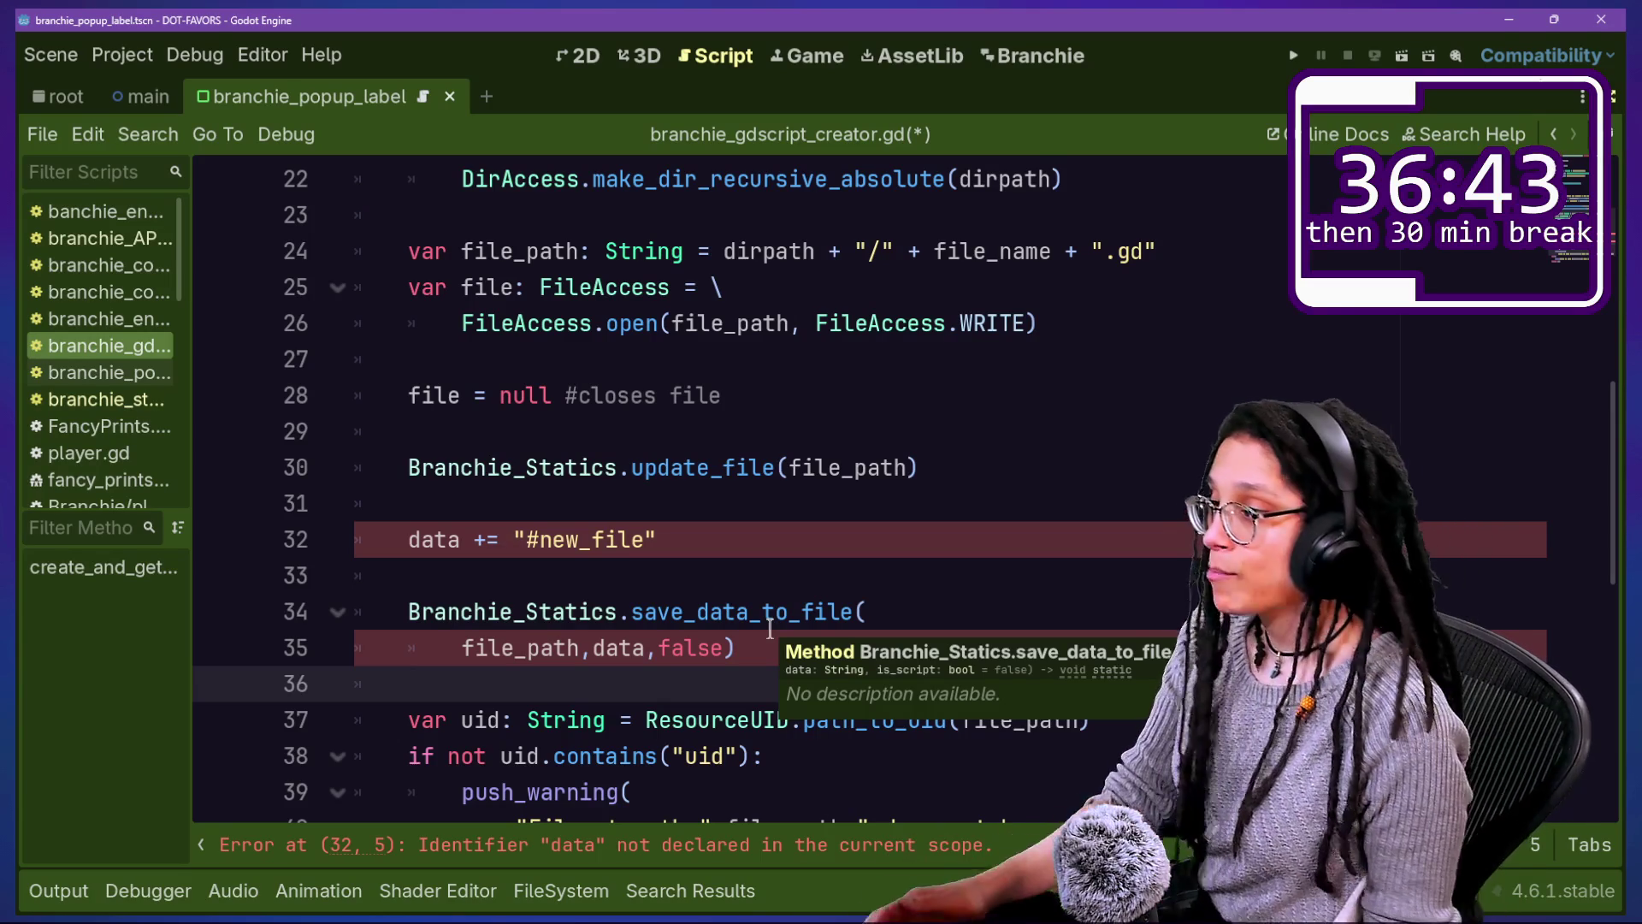
Step: Remove the data += line and pass "#new_file" to save_data_to_file, then save
{"action": "left_click", "coordinate": [780, 511]}
{"action": "left_click", "coordinate": [783, 522]}
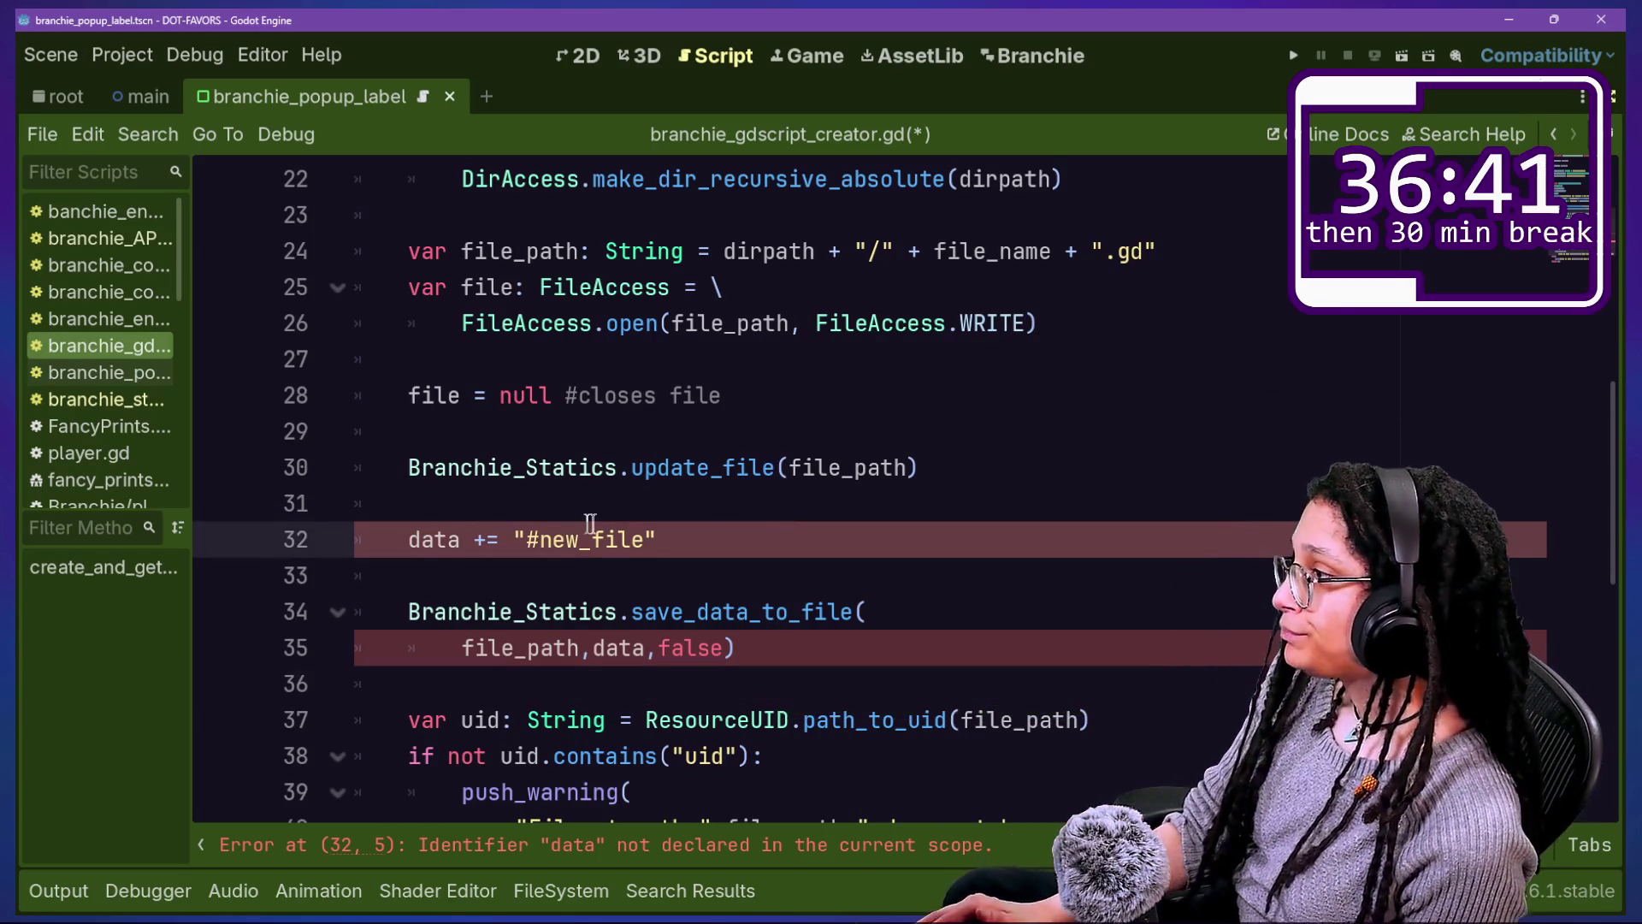
{"action": "scroll", "coordinate": [592, 521], "scroll_direction": "up", "scroll_amount": 2}
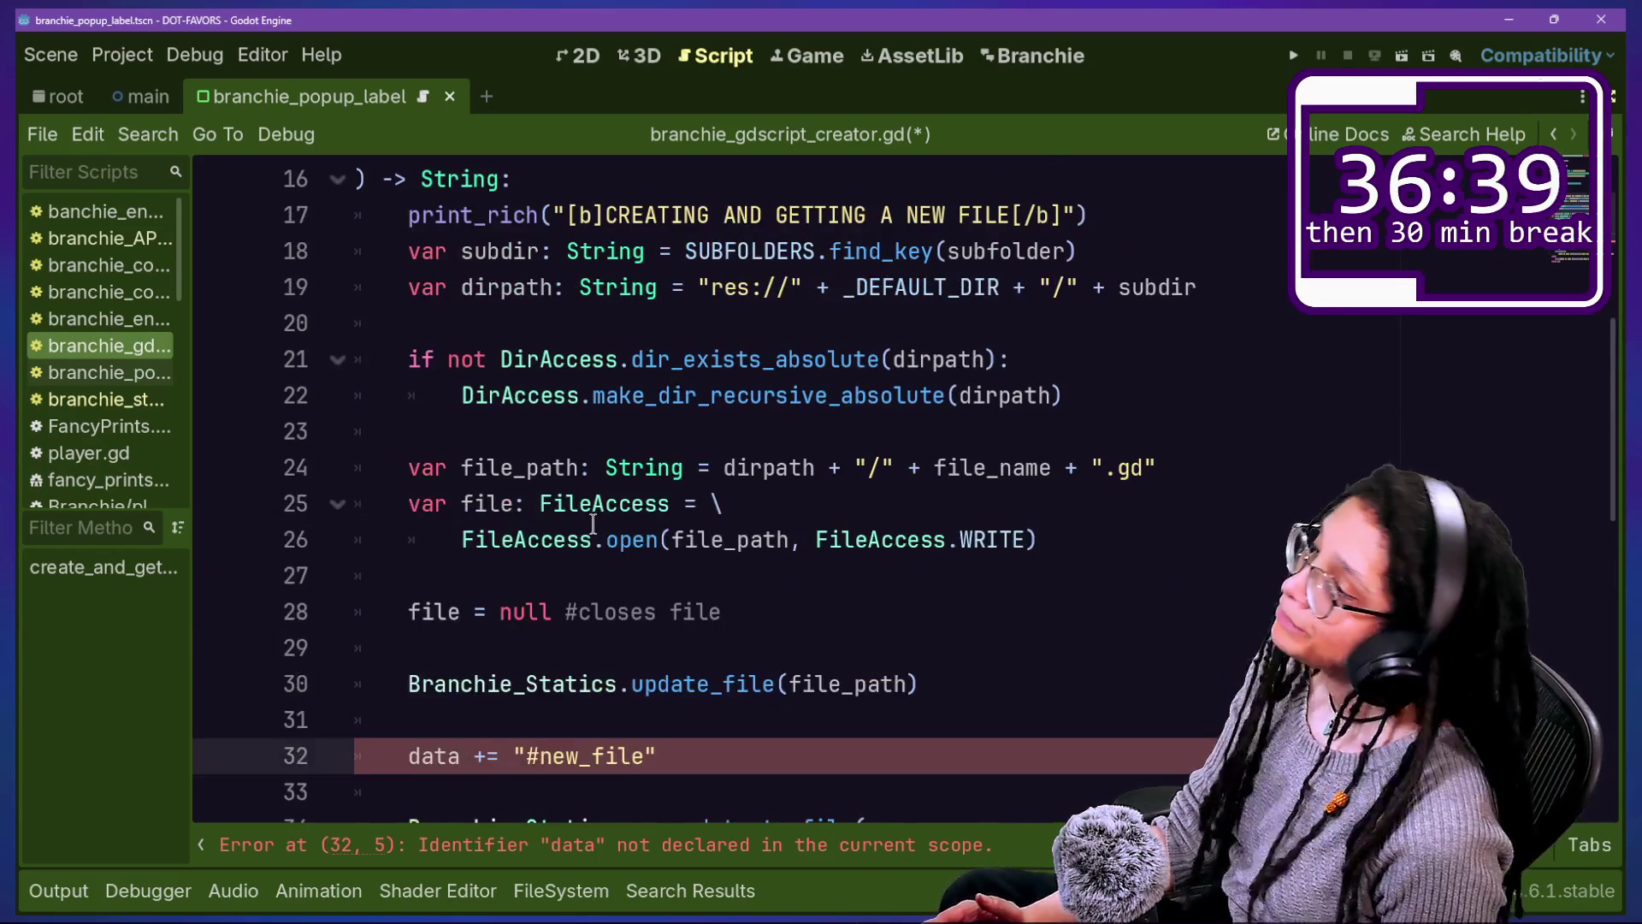
{"action": "scroll", "coordinate": [593, 522], "scroll_direction": "down", "scroll_amount": 2}
{"action": "left_click_drag", "start_coordinate": [434, 539], "coordinate": [691, 540]}
{"action": "key", "text": "BackSpace"}
{"action": "key", "text": "BackSpace"}
{"action": "key", "text": "BackSpace"}
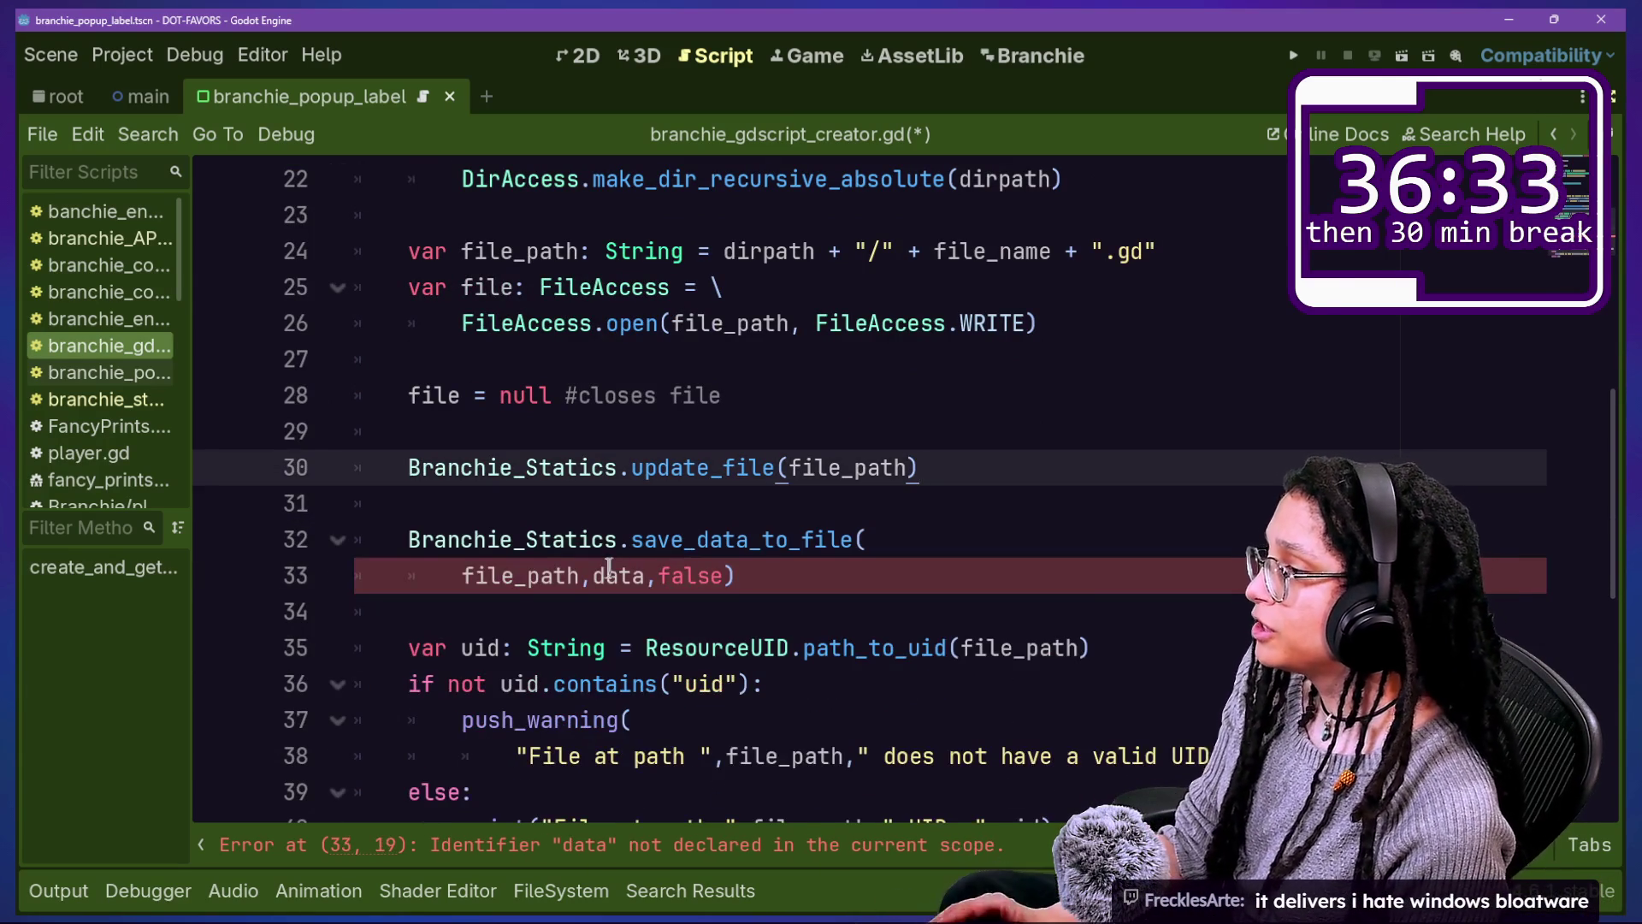
{"action": "double_click", "coordinate": [609, 571]}
{"action": "type", "text": "\"ne"}
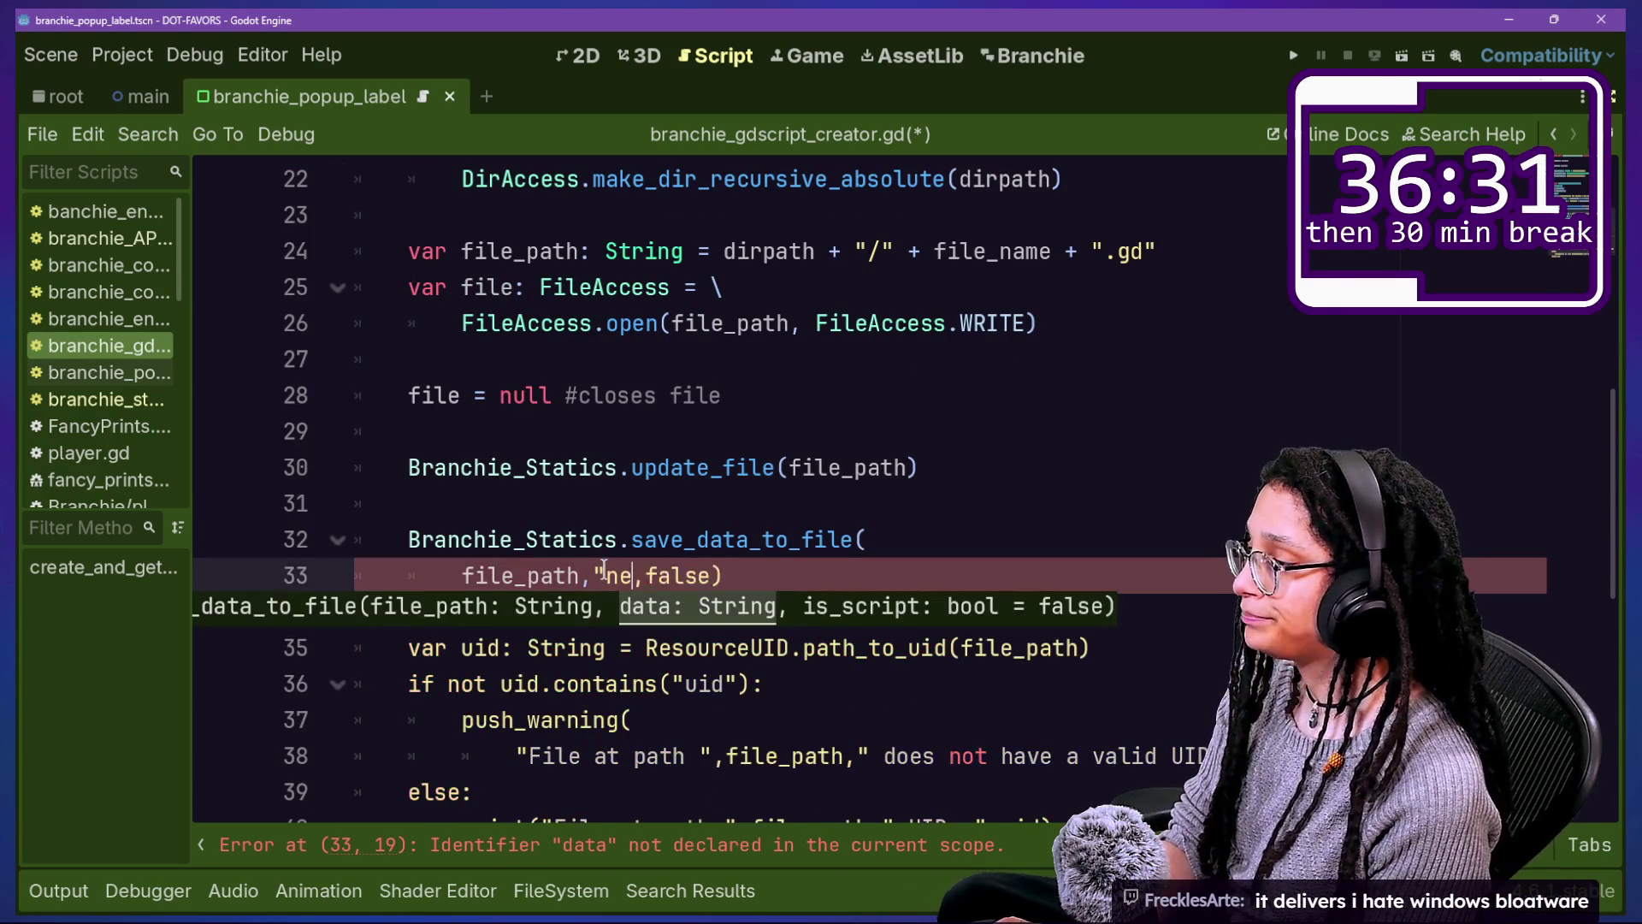
{"action": "type", "text": "new"}
{"action": "type", "text": "_file\""}
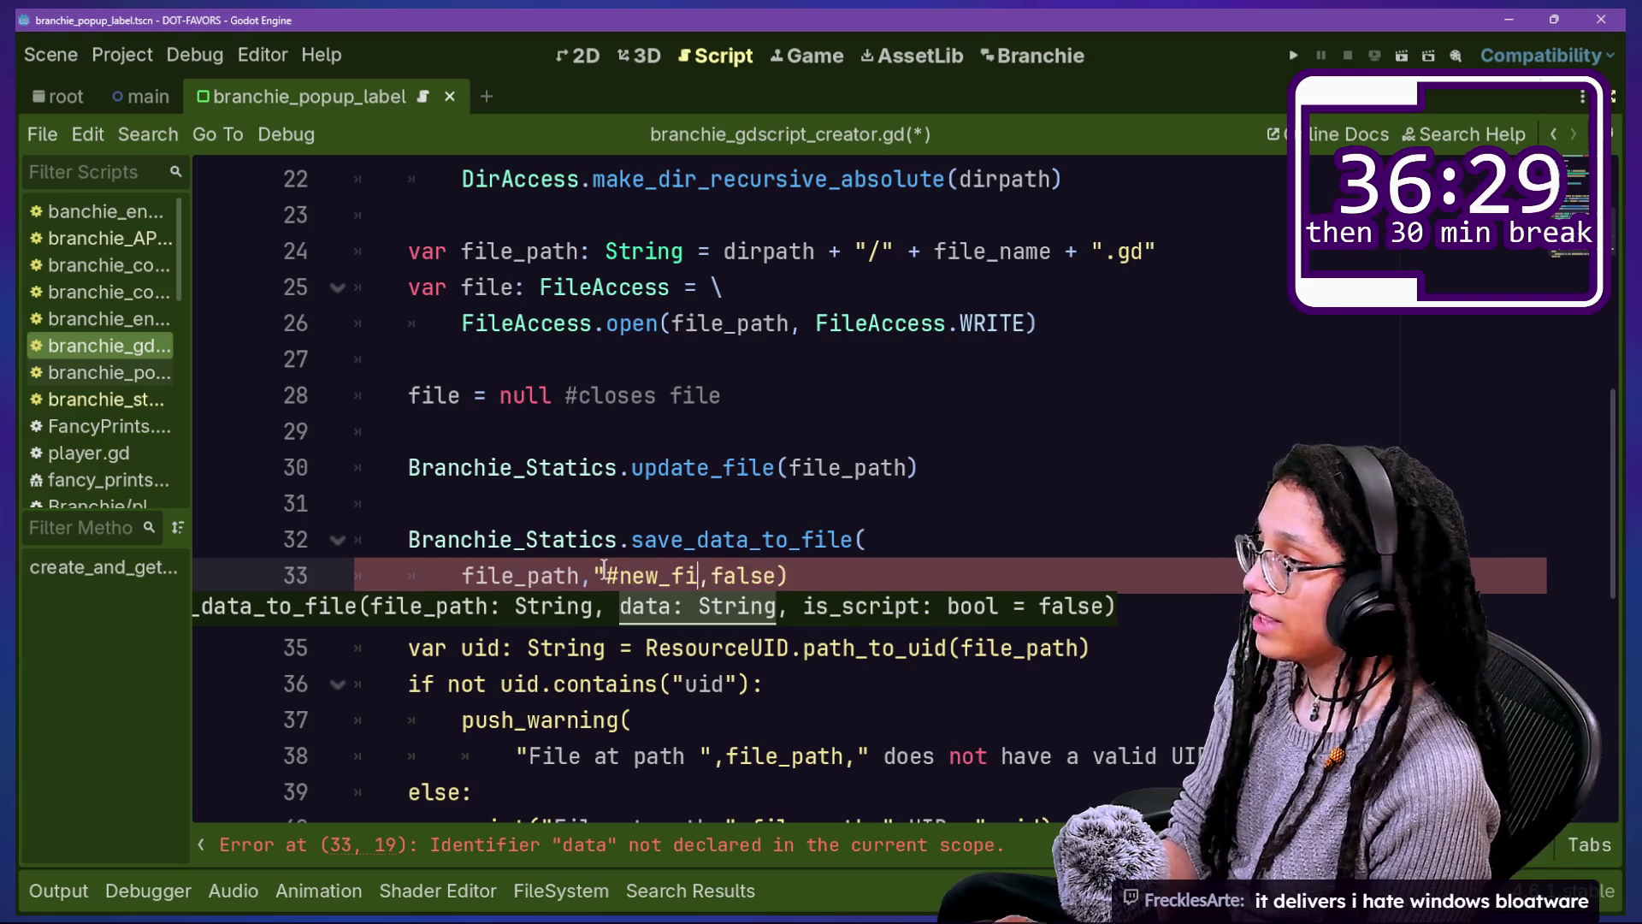
{"action": "left_click", "coordinate": [580, 511]}
{"action": "key", "text": "ctrl+s"}
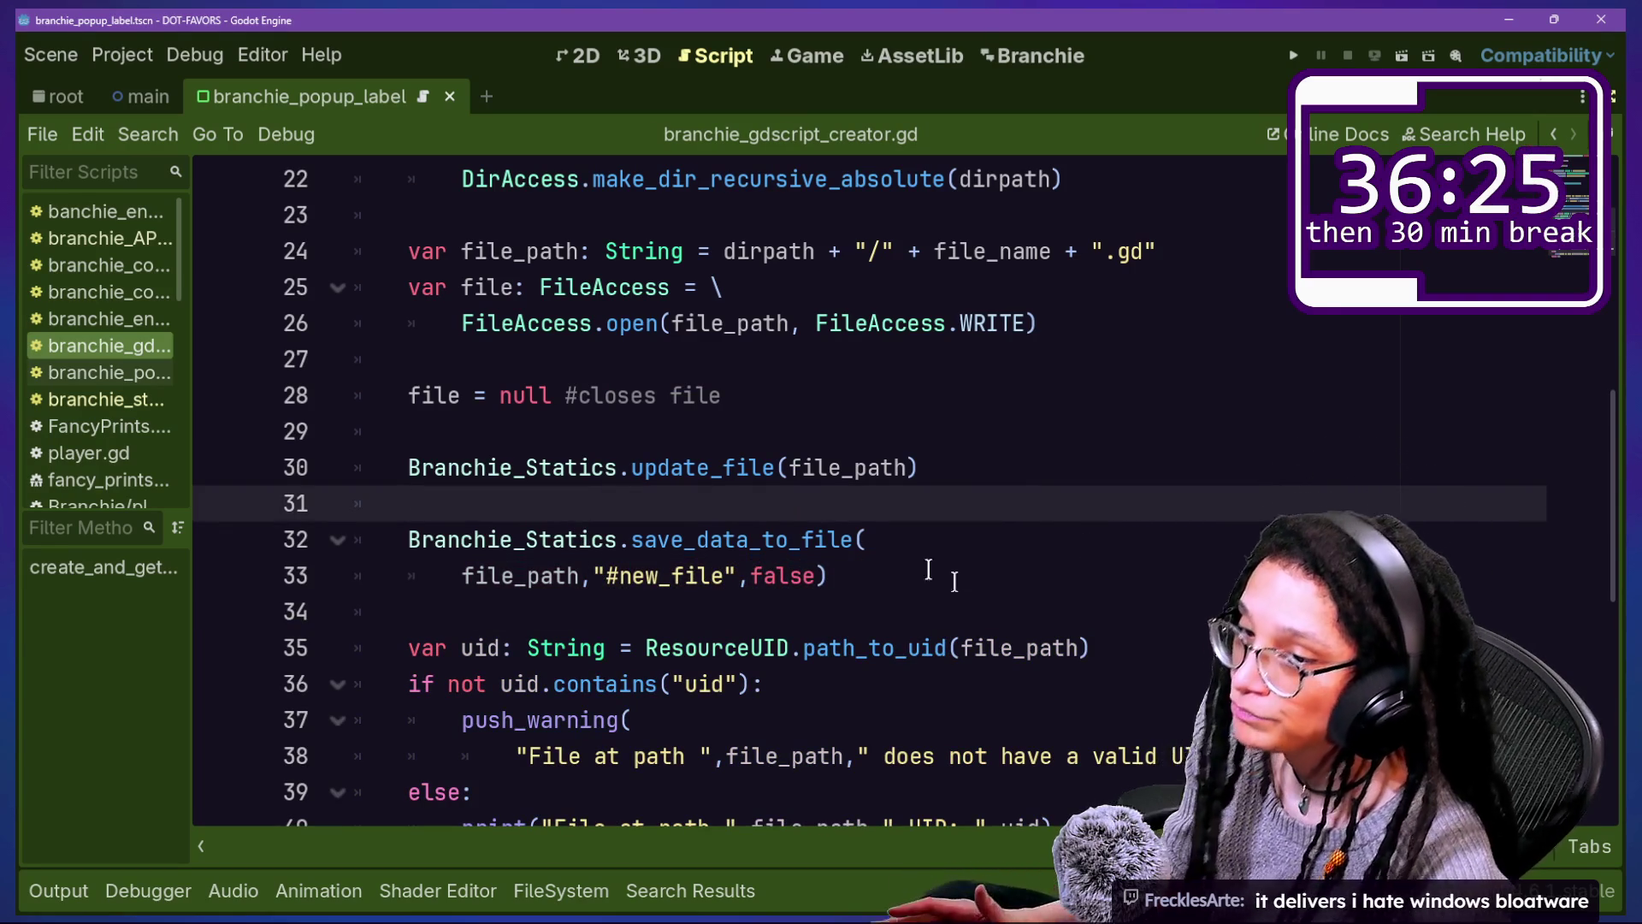
{"action": "left_click_drag", "start_coordinate": [795, 469], "coordinate": [866, 543]}
{"action": "left_click", "coordinate": [885, 577]}
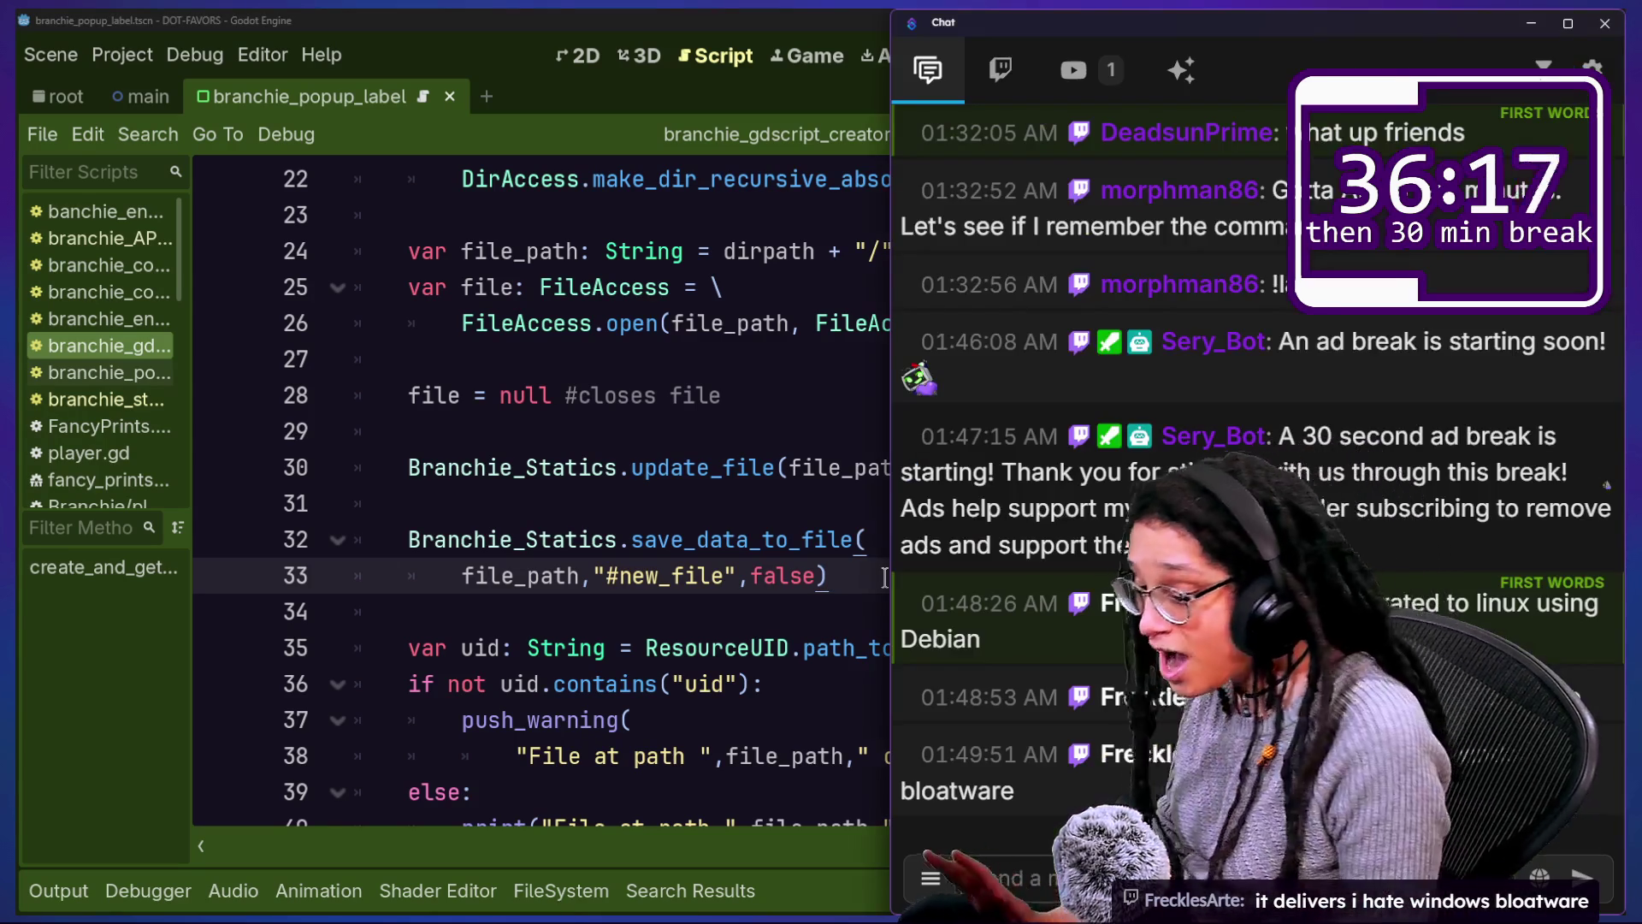
Step: Send 'windows iot ltsc' in the stream chat, then go back to the Godot script editor
{"action": "left_click", "coordinate": [1147, 877]}
{"action": "type", "text": "windows"}
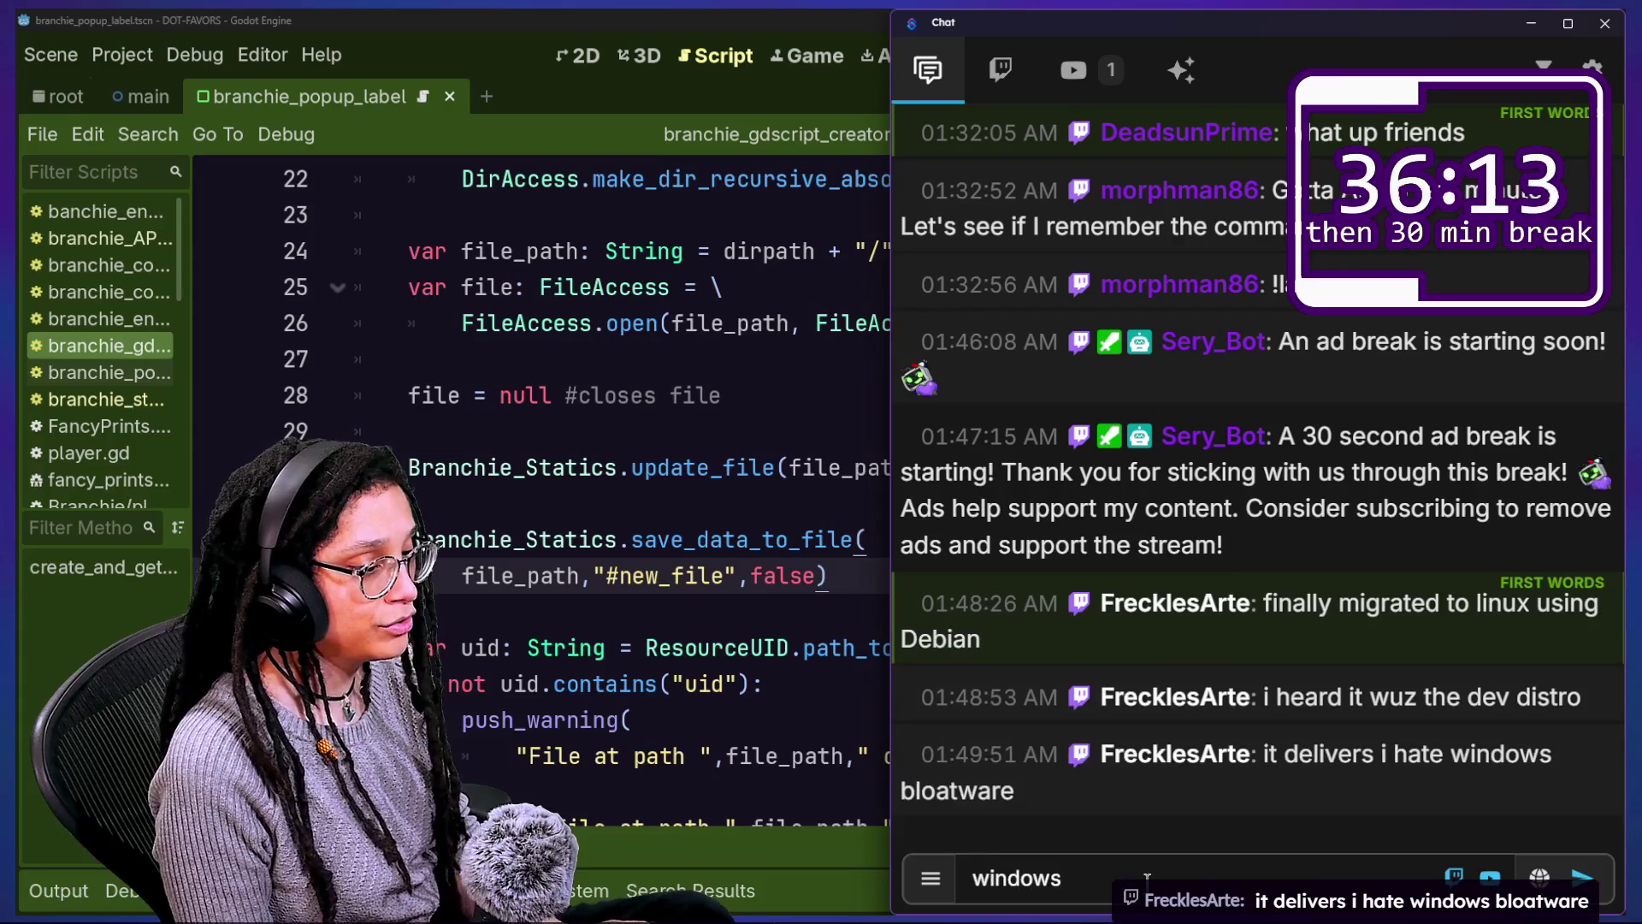
{"action": "type", "text": " iot ltsc"}
{"action": "key", "text": "Return"}
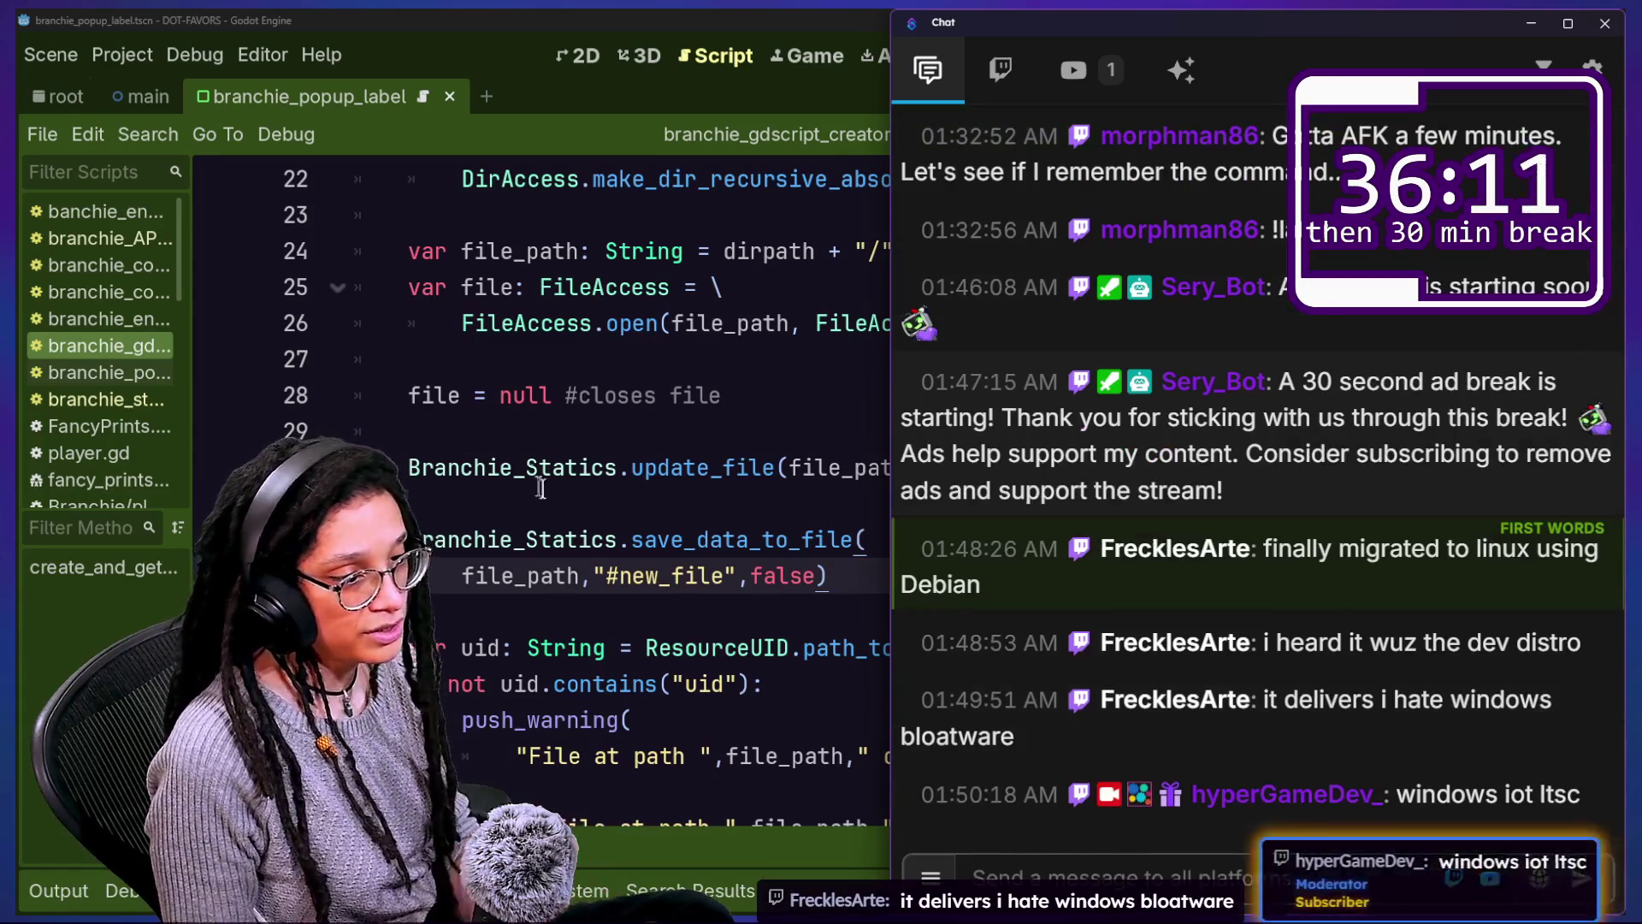
{"action": "left_click", "coordinate": [528, 468]}
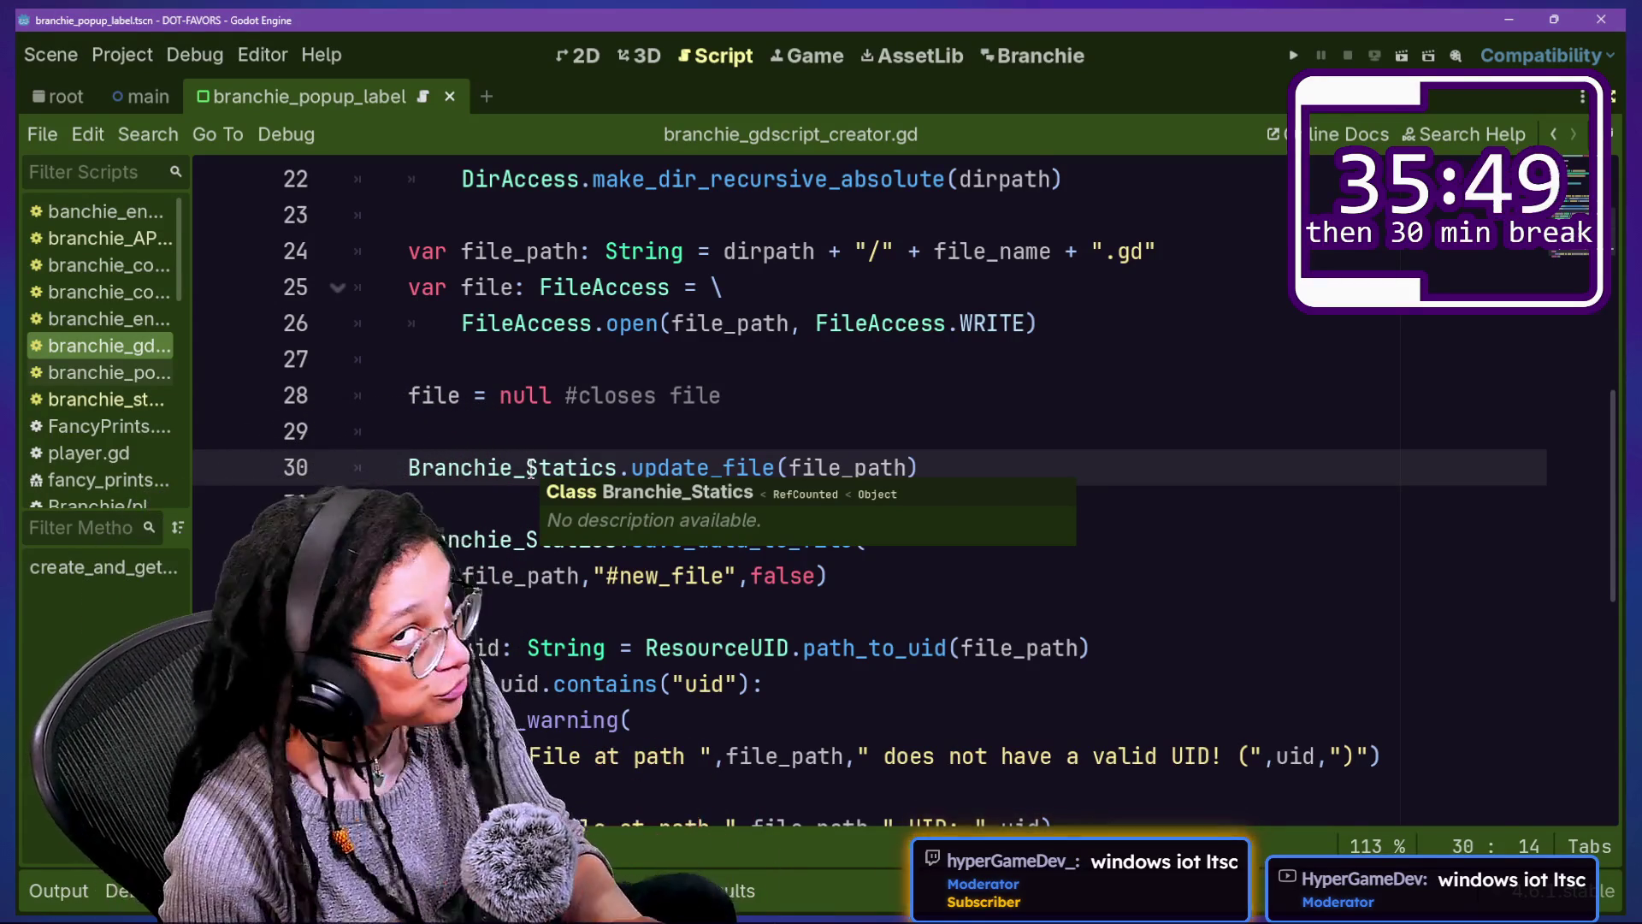
{"action": "left_click", "coordinate": [773, 363]}
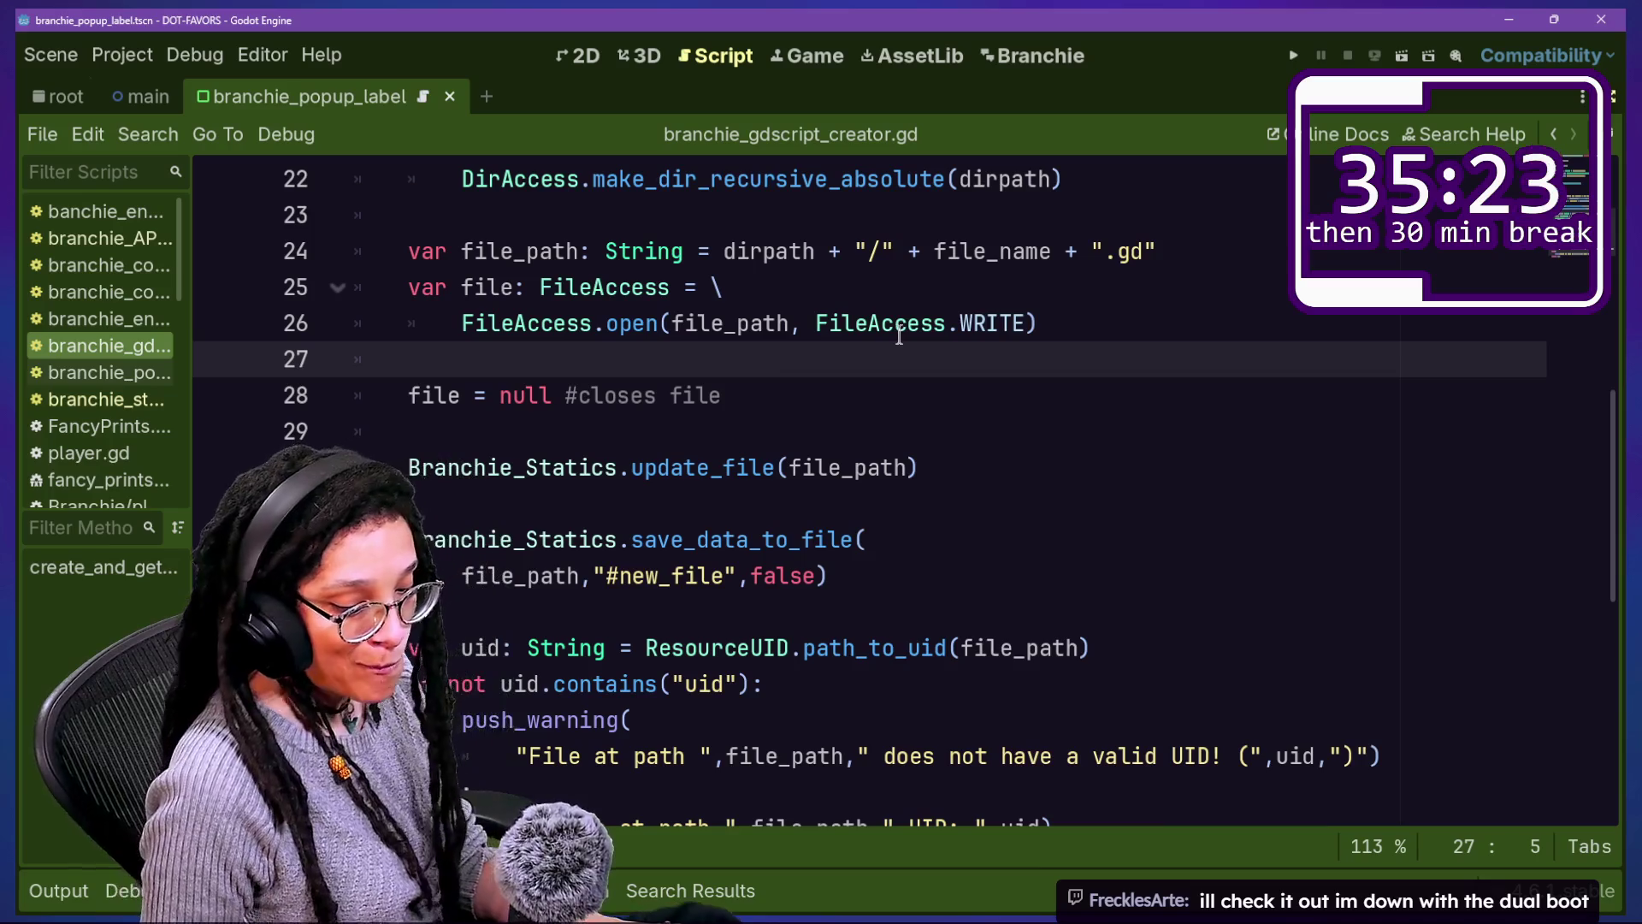
{"action": "mouse_move", "coordinate": [898, 335]}
{"action": "left_click_drag", "start_coordinate": [733, 287], "coordinate": [733, 357]}
{"action": "left_click", "coordinate": [1071, 791]}
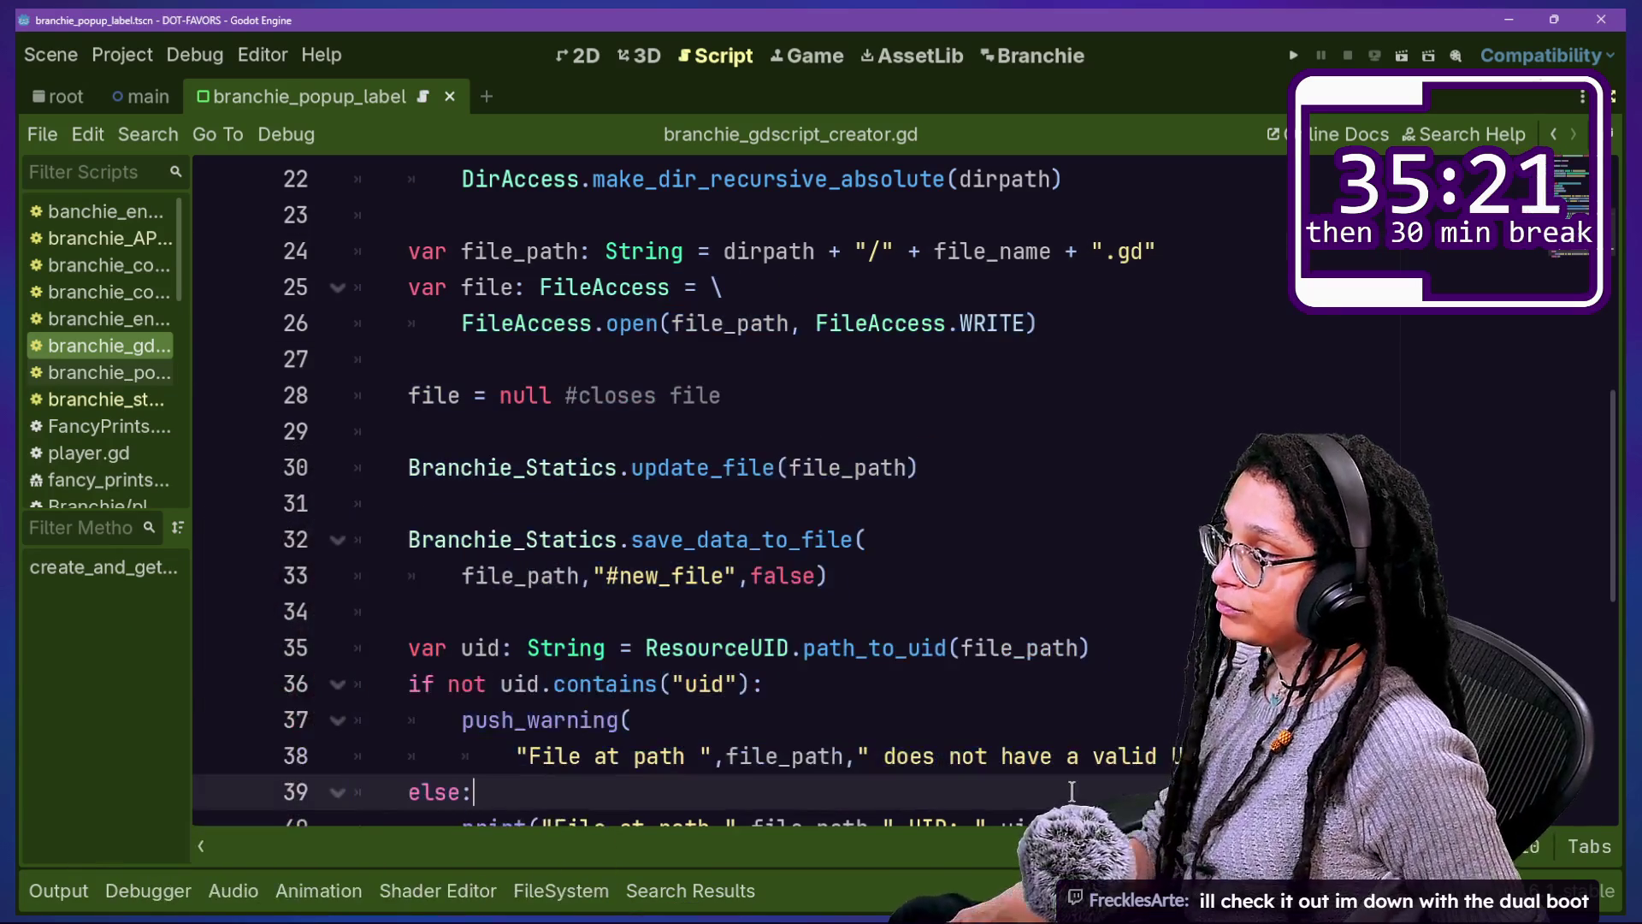
{"action": "left_click_drag", "start_coordinate": [894, 647], "coordinate": [760, 608]}
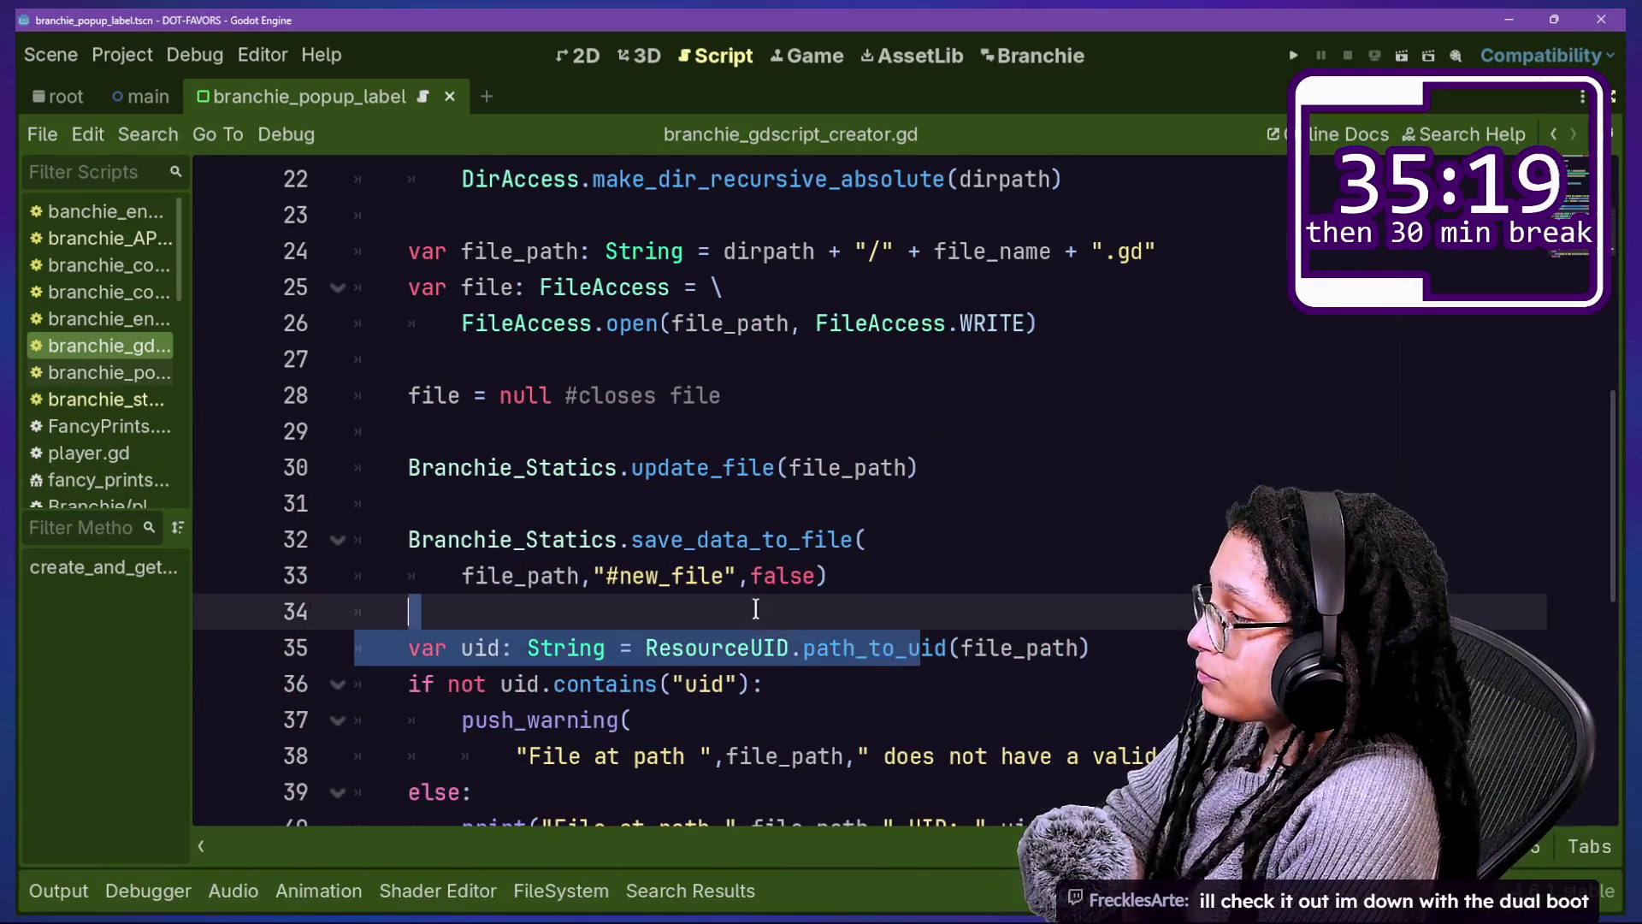
{"action": "left_click", "coordinate": [759, 608]}
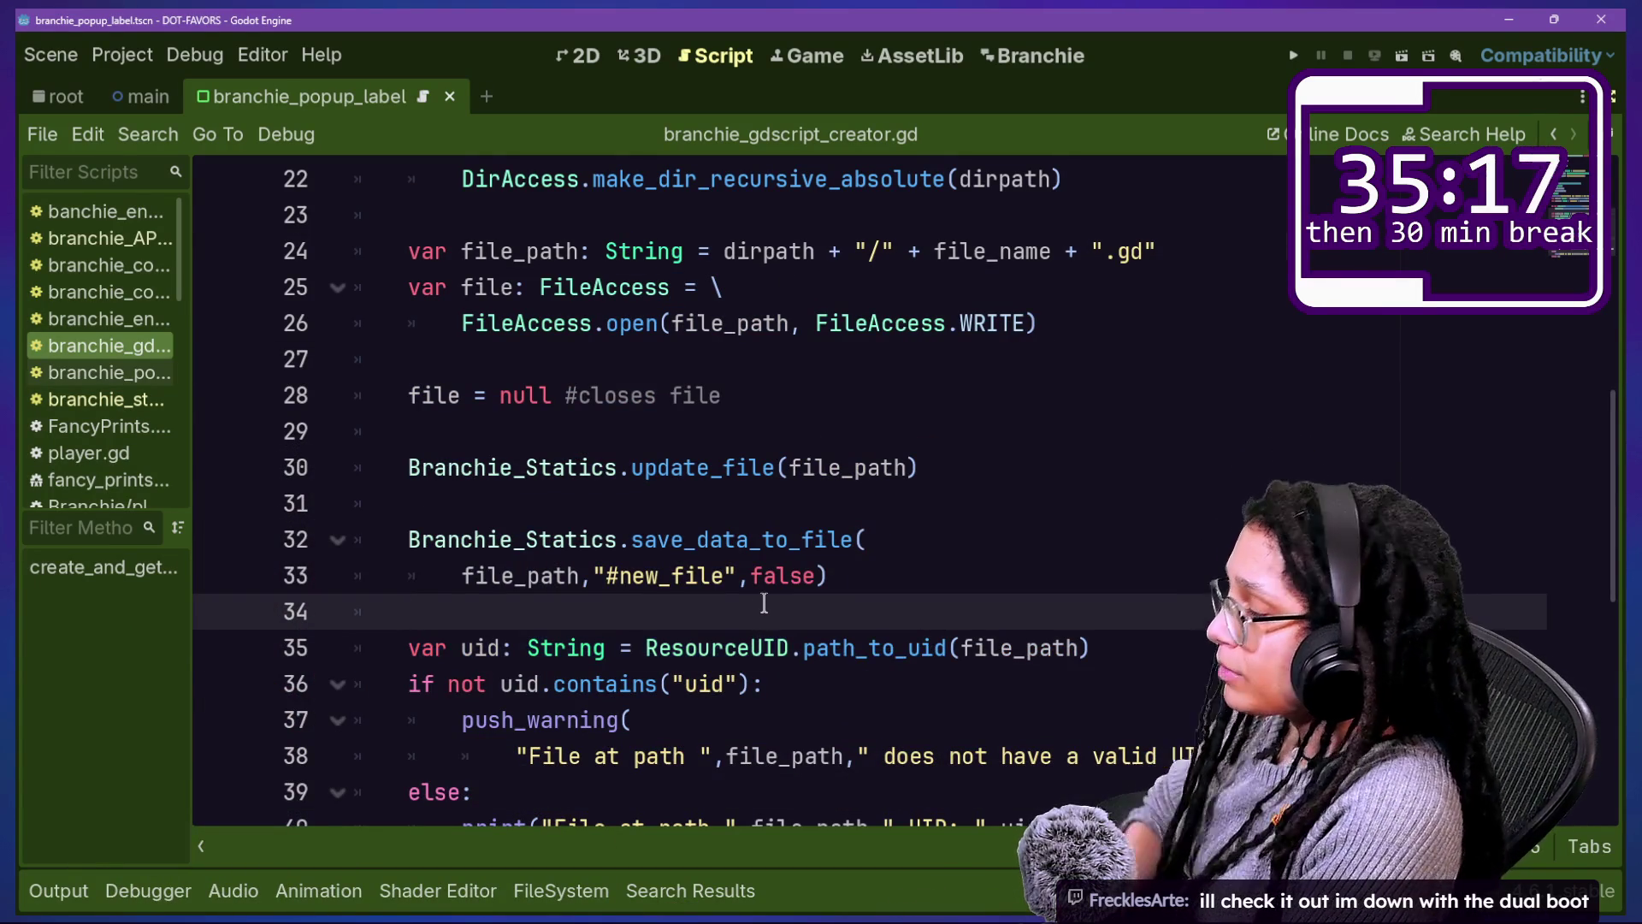
{"action": "key", "text": "ctrl+s"}
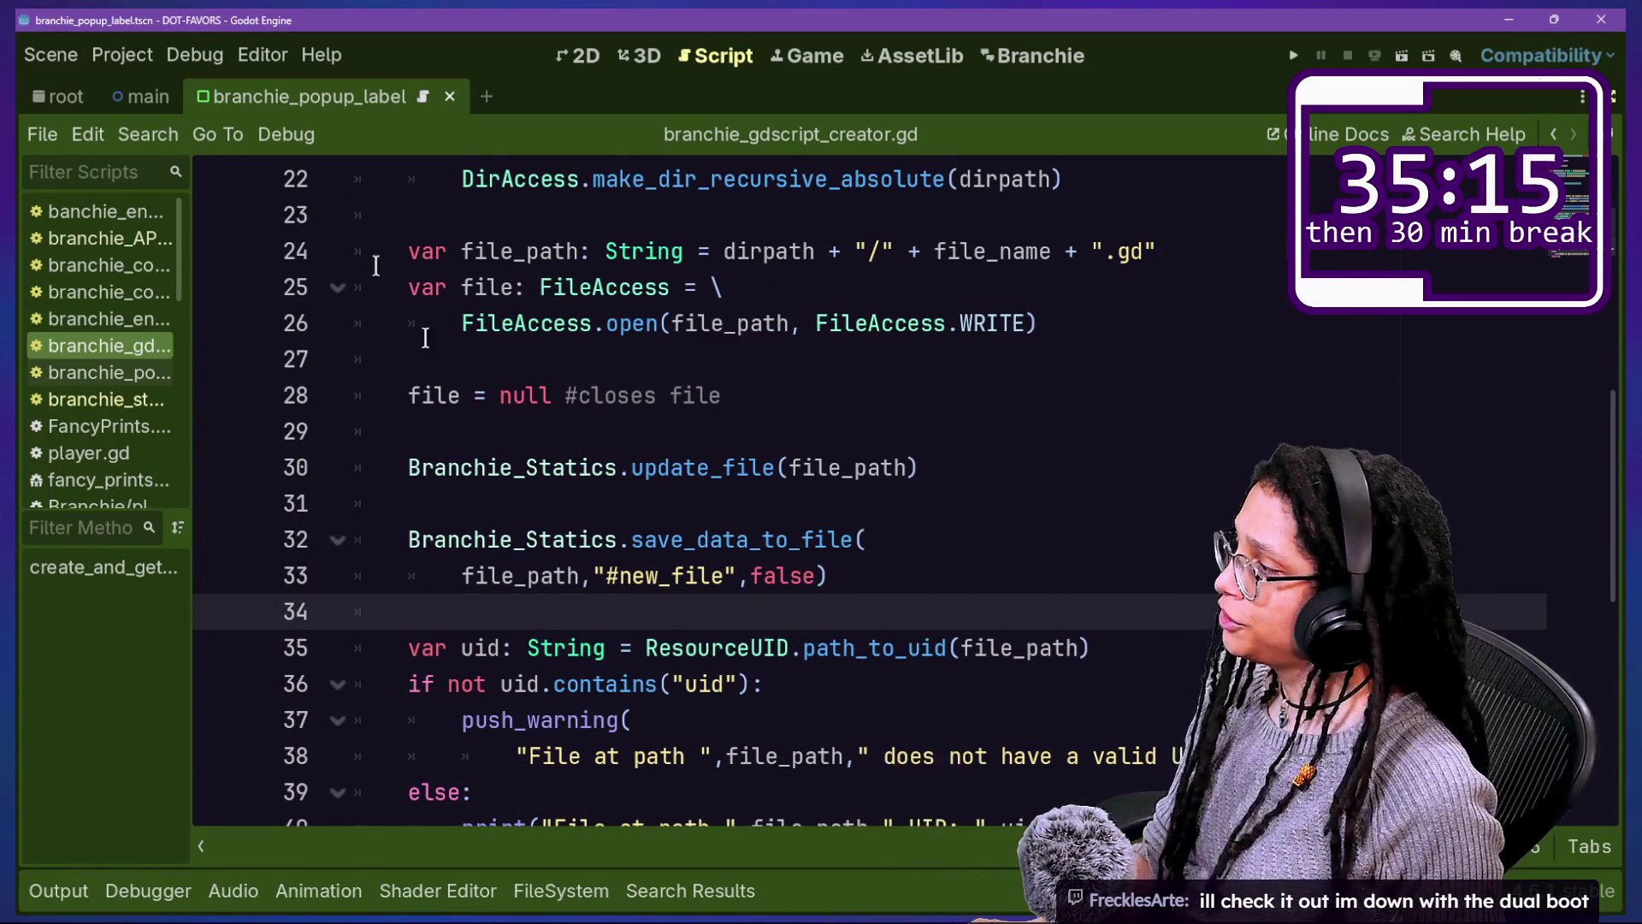
Step: Add a 'WE SHALL SEE' conversation in the Branchie tab and check the output log
{"action": "left_click", "coordinate": [60, 893]}
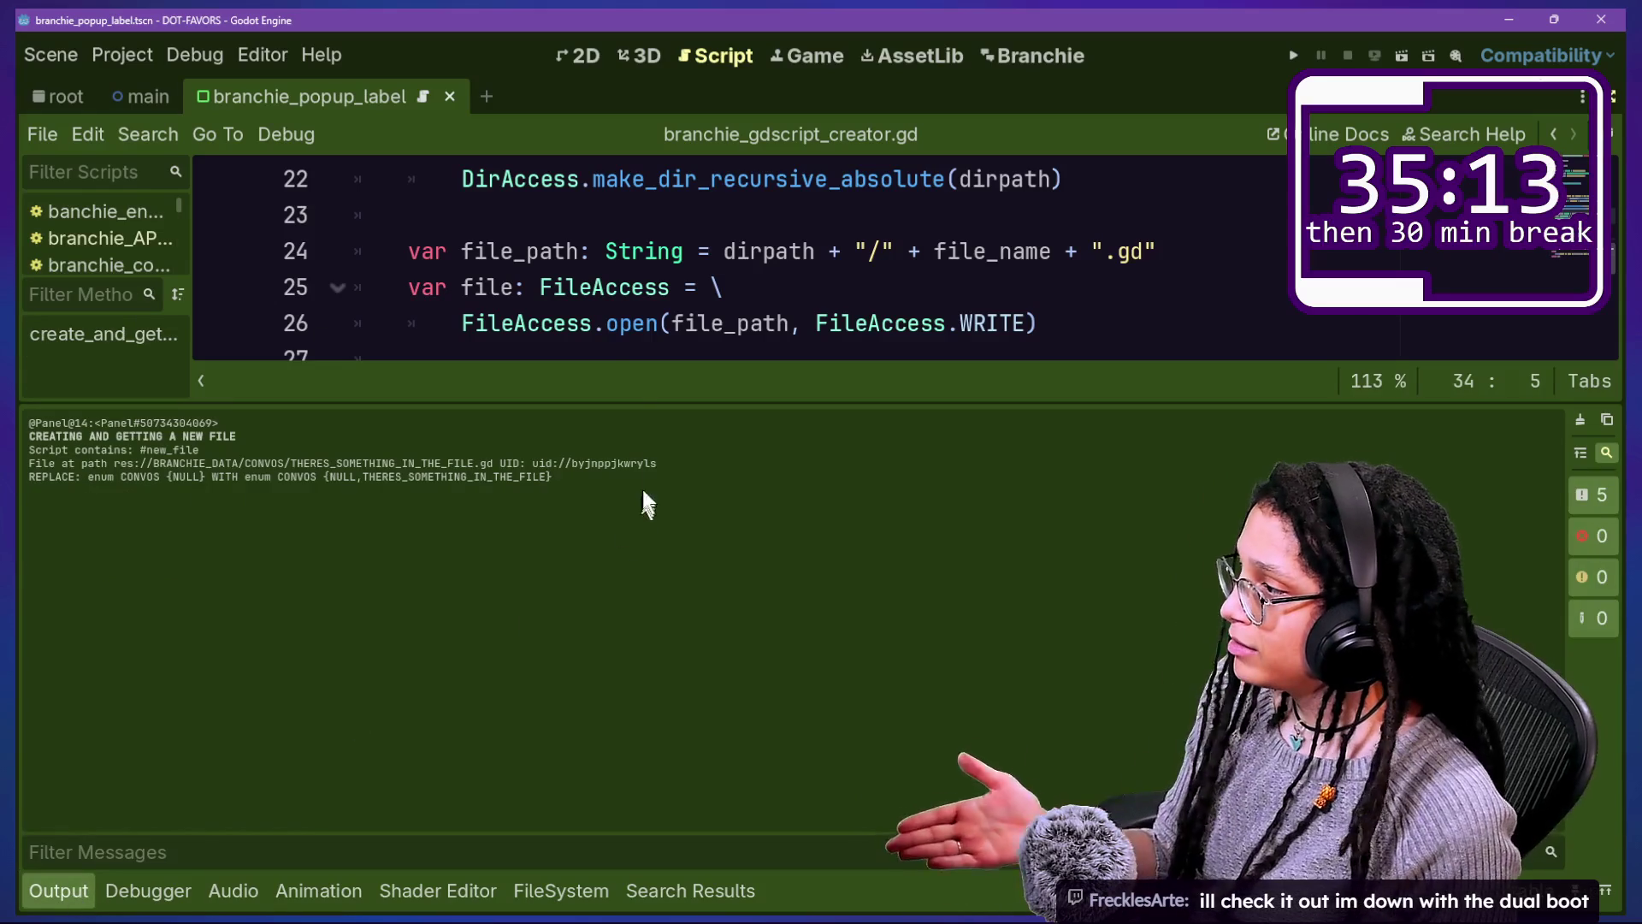
{"action": "left_click", "coordinate": [645, 218]}
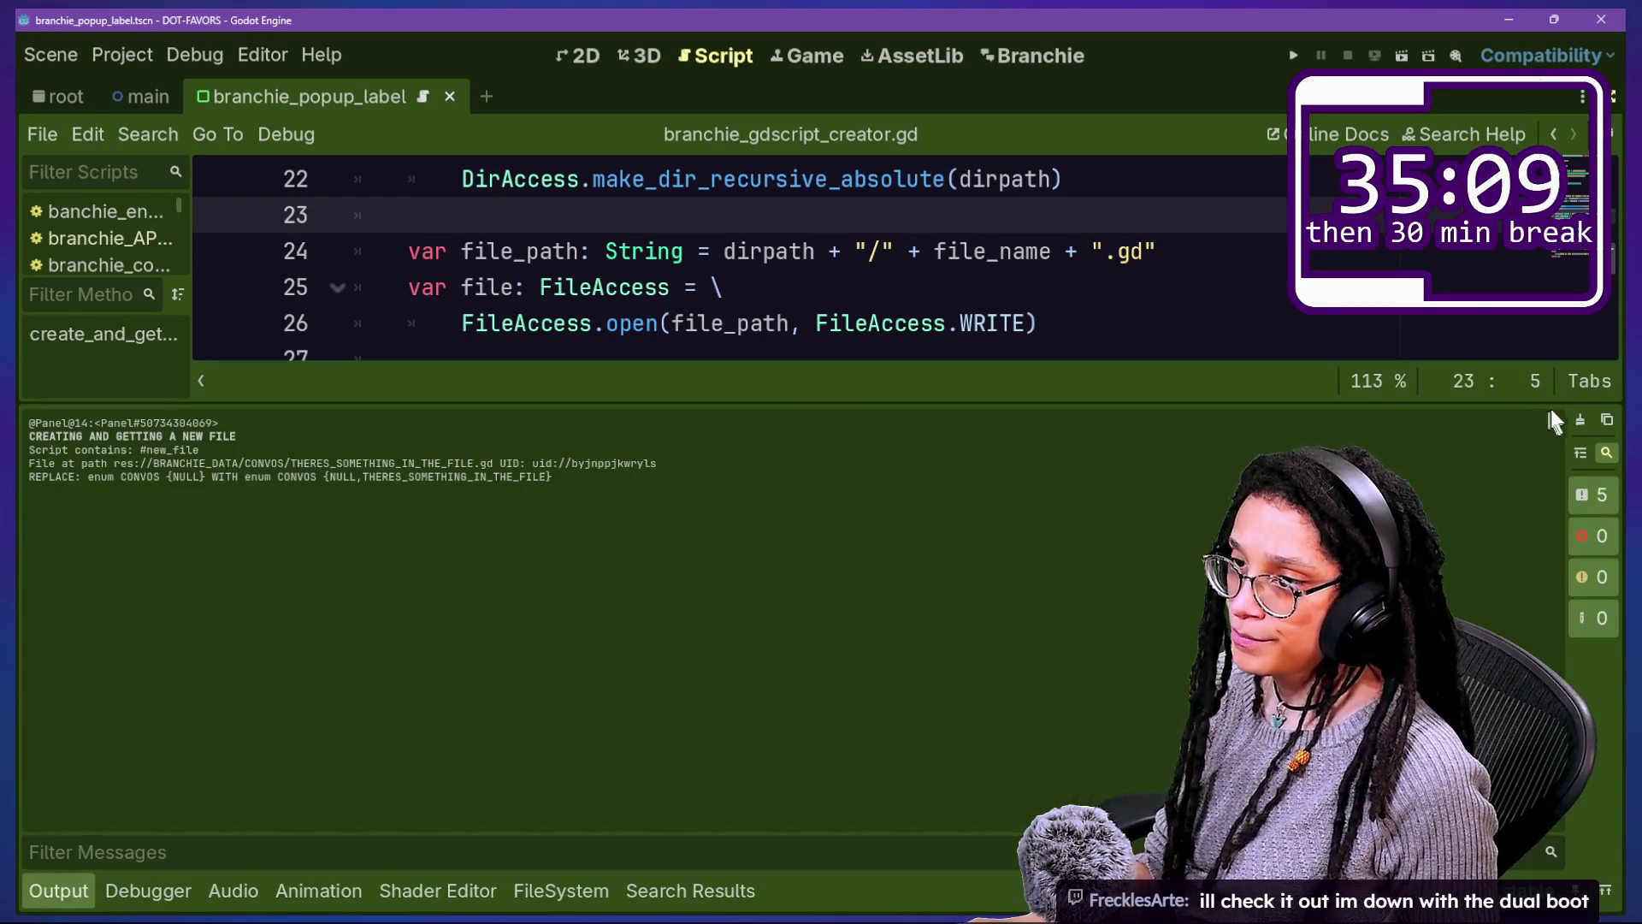
{"action": "key", "text": "ctrl+j"}
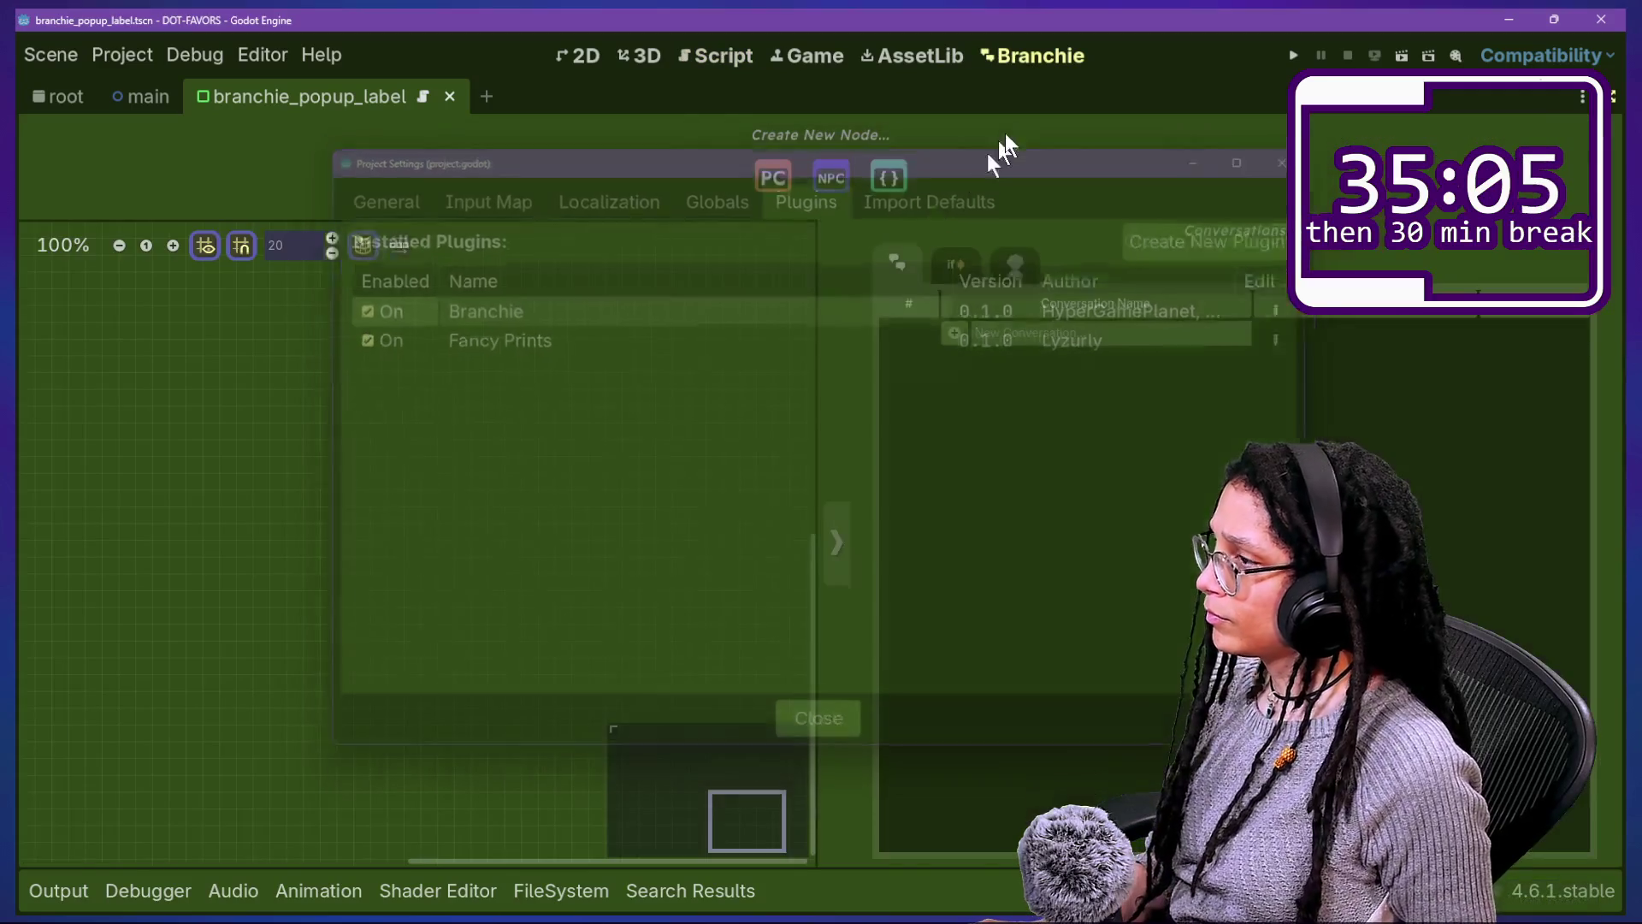
{"action": "type", "text": "WE "}
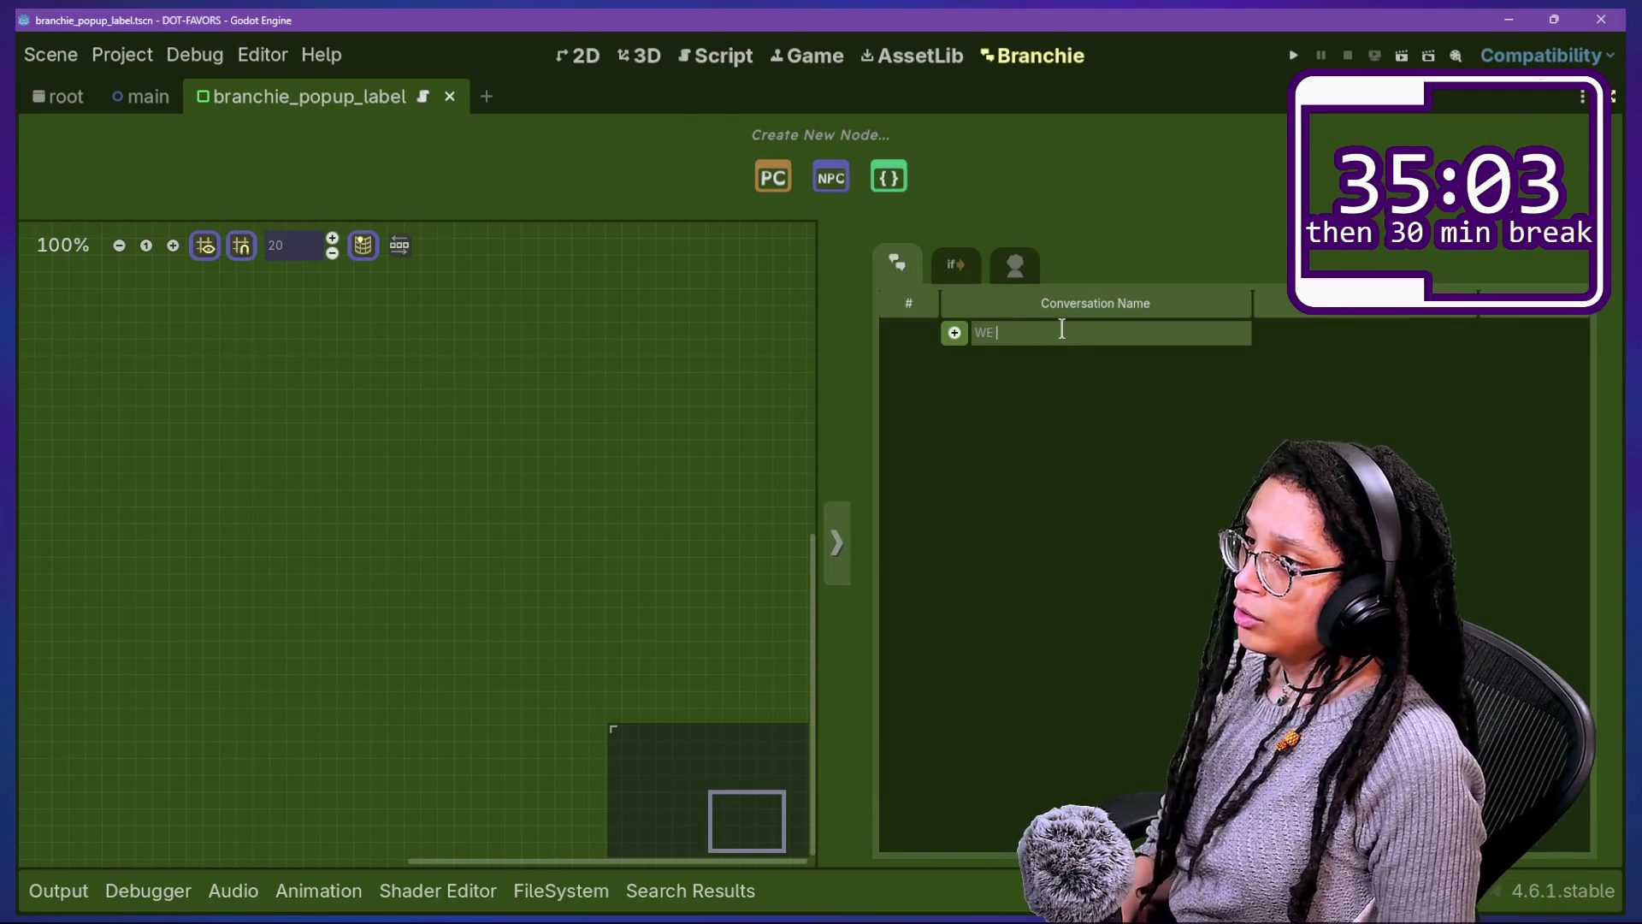
{"action": "type", "text": "SHALL SEE"}
{"action": "left_click", "coordinate": [954, 333]}
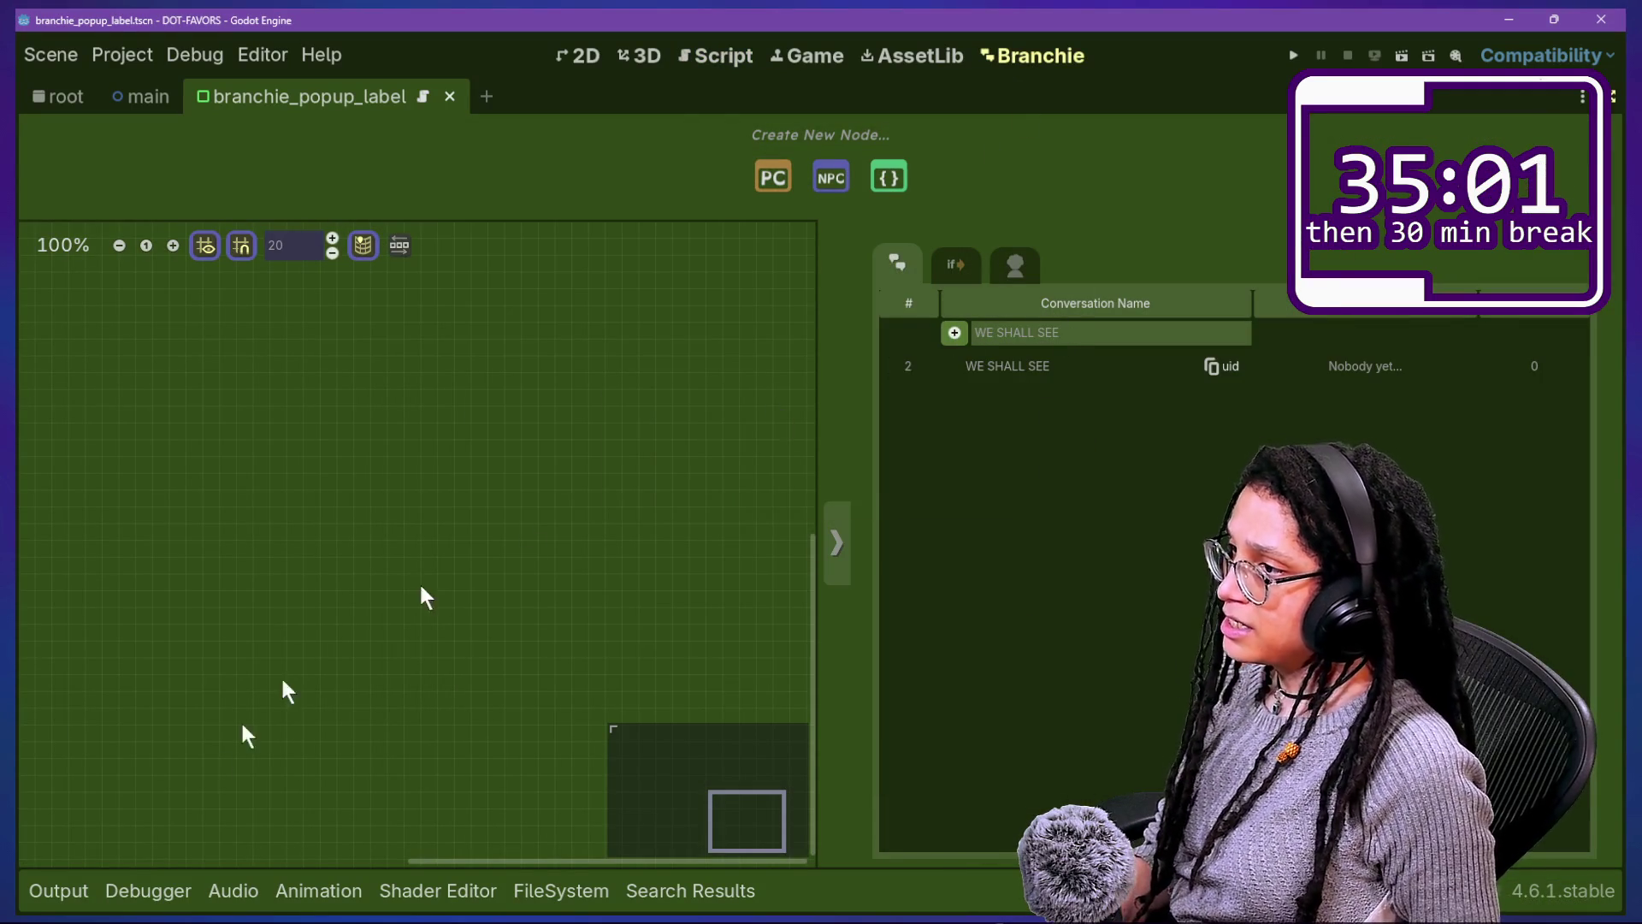
{"action": "left_click", "coordinate": [73, 887]}
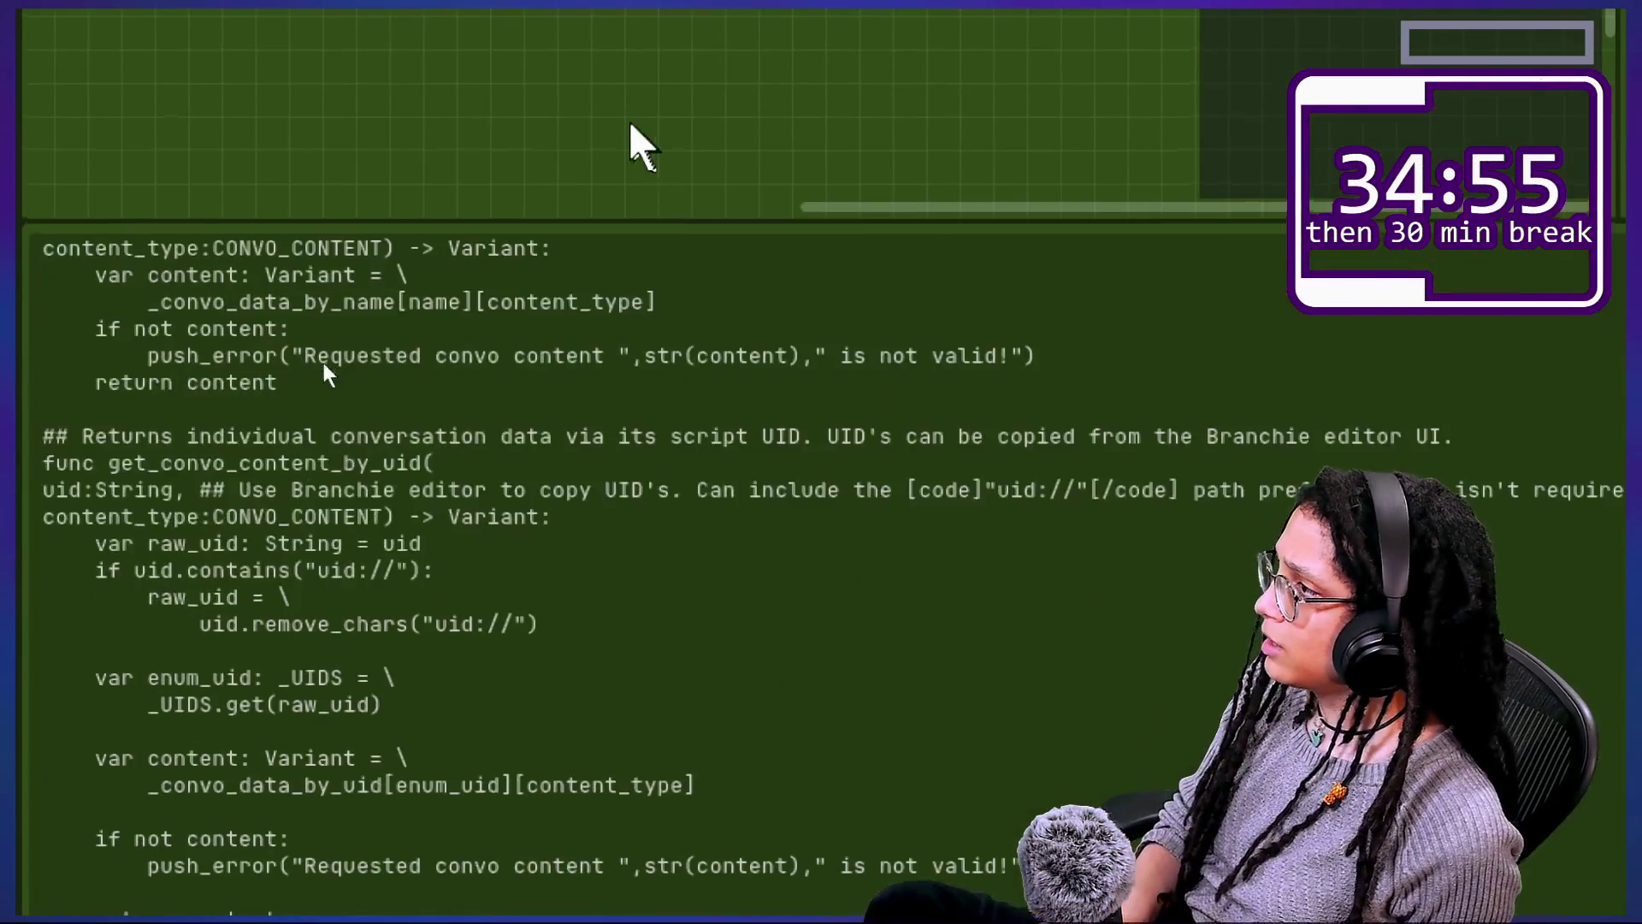
{"action": "left_click", "coordinate": [678, 531]}
{"action": "mouse_move", "coordinate": [667, 478]}
{"action": "left_mouse_down"}
{"action": "mouse_move", "coordinate": [842, 770]}
{"action": "mouse_move", "coordinate": [821, 445]}
{"action": "mouse_move", "coordinate": [598, 479]}
{"action": "left_mouse_up"}
{"action": "key", "text": "Escape"}
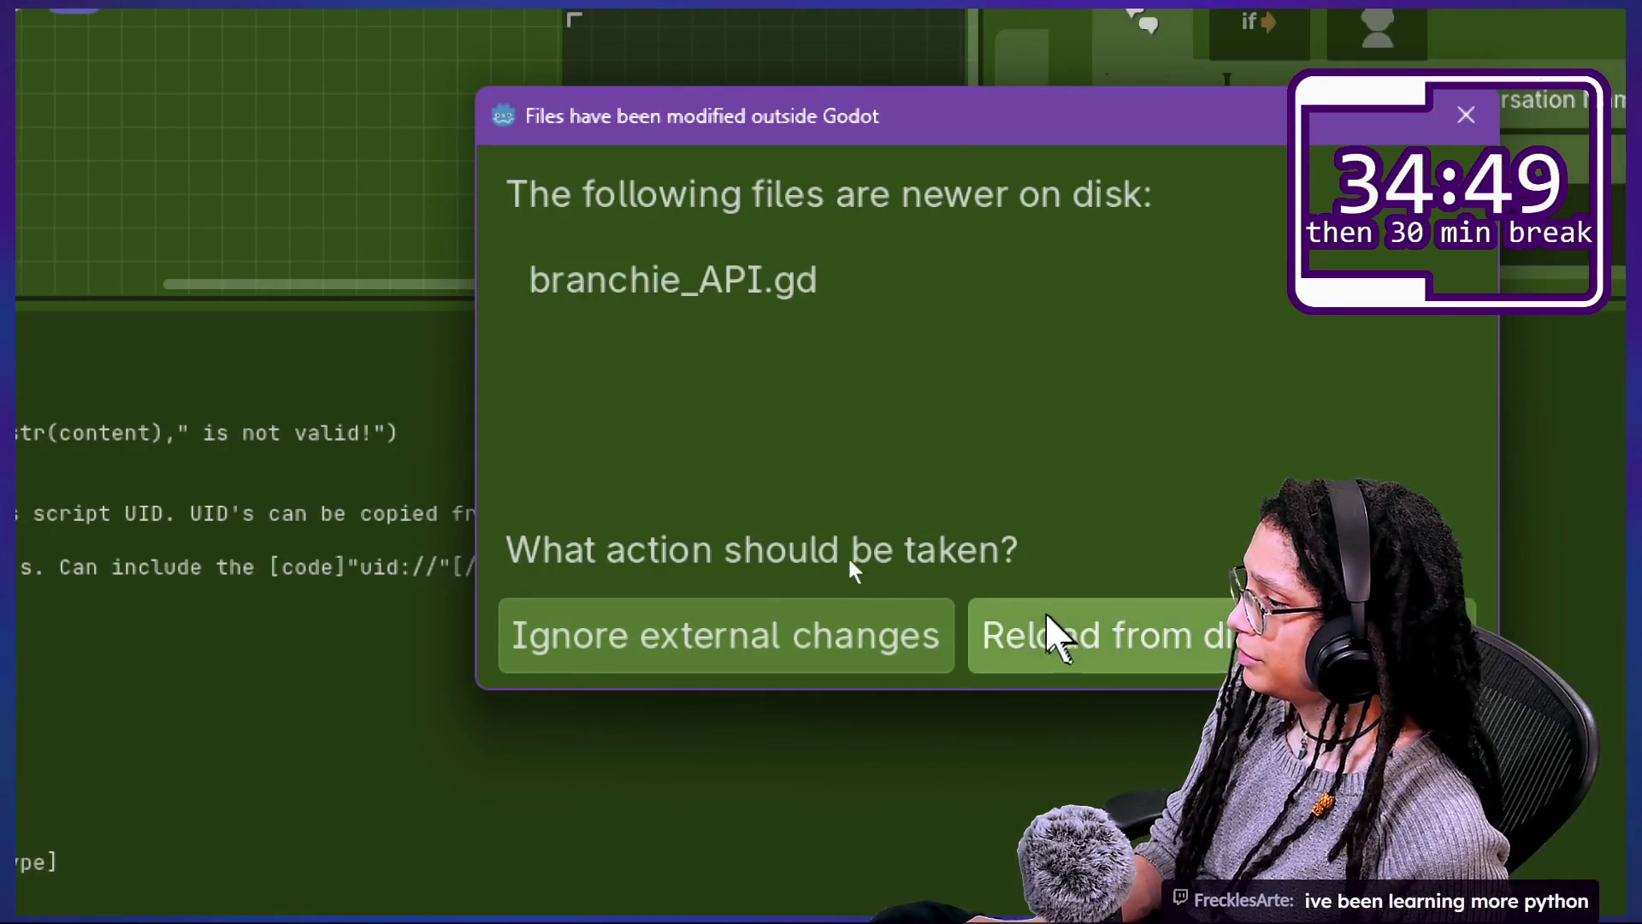
Step: Reload branchie_API.gd from disk and inspect the printed class declaration and uid lines
{"action": "left_click", "coordinate": [1051, 634]}
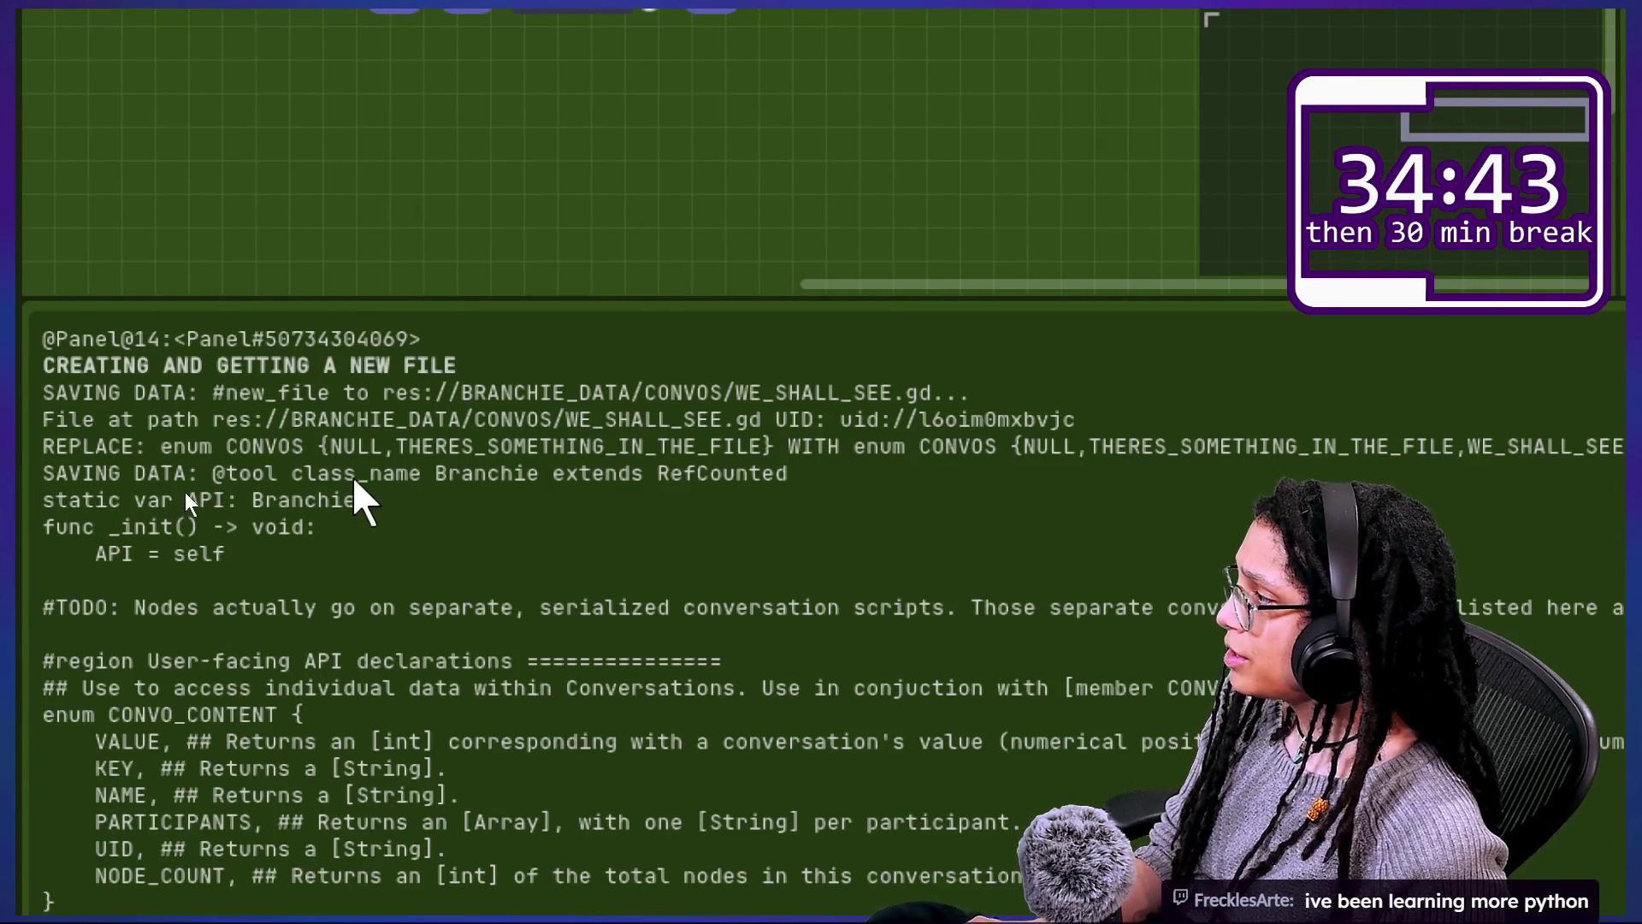
{"action": "left_click_drag", "start_coordinate": [210, 473], "coordinate": [813, 476]}
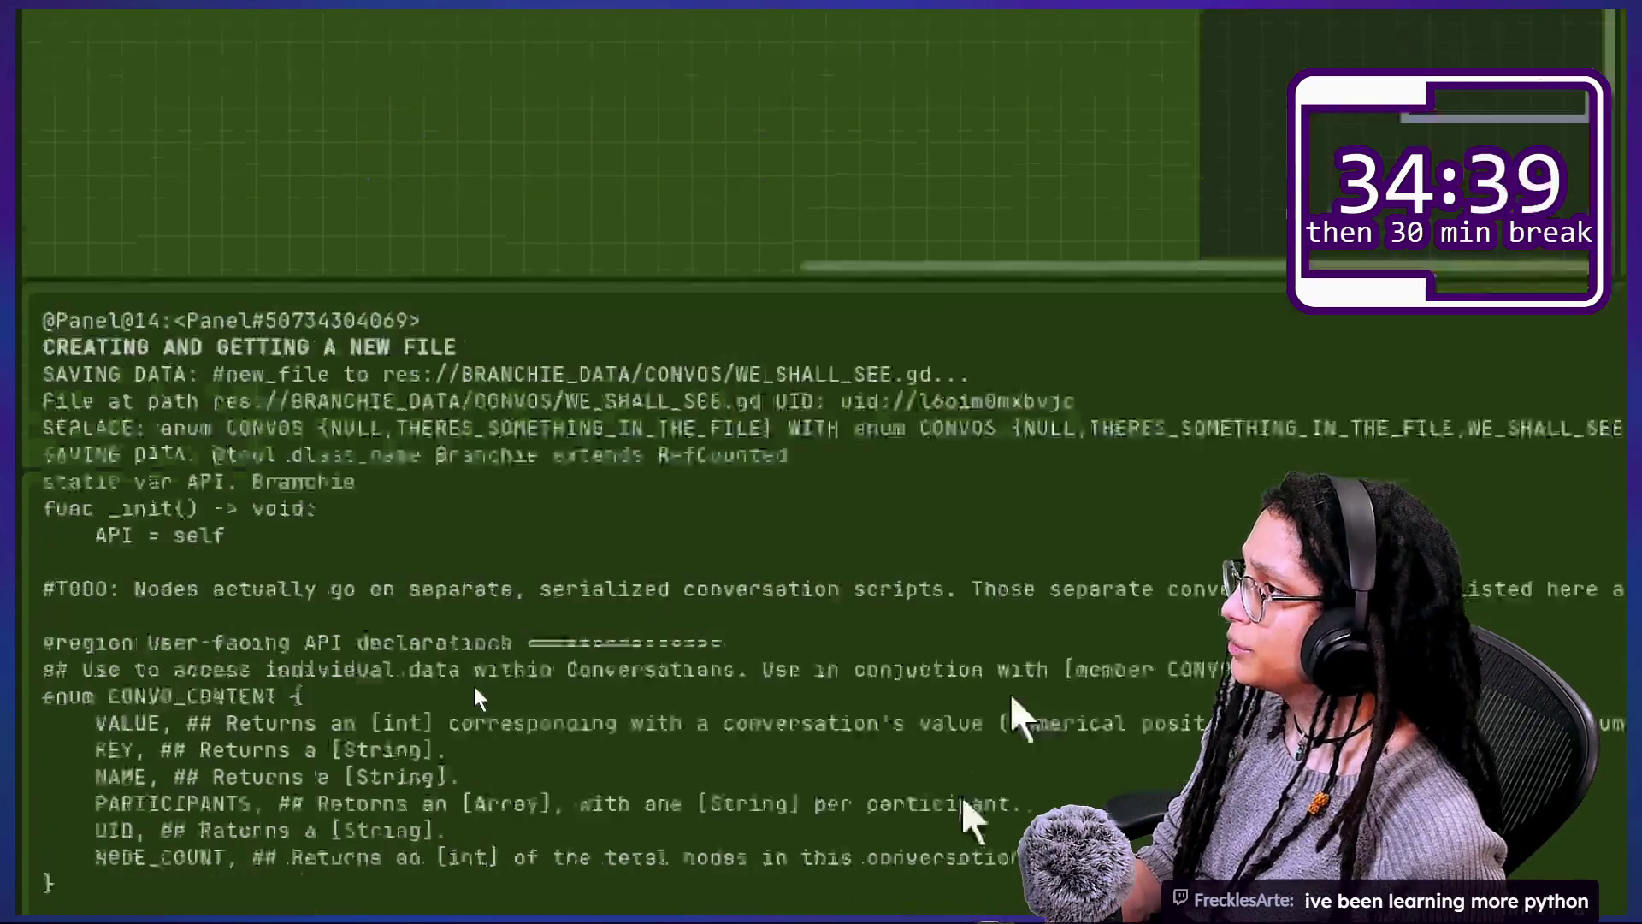
{"action": "scroll", "coordinate": [398, 548], "scroll_direction": "down", "scroll_amount": 20}
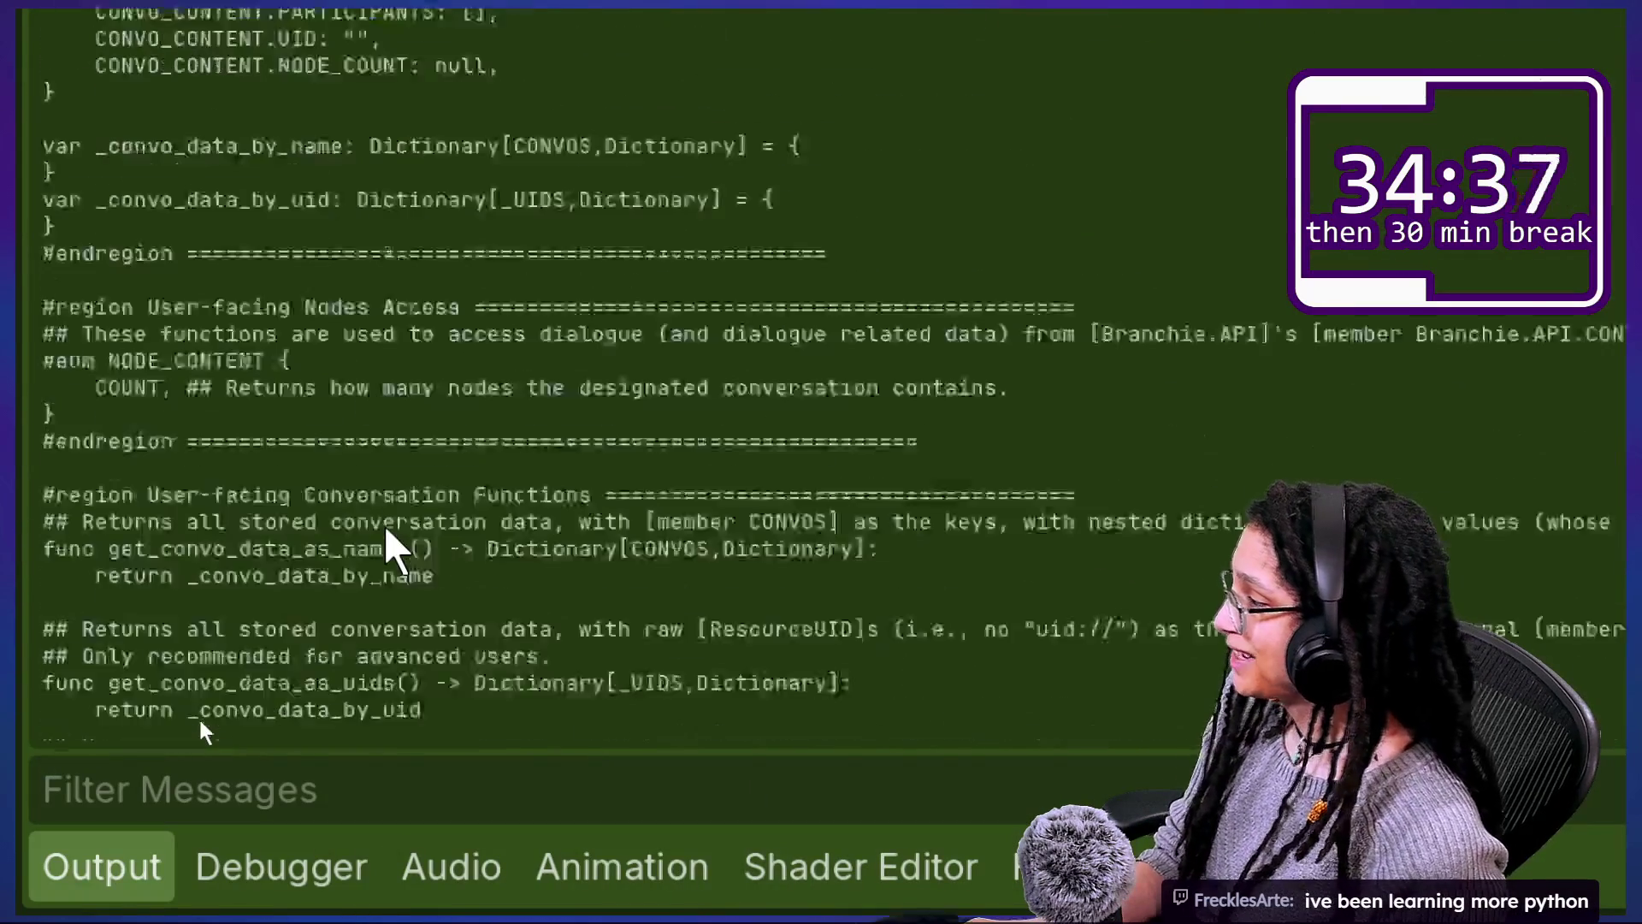
{"action": "scroll", "coordinate": [386, 524], "scroll_direction": "down", "scroll_amount": 10}
{"action": "left_click_drag", "start_coordinate": [257, 323], "coordinate": [576, 549]}
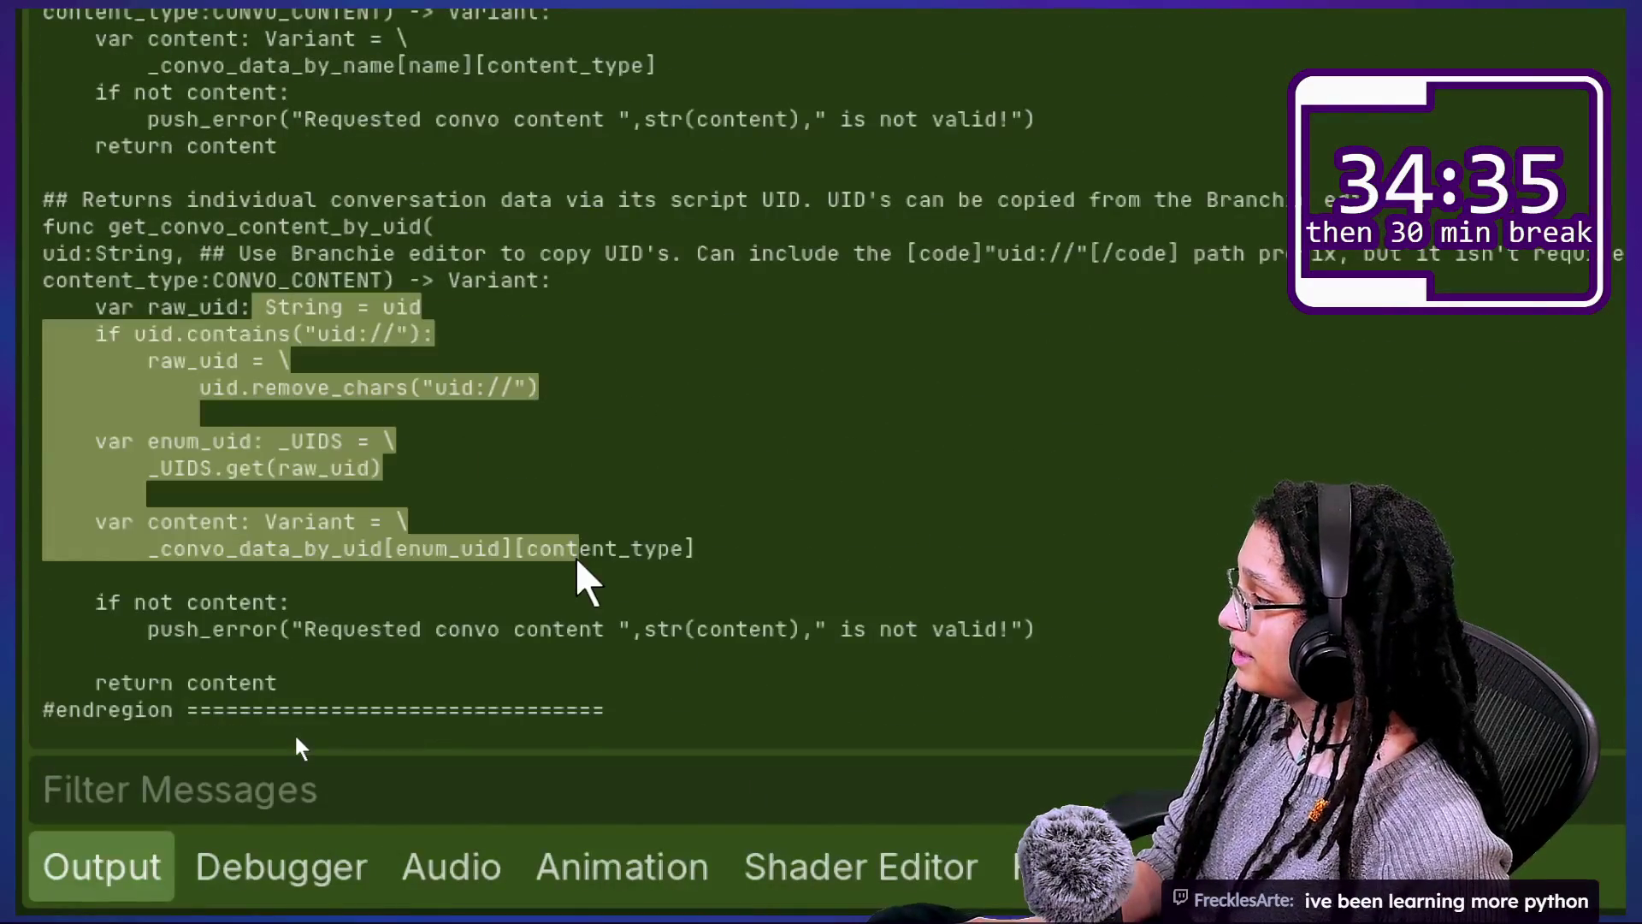
{"action": "scroll", "coordinate": [577, 564], "scroll_direction": "down", "scroll_amount": 2}
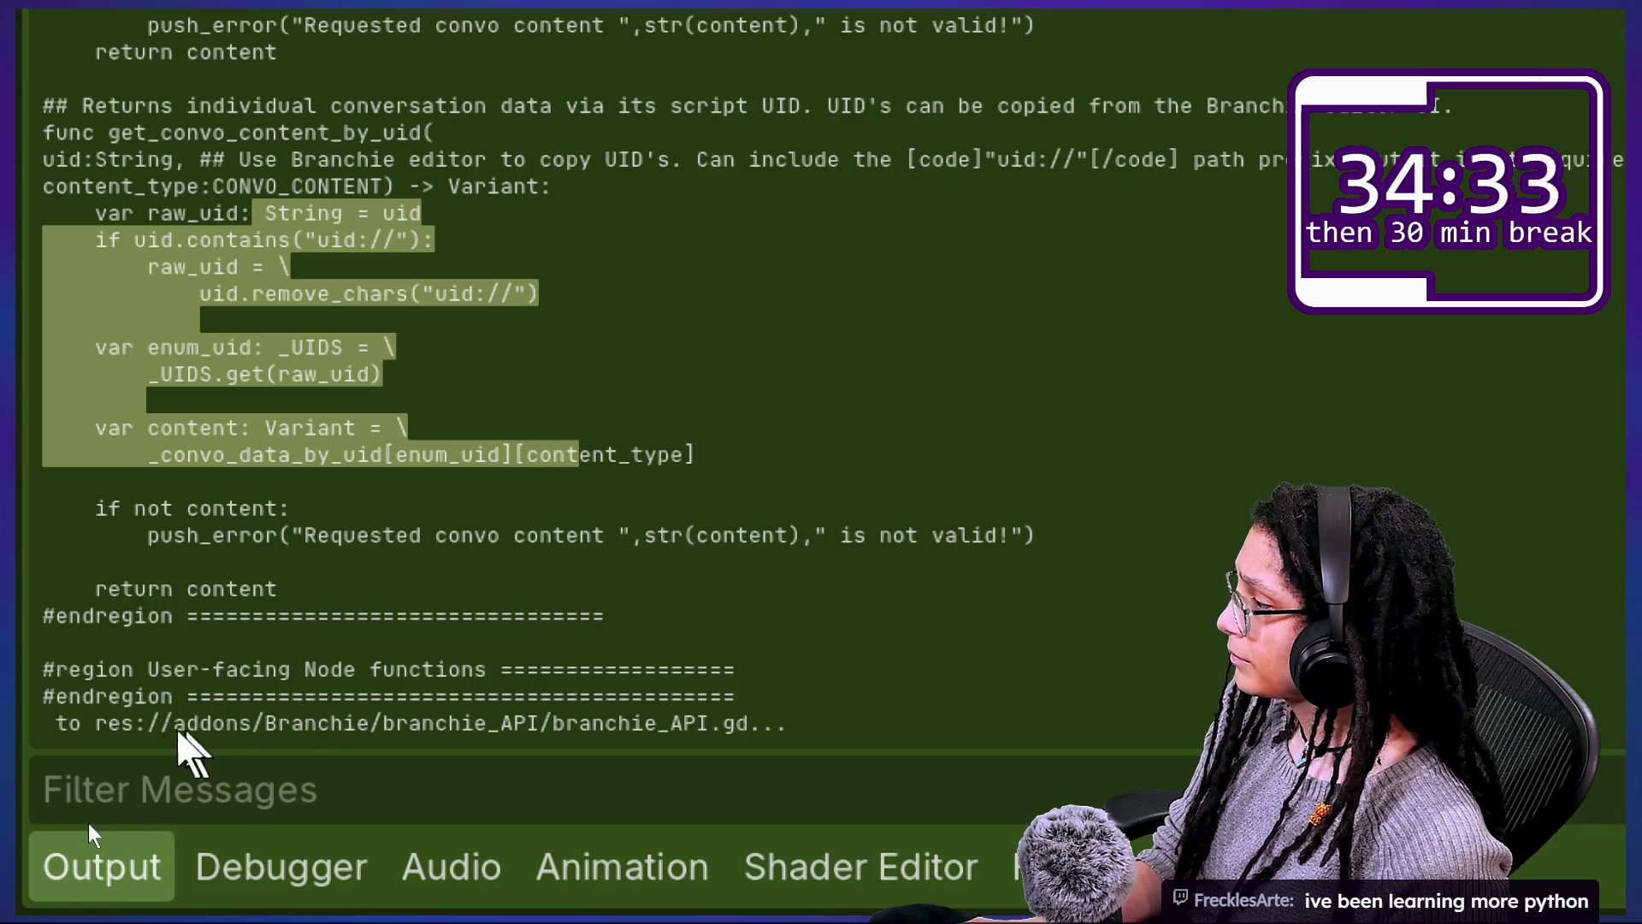
Step: Review the log's closing lines and the printed res:// path of WE_SHALL_SEE.gd
{"action": "left_click", "coordinate": [69, 742]}
{"action": "mouse_move", "coordinate": [94, 727]}
{"action": "left_mouse_down"}
{"action": "mouse_move", "coordinate": [1015, 662]}
{"action": "mouse_move", "coordinate": [1052, 725]}
{"action": "left_mouse_up"}
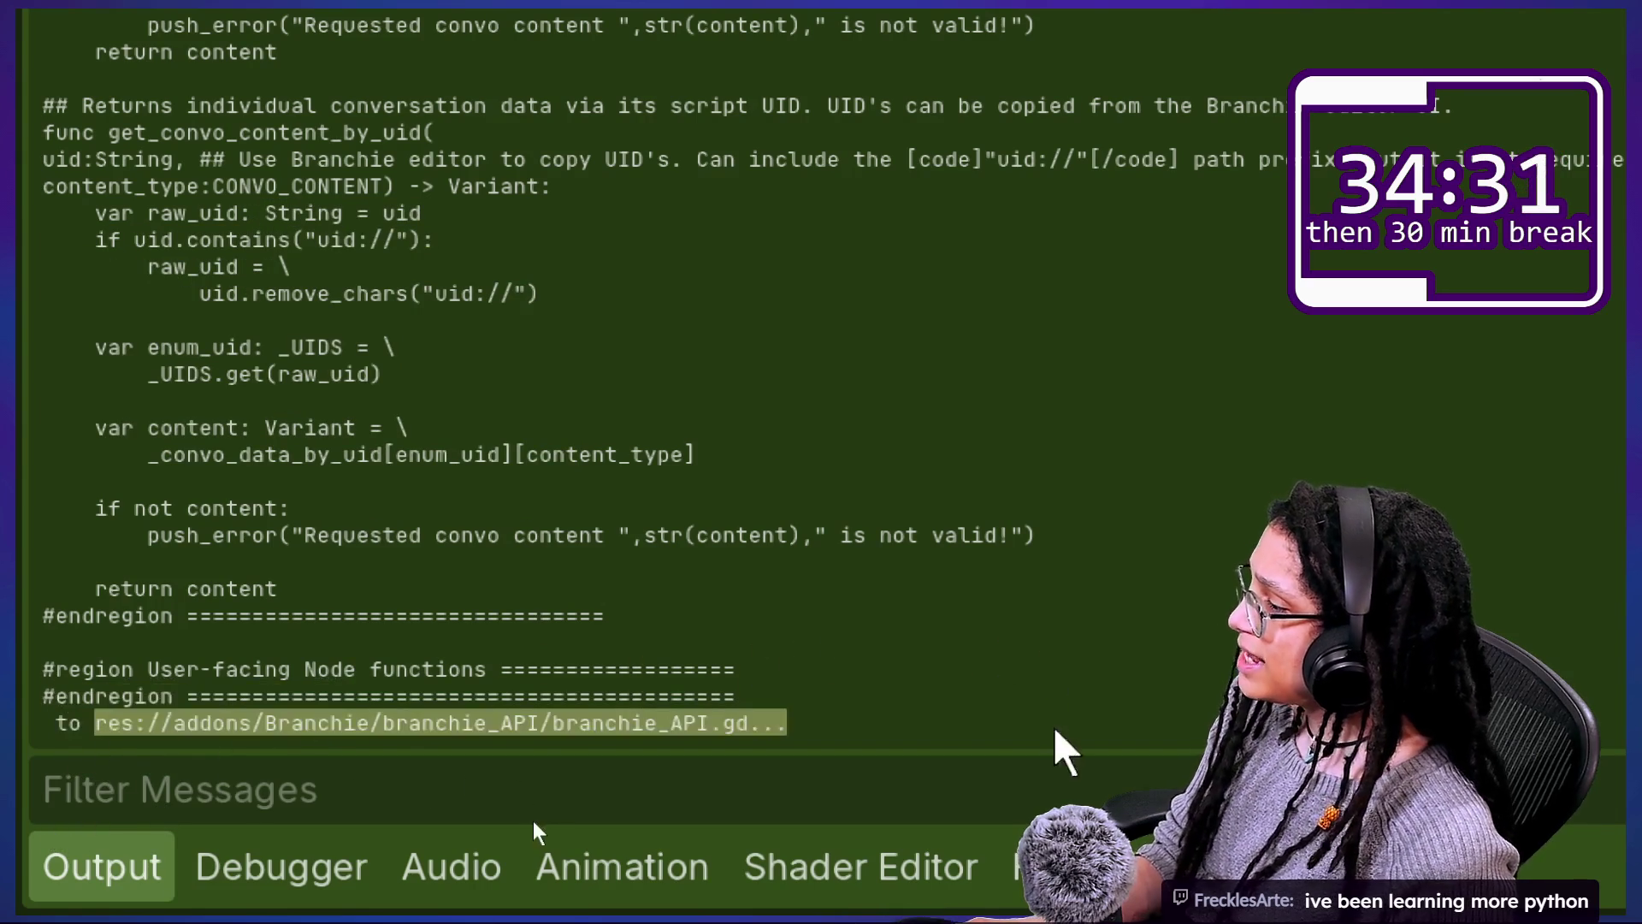
{"action": "left_click", "coordinate": [906, 727]}
{"action": "left_click_drag", "start_coordinate": [910, 737], "coordinate": [128, 744]}
{"action": "left_click", "coordinate": [128, 718]}
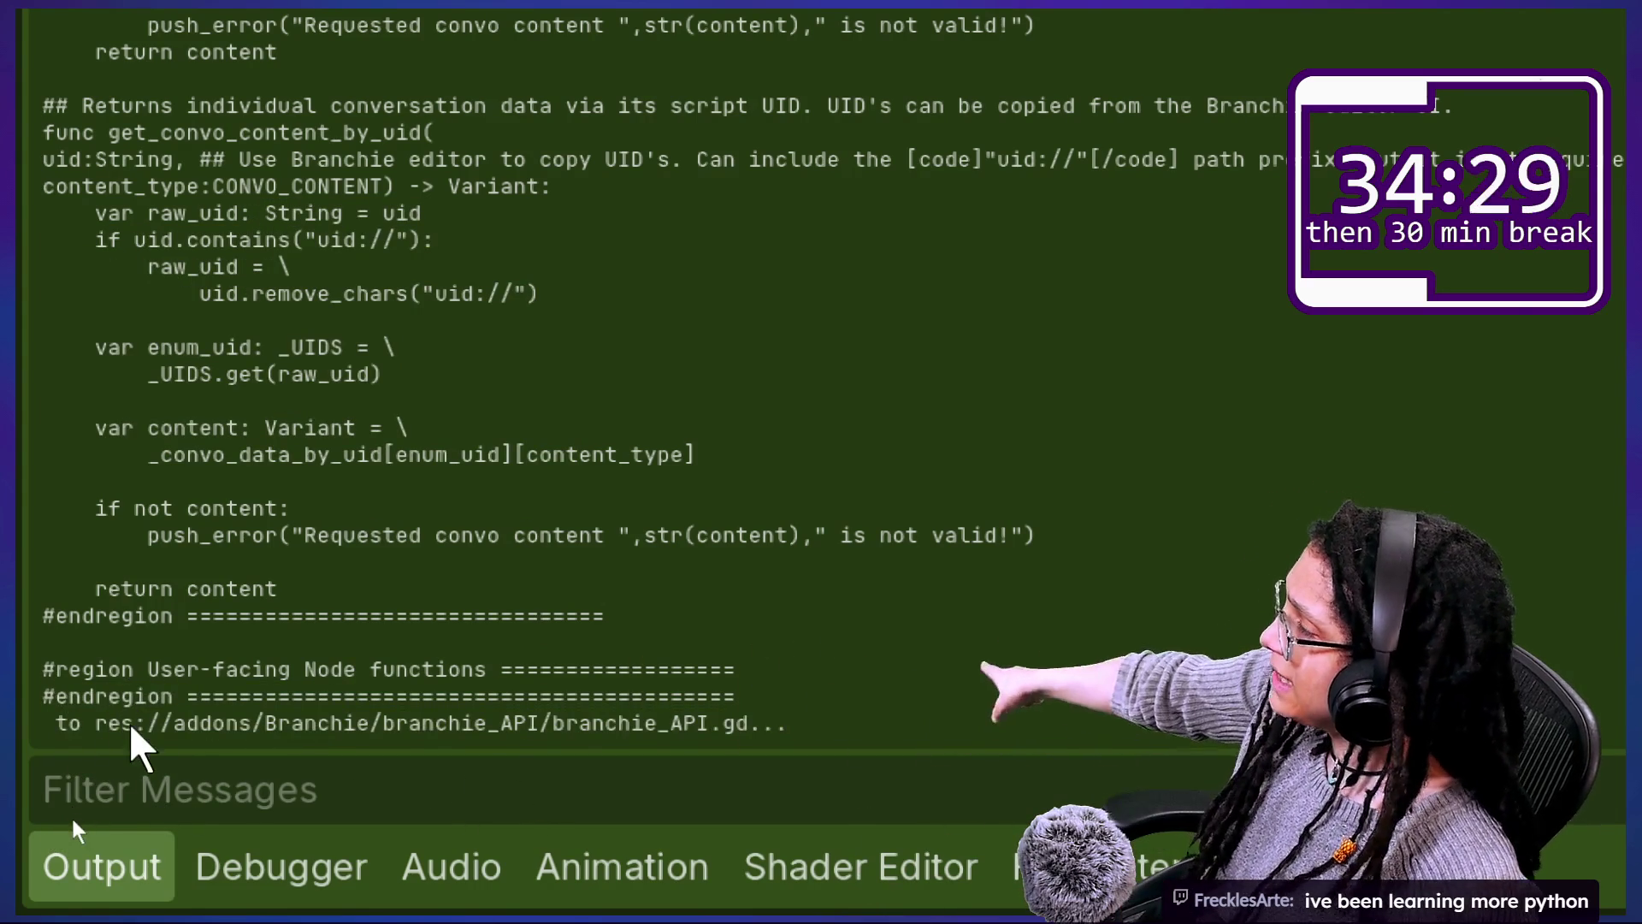
{"action": "scroll", "coordinate": [133, 736], "scroll_direction": "up", "scroll_amount": 15}
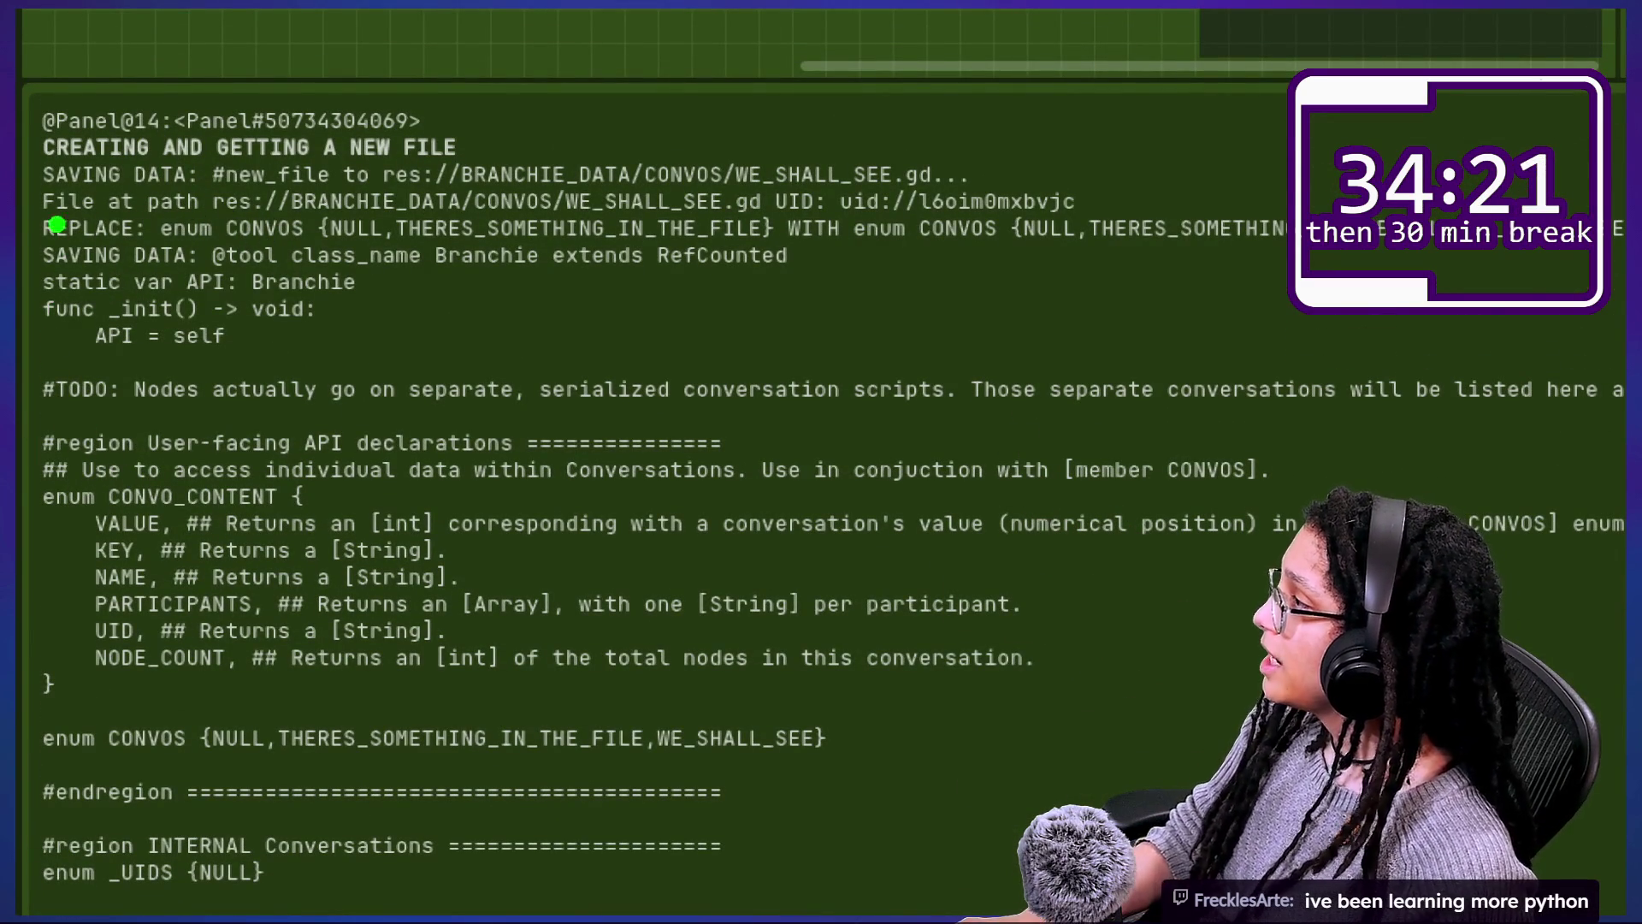
{"action": "left_click_drag", "start_coordinate": [101, 203], "coordinate": [335, 197]}
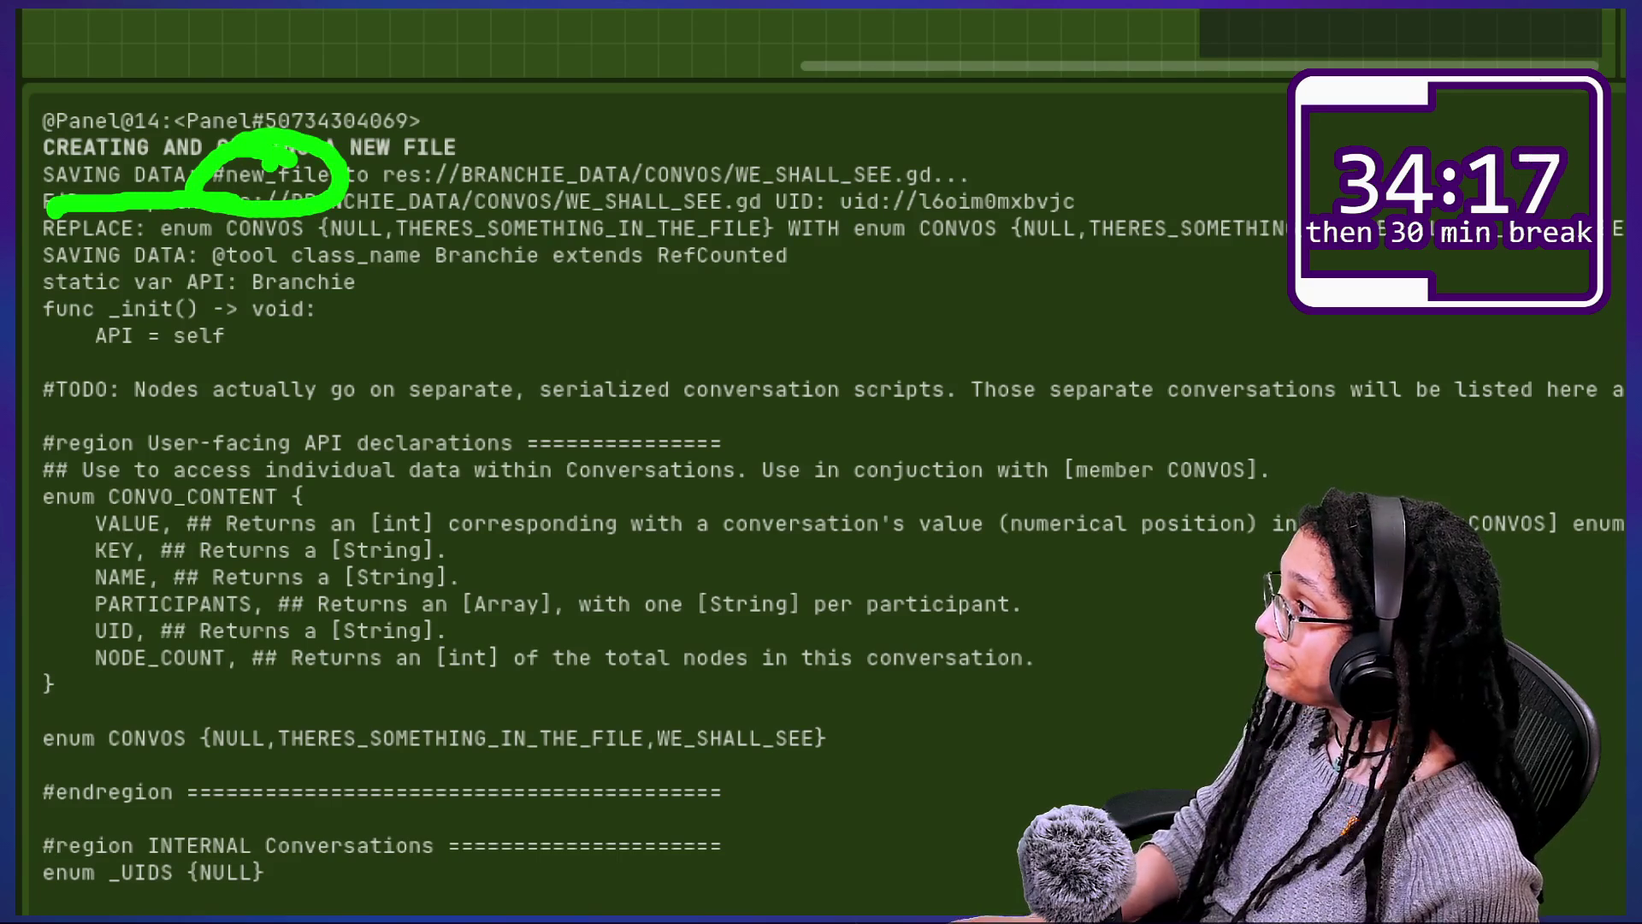
{"action": "left_click_drag", "start_coordinate": [373, 191], "coordinate": [855, 183]}
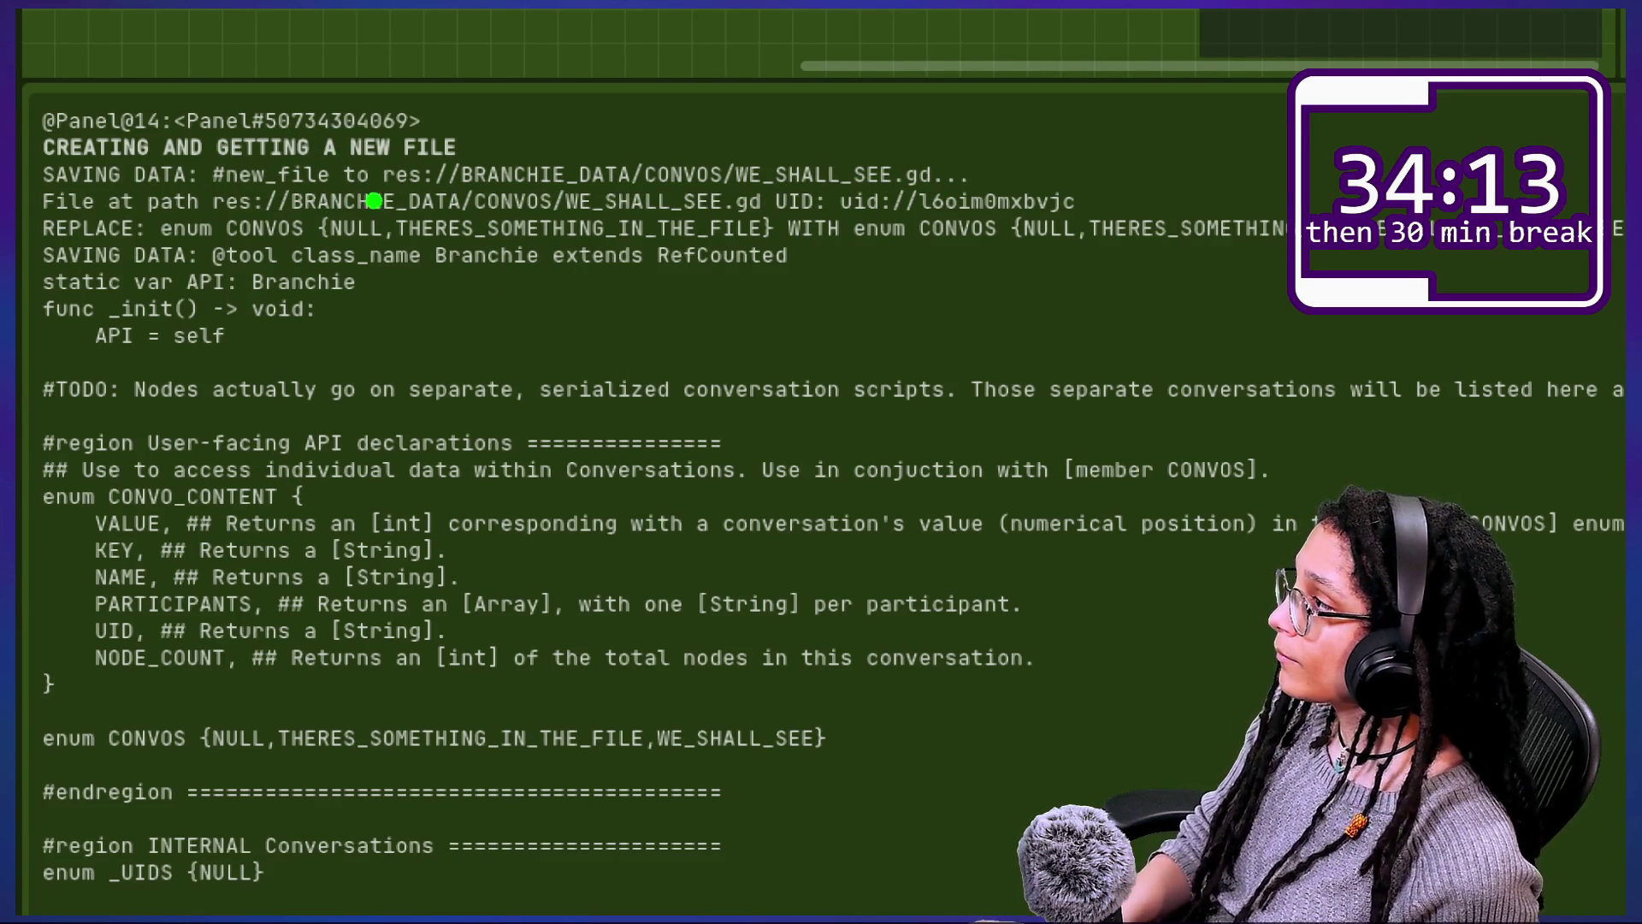
{"action": "mouse_move", "coordinate": [397, 195]}
{"action": "left_mouse_down"}
{"action": "mouse_move", "coordinate": [1129, 181]}
{"action": "mouse_move", "coordinate": [112, 325]}
{"action": "mouse_move", "coordinate": [599, 52]}
{"action": "mouse_move", "coordinate": [731, 109]}
{"action": "left_mouse_up"}
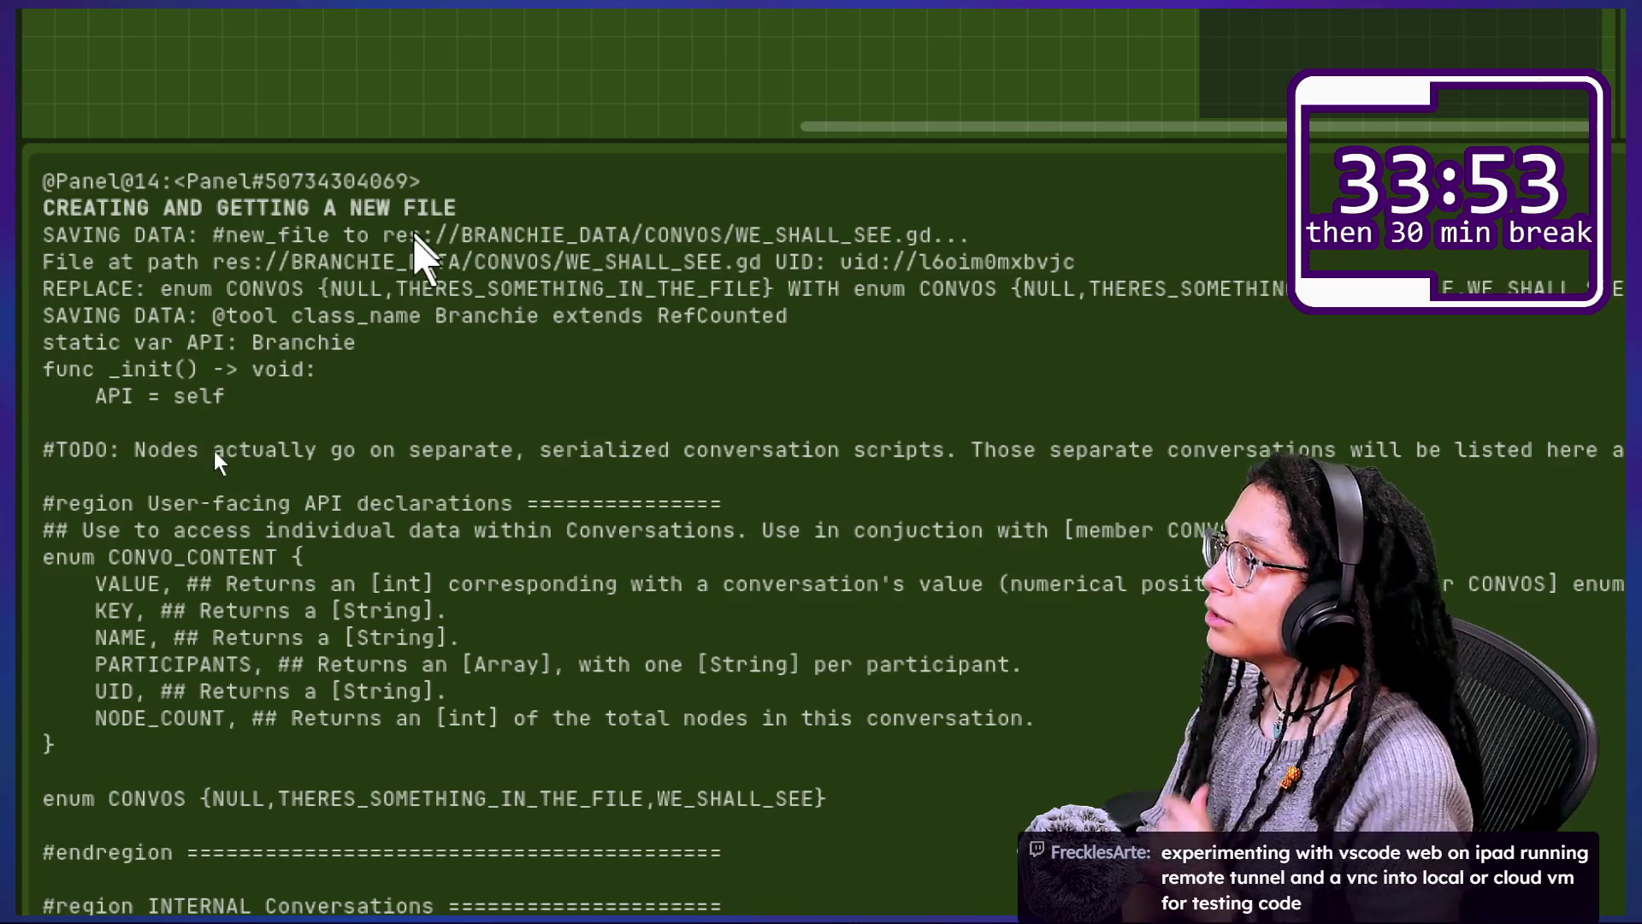
{"action": "mouse_move", "coordinate": [217, 225]}
{"action": "left_mouse_down"}
{"action": "mouse_move", "coordinate": [195, 255]}
{"action": "mouse_move", "coordinate": [209, 214]}
{"action": "left_mouse_up"}
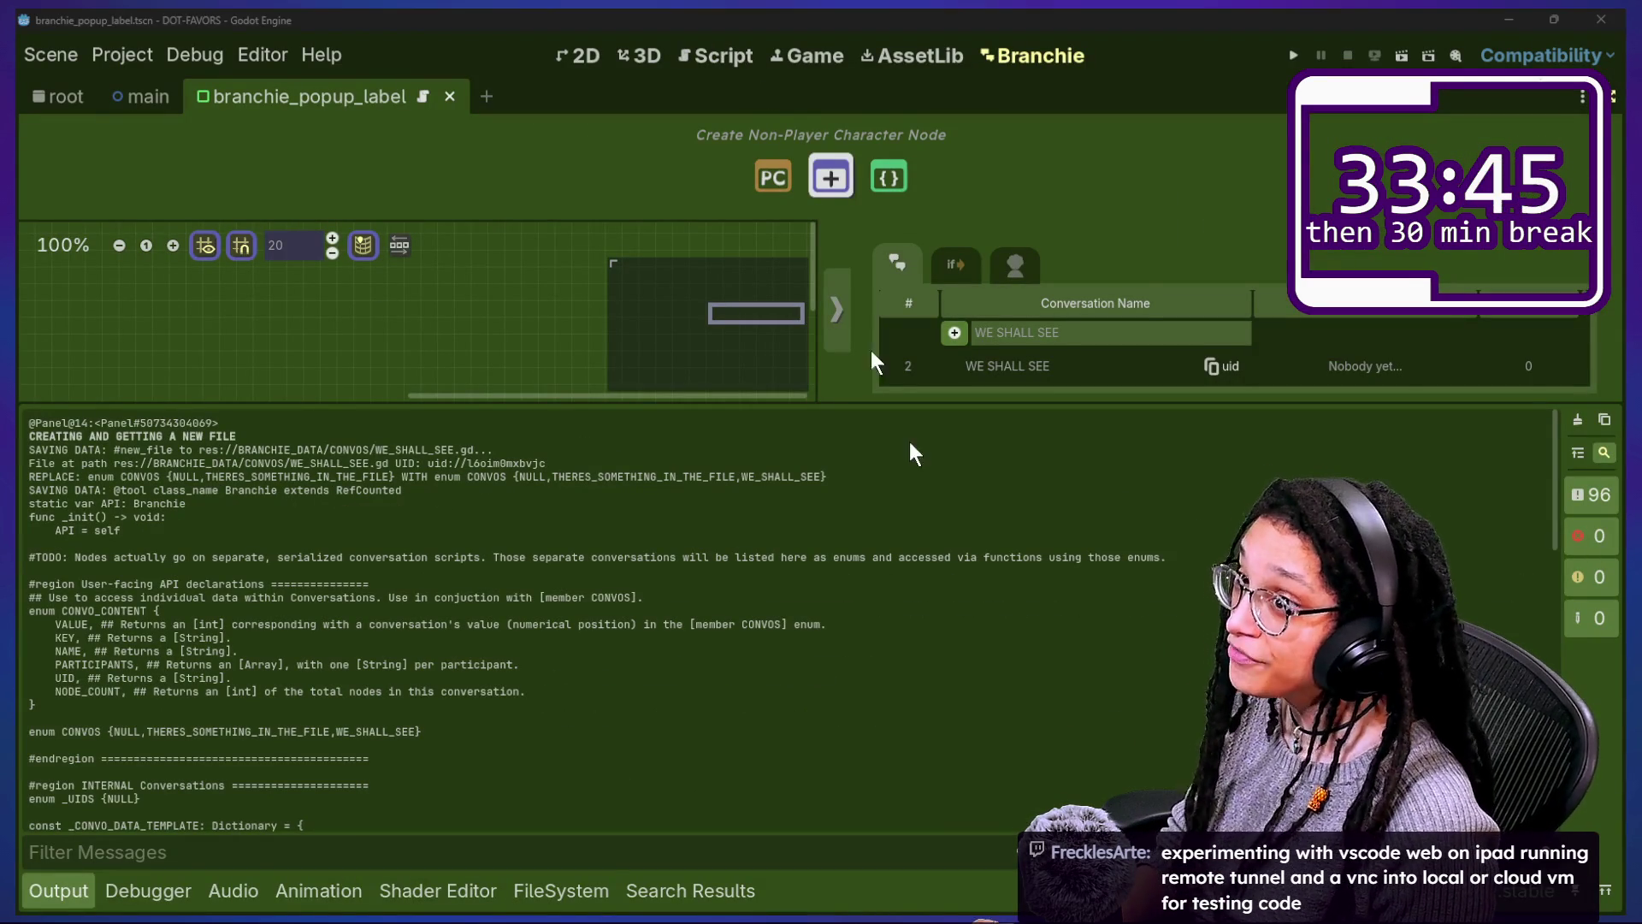
Step: Open WE_SHALL_SEE.gd from the FileSystem dock to check it, then start a GitHub Desktop commit summary
{"action": "left_click", "coordinate": [540, 894]}
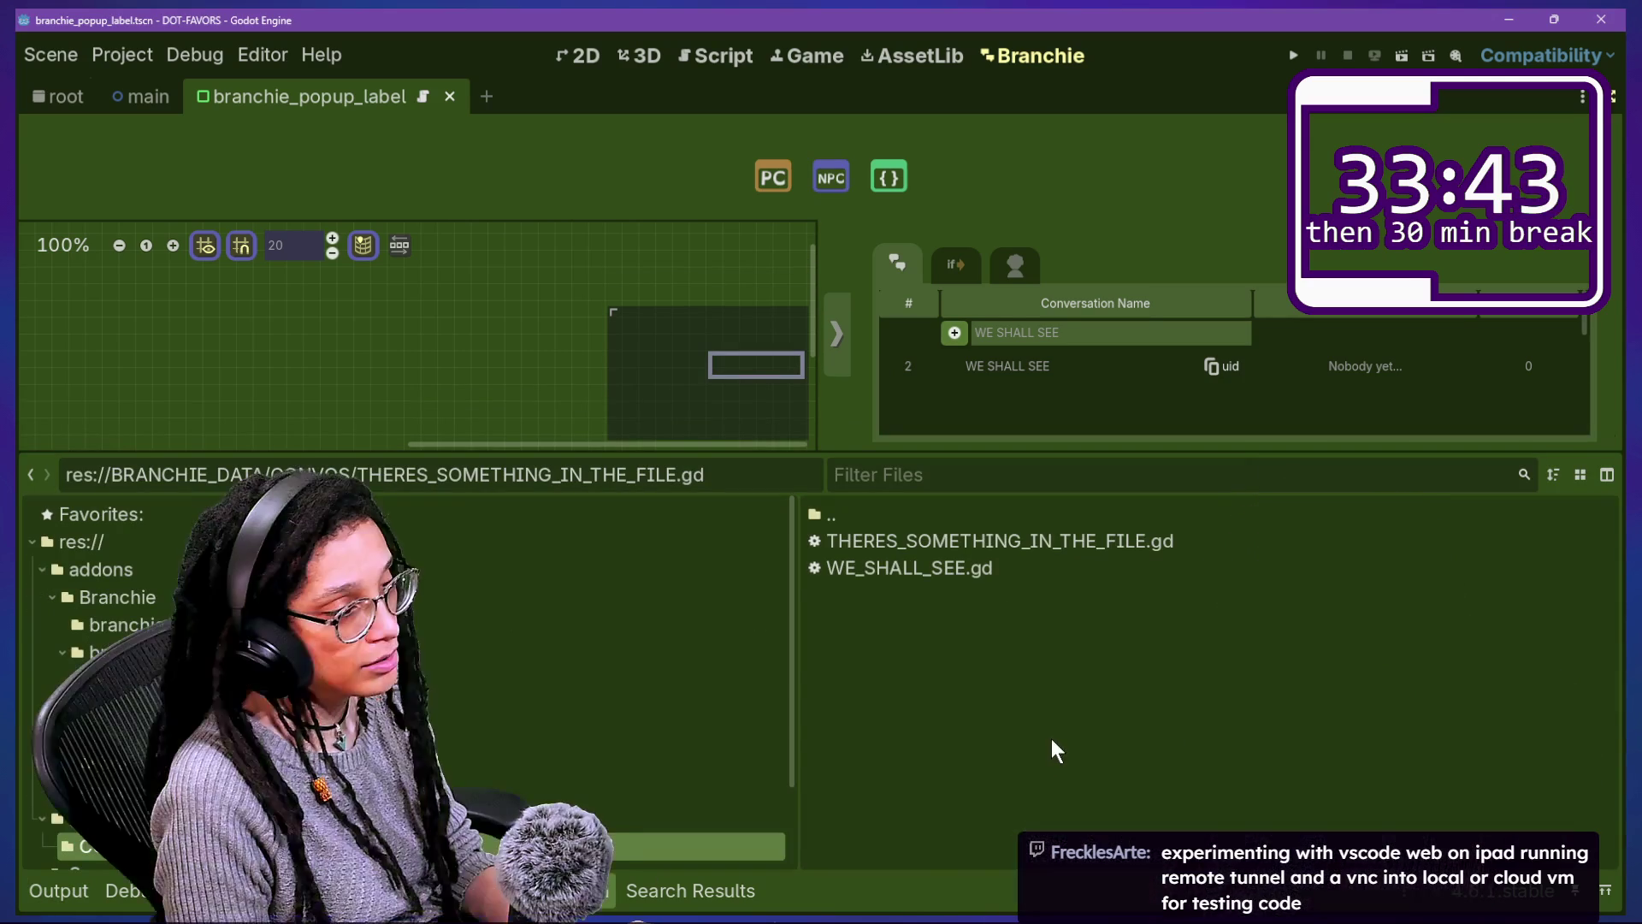
{"action": "double_click", "coordinate": [1026, 566]}
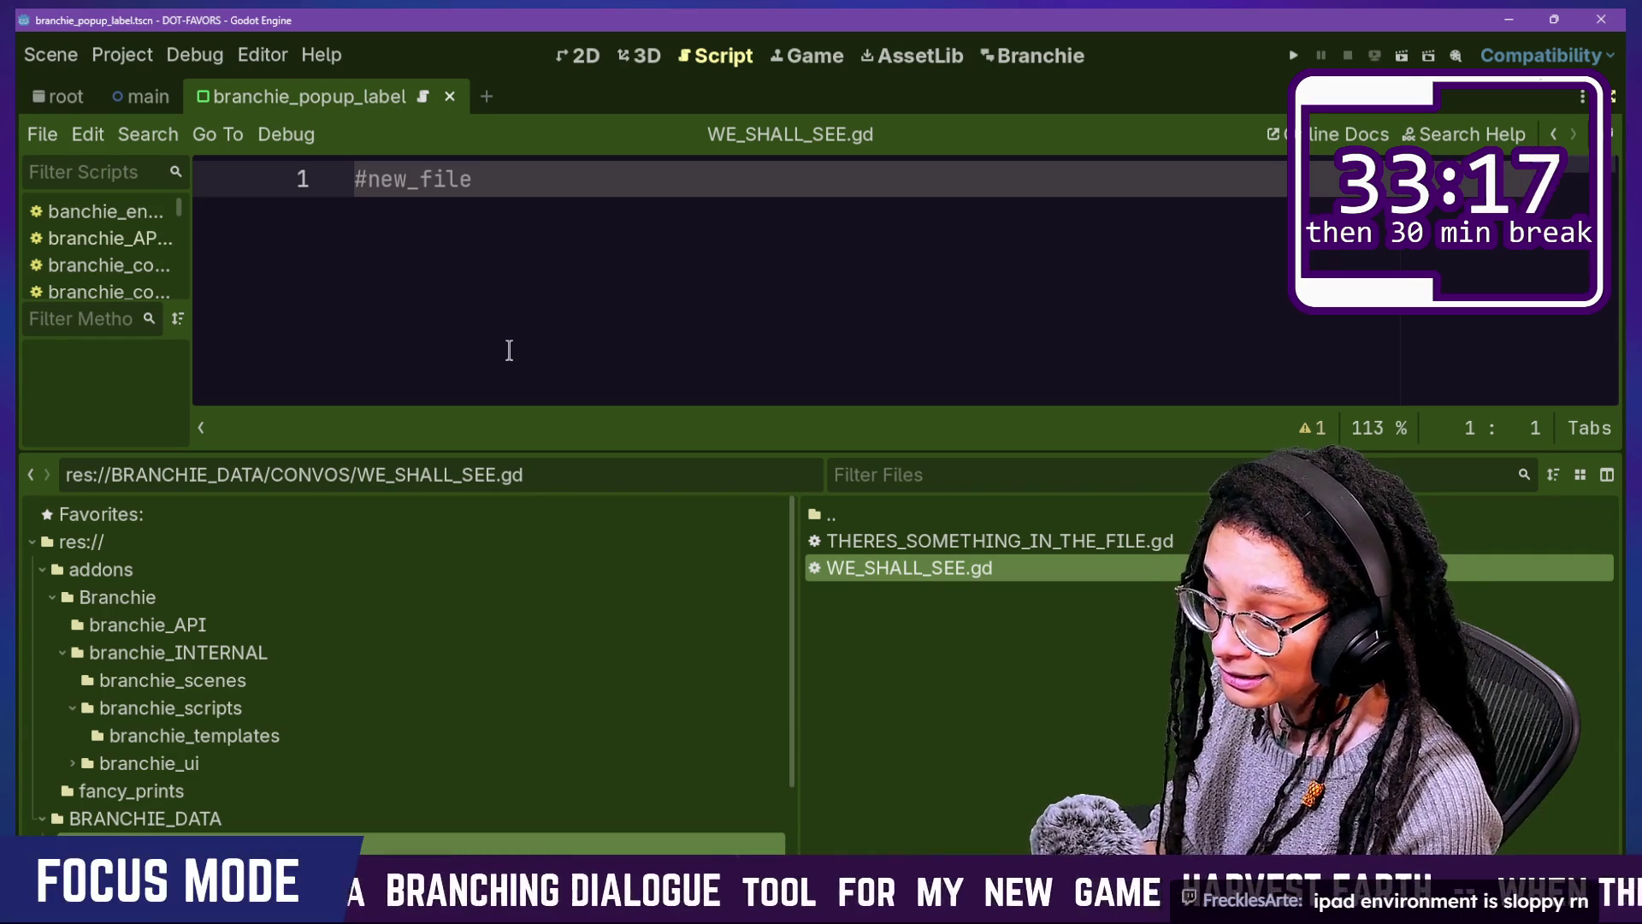
{"action": "key", "text": "ctrl+a"}
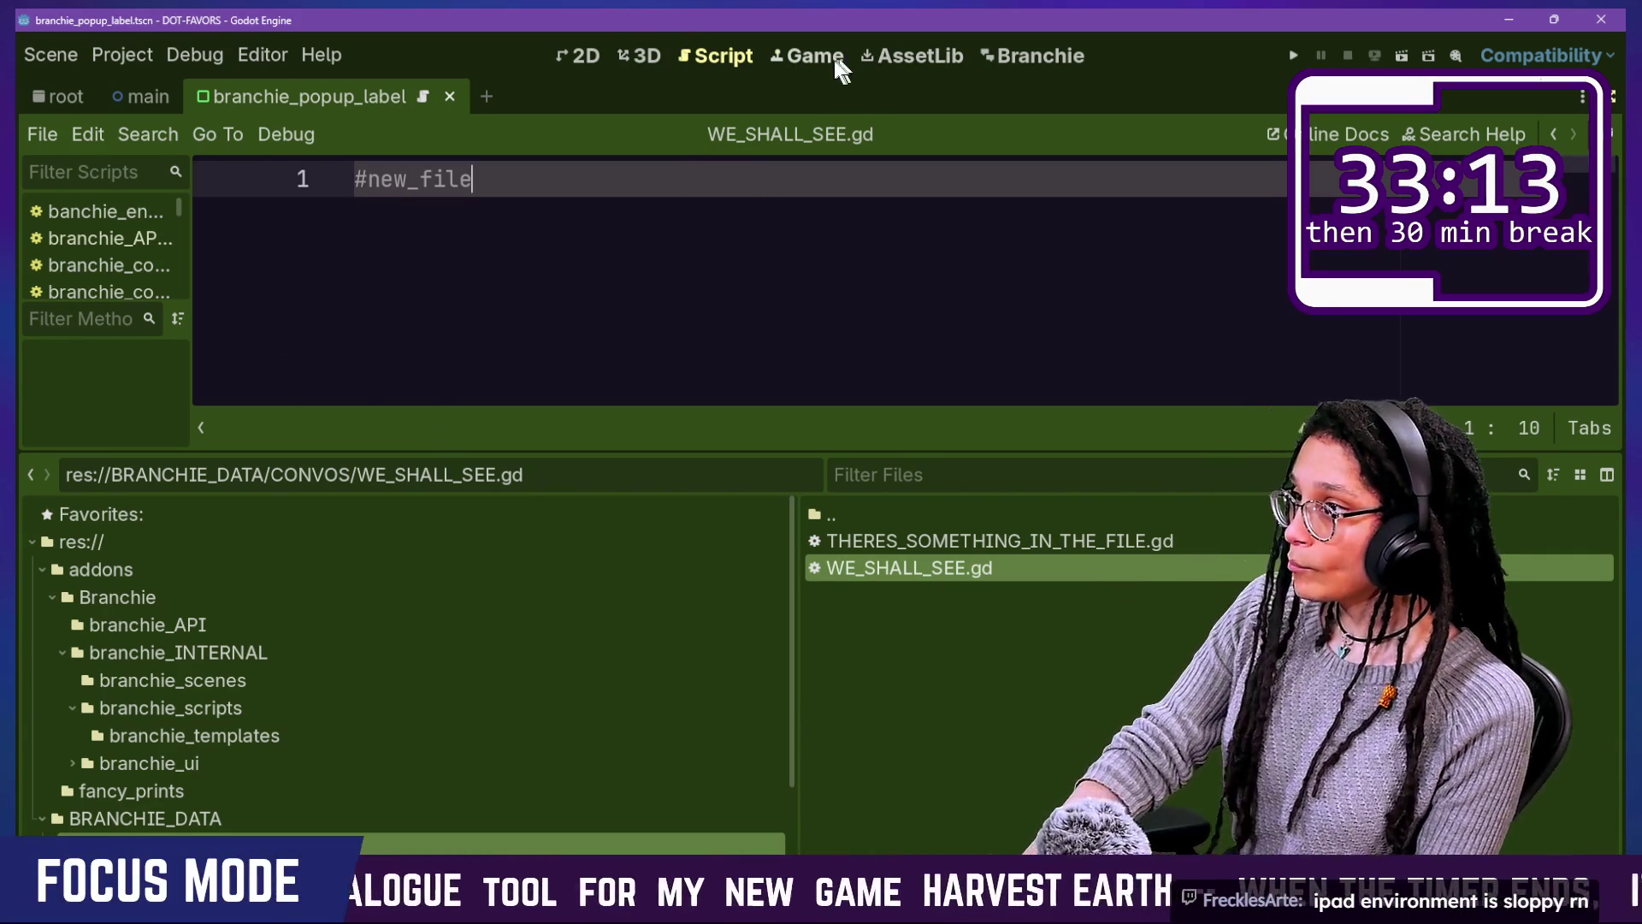
{"action": "left_click", "coordinate": [829, 58]}
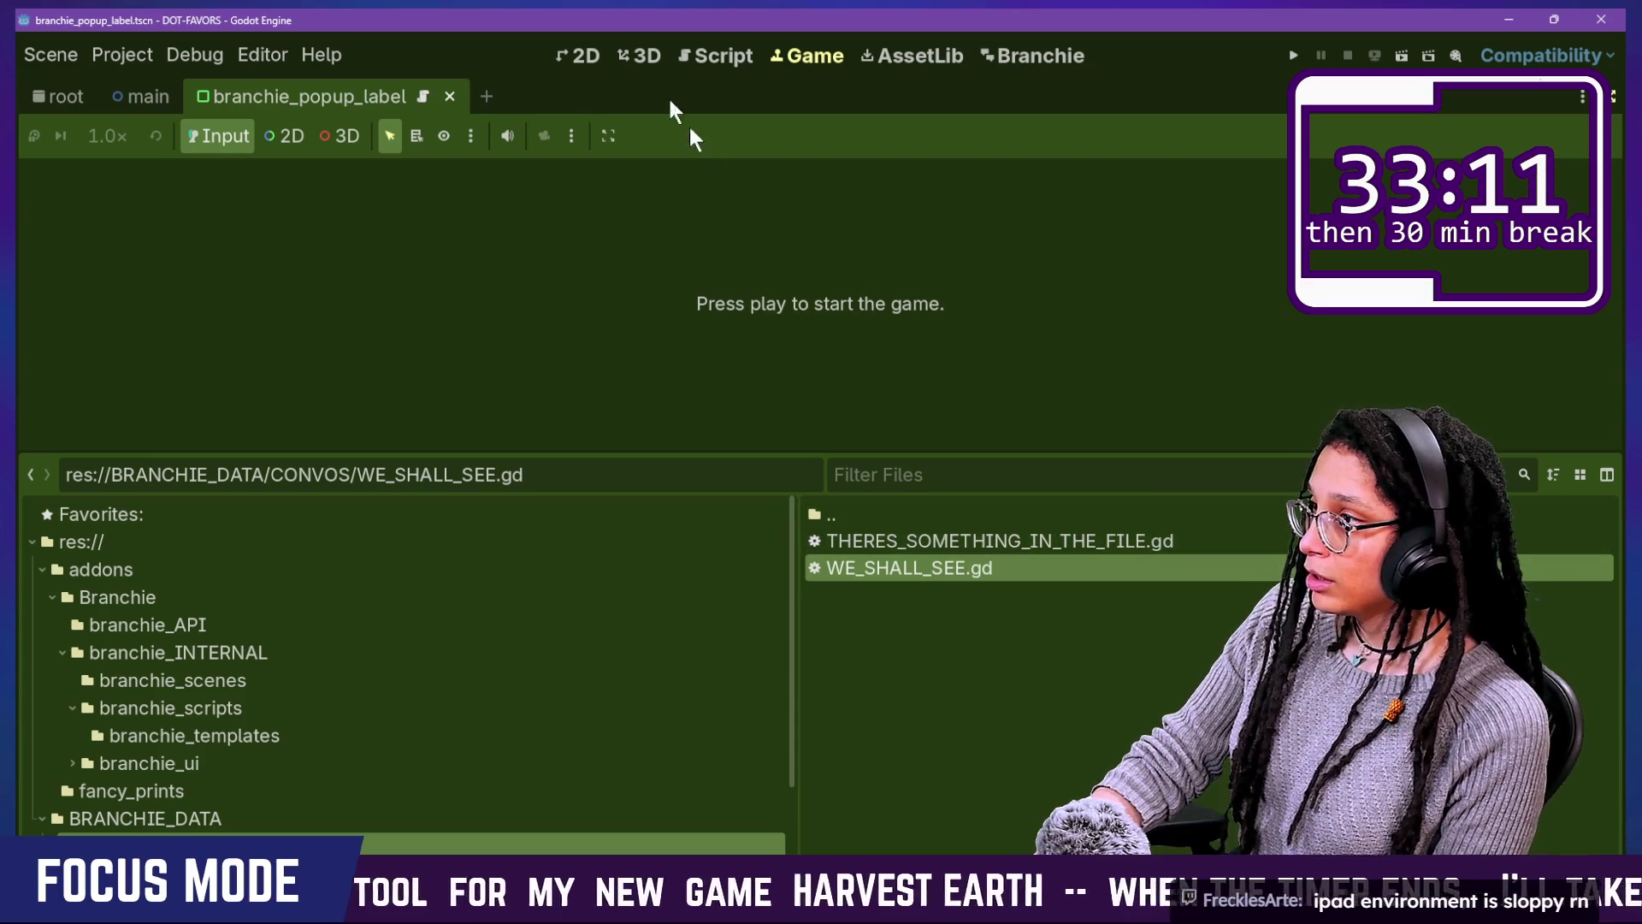
{"action": "left_click", "coordinate": [696, 53]}
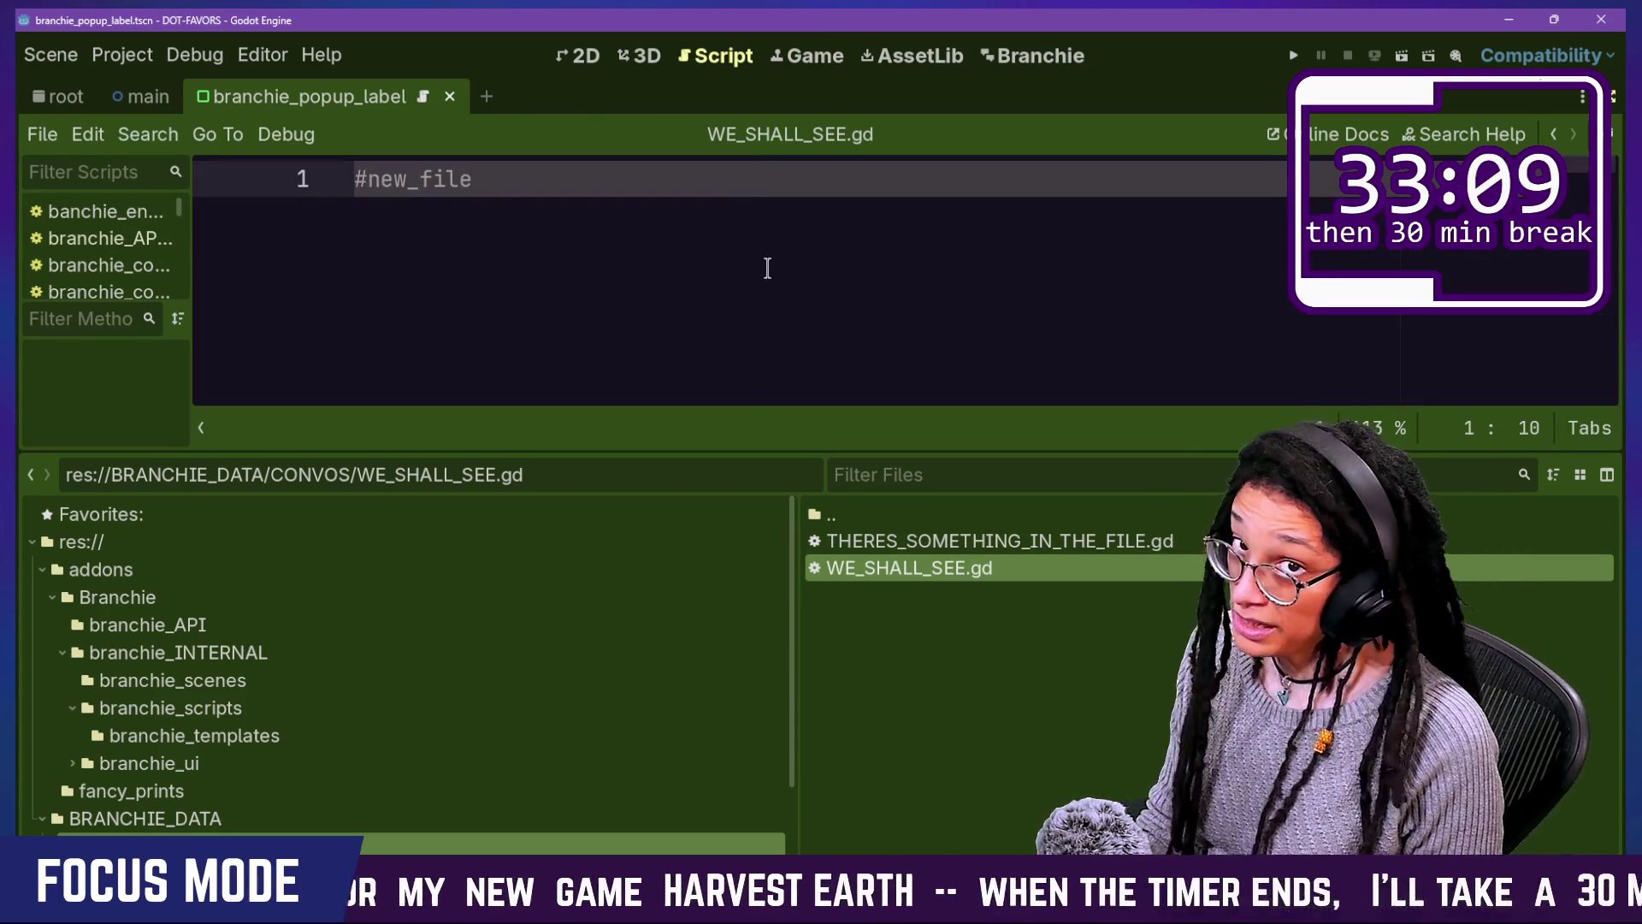
{"action": "key", "text": "alt+Tab"}
{"action": "left_click", "coordinate": [365, 647]}
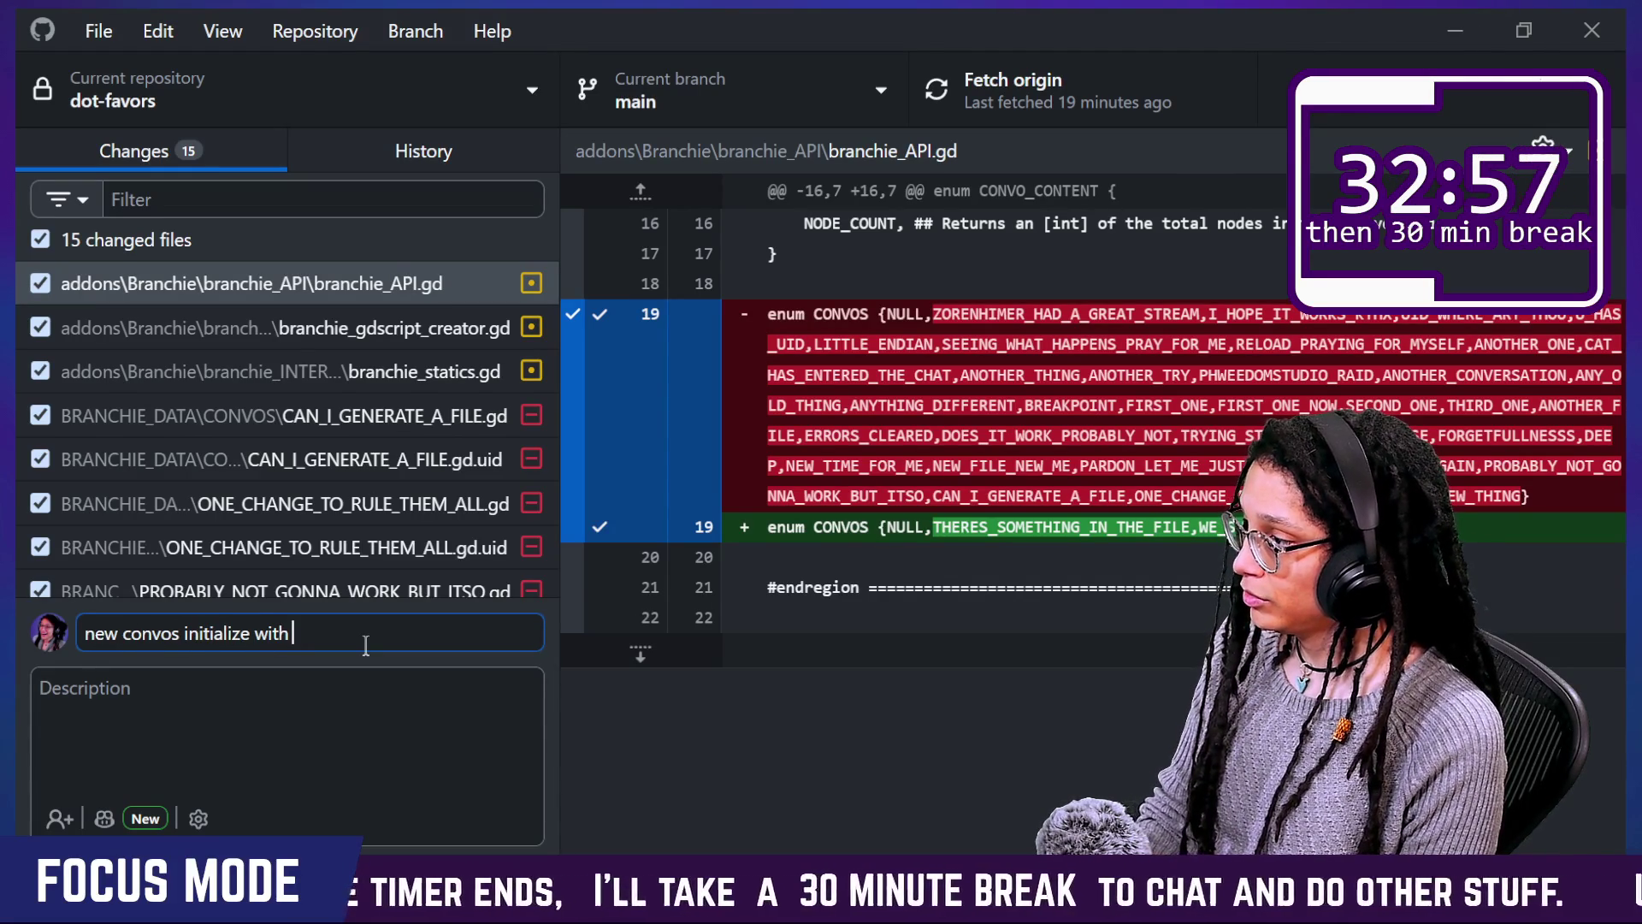
Step: Commit the 15 files as 'new convos initialize with data', push to origin, return to Godot
{"action": "type", "text": "data"}
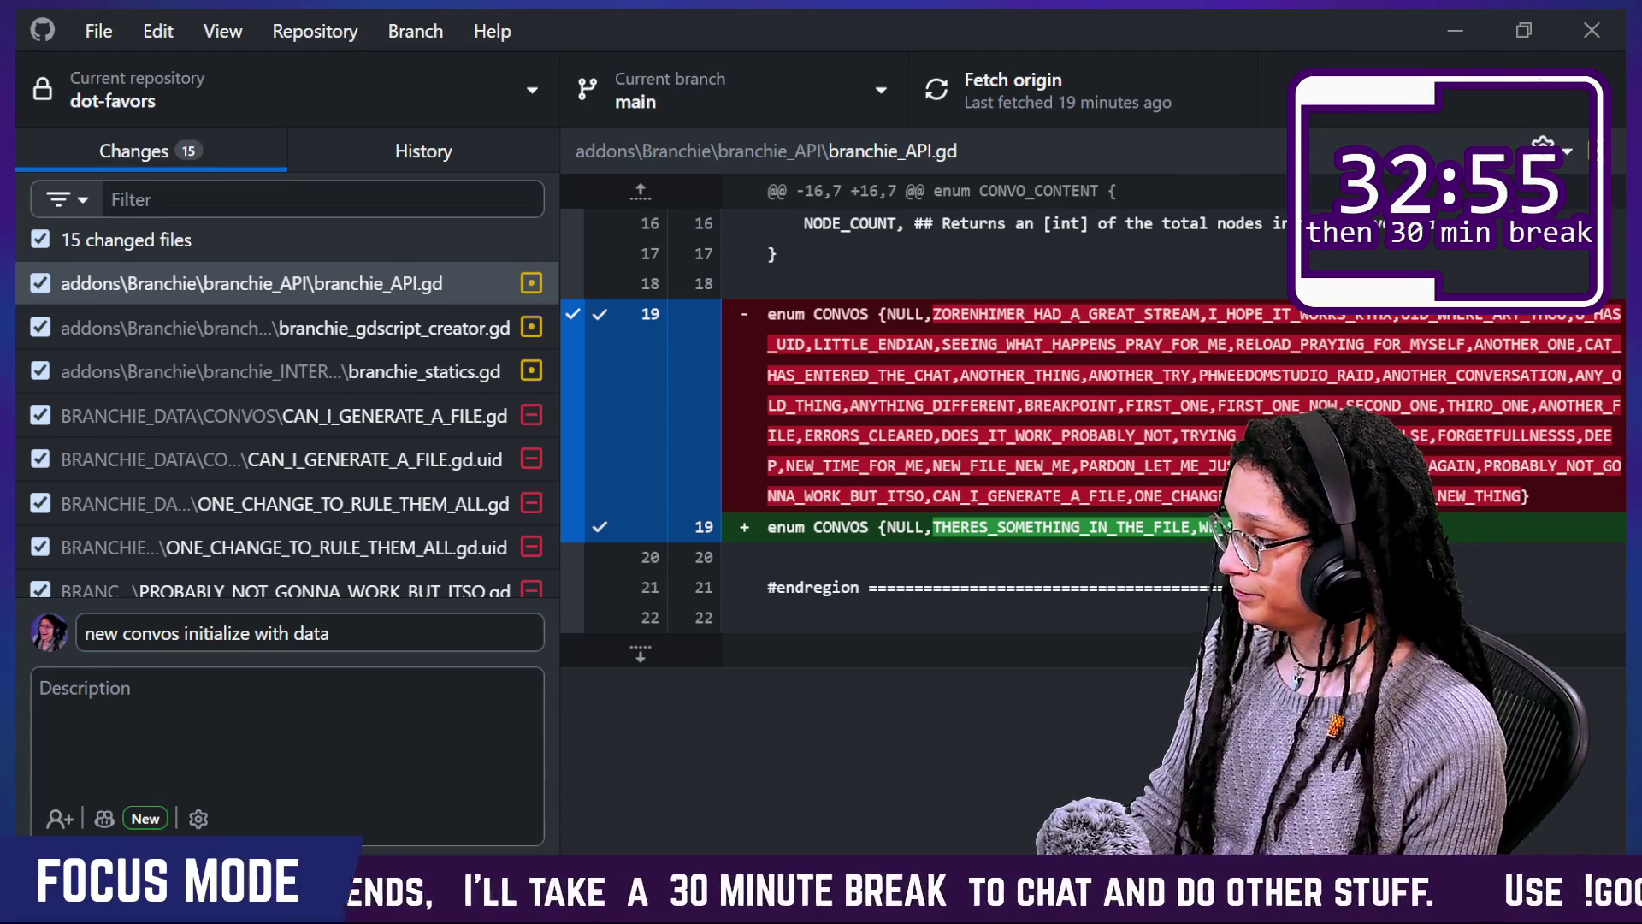
{"action": "key", "text": "ctrl+Return"}
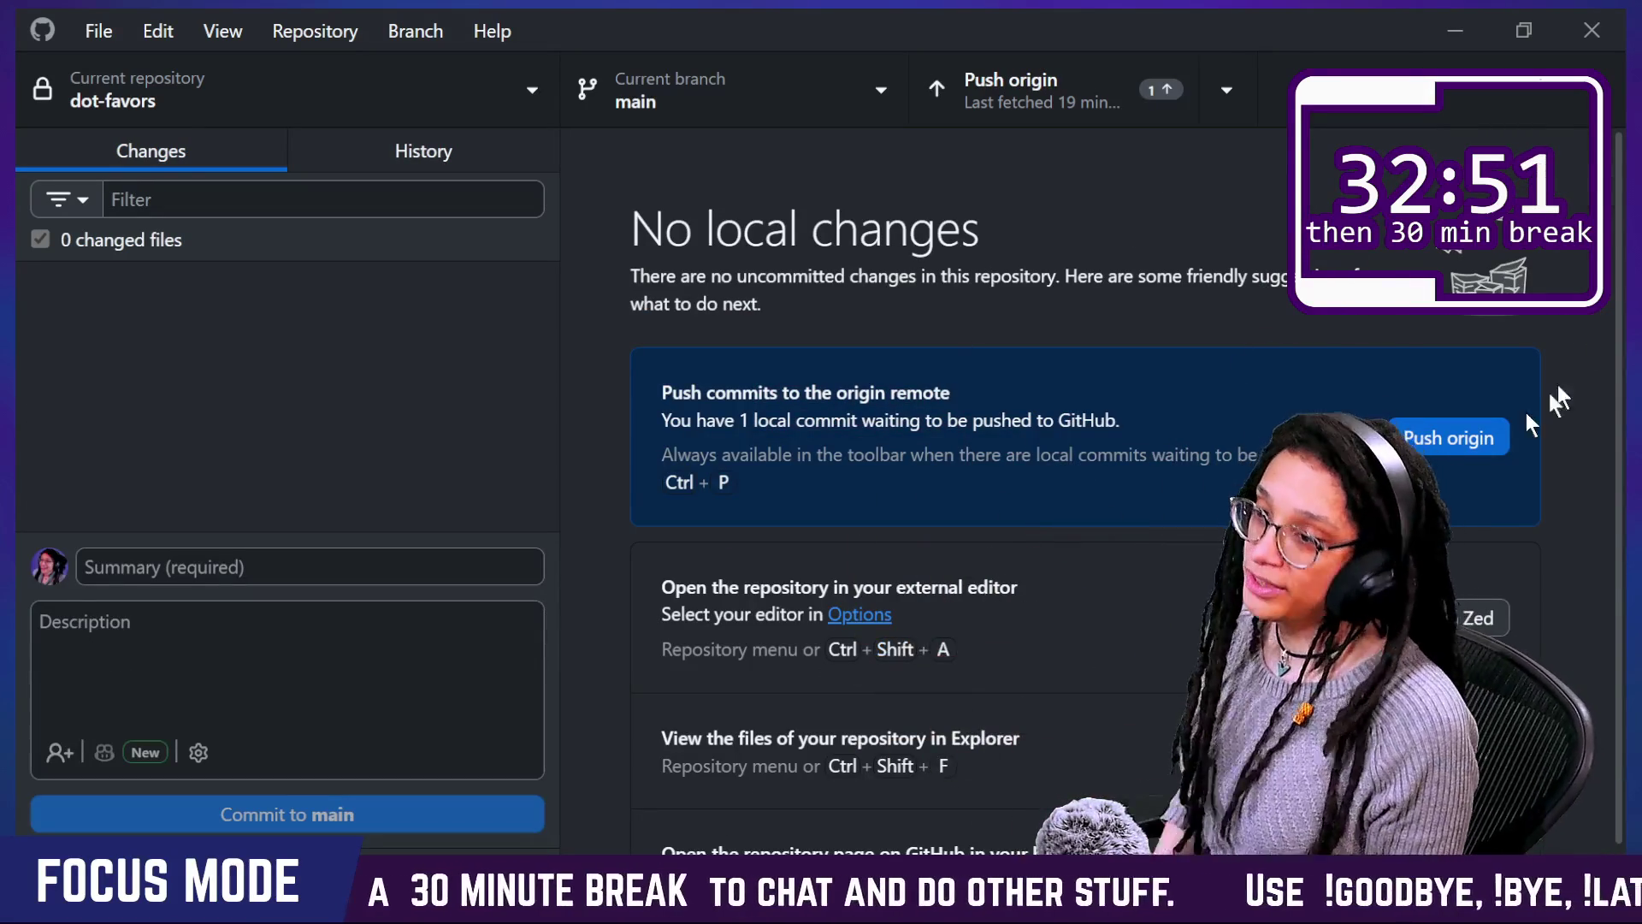
{"action": "left_click", "coordinate": [1476, 444]}
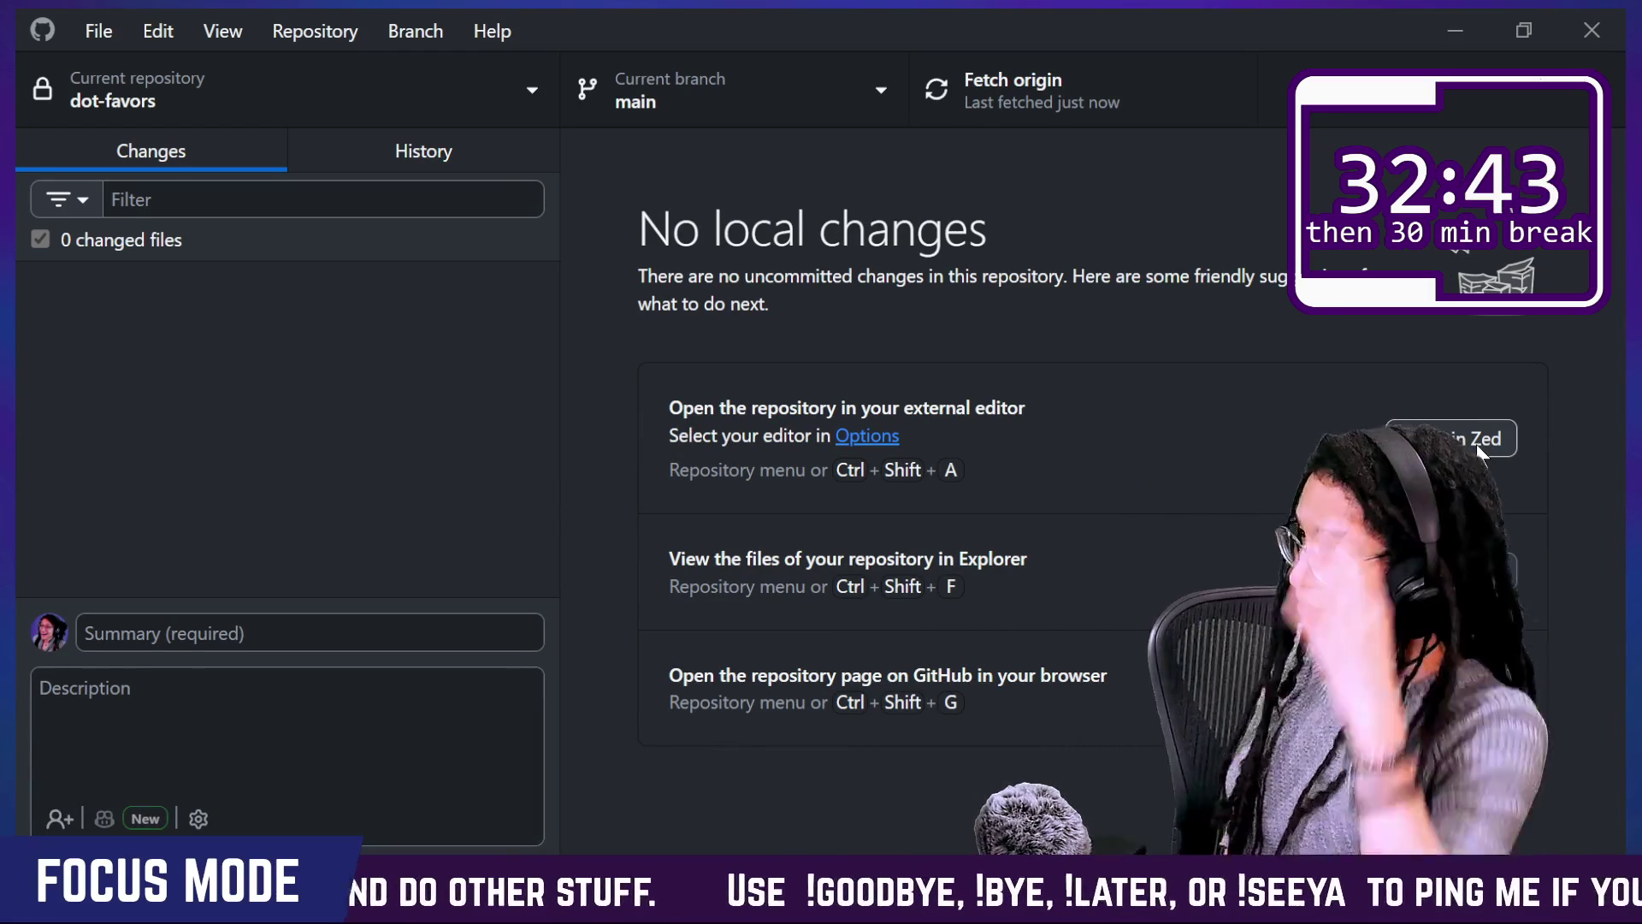
{"action": "key", "text": "alt+Tab"}
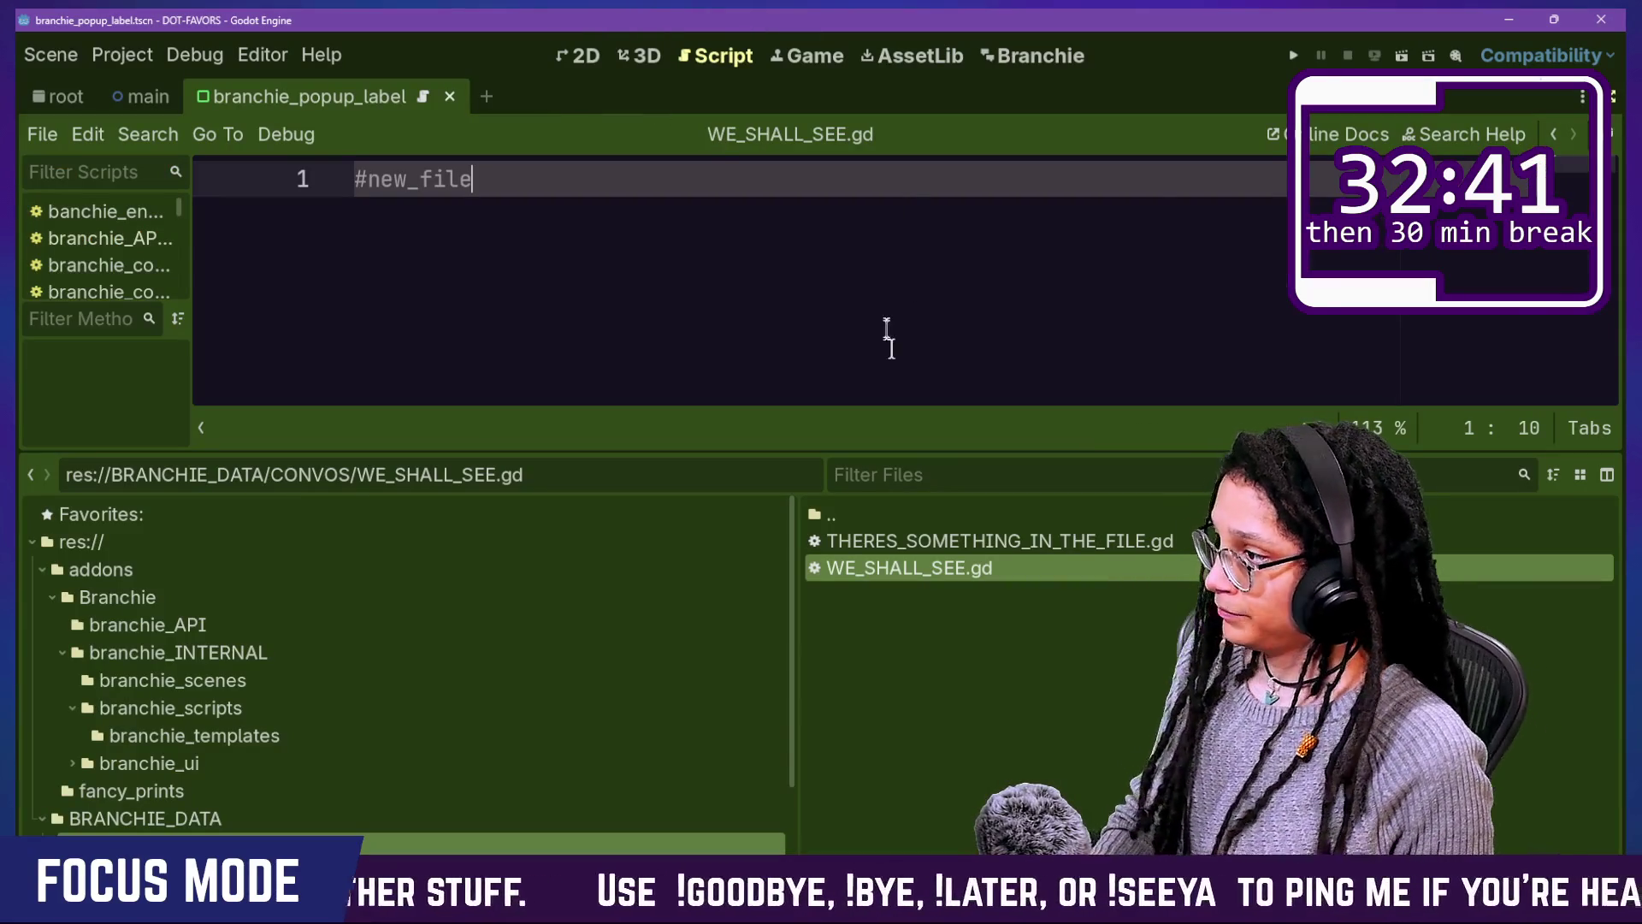
Step: Hide the bottom panel, quick-open branchie_gdscript_creator.gd, and start a new line after the TEMPLATES enum
{"action": "key", "text": "alt+o"}
{"action": "key", "text": "alt+o"}
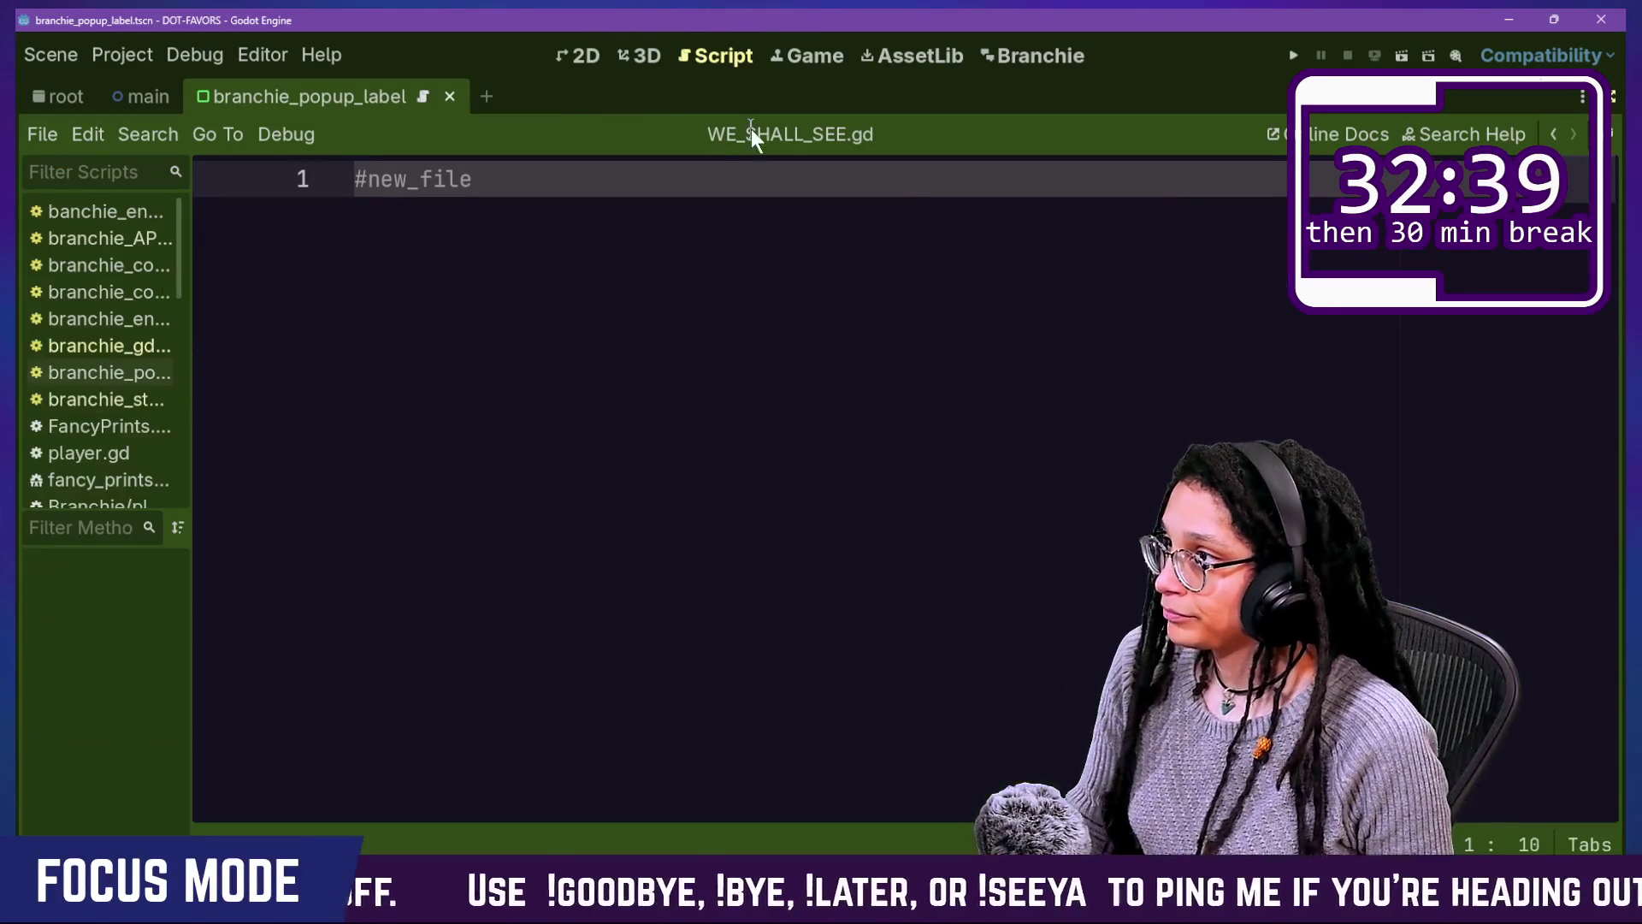
{"action": "key", "text": "shift+alt+o"}
{"action": "key", "text": "Down"}
{"action": "key", "text": "Down"}
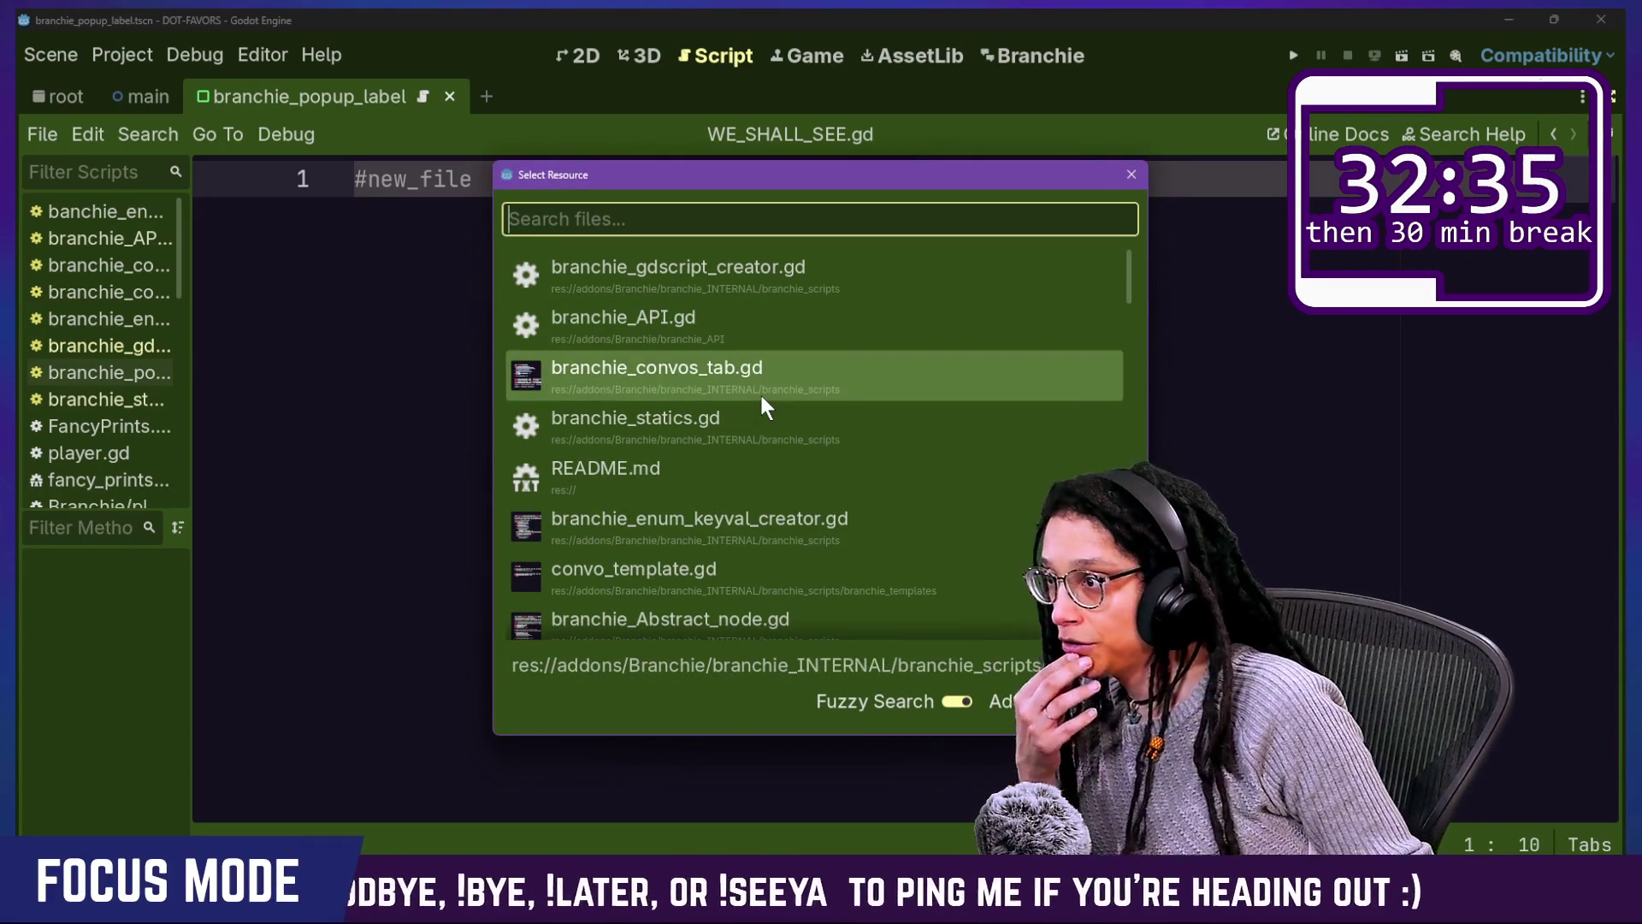
{"action": "key", "text": "Up"}
{"action": "key", "text": "Up"}
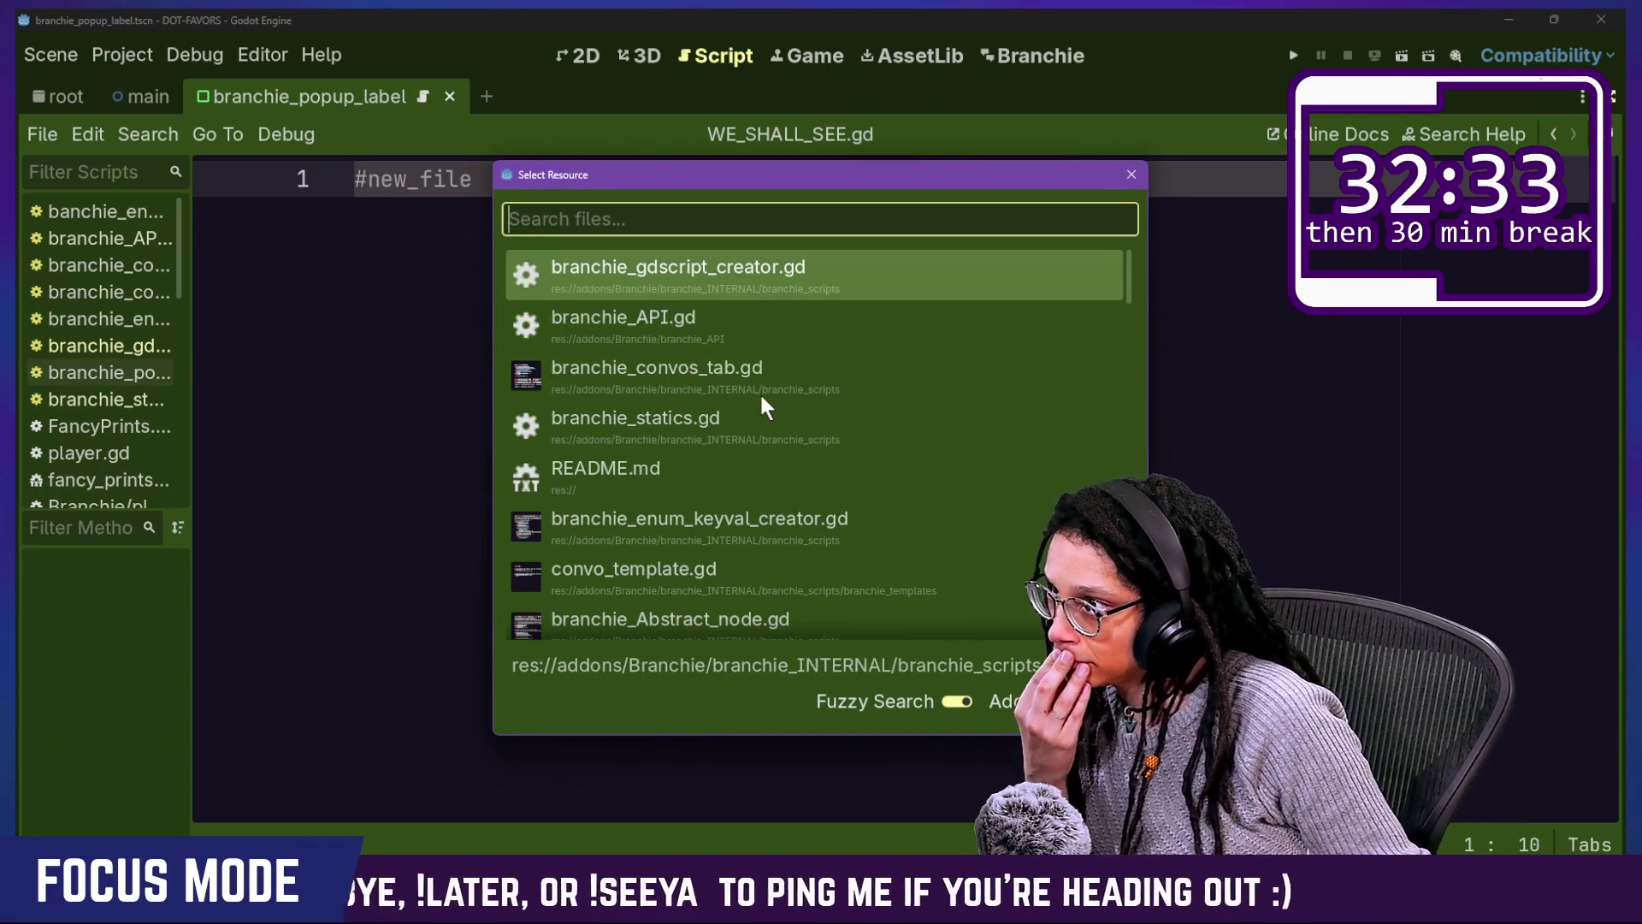
{"action": "key", "text": "Return"}
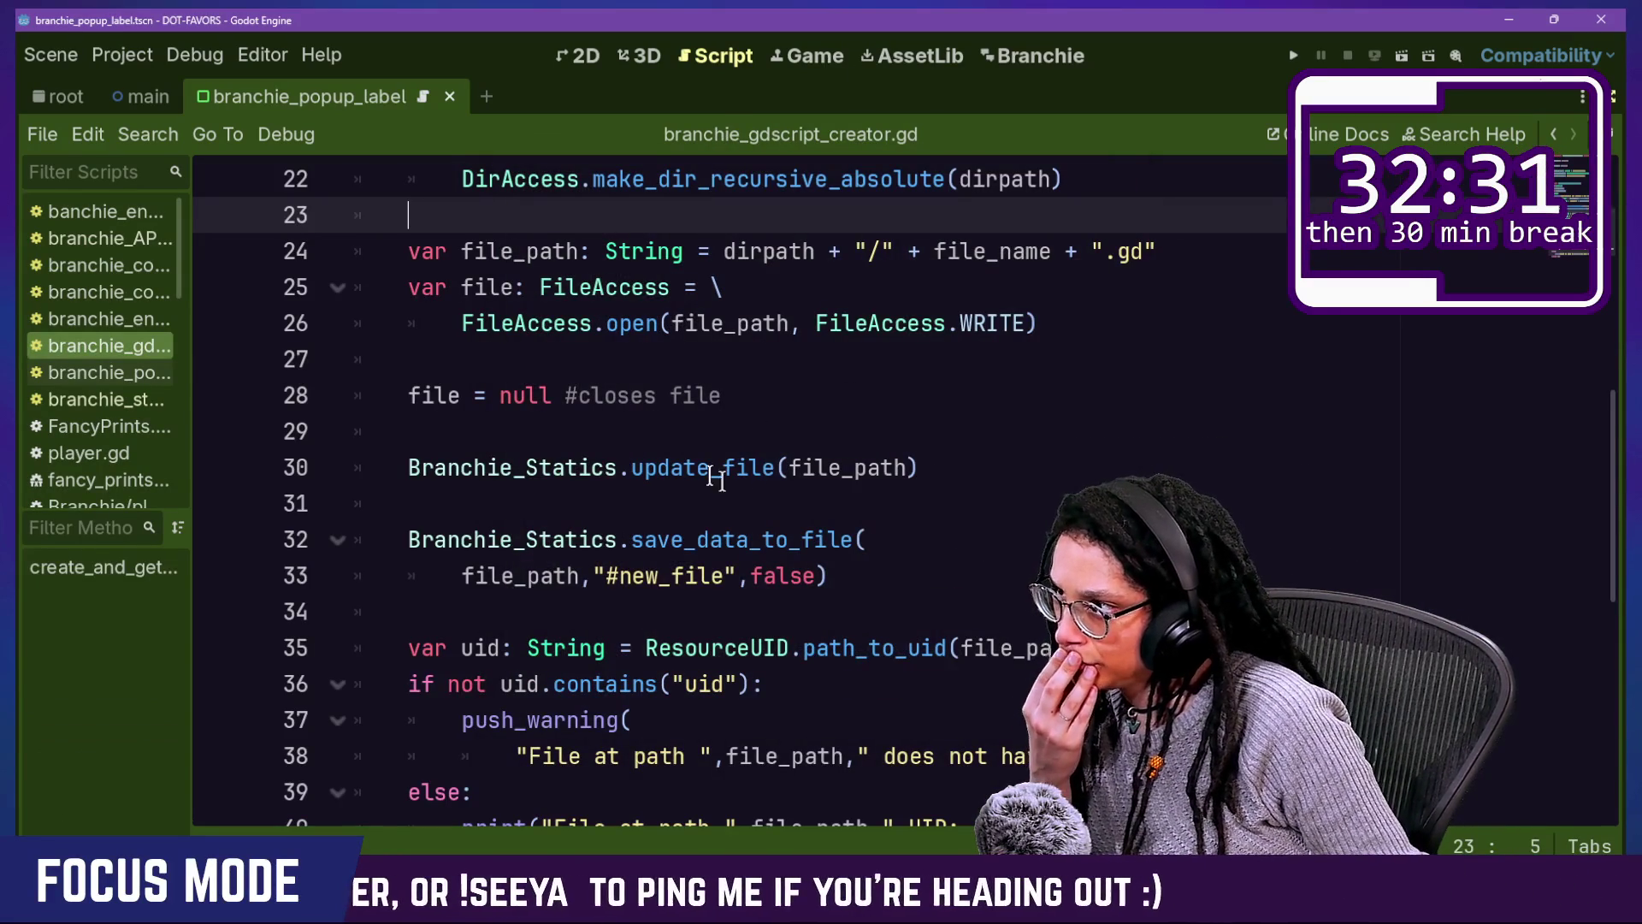
{"action": "scroll", "coordinate": [756, 469], "scroll_direction": "up", "scroll_amount": 7}
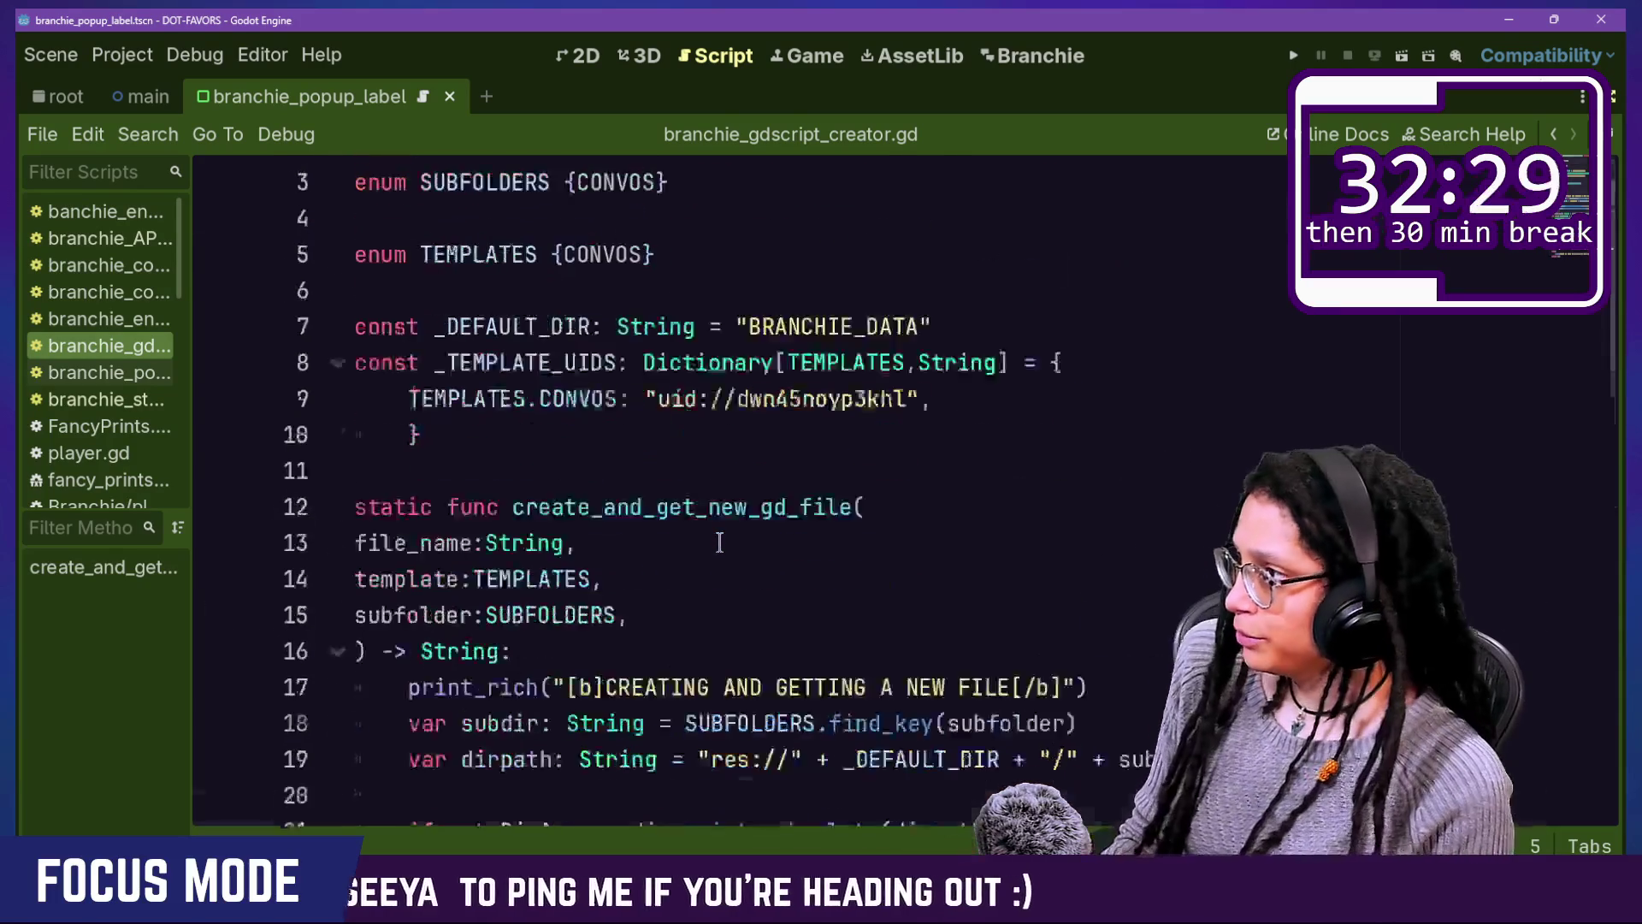
{"action": "left_click", "coordinate": [907, 350]}
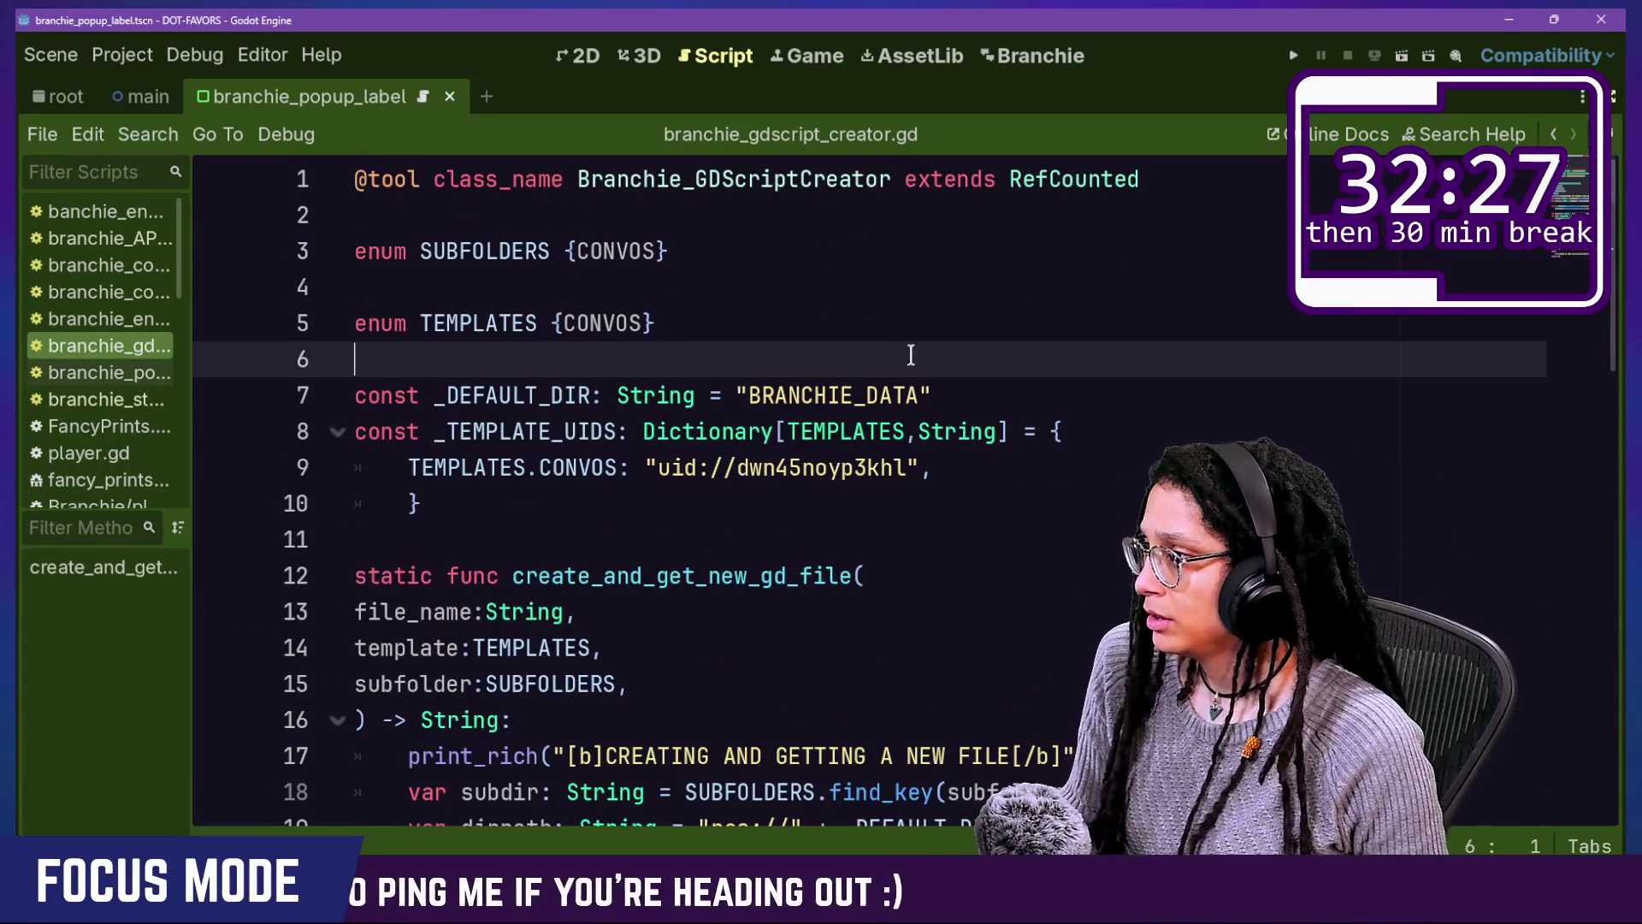
{"action": "key", "text": "Return"}
{"action": "type", "text": "D"}
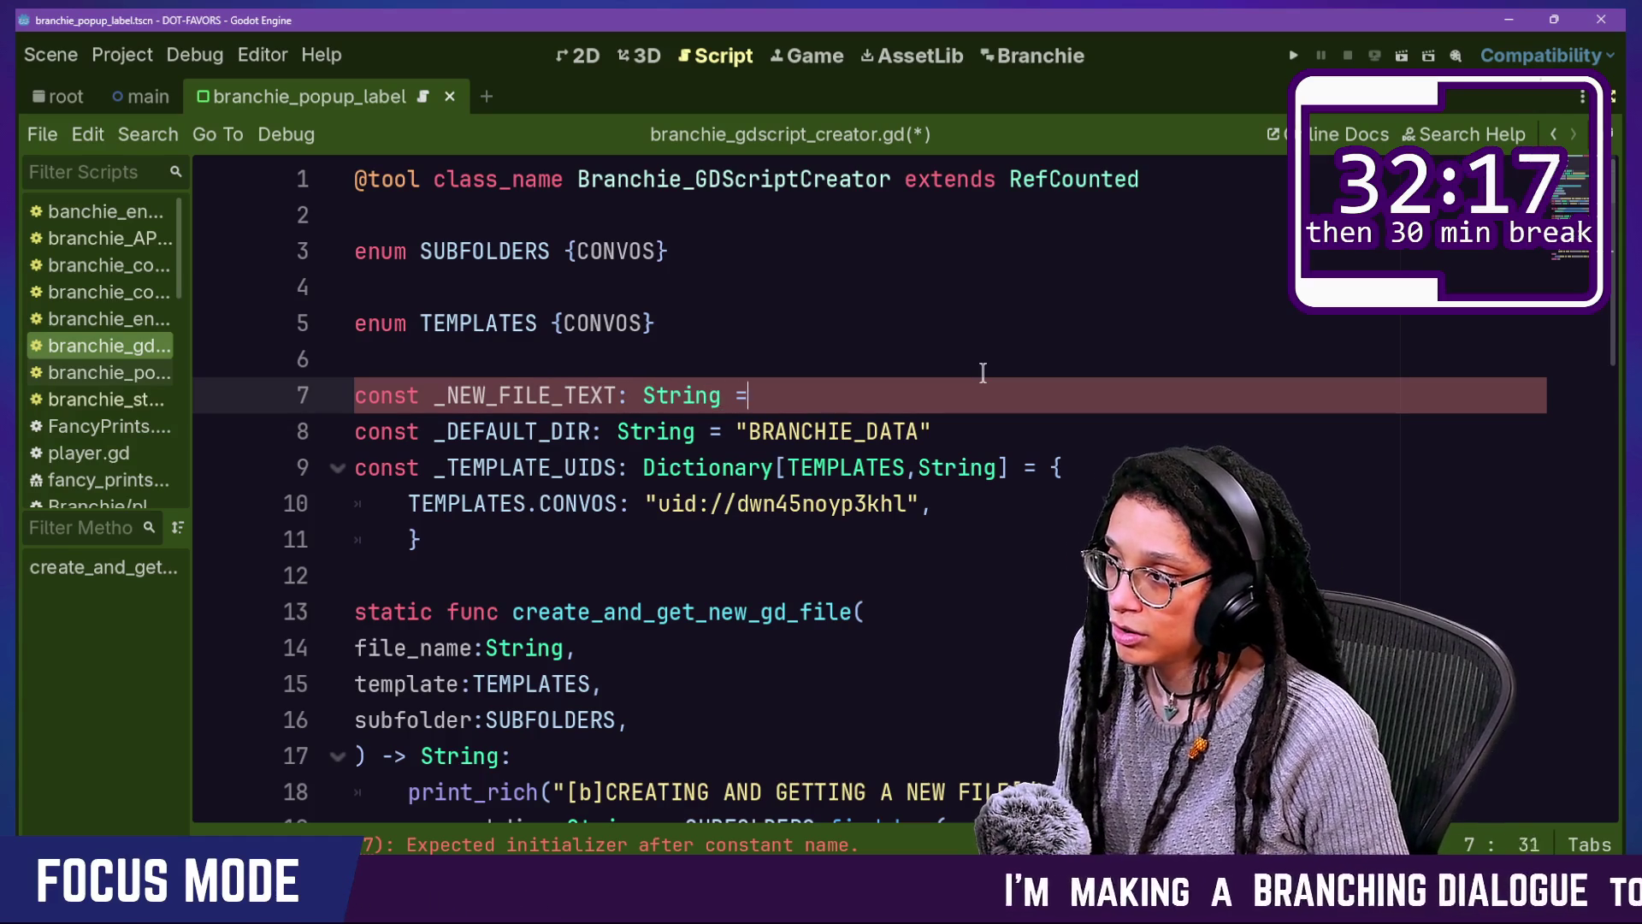
Step: Give _NEW_FILE_TEXT its string value and use _NEW_FILE_TEXT as the save_data_to_file argument
{"action": "type", "text": "\"#n"}
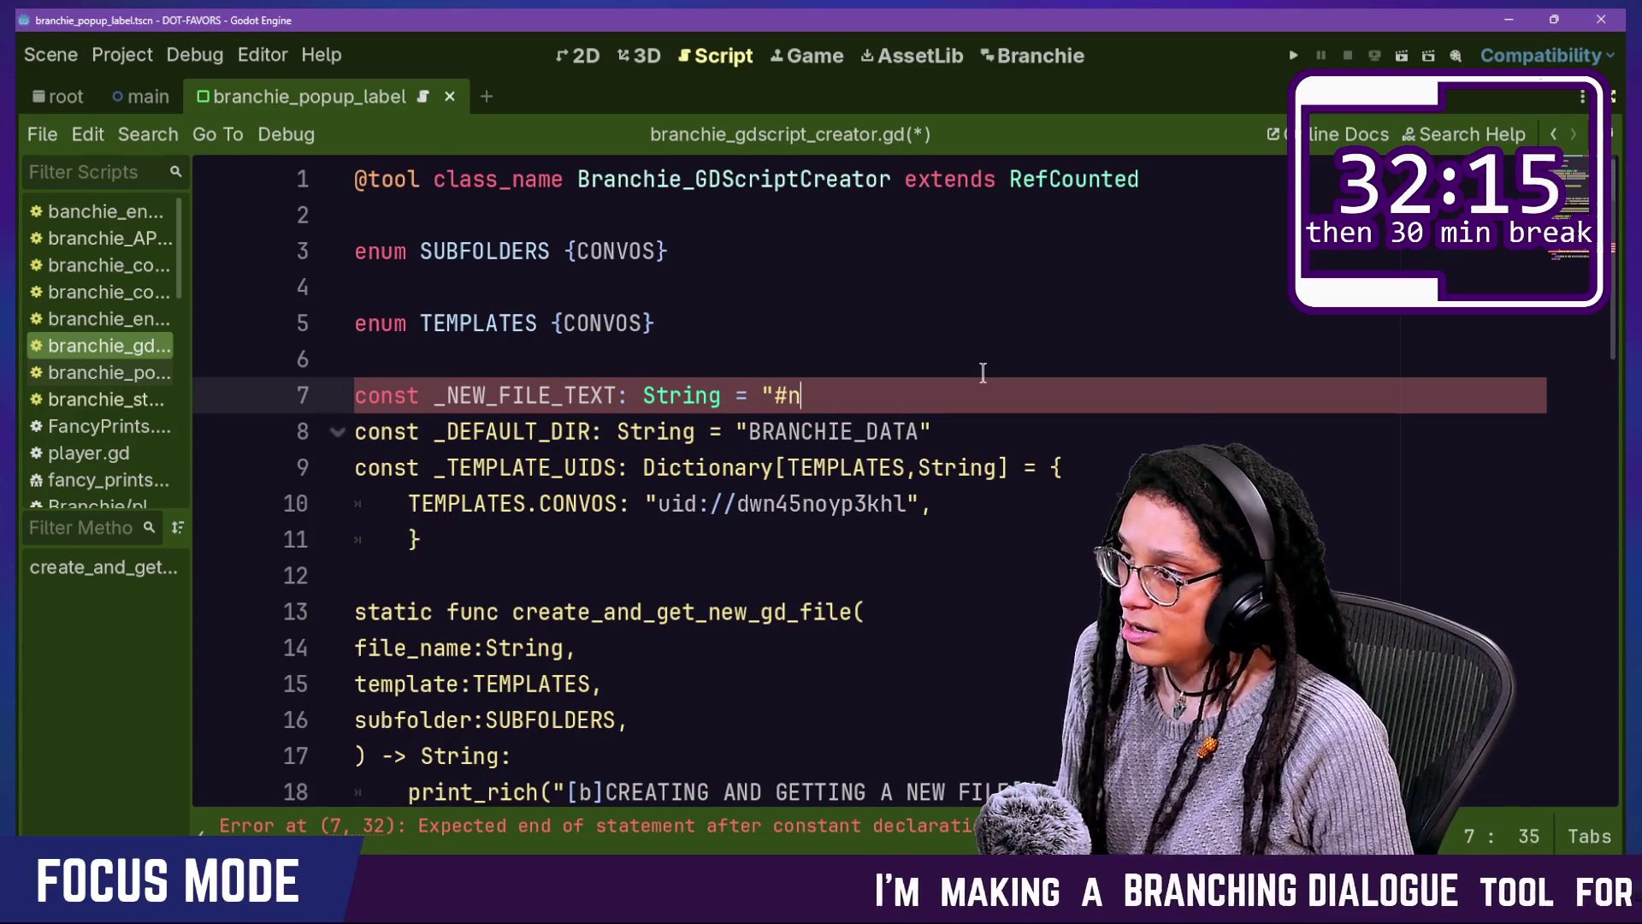
{"action": "type", "text": "\""}
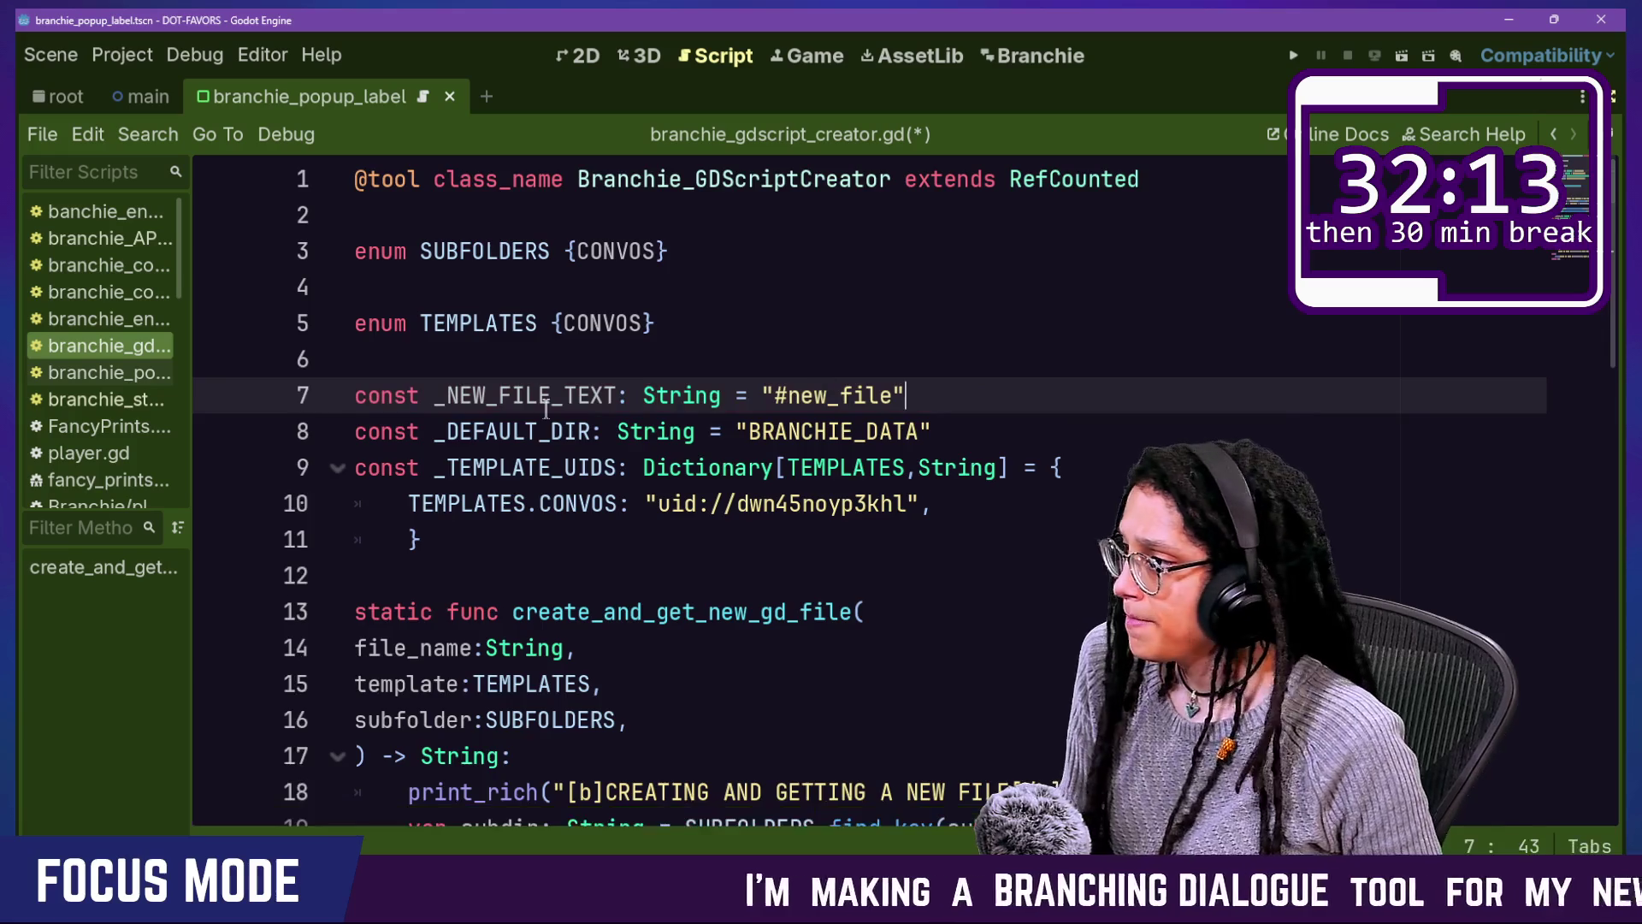
{"action": "scroll", "coordinate": [545, 409], "scroll_direction": "down", "scroll_amount": 15}
{"action": "scroll", "coordinate": [545, 409], "scroll_direction": "up", "scroll_amount": 5}
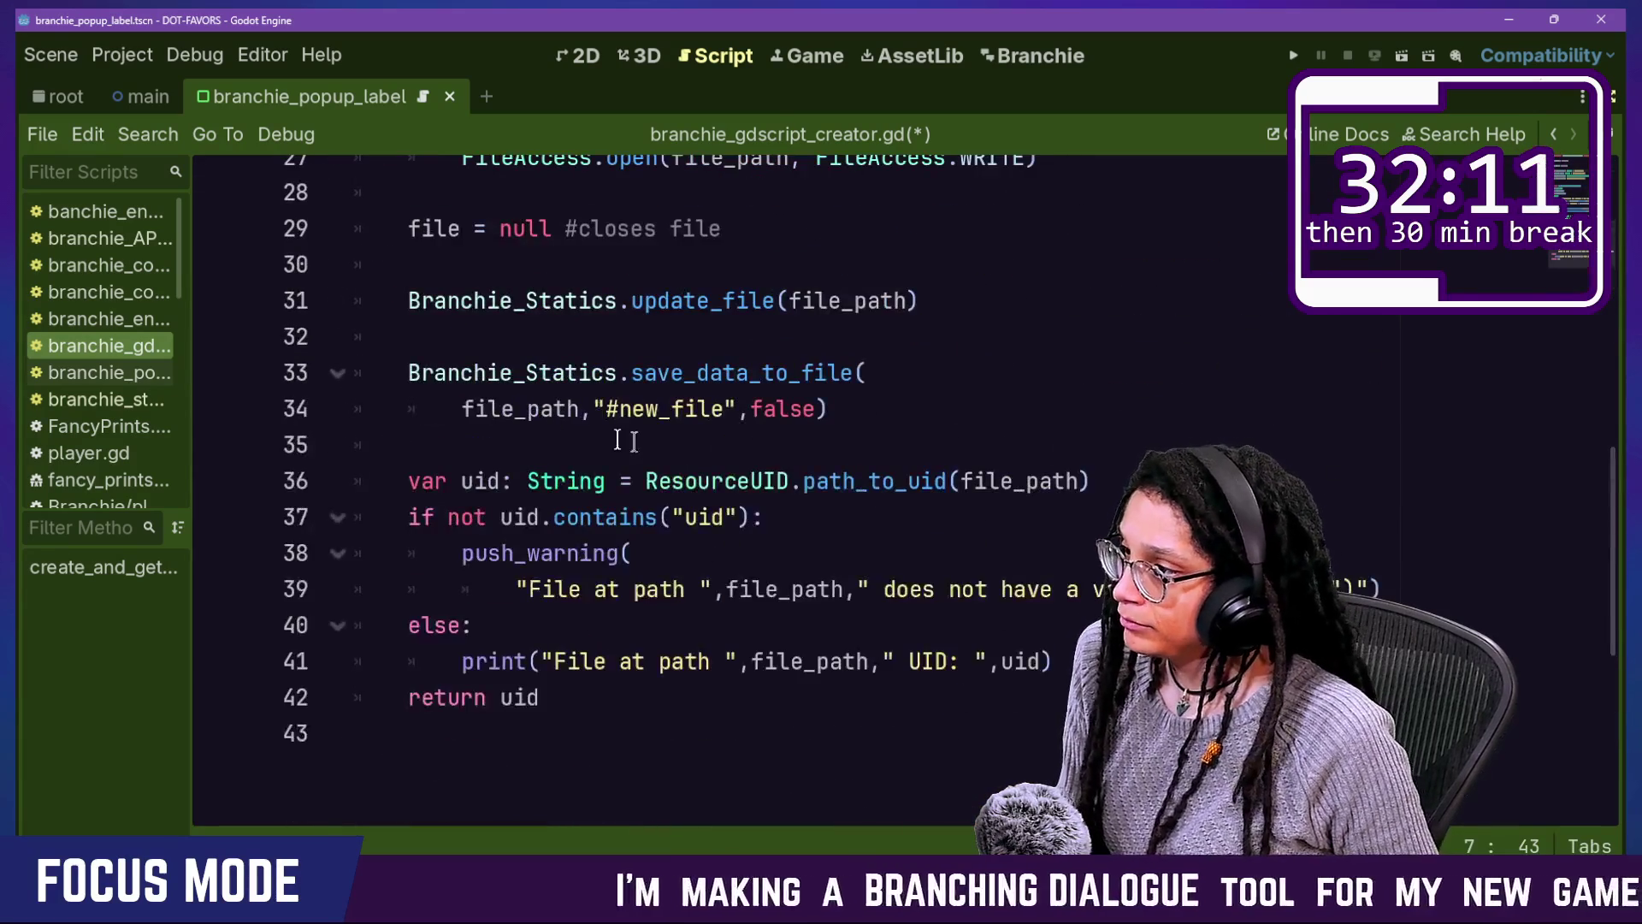
{"action": "left_click_drag", "start_coordinate": [594, 409], "coordinate": [731, 411]}
{"action": "type", "text": "_NEW"}
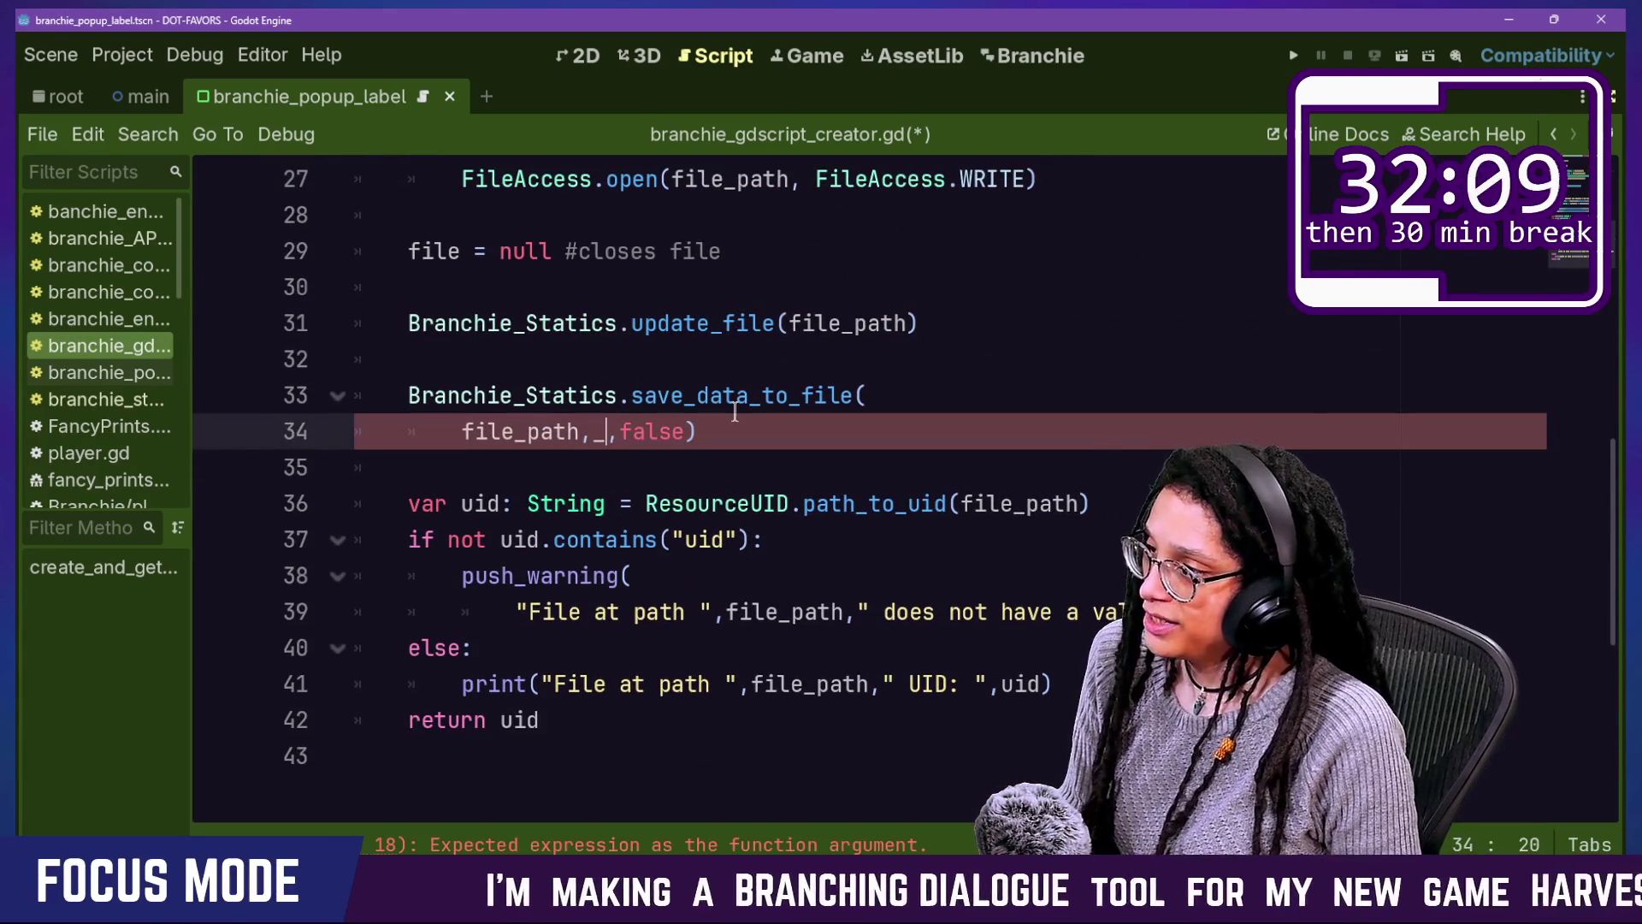
{"action": "type", "text": "_LFIE"}
{"action": "key", "text": "BackSpace"}
{"action": "key", "text": "BackSpace"}
{"action": "key", "text": "BackSpace"}
{"action": "type", "text": "FILE_TEXT"}
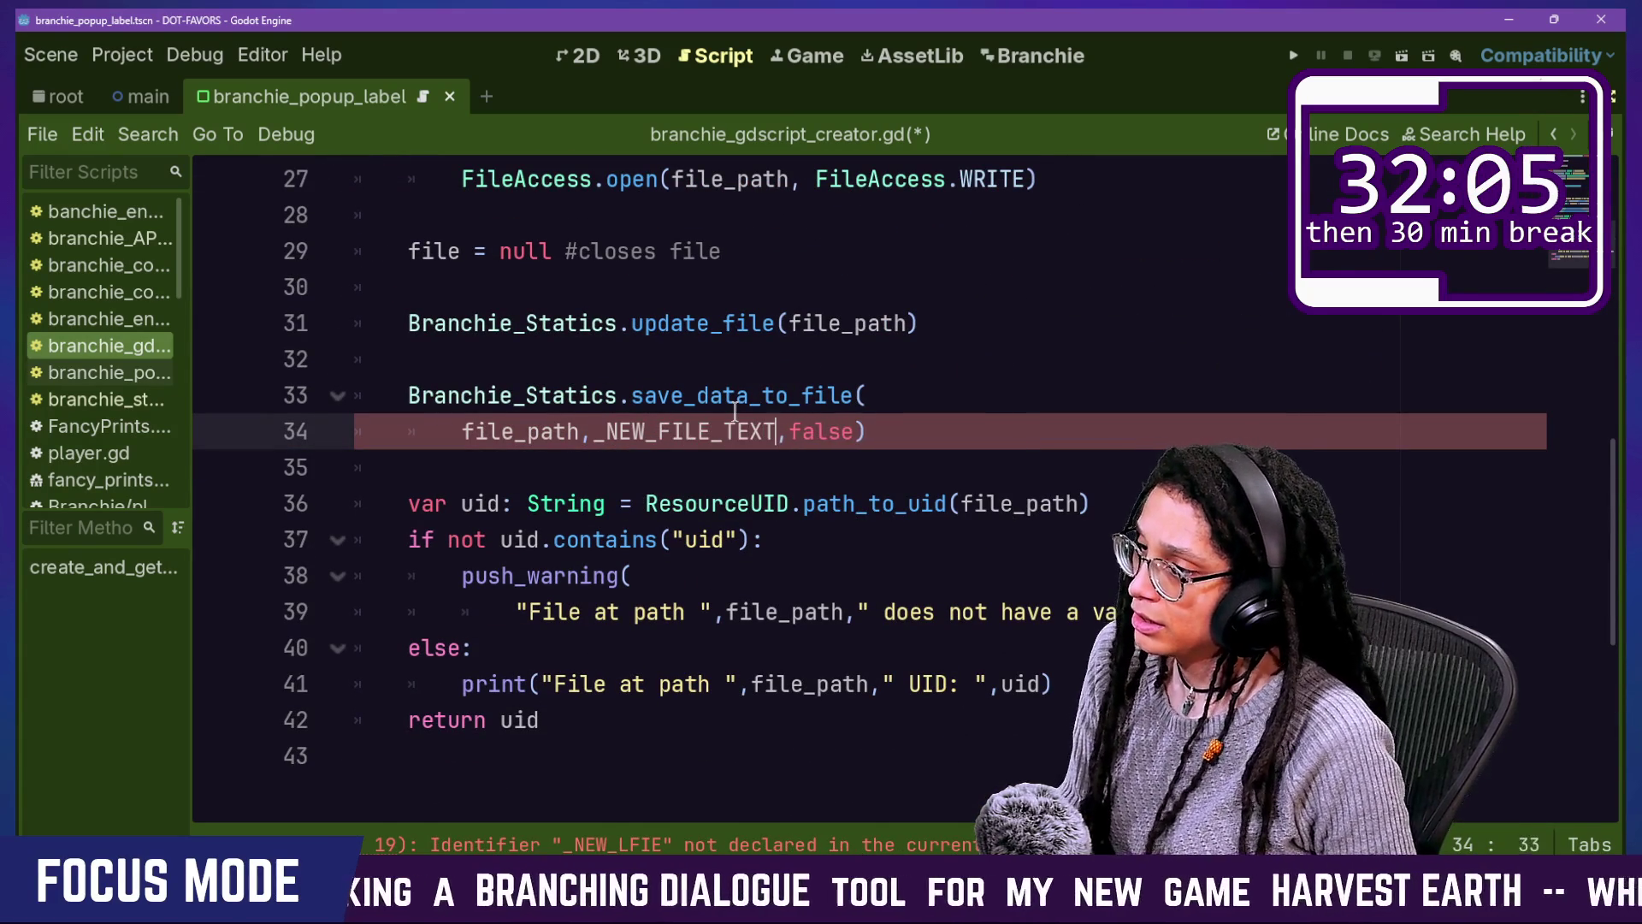
Step: Begin a new function 'func get' at the end of the script
{"action": "left_click", "coordinate": [731, 774]}
{"action": "key", "text": "Return"}
{"action": "type", "text": "fimc"}
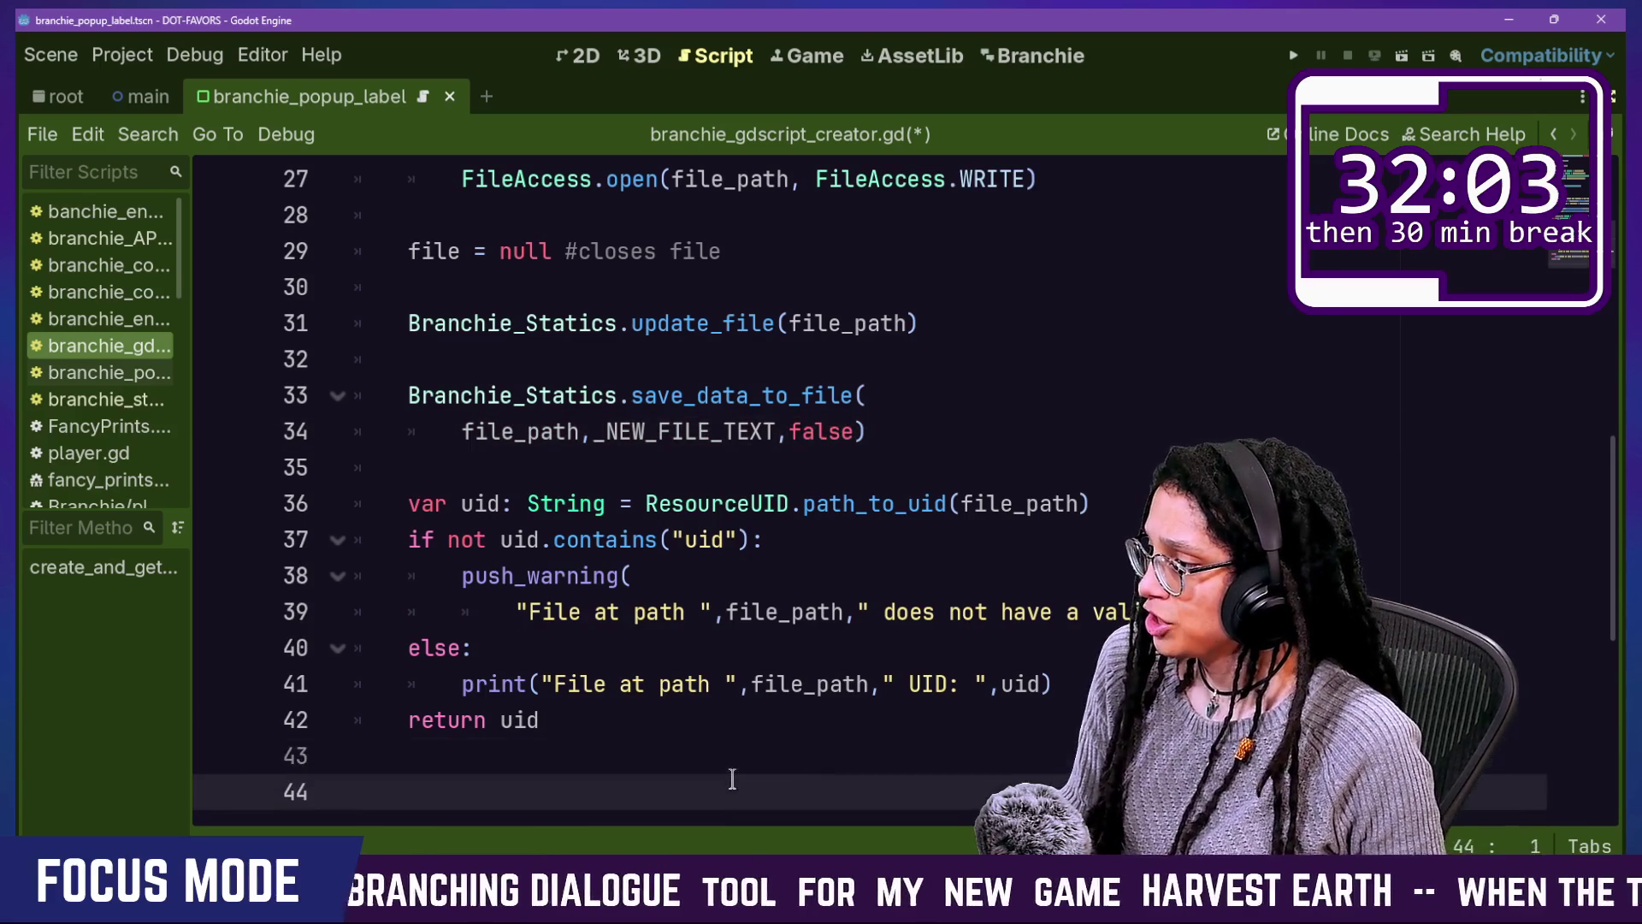
{"action": "scroll", "coordinate": [663, 692], "scroll_direction": "down", "scroll_amount": 2}
{"action": "key", "text": "BackSpace"}
{"action": "key", "text": "BackSpace"}
{"action": "key", "text": "BackSpace"}
{"action": "type", "text": "unc get"}
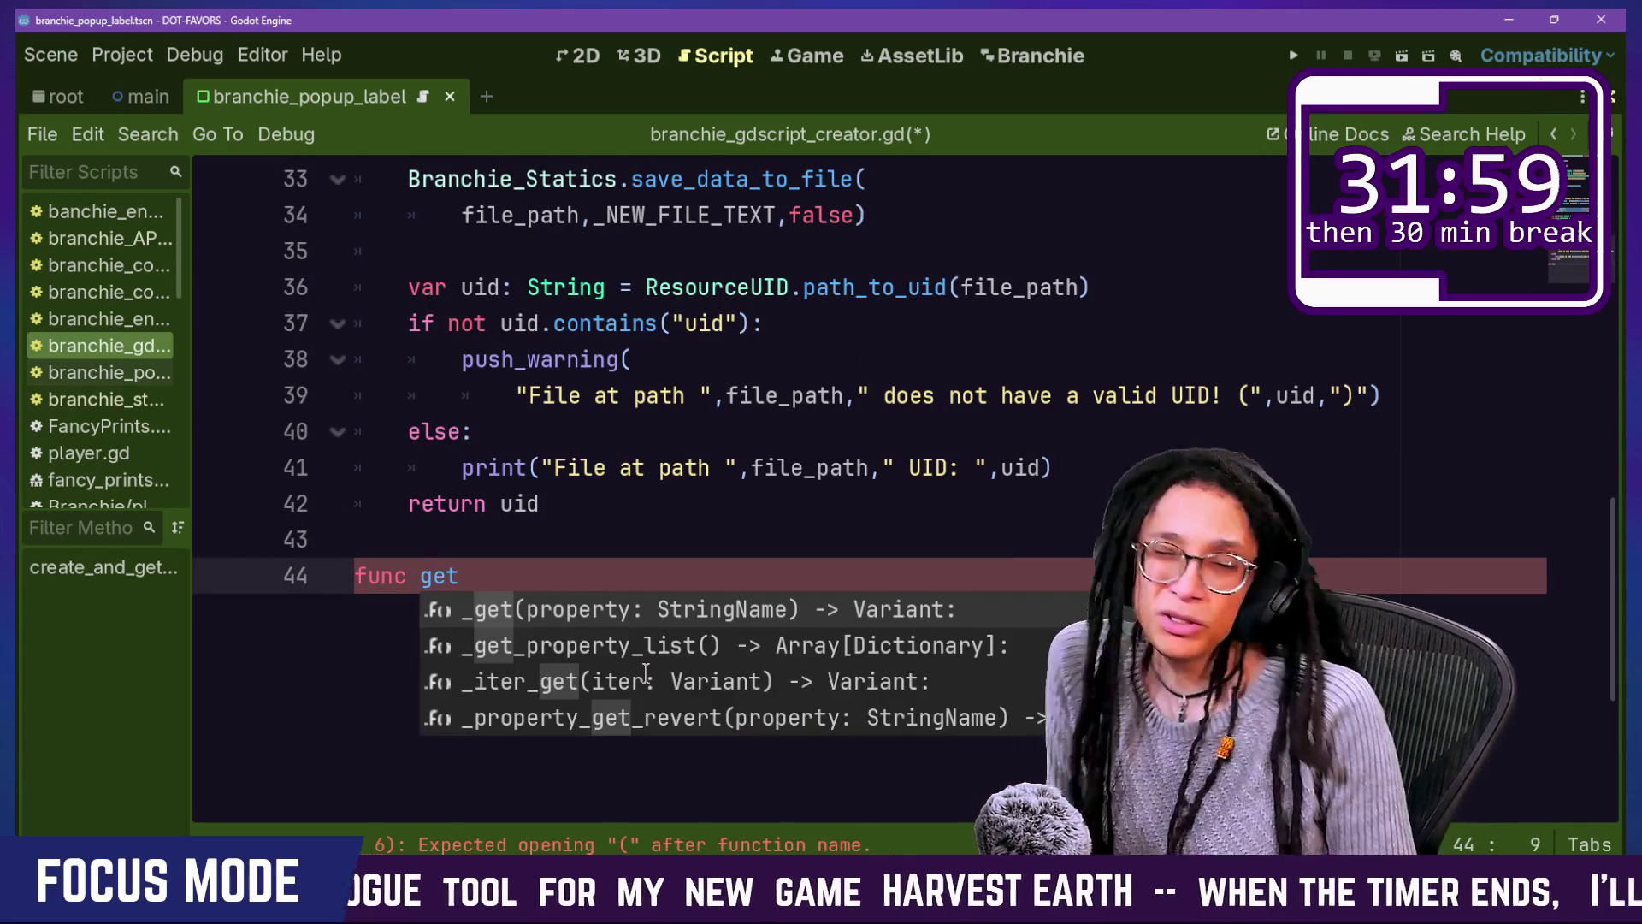
Step: Trim the new function back to a bare 'func' and scroll up to the uid reference
{"action": "key", "text": "BackSpace"}
{"action": "key", "text": "BackSpace"}
{"action": "key", "text": "BackSpace"}
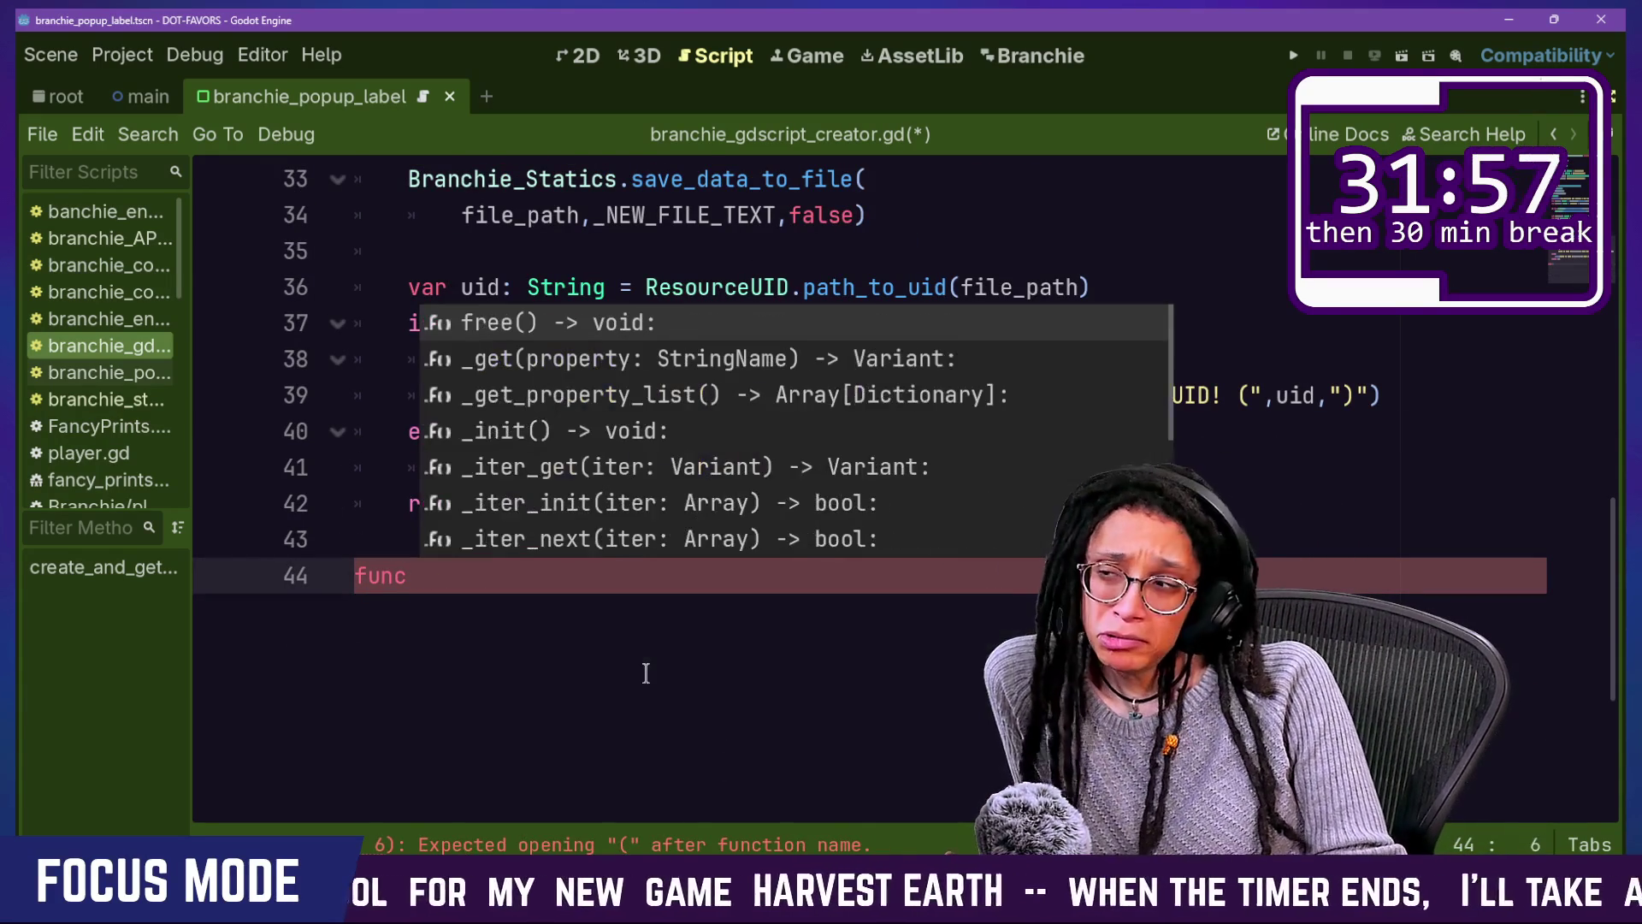
{"action": "key", "text": "Escape"}
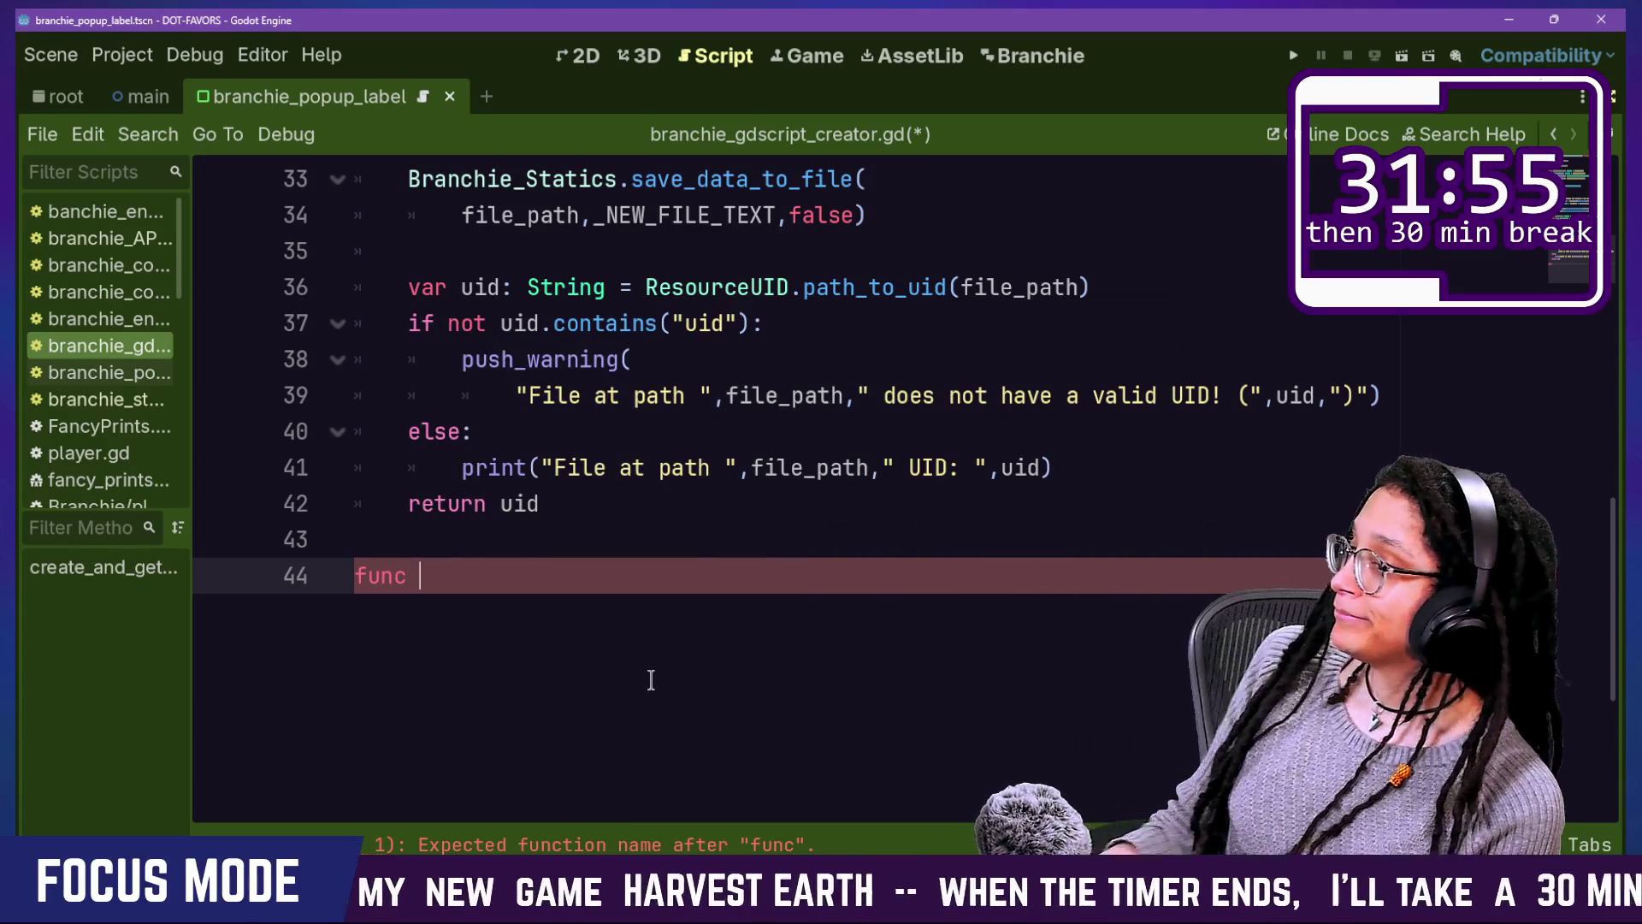
{"action": "scroll", "coordinate": [649, 685], "scroll_direction": "up", "scroll_amount": 5}
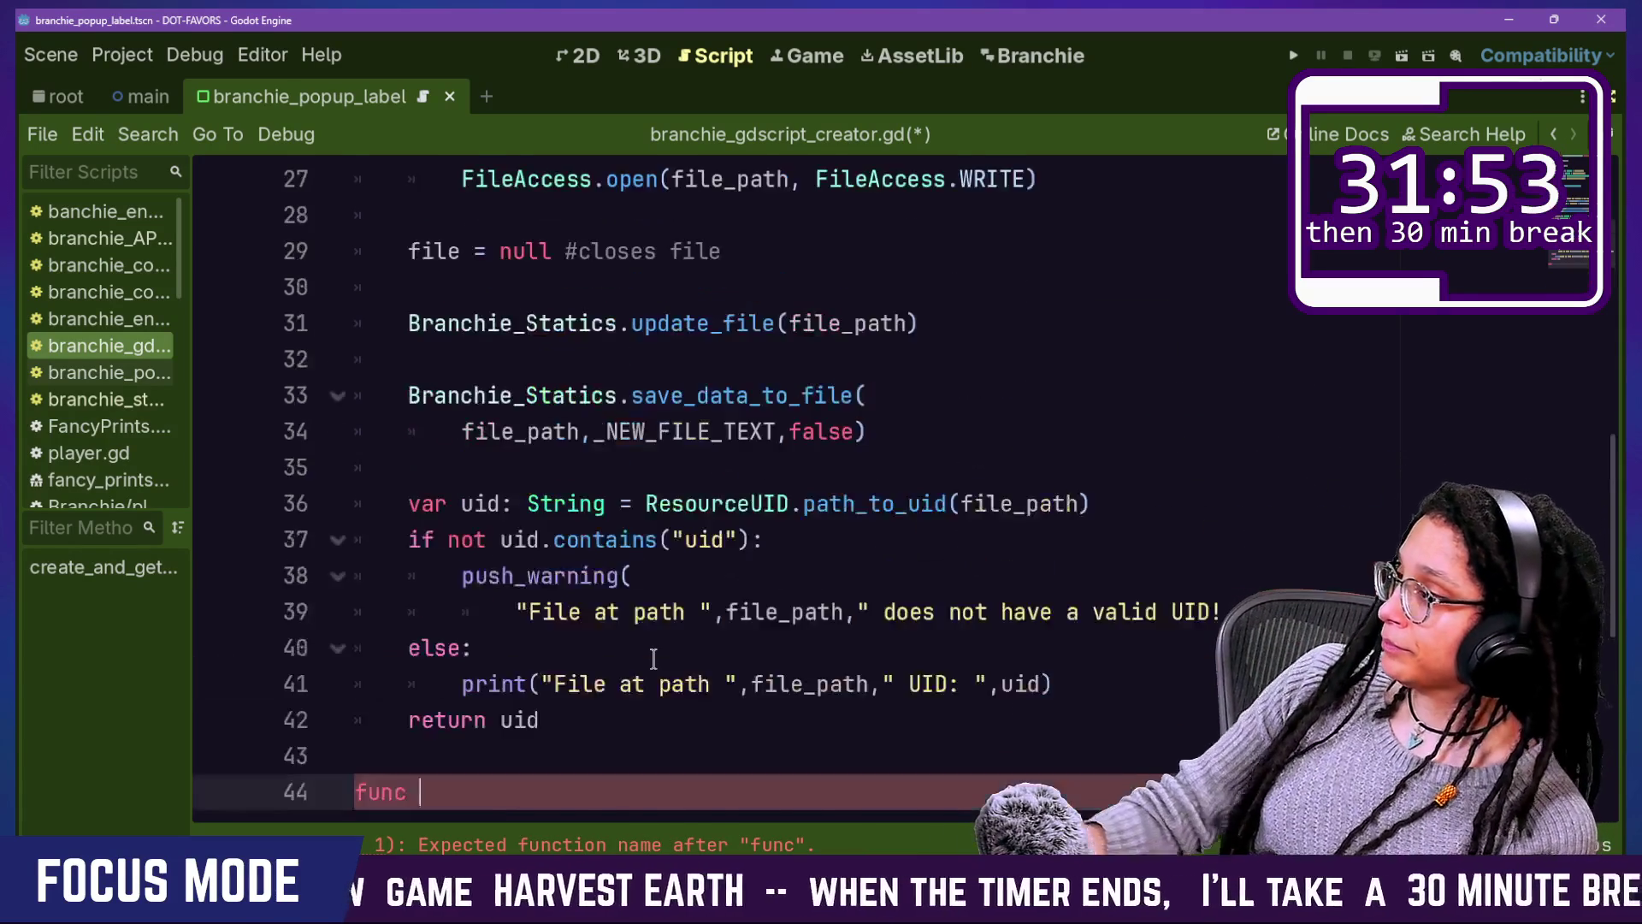
{"action": "scroll", "coordinate": [653, 658], "scroll_direction": "up", "scroll_amount": 2}
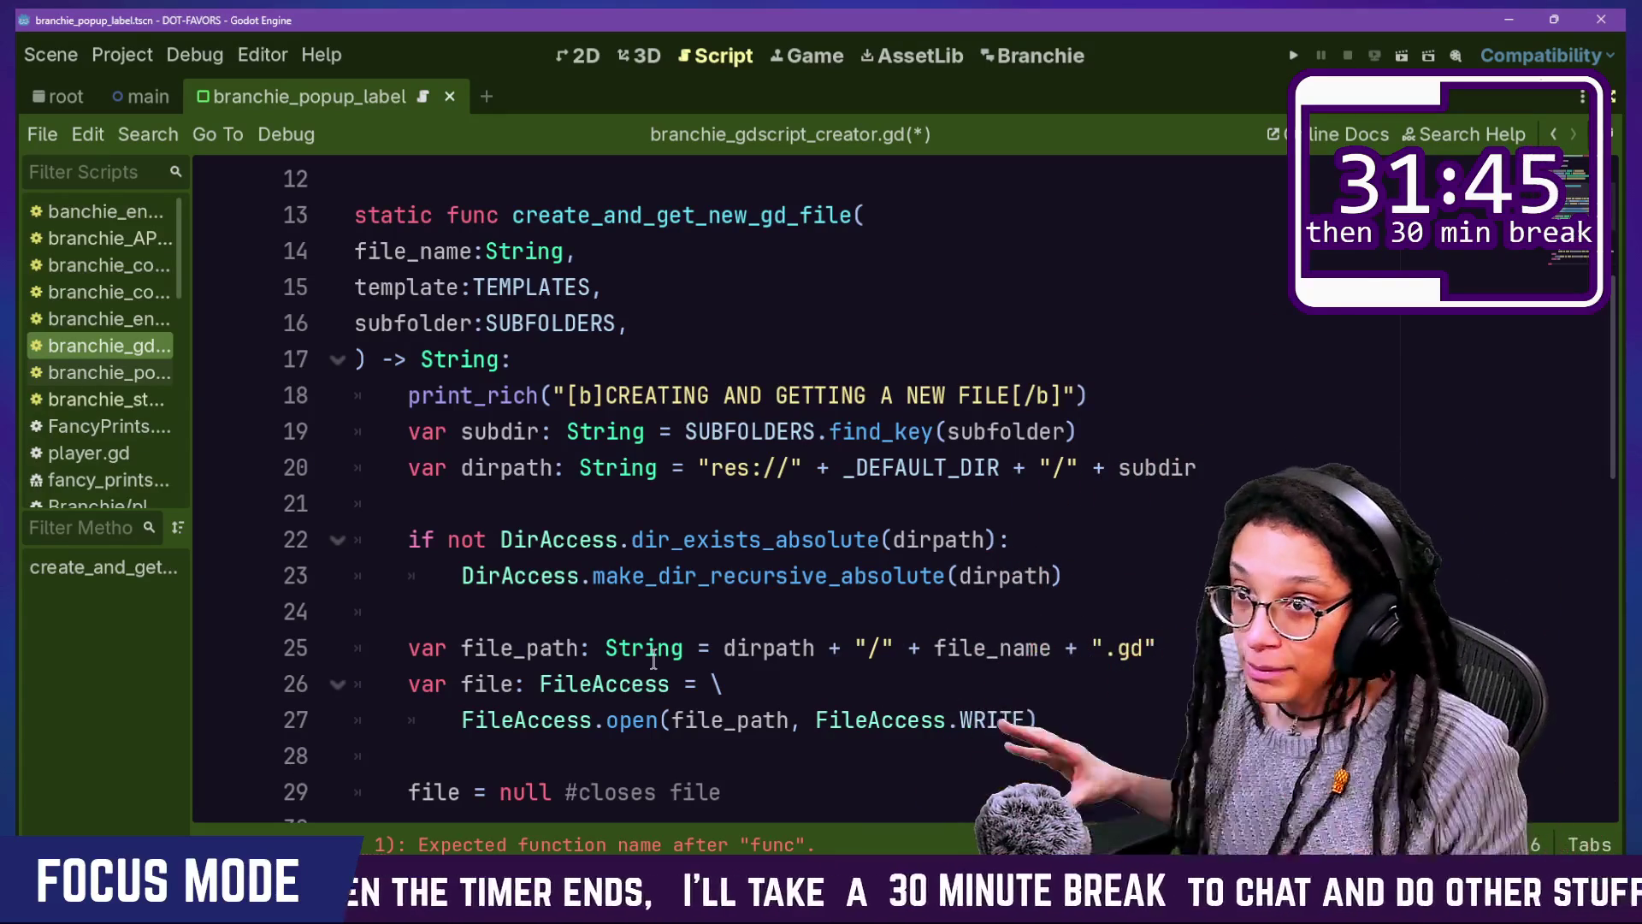
{"action": "scroll", "coordinate": [534, 584], "scroll_direction": "up", "scroll_amount": 2}
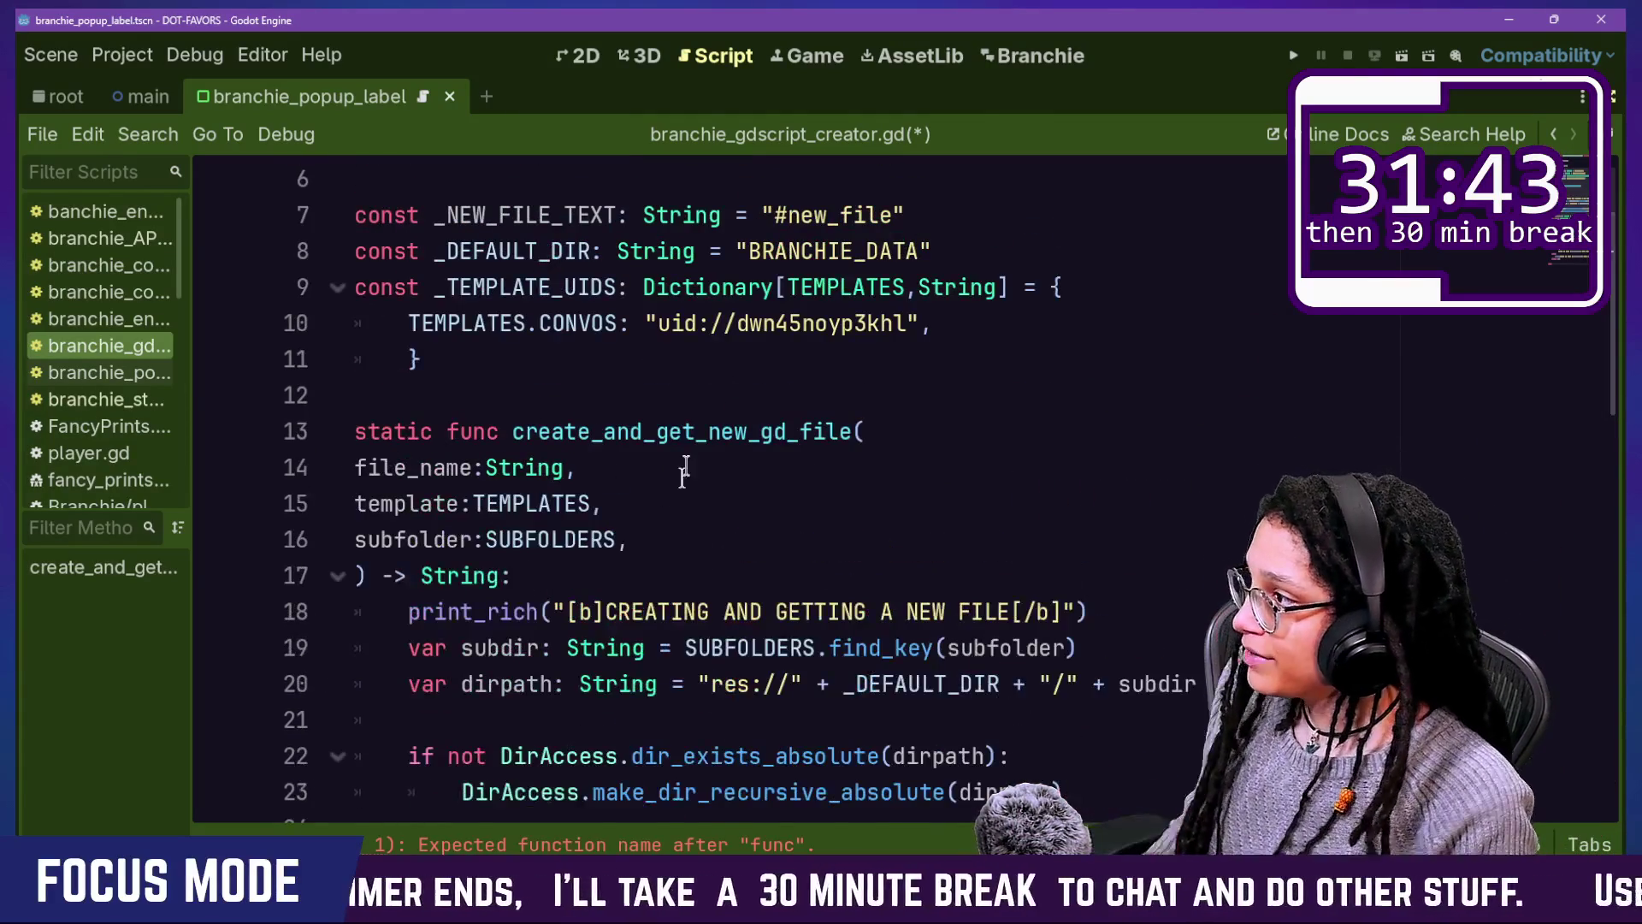
{"action": "mouse_move", "coordinate": [684, 249]}
{"action": "left_mouse_down"}
{"action": "mouse_move", "coordinate": [310, 354]}
{"action": "mouse_move", "coordinate": [342, 235]}
{"action": "mouse_move", "coordinate": [992, 359]}
{"action": "mouse_move", "coordinate": [787, 526]}
{"action": "left_mouse_up"}
{"action": "key", "text": "Escape"}
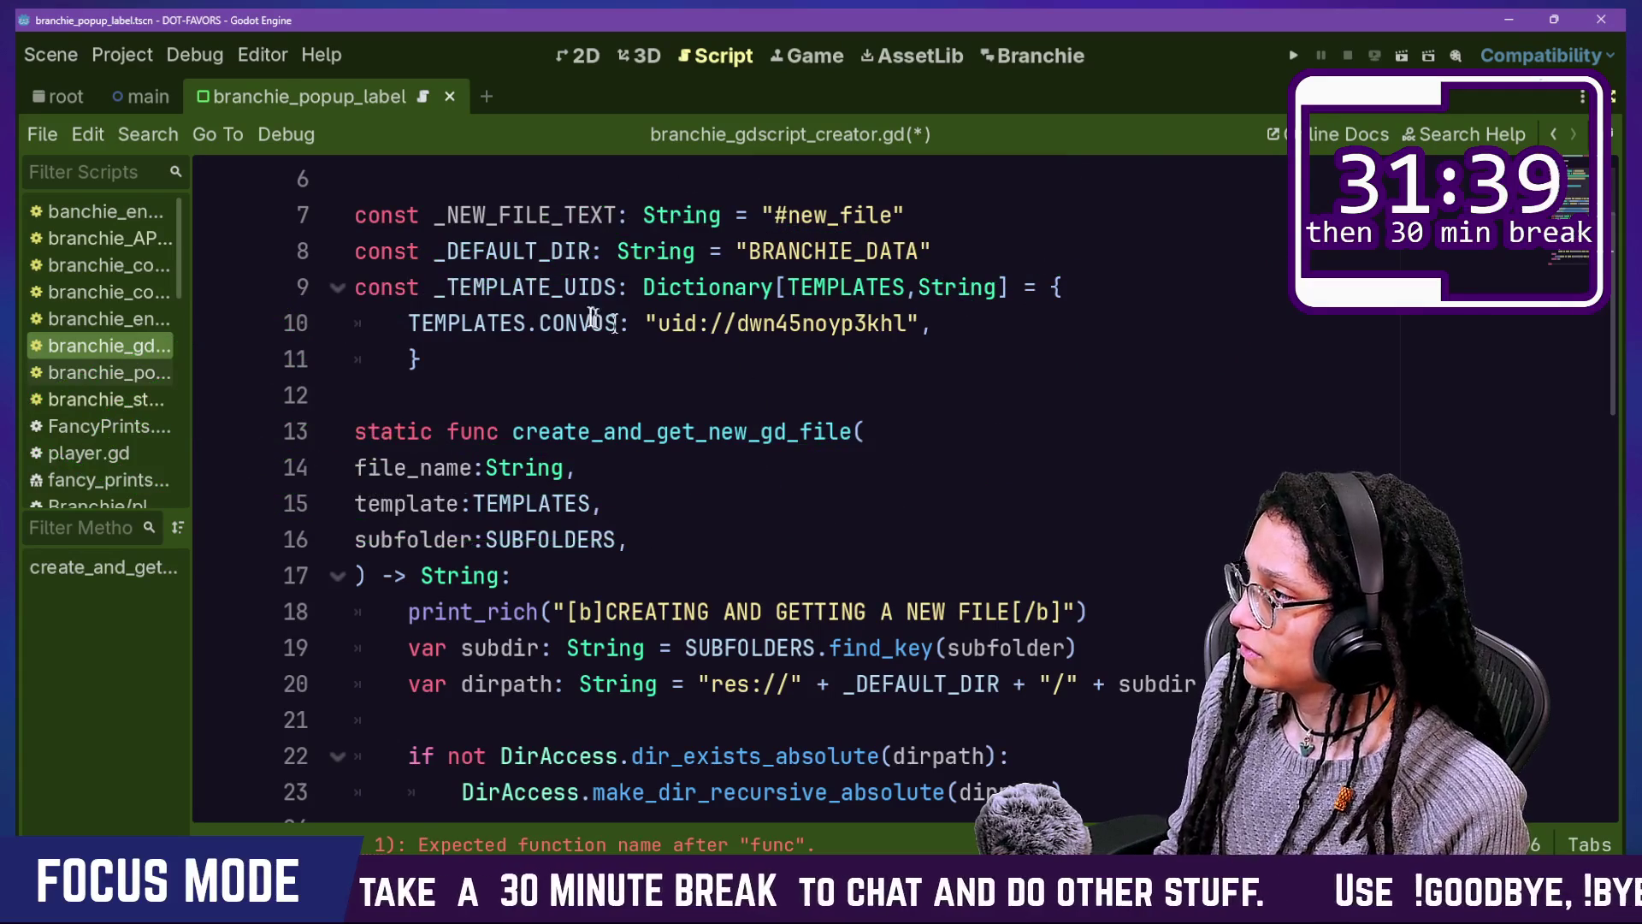
Step: Look over branchie_convo_template.gd via its uid link, then quick-open branchie_gdscript_creator.gd again
{"action": "left_click", "coordinate": [740, 325], "text": "ctrl"}
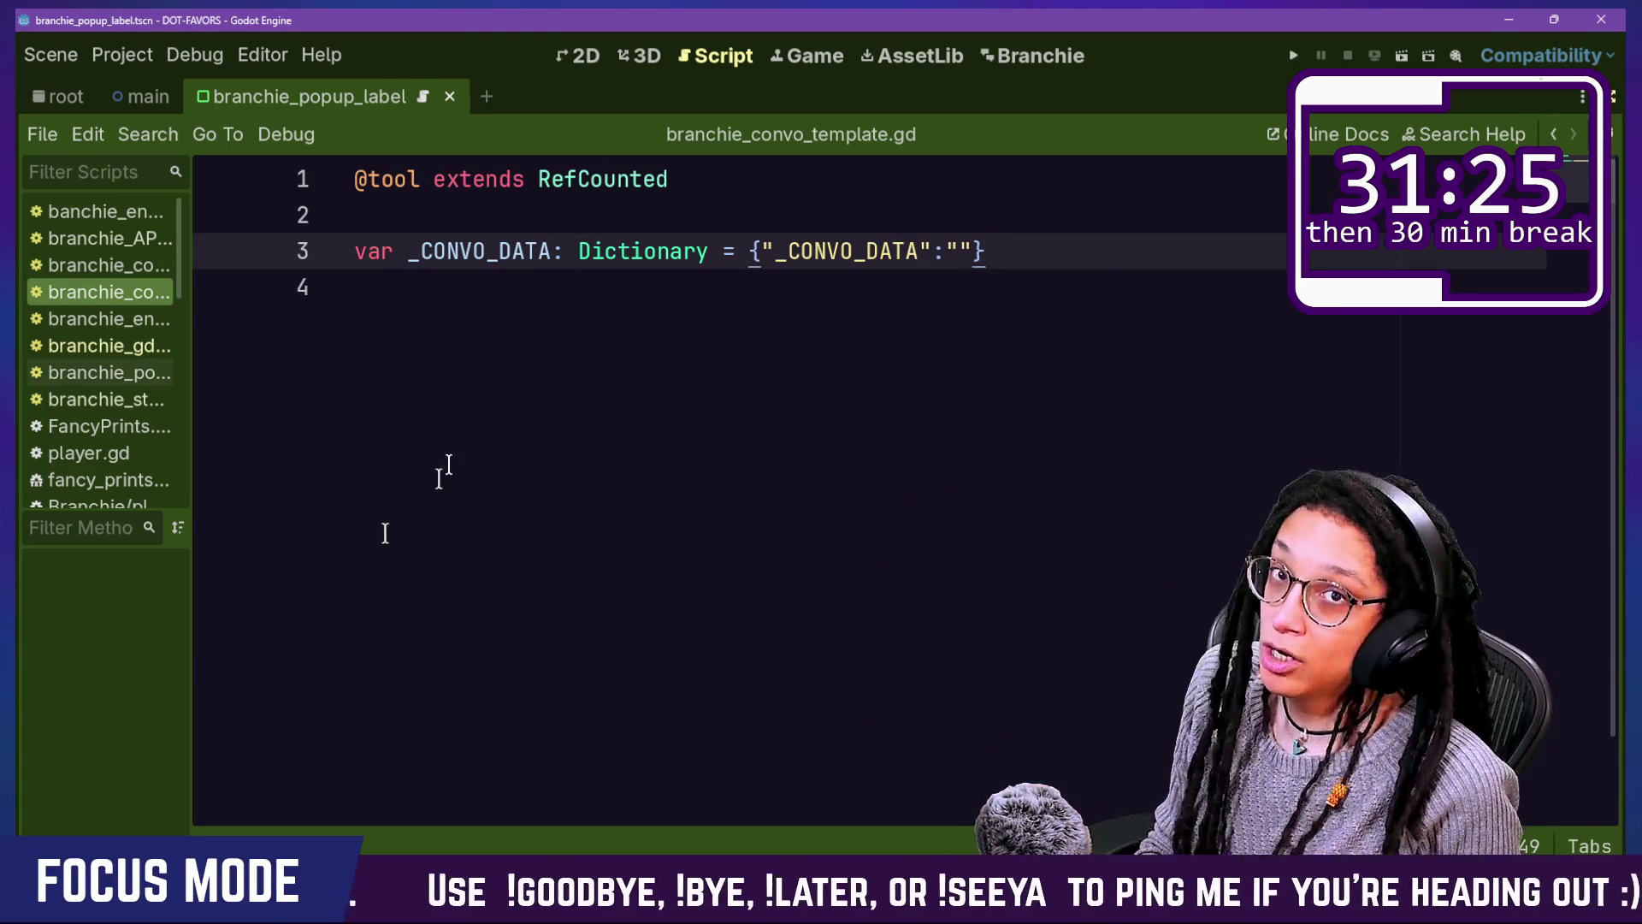
{"action": "left_click_drag", "start_coordinate": [746, 229], "coordinate": [981, 349]}
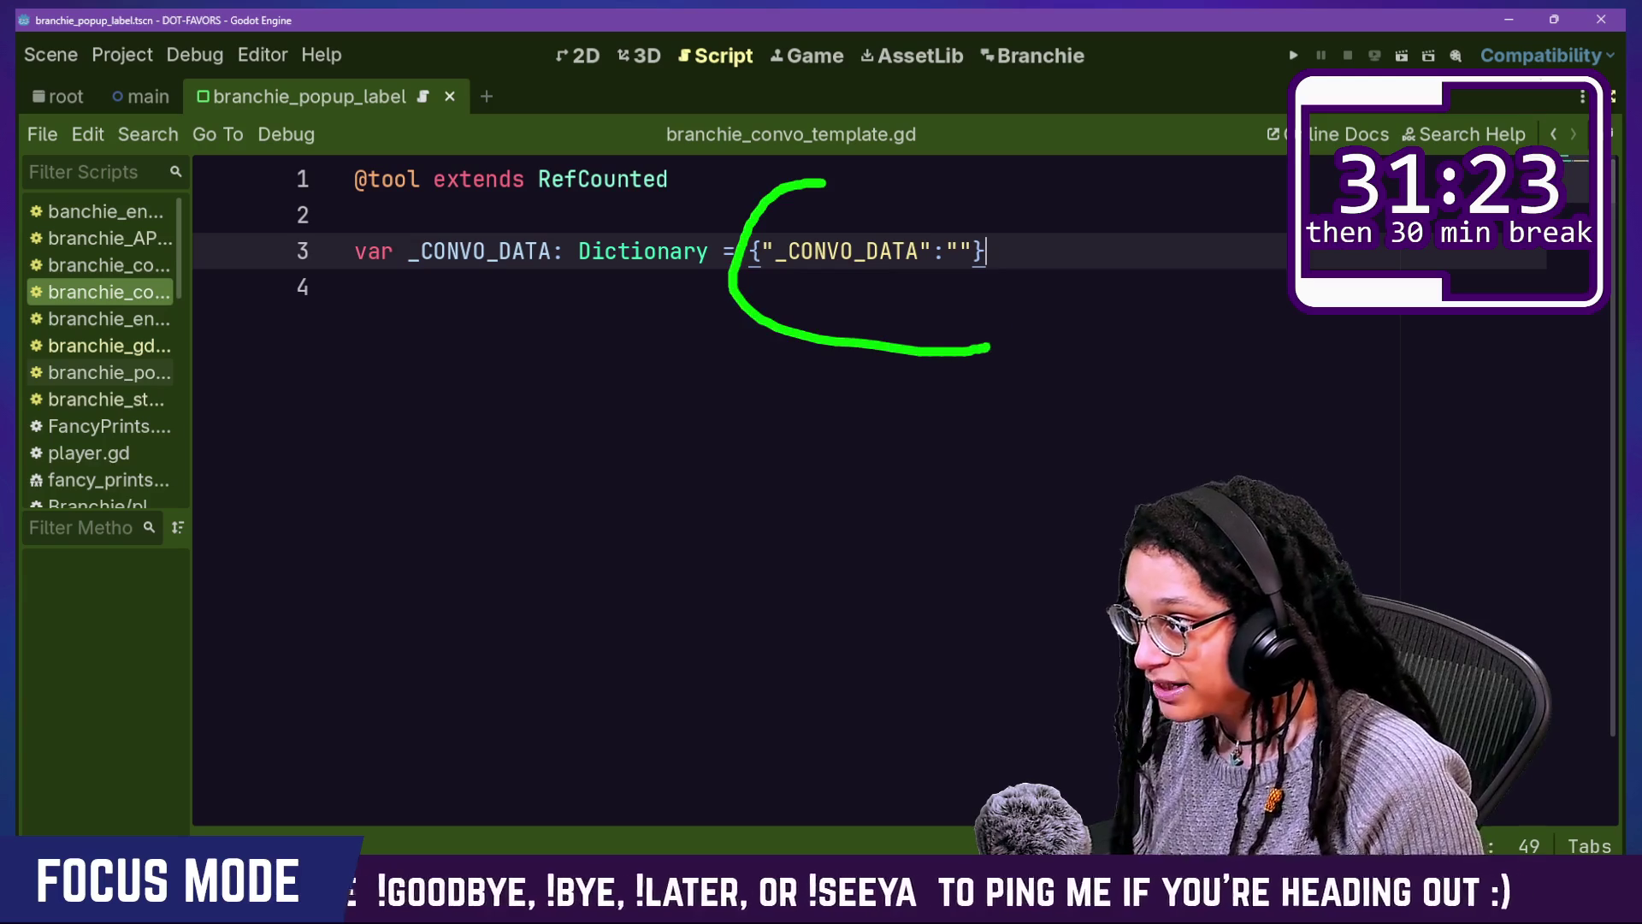
{"action": "mouse_move", "coordinate": [881, 160]}
{"action": "left_mouse_down"}
{"action": "mouse_move", "coordinate": [1090, 359]}
{"action": "mouse_move", "coordinate": [1197, 171]}
{"action": "mouse_move", "coordinate": [693, 291]}
{"action": "left_mouse_up"}
{"action": "key", "text": "Escape"}
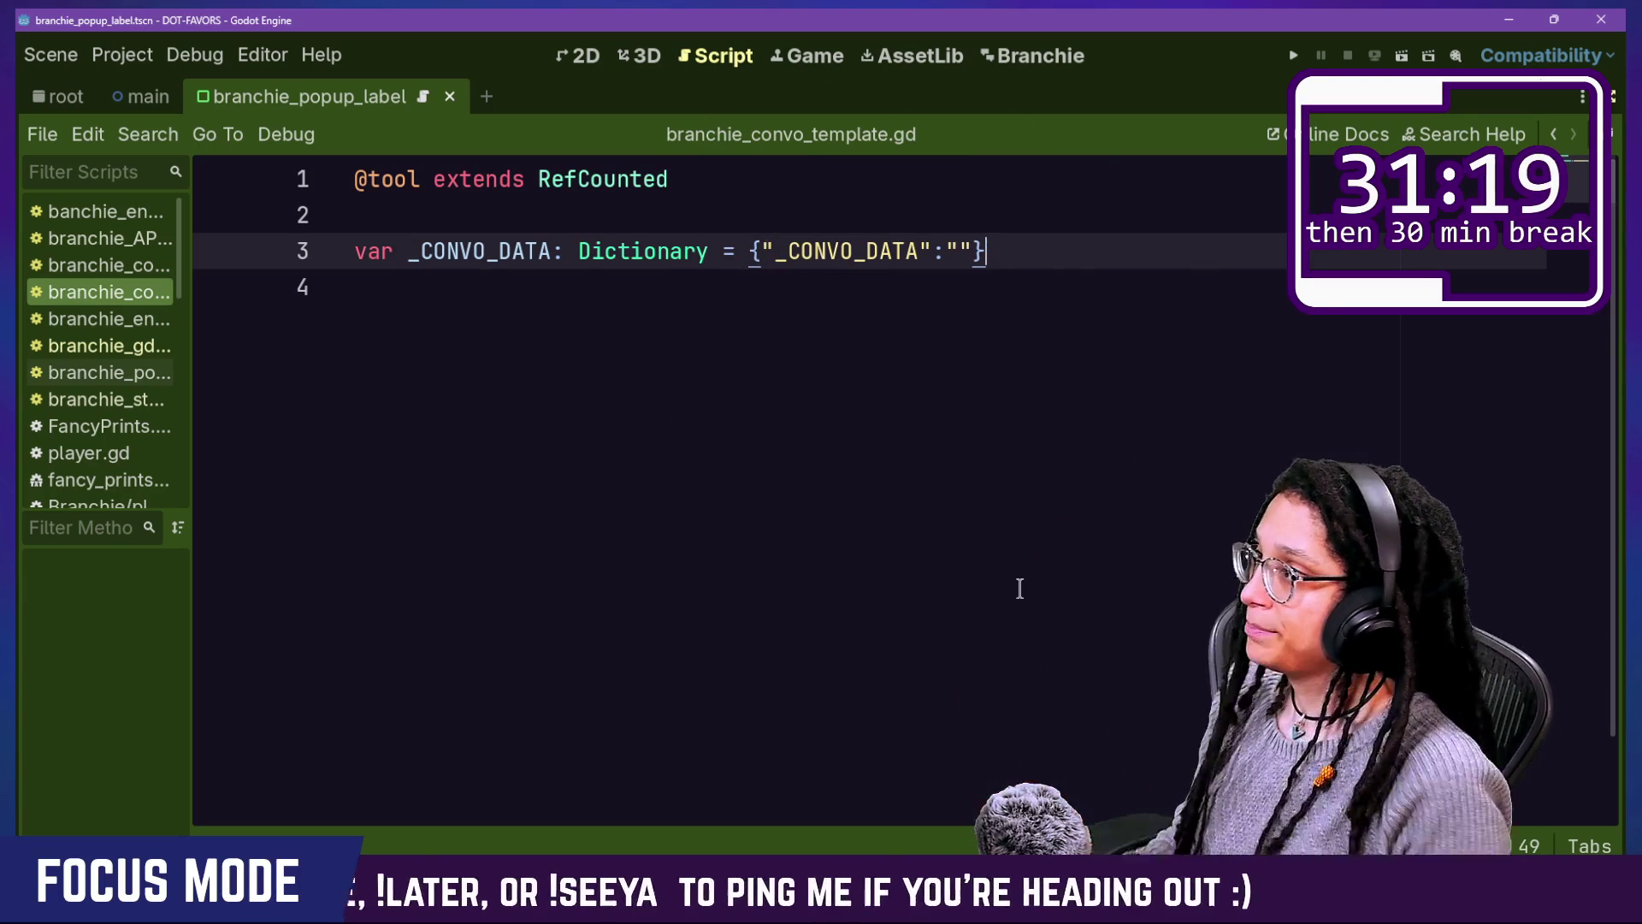
{"action": "key", "text": "ctrl+alt+o"}
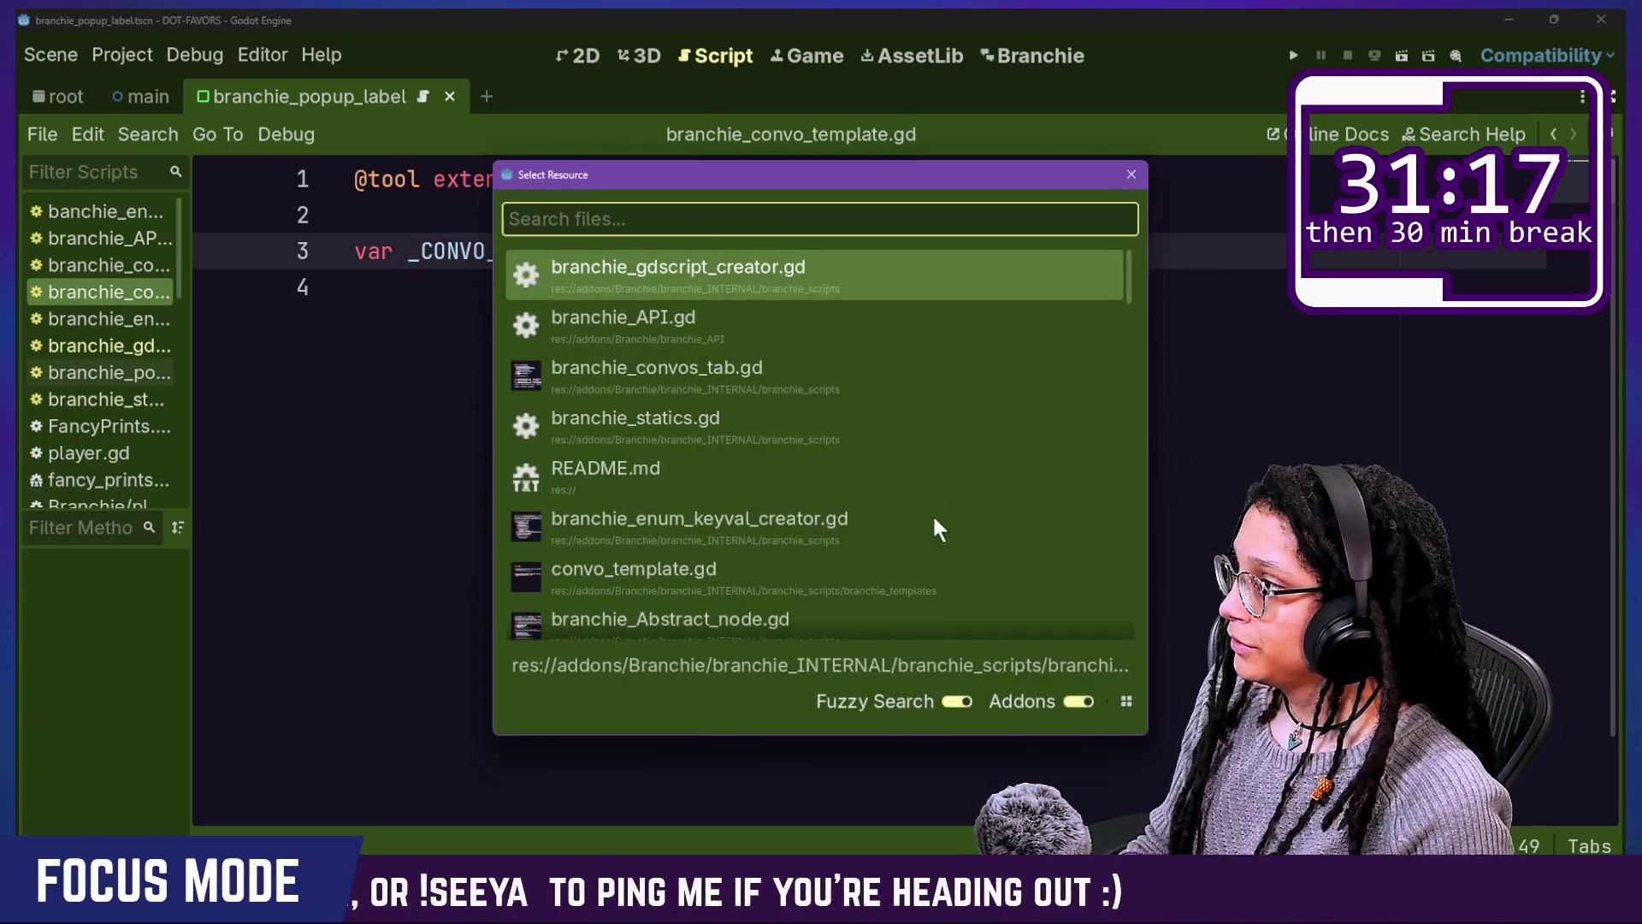
{"action": "key", "text": "Return"}
{"action": "scroll", "coordinate": [792, 438], "scroll_direction": "down", "scroll_amount": 7}
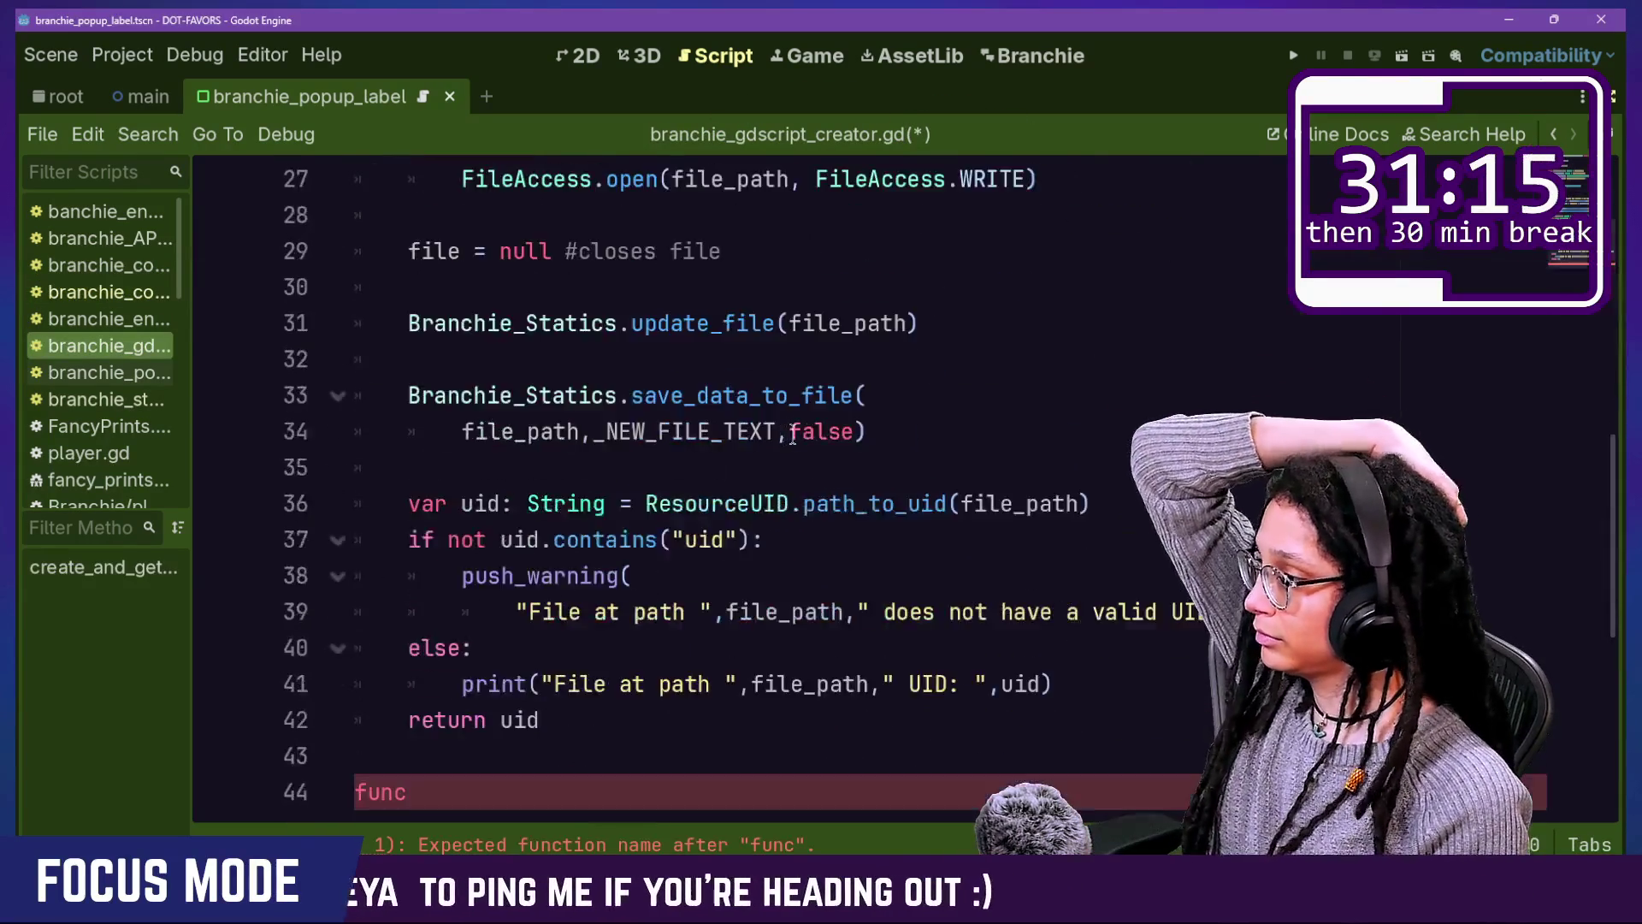
Step: Declare an empty function _add_template_data() -> void on line 44
{"action": "scroll", "coordinate": [792, 438], "scroll_direction": "down", "scroll_amount": 2}
{"action": "left_click", "coordinate": [625, 579]}
{"action": "scroll", "coordinate": [646, 565], "scroll_direction": "up", "scroll_amount": 2}
{"action": "scroll", "coordinate": [646, 565], "scroll_direction": "down", "scroll_amount": 2}
{"action": "scroll", "coordinate": [648, 568], "scroll_direction": "up", "scroll_amount": 2}
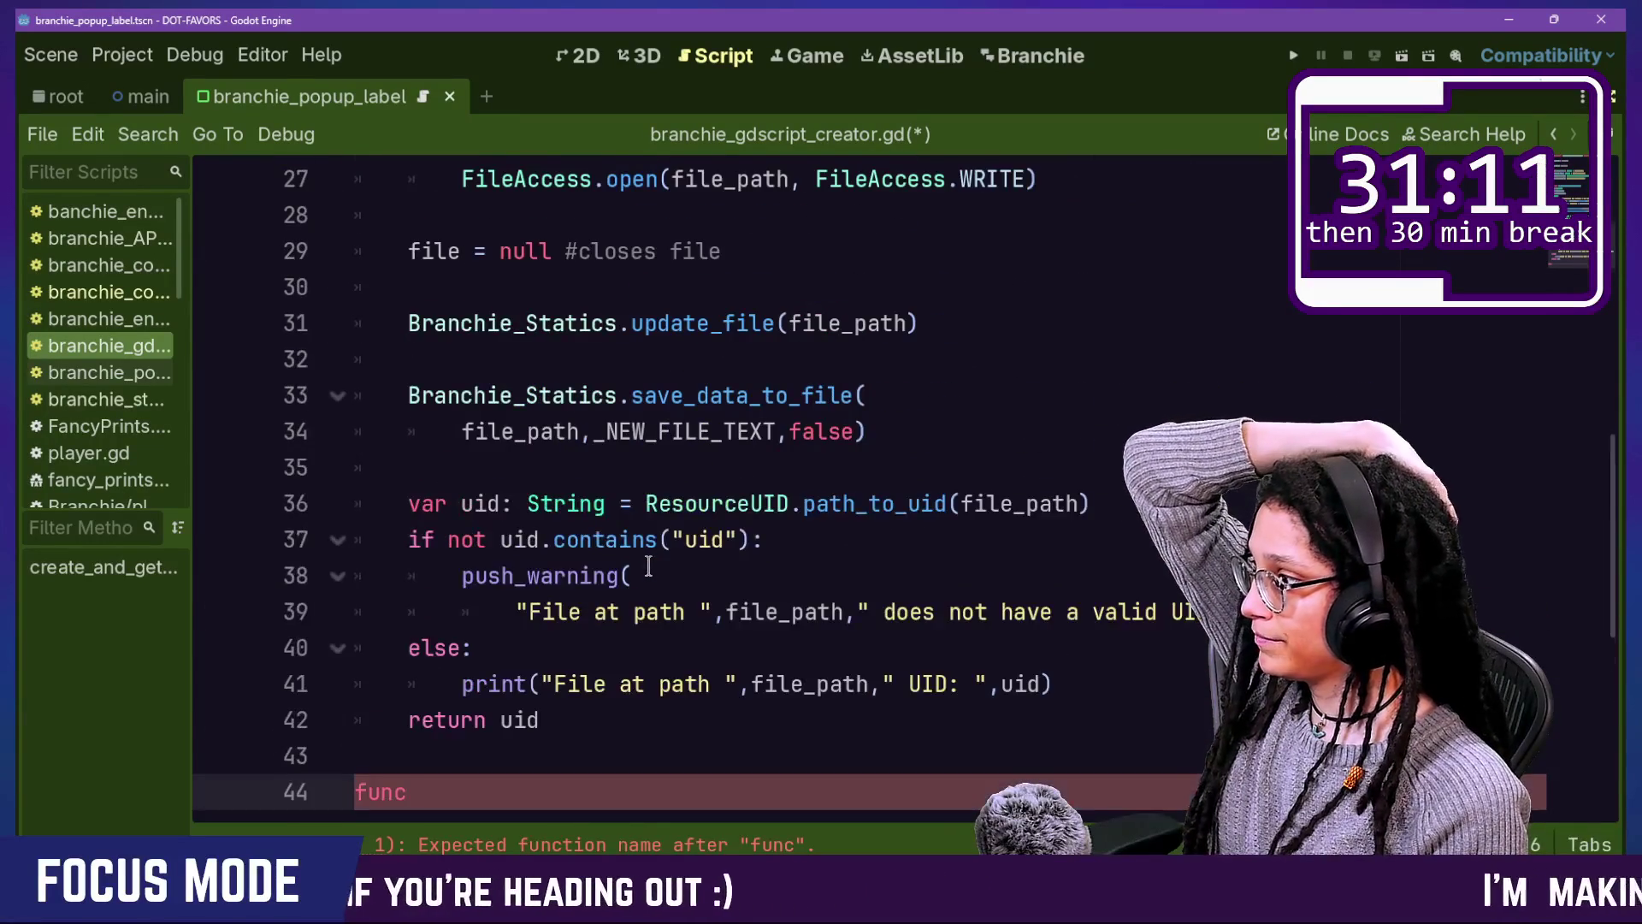
{"action": "scroll", "coordinate": [648, 568], "scroll_direction": "down", "scroll_amount": 2}
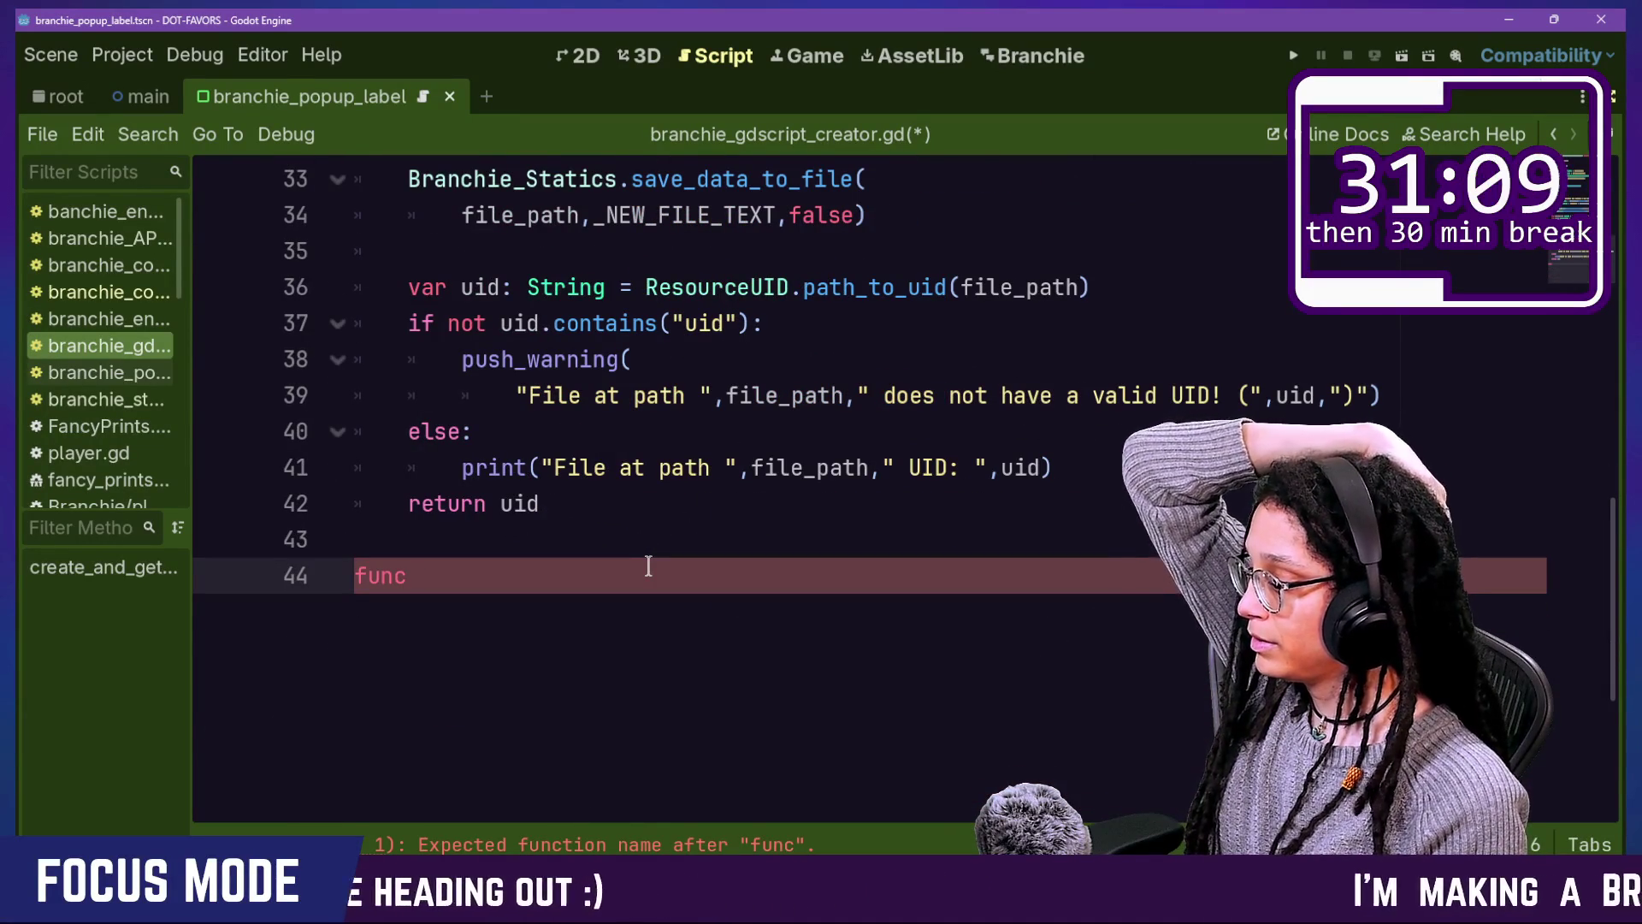
{"action": "type", "text": "add"}
{"action": "key", "text": "BackSpace"}
{"action": "key", "text": "BackSpace"}
{"action": "key", "text": "BackSpace"}
{"action": "type", "text": "_add_template_data"}
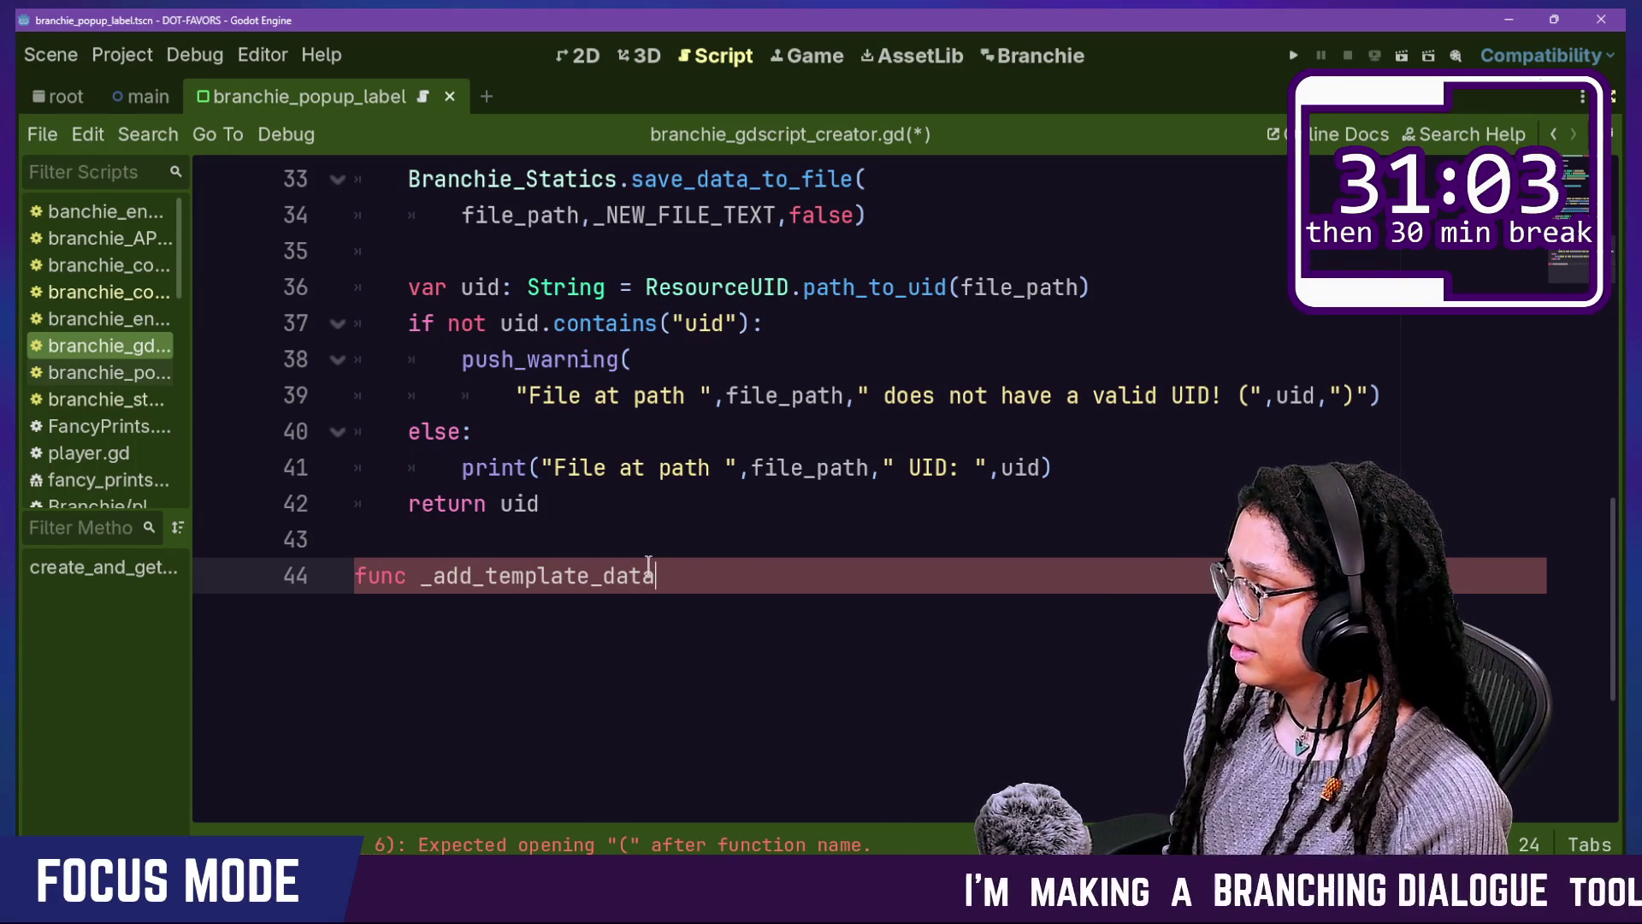
{"action": "type", "text": "() -> void:"}
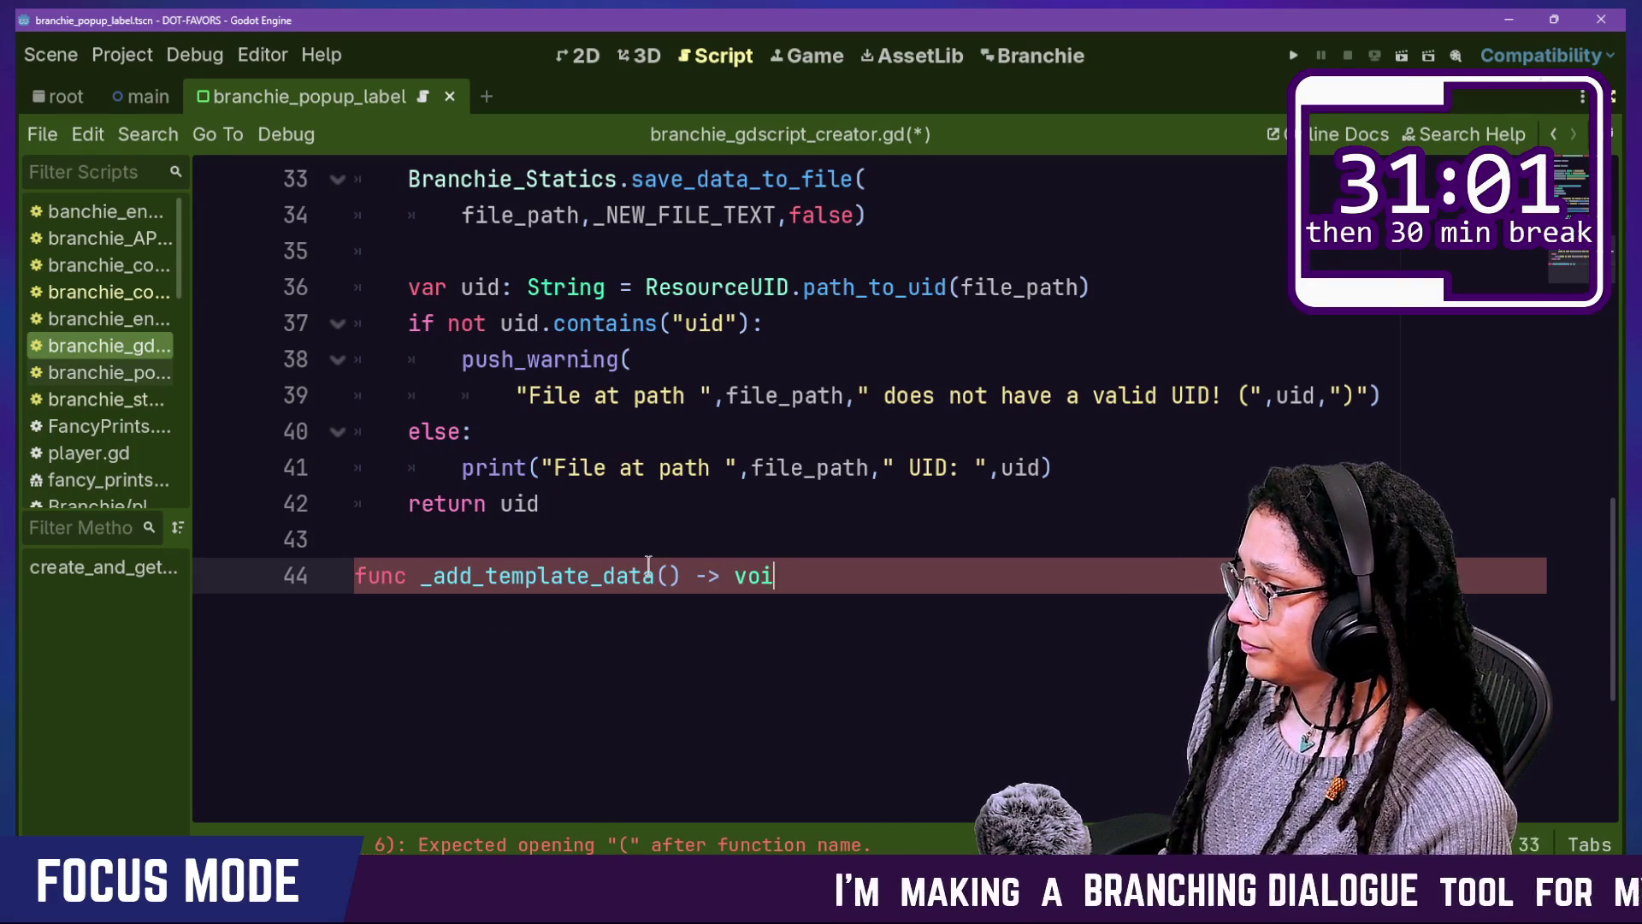
{"action": "key", "text": "Return"}
Step: Open a blank line just above return uid and start typing the add call
{"action": "left_click", "coordinate": [614, 513]}
{"action": "key", "text": "Return"}
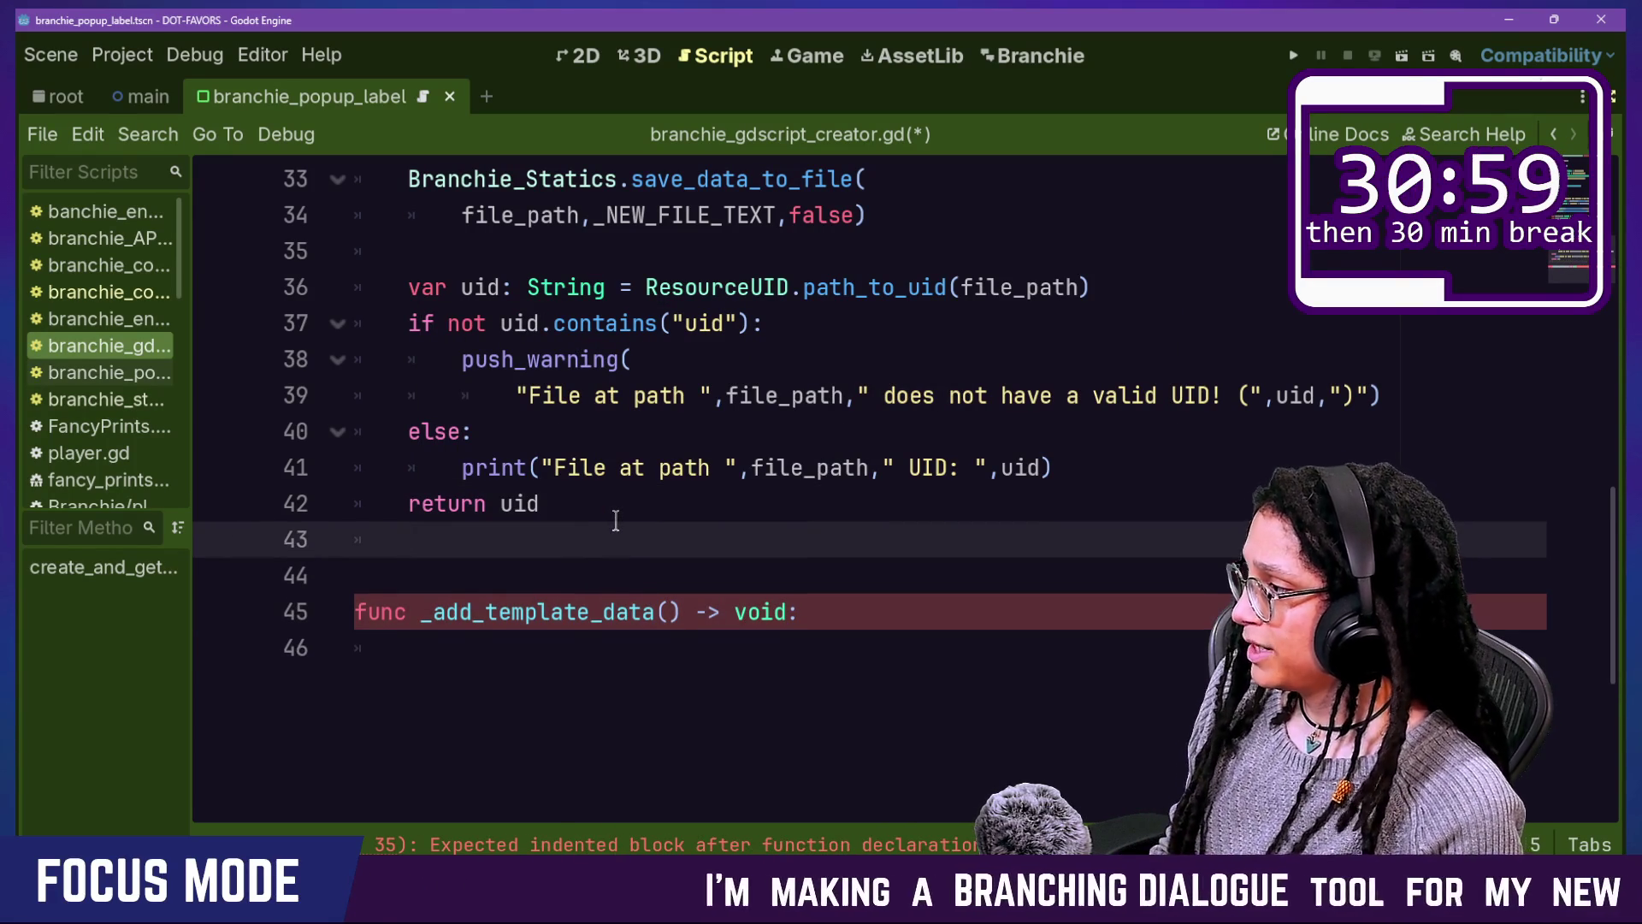
{"action": "key", "text": "BackSpace"}
{"action": "key", "text": "BackSpace"}
{"action": "left_click", "coordinate": [1055, 468]}
{"action": "key", "text": "Return"}
{"action": "key", "text": "Return"}
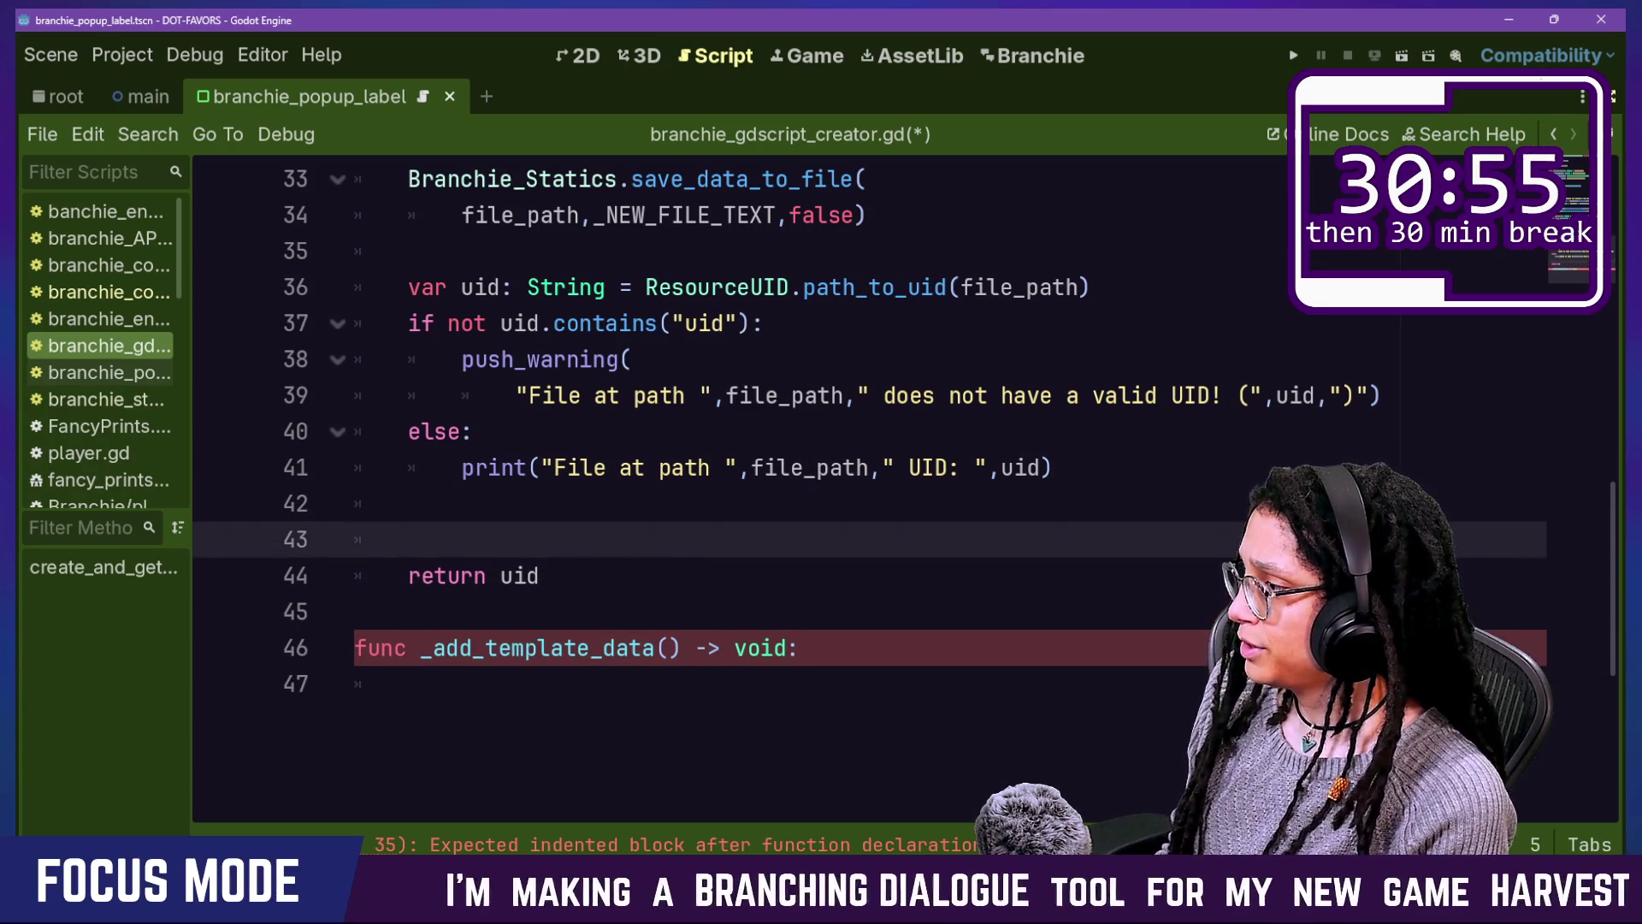
{"action": "type", "text": "_add_"}
{"action": "key", "text": "BackSpace"}
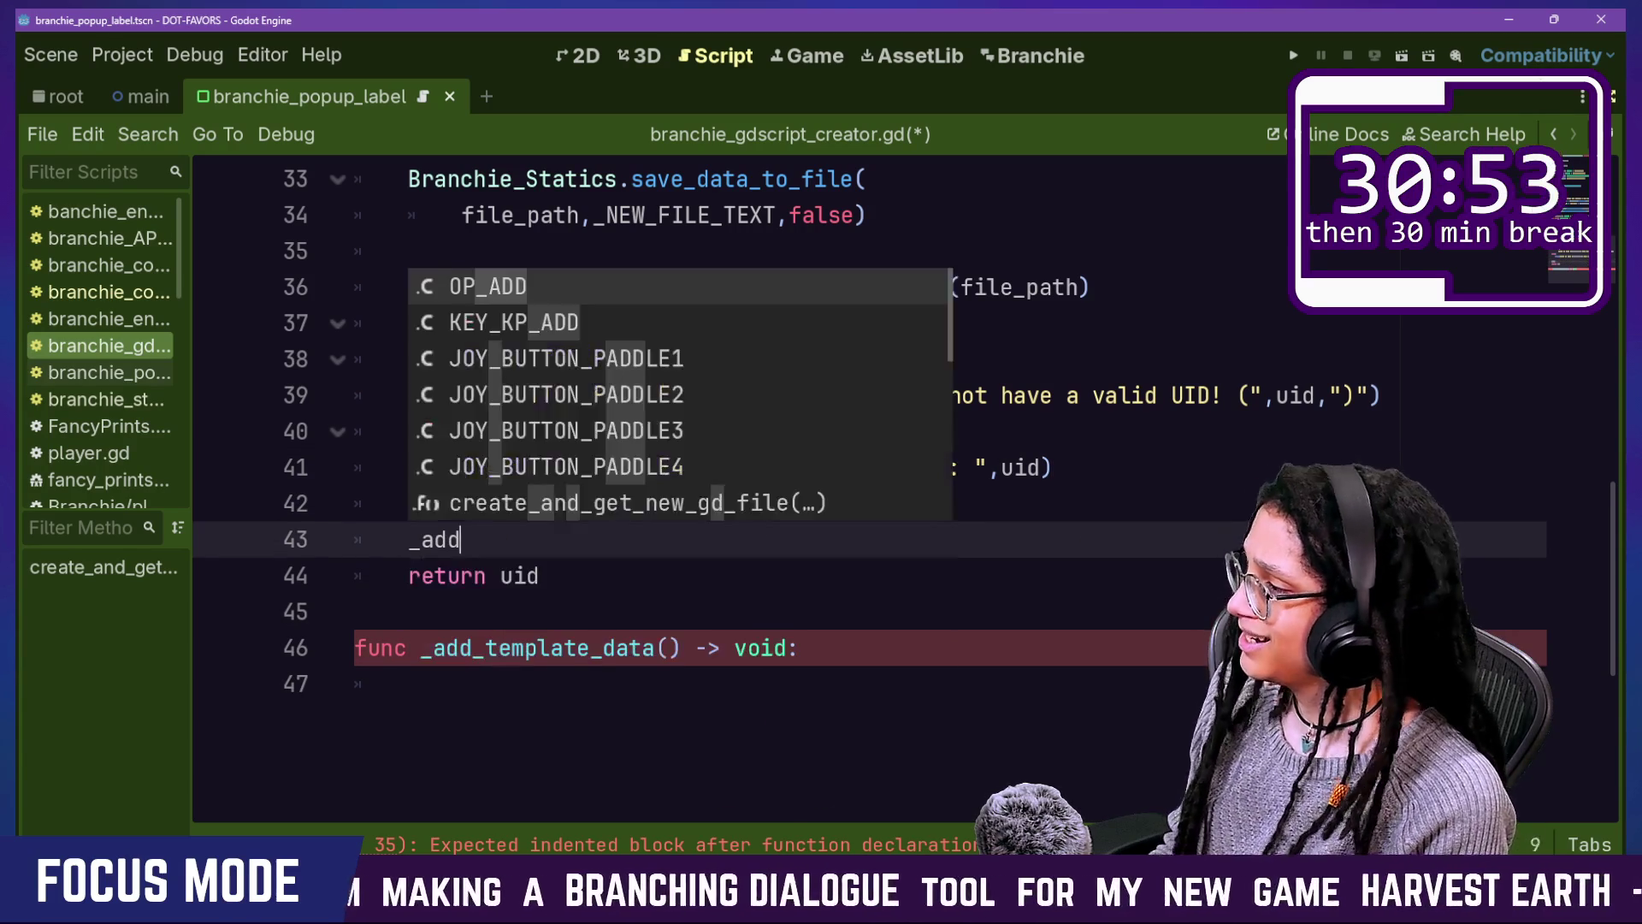
{"action": "key", "text": "BackSpace"}
{"action": "key", "text": "BackSpace"}
{"action": "key", "text": "BackSpace"}
{"action": "key", "text": "BackSpace"}
{"action": "key", "text": "BackSpace"}
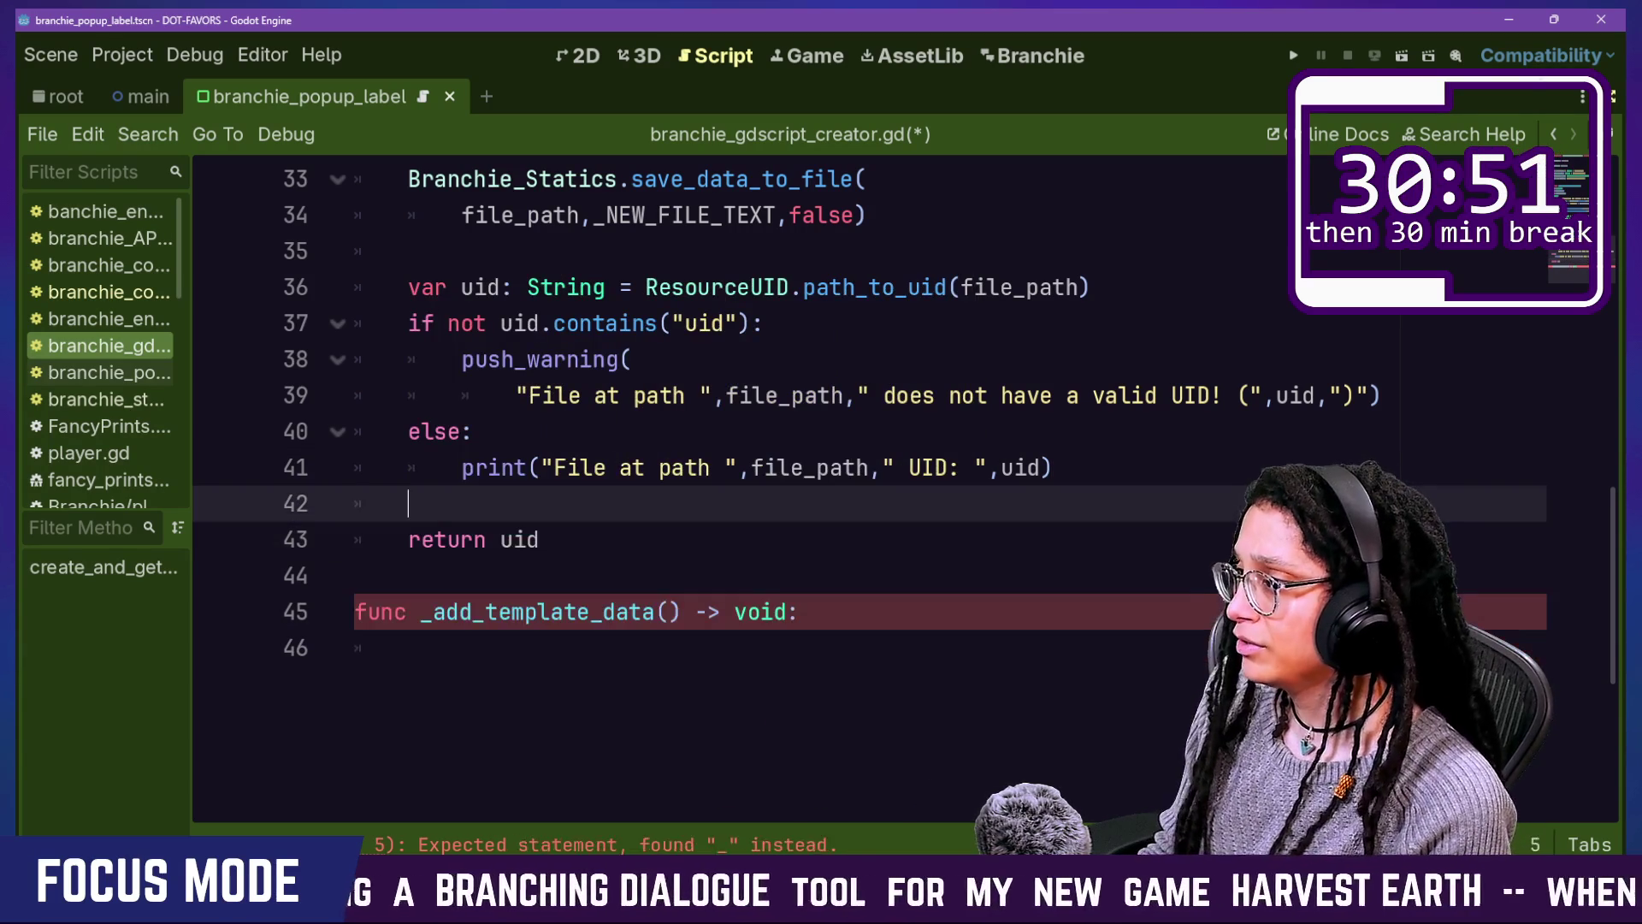
{"action": "scroll", "coordinate": [865, 437], "scroll_direction": "up", "scroll_amount": 9}
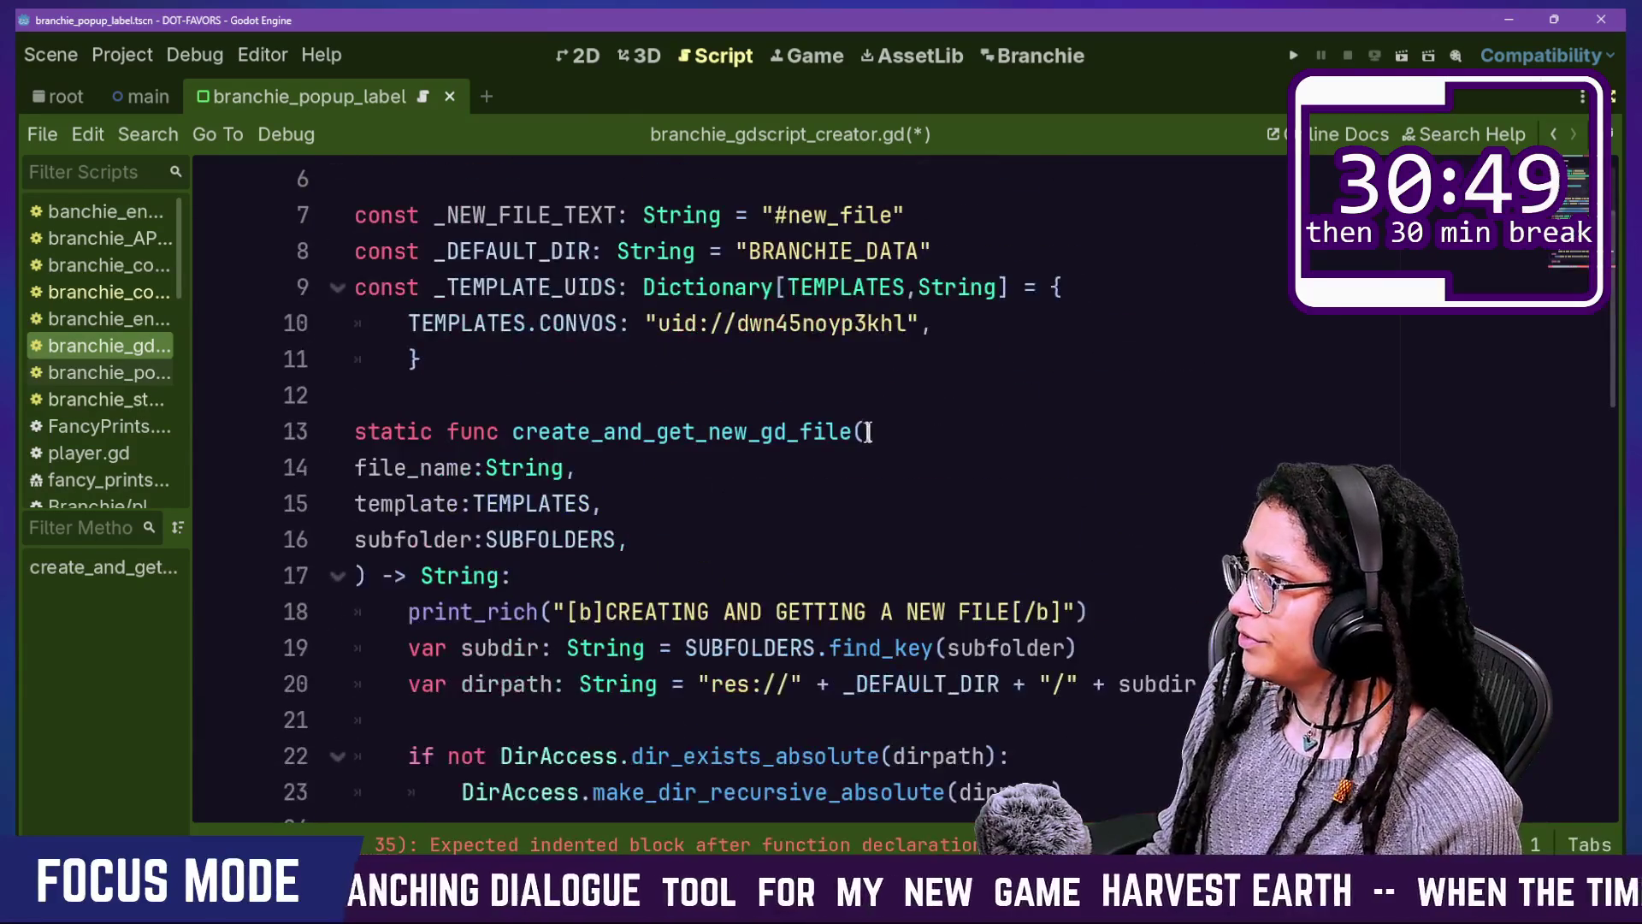
{"action": "left_click", "coordinate": [917, 376]}
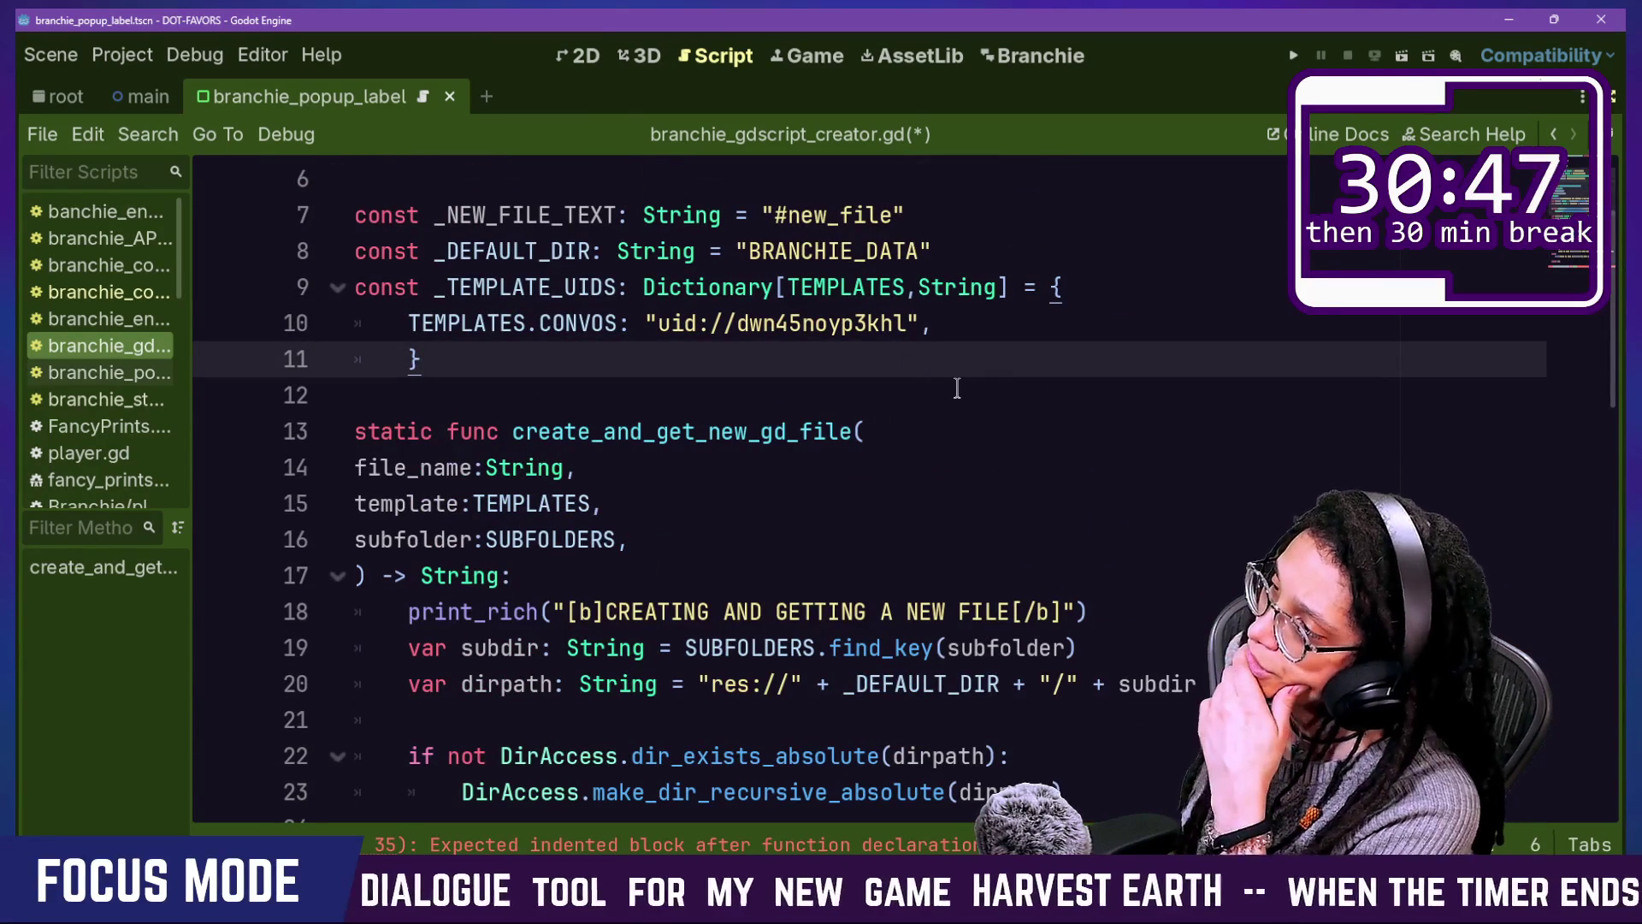
{"action": "scroll", "coordinate": [957, 387], "scroll_direction": "down", "scroll_amount": 9}
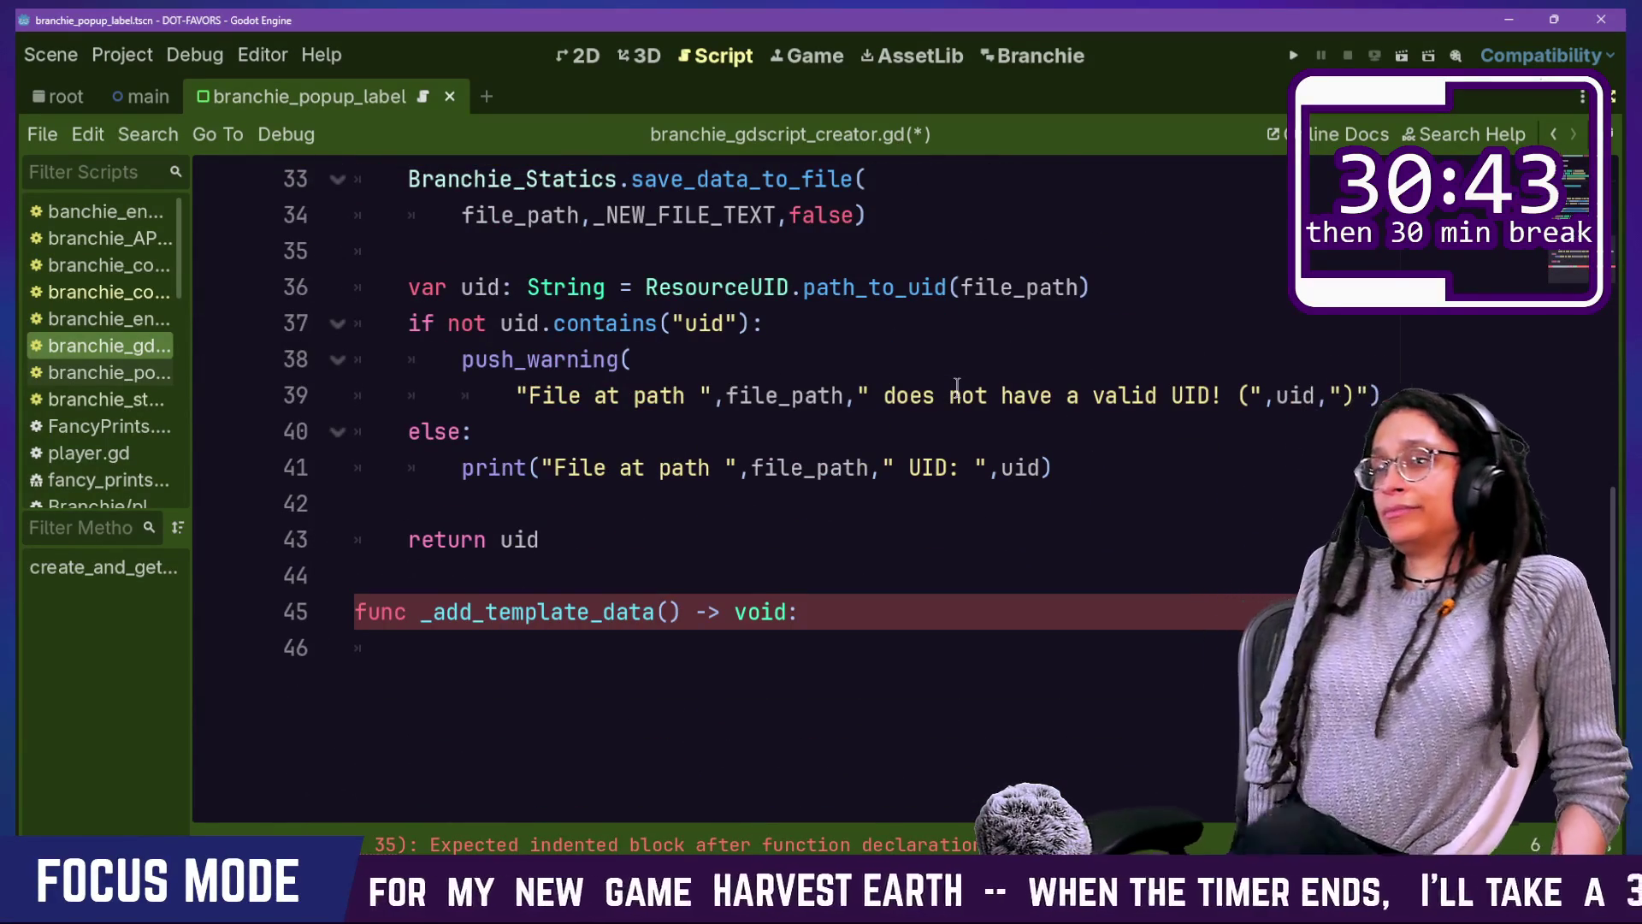
{"action": "left_click", "coordinate": [610, 479]}
{"action": "left_click", "coordinate": [611, 496]}
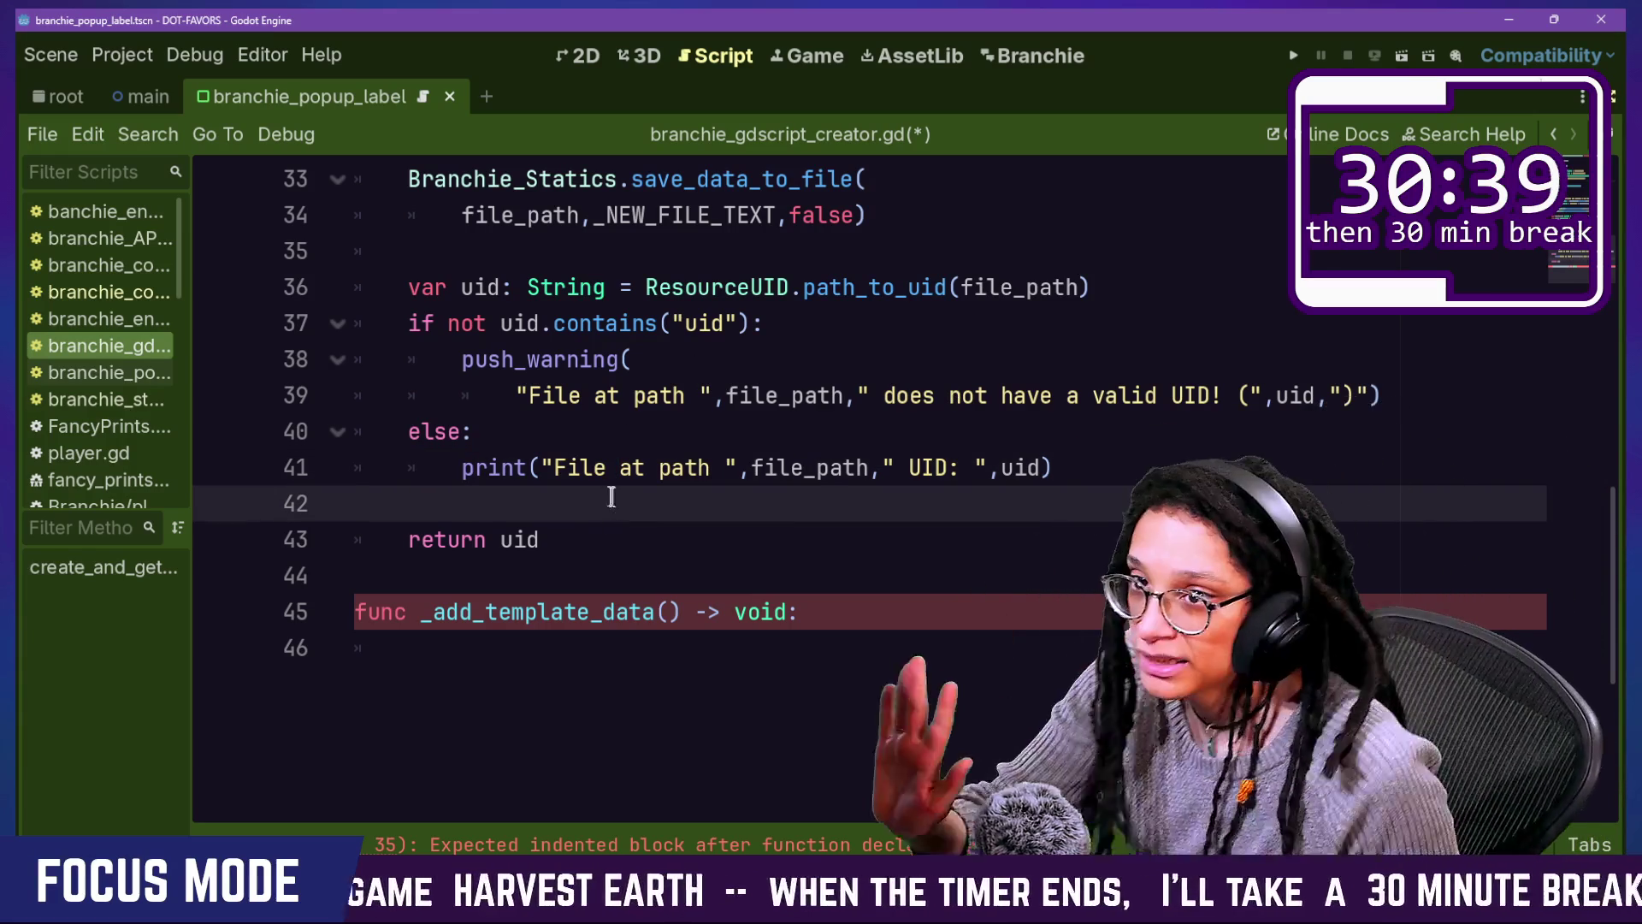
{"action": "key", "text": "Return"}
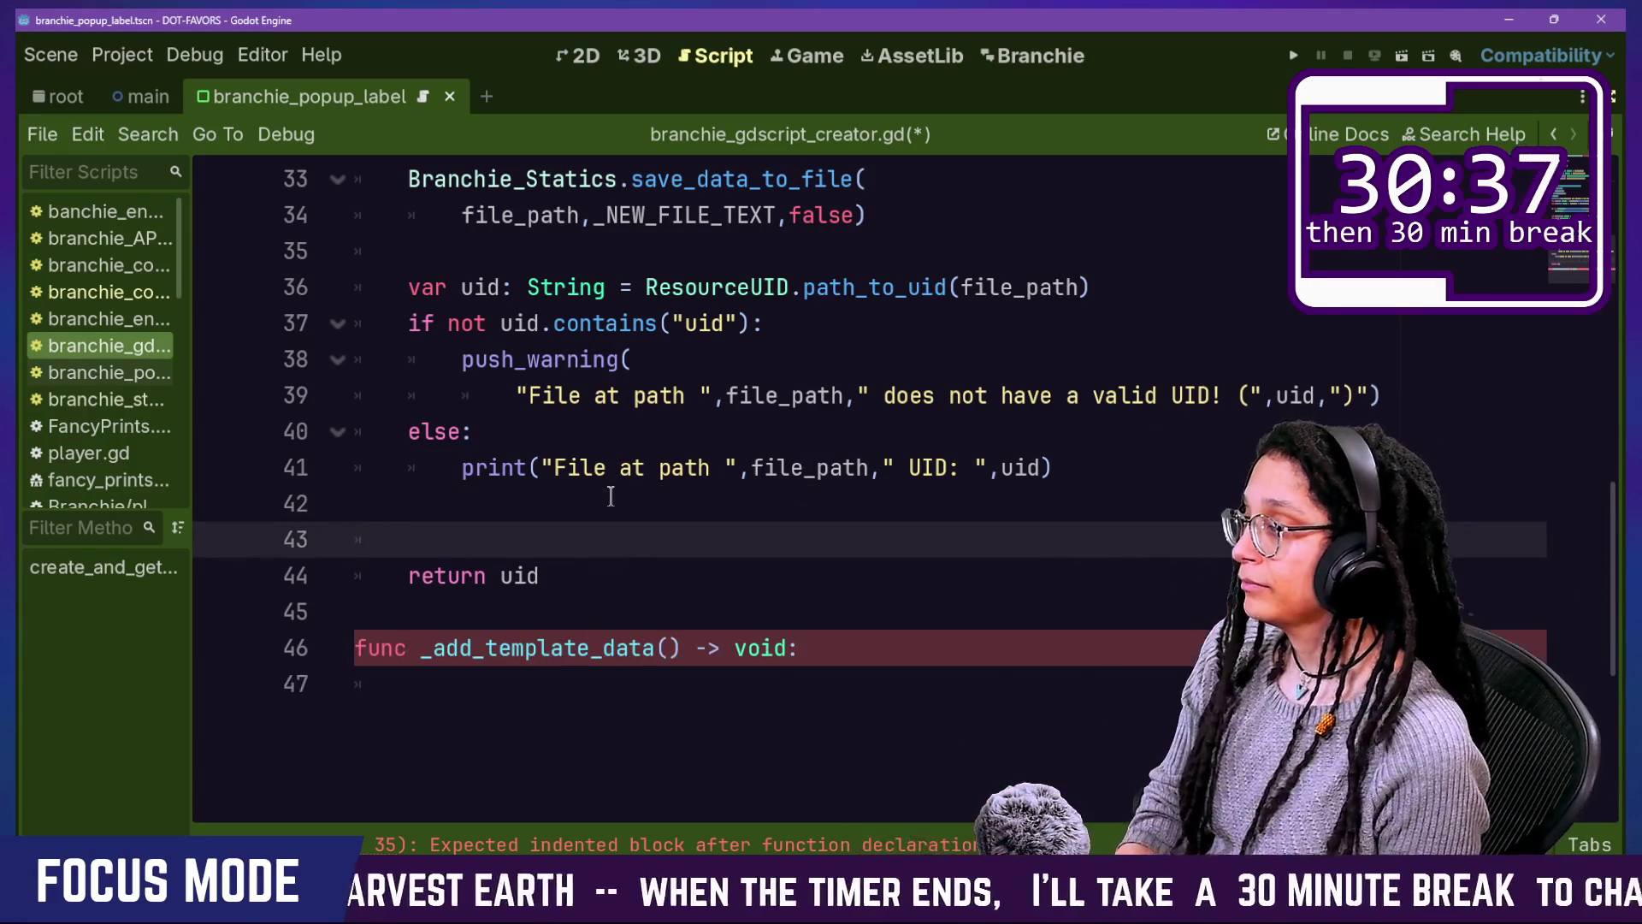
{"action": "type", "text": "_add"}
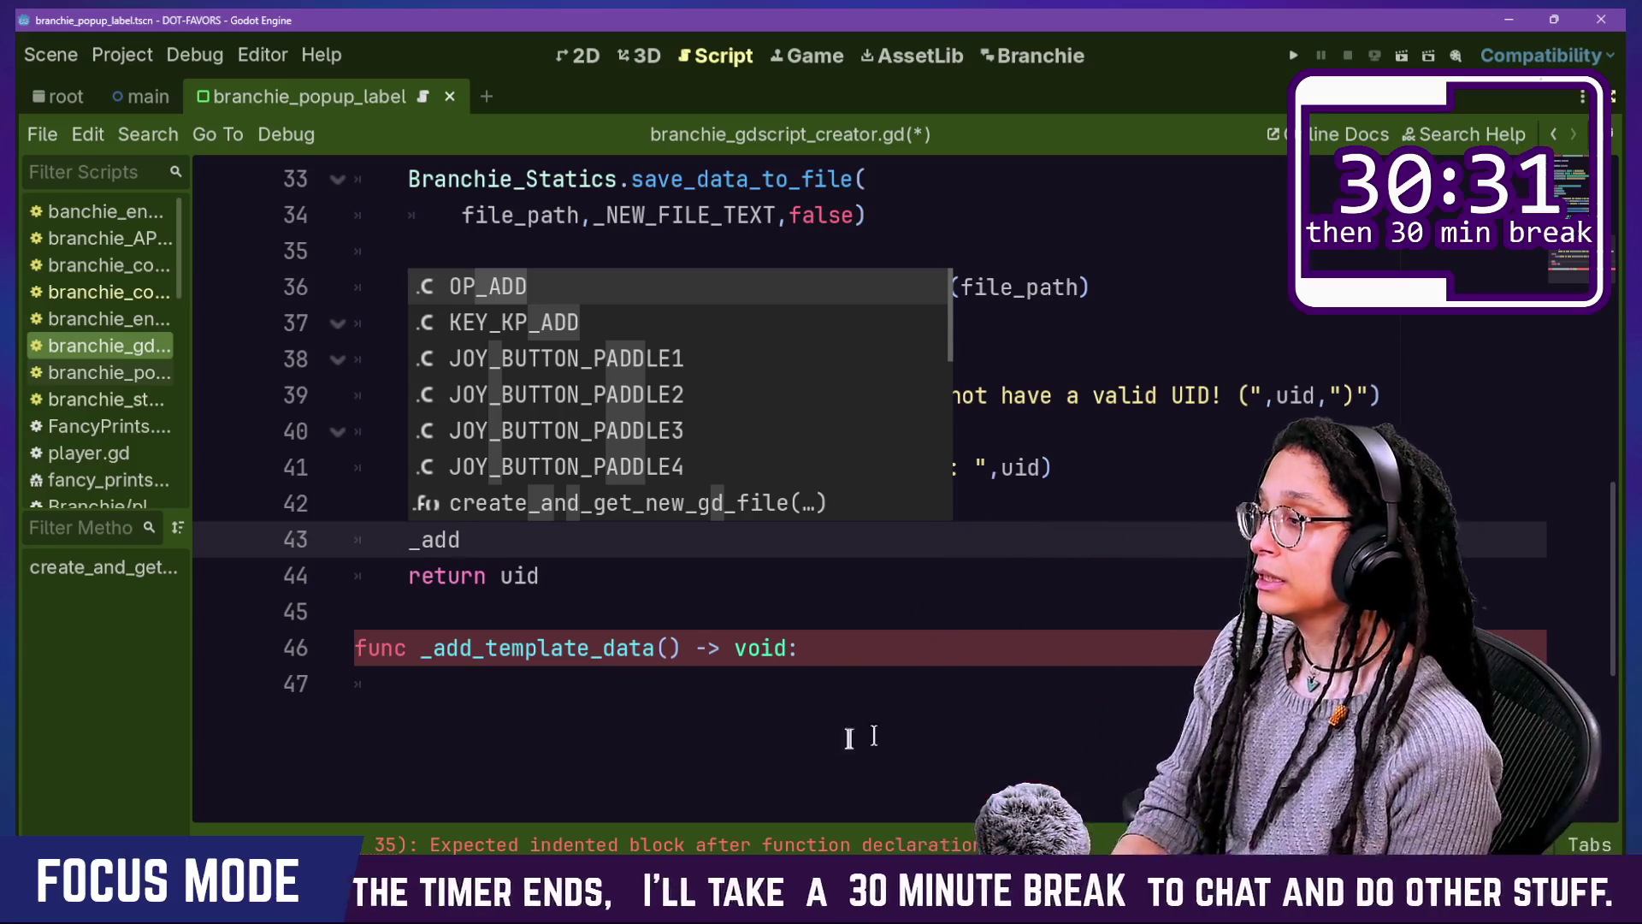
Step: Complete the call as _add_template_data(file_path), using autocomplete and correcting typos
{"action": "left_click", "coordinate": [923, 712]}
{"action": "left_click", "coordinate": [746, 527]}
{"action": "key", "text": "BackSpace"}
{"action": "type", "text": "_"}
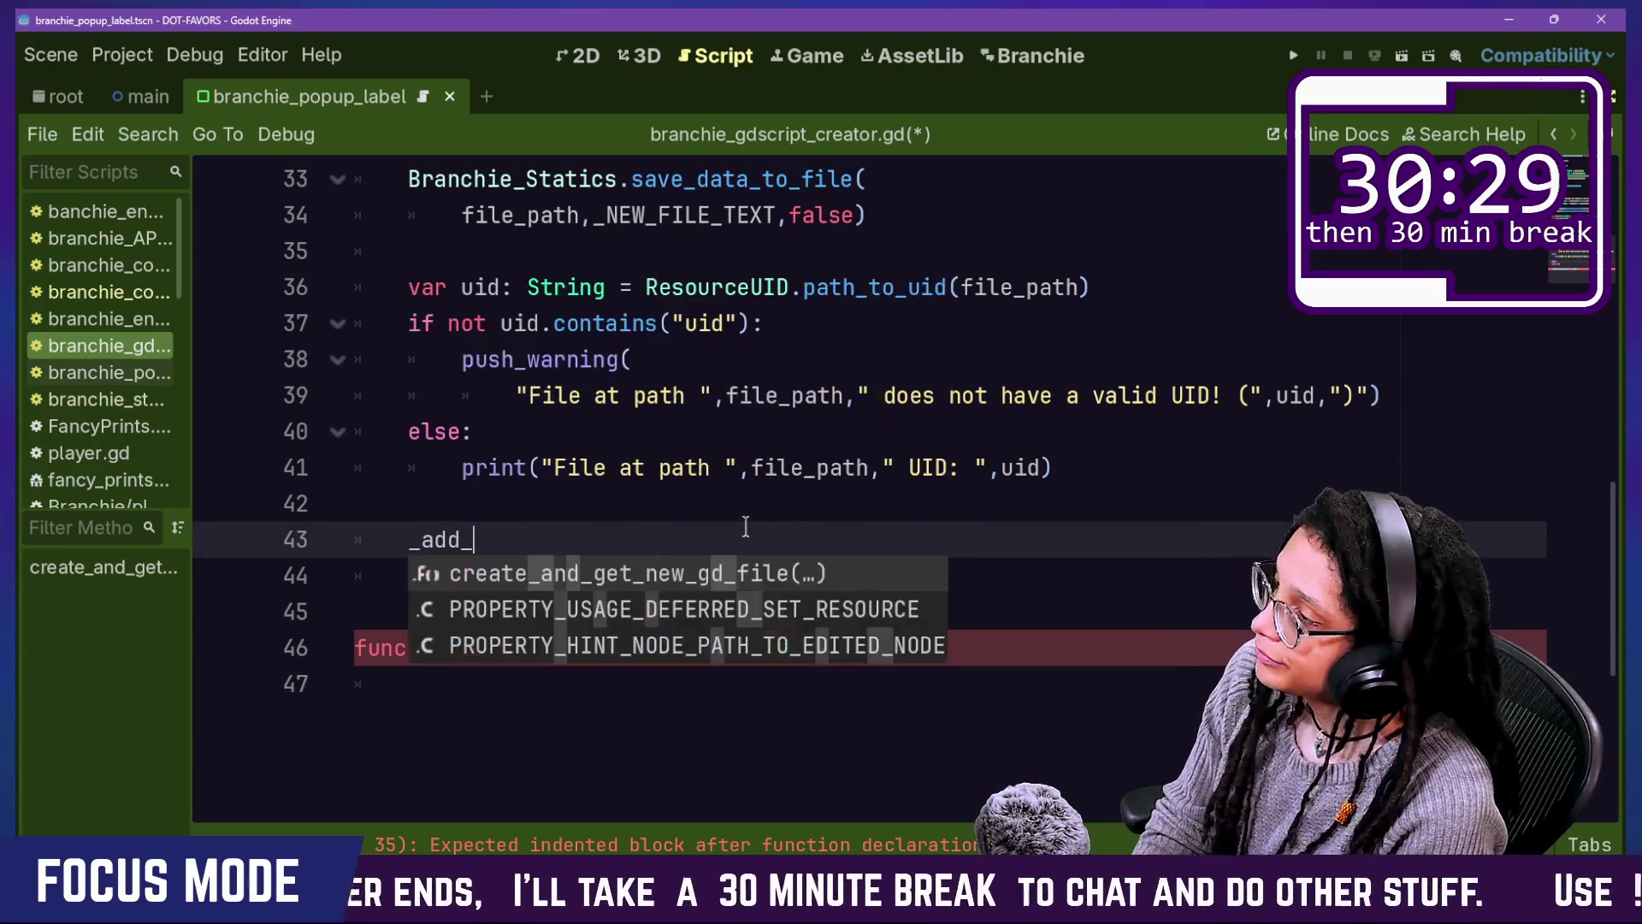
{"action": "type", "text": "templat("}
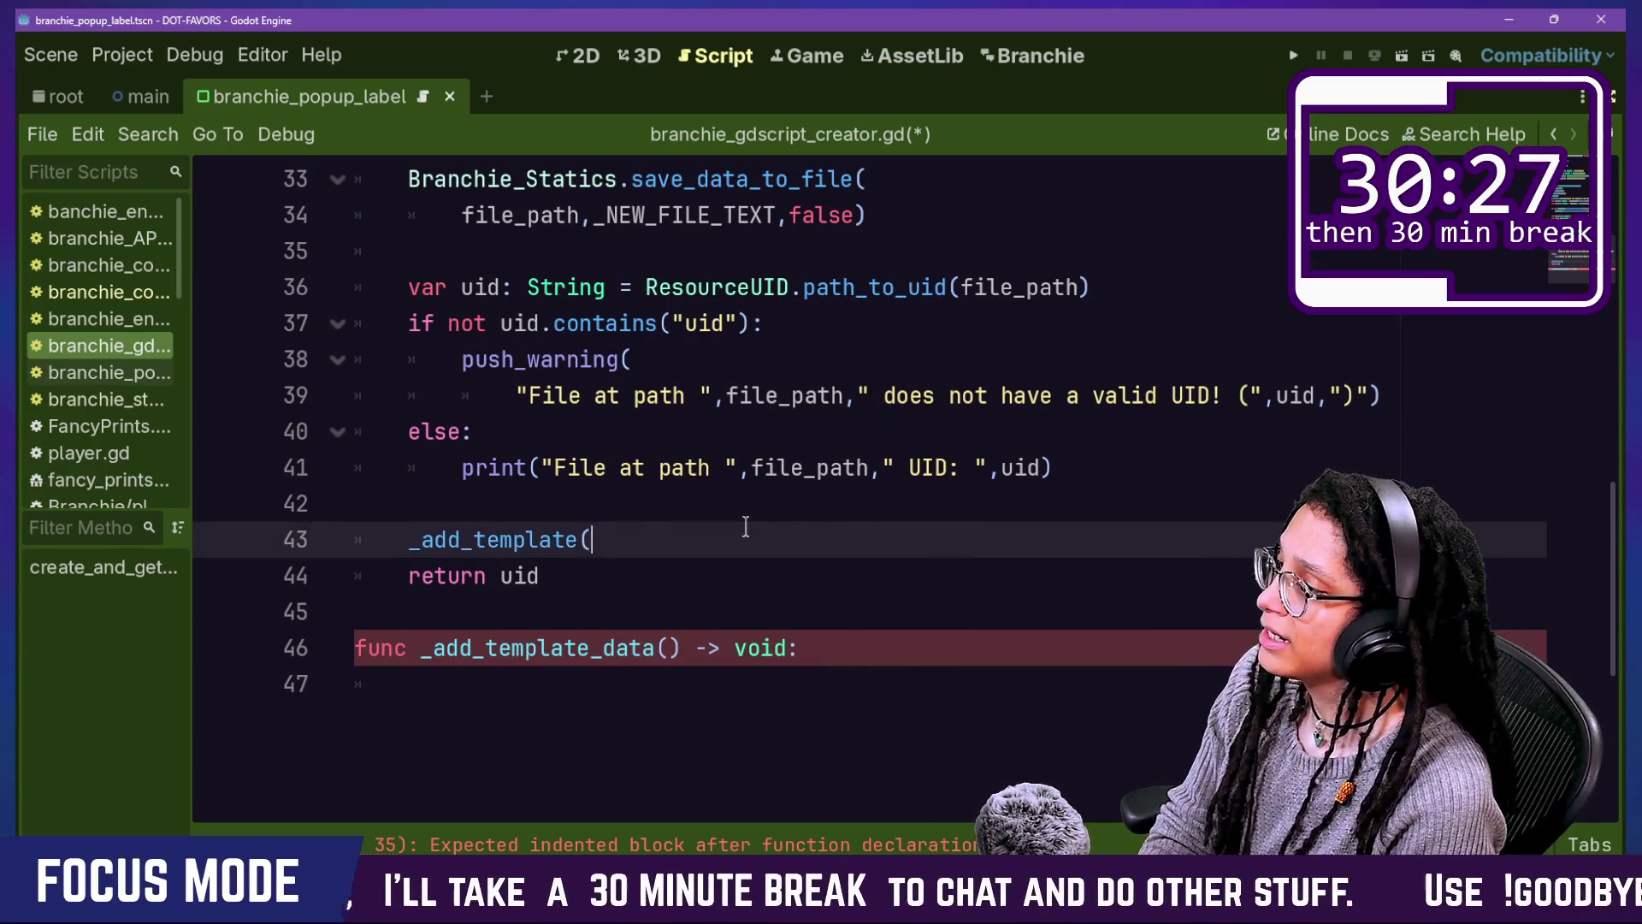
{"action": "type", "text": "data"}
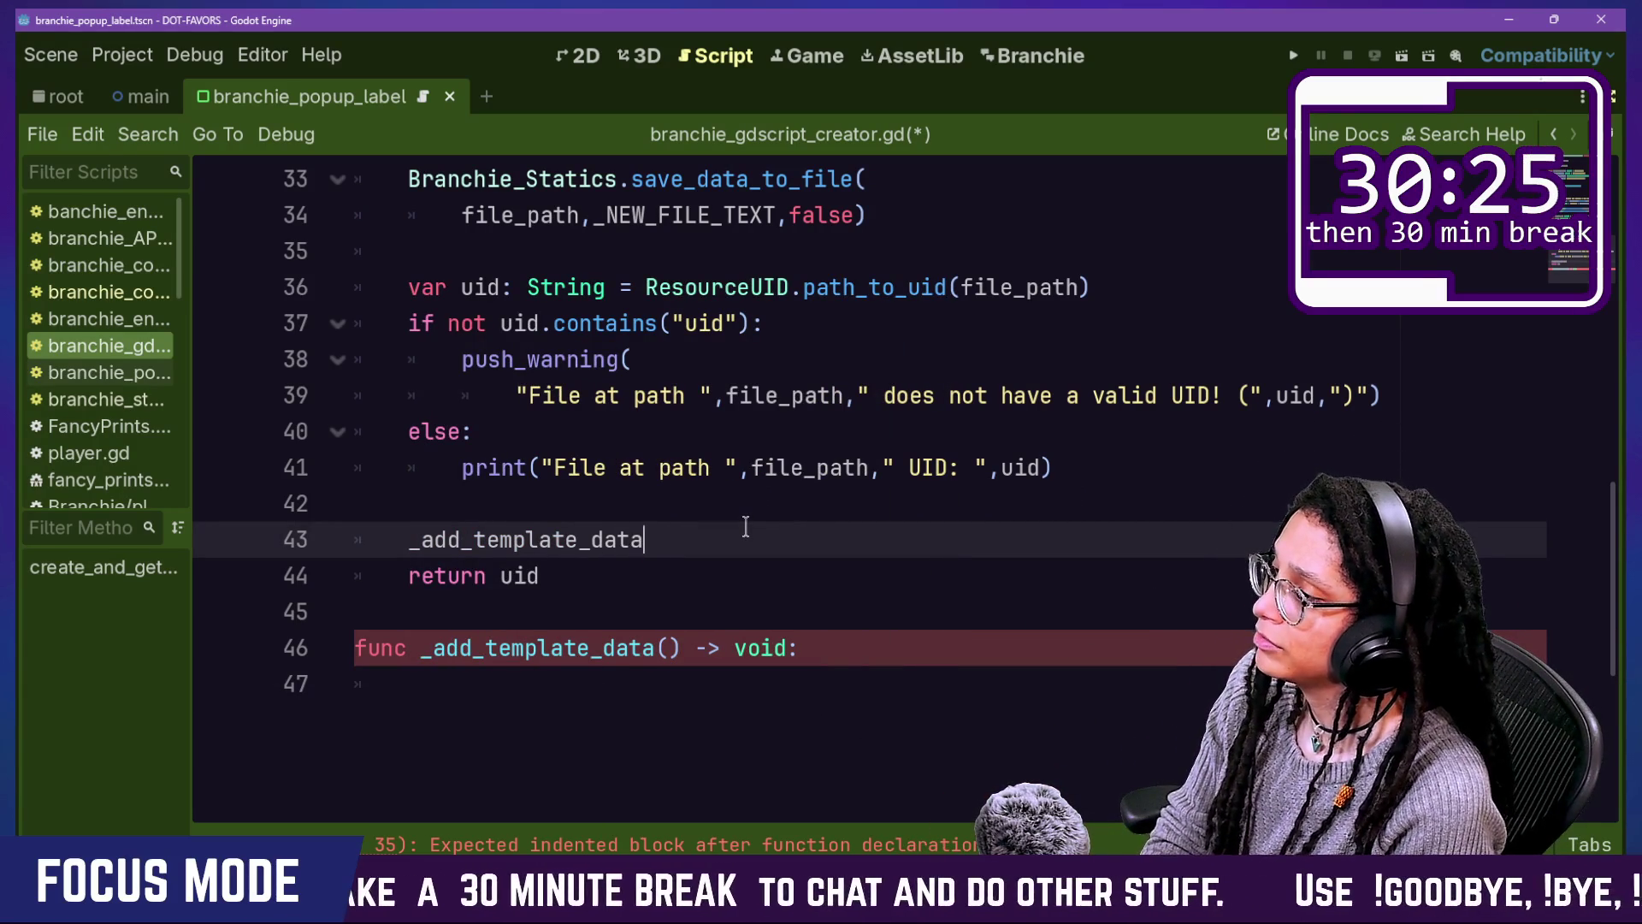
{"action": "key", "text": "BackSpace"}
{"action": "key", "text": "BackSpace"}
{"action": "key", "text": "Return"}
{"action": "key", "text": "BackSpace"}
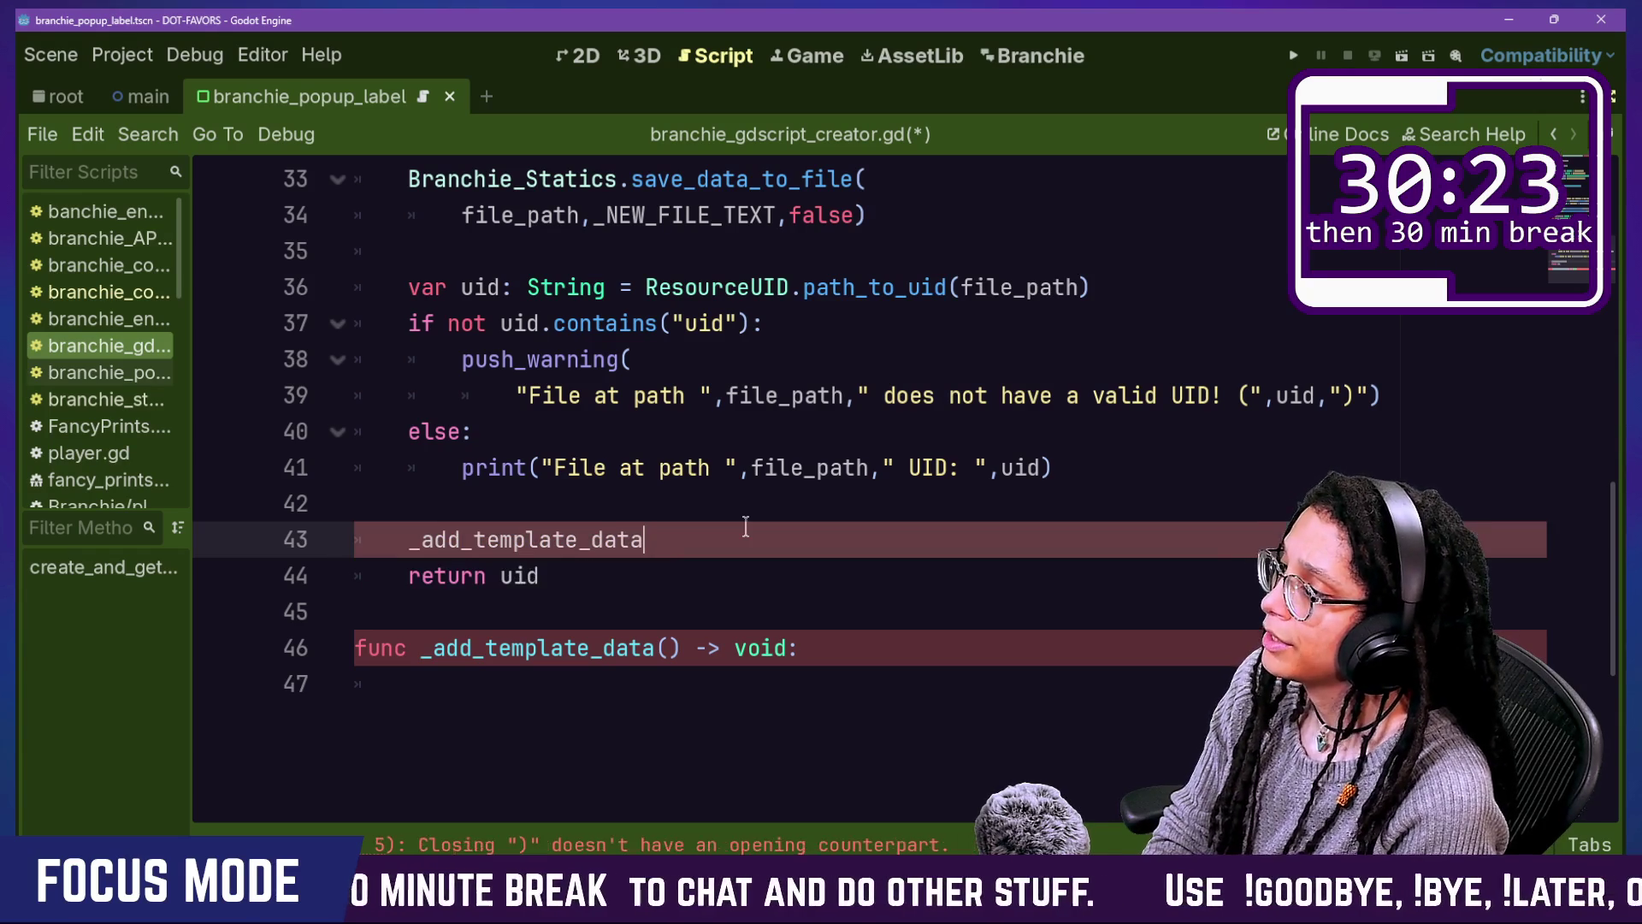
{"action": "key", "text": "BackSpace"}
{"action": "type", "text": "("}
{"action": "key", "text": "BackSpace"}
{"action": "type", "text": "ile_path)"}
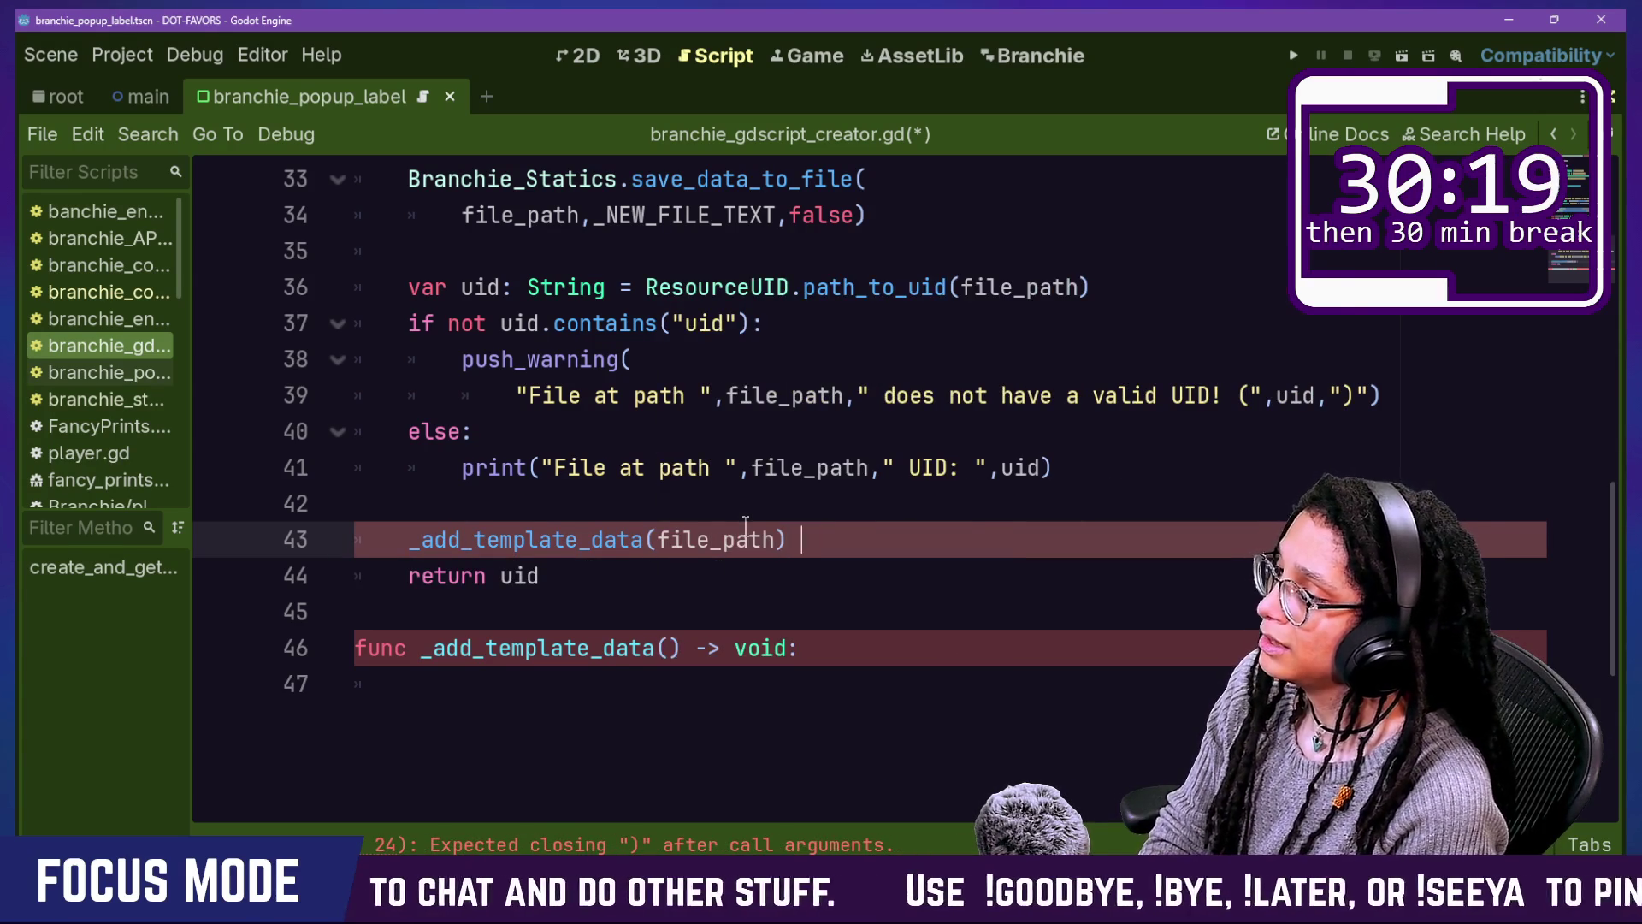
{"action": "key", "text": "BackSpace"}
{"action": "key", "text": "BackSpace"}
{"action": "key", "text": "BackSpace"}
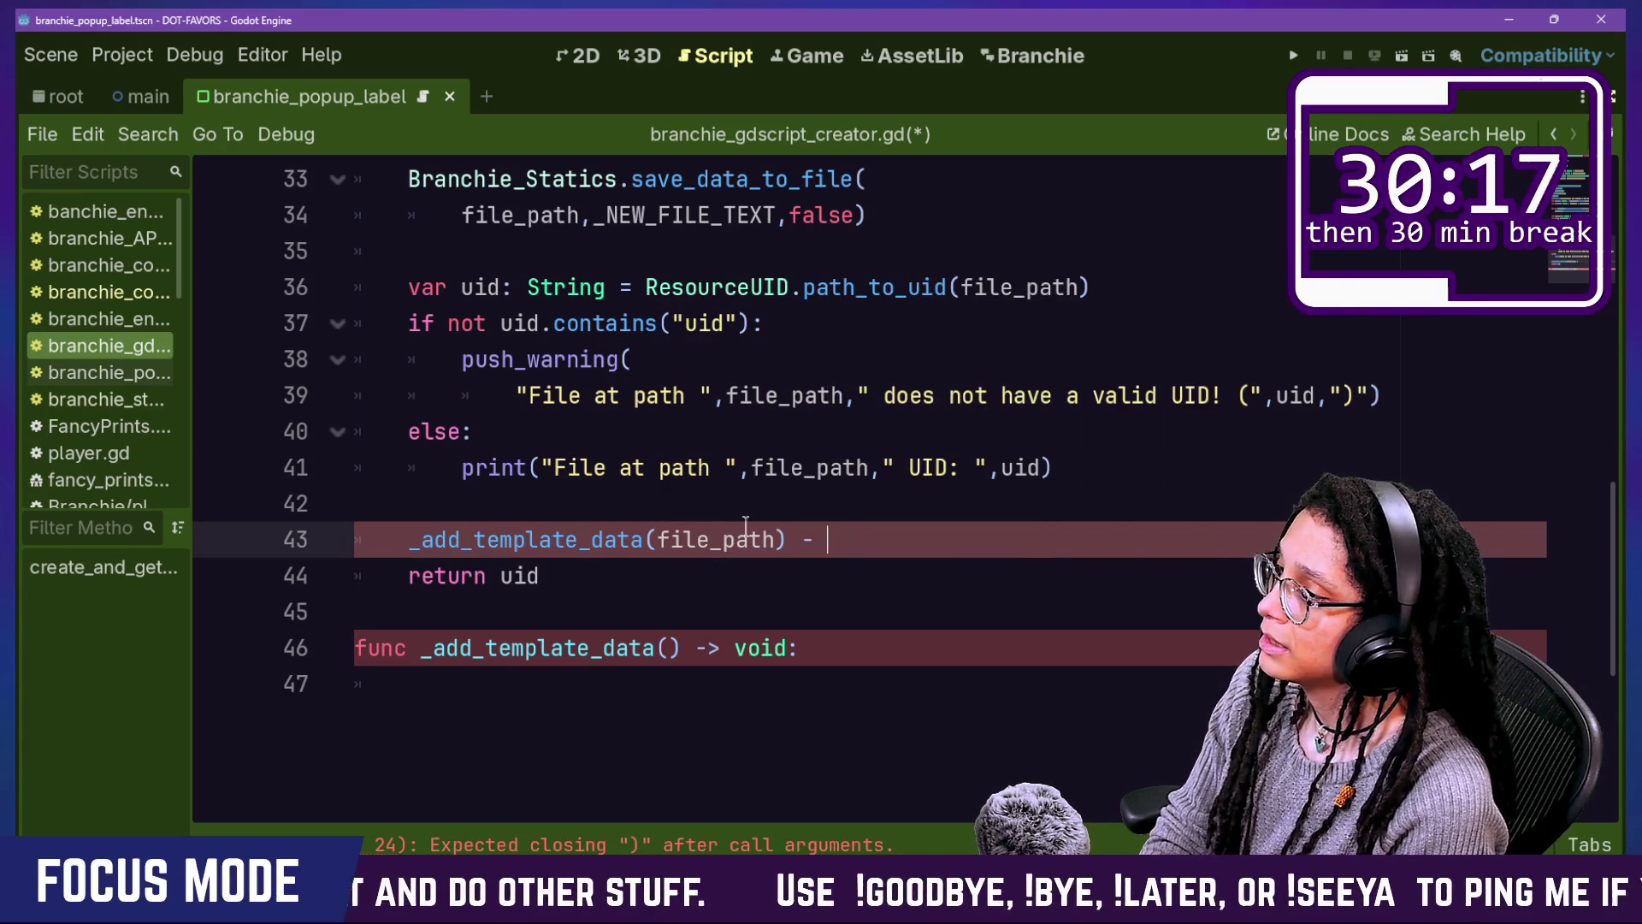
{"action": "type", "text": "->"}
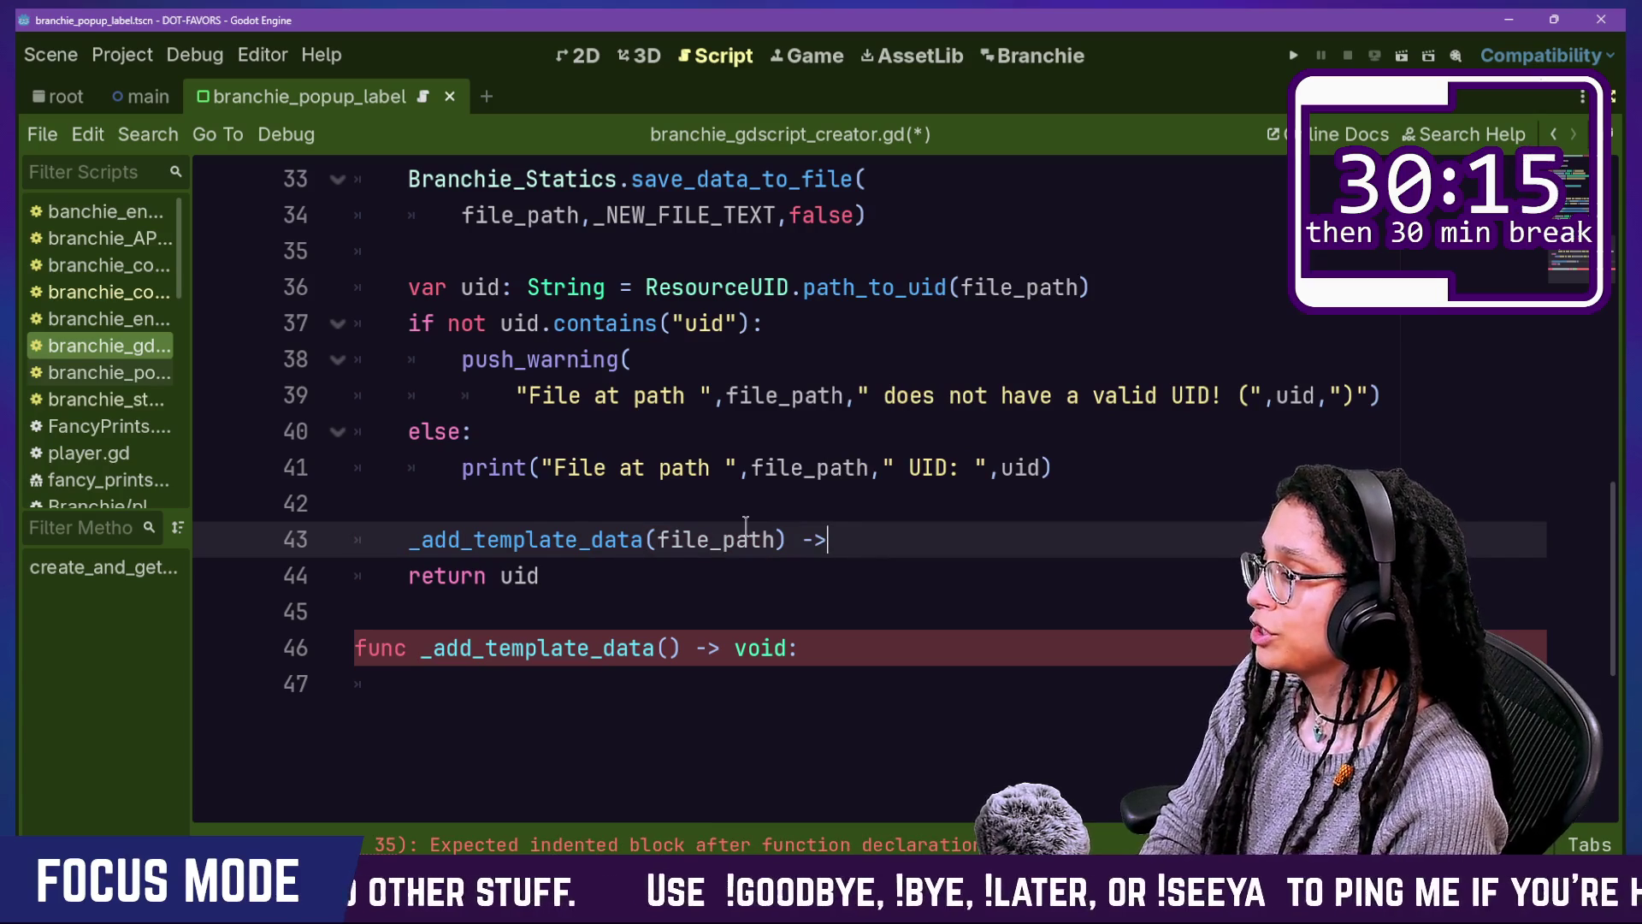
{"action": "type", "text": " voi"}
{"action": "key", "text": "BackSpace"}
{"action": "key", "text": "BackSpace"}
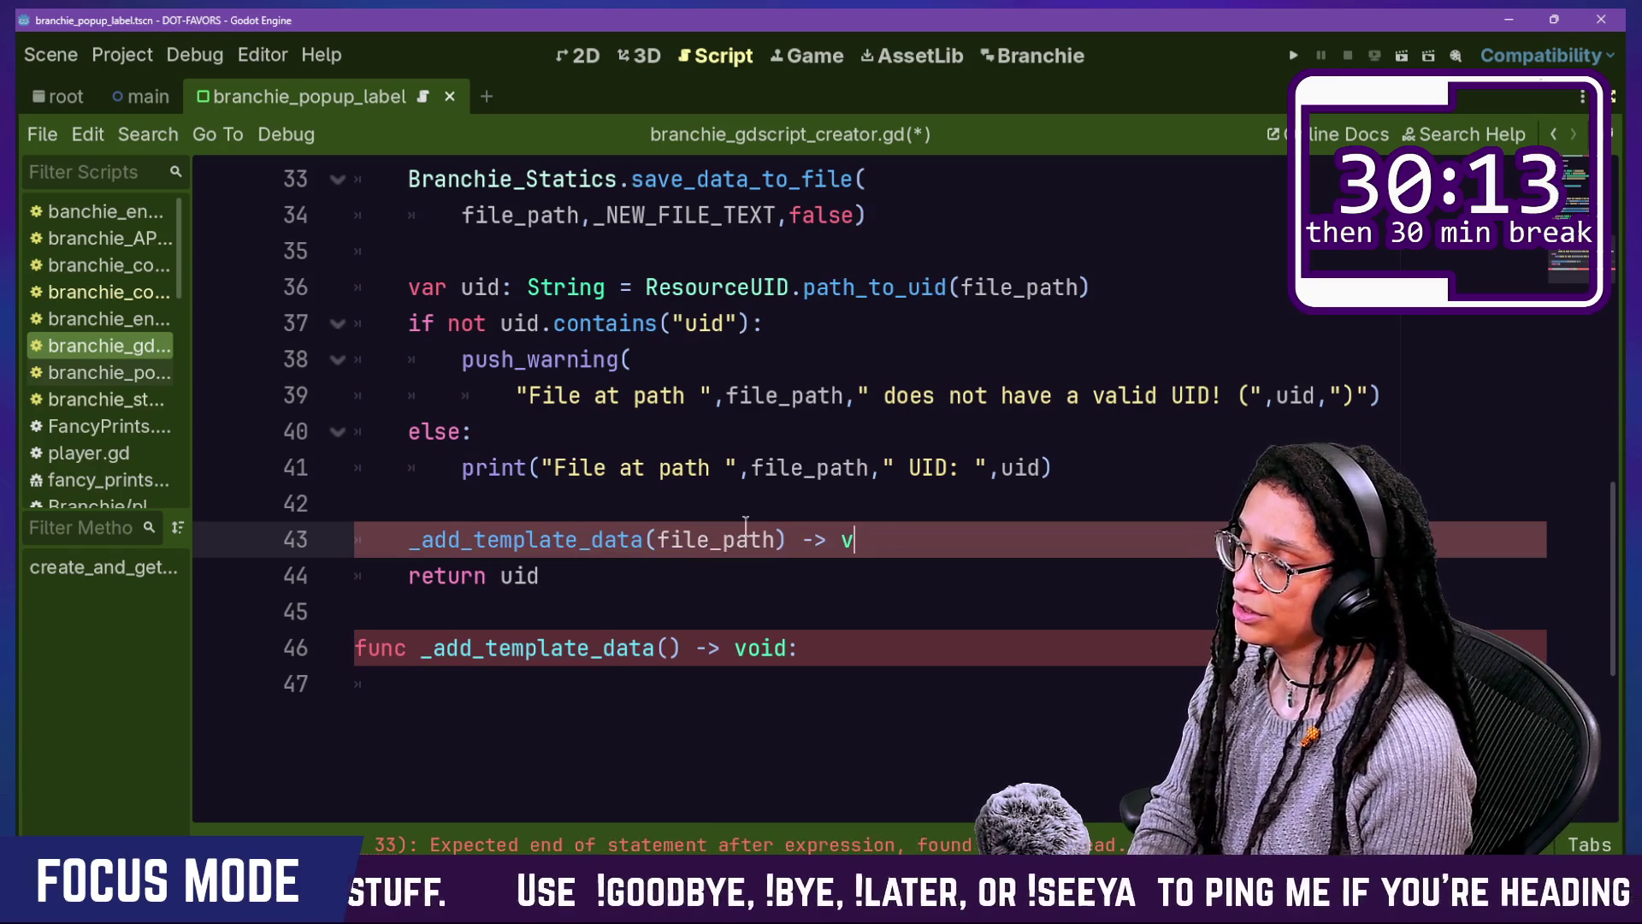
{"action": "key", "text": "BackSpace"}
{"action": "type", "text": "("}
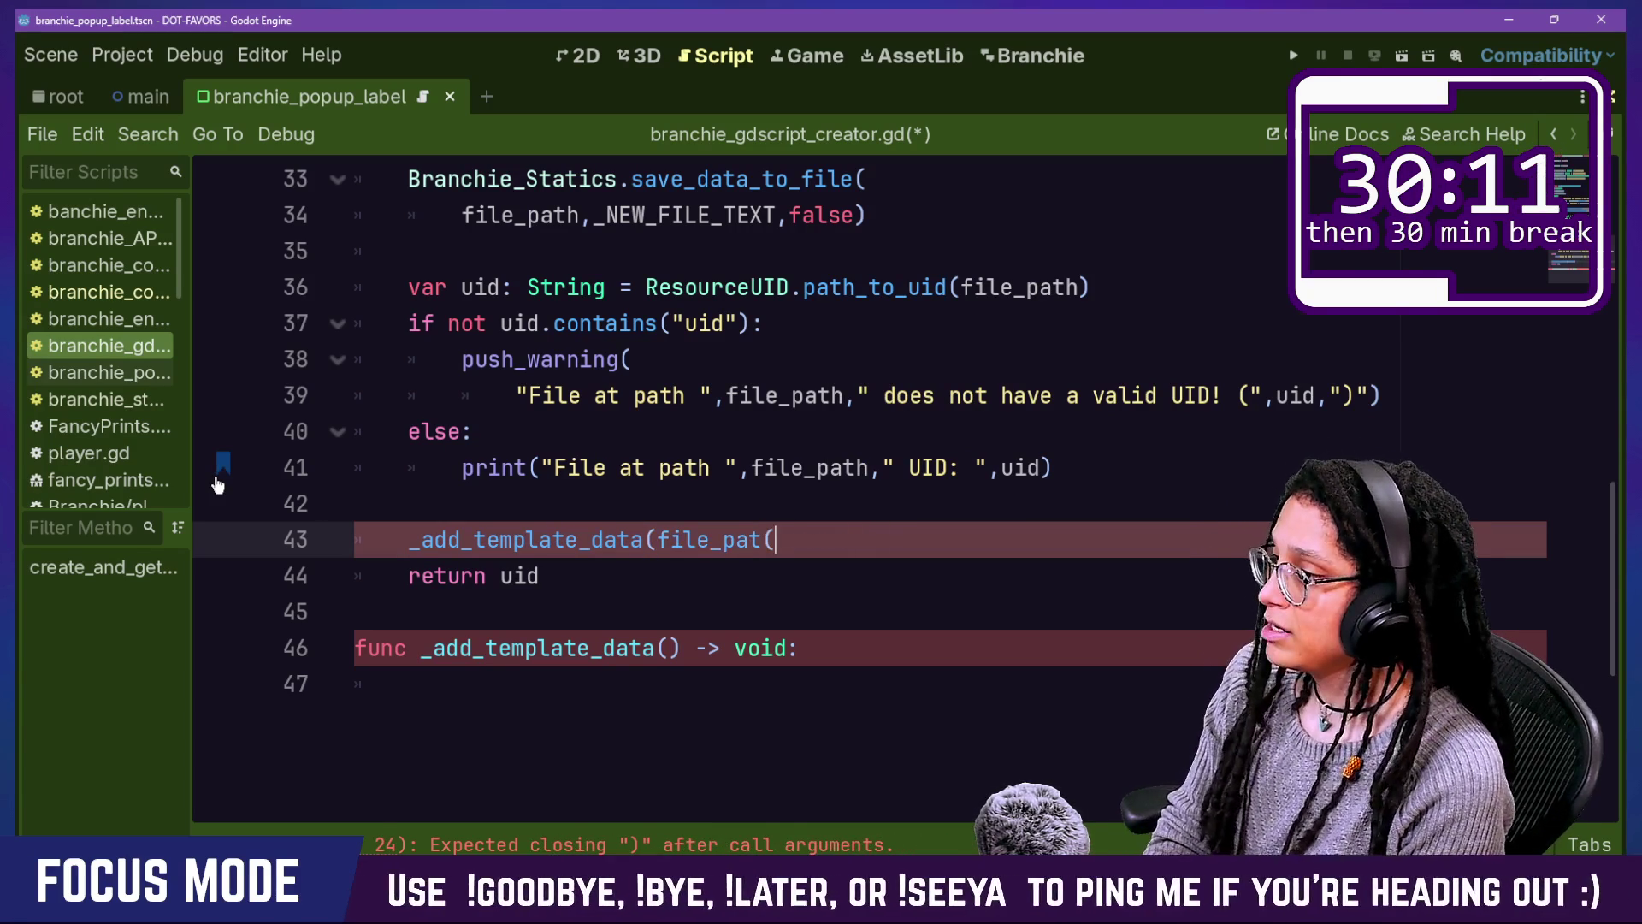
{"action": "key", "text": "BackSpace"}
{"action": "key", "text": "BackSpace"}
{"action": "type", "text": "tg)"}
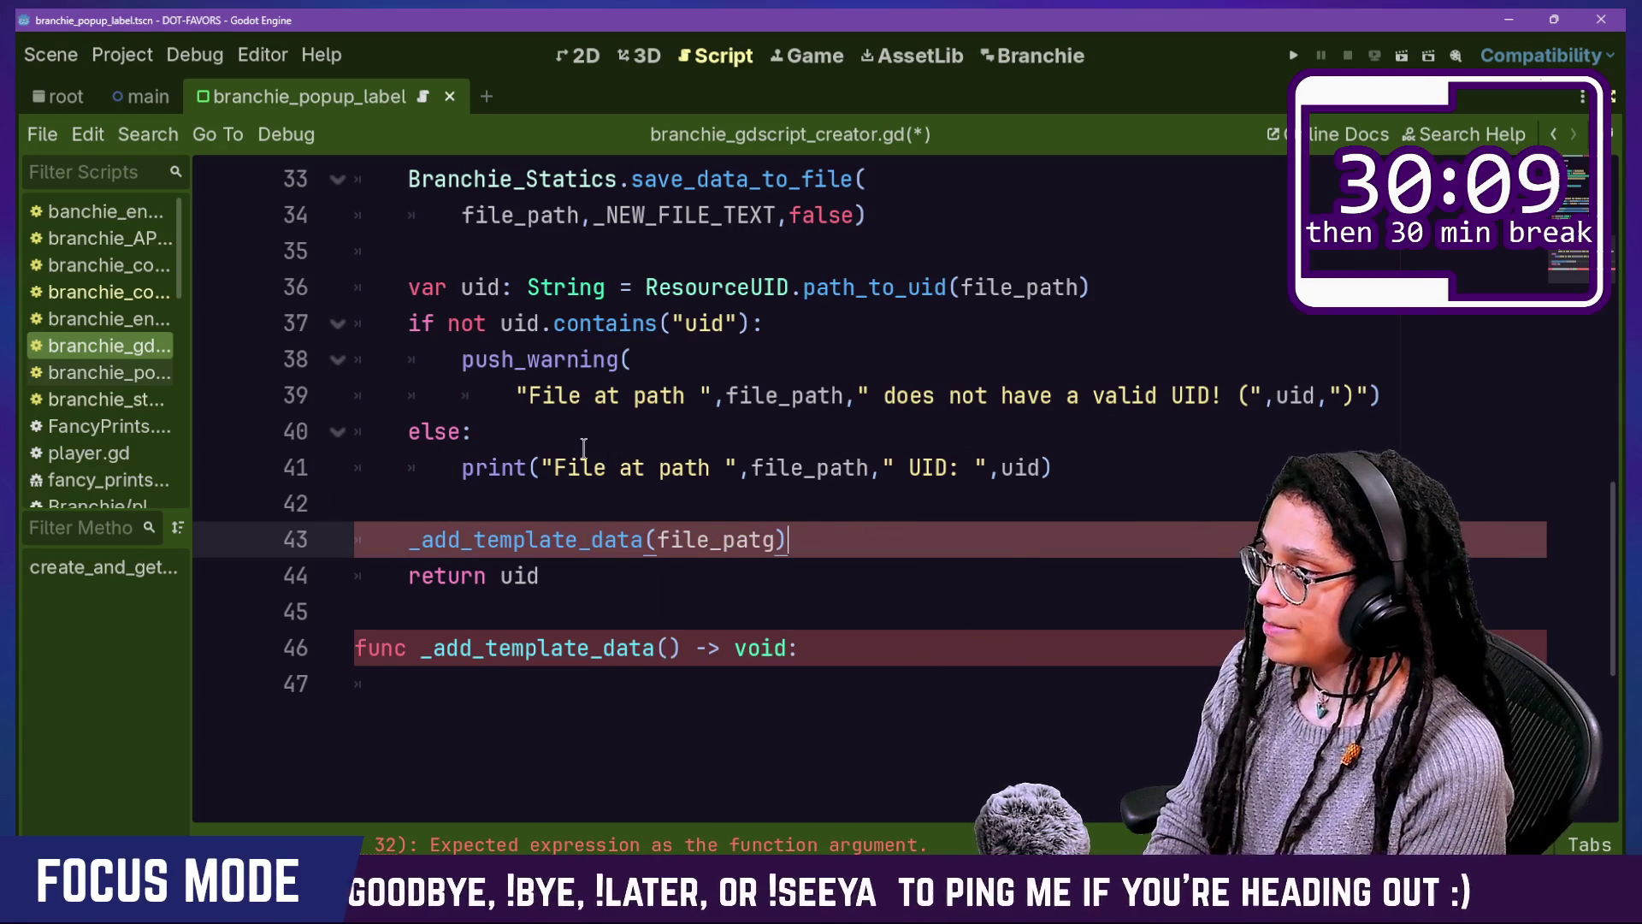
Step: Review the new call and function declaration by highlighting their lines
{"action": "scroll", "coordinate": [588, 402], "scroll_direction": "up", "scroll_amount": 9}
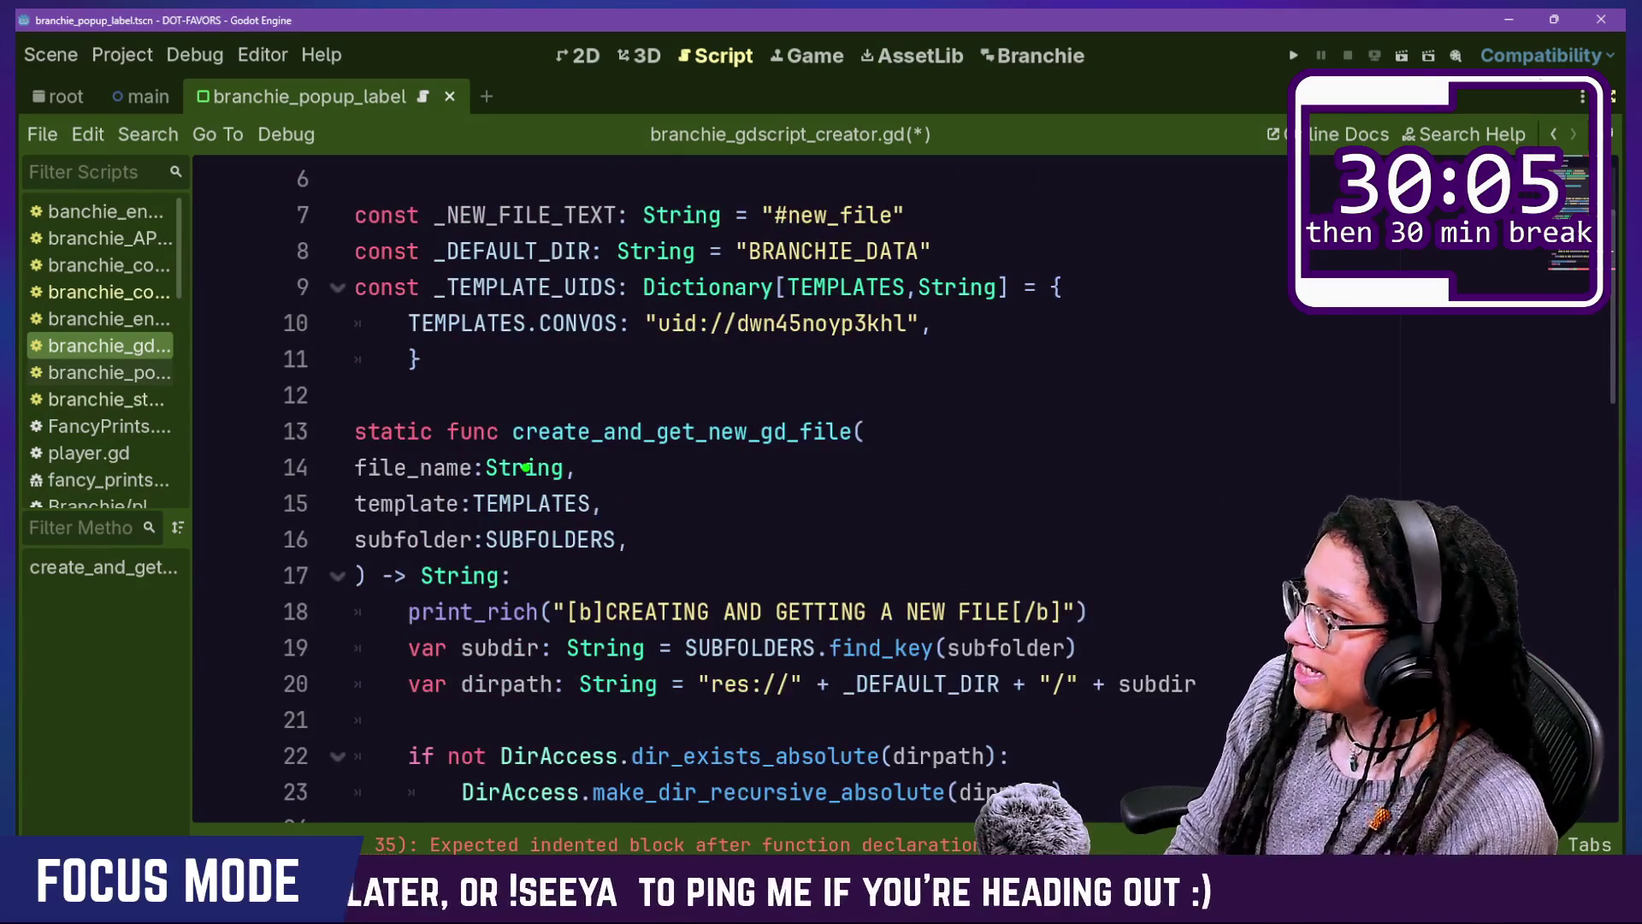
{"action": "left_click_drag", "start_coordinate": [380, 458], "coordinate": [888, 456]}
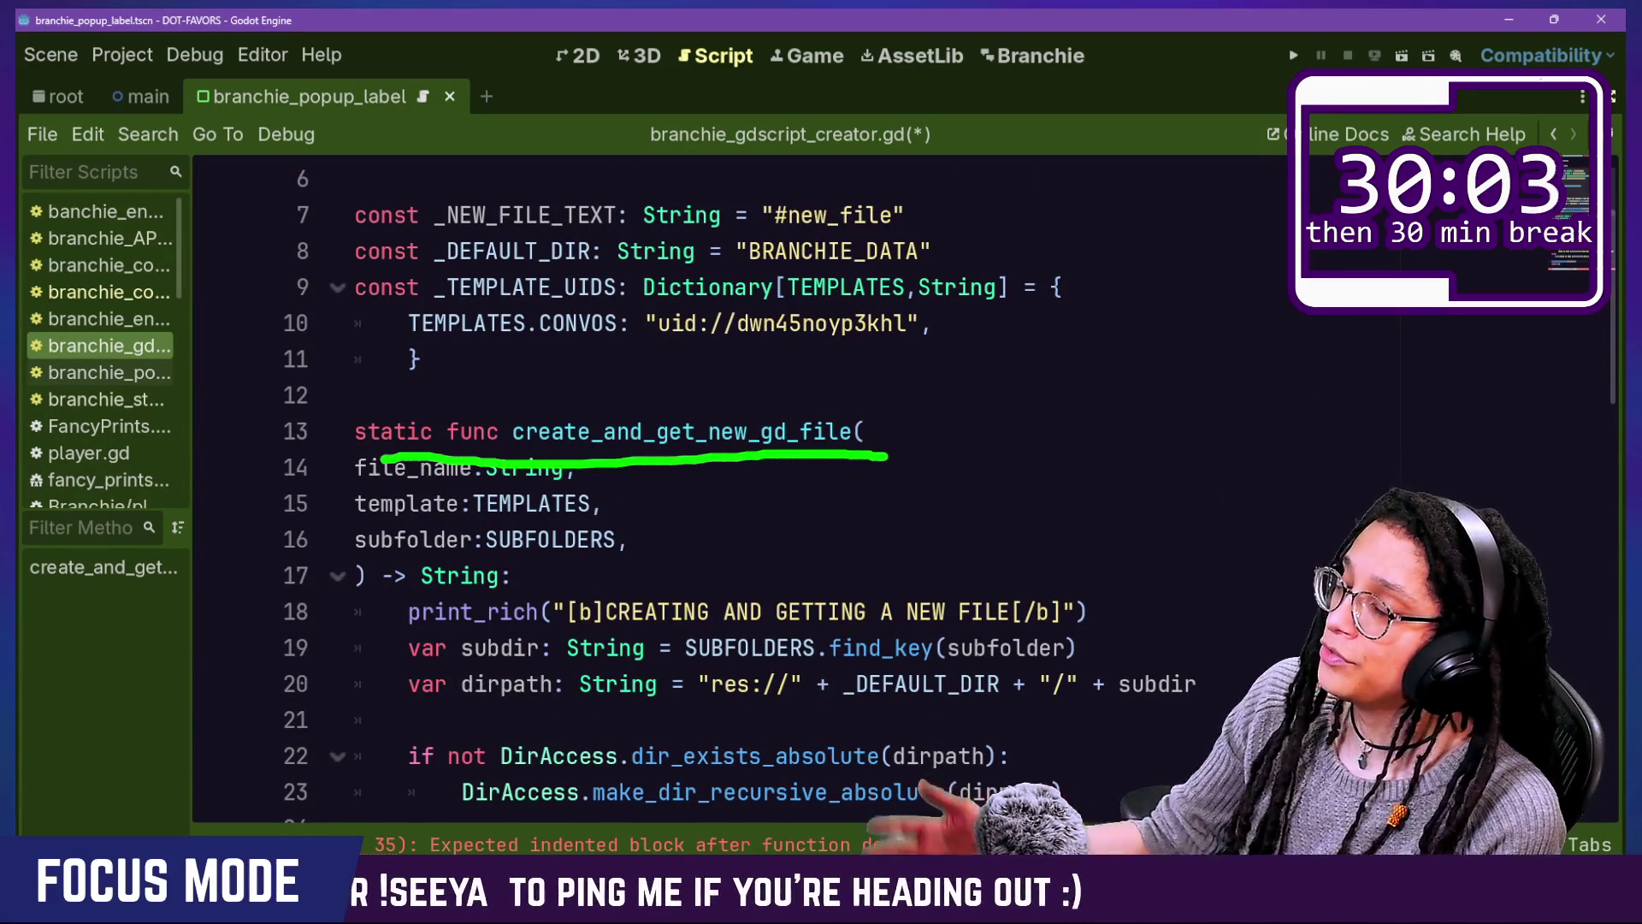
{"action": "key", "text": "Escape"}
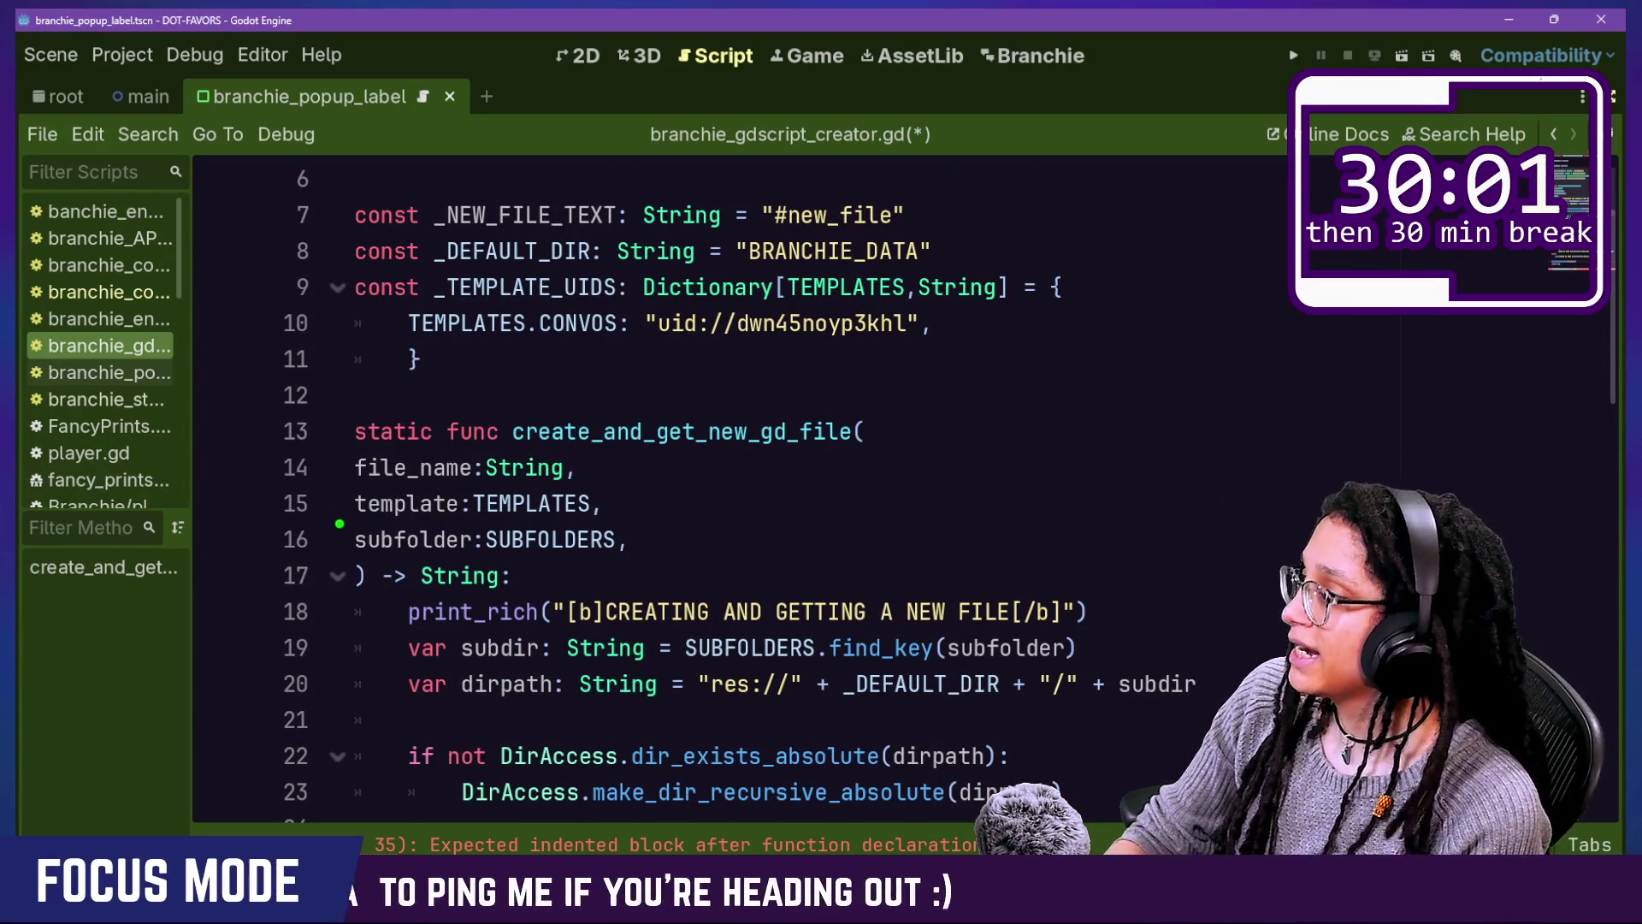
{"action": "left_click_drag", "start_coordinate": [421, 530], "coordinate": [624, 532]}
{"action": "key", "text": "Escape"}
{"action": "scroll", "coordinate": [509, 556], "scroll_direction": "down", "scroll_amount": 7}
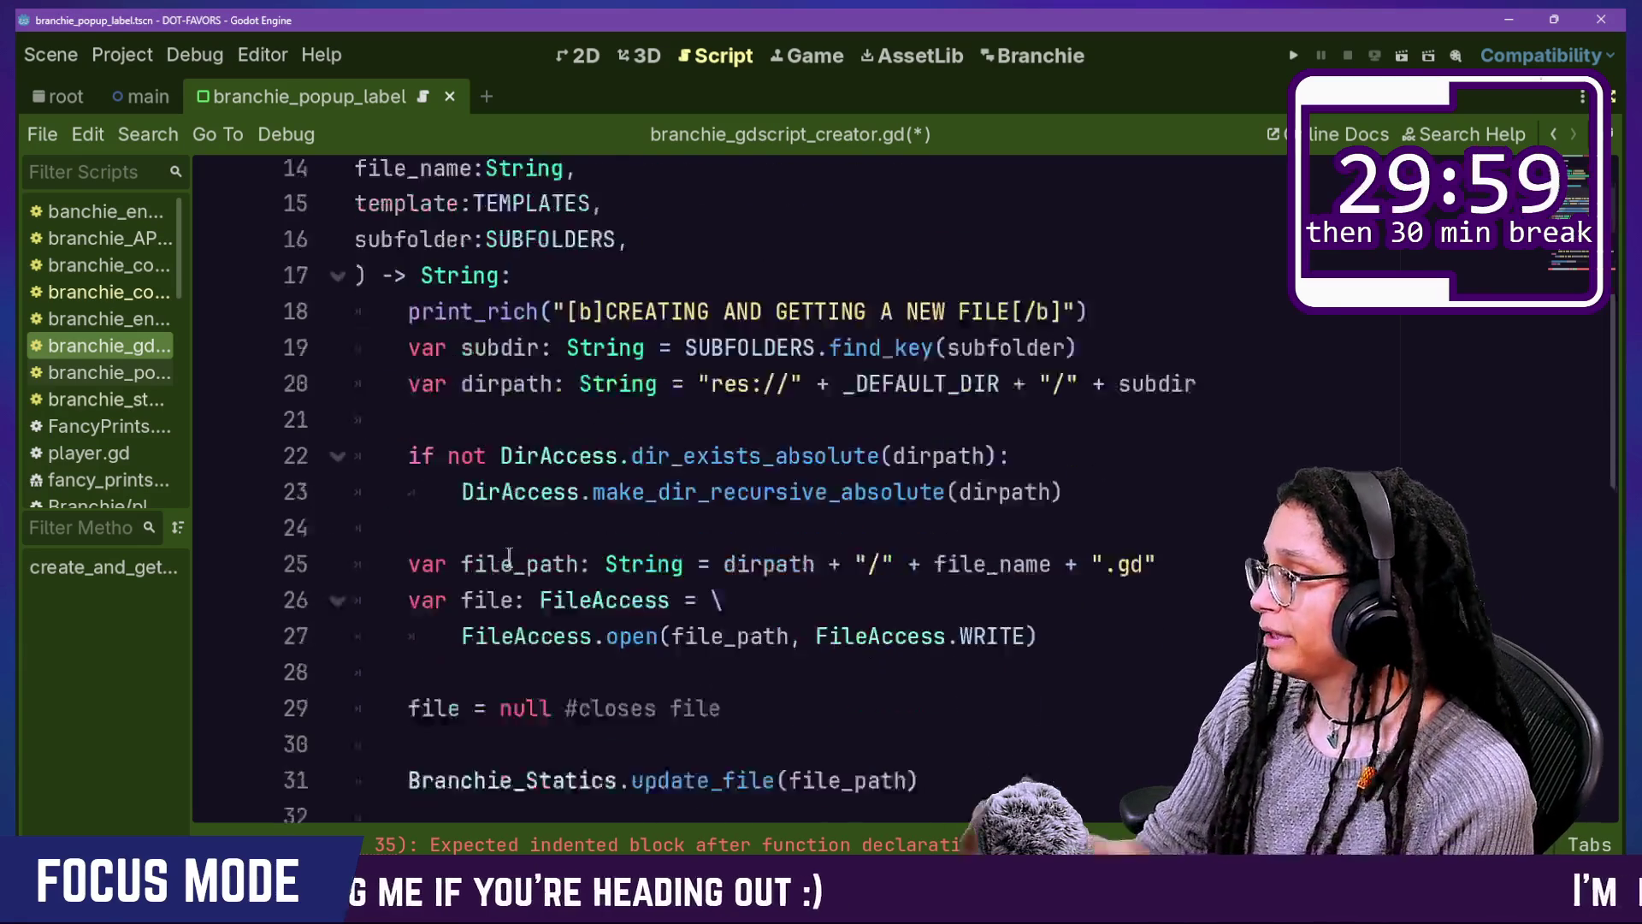
{"action": "scroll", "coordinate": [509, 557], "scroll_direction": "down", "scroll_amount": 4}
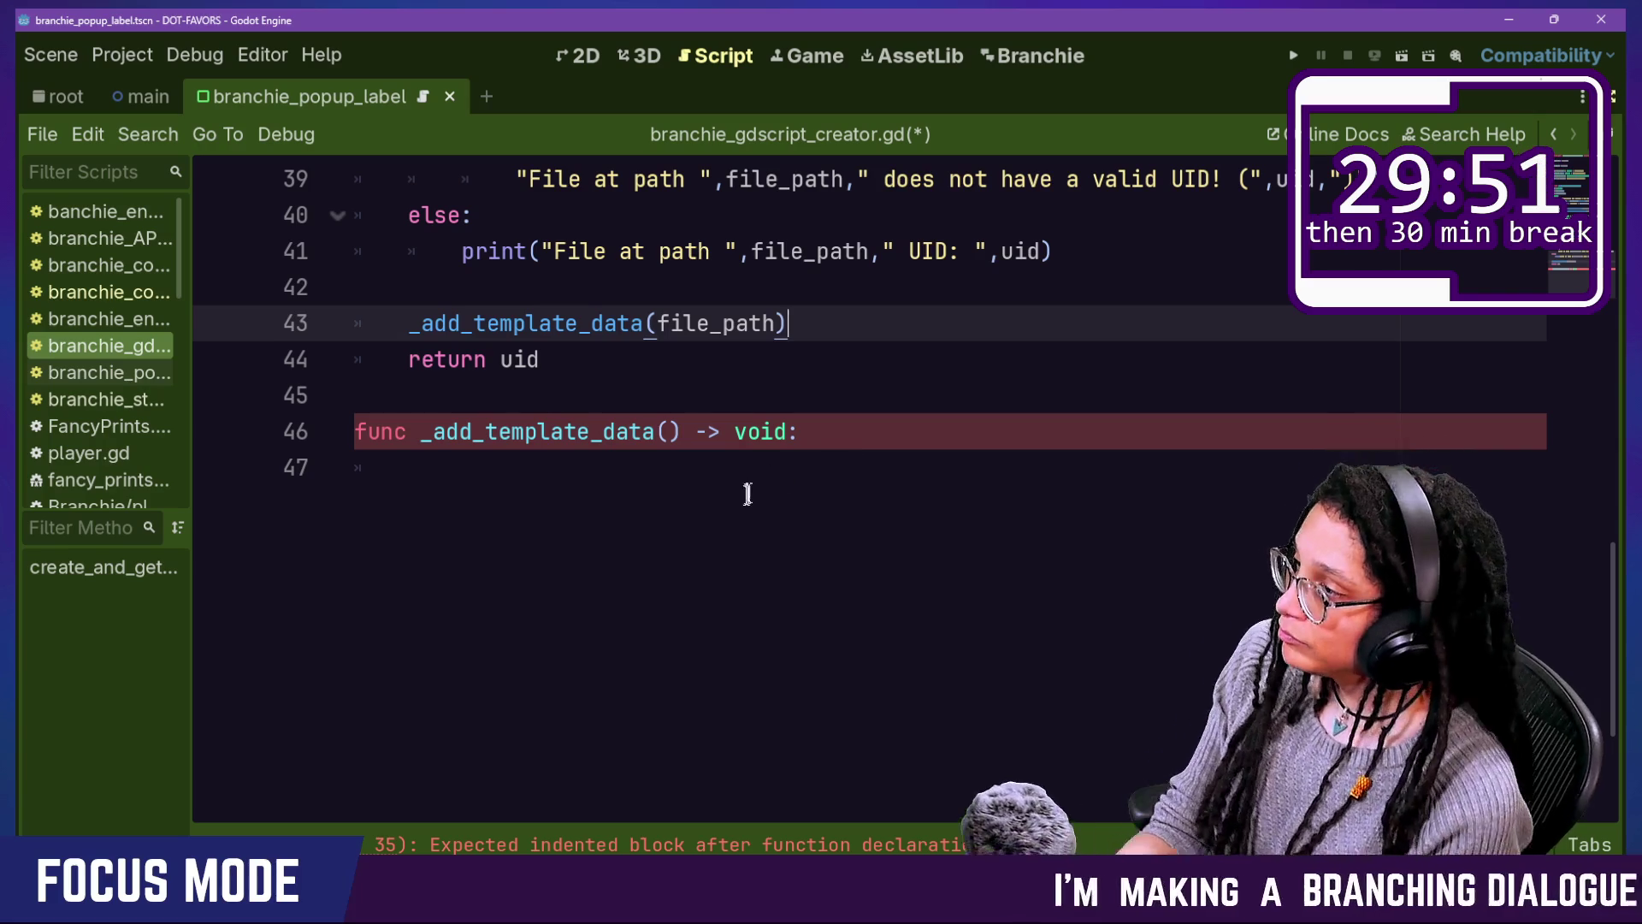
Step: Give _add_template_data a file_path:String parameter
{"action": "left_click", "coordinate": [752, 494]}
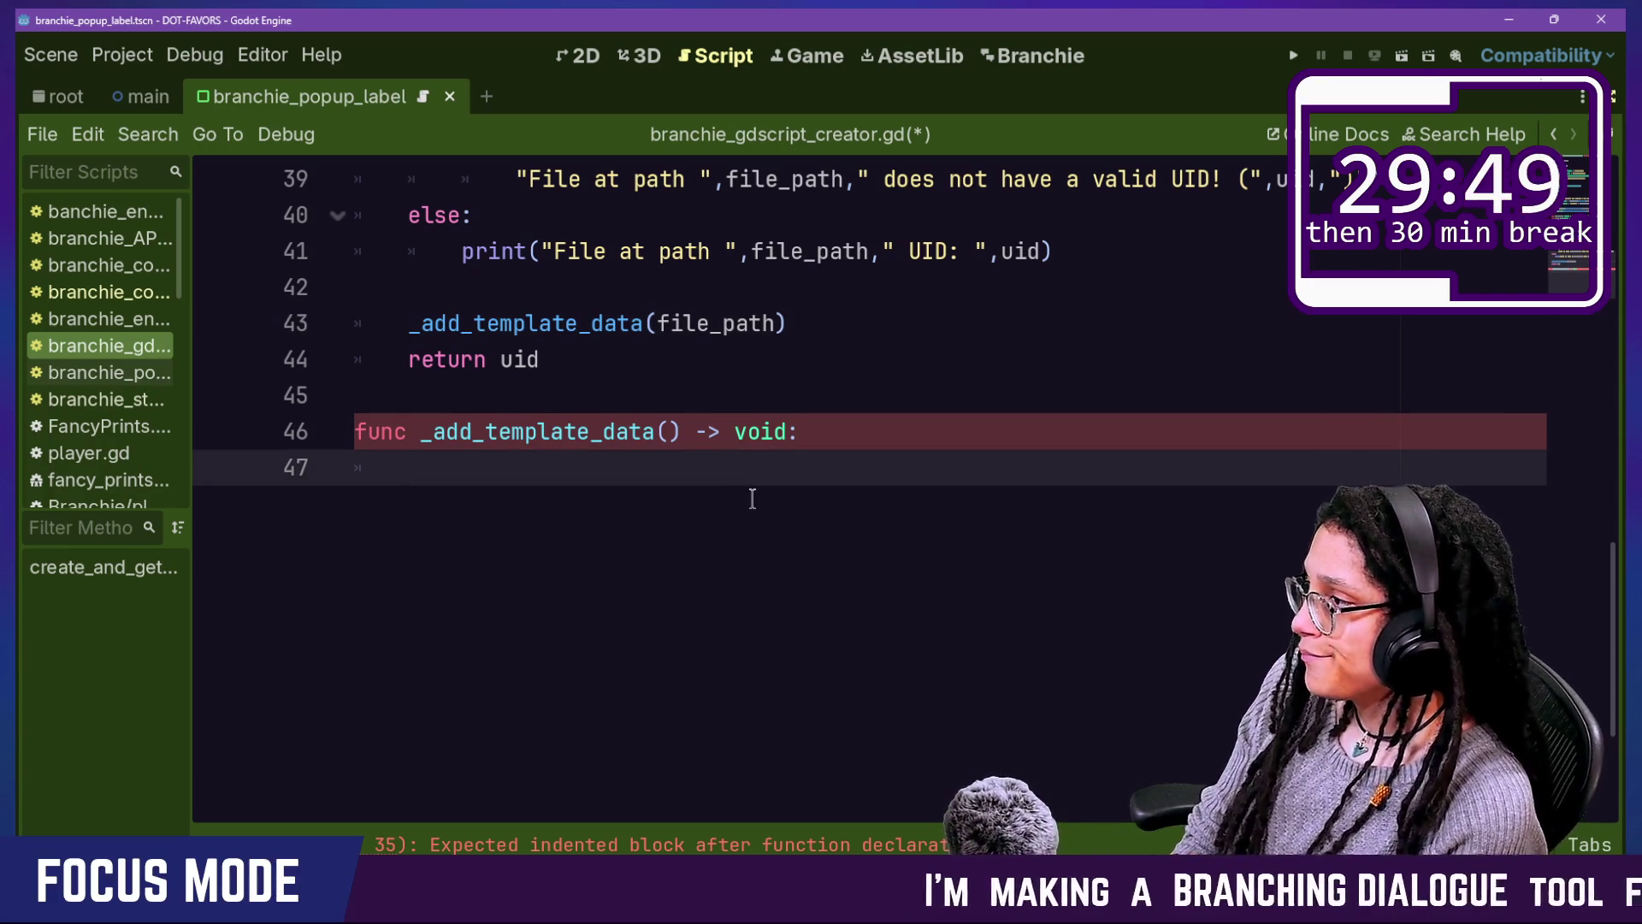
{"action": "left_click", "coordinate": [668, 431]}
{"action": "type", "text": "file_p"}
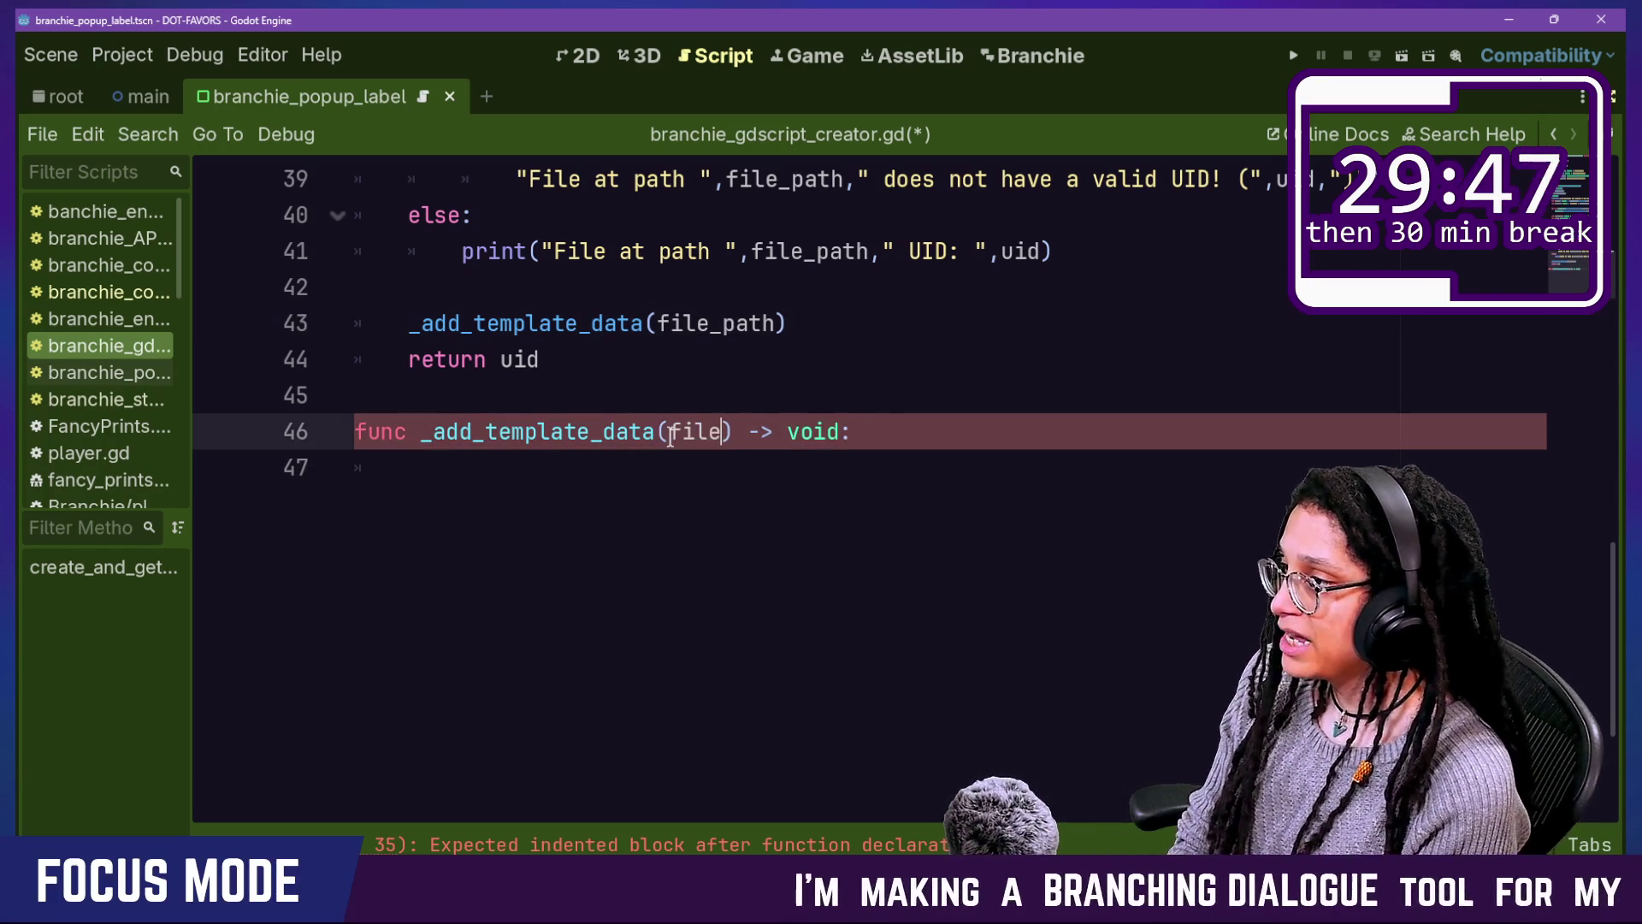
{"action": "type", "text": "ath:"}
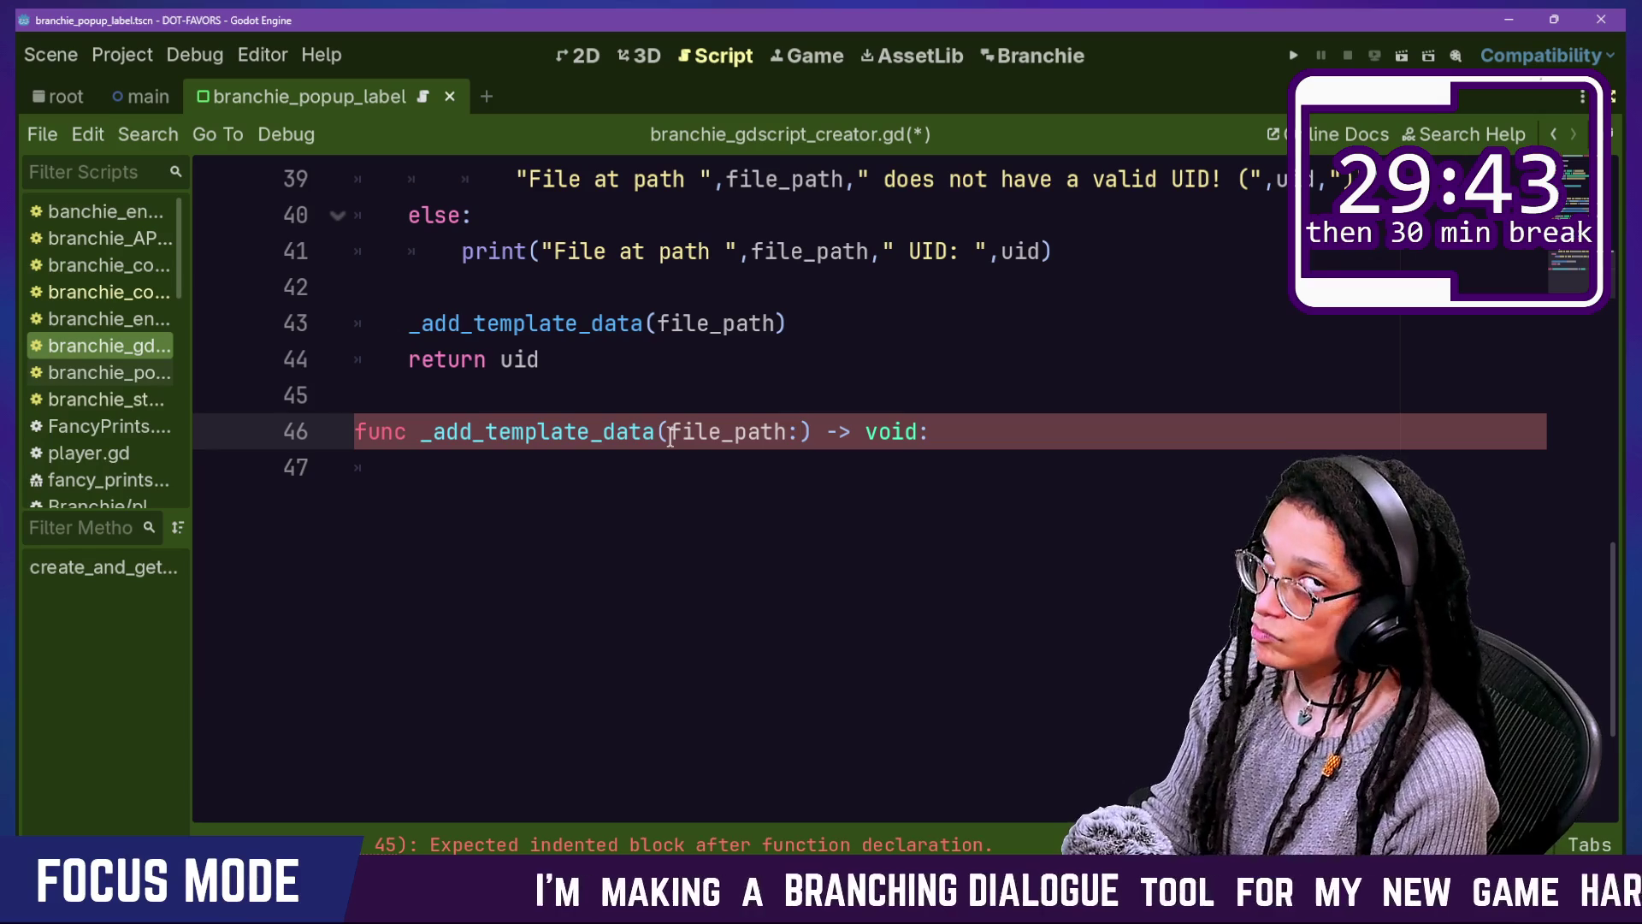
{"action": "type", "text": "String"}
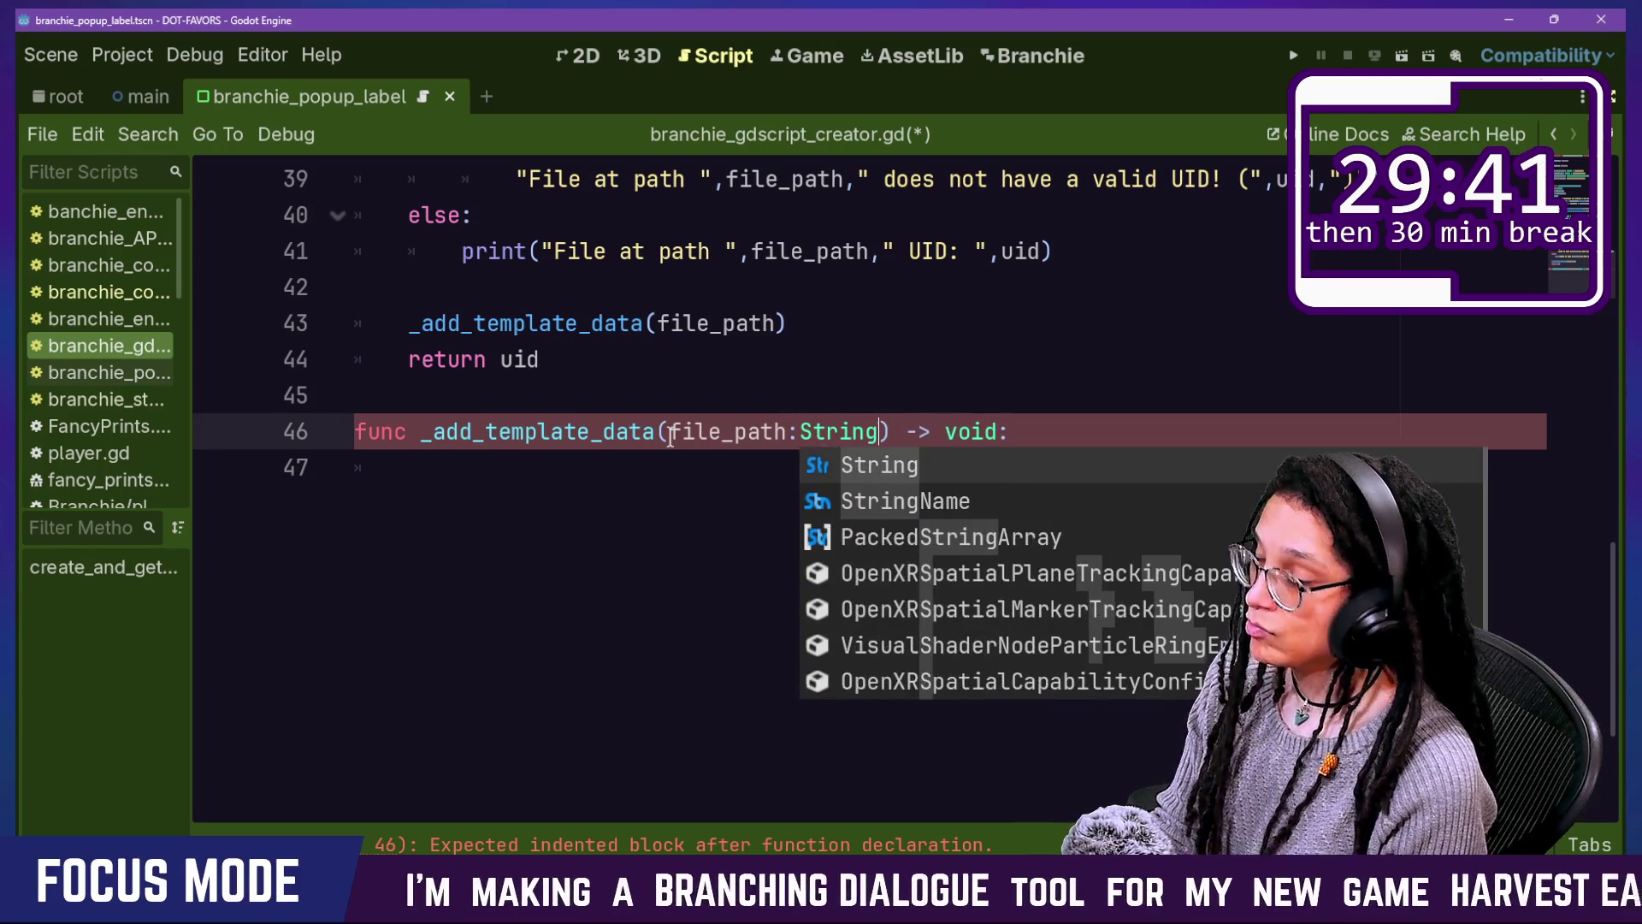
{"action": "left_click", "coordinate": [1177, 440]}
{"action": "key", "text": "Return"}
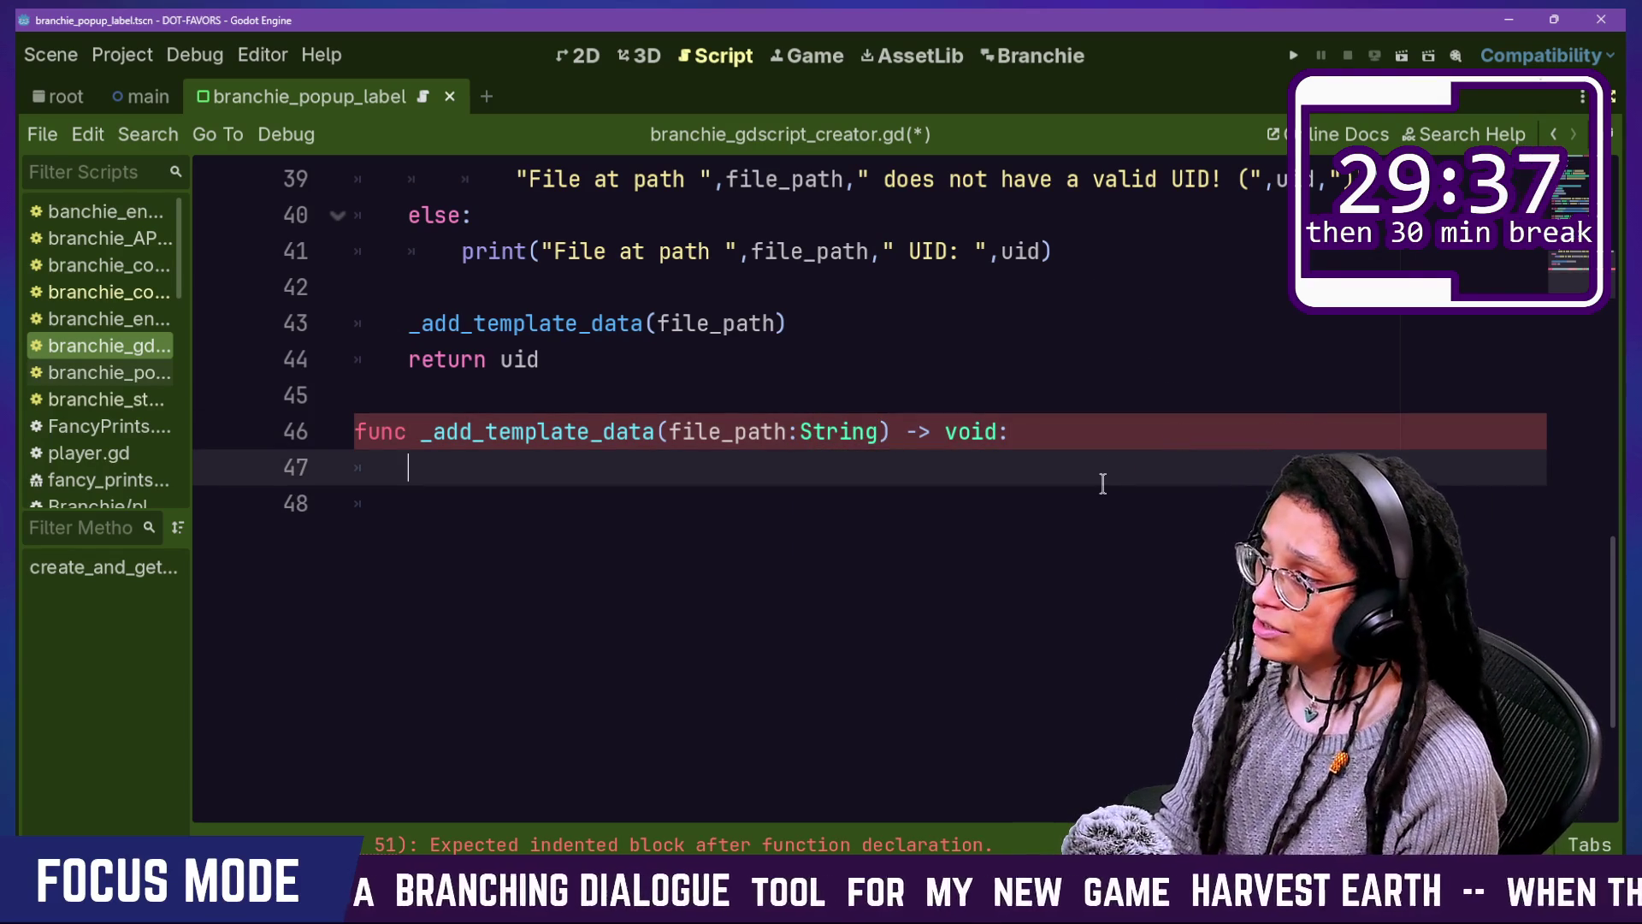
{"action": "scroll", "coordinate": [1103, 483], "scroll_direction": "up", "scroll_amount": 1}
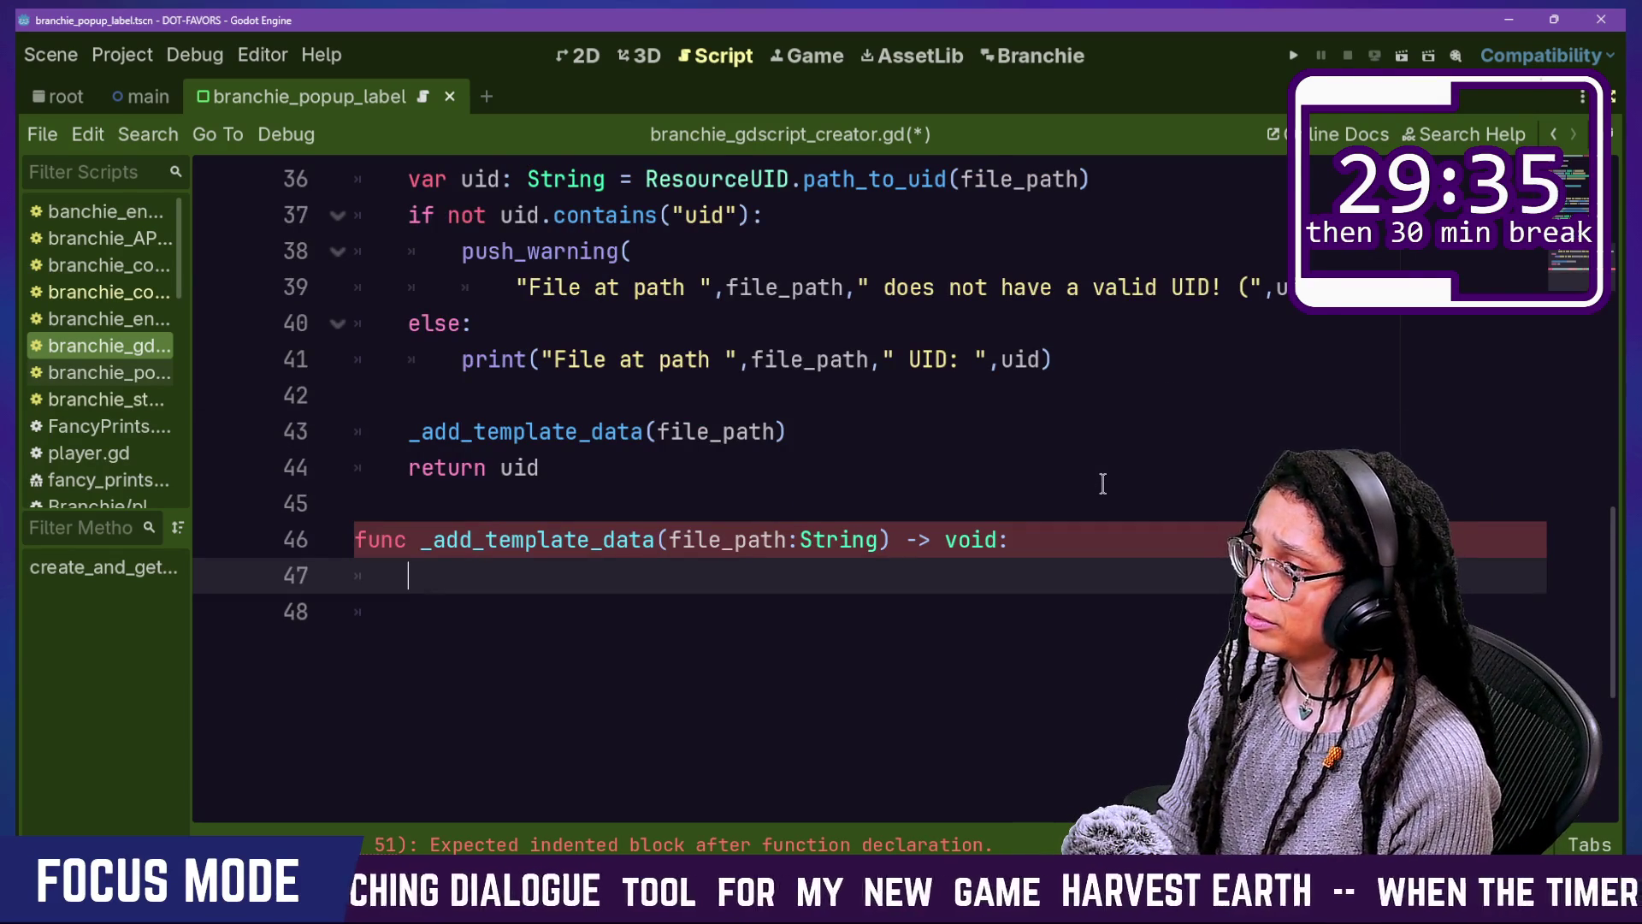
{"action": "scroll", "coordinate": [1103, 484], "scroll_direction": "up", "scroll_amount": 1}
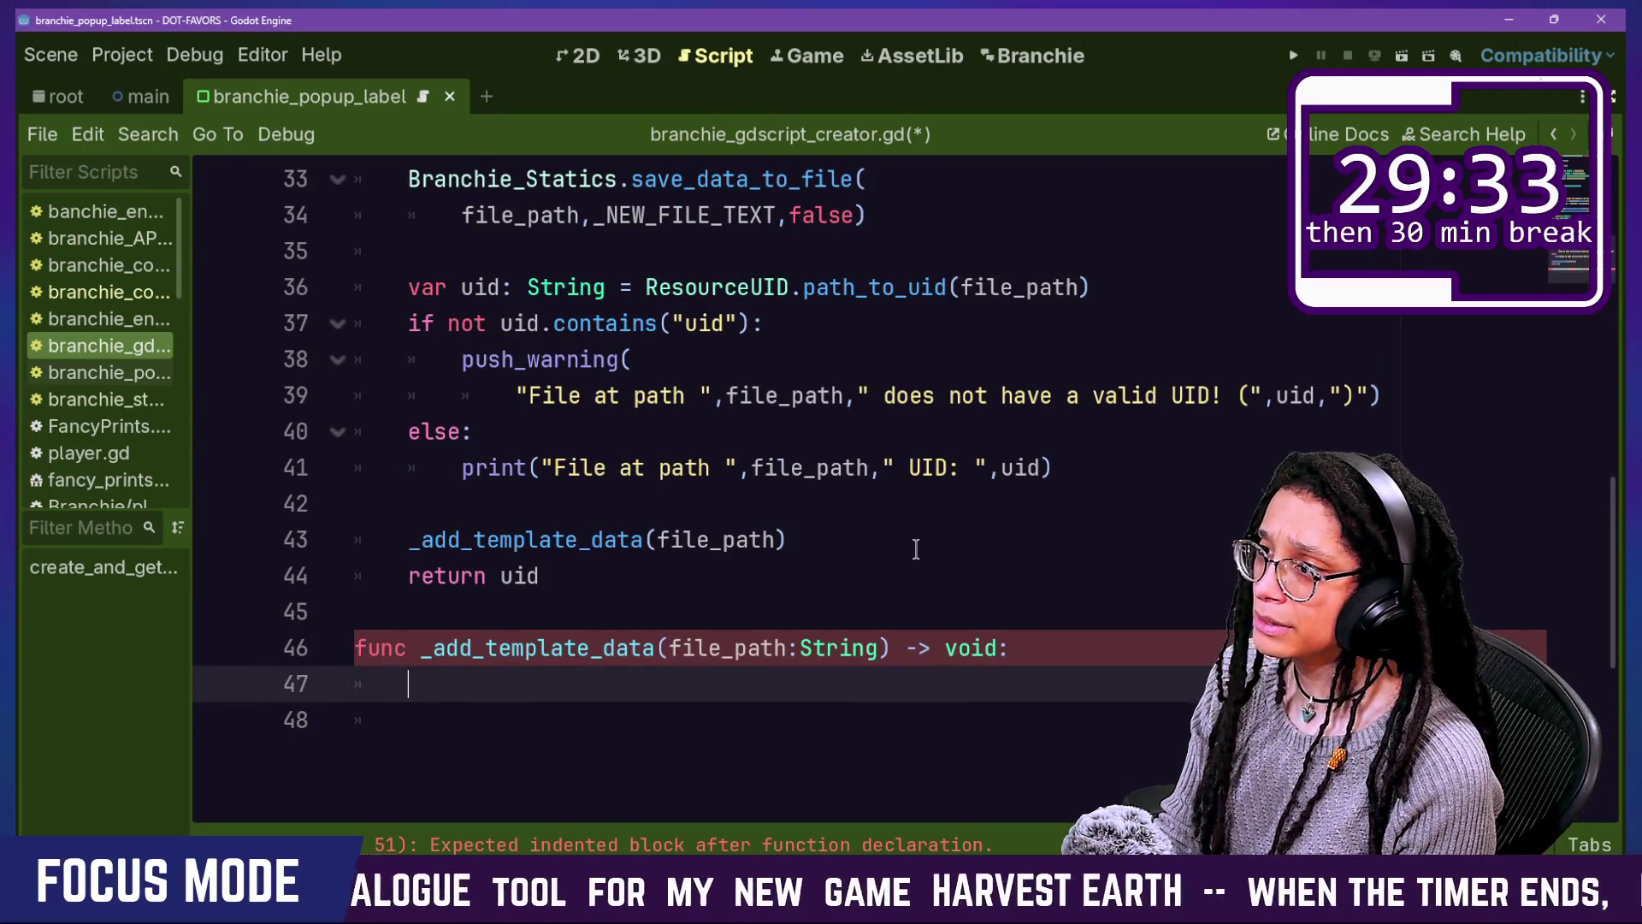
{"action": "left_click", "coordinate": [915, 503]}
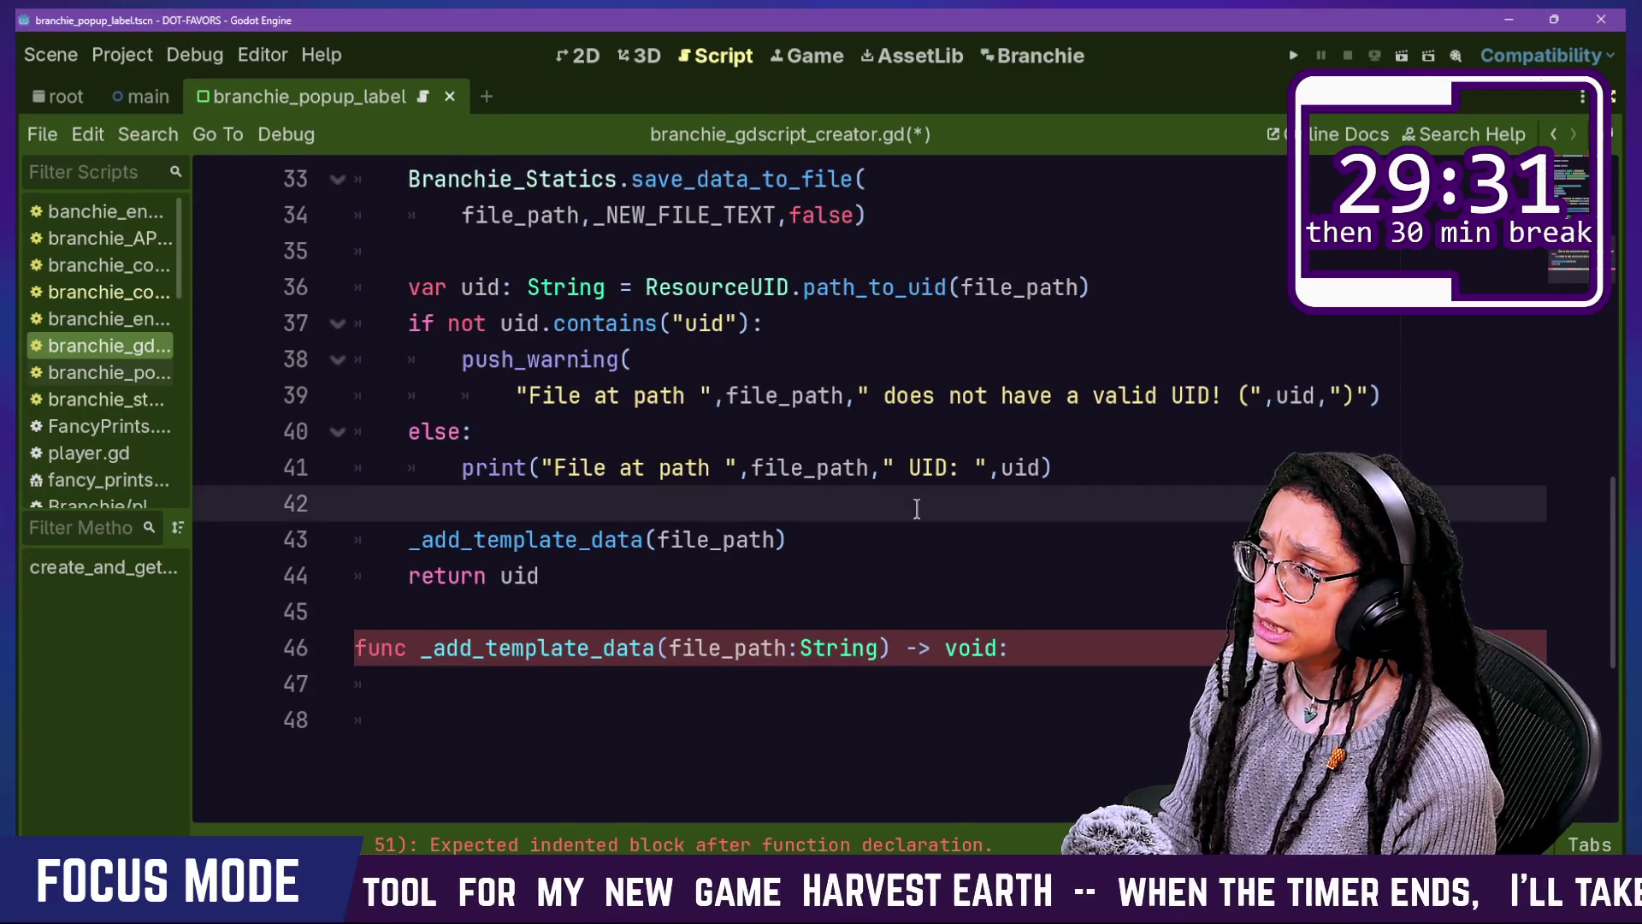
{"action": "left_click", "coordinate": [990, 682]}
Step: Add template as the second argument of the _add_template_data call on line 43
{"action": "scroll", "coordinate": [1000, 684], "scroll_direction": "up", "scroll_amount": 2}
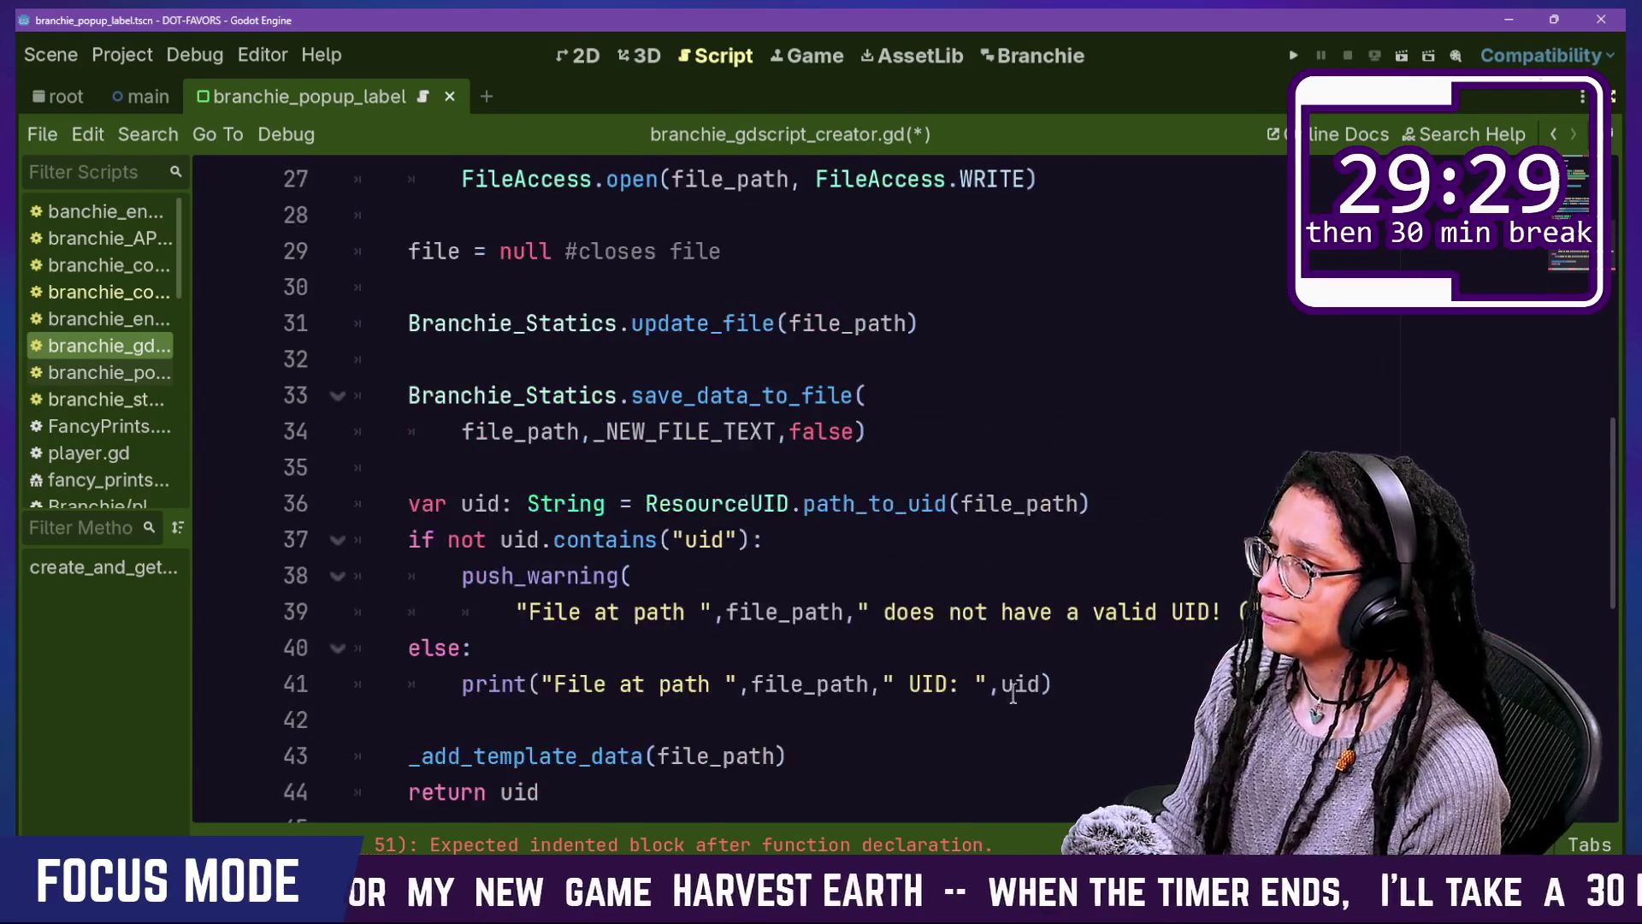
{"action": "scroll", "coordinate": [1012, 693], "scroll_direction": "down", "scroll_amount": 3}
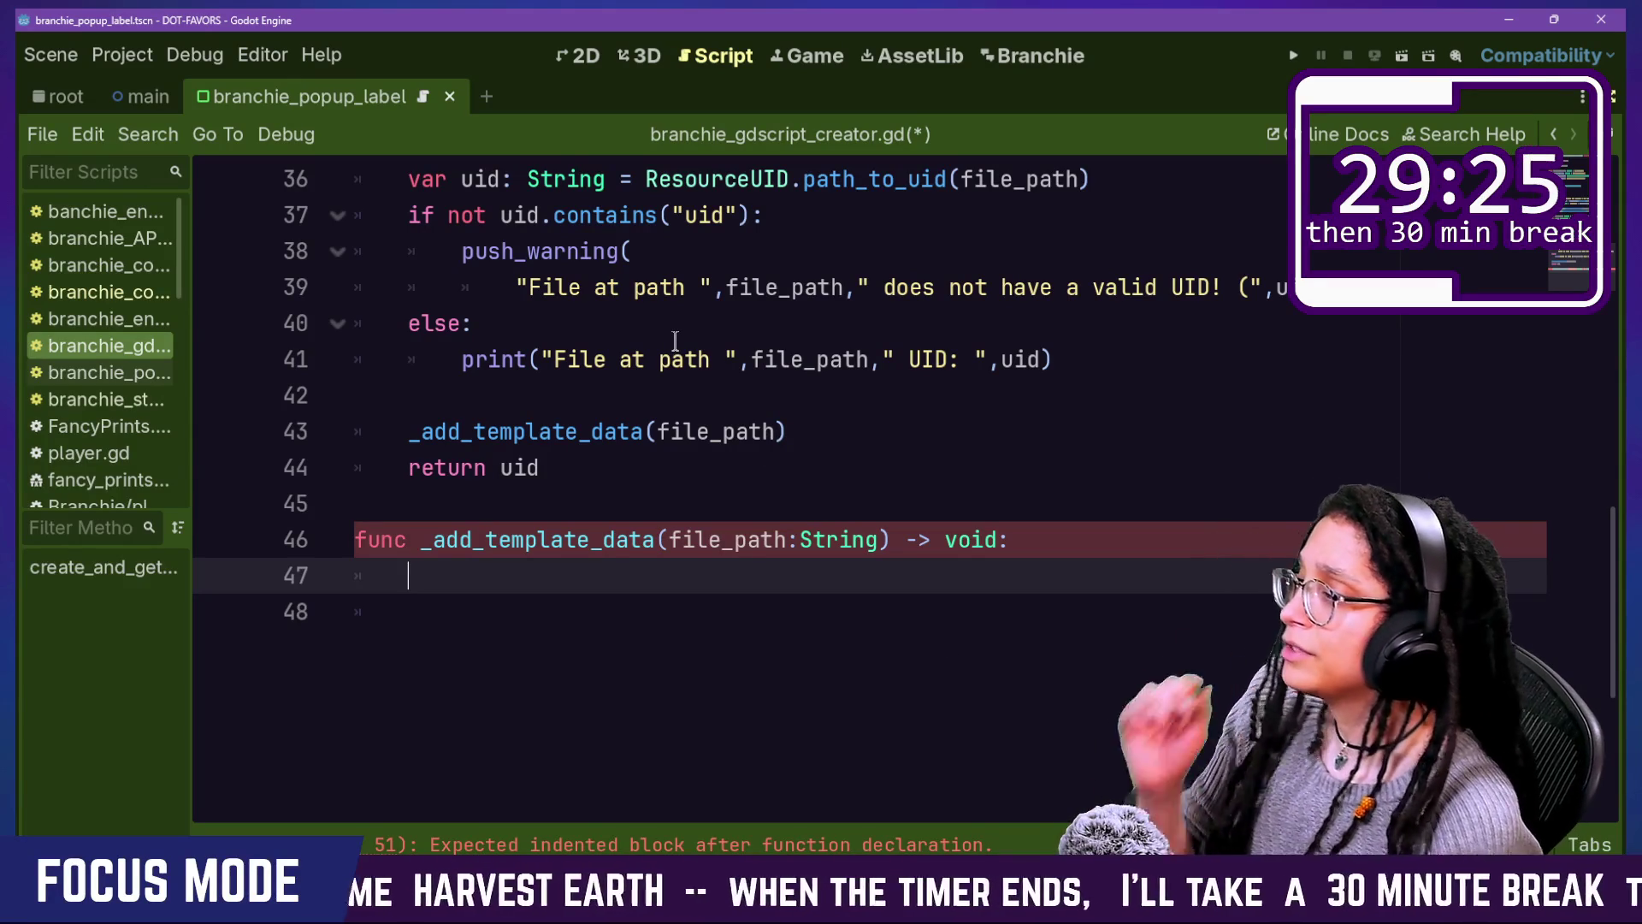
{"action": "scroll", "coordinate": [678, 355], "scroll_direction": "up", "scroll_amount": 3}
{"action": "scroll", "coordinate": [676, 341], "scroll_direction": "down", "scroll_amount": 1}
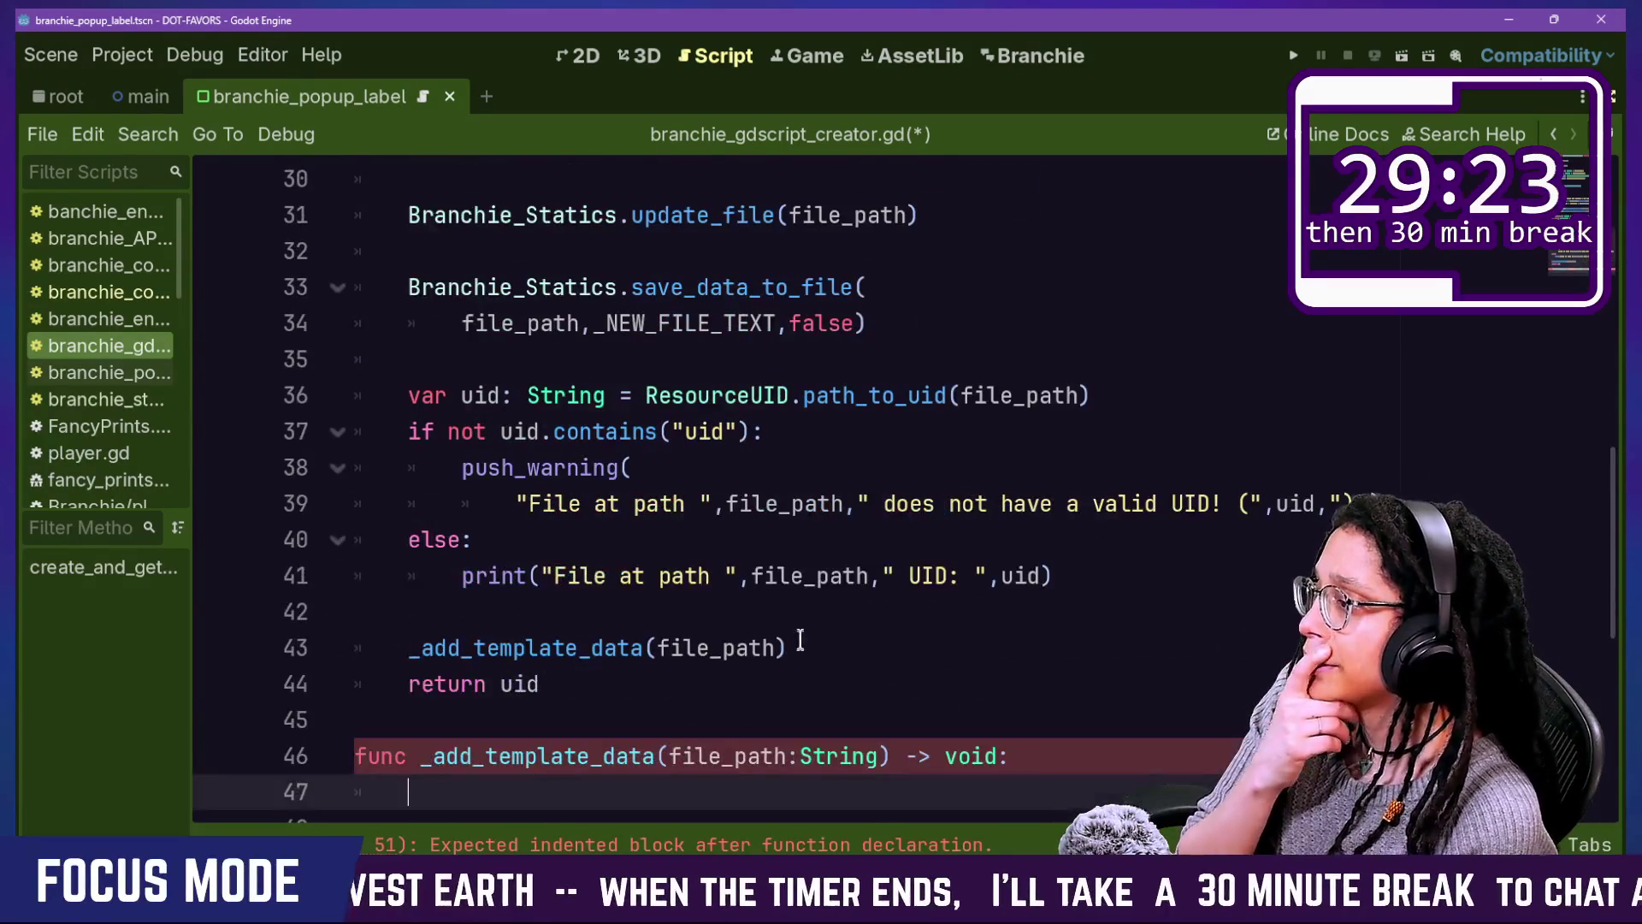
{"action": "left_click", "coordinate": [781, 648]}
{"action": "type", "text": ",tem"}
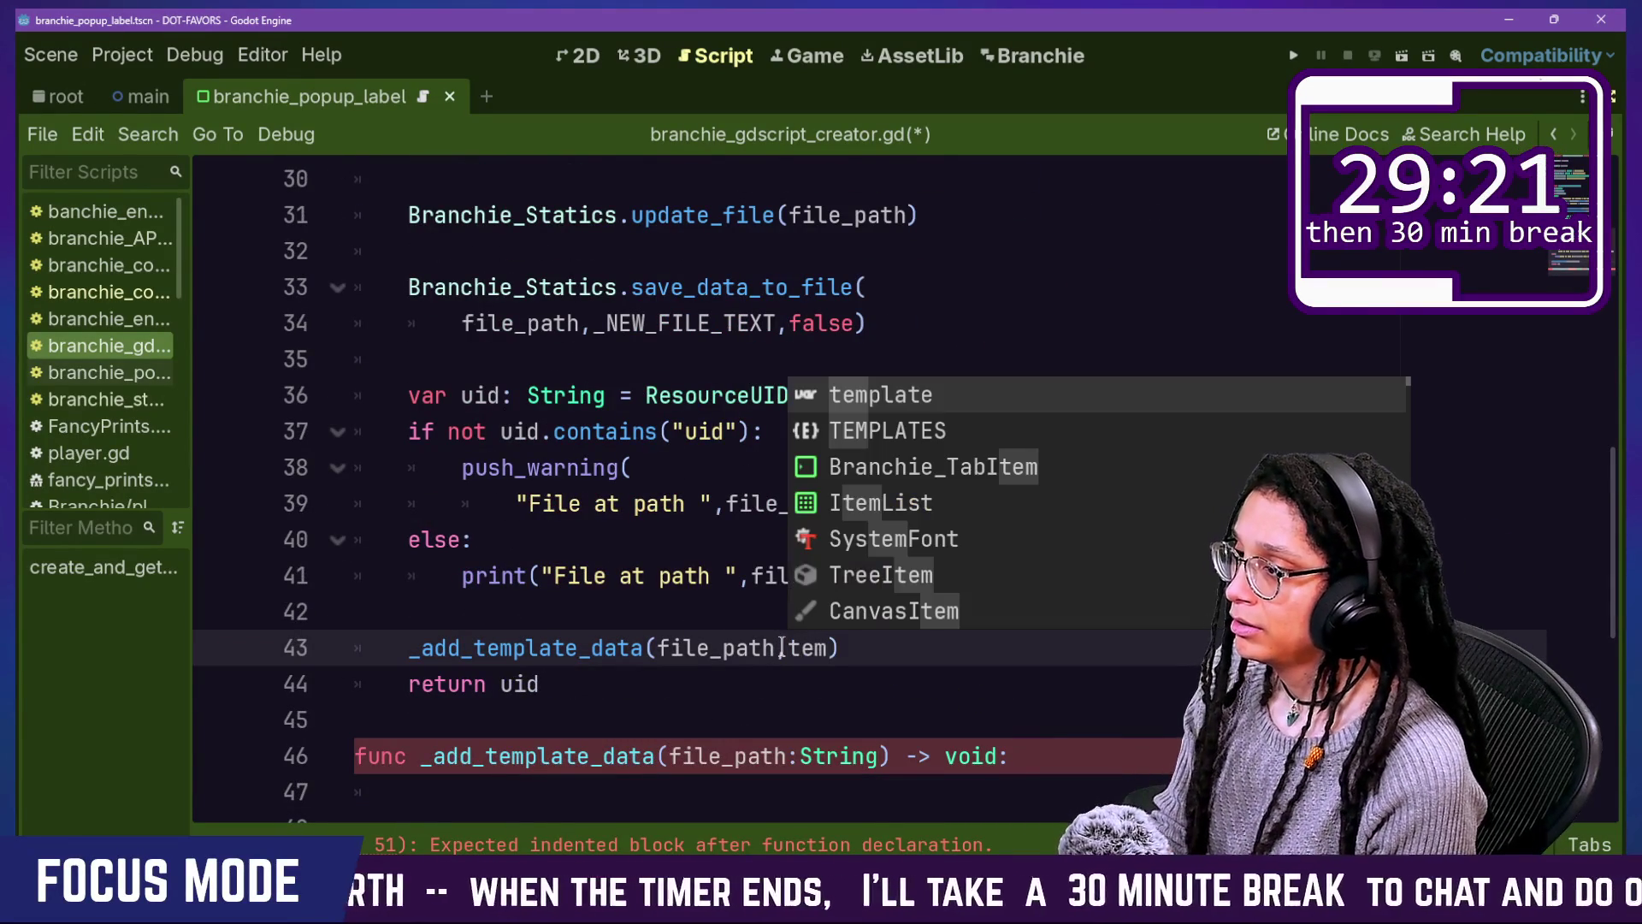
{"action": "key", "text": "Return"}
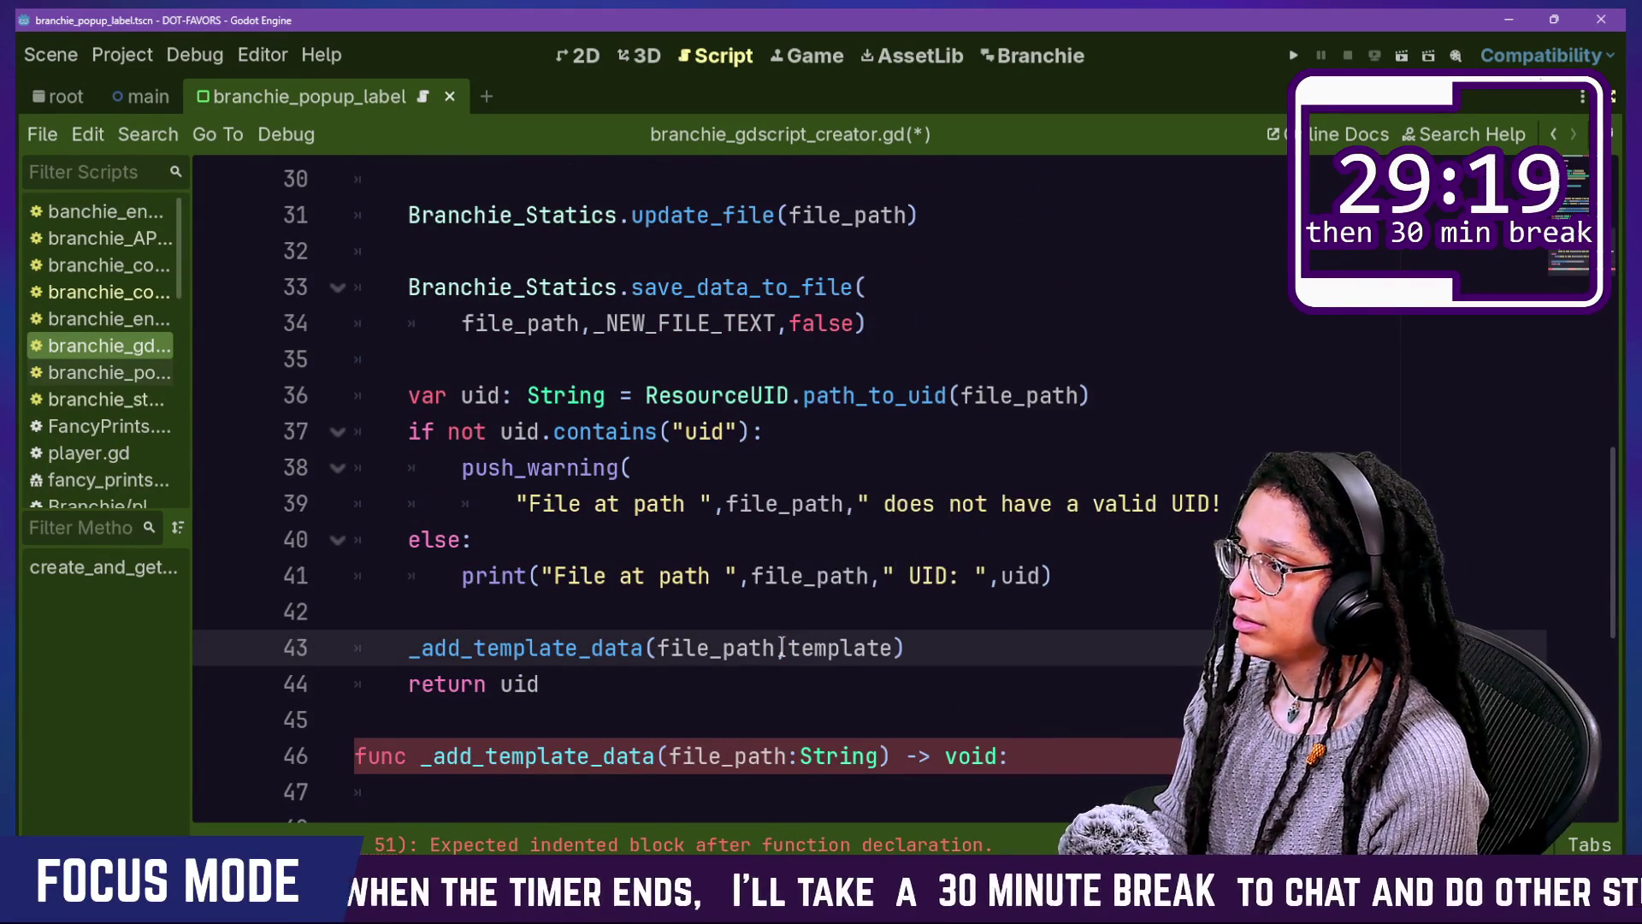
{"action": "scroll", "coordinate": [1039, 761], "scroll_direction": "down", "scroll_amount": 1}
{"action": "left_click", "coordinate": [913, 691]}
{"action": "type", "text": "var"}
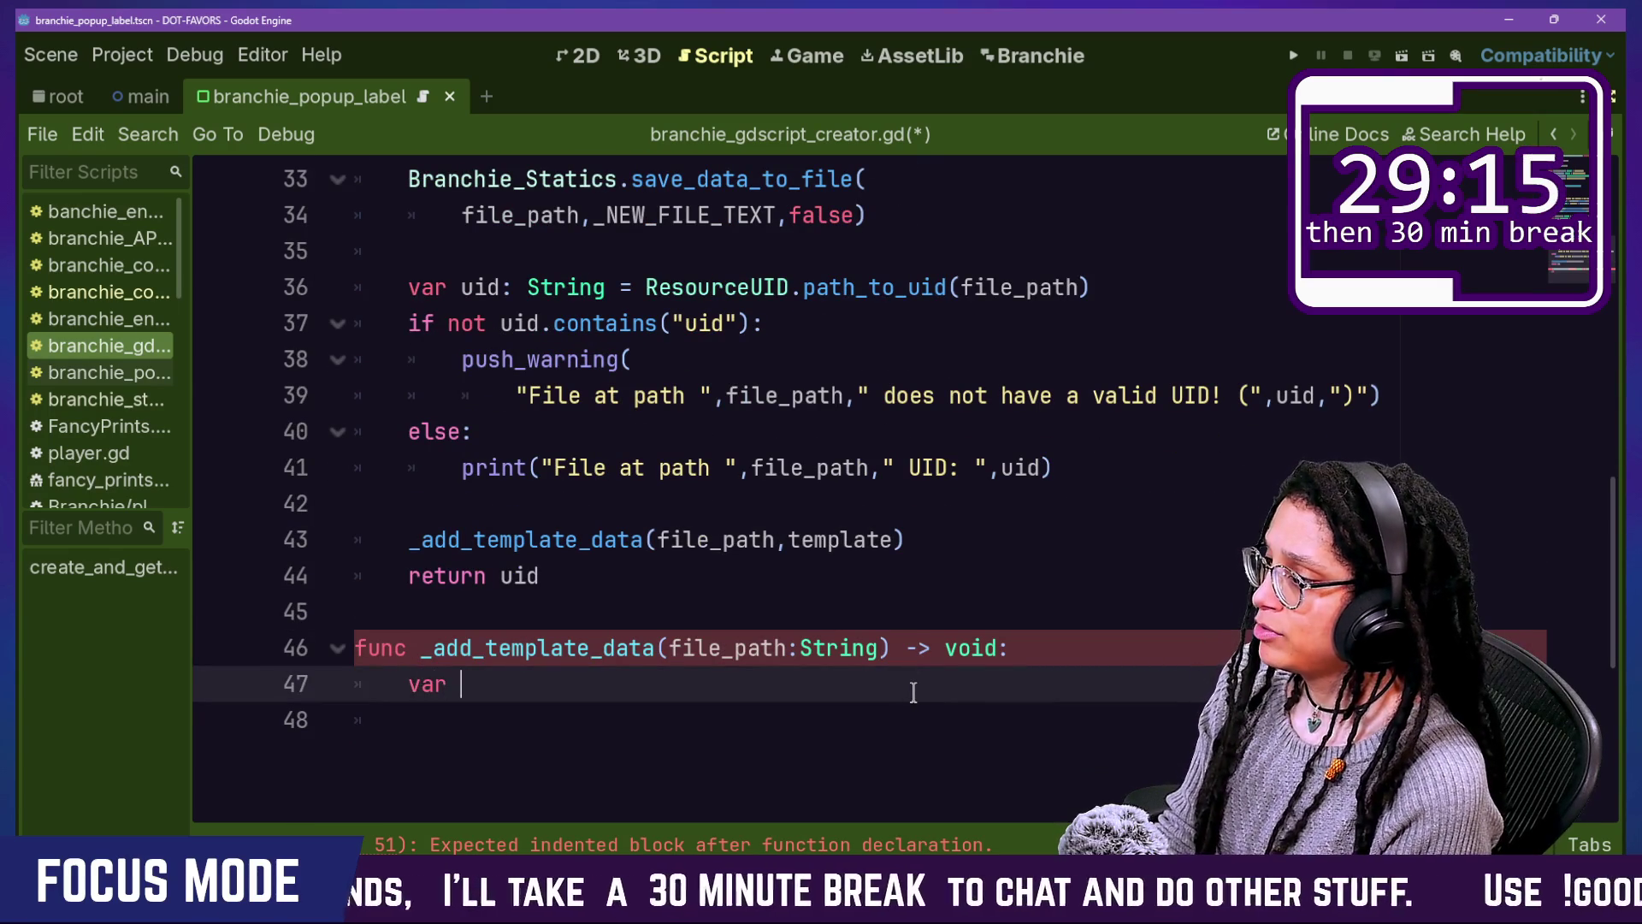
Step: Begin the body with 'var data: String = \' continuing onto the next line
{"action": "type", "text": "data:"}
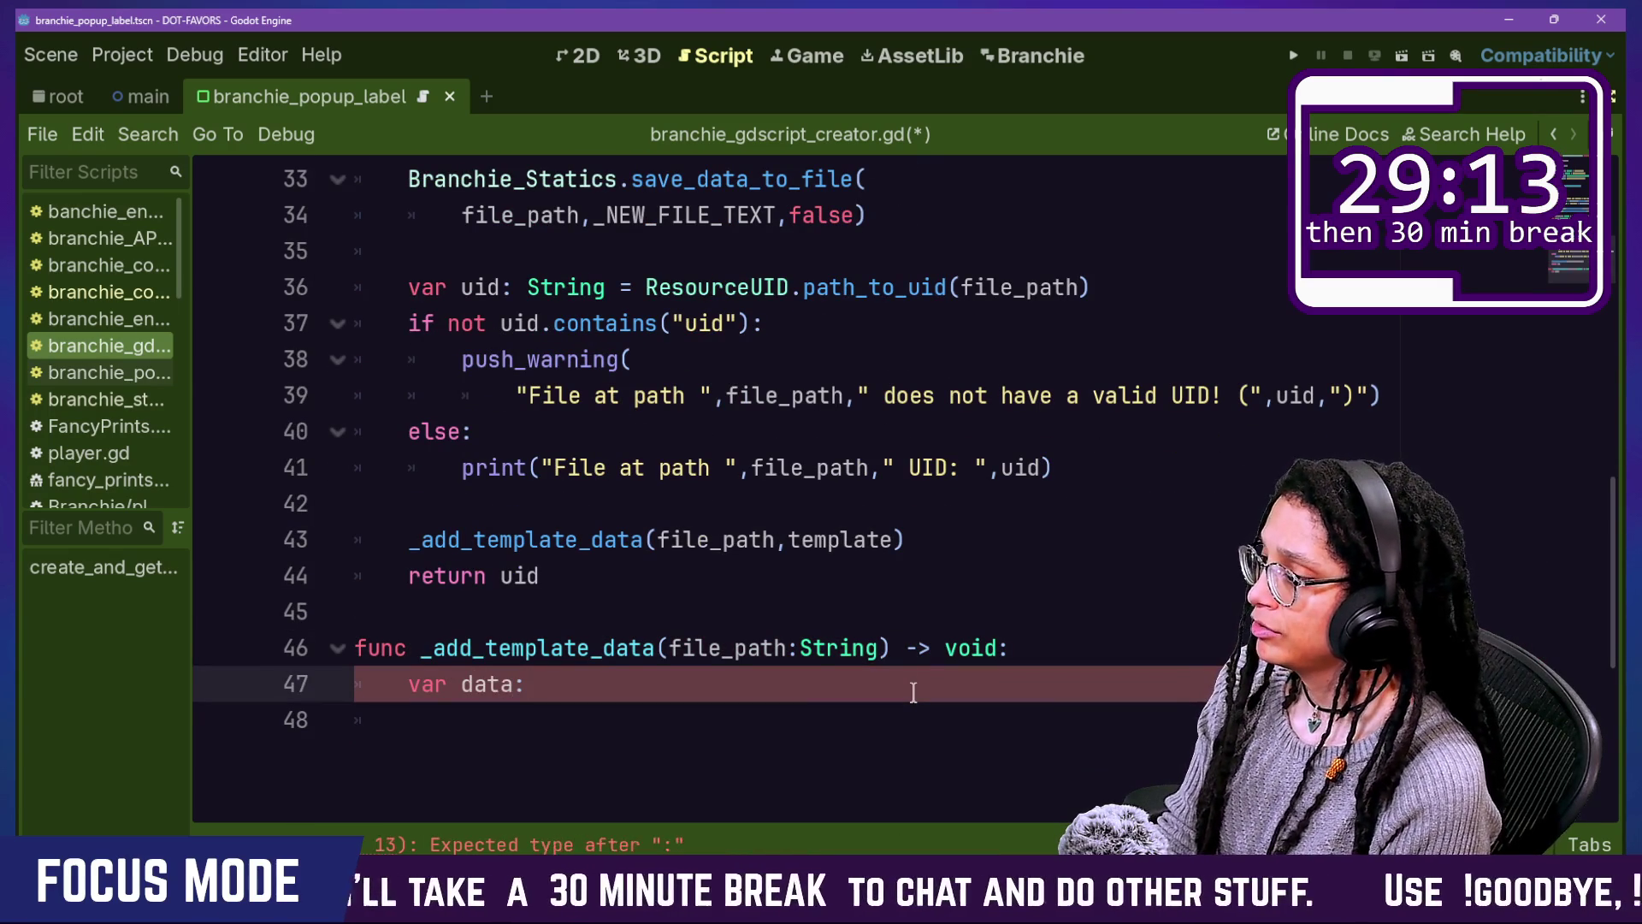
{"action": "type", "text": " \\"}
{"action": "key", "text": "Return"}
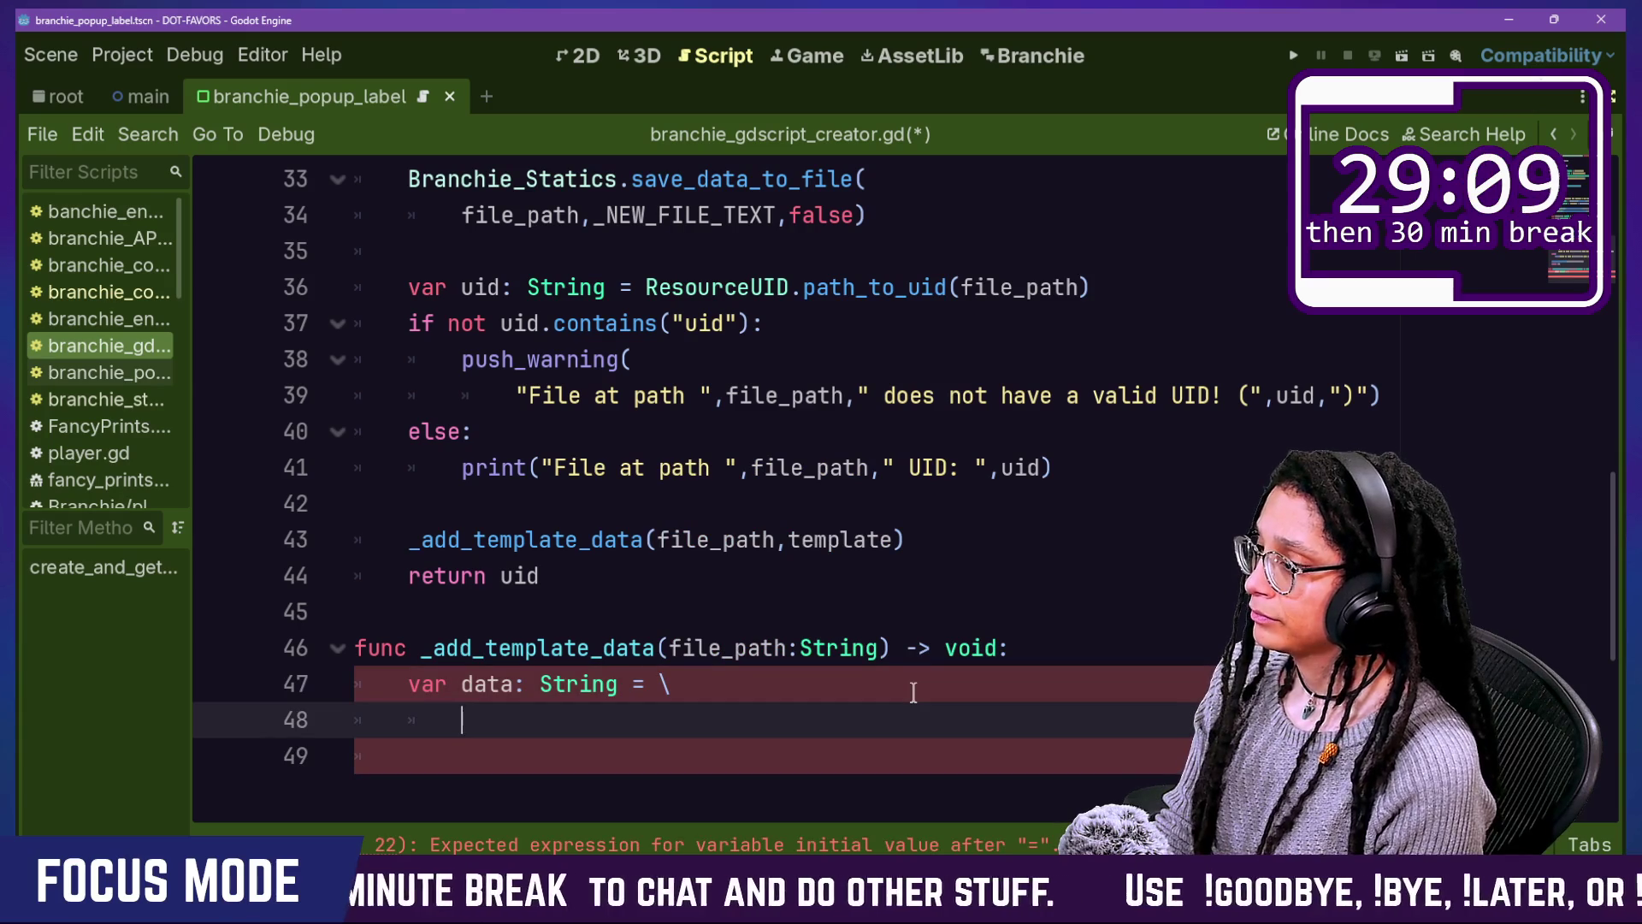
{"action": "scroll", "coordinate": [914, 692], "scroll_direction": "up", "scroll_amount": 8}
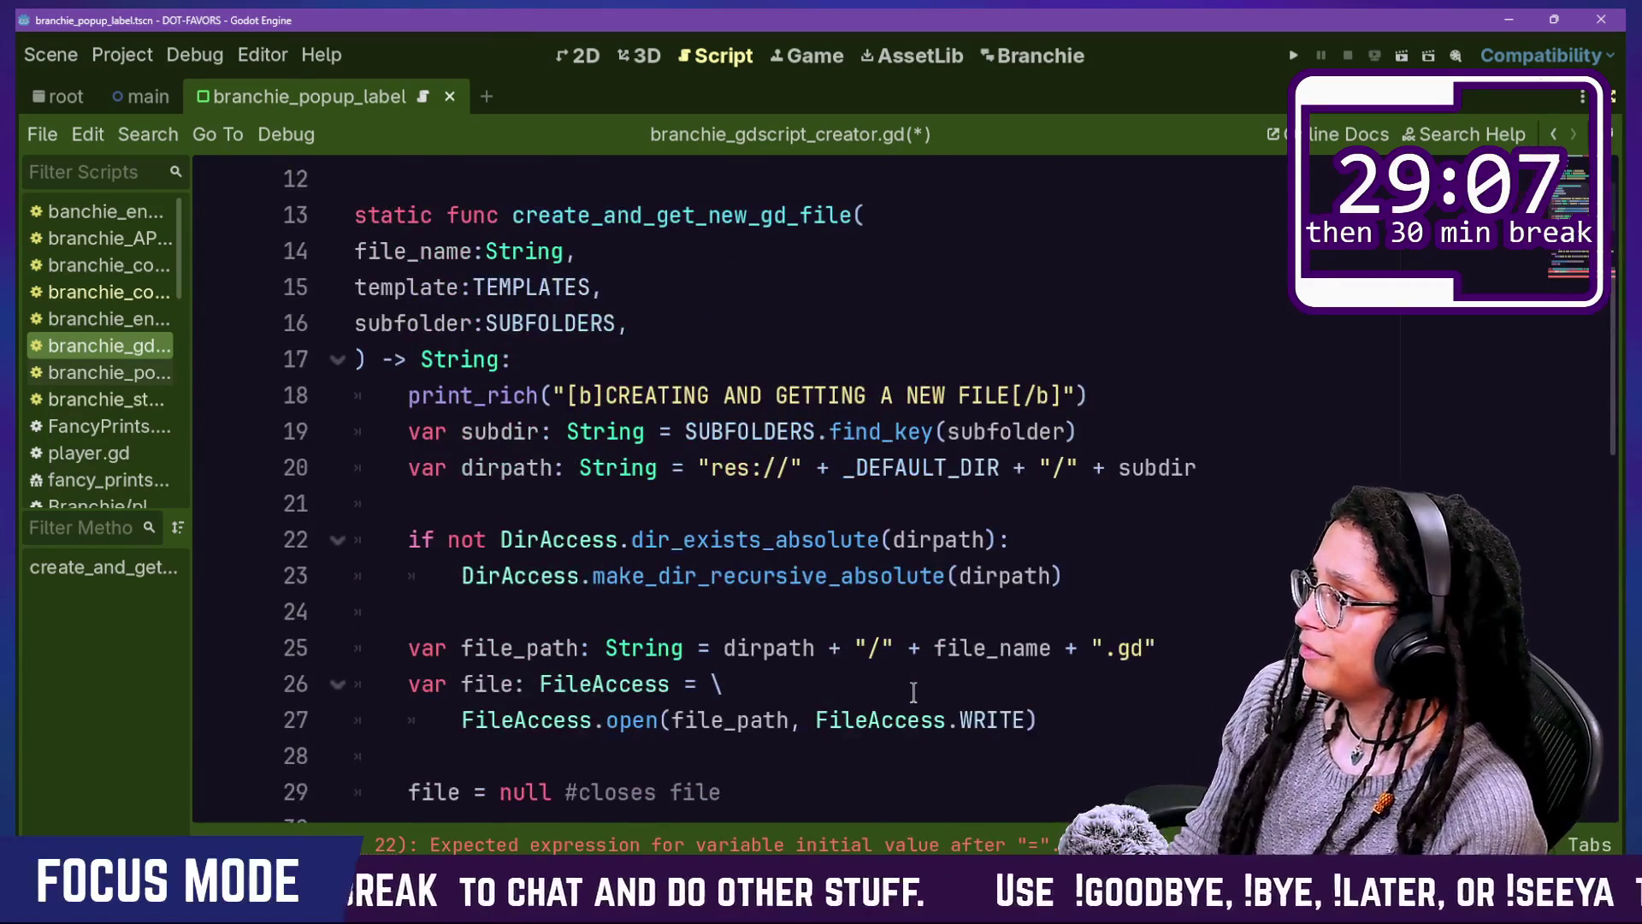
{"action": "scroll", "coordinate": [914, 693], "scroll_direction": "down", "scroll_amount": 13}
{"action": "scroll", "coordinate": [913, 693], "scroll_direction": "up", "scroll_amount": 3}
Step: Start a top-level get_template_content function below, taking a TEMPLATES template
{"action": "key", "text": "Return"}
{"action": "key", "text": "Return"}
{"action": "key", "text": "BackSpace"}
{"action": "type", "text": "funcget"}
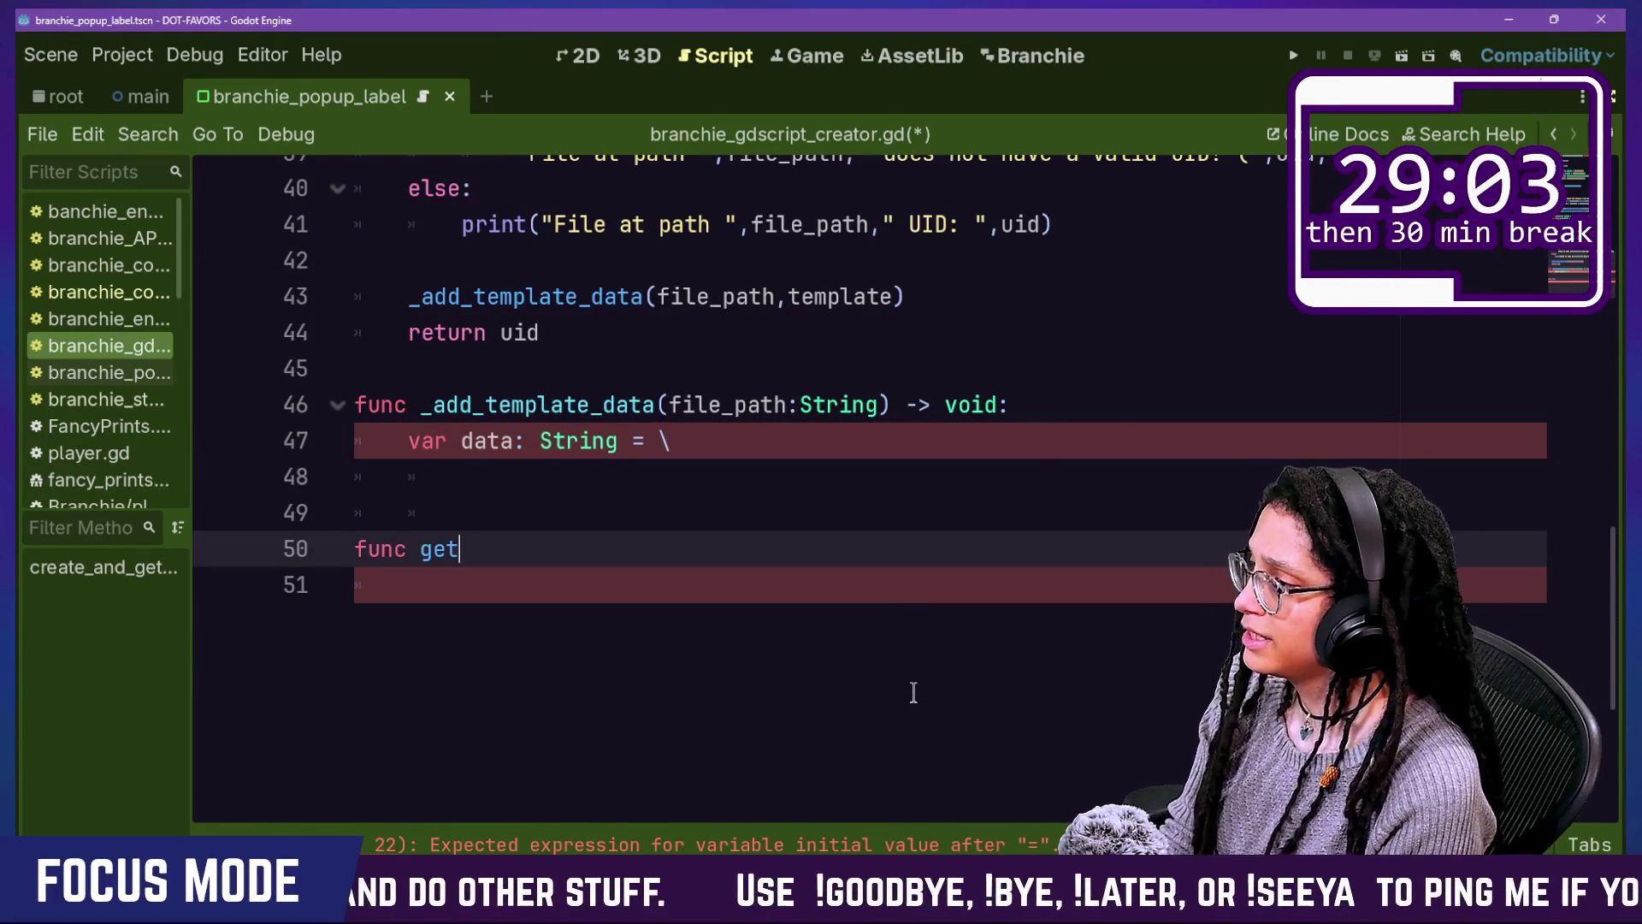
{"action": "type", "text": "_templat"}
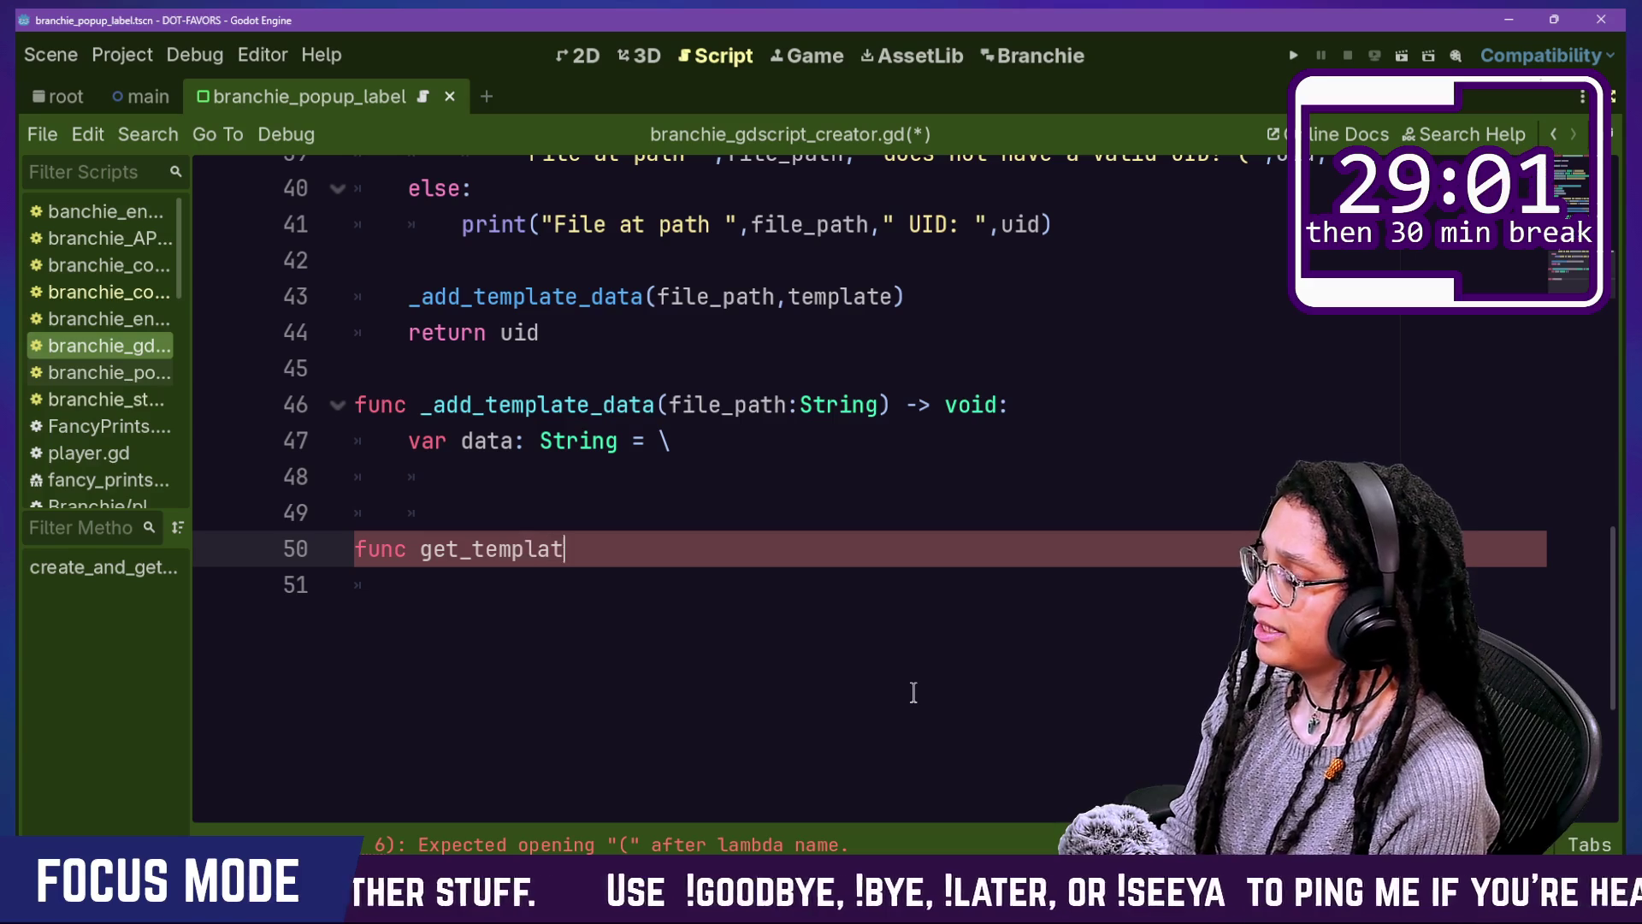
{"action": "type", "text": "e_content()"}
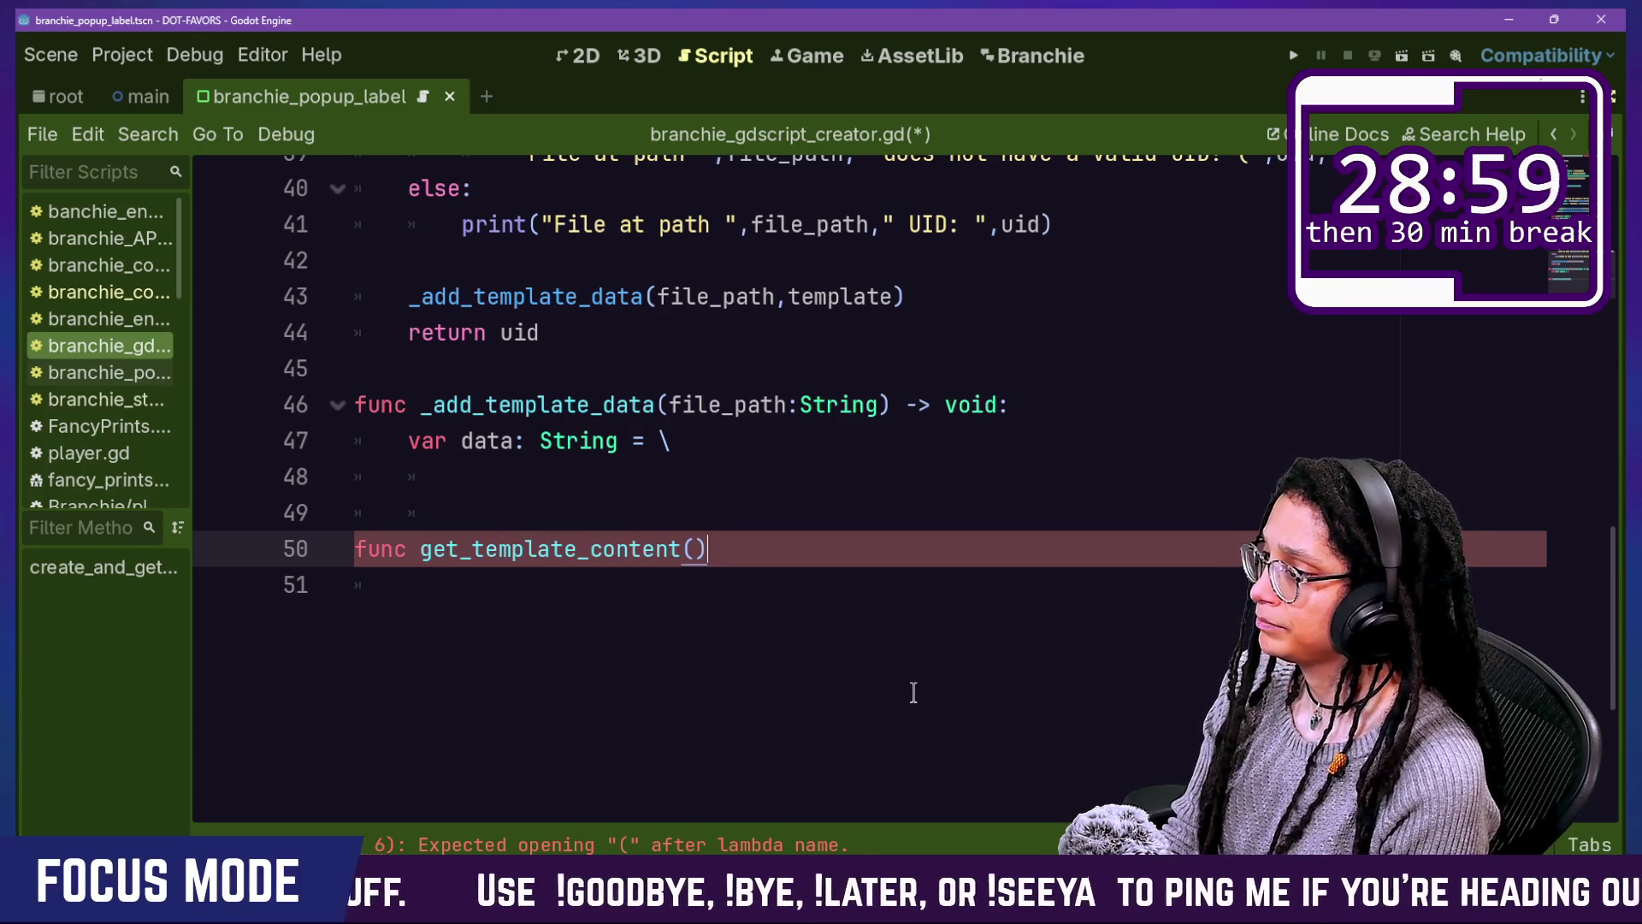
{"action": "type", "text": "empla"}
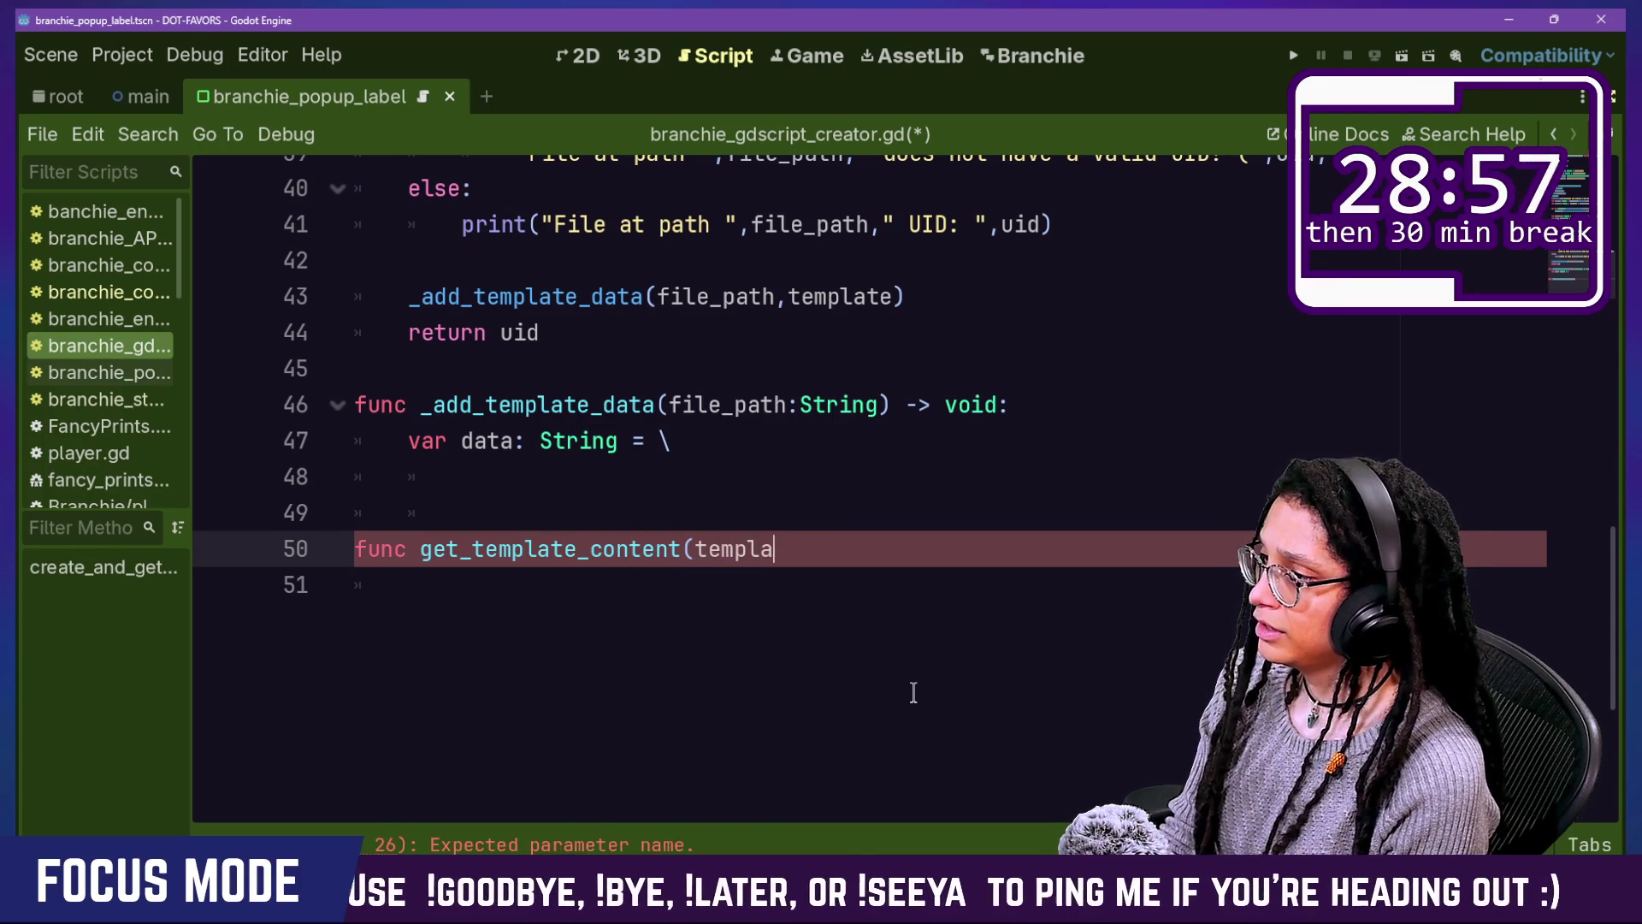
{"action": "type", "text": " -"}
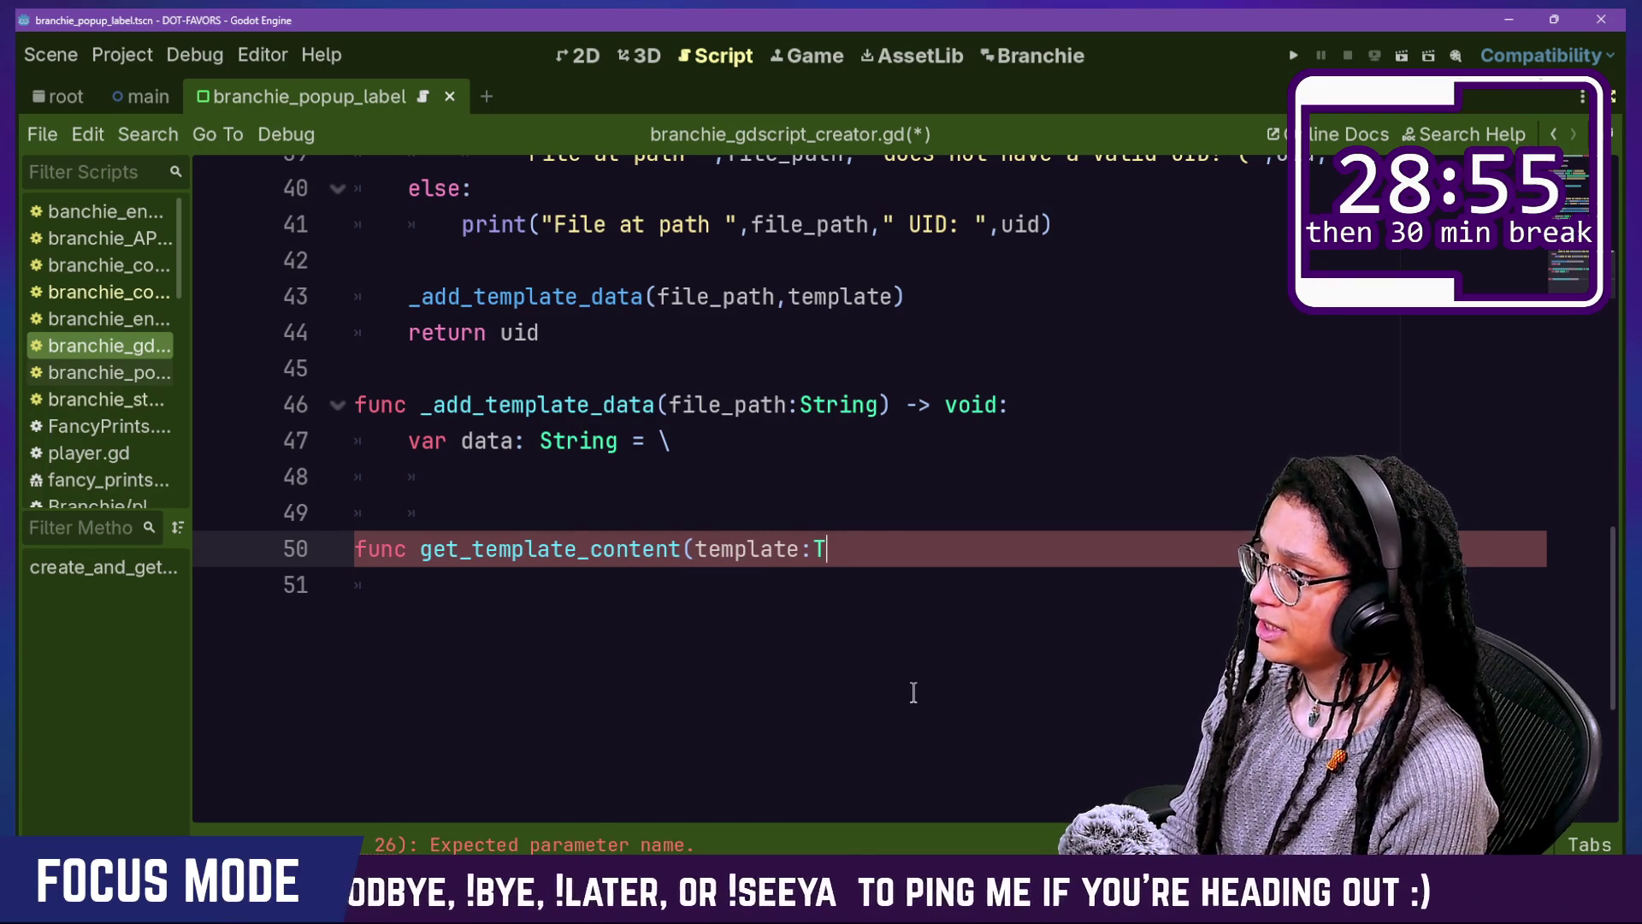
{"action": "type", "text": "EMPLATES) -> v"}
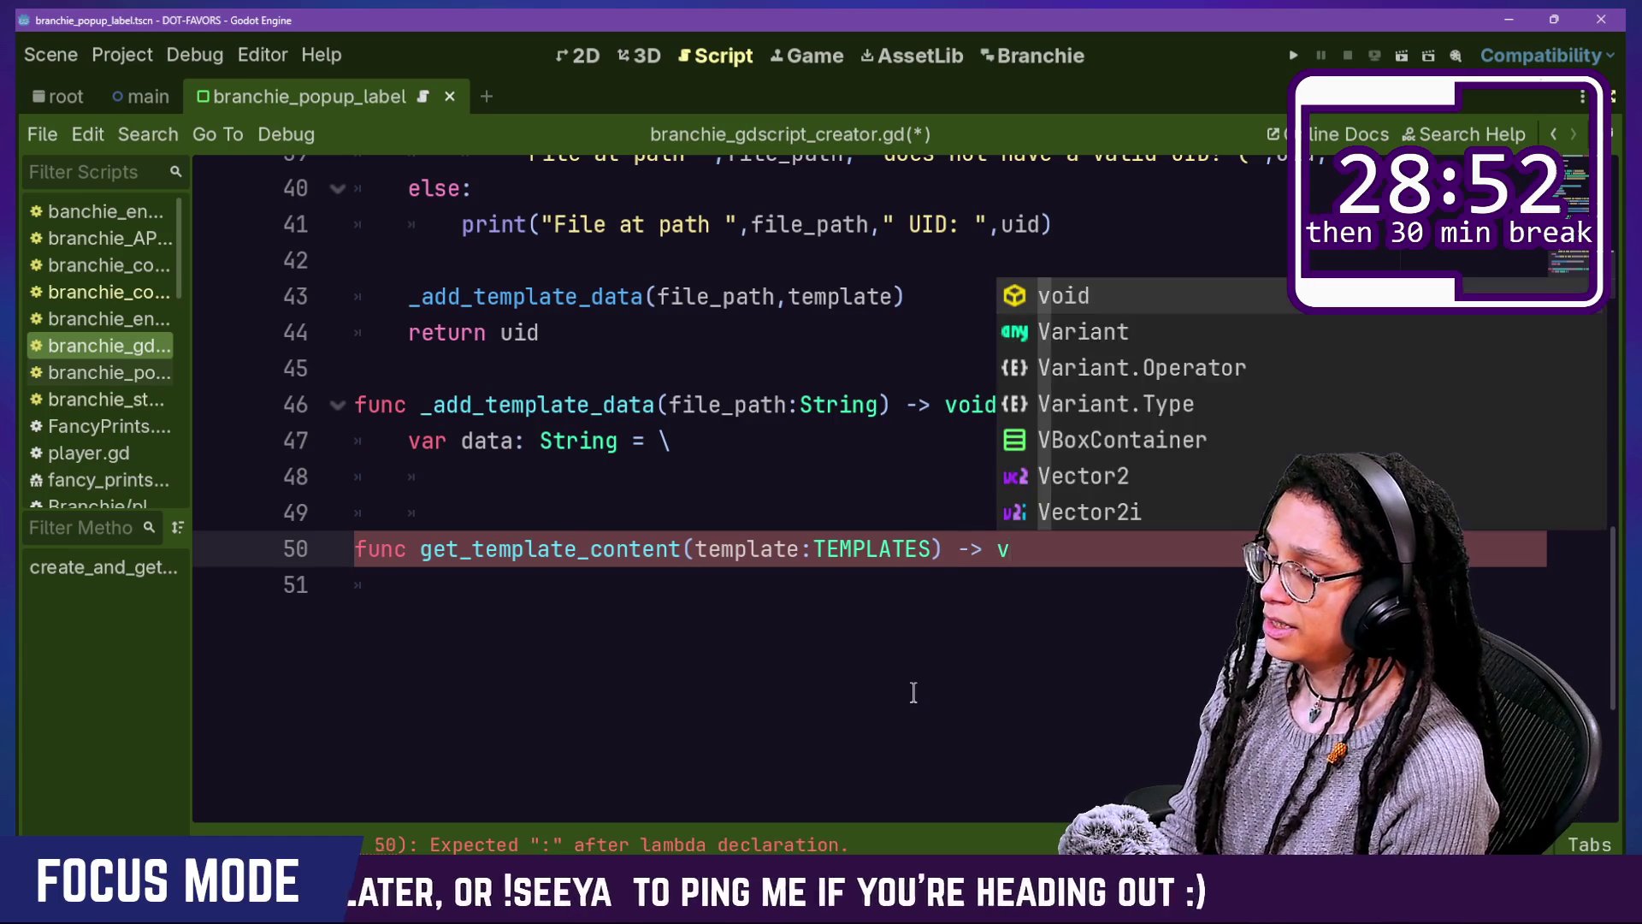
Step: Set get_template_content's return type to String and open its body
{"action": "key", "text": "BackSpace"}
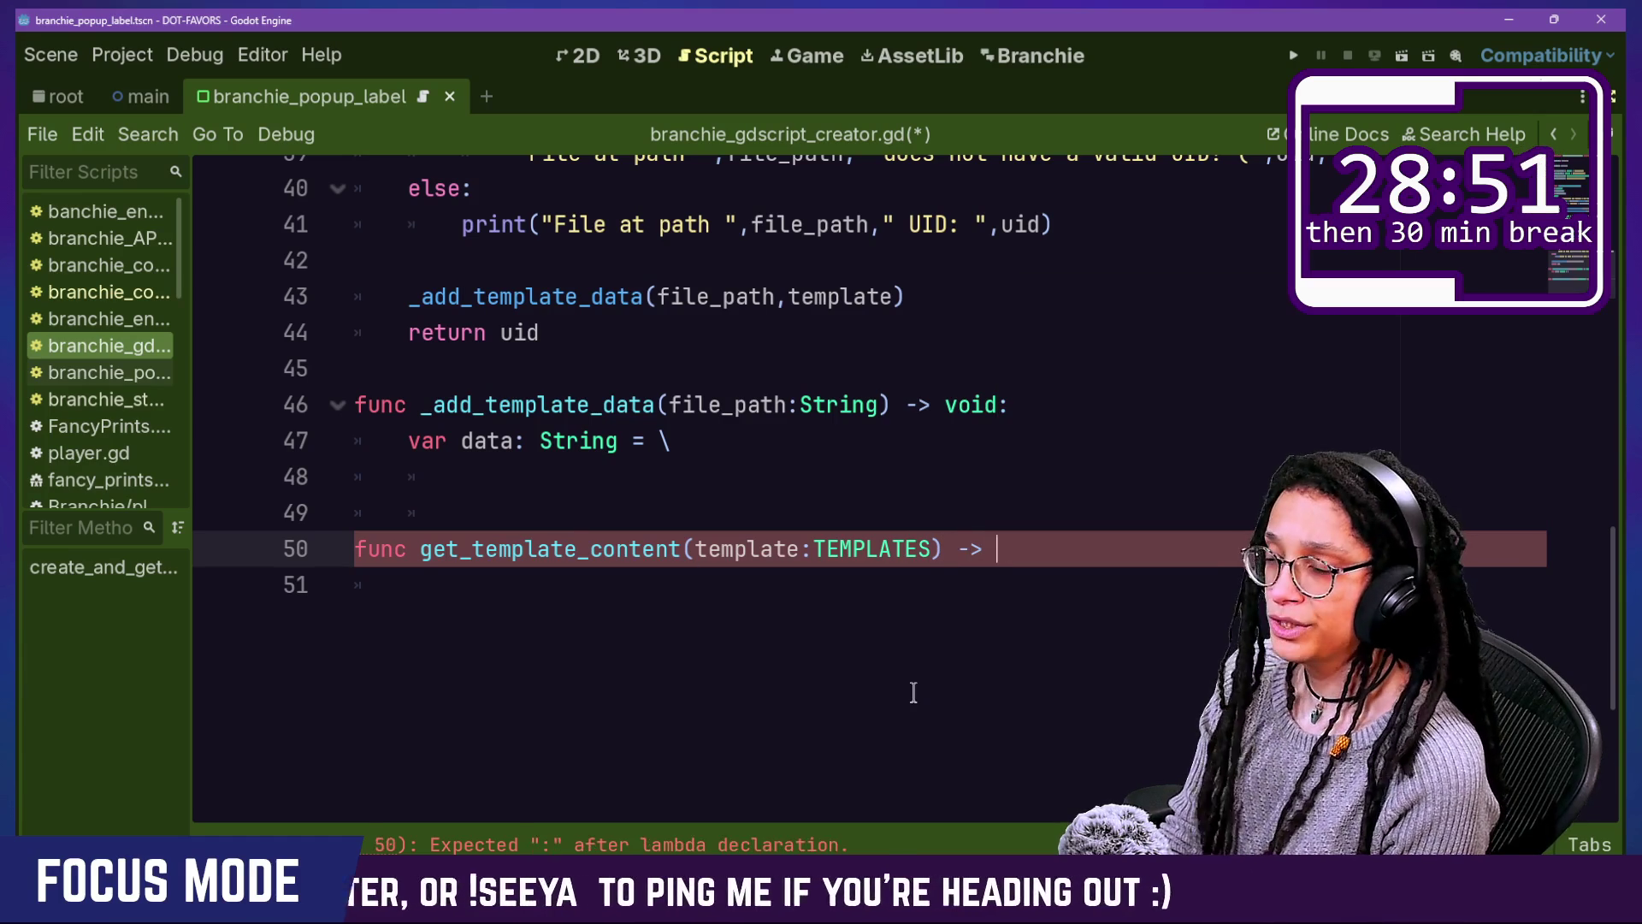
{"action": "key", "text": "BackSpace"}
{"action": "key", "text": "BackSpace"}
{"action": "type", "text": "String"}
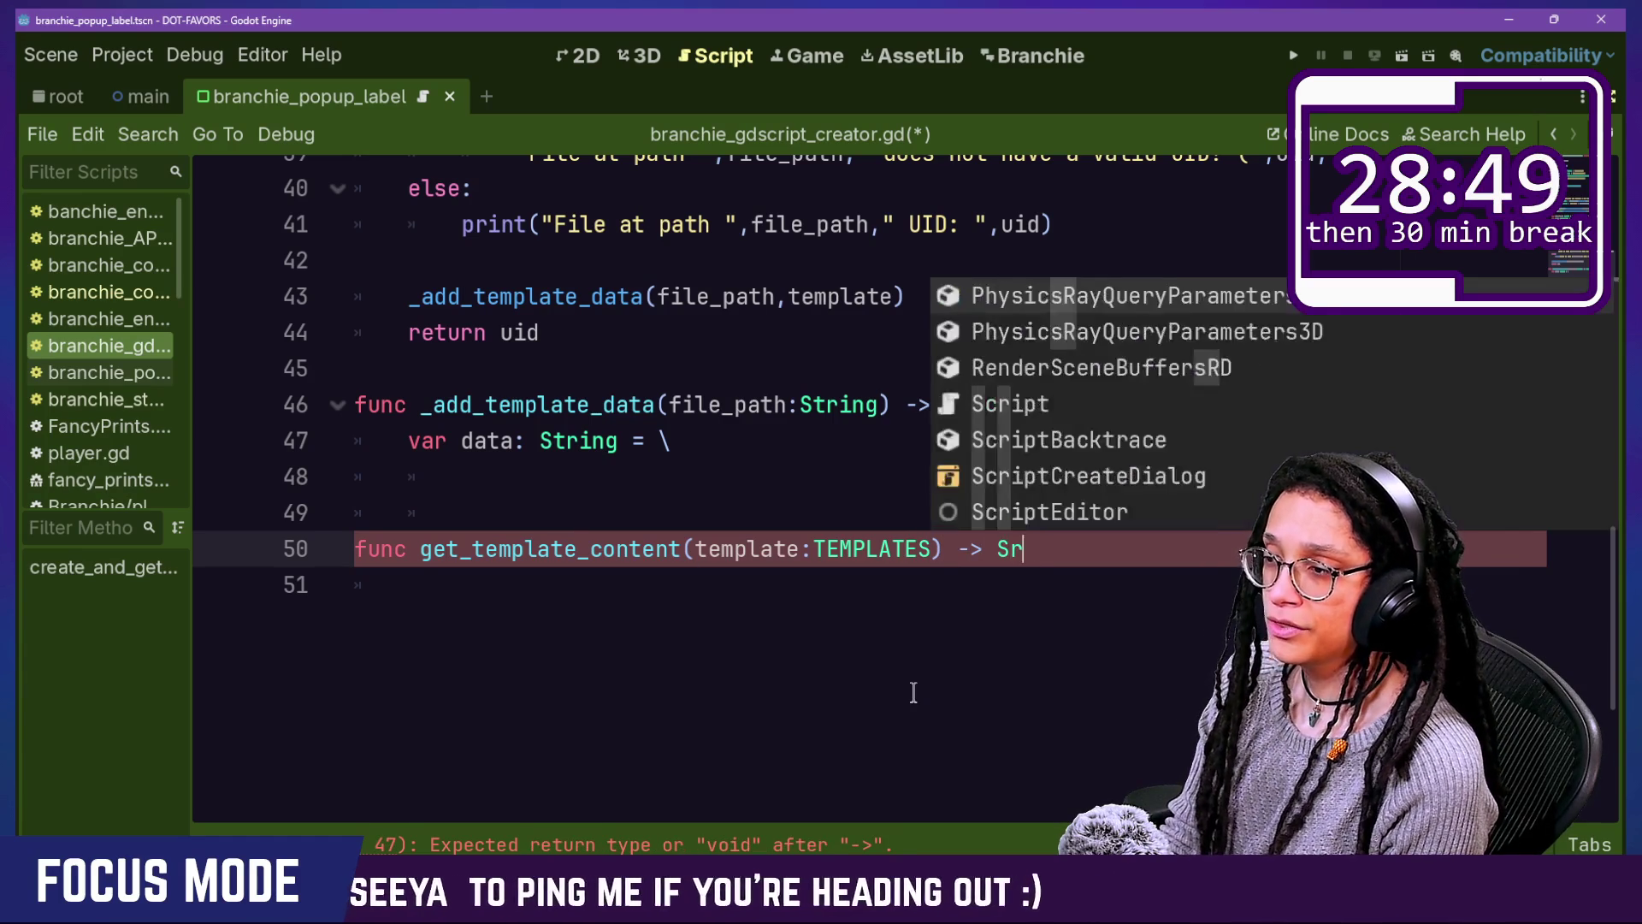
{"action": "type", "text": ":"}
{"action": "key", "text": "Return"}
{"action": "type", "text": "var"}
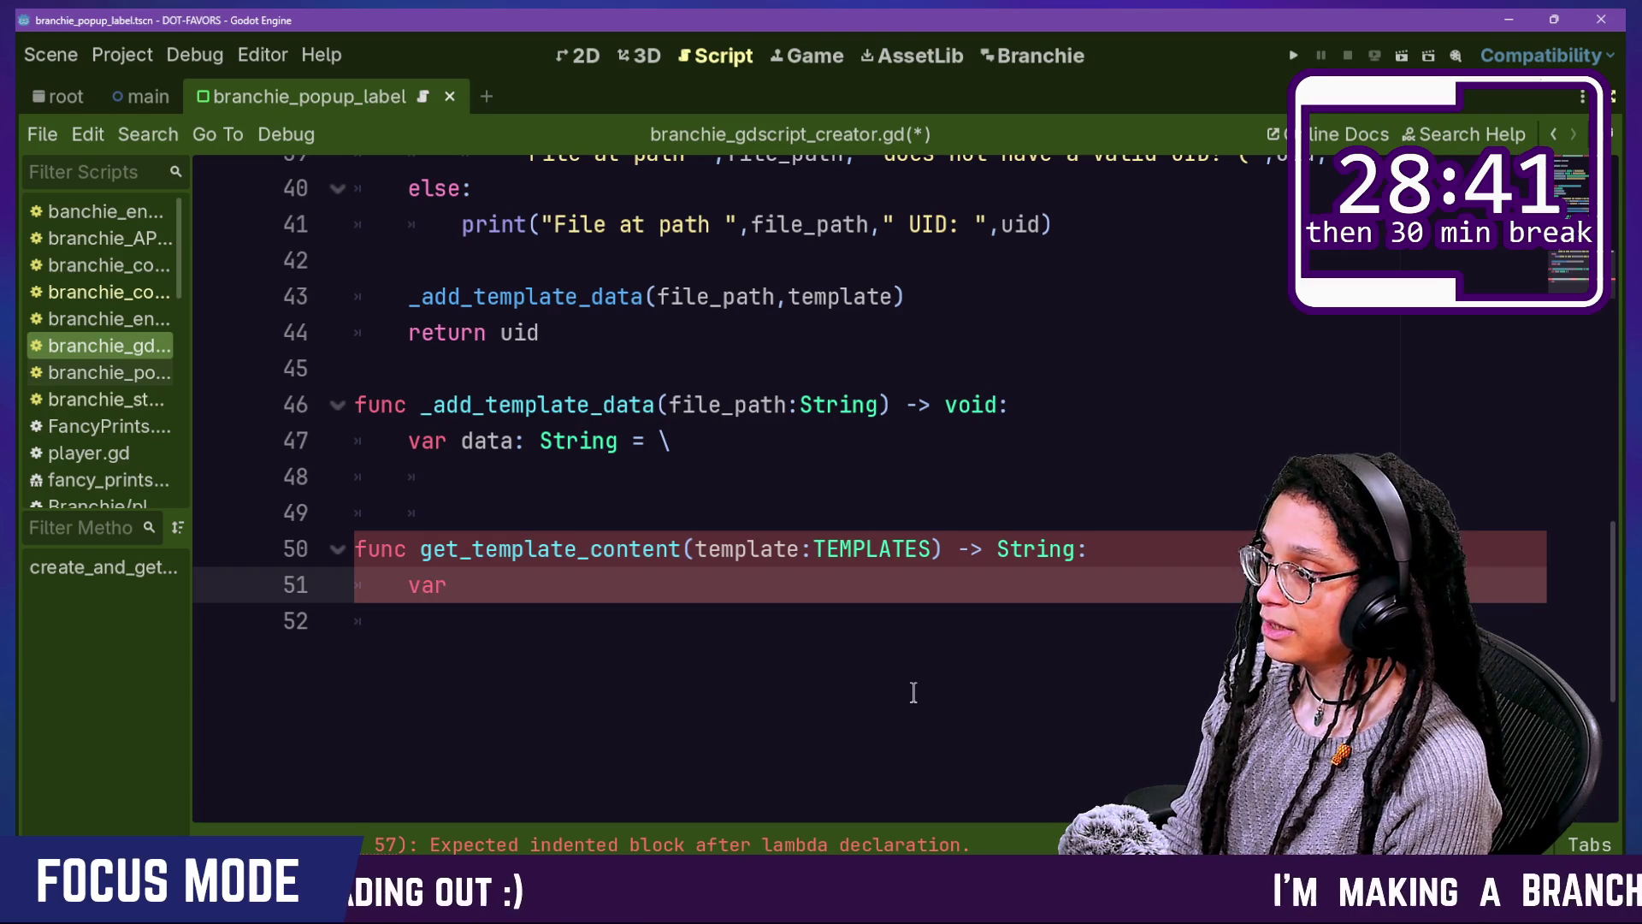
Step: Write 'var content: String = \' and start the continuation line toward _TEMPLATE_UIDS
{"action": "type", "text": "cnt"}
{"action": "type", "text": "tet"}
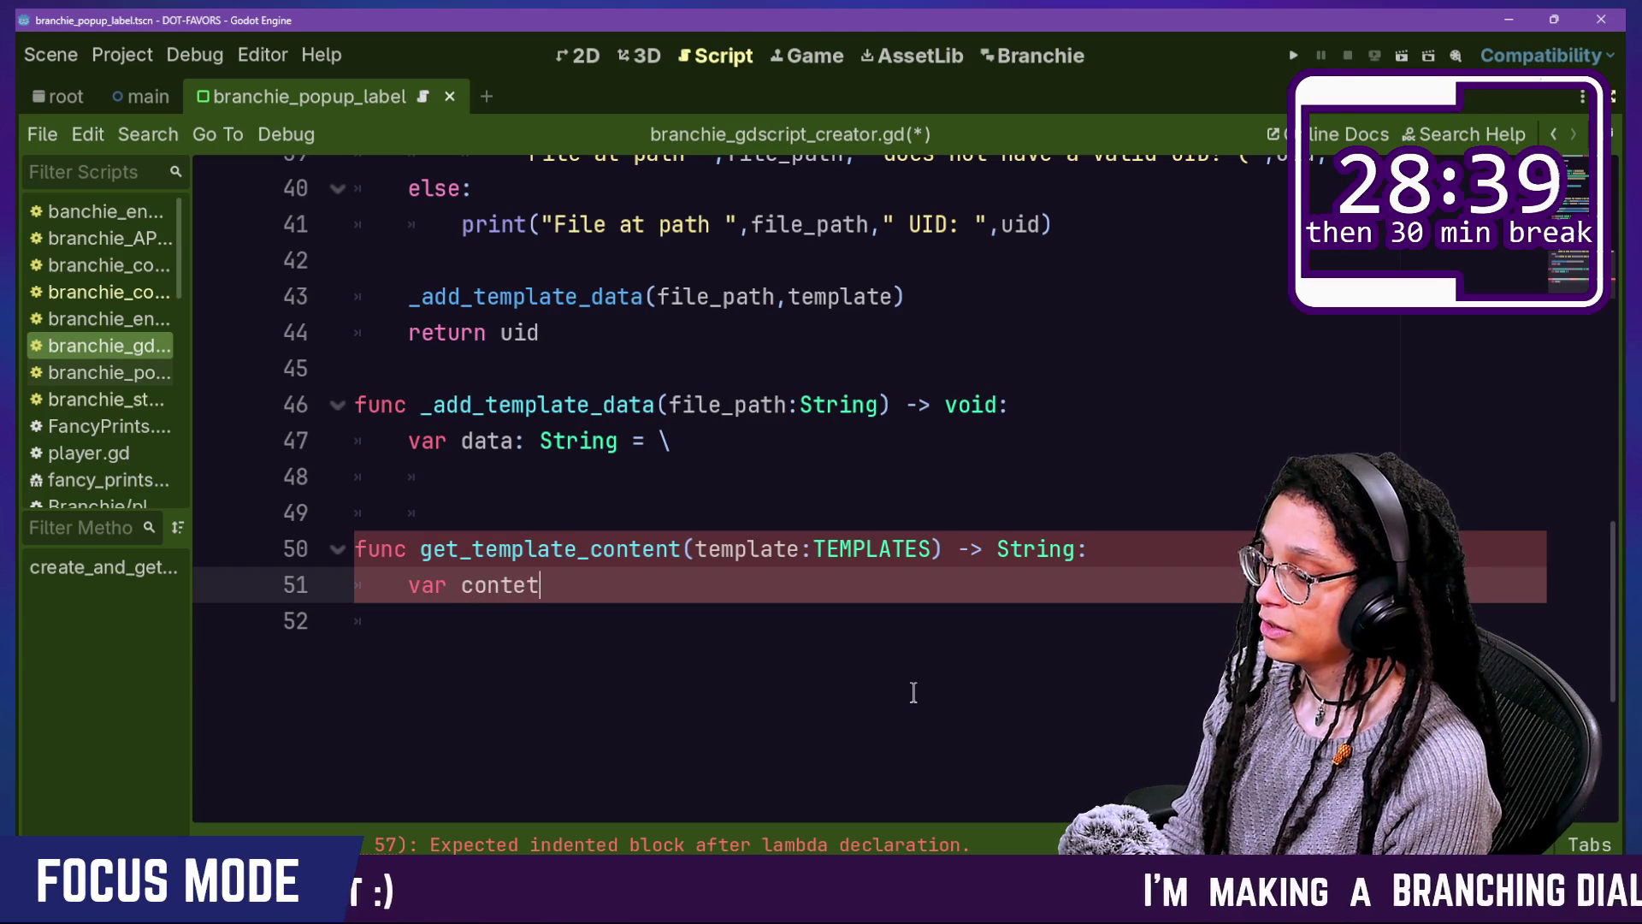
{"action": "key", "text": "BackSpace"}
{"action": "type", "text": "nt "}
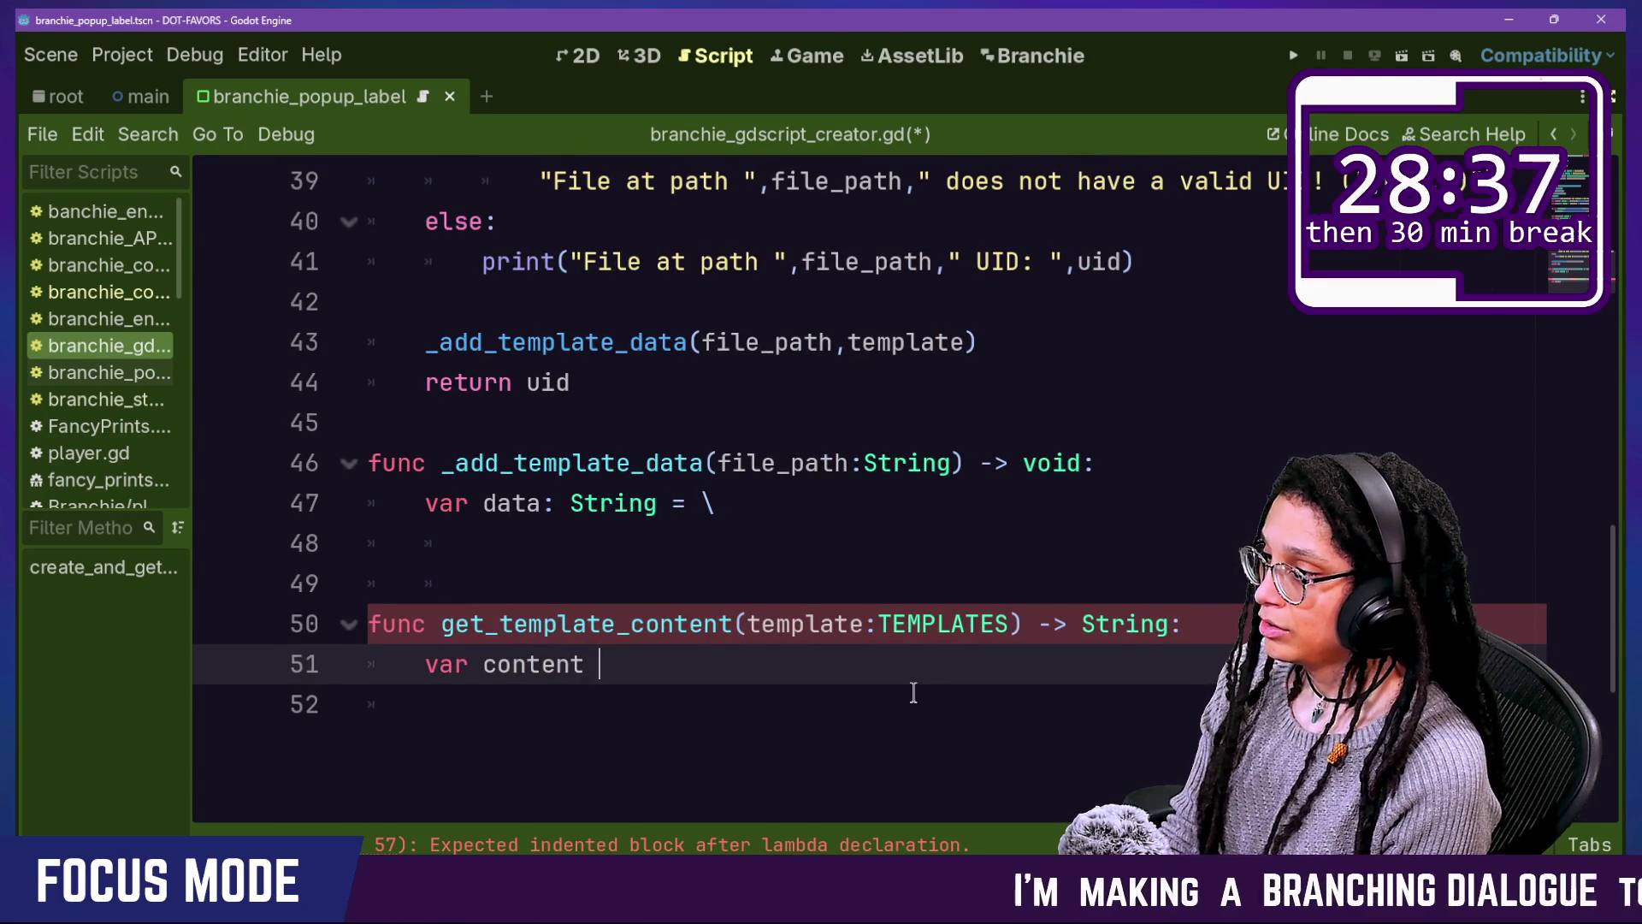
{"action": "type", "text": ": String ="}
{"action": "key", "text": "ctrl+space"}
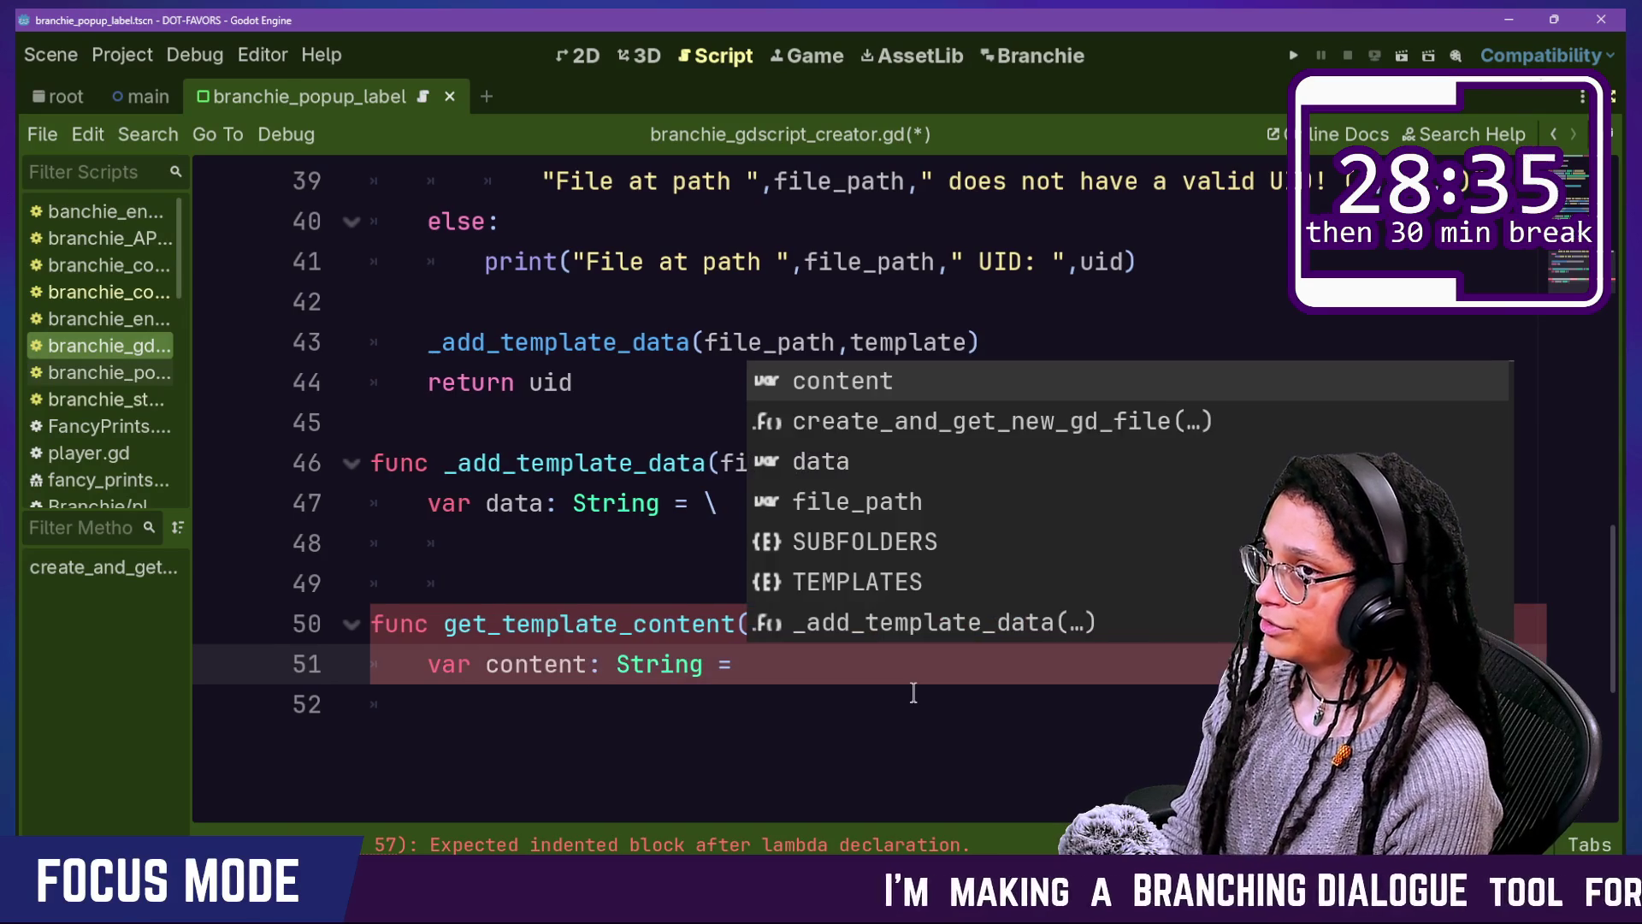
{"action": "key", "text": "ctrl+shift+F11"}
{"action": "key", "text": "ctrl+shift+F11"}
{"action": "key", "text": "ctrl+space"}
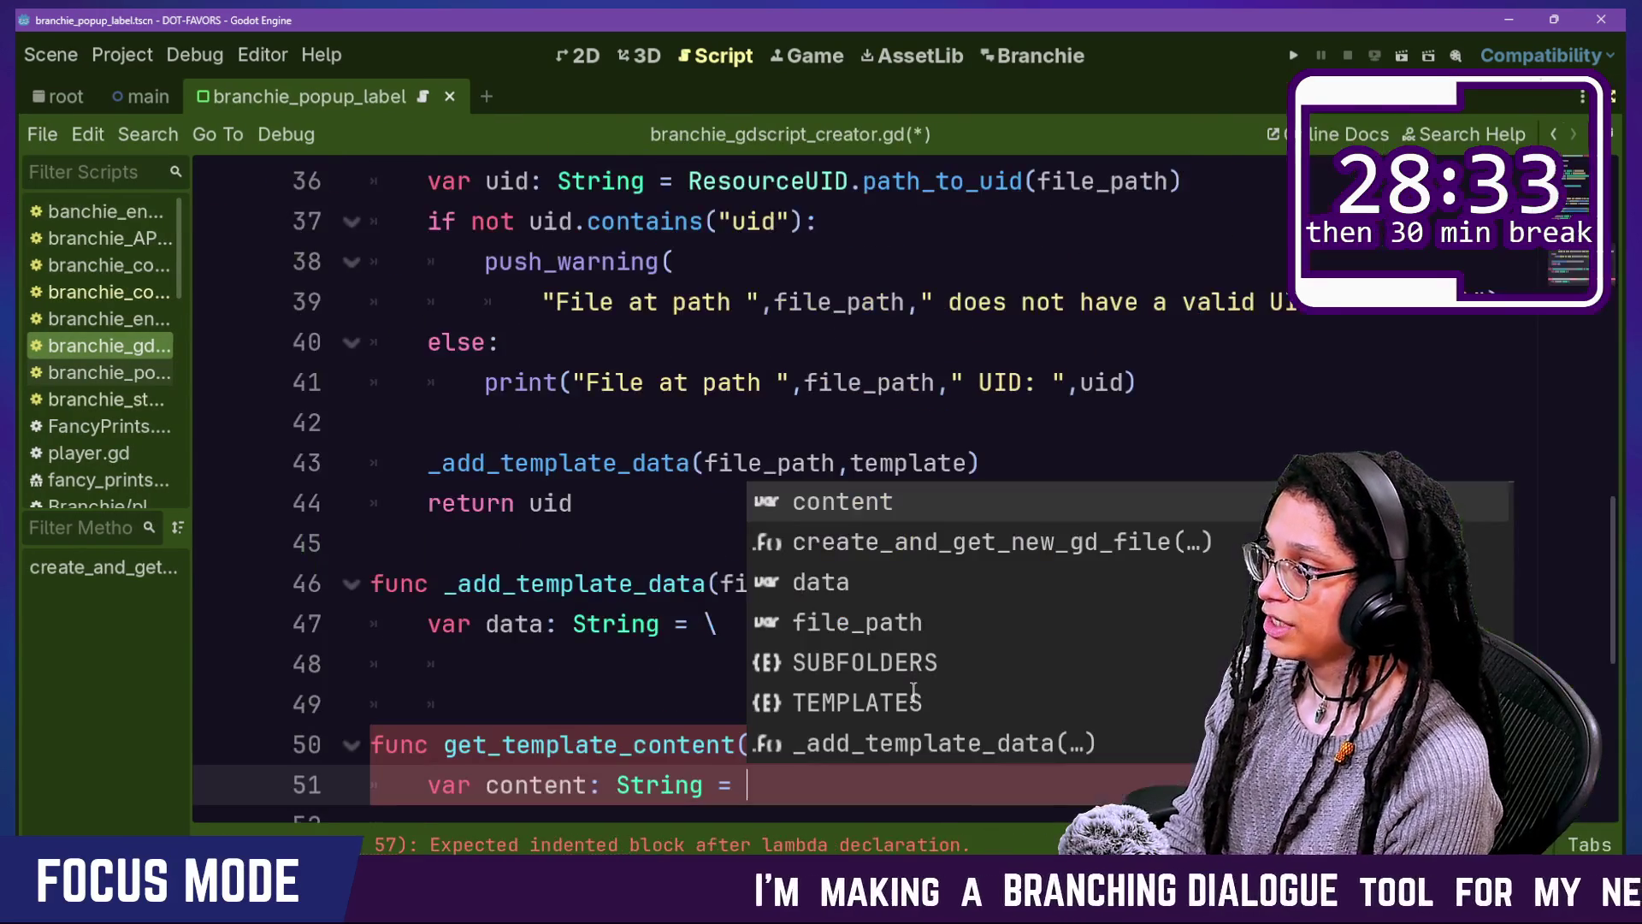
{"action": "key", "text": "ctrl+backslash"}
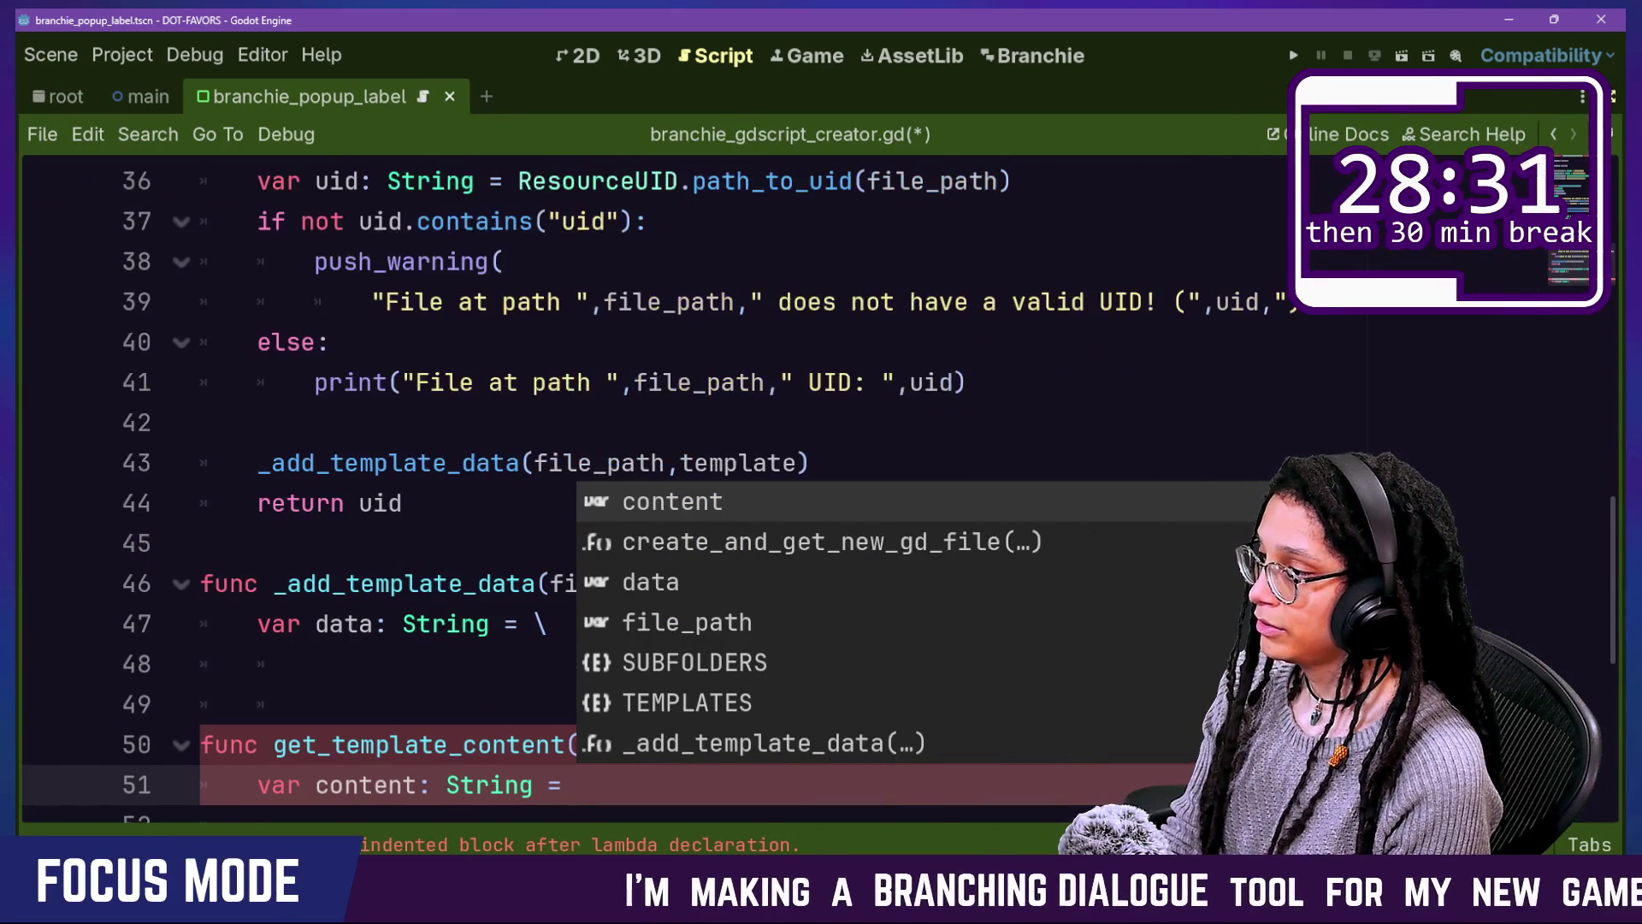
{"action": "left_click", "coordinate": [432, 784]}
{"action": "scroll", "coordinate": [534, 726], "scroll_direction": "down", "scroll_amount": 3}
{"action": "left_click", "coordinate": [641, 423]}
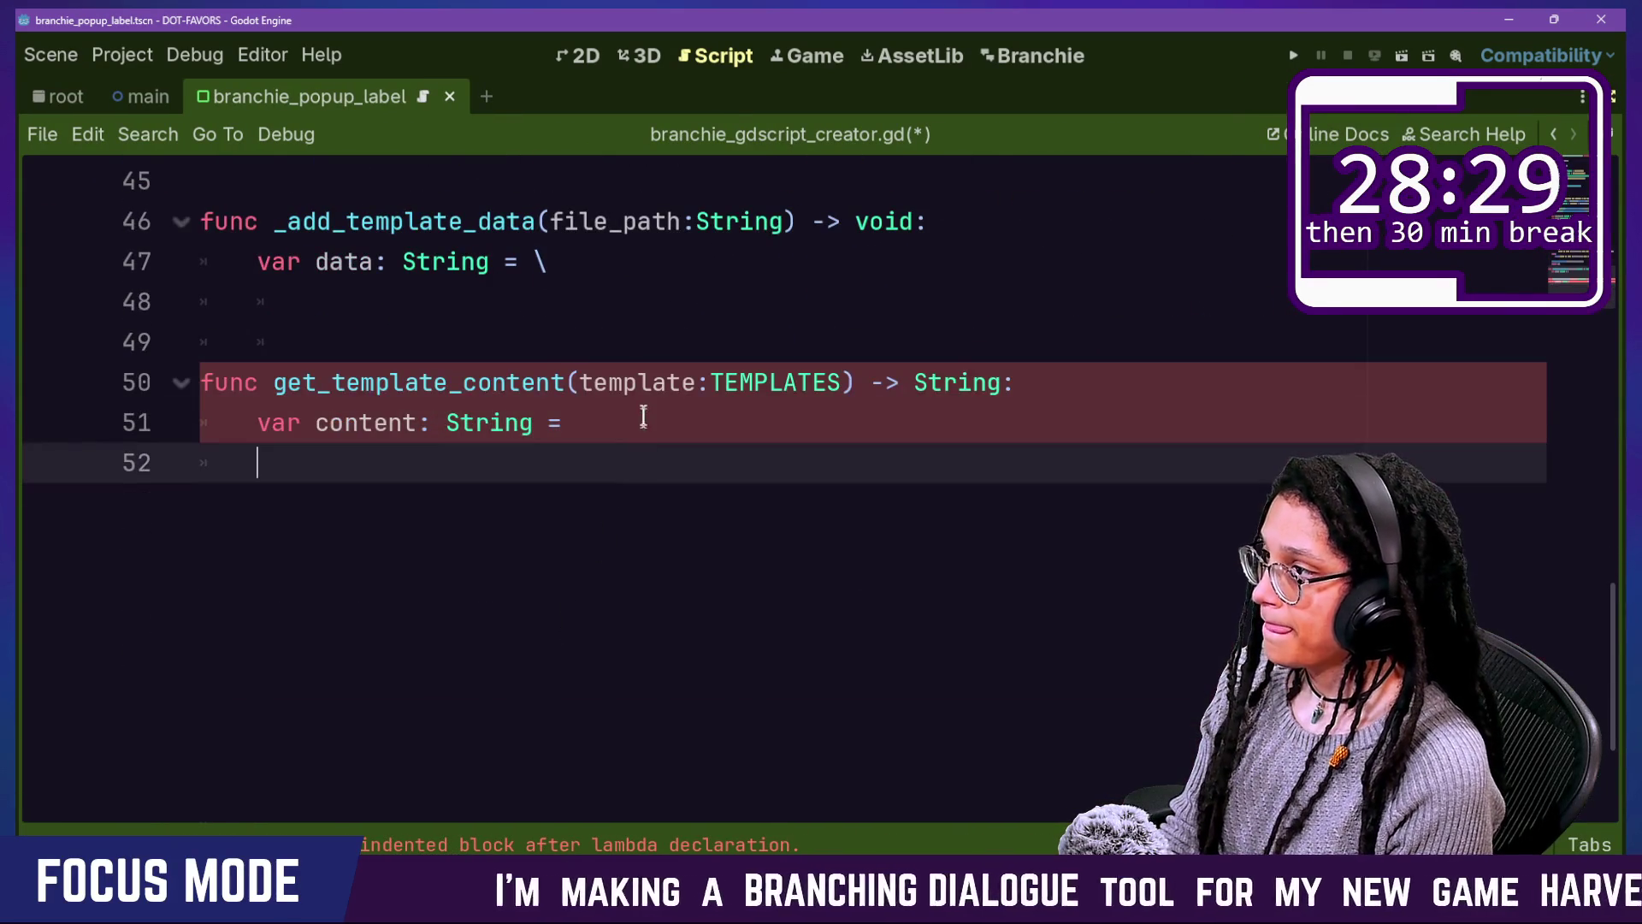
{"action": "type", "text": " \\"}
{"action": "key", "text": "Return"}
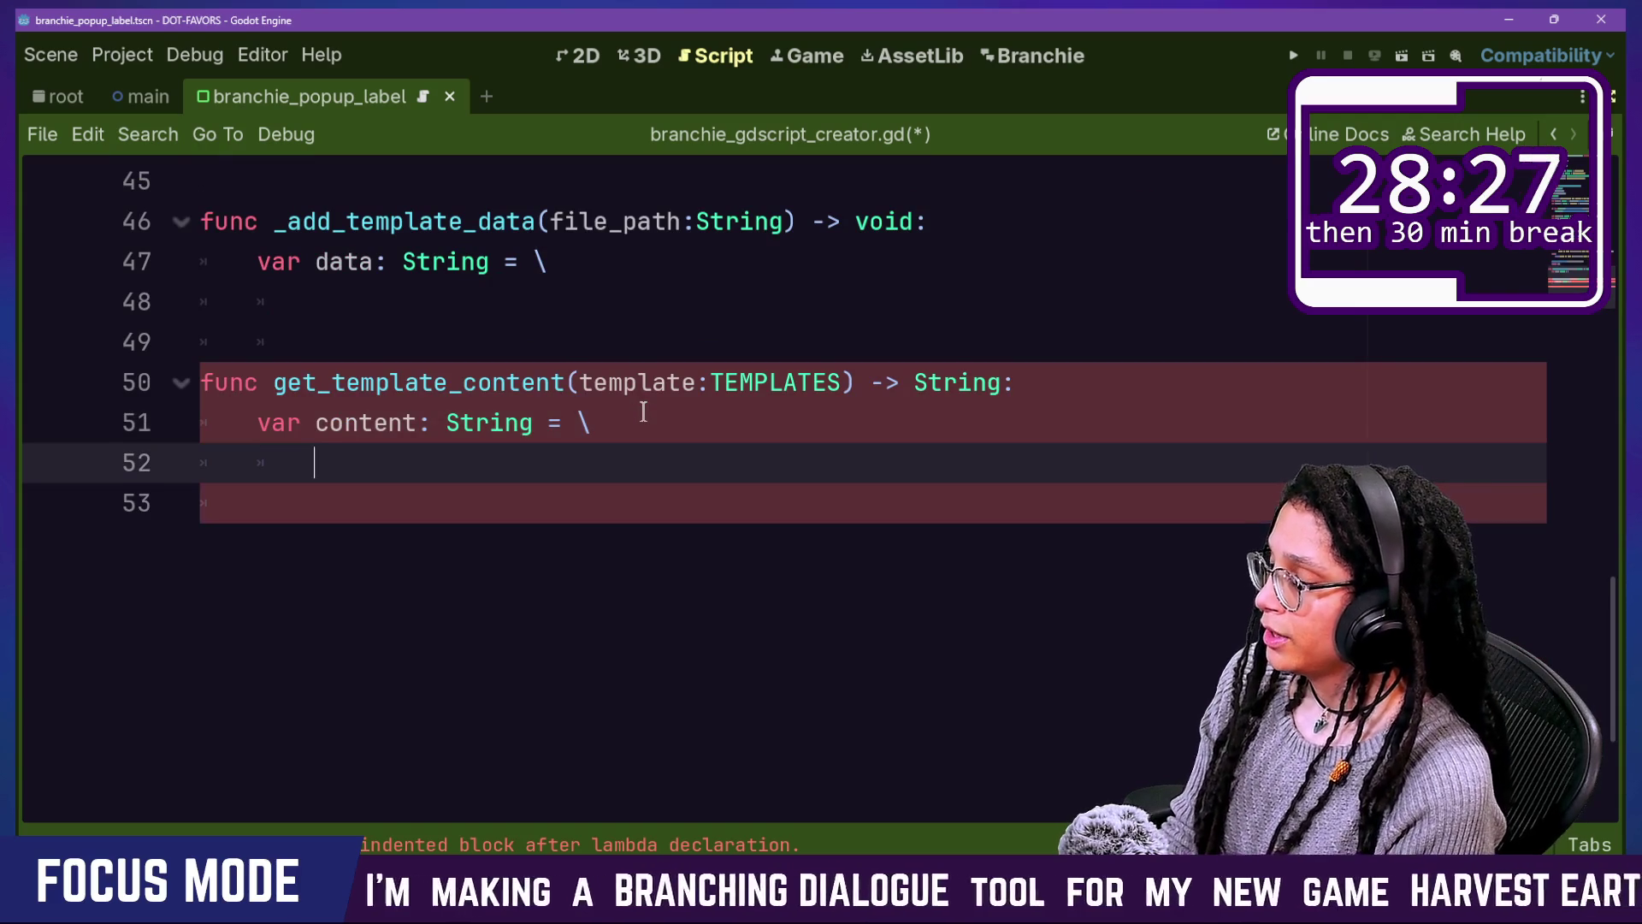
{"action": "type", "text": "_"}
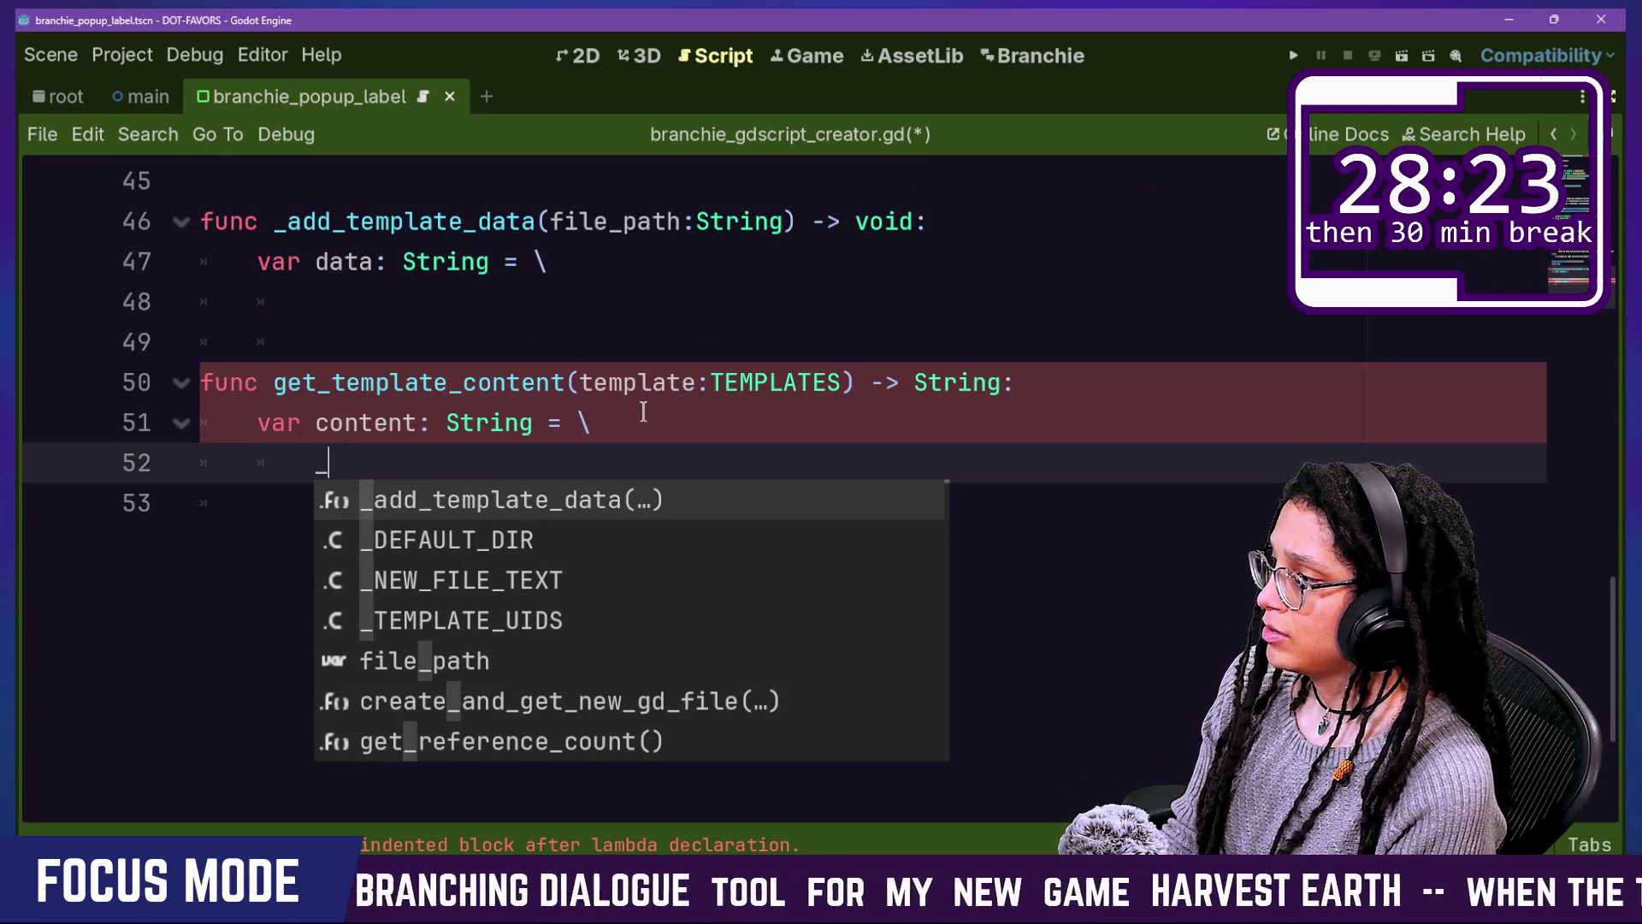
{"action": "key", "text": "Down"}
{"action": "key", "text": "Down"}
{"action": "key", "text": "Down"}
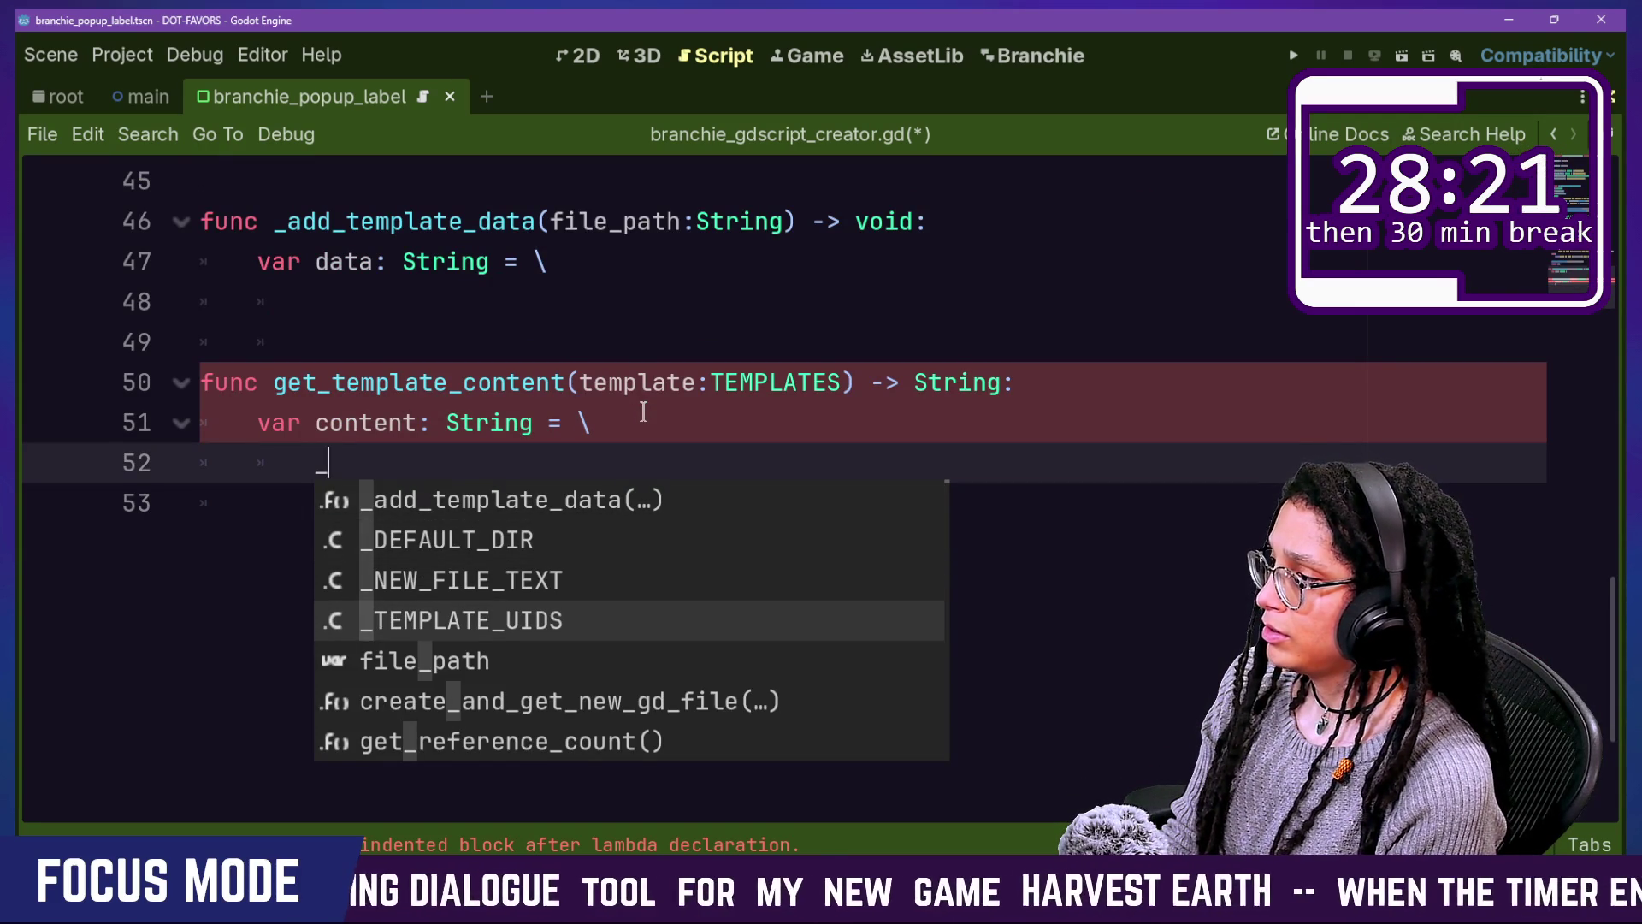